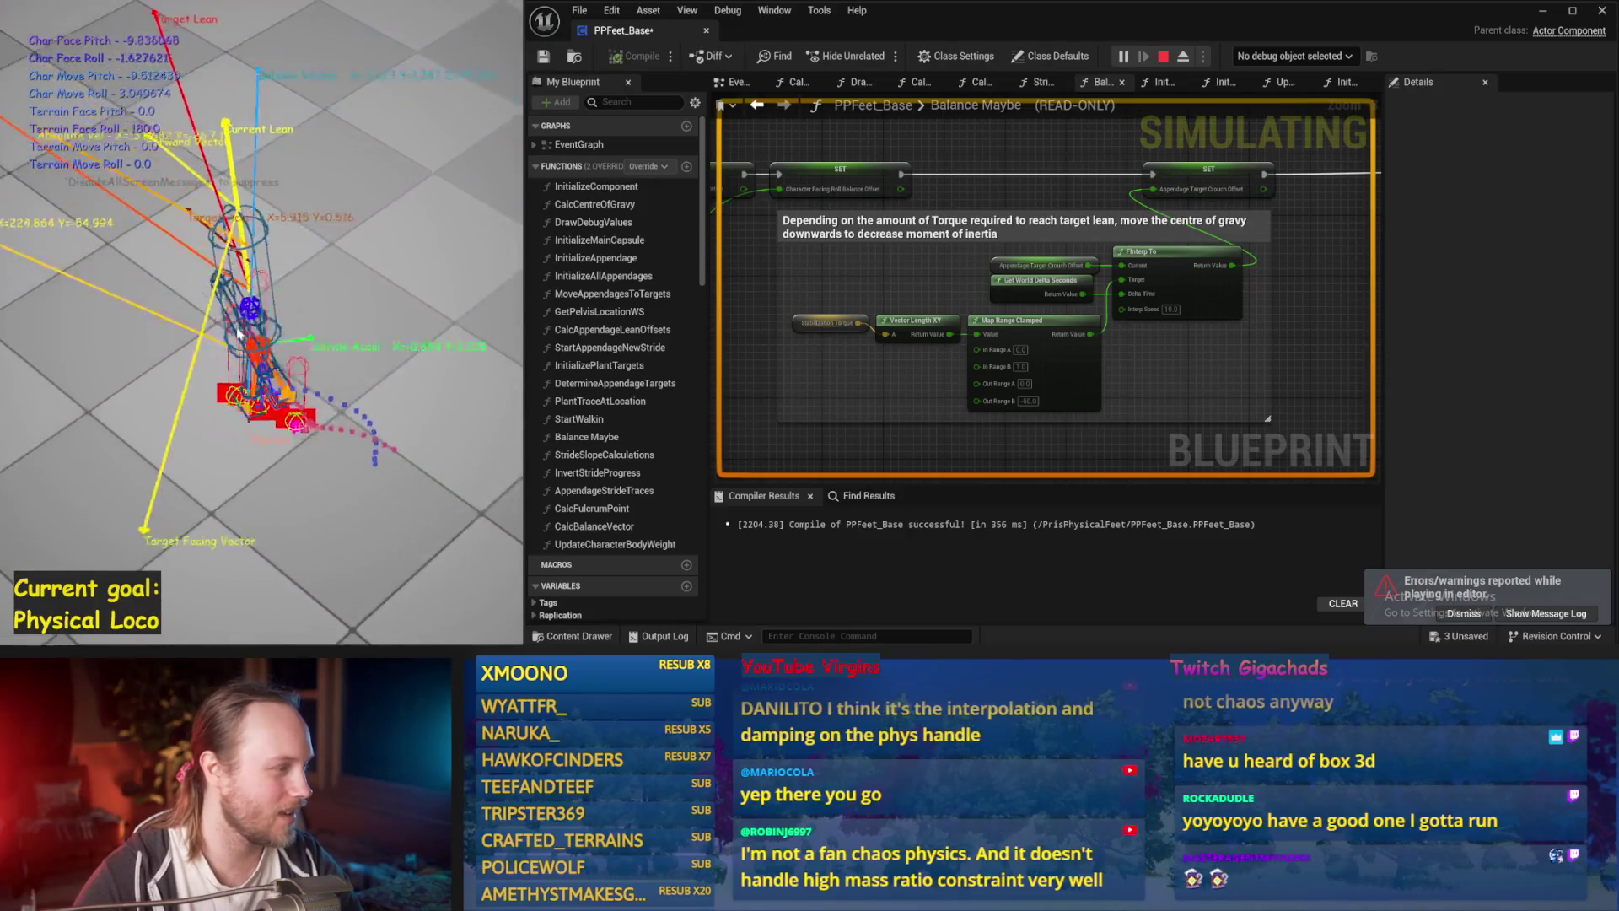
# Stop the simulation and set Map Range Clamped Out Range B to -10.
pyautogui.press('Escape')
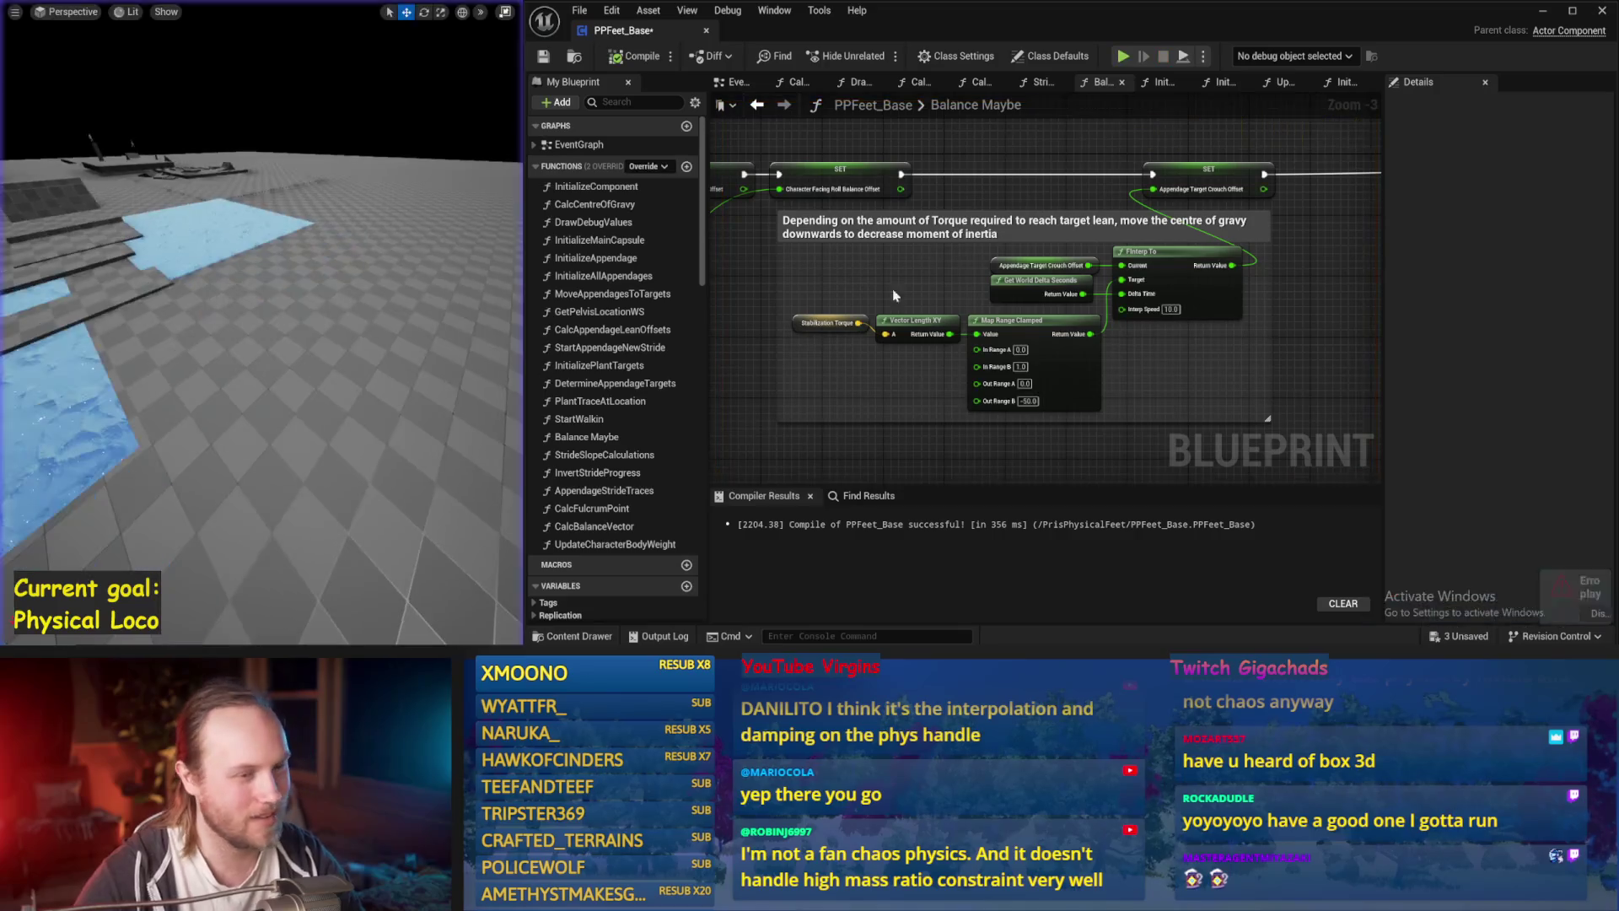
pyautogui.moveTo(874, 293); pyautogui.dragTo(915, 318)
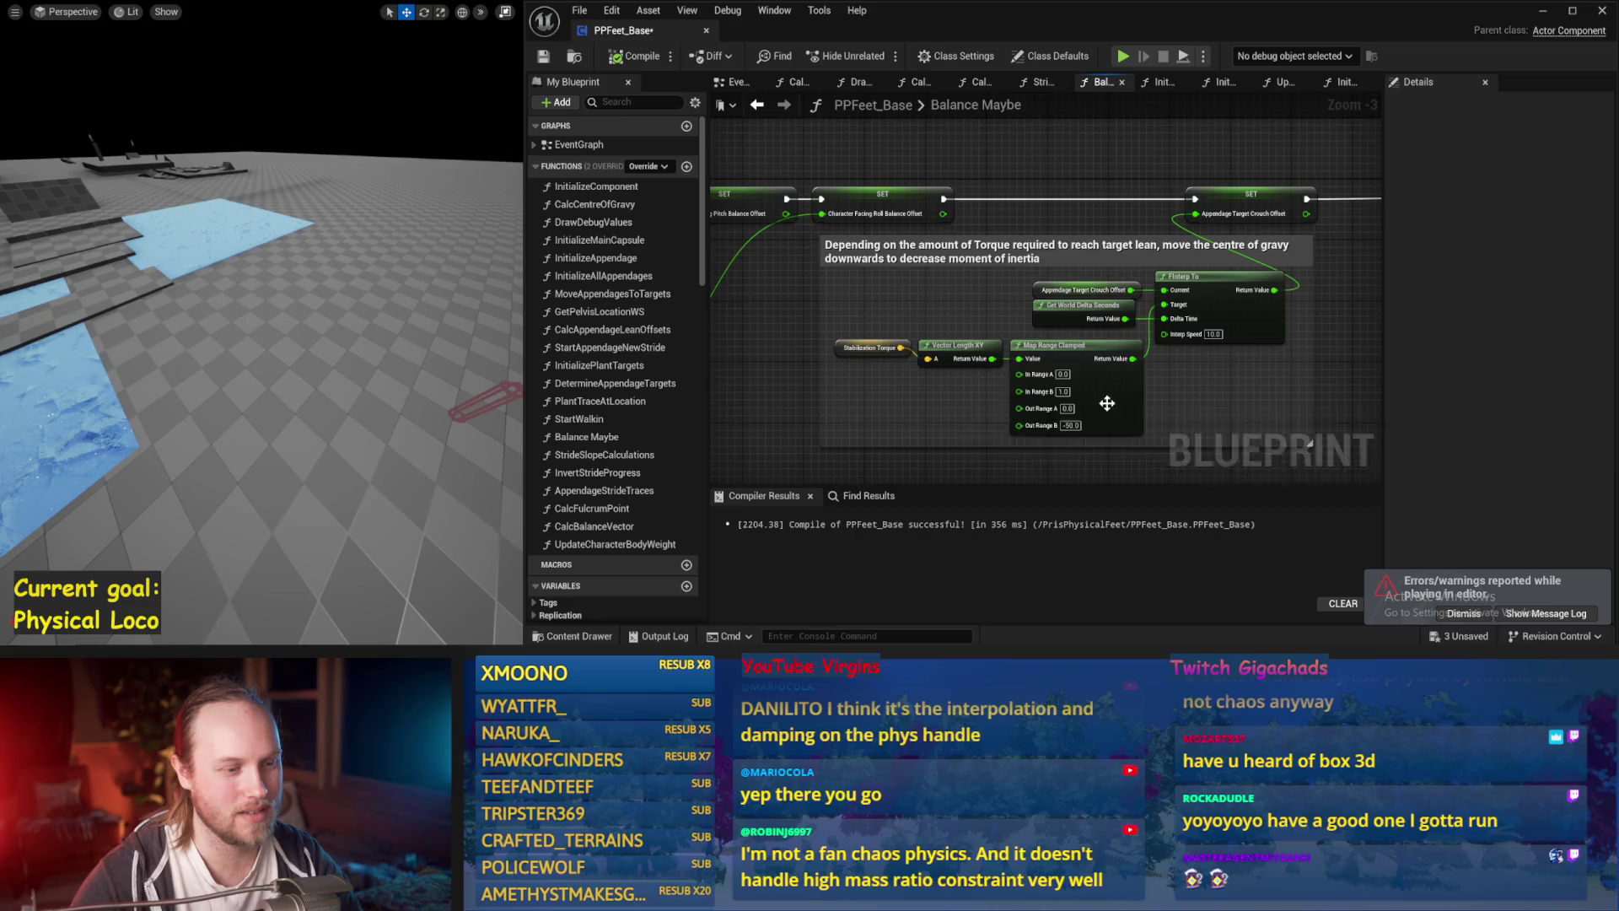
pyautogui.write('-10')
pyautogui.press('Return')
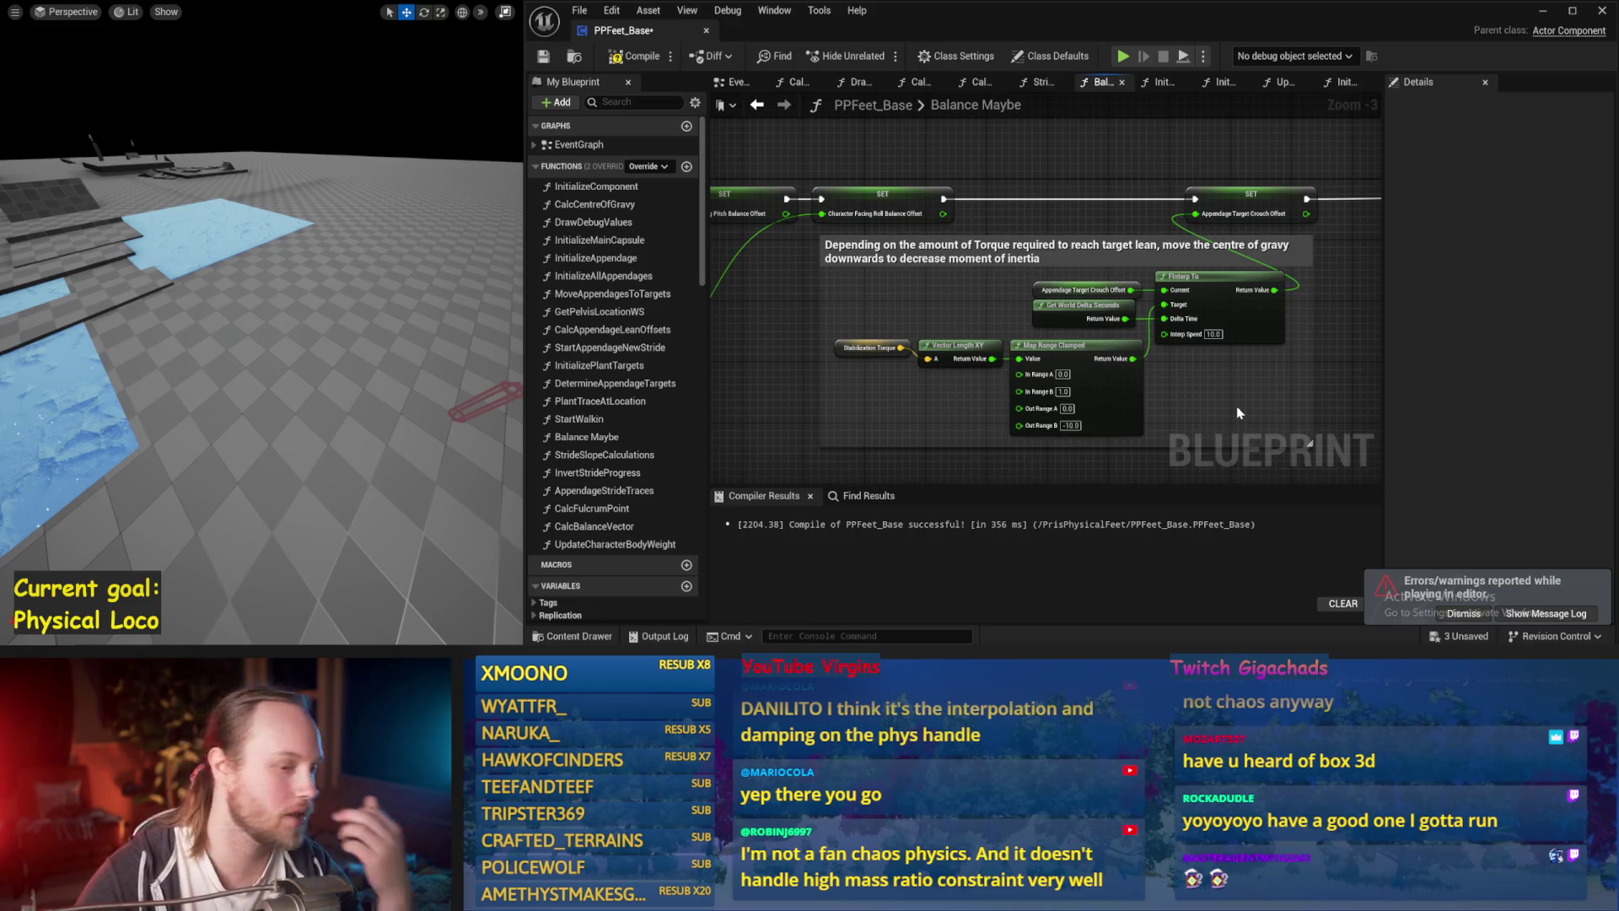
# Set FInterp To Interp Speed to 1, compile and save, then start a test simulation.
pyautogui.moveTo(1238, 401); pyautogui.dragTo(1146, 341)
pyautogui.click(1120, 274)
pyautogui.write('1')
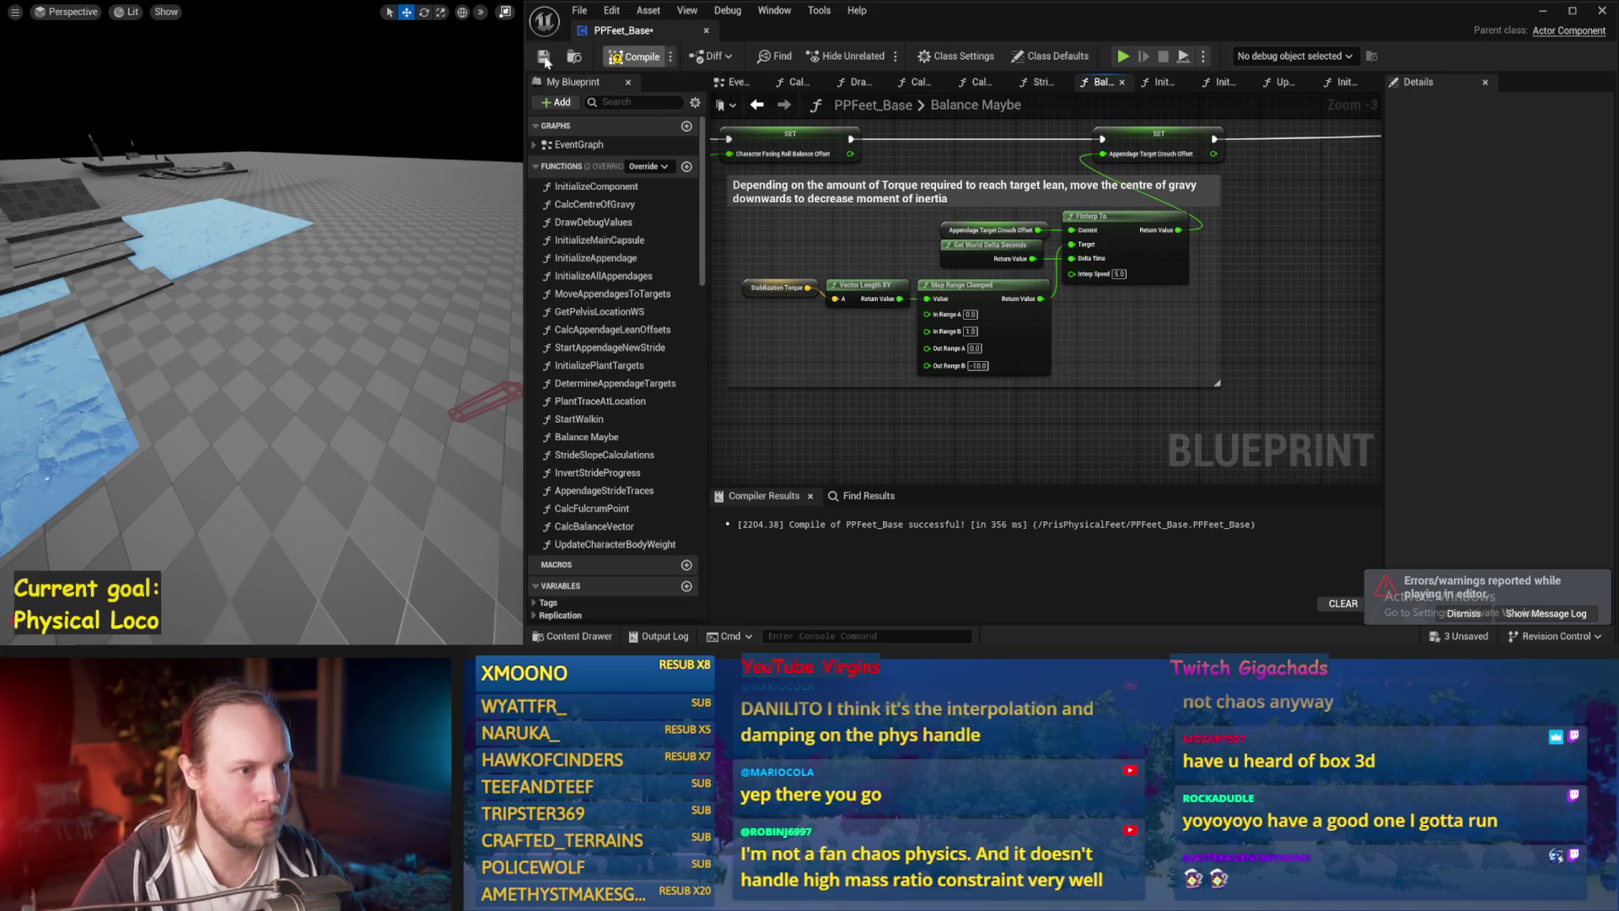
pyautogui.click(543, 58)
pyautogui.scroll(-1, 1320, 300)
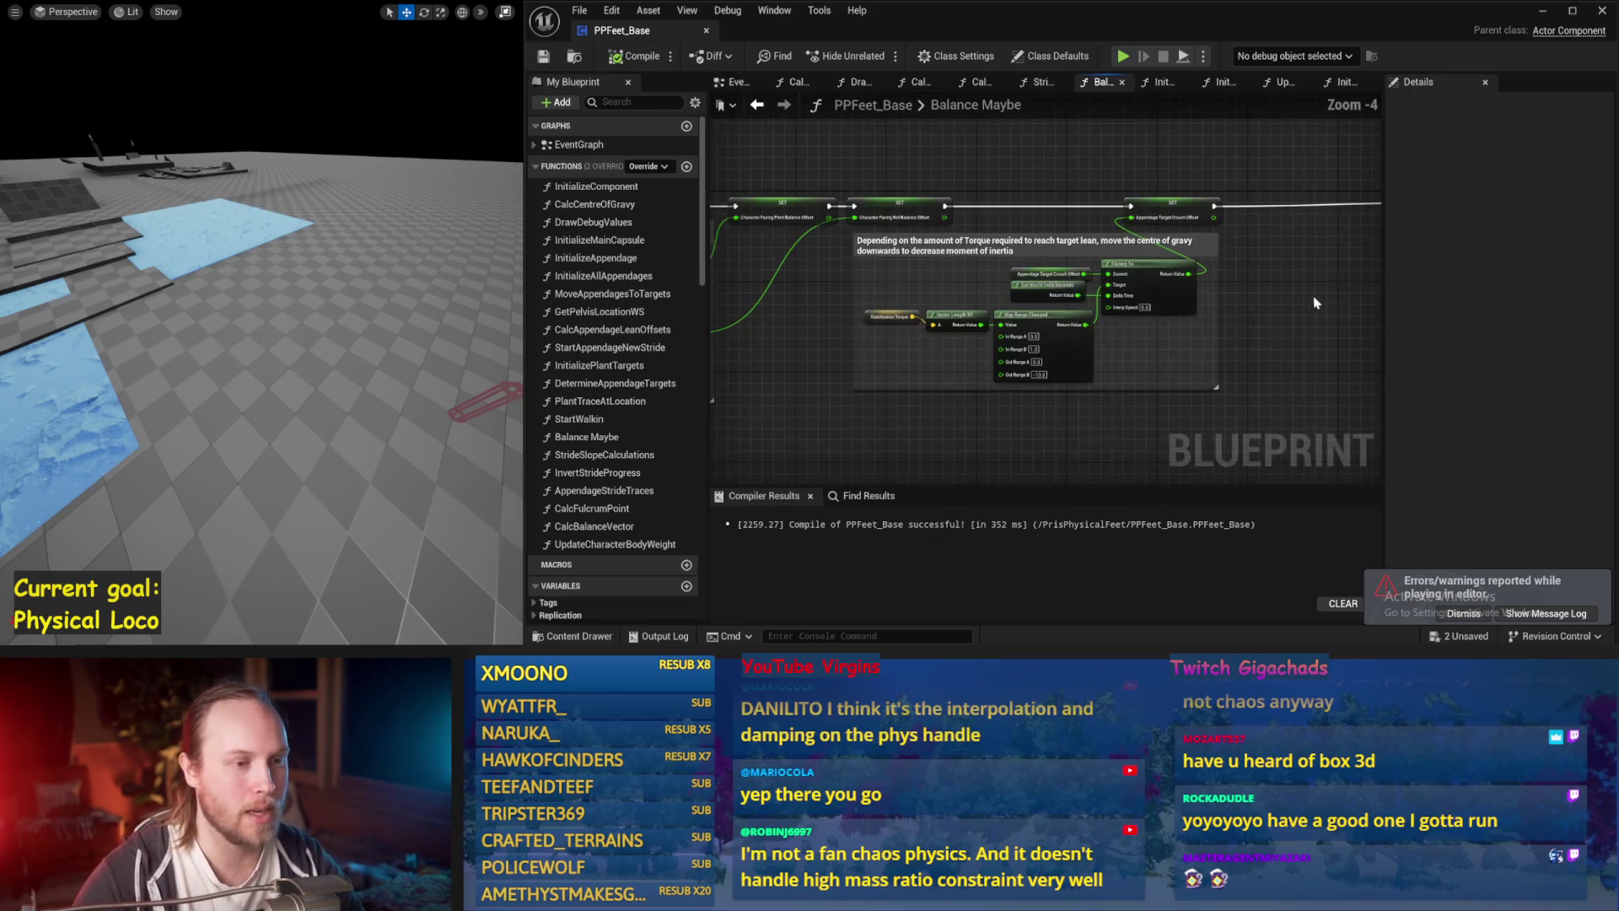
pyautogui.moveTo(1051, 210)
pyautogui.mouseDown()
pyautogui.moveTo(1064, 123)
pyautogui.moveTo(1239, 361)
pyautogui.moveTo(838, 245)
pyautogui.moveTo(1295, 359)
pyautogui.moveTo(947, 362)
pyautogui.moveTo(1174, 235)
pyautogui.moveTo(1010, 282)
pyautogui.moveTo(1363, 361)
pyautogui.mouseUp()
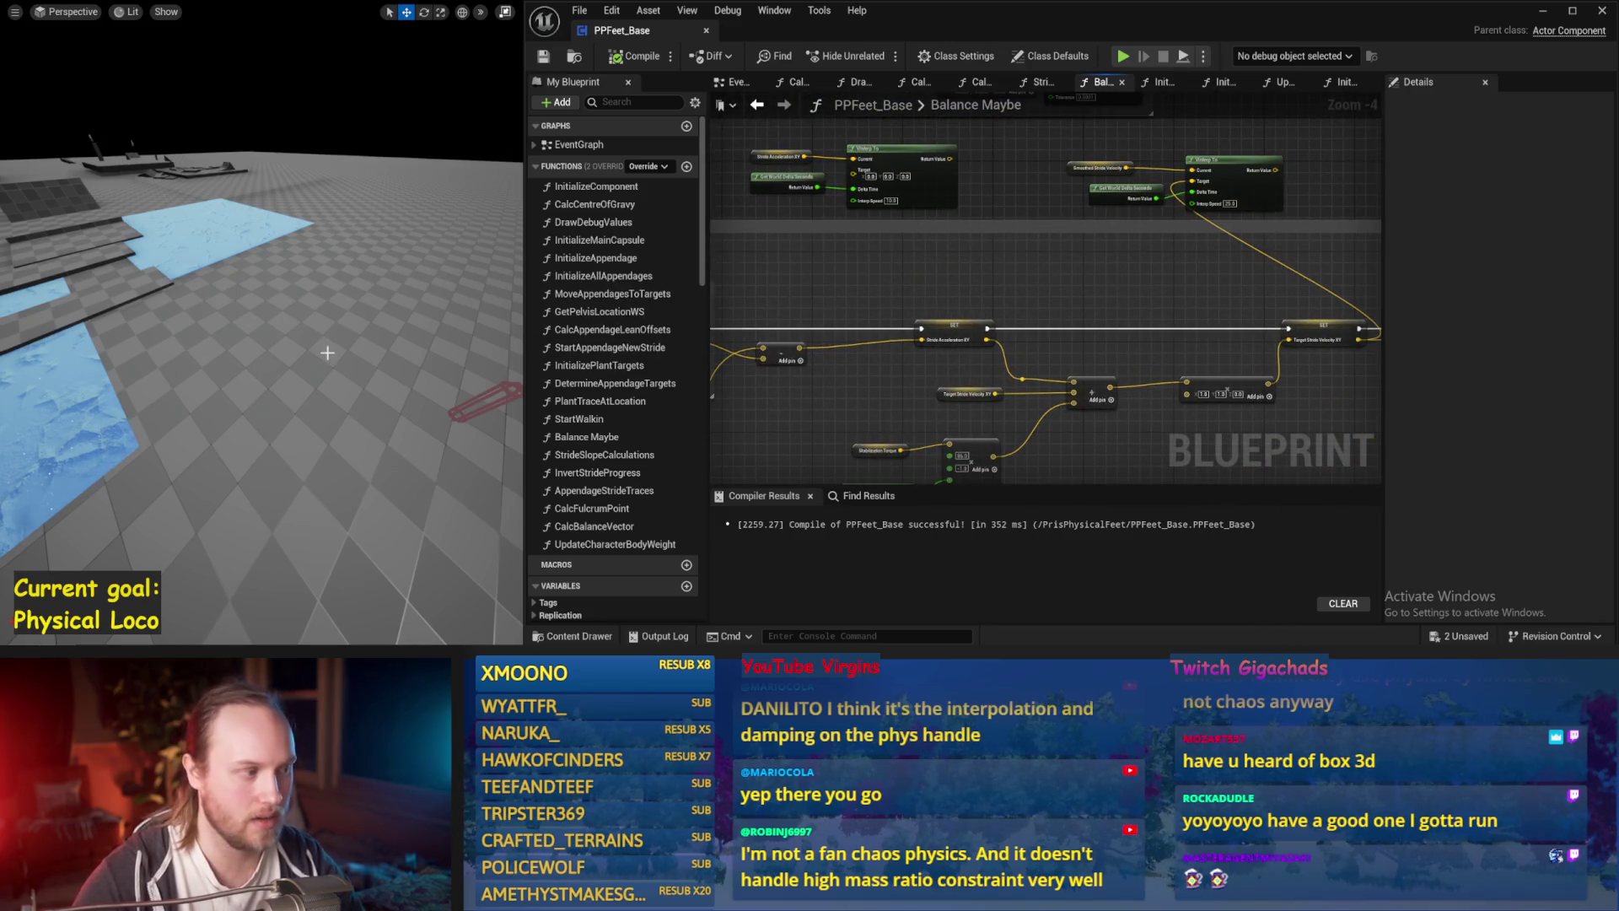
pyautogui.hotkey('alt', 'p')
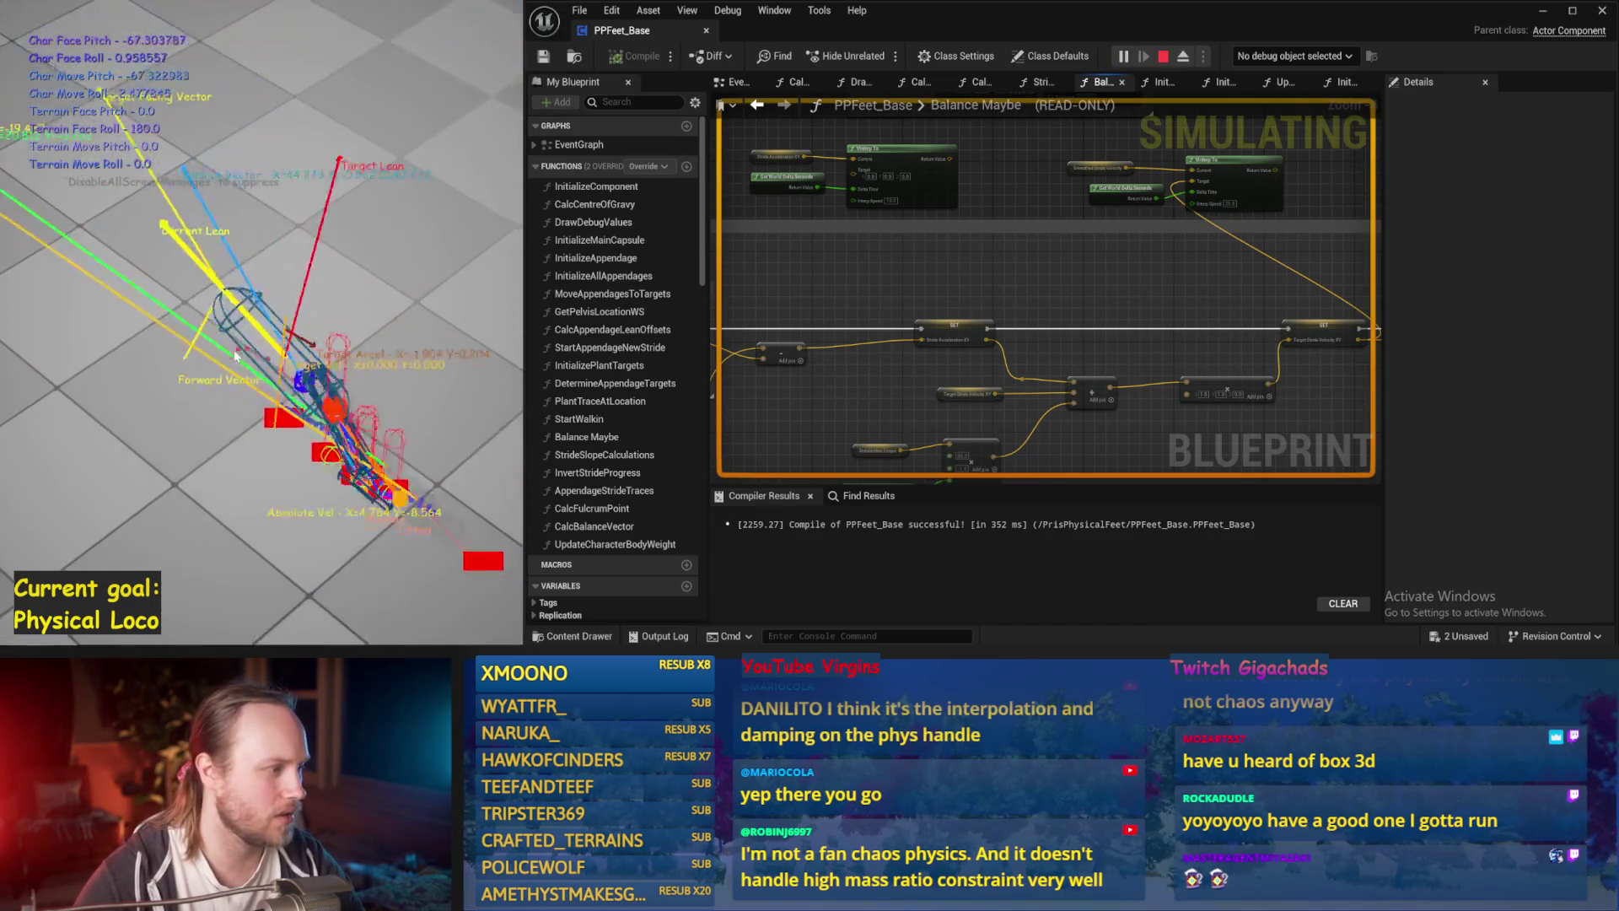
# Restart and stop the simulation, save the changes, then run and stop another test.
pyautogui.press('Escape')
pyautogui.hotkey('alt', 'p')
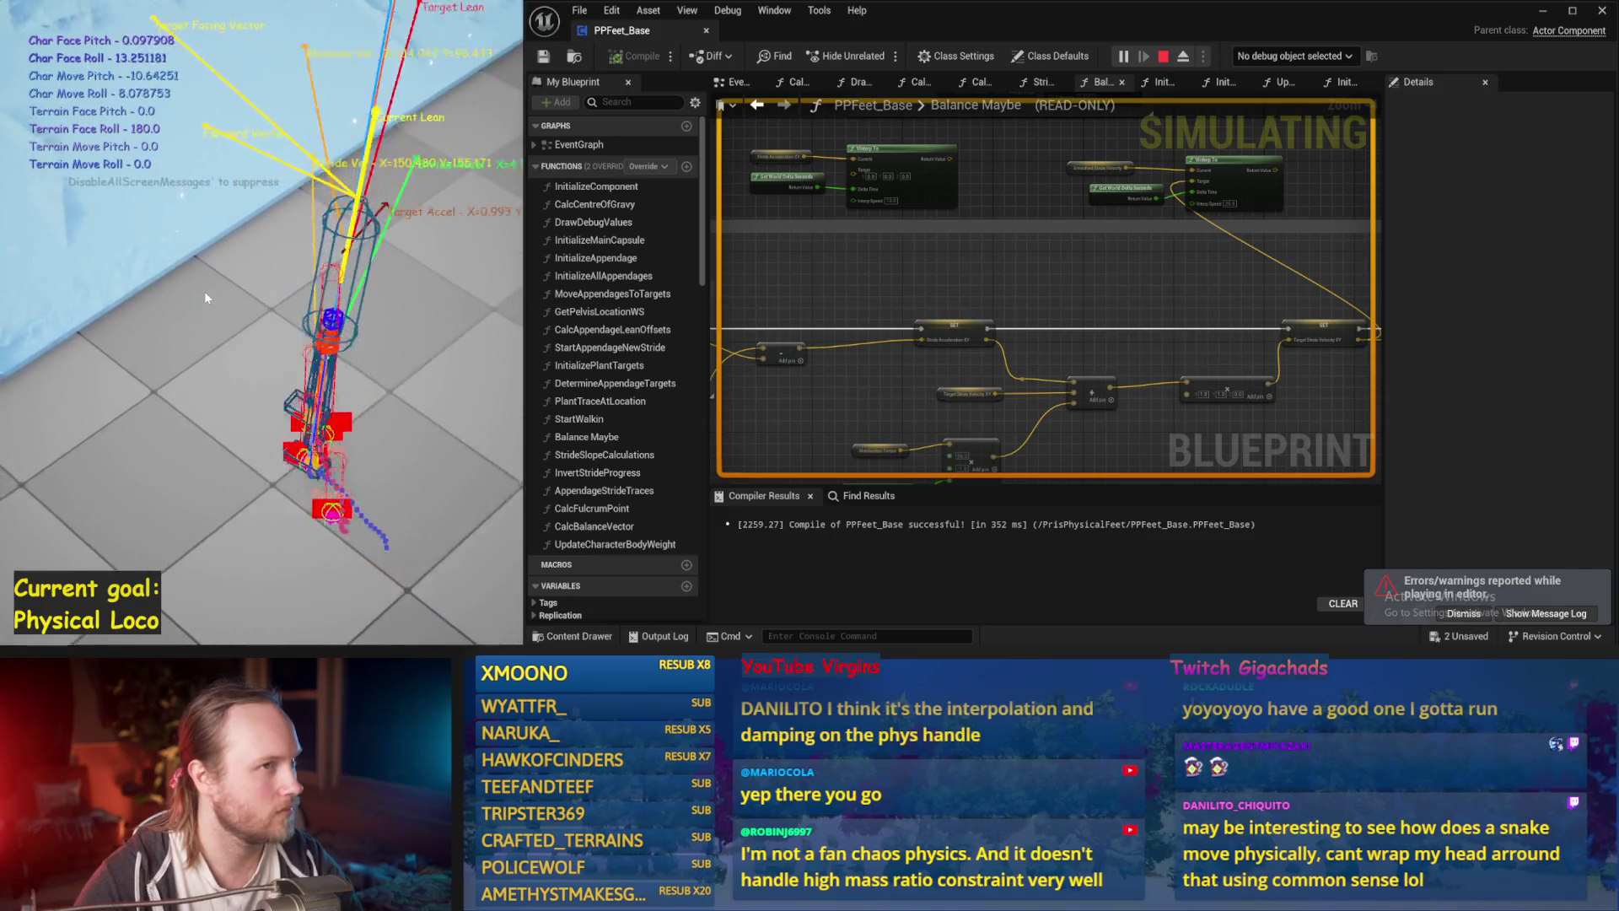
pyautogui.press('Escape')
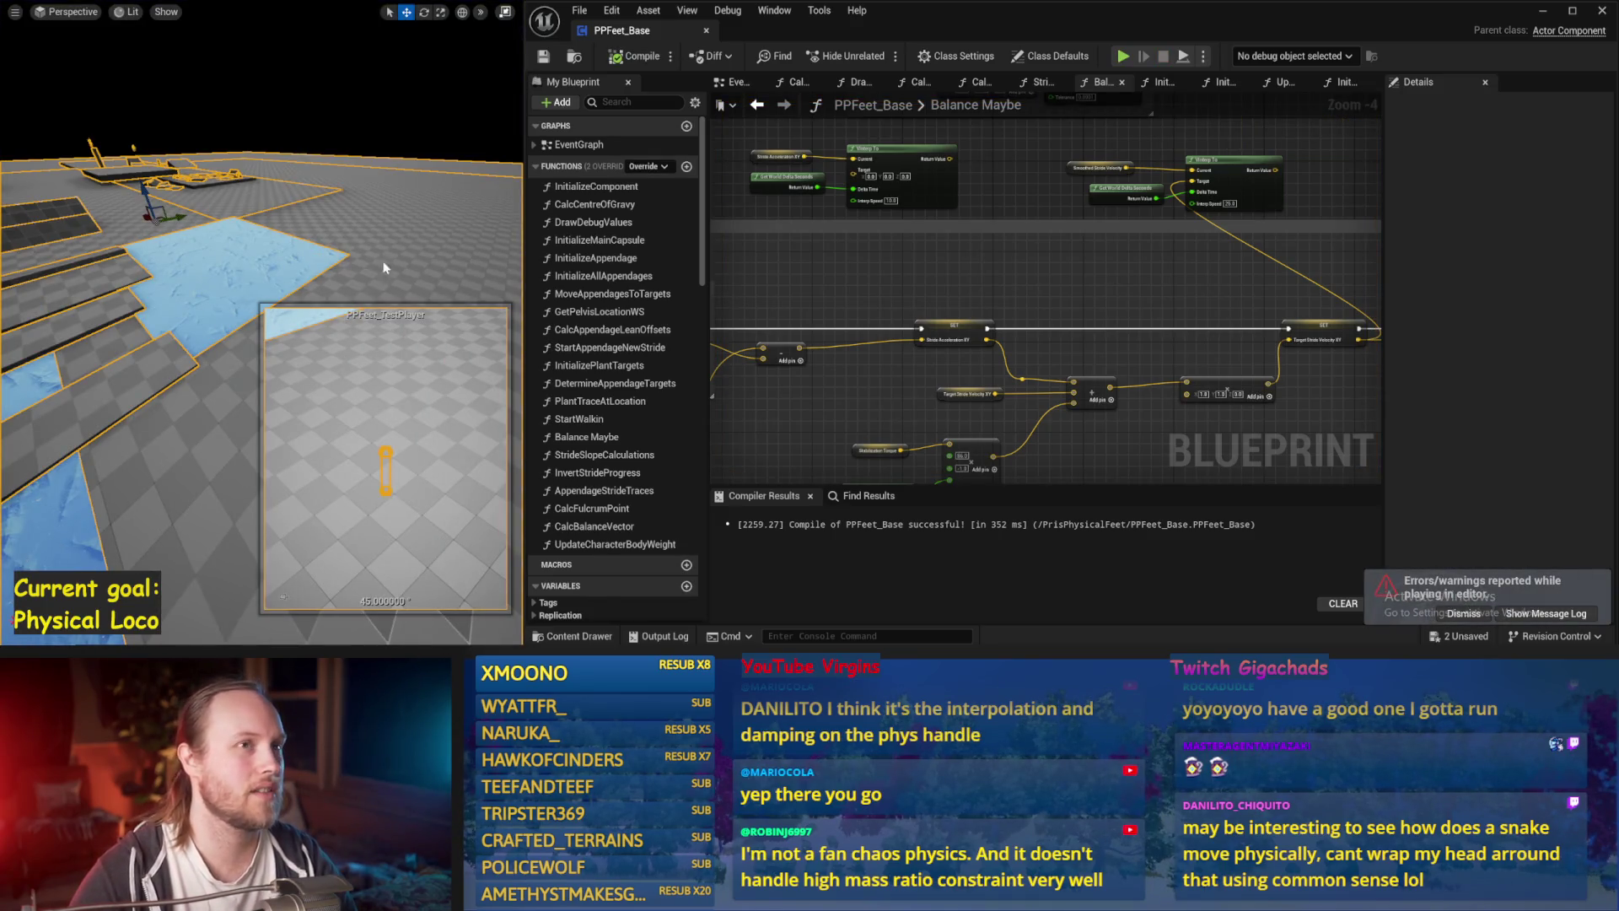
pyautogui.moveTo(377, 316); pyautogui.dragTo(386, 262)
pyautogui.hotkey('ctrl', 's')
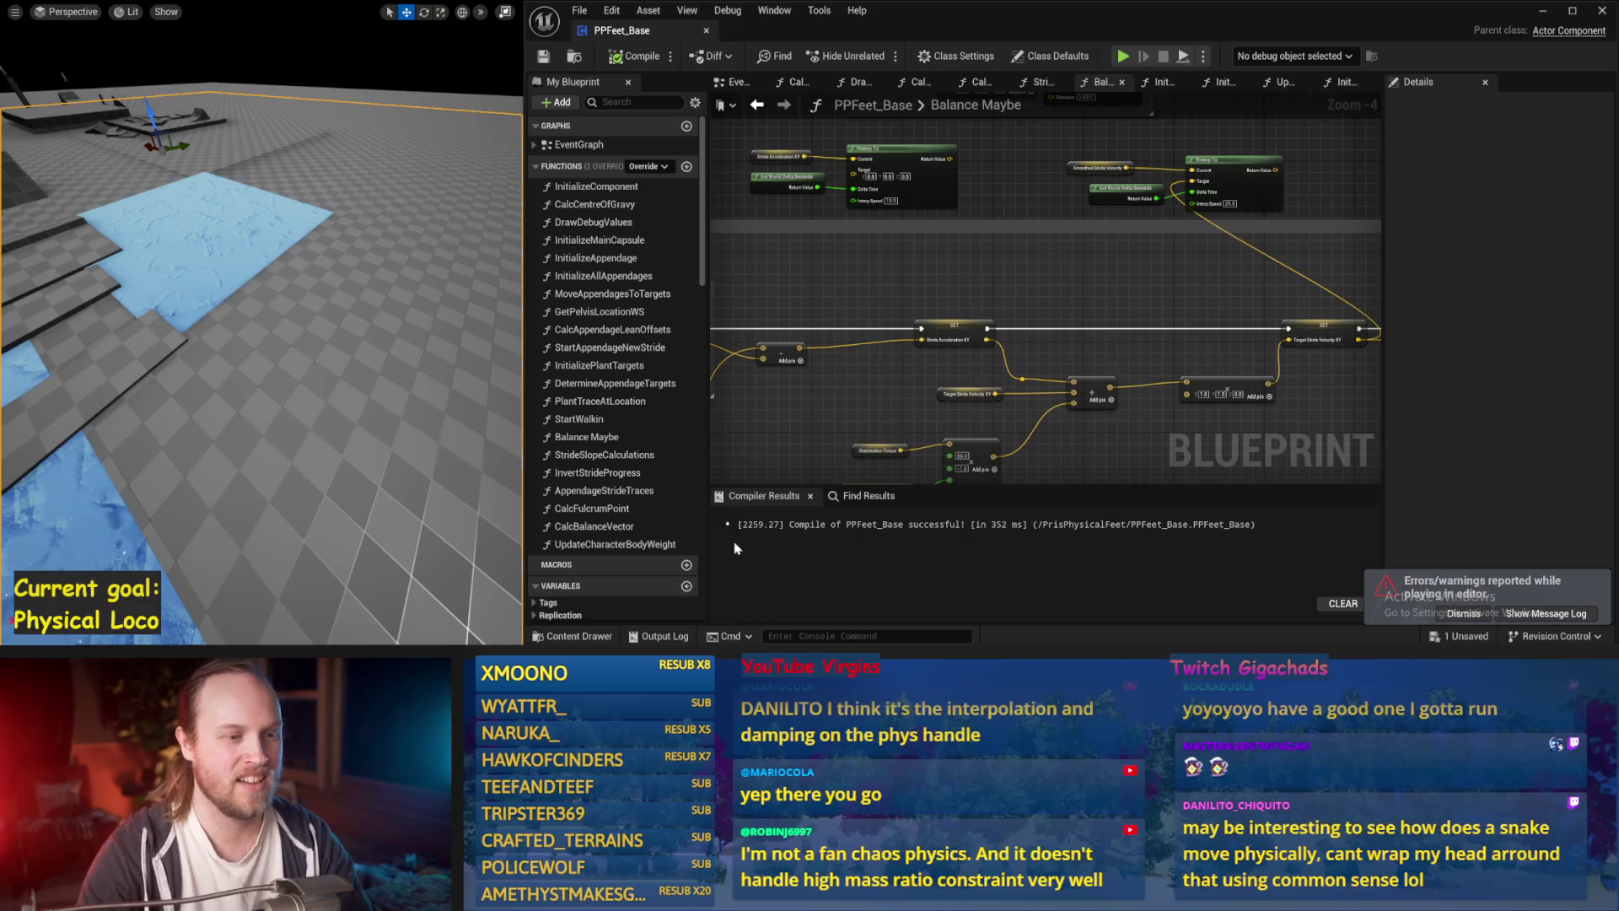
pyautogui.hotkey('alt', 's')
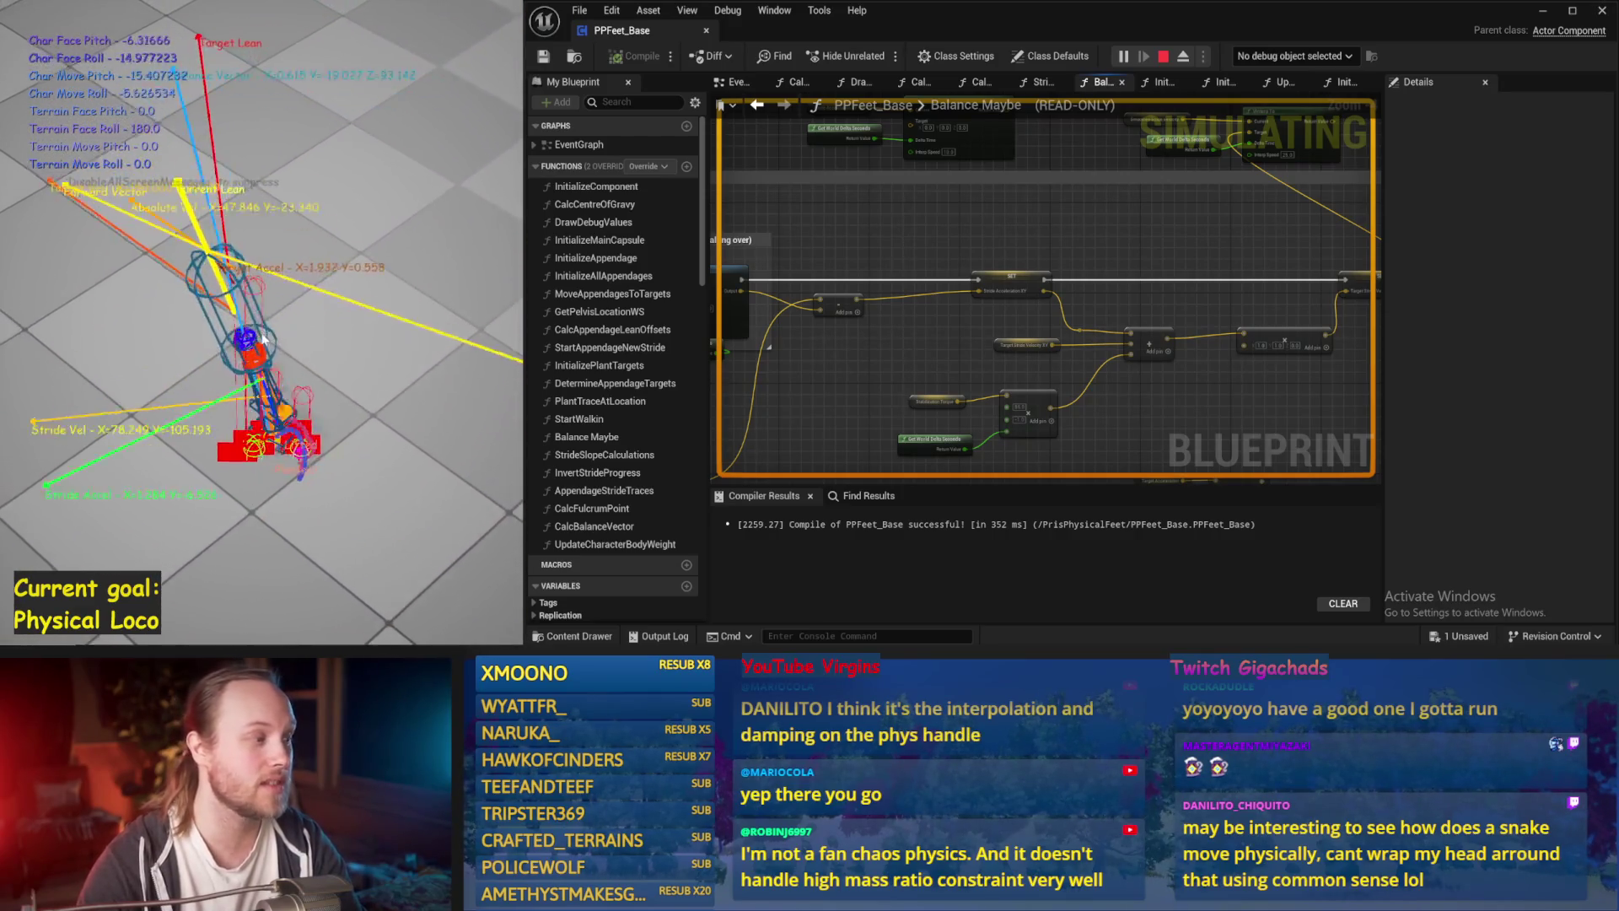
pyautogui.press('Escape')
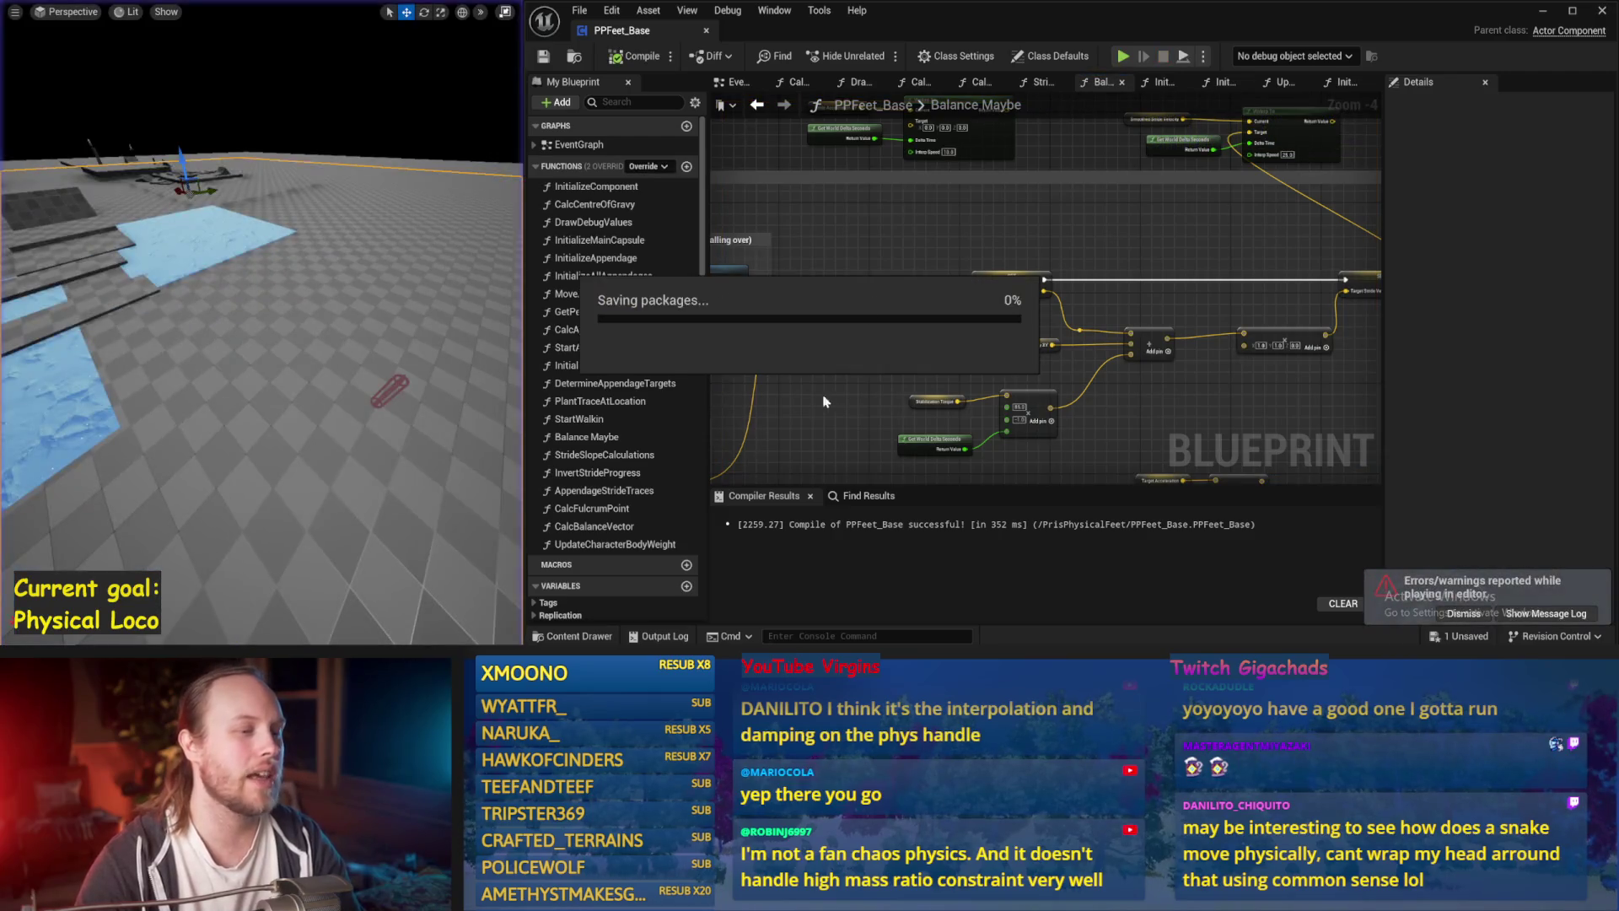
# Fly the level camera to the red capsule and dismiss the errors notification.
pyautogui.press('w')
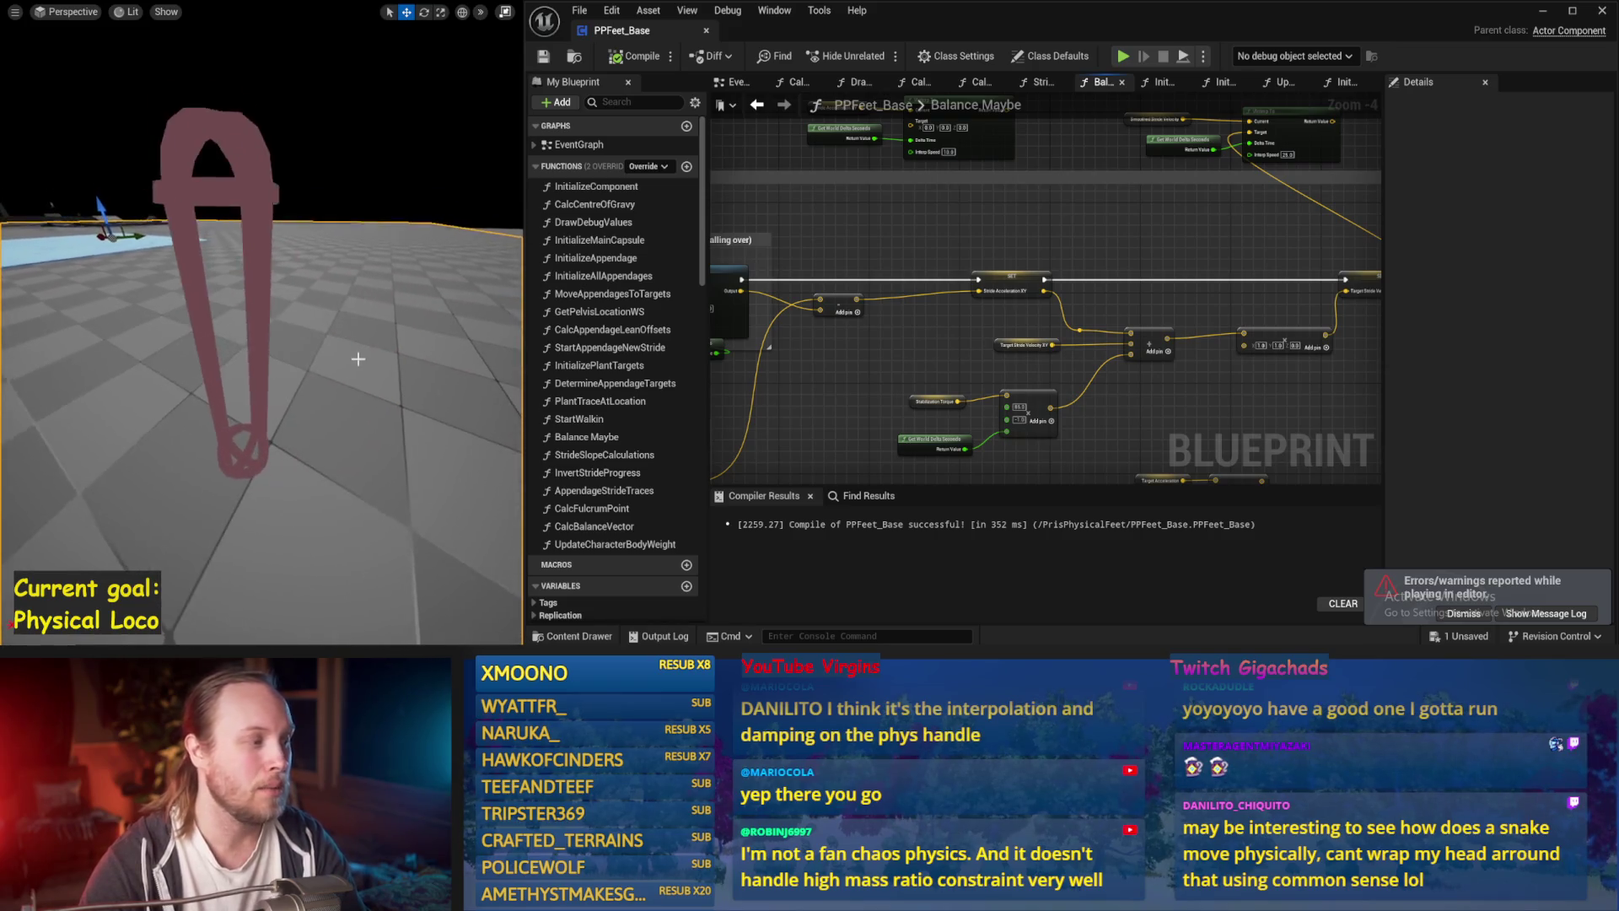
pyautogui.scroll(-3, 235, 329)
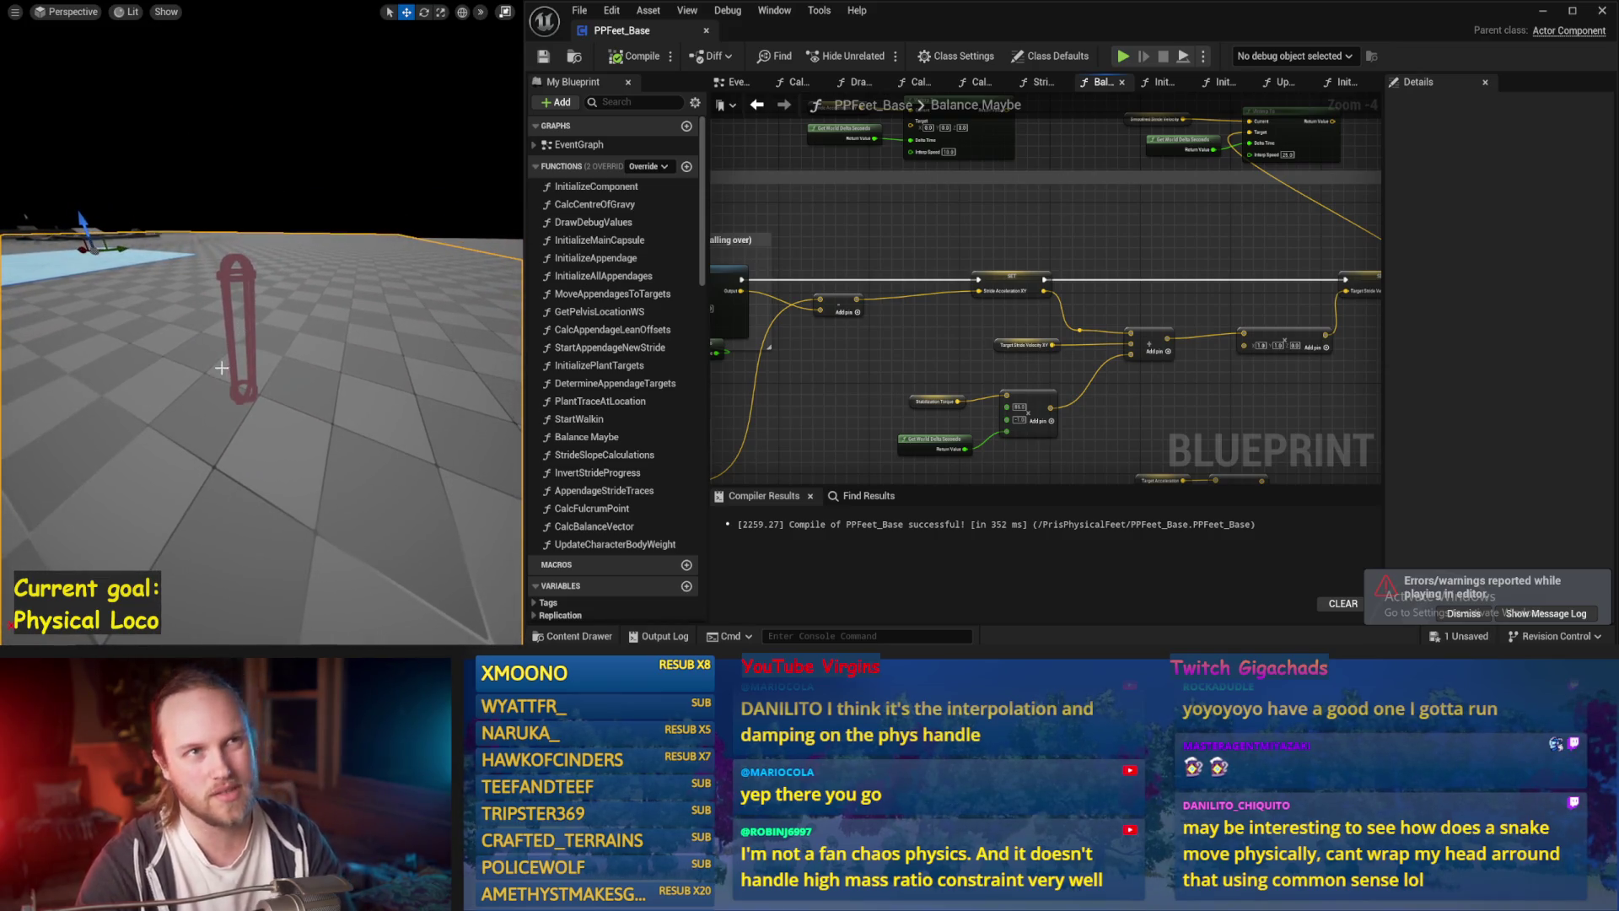
pyautogui.scroll(3, 271, 361)
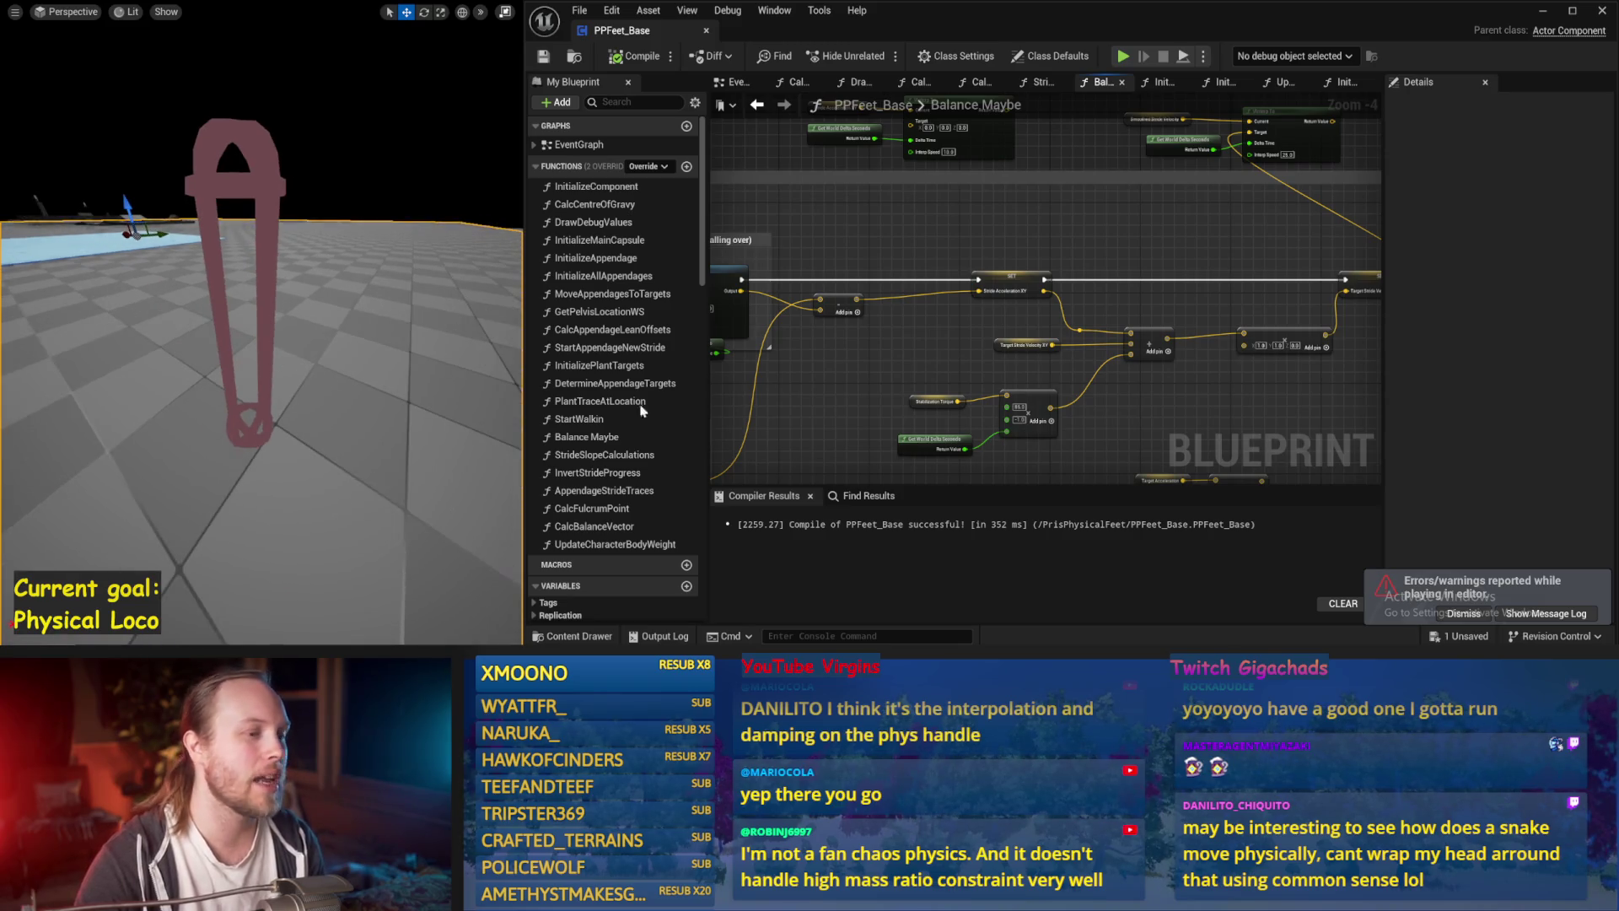
pyautogui.moveTo(972, 360); pyautogui.dragTo(1035, 325)
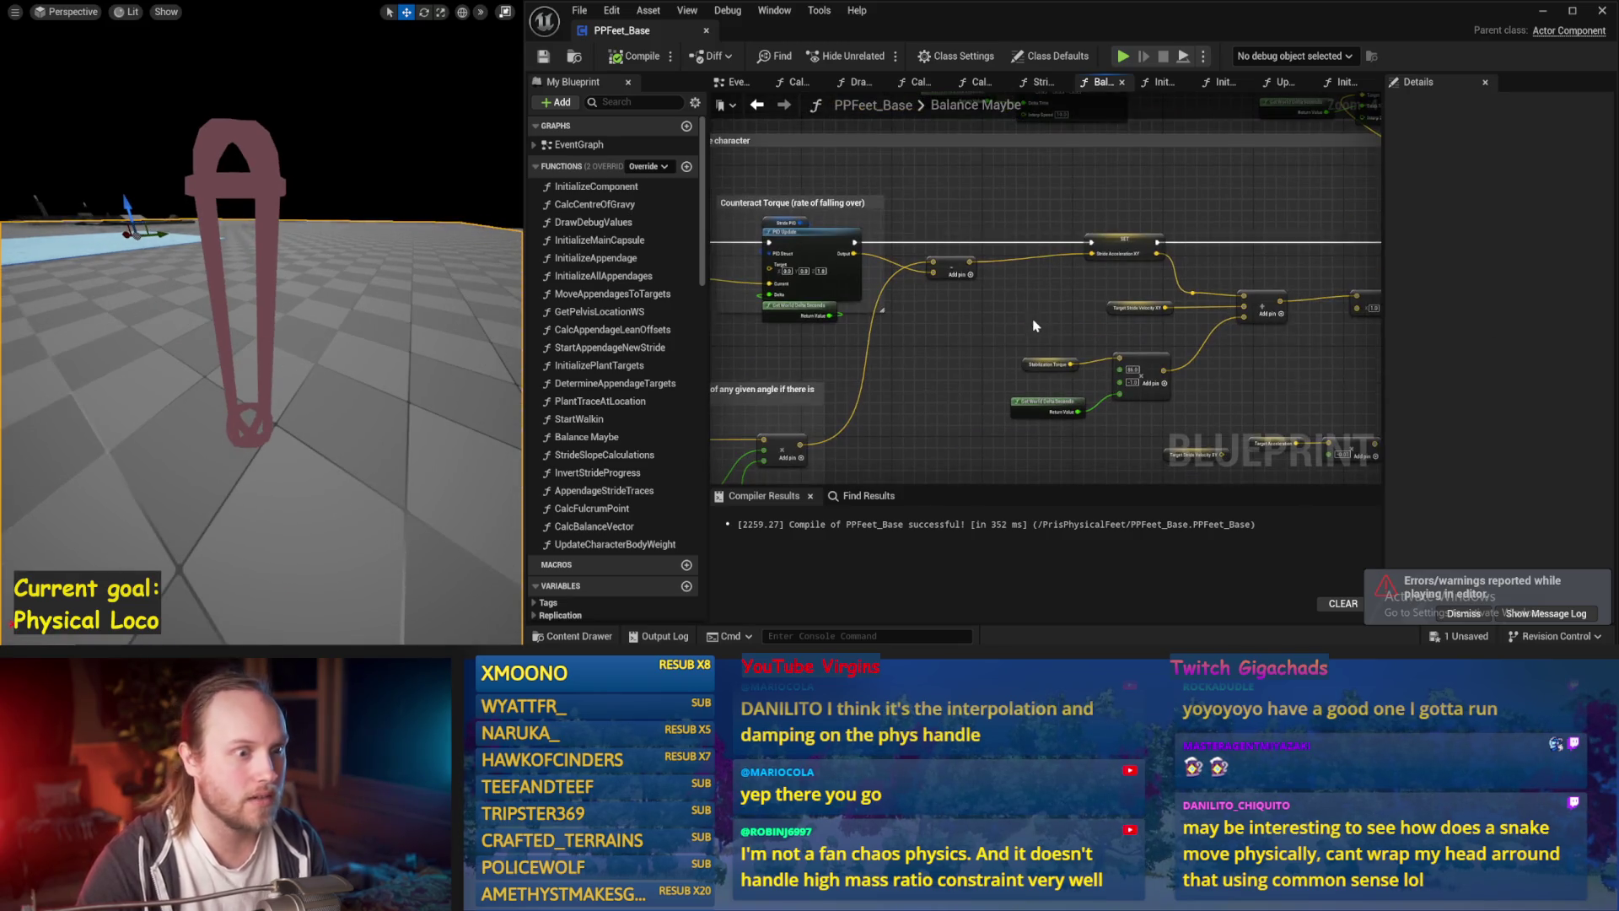
pyautogui.click(1435, 611)
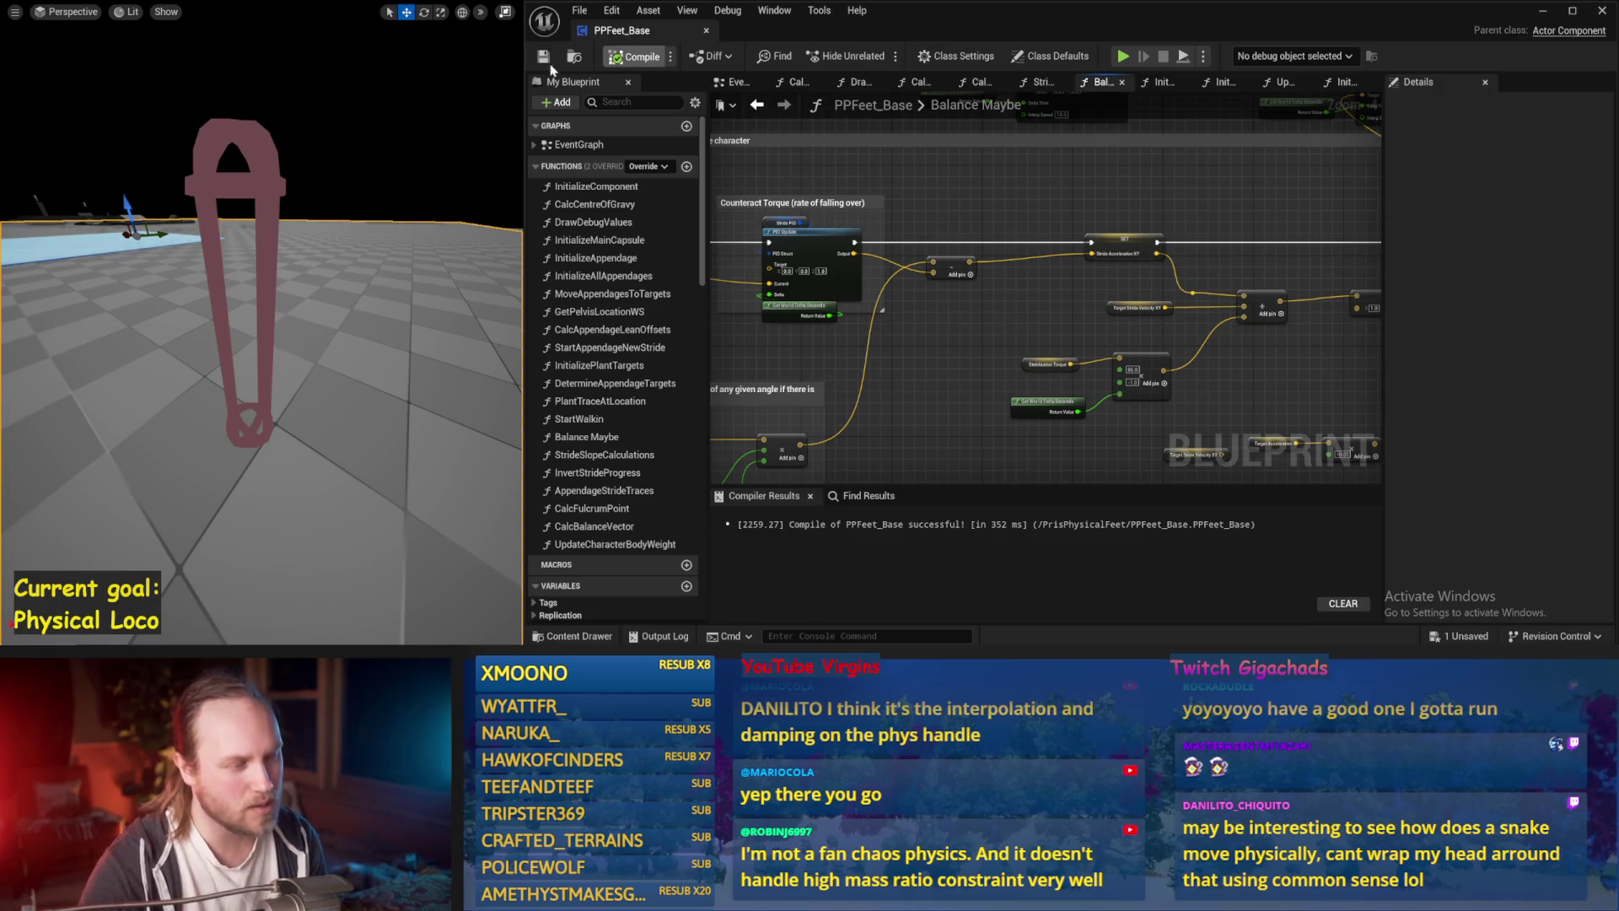
# Look over the Counteract Torque and tilt-maintenance nodes and bring the camera closer to the capsule.
pyautogui.moveTo(954, 344); pyautogui.dragTo(1048, 282)
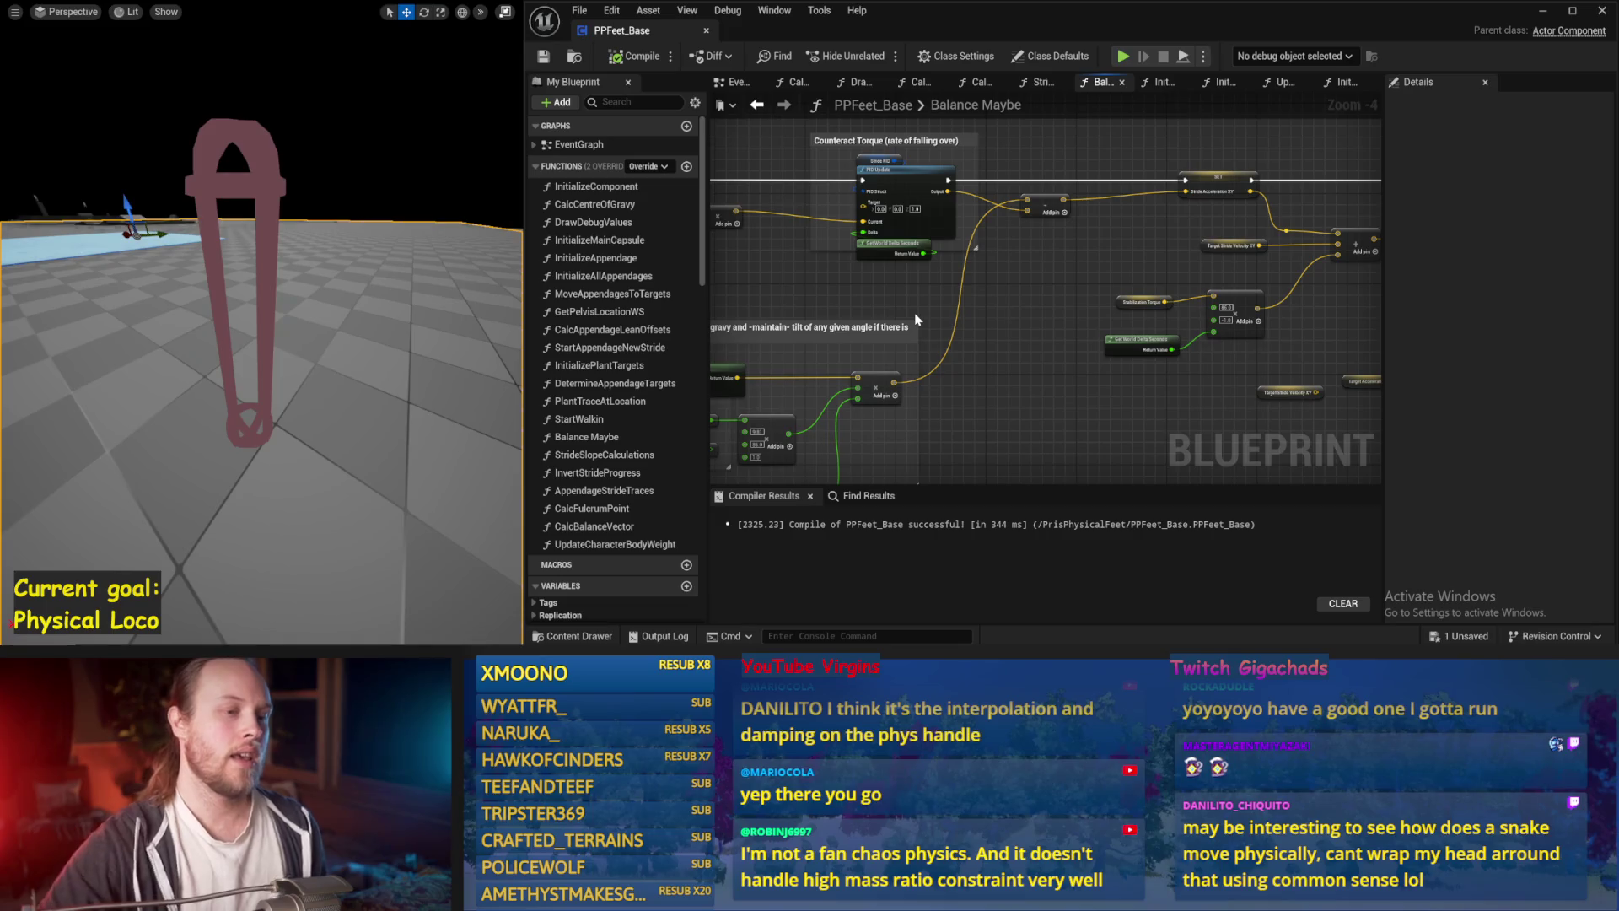
pyautogui.moveTo(969, 352); pyautogui.dragTo(1042, 307)
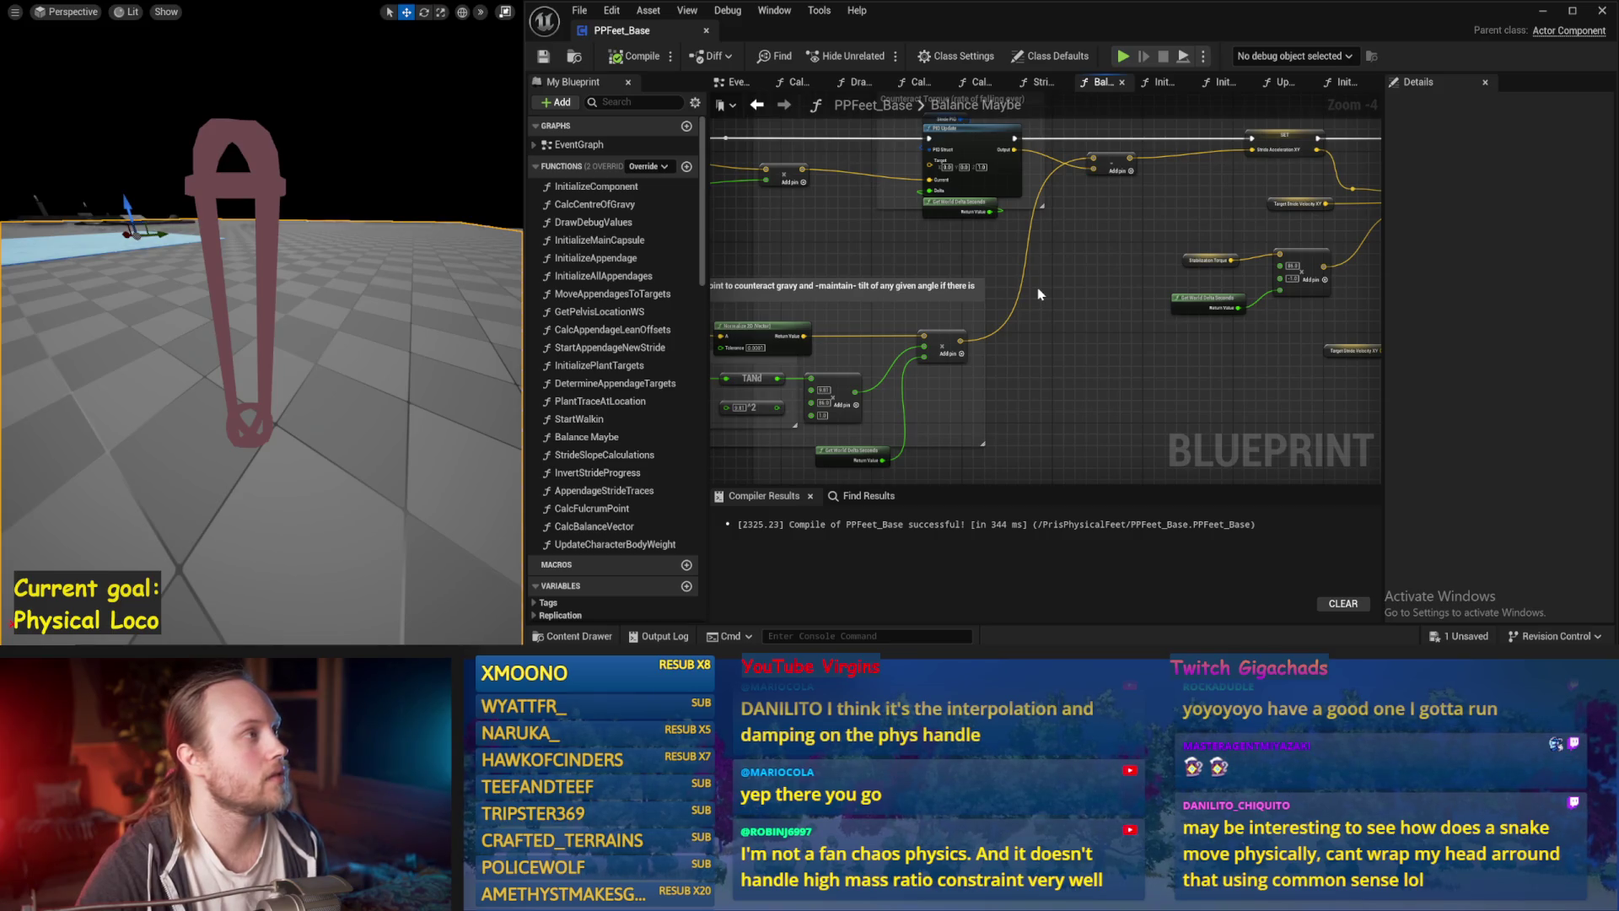
pyautogui.moveTo(340, 299); pyautogui.dragTo(340, 299)
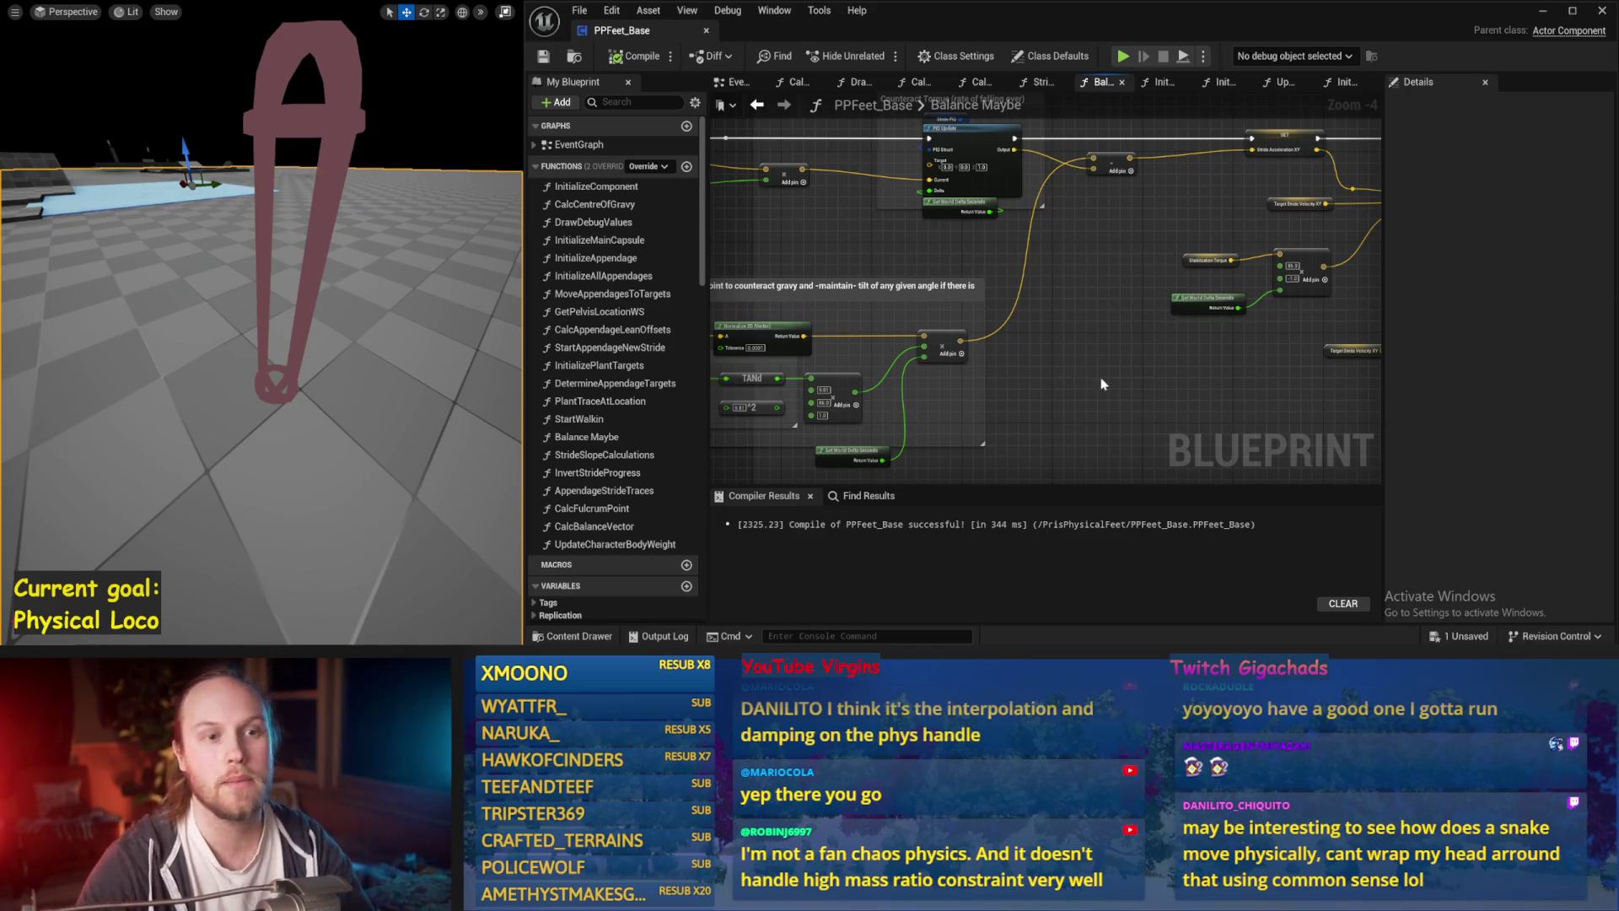
pyautogui.scroll(-3, 1111, 332)
# Navigate the graph to the balance vector nodes and save the blueprint.
pyautogui.scroll(2, 936, 266)
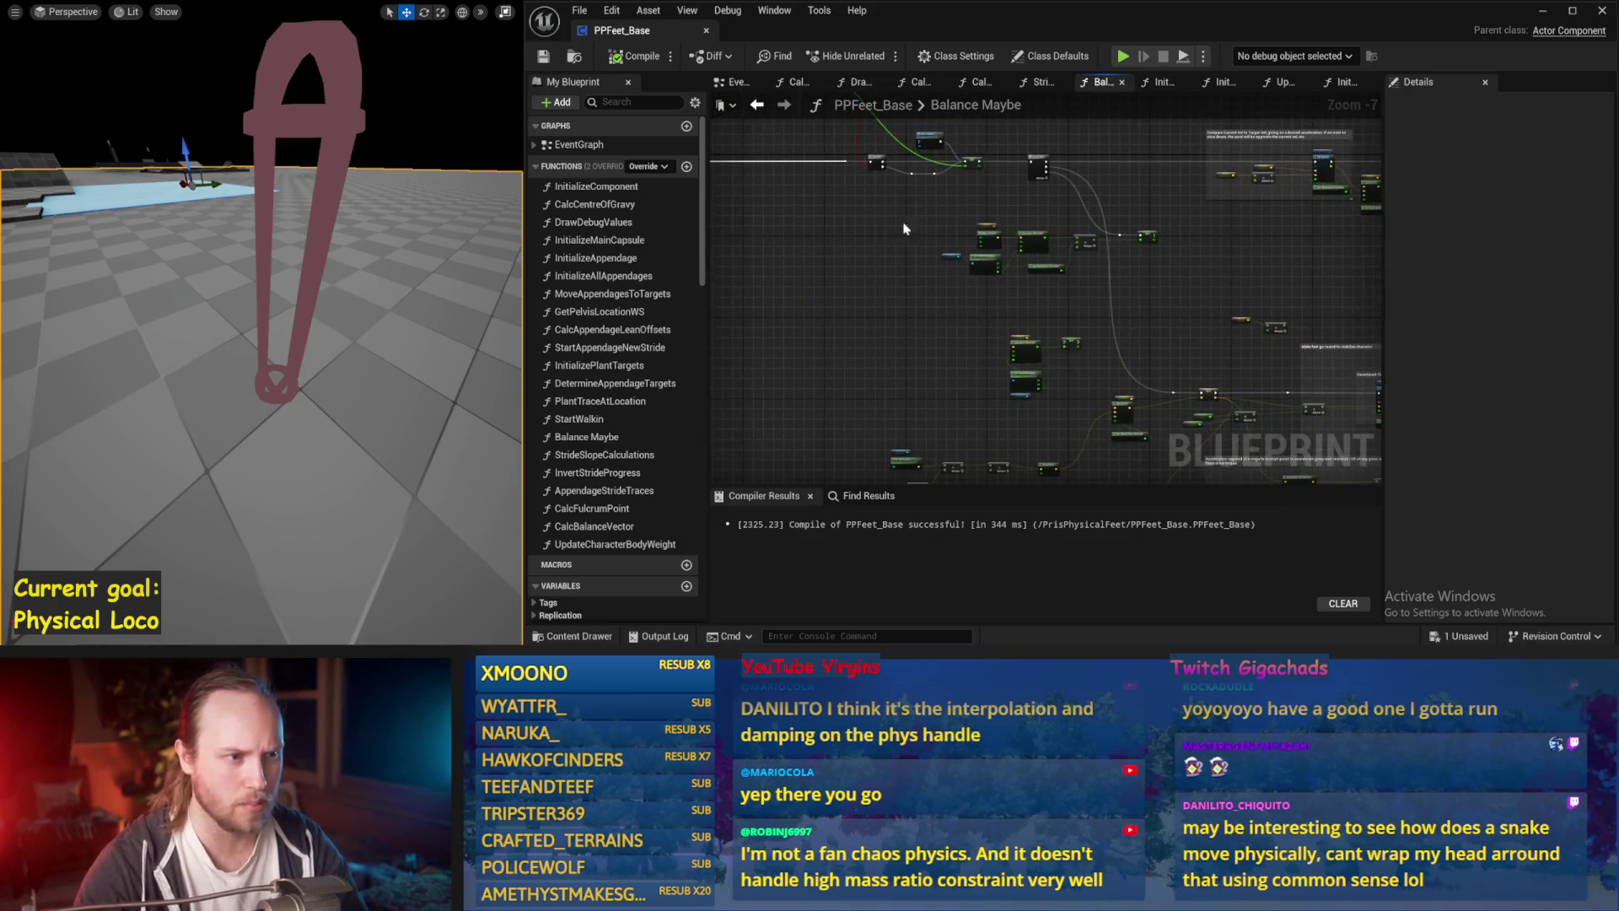
pyautogui.moveTo(1114, 364)
pyautogui.mouseDown()
pyautogui.moveTo(1117, 337)
pyautogui.moveTo(1054, 278)
pyautogui.mouseUp()
pyautogui.scroll(1, 1066, 258)
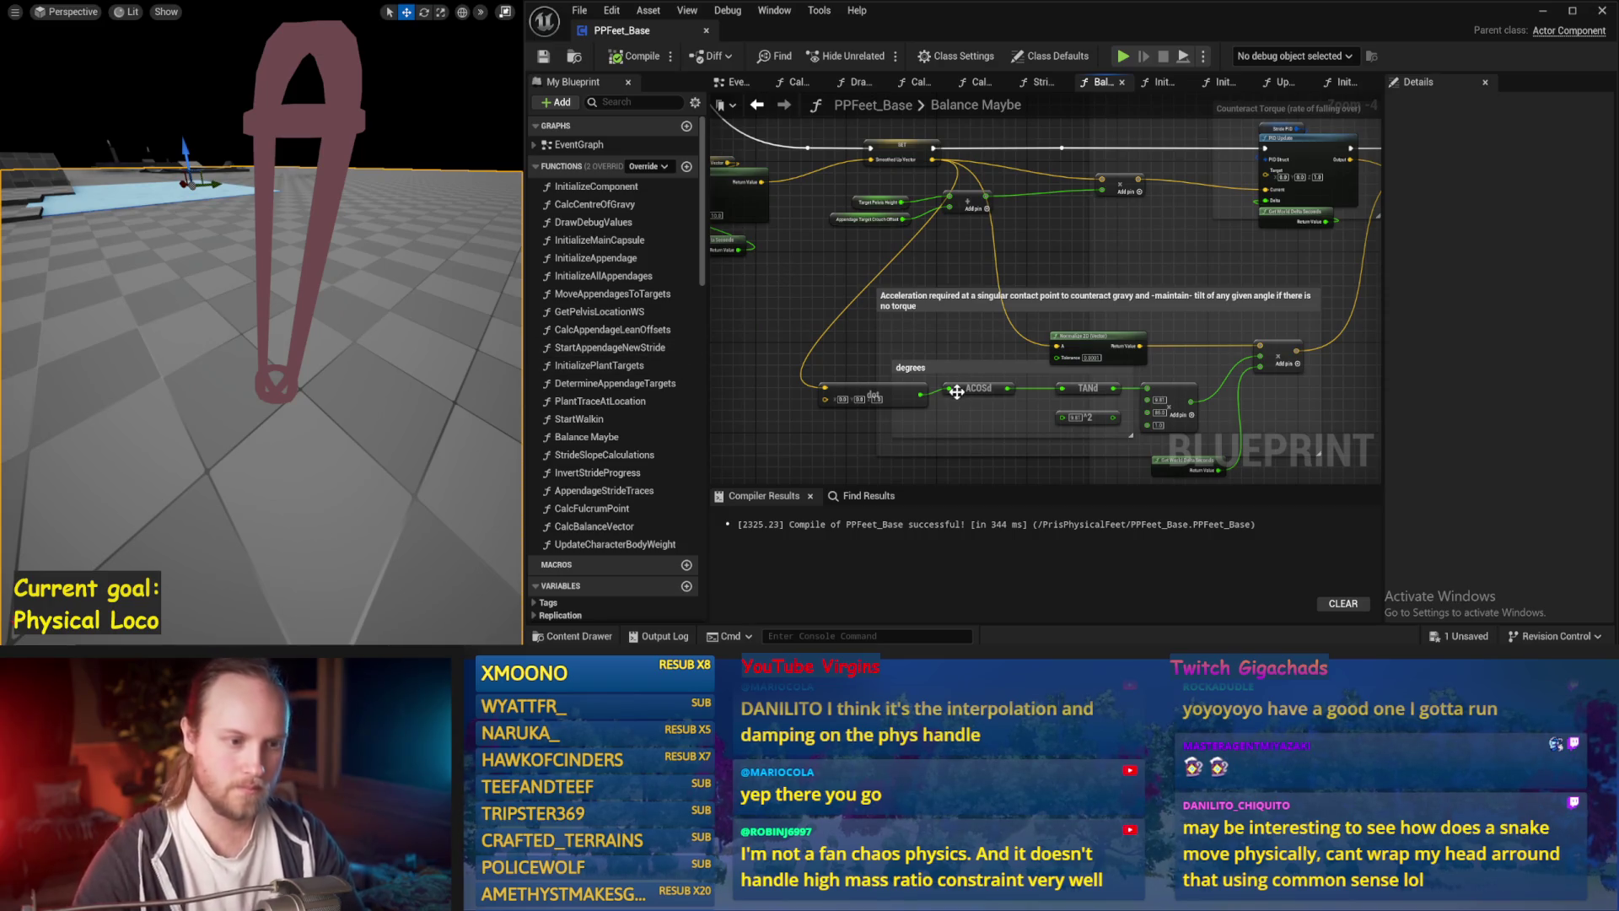
pyautogui.moveTo(980, 427); pyautogui.dragTo(985, 338)
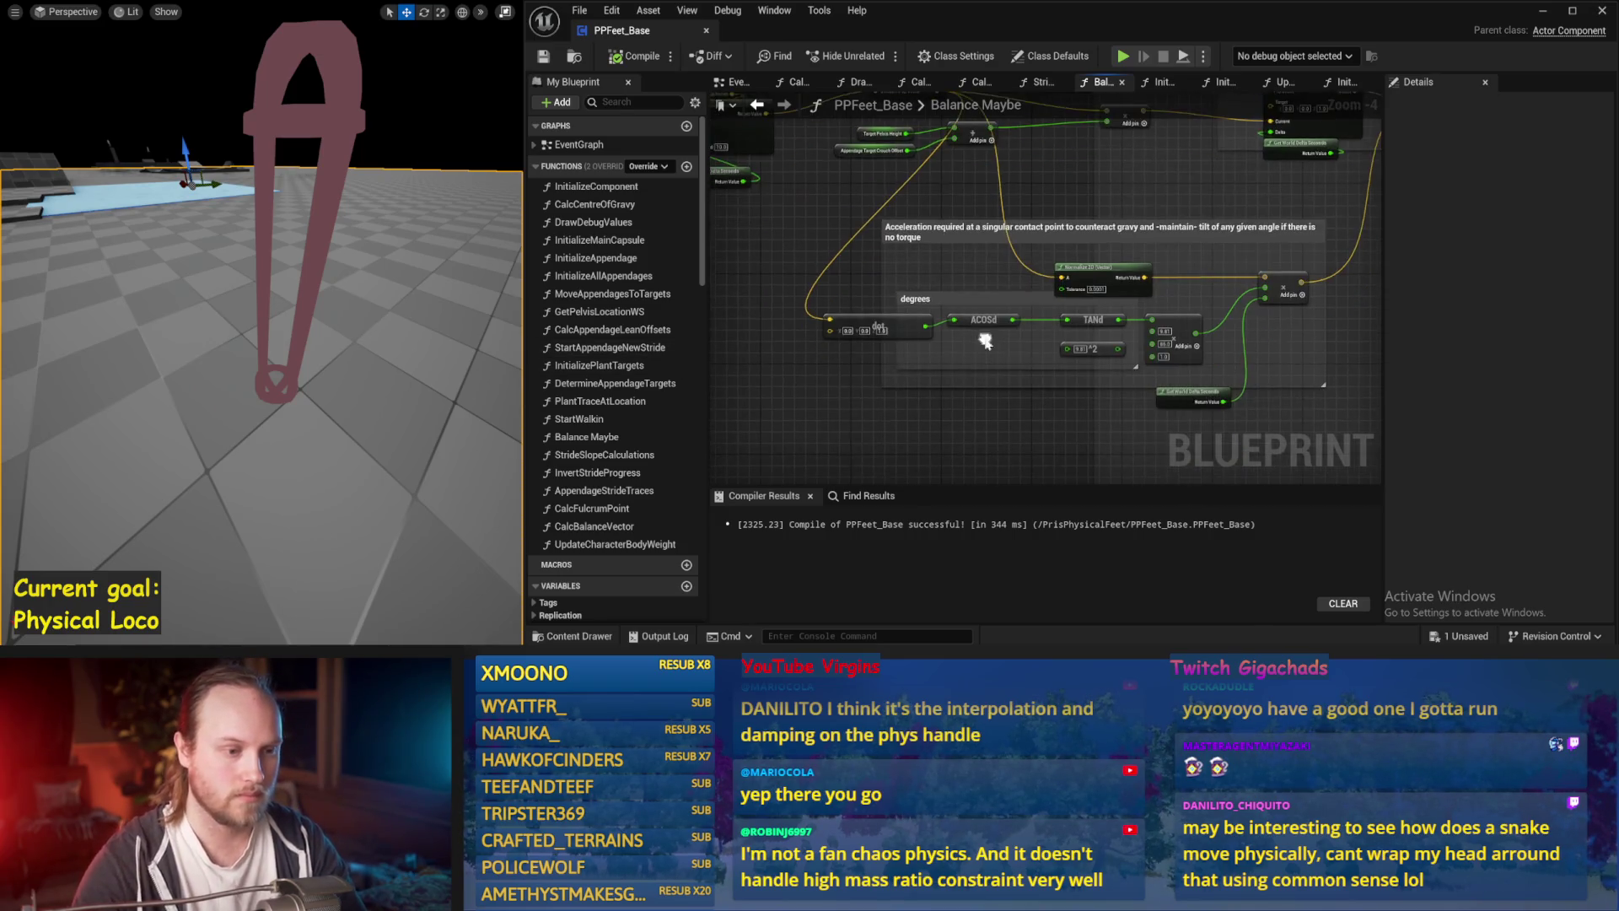
pyautogui.moveTo(829, 218)
pyautogui.mouseDown()
pyautogui.moveTo(969, 306)
pyautogui.moveTo(1185, 240)
pyautogui.mouseUp()
pyautogui.hotkey('ctrl', 's')
# Rearrange the balance vector nodes, repositioning the 1.0 vector and Current Balance Vector nodes.
pyautogui.moveTo(784, 248); pyautogui.dragTo(1225, 450)
pyautogui.moveTo(1173, 311)
pyautogui.mouseDown()
pyautogui.moveTo(1224, 182)
pyautogui.moveTo(1230, 199)
pyautogui.mouseUp()
pyautogui.moveTo(1127, 177); pyautogui.dragTo(802, 279)
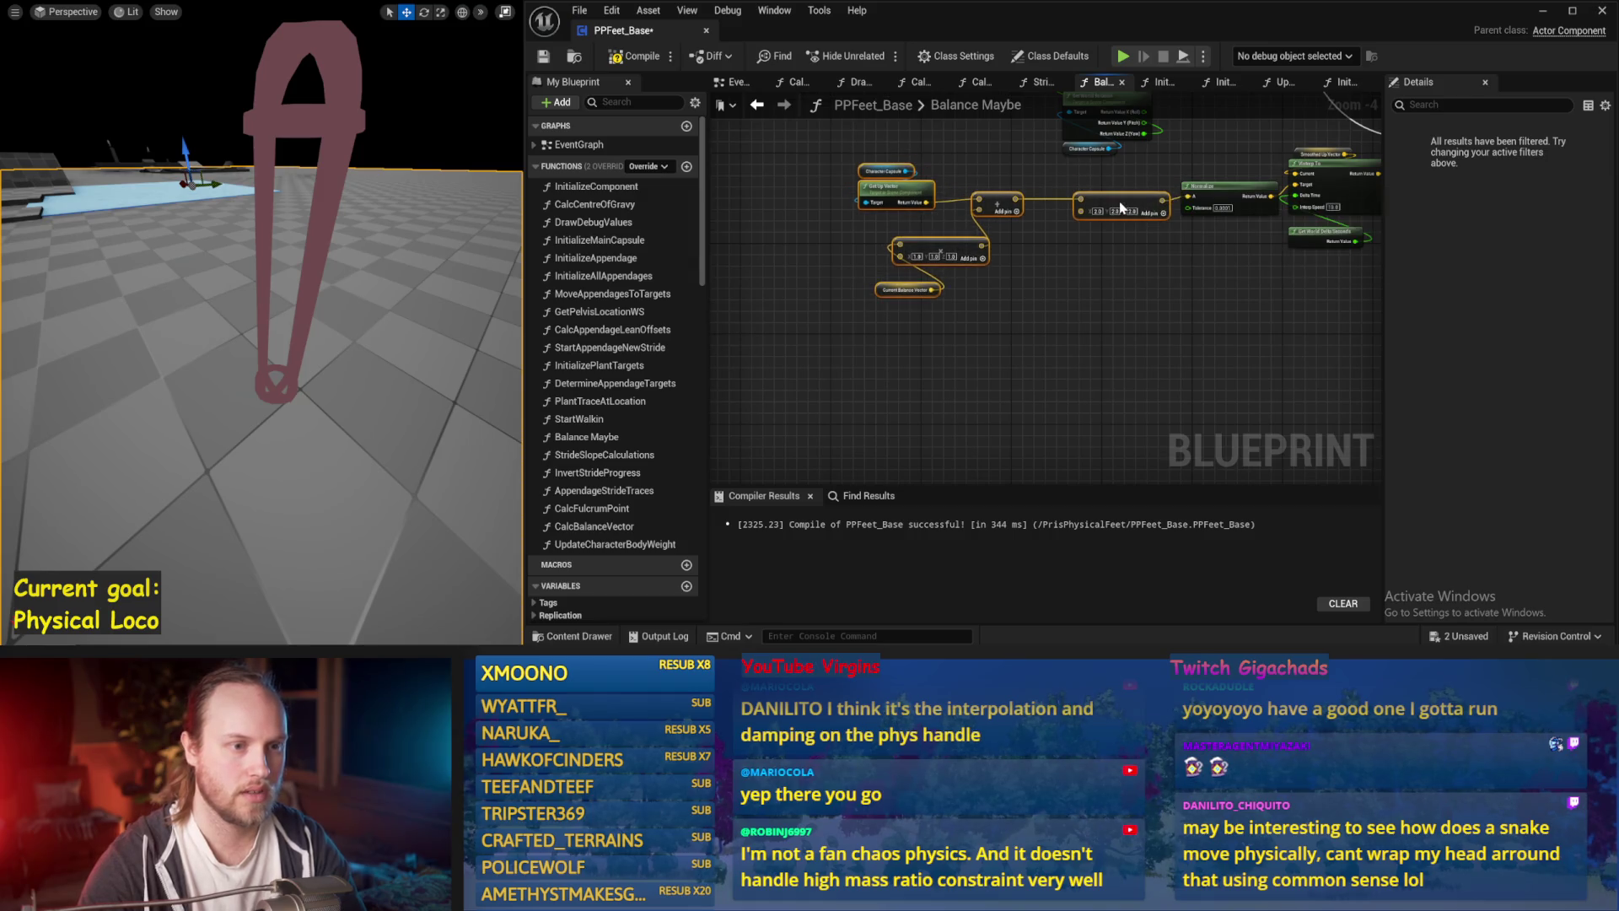
pyautogui.keyDown('ctrl'); pyautogui.click(1113, 196); pyautogui.keyUp('ctrl')
pyautogui.scroll(2, 1005, 210)
pyautogui.moveTo(1005, 211); pyautogui.dragTo(1072, 211)
pyautogui.click(1023, 276)
pyautogui.moveTo(1022, 277); pyautogui.dragTo(982, 243)
pyautogui.click(948, 338)
pyautogui.moveTo(948, 338)
pyautogui.mouseDown()
pyautogui.moveTo(932, 295)
pyautogui.moveTo(762, 422)
pyautogui.mouseUp()
pyautogui.click(761, 422)
pyautogui.scroll(-1, 761, 421)
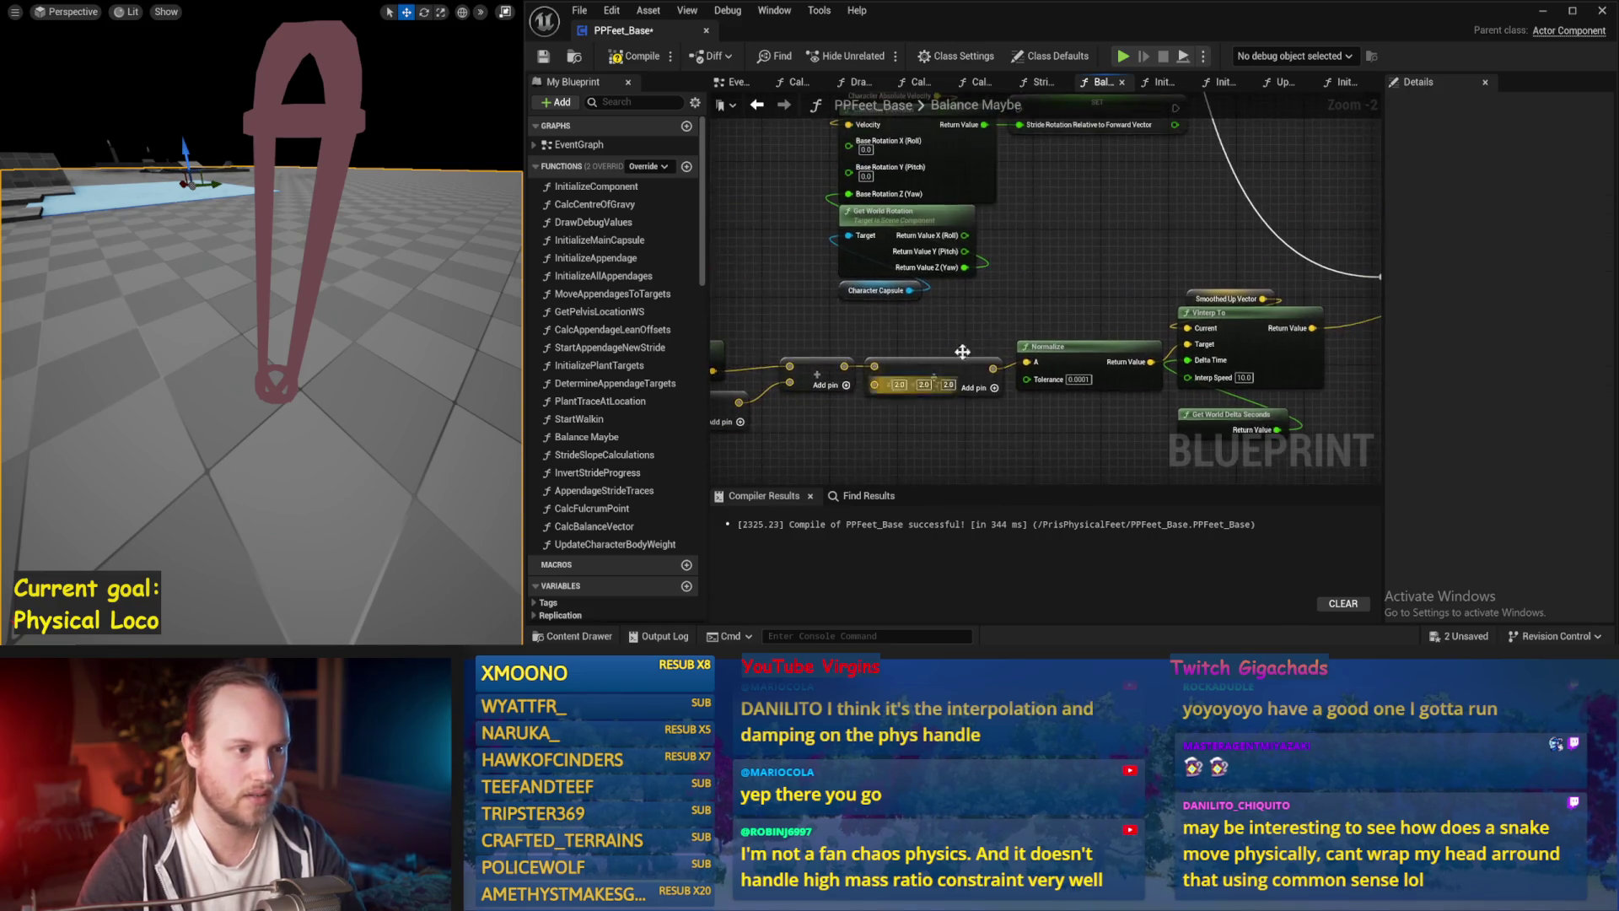
# Delete the Calculate Direction, Get World Rotation and SET nodes, then save.
pyautogui.press('Delete')
pyautogui.scroll(-1, 1002, 219)
pyautogui.scroll(2, 725, 379)
pyautogui.hotkey('ctrl', 's')
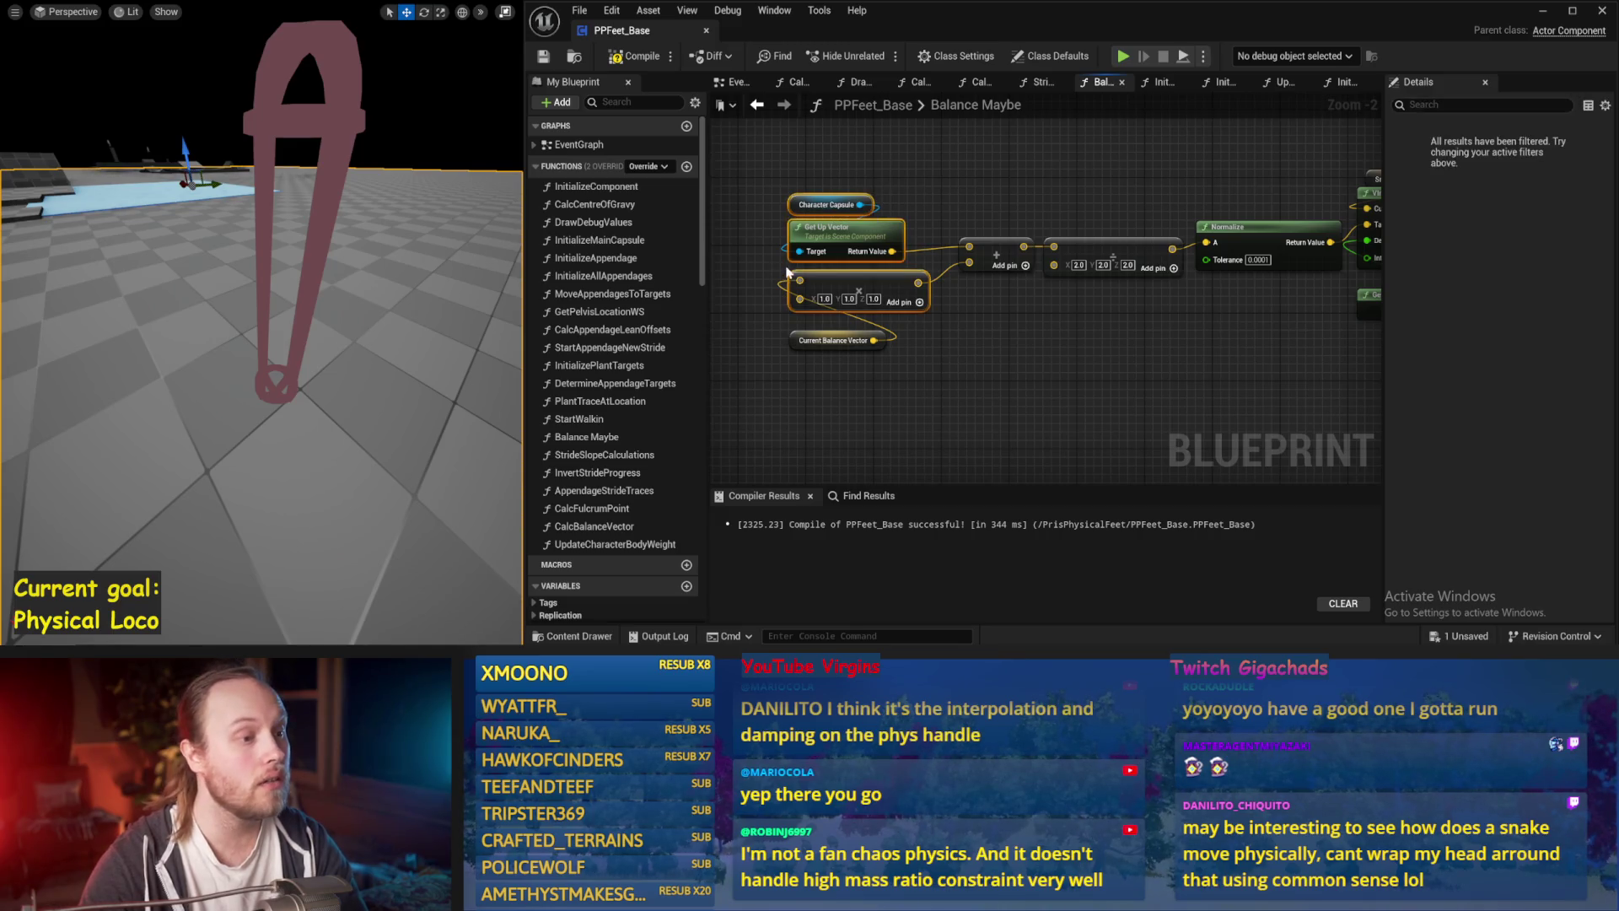
# Move the add, multiply and Normalize nodes beside VInterp To, compile, and simulate.
pyautogui.moveTo(961, 181)
pyautogui.mouseDown()
pyautogui.moveTo(768, 222)
pyautogui.moveTo(983, 217)
pyautogui.mouseUp()
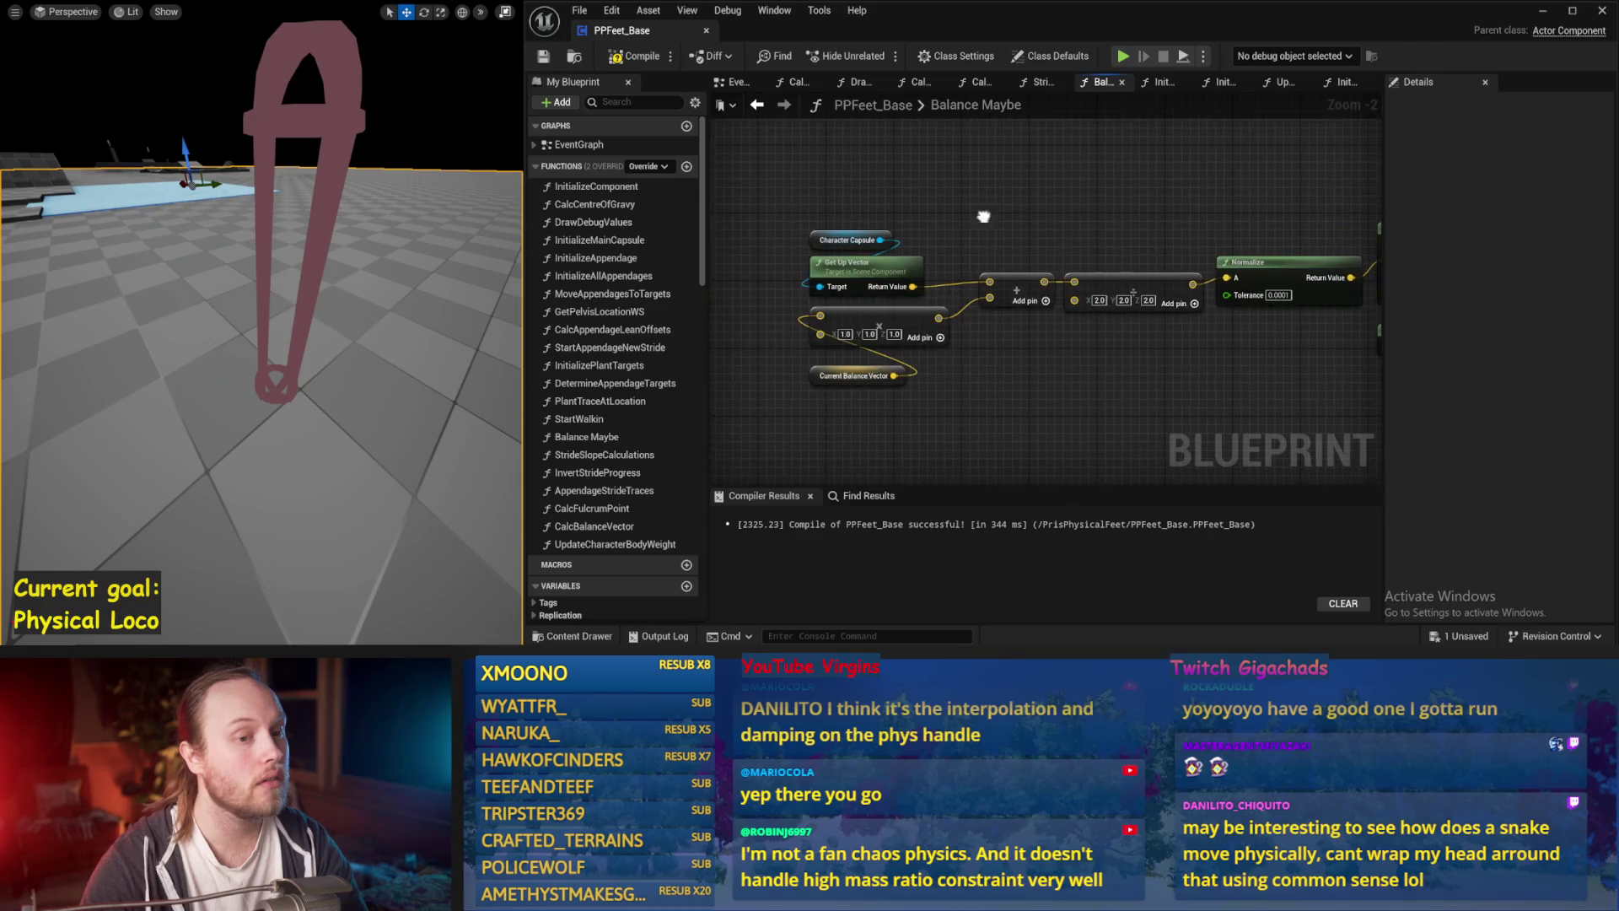
pyautogui.moveTo(1249, 236); pyautogui.dragTo(742, 396)
pyautogui.moveTo(1304, 270)
pyautogui.mouseDown()
pyautogui.moveTo(902, 278)
pyautogui.moveTo(1059, 251)
pyautogui.mouseUp()
pyautogui.click(970, 168)
pyautogui.click(634, 57)
pyautogui.moveTo(903, 176); pyautogui.dragTo(1035, 218)
pyautogui.hotkey('alt', 's')
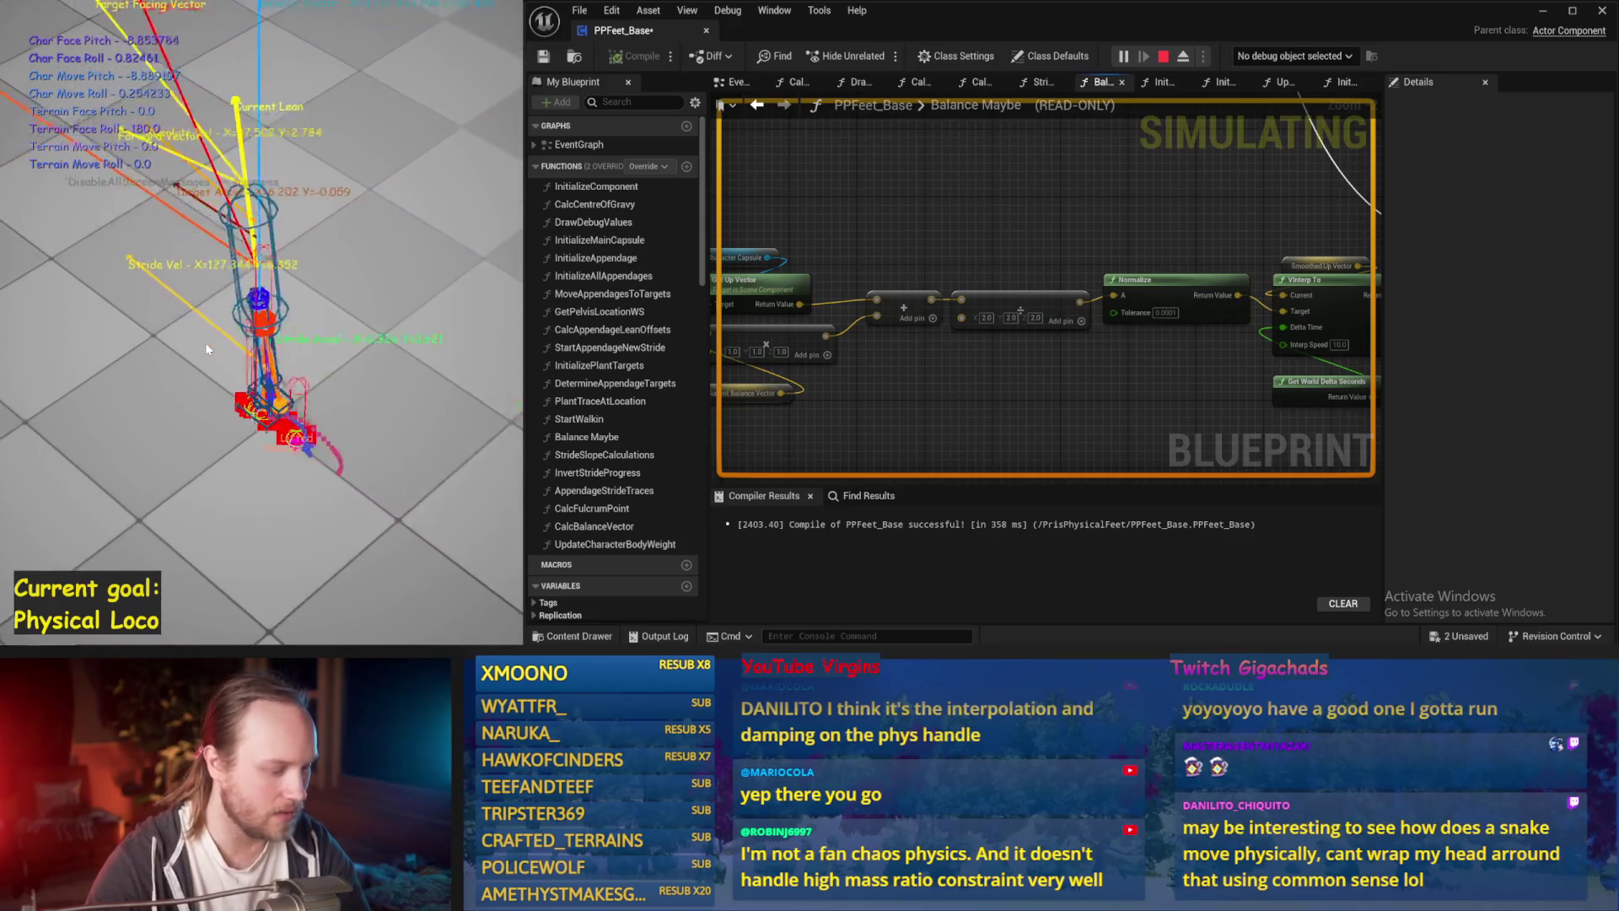
# Stop simulating, recompile PPFeet_Base, frame the capsule close up, and bring up Windows search.
pyautogui.press('Escape')
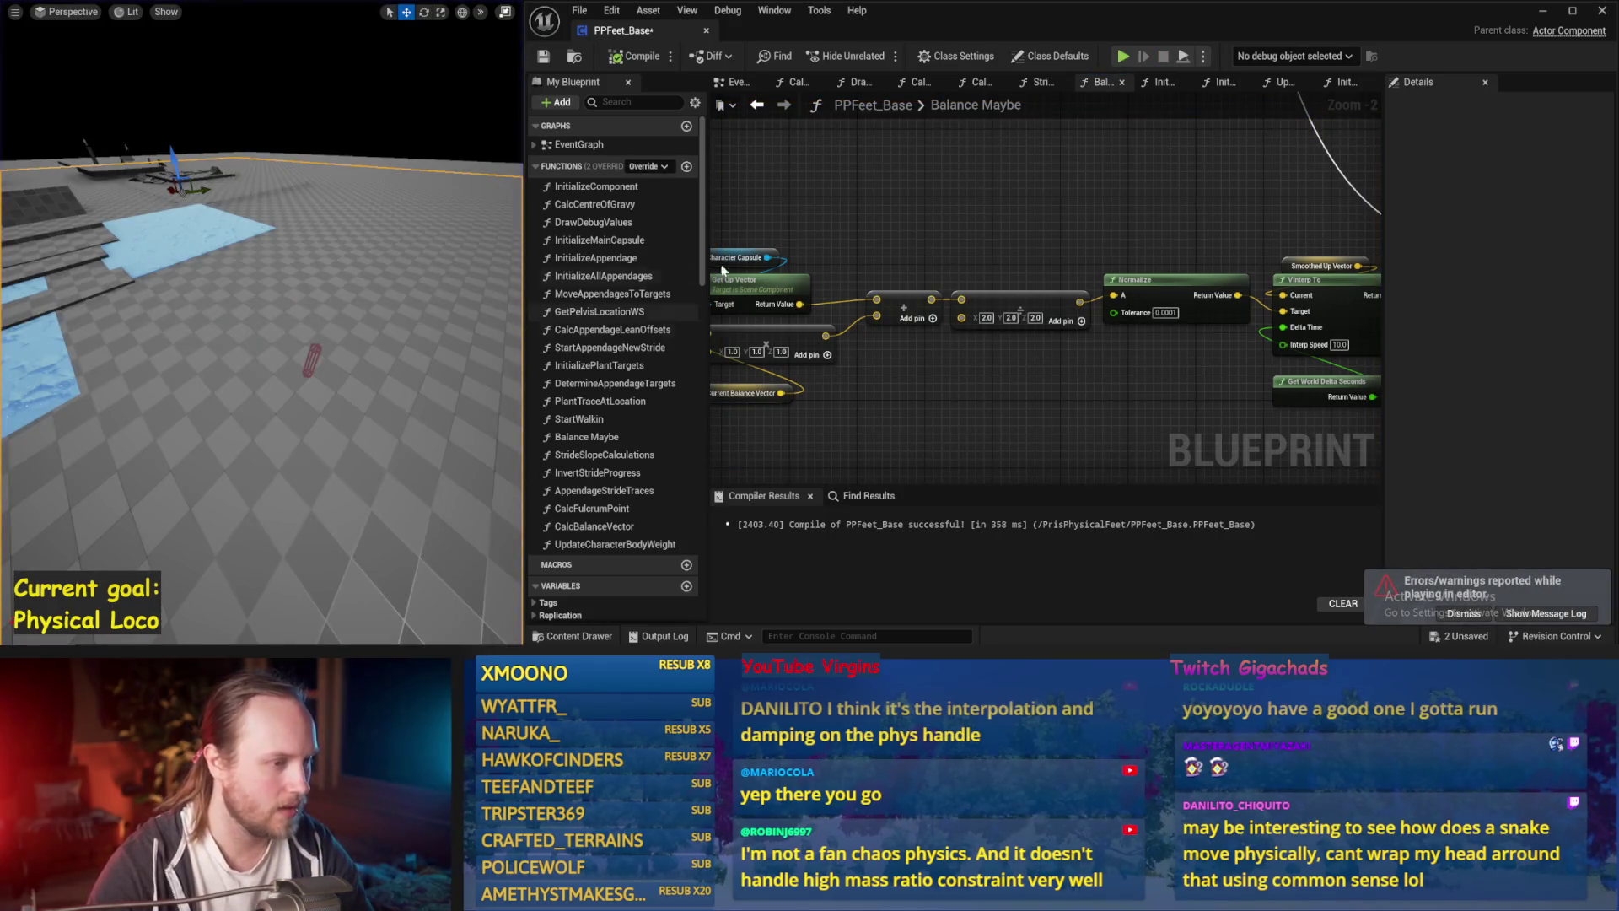
pyautogui.click(637, 56)
pyautogui.moveTo(526, 64); pyautogui.dragTo(545, 64)
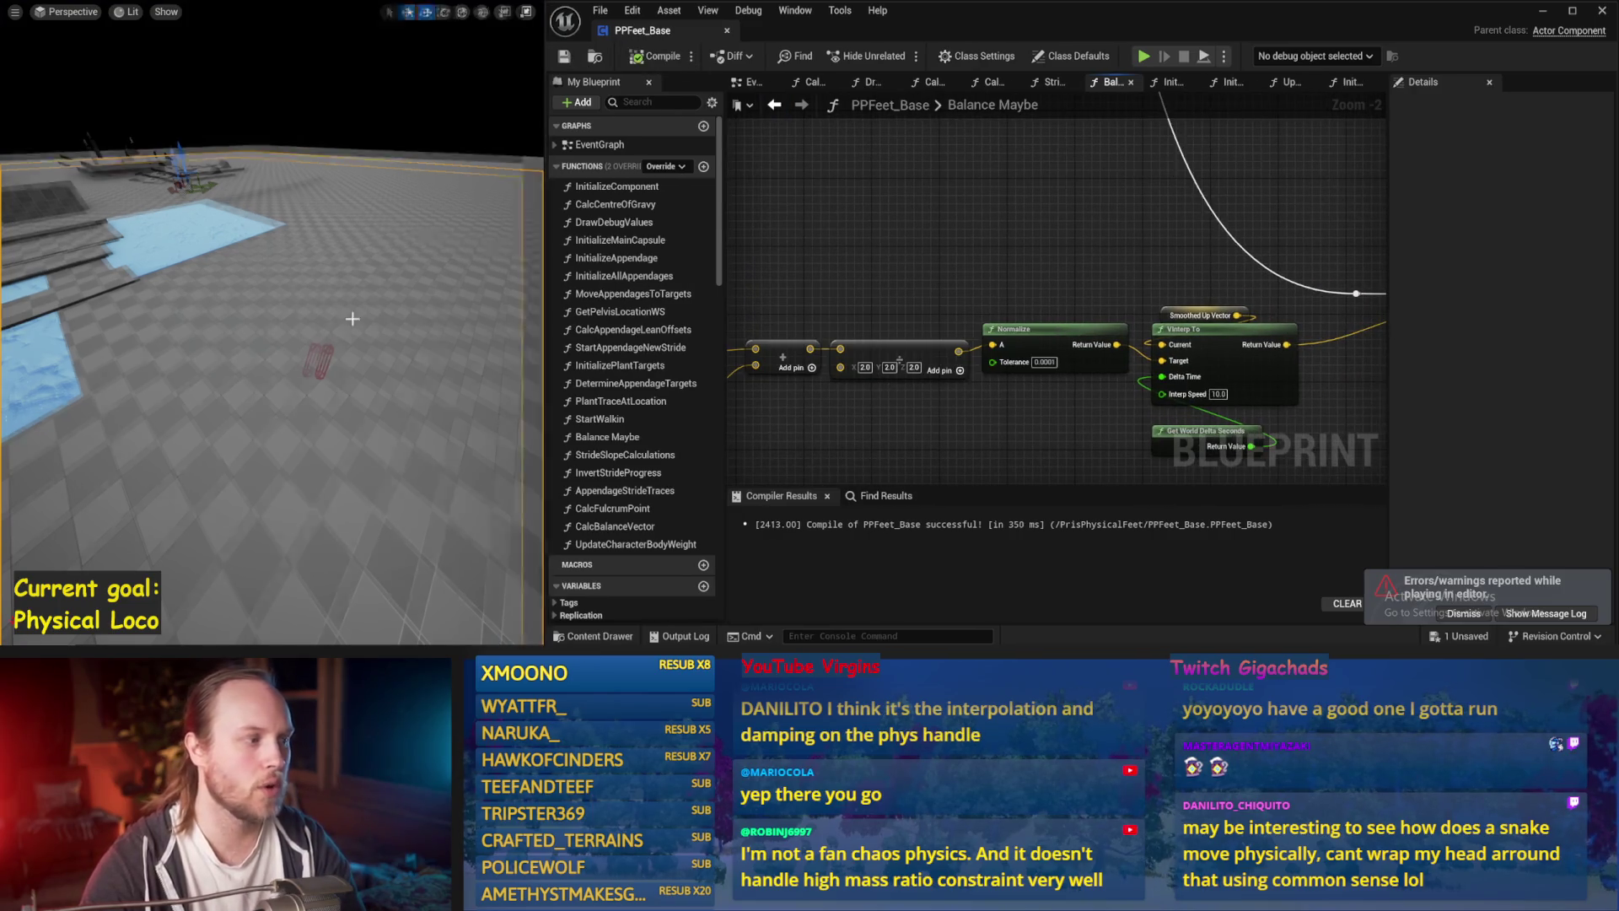
pyautogui.press('f')
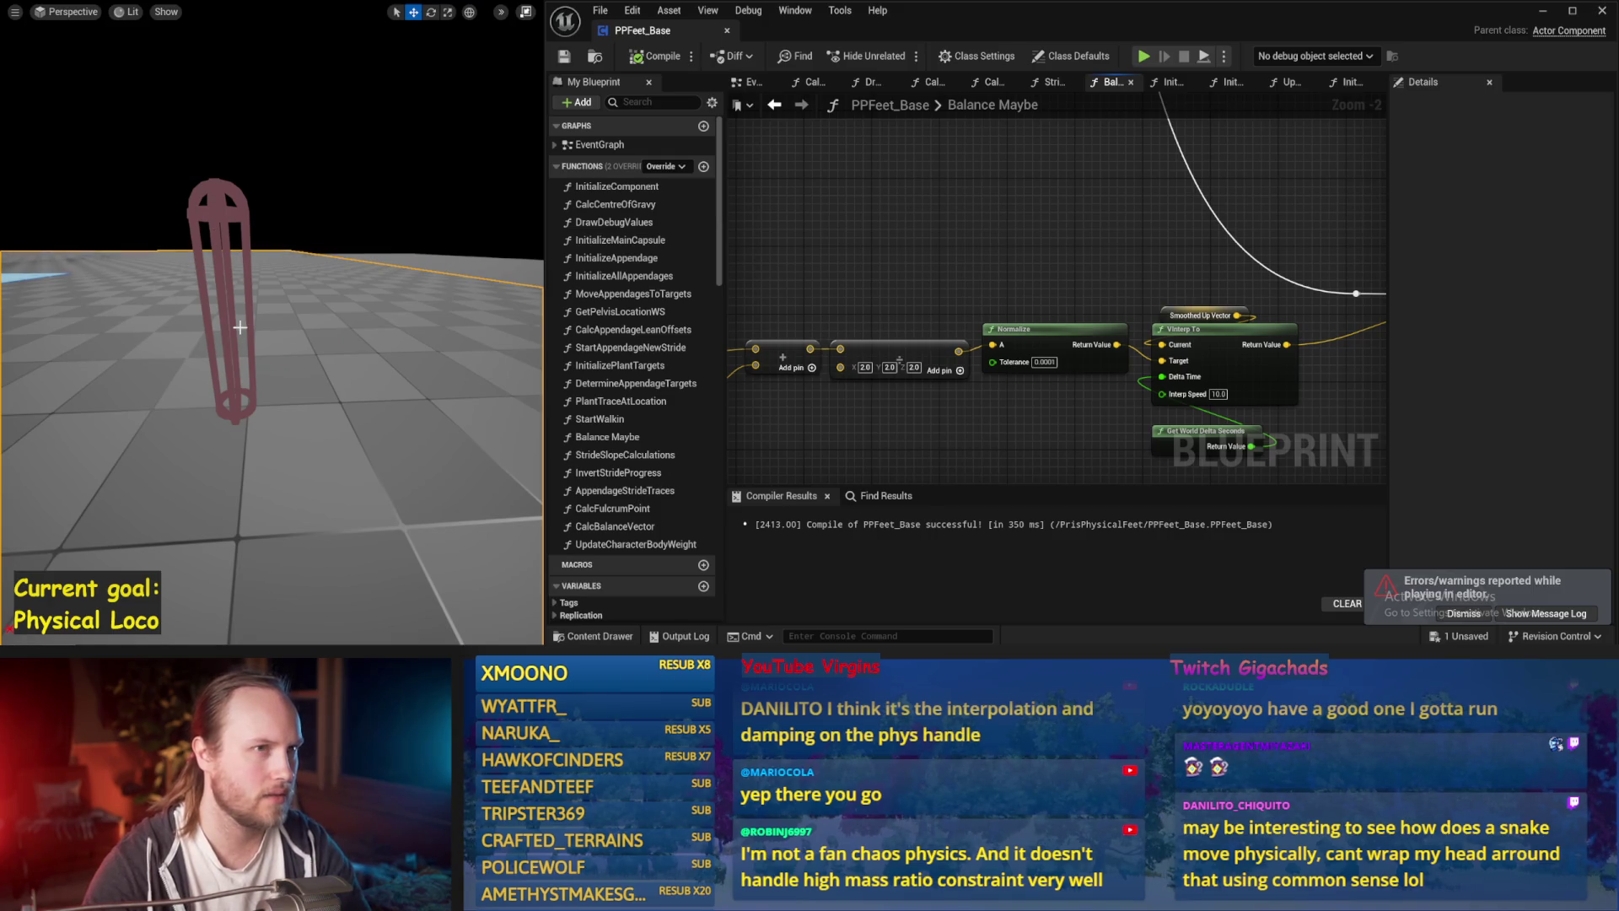
pyautogui.press('super')
# Launch Paint and widen the canvas to 3248 pixels.
pyautogui.write('paint')
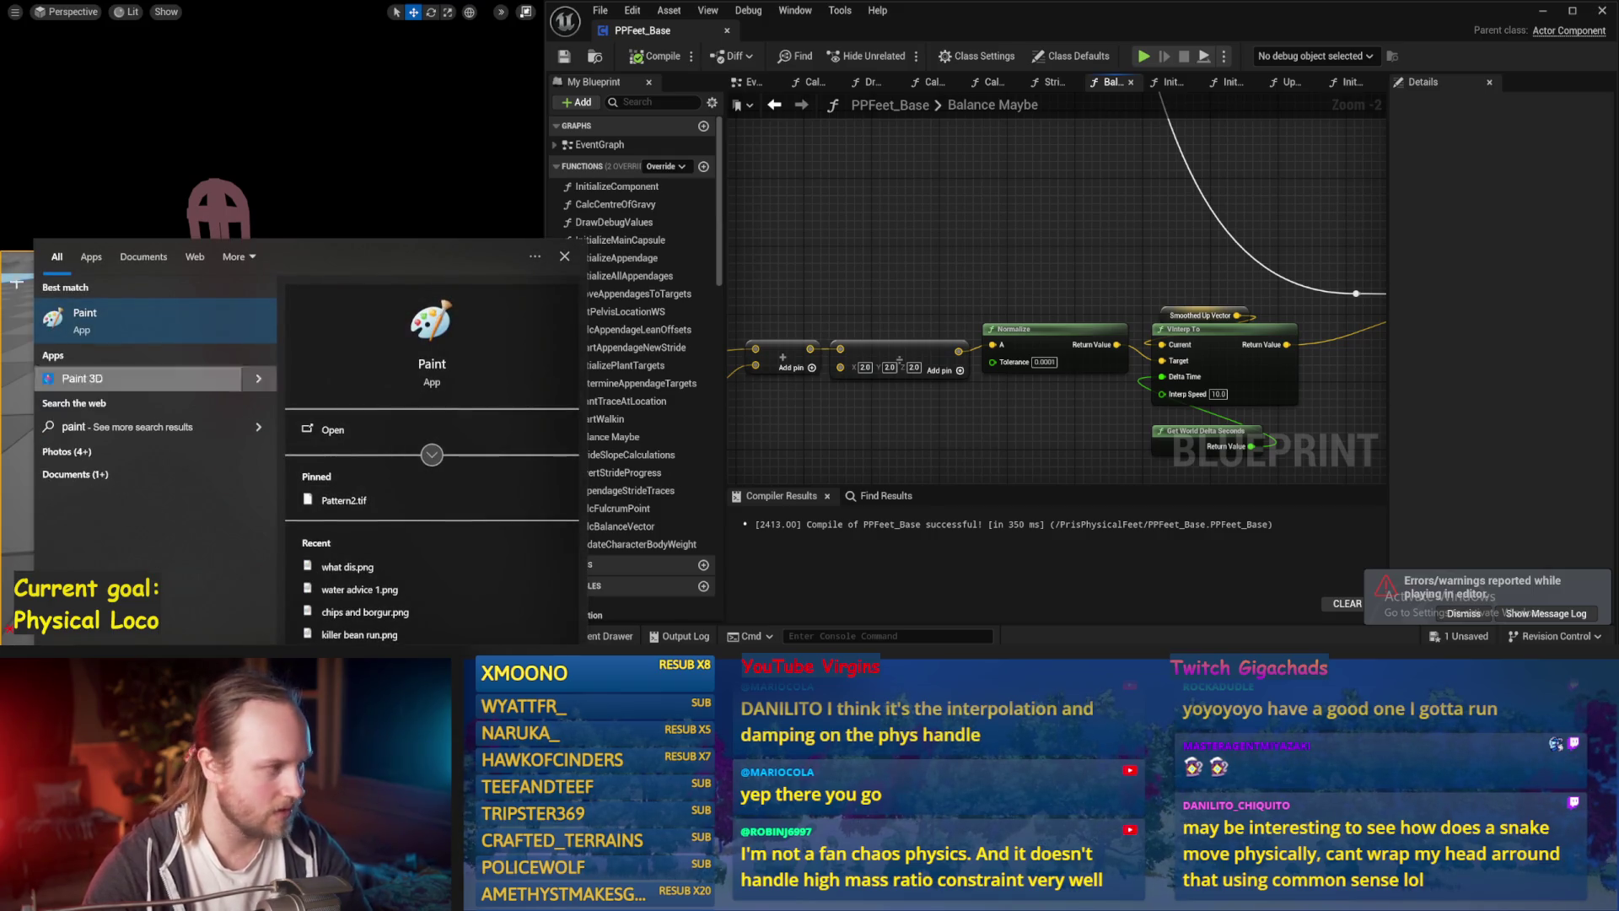
pyautogui.click(94, 338)
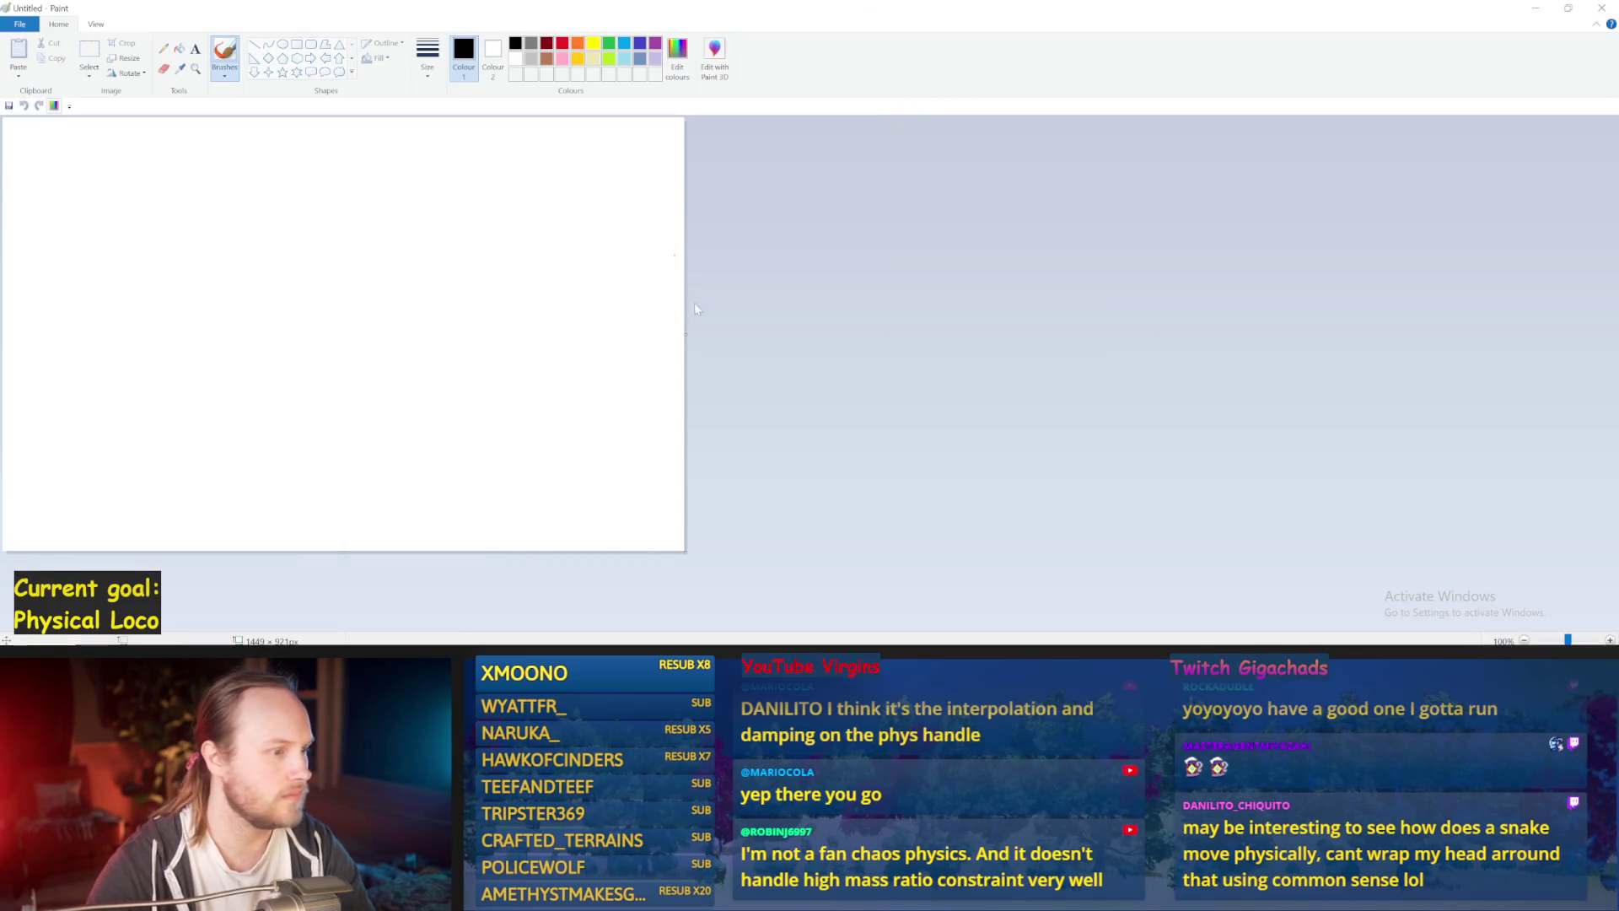
pyautogui.moveTo(687, 331); pyautogui.dragTo(1532, 332)
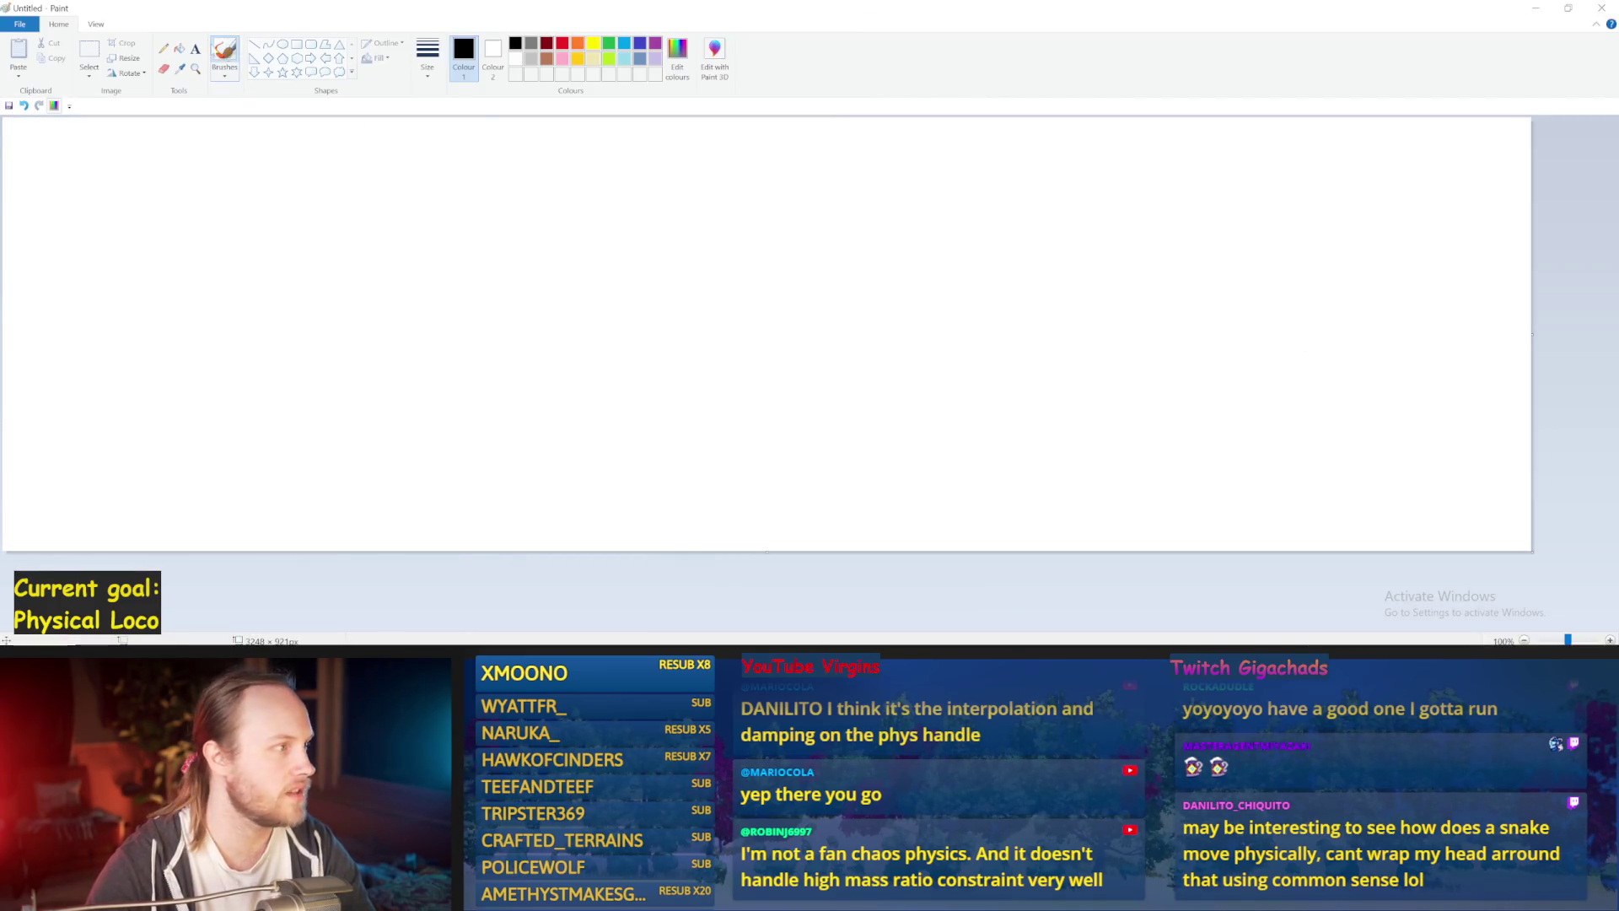
# Make the canvas 1077 pixels tall and fill it entirely with black.
pyautogui.click(179, 48)
pyautogui.click(458, 274)
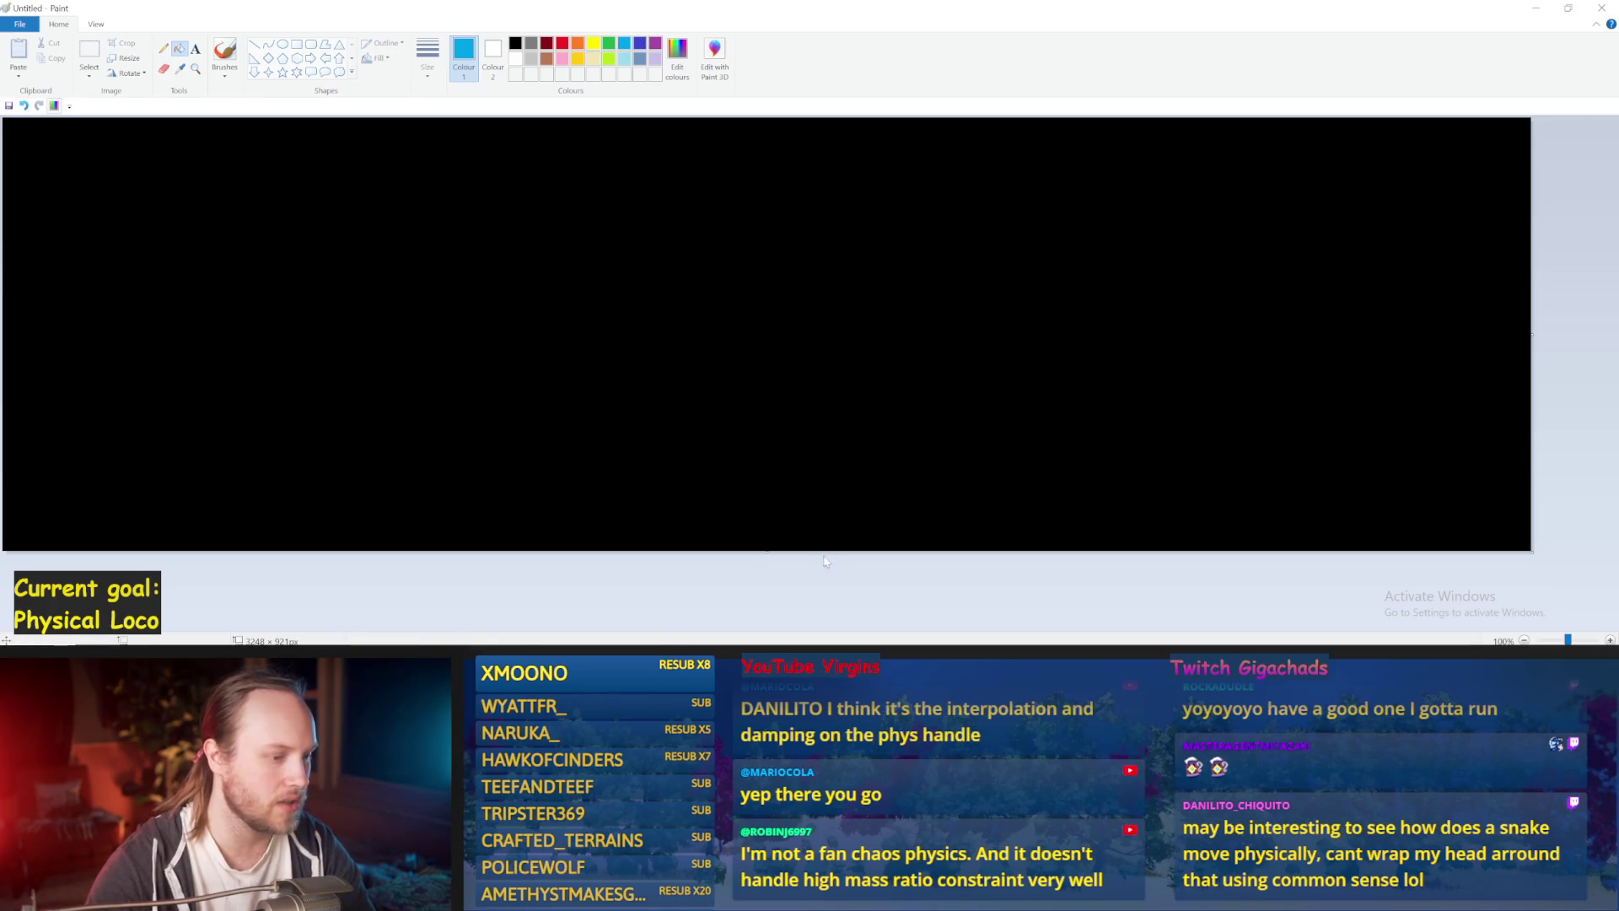
pyautogui.click(763, 549)
pyautogui.moveTo(766, 559); pyautogui.dragTo(766, 631)
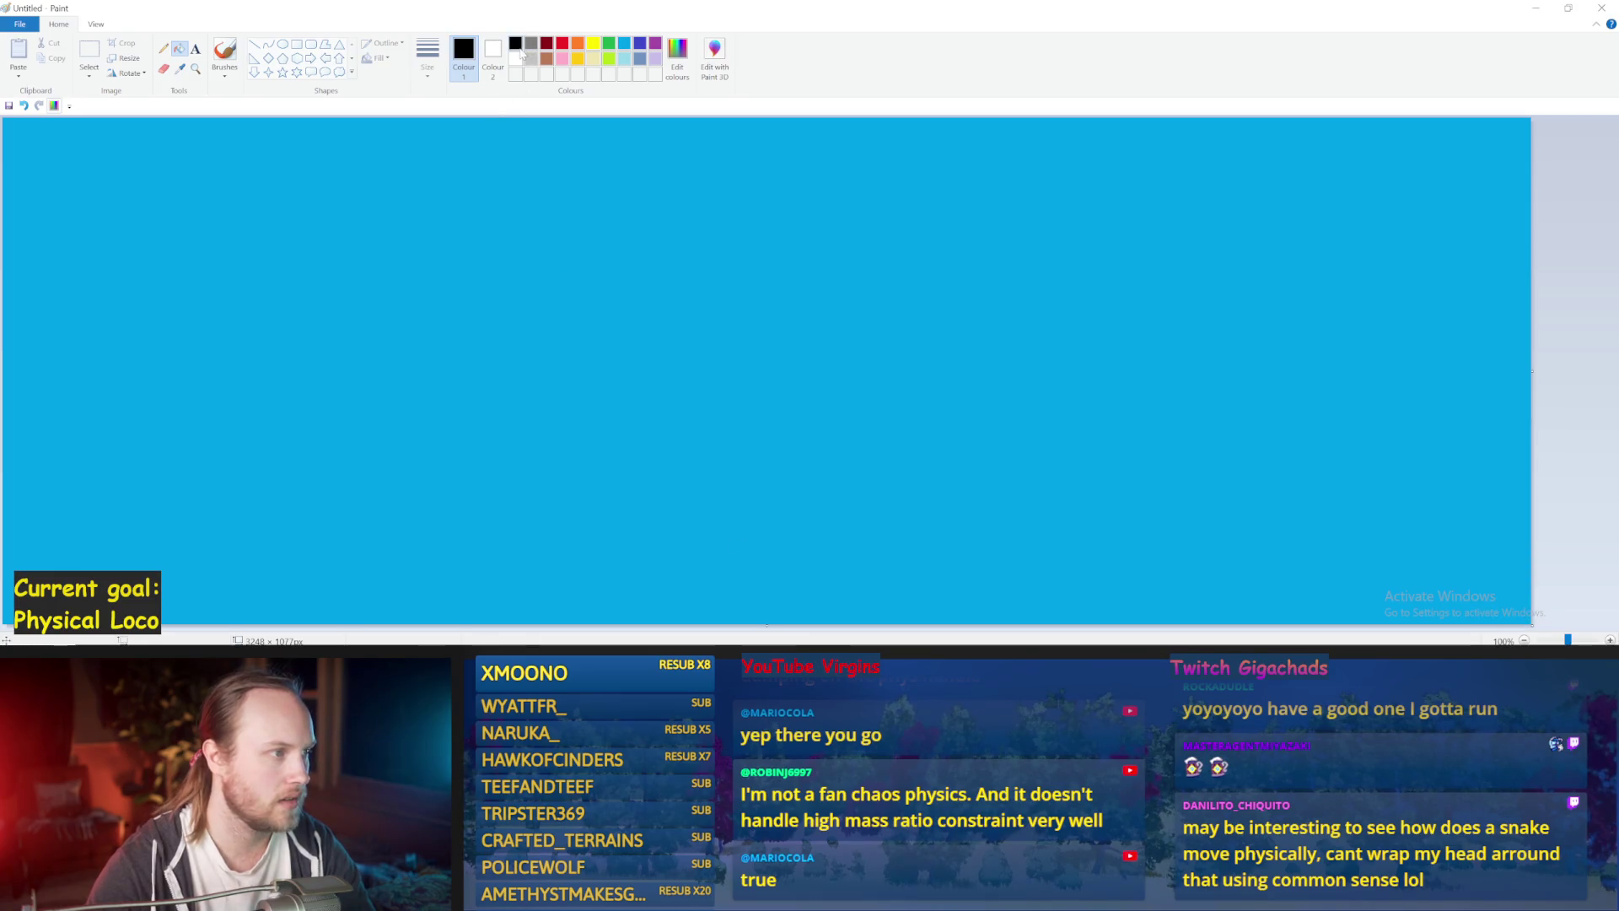
pyautogui.click(515, 44)
pyautogui.click(638, 141)
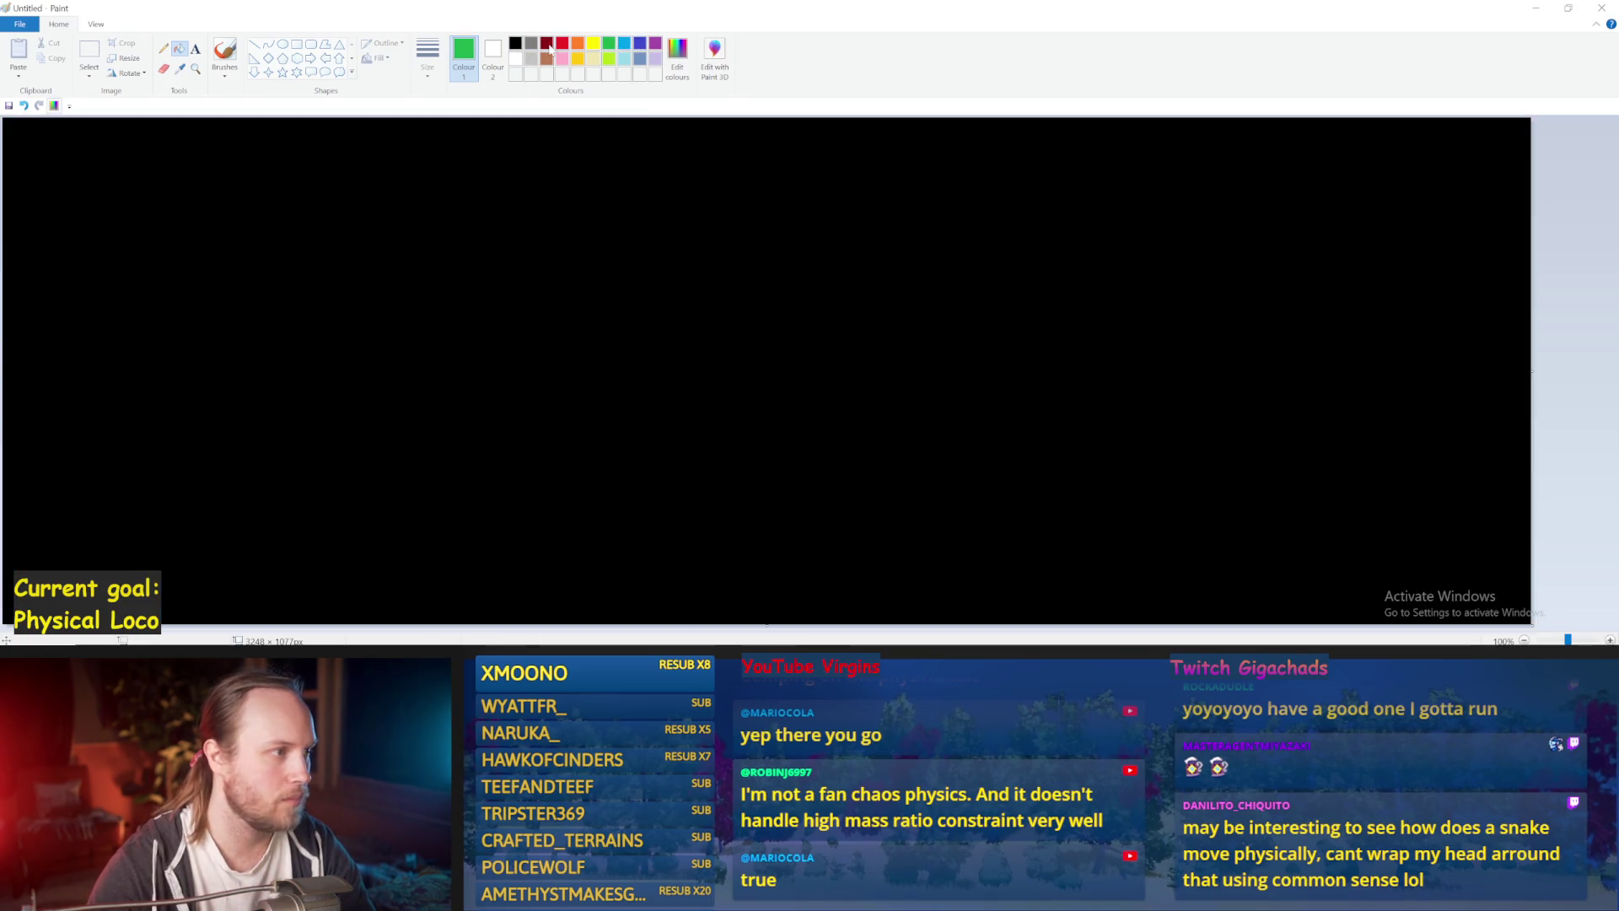
pyautogui.click(390, 40)
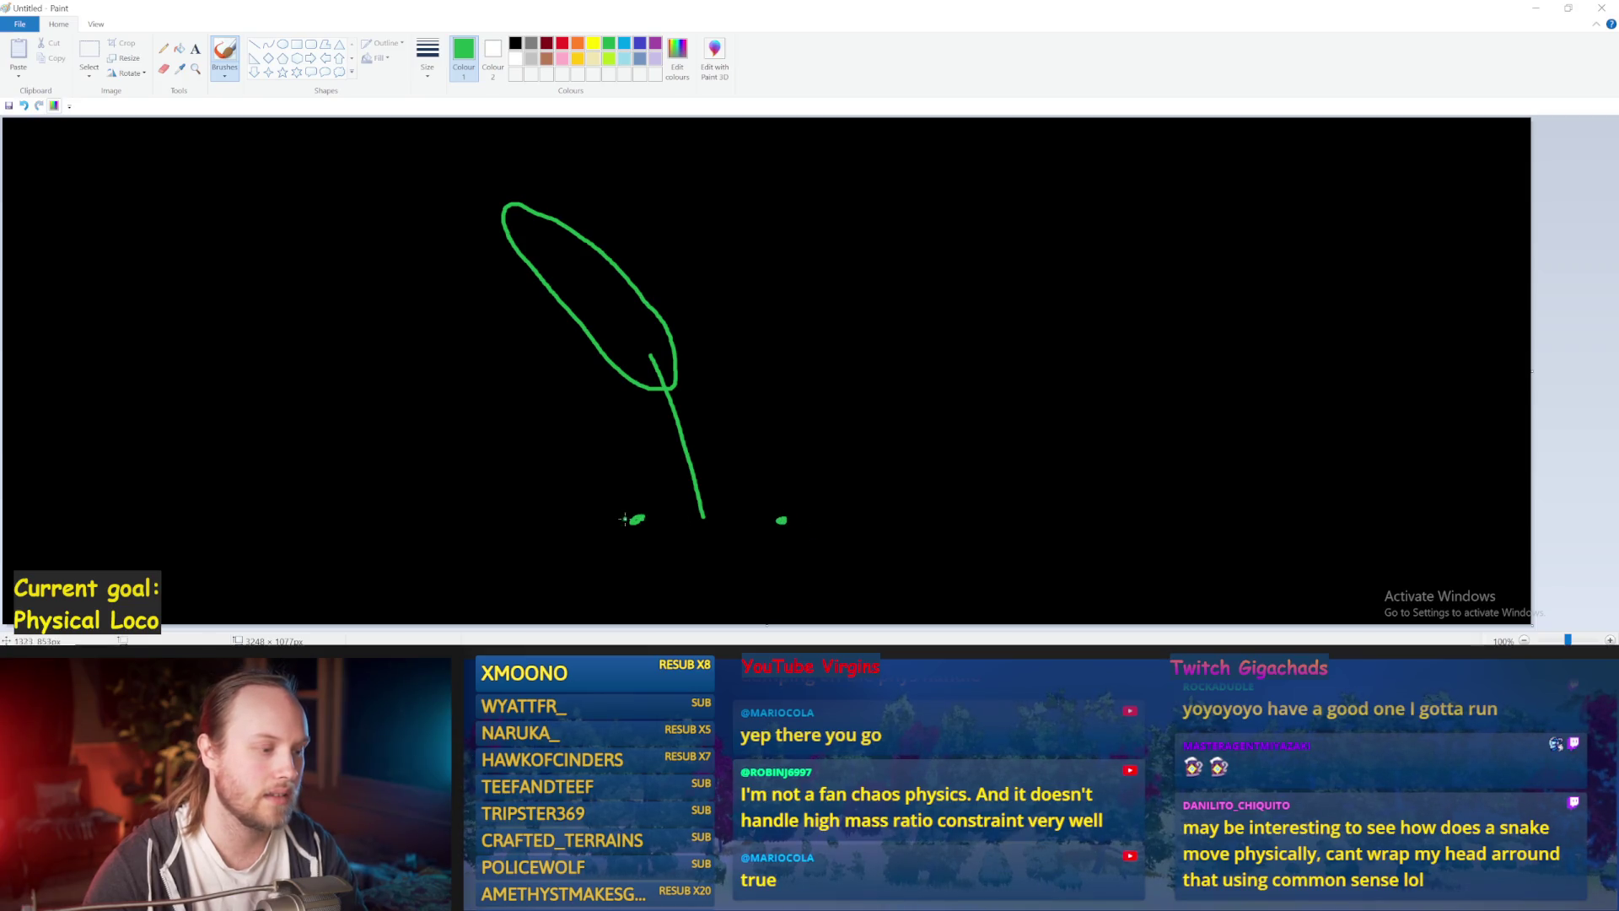
# Draw a green horizontal ground line joining the two dots under the leg.
pyautogui.moveTo(662, 520); pyautogui.dragTo(779, 521)
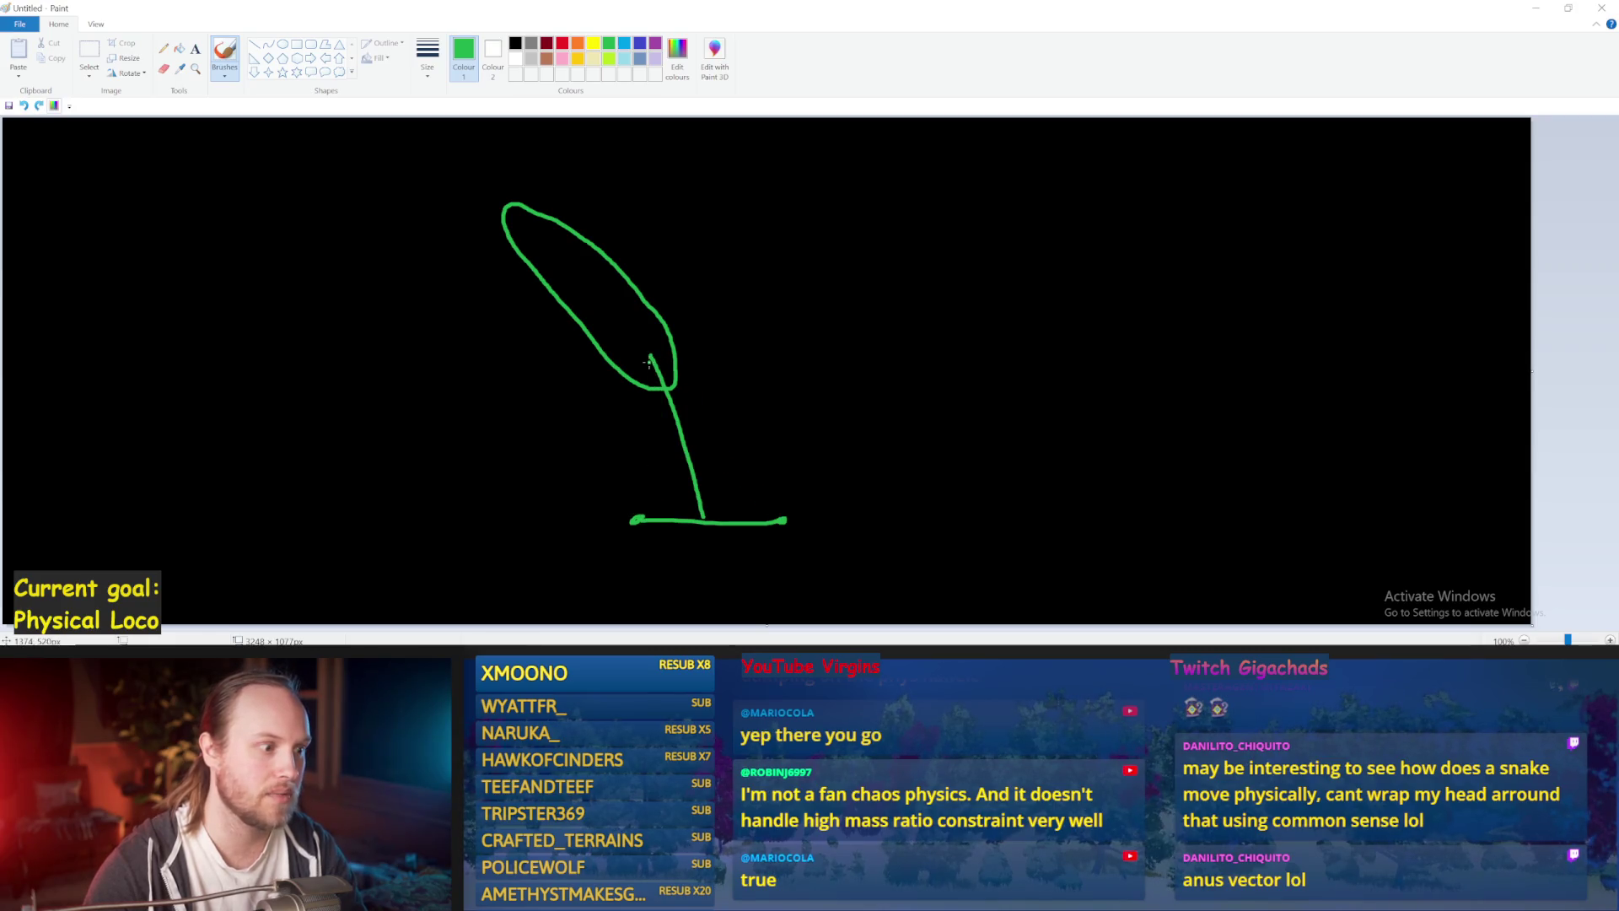
# Add a green stroke running down to the right, then return to Unreal Engine.
pyautogui.moveTo(694, 392); pyautogui.dragTo(814, 511)
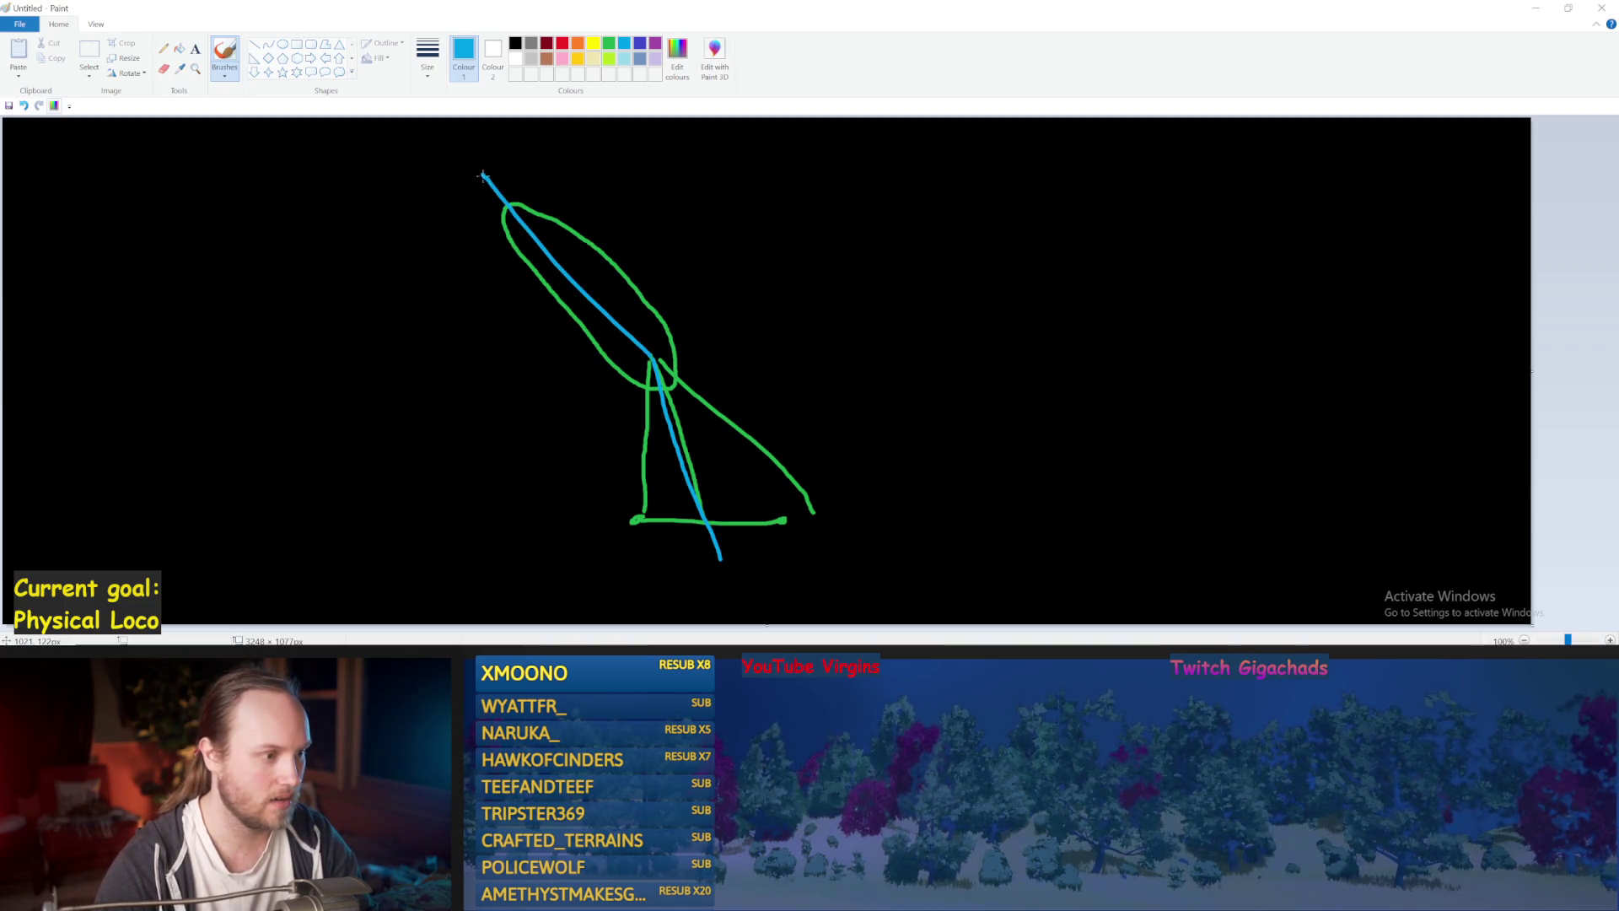
pyautogui.click(654, 631)
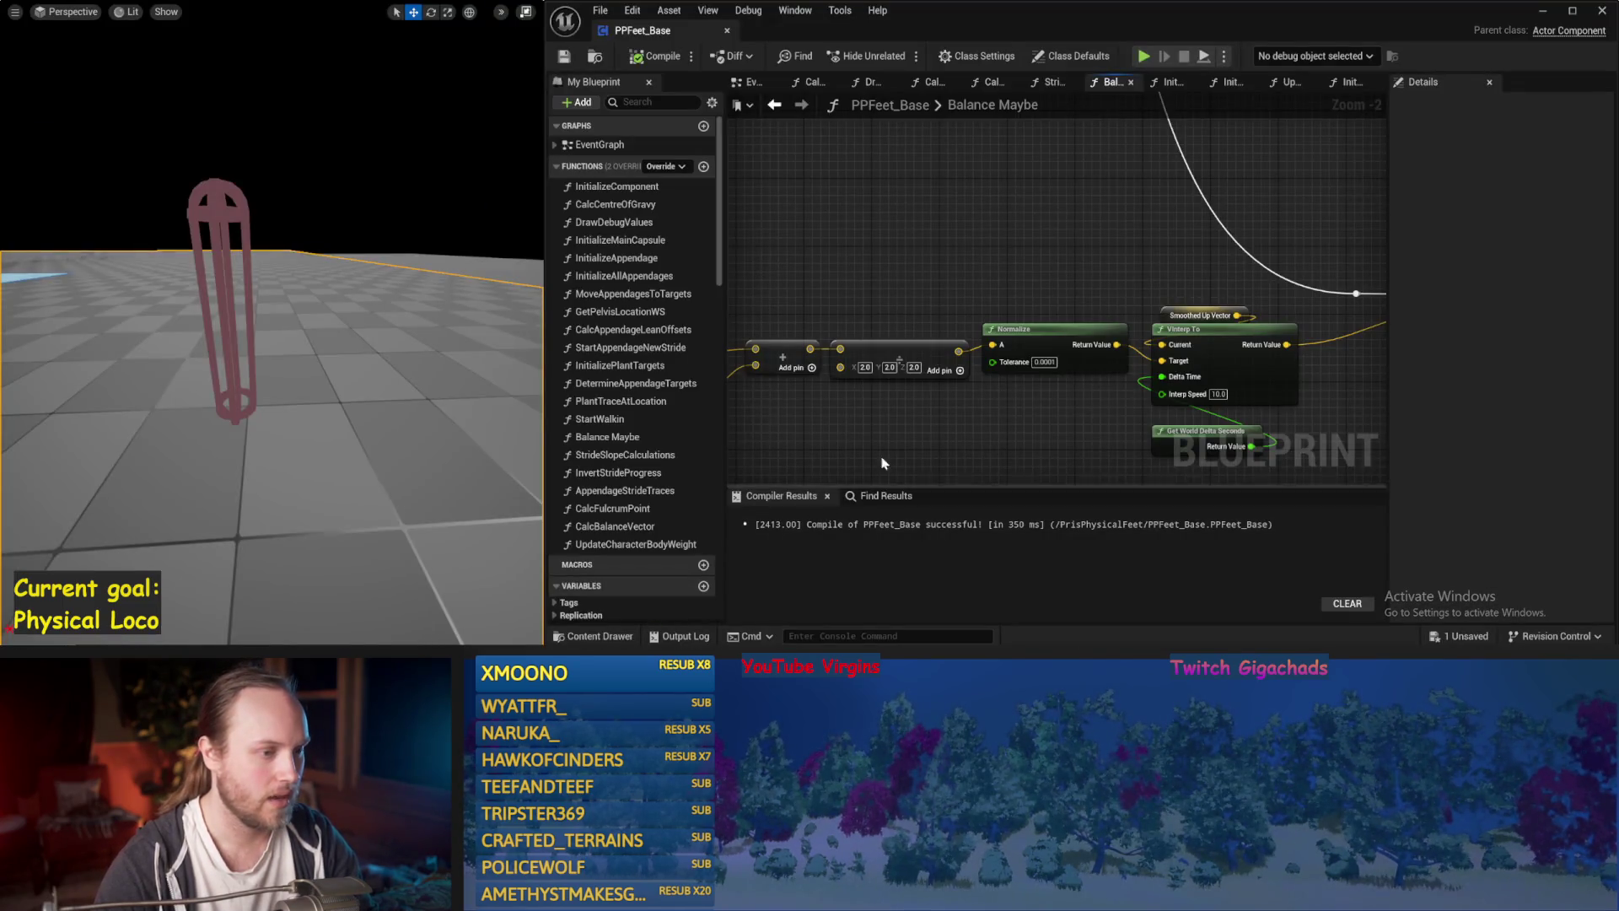
# Pan across the Balance Maybe graph and move Current Balance Vector lower and to the right.
pyautogui.moveTo(1322, 268)
pyautogui.mouseDown()
pyautogui.moveTo(985, 226)
pyautogui.moveTo(974, 263)
pyautogui.mouseUp()
pyautogui.moveTo(1173, 215); pyautogui.dragTo(856, 199)
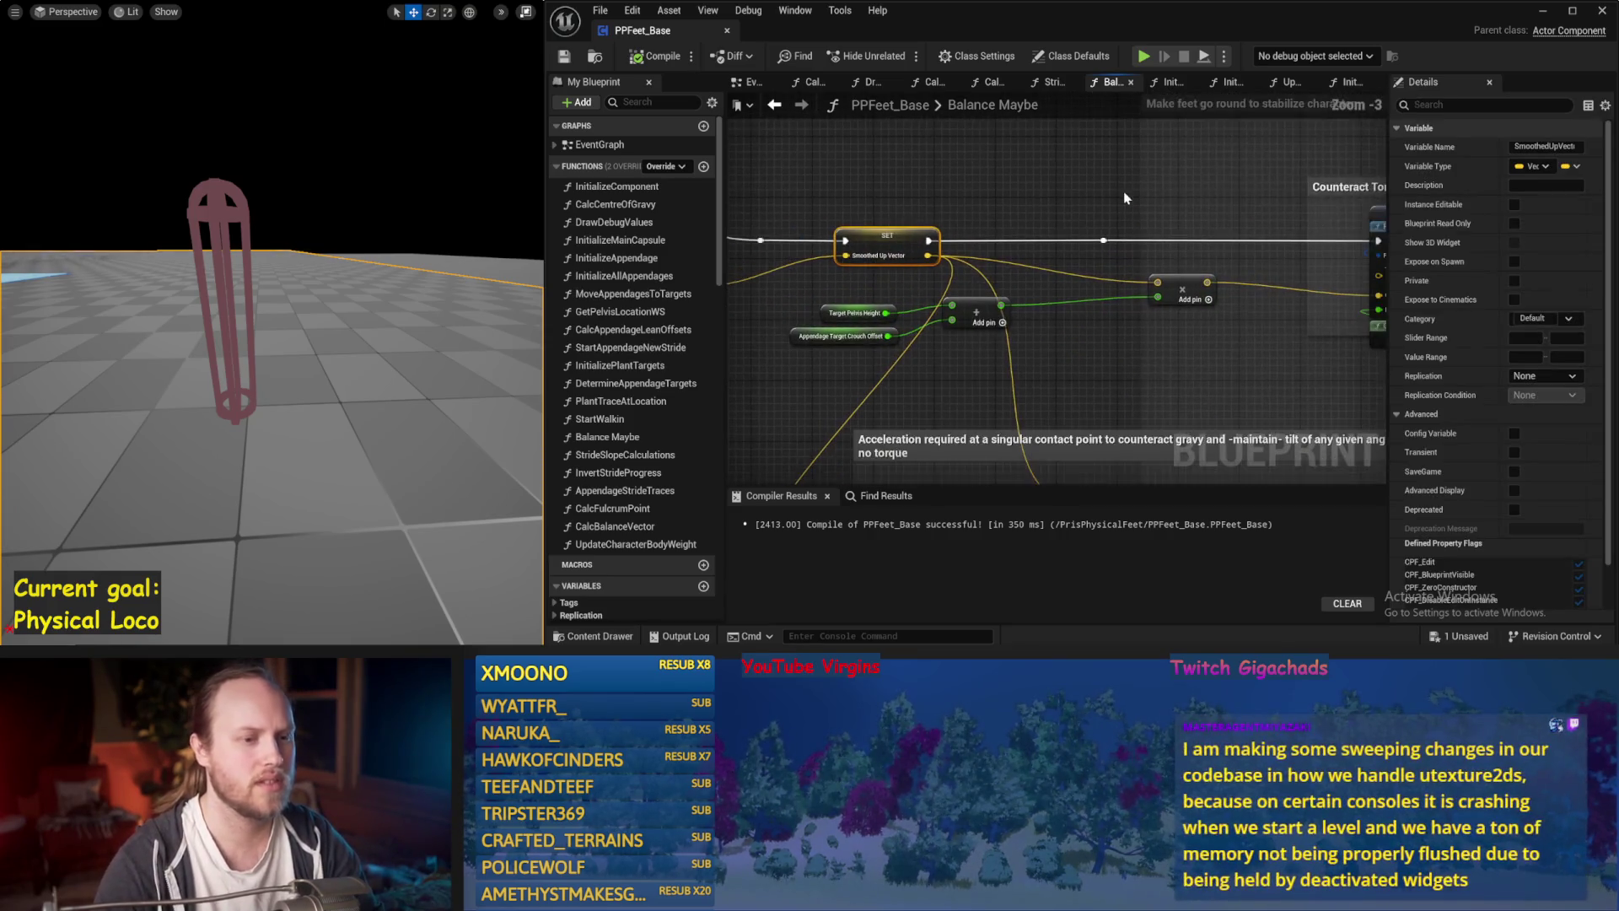
pyautogui.scroll(-1, 856, 199)
pyautogui.moveTo(1136, 160); pyautogui.dragTo(1297, 308)
pyautogui.moveTo(1269, 387)
pyautogui.mouseDown()
pyautogui.moveTo(1037, 350)
pyautogui.moveTo(1153, 350)
pyautogui.moveTo(917, 397)
pyautogui.moveTo(1062, 395)
pyautogui.moveTo(879, 386)
pyautogui.mouseUp()
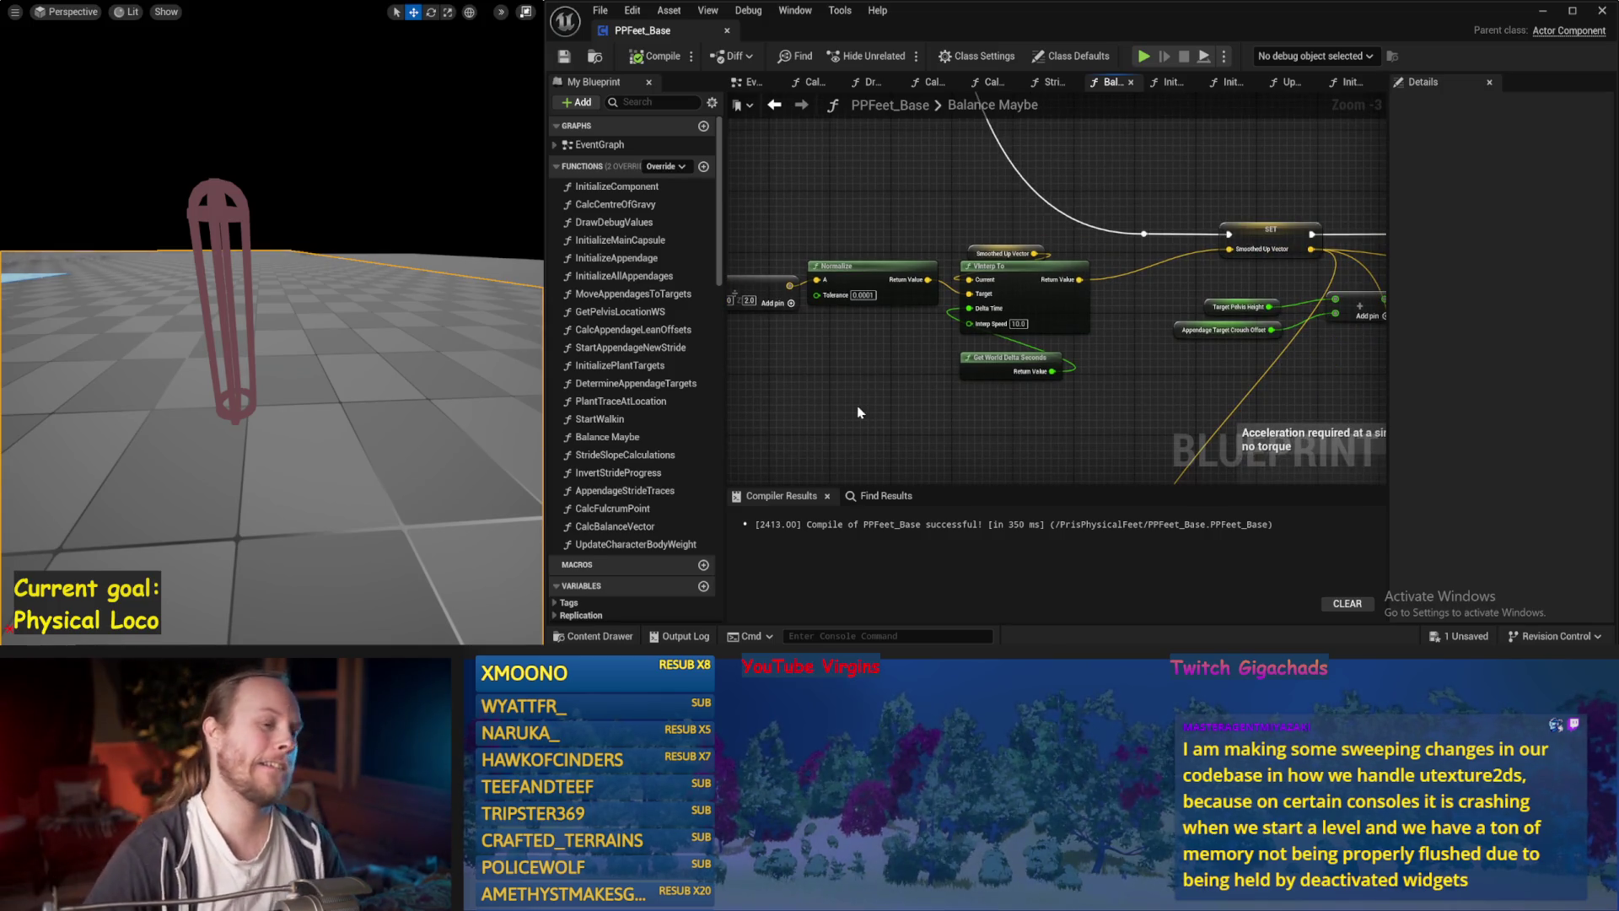
pyautogui.moveTo(862, 369); pyautogui.dragTo(1054, 276)
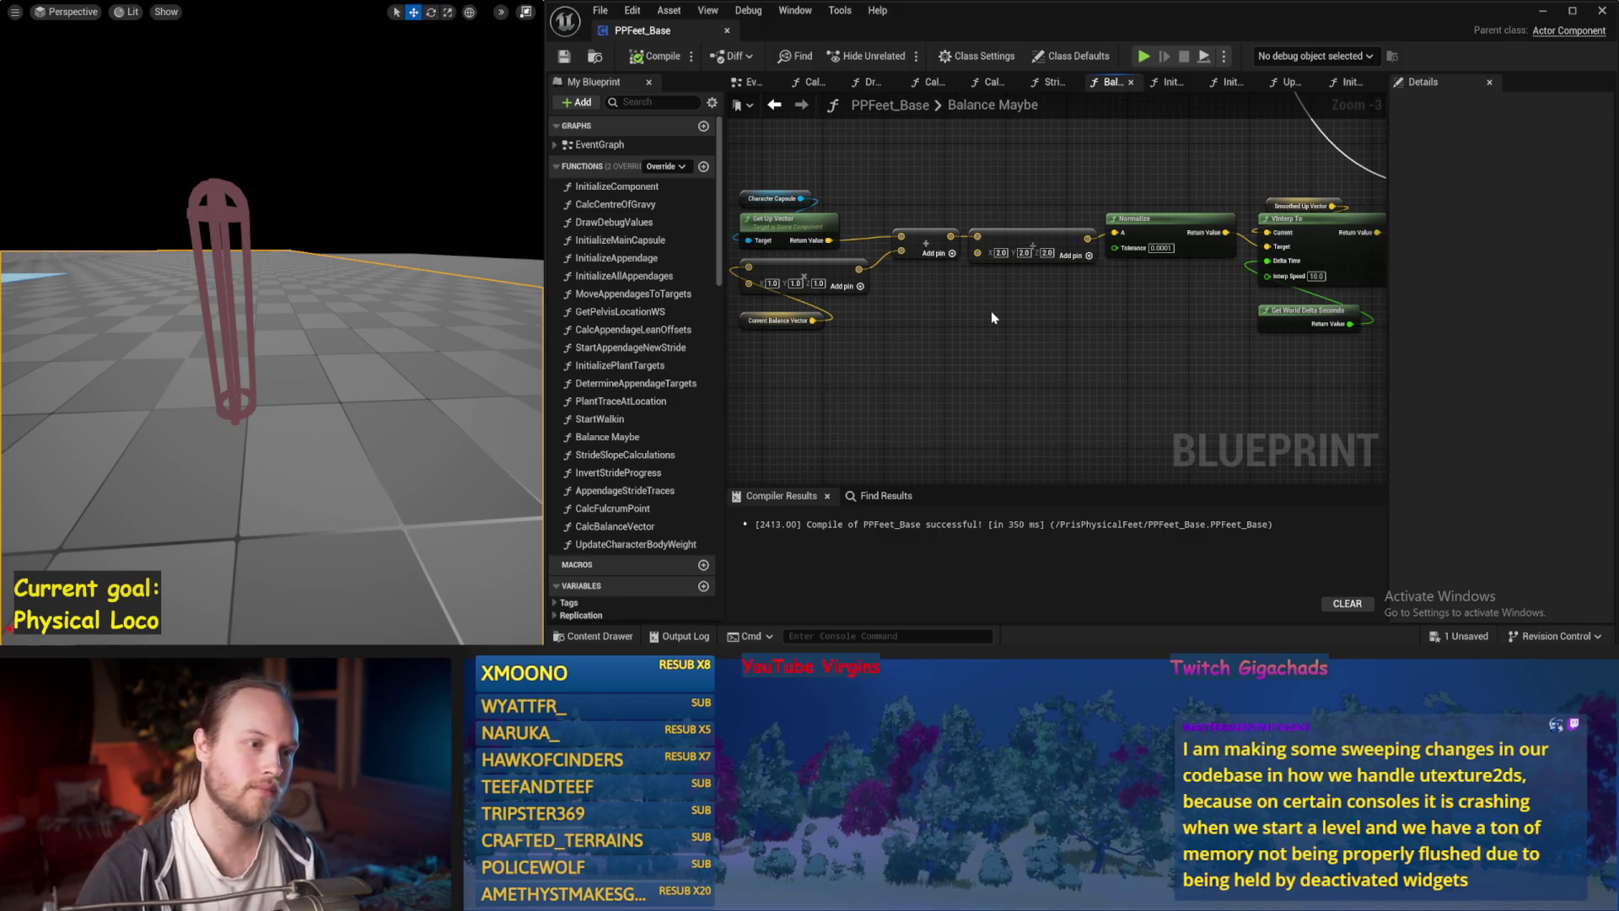
pyautogui.moveTo(991, 312)
pyautogui.mouseDown()
pyautogui.moveTo(1072, 317)
pyautogui.moveTo(907, 318)
pyautogui.mouseUp()
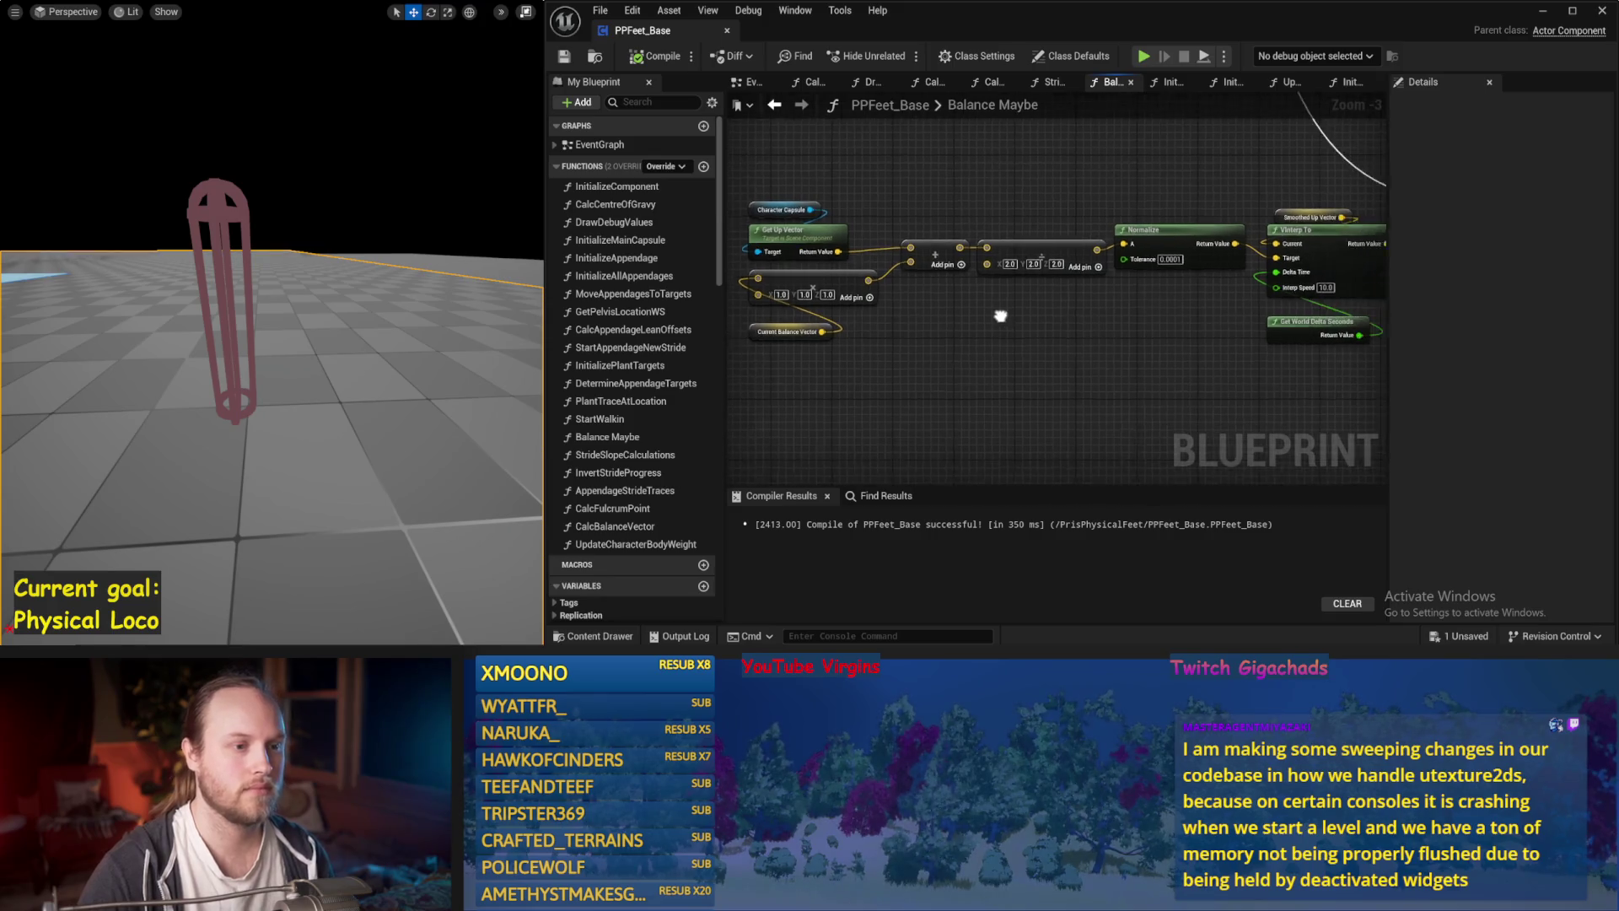
pyautogui.moveTo(1026, 318)
pyautogui.mouseDown()
pyautogui.moveTo(871, 337)
pyautogui.moveTo(1110, 312)
pyautogui.moveTo(1042, 334)
pyautogui.moveTo(915, 310)
pyautogui.moveTo(881, 285)
pyautogui.mouseUp()
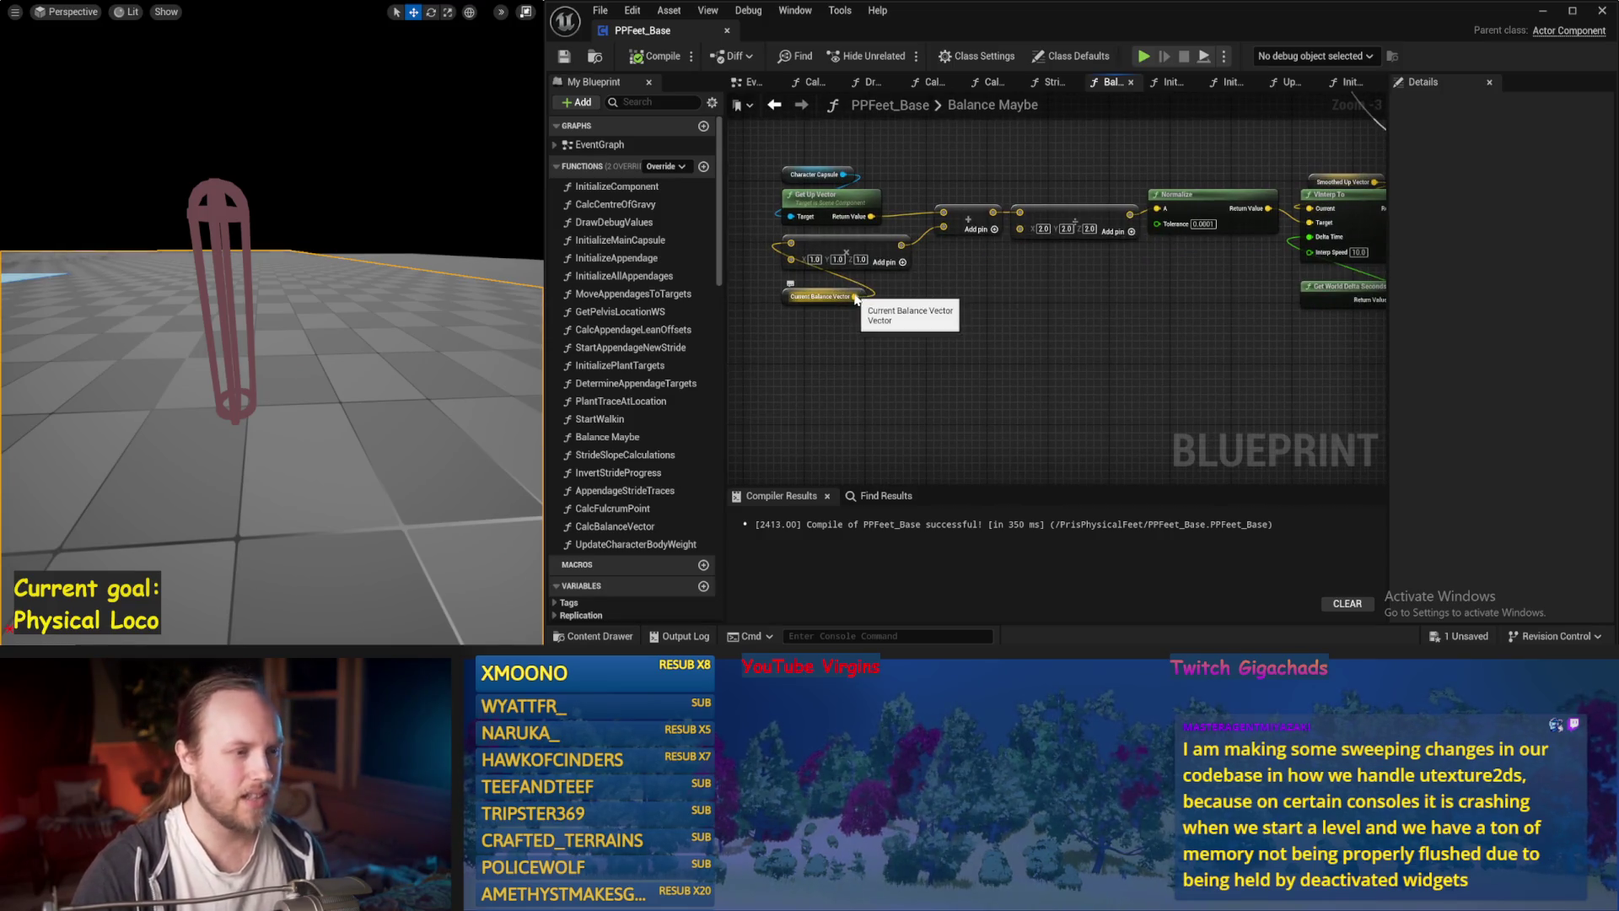
pyautogui.moveTo(1035, 355); pyautogui.dragTo(884, 378)
pyautogui.moveTo(728, 318)
pyautogui.mouseDown()
pyautogui.moveTo(946, 305)
pyautogui.moveTo(946, 323)
pyautogui.mouseUp()
pyautogui.scroll(-1, 1054, 337)
pyautogui.moveTo(1144, 343)
pyautogui.mouseDown()
pyautogui.moveTo(1104, 341)
pyautogui.moveTo(1206, 317)
pyautogui.mouseUp()
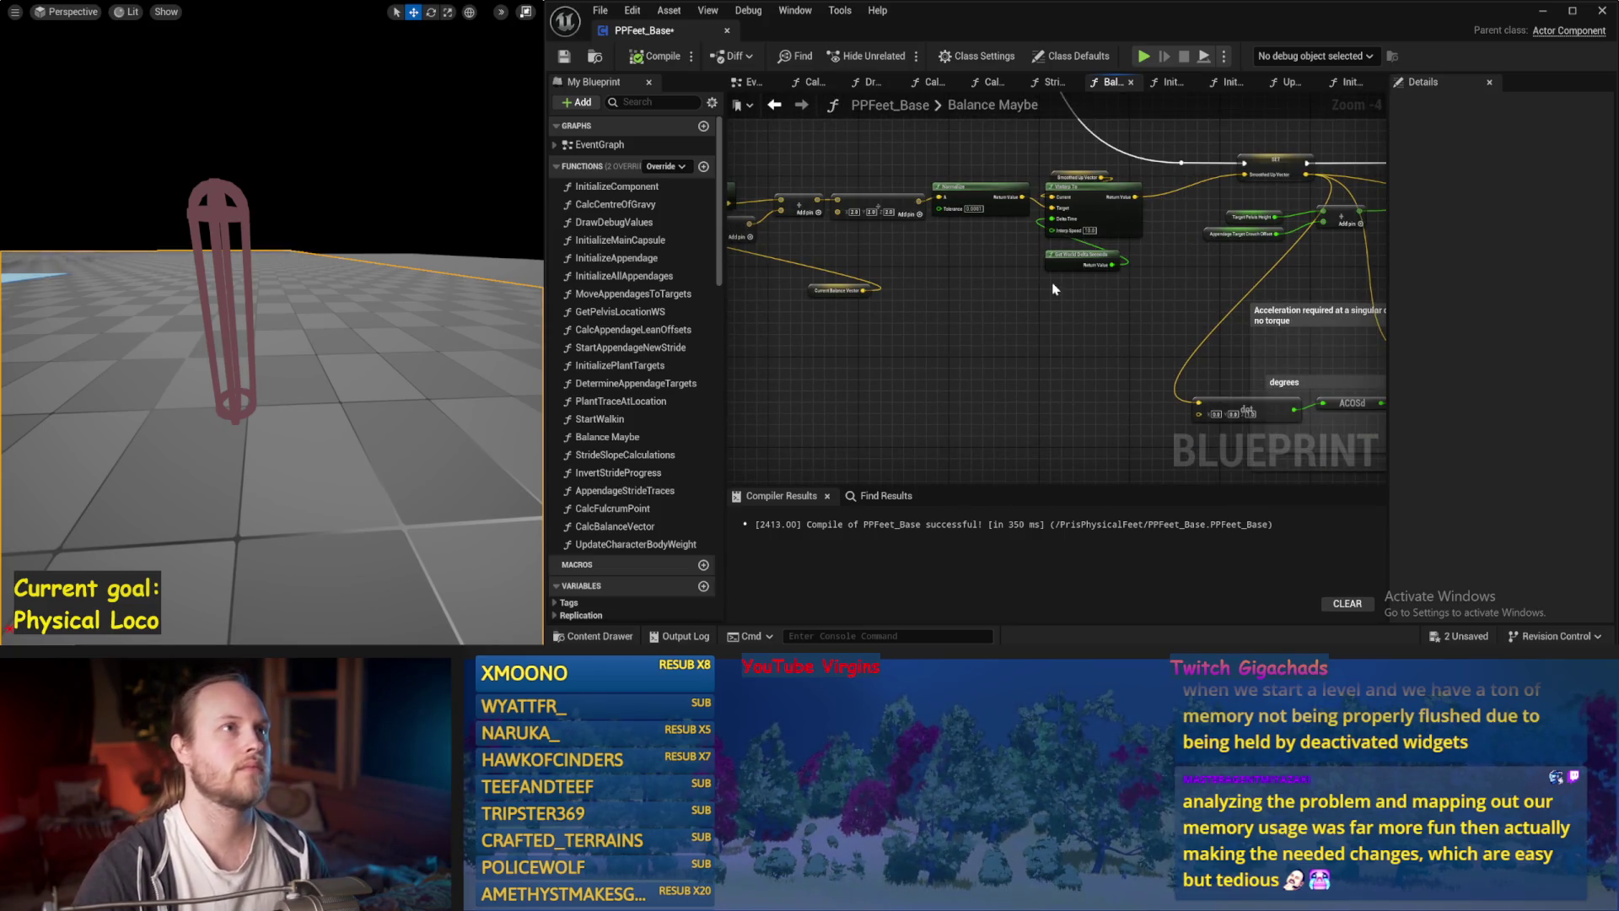
# Tilt the viewport camera downward and start a simulation to test the balance.
pyautogui.moveTo(904, 349)
pyautogui.mouseDown()
pyautogui.moveTo(996, 310)
pyautogui.moveTo(991, 355)
pyautogui.mouseUp()
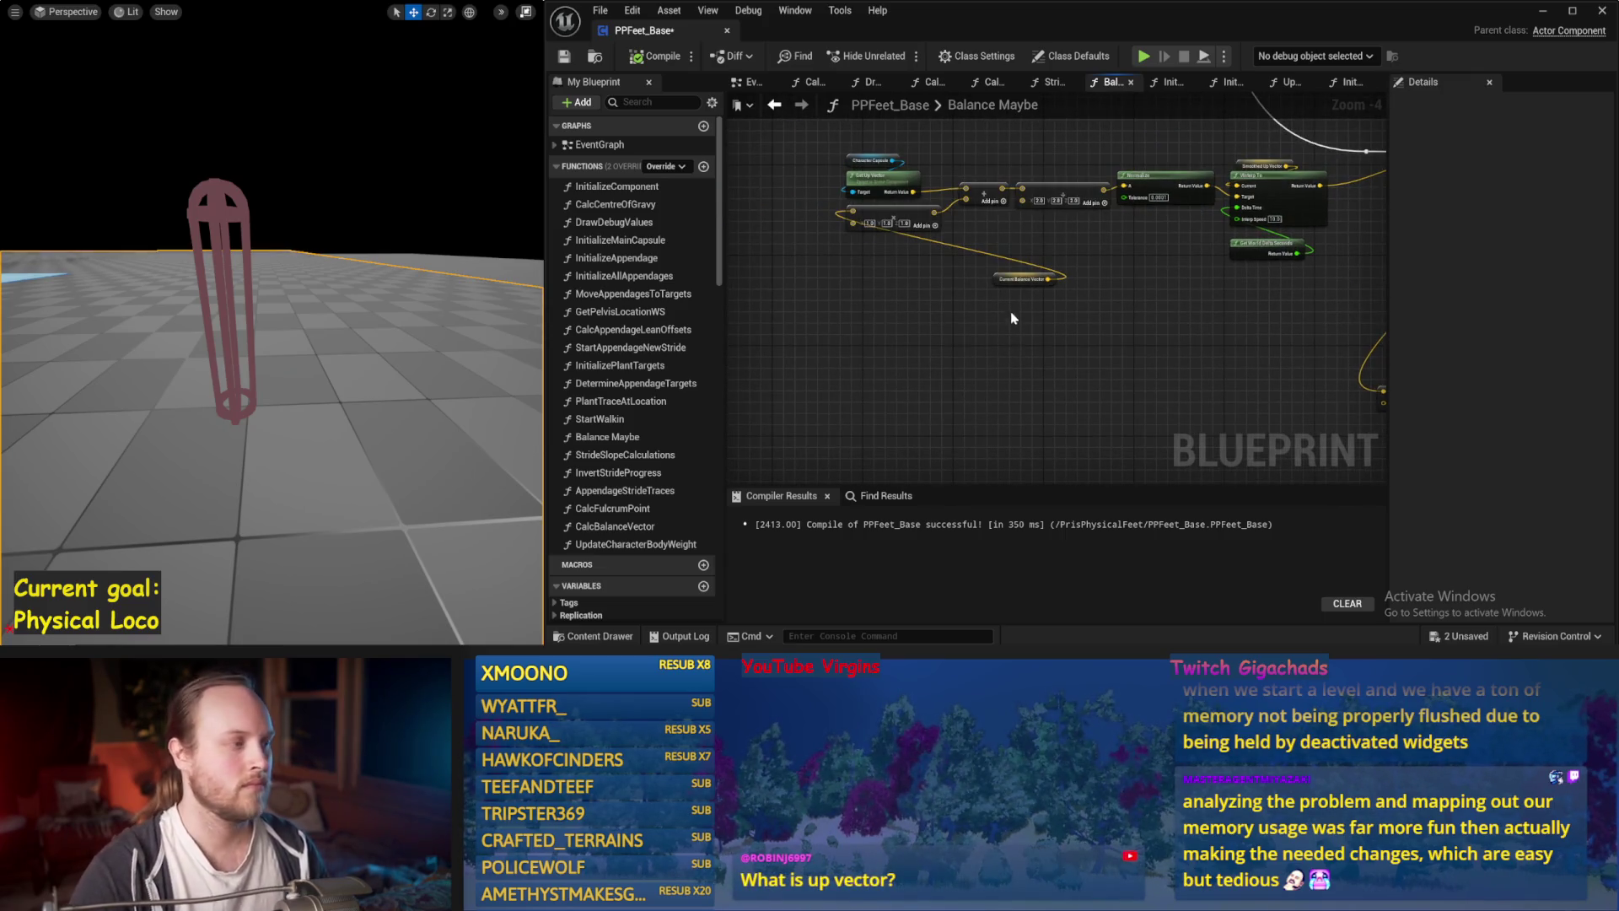
pyautogui.moveTo(261, 317); pyautogui.dragTo(266, 345)
pyautogui.hotkey('alt', 's')
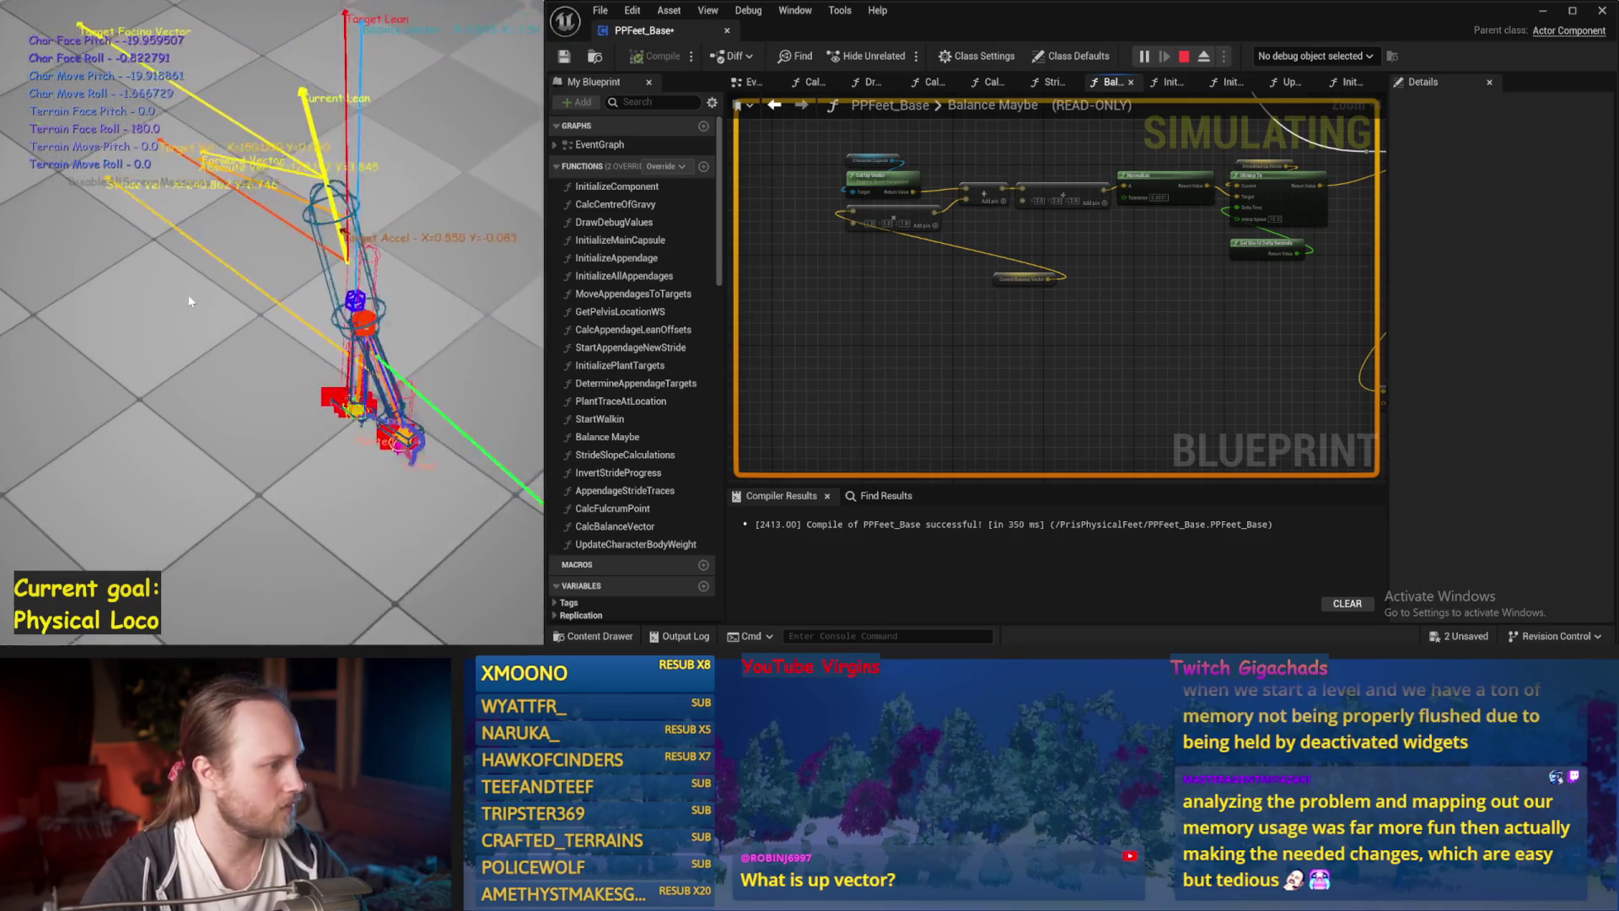
# Stop the simulation, reposition the camera, run another test, then save PPFeet_Base.
pyautogui.press('Escape')
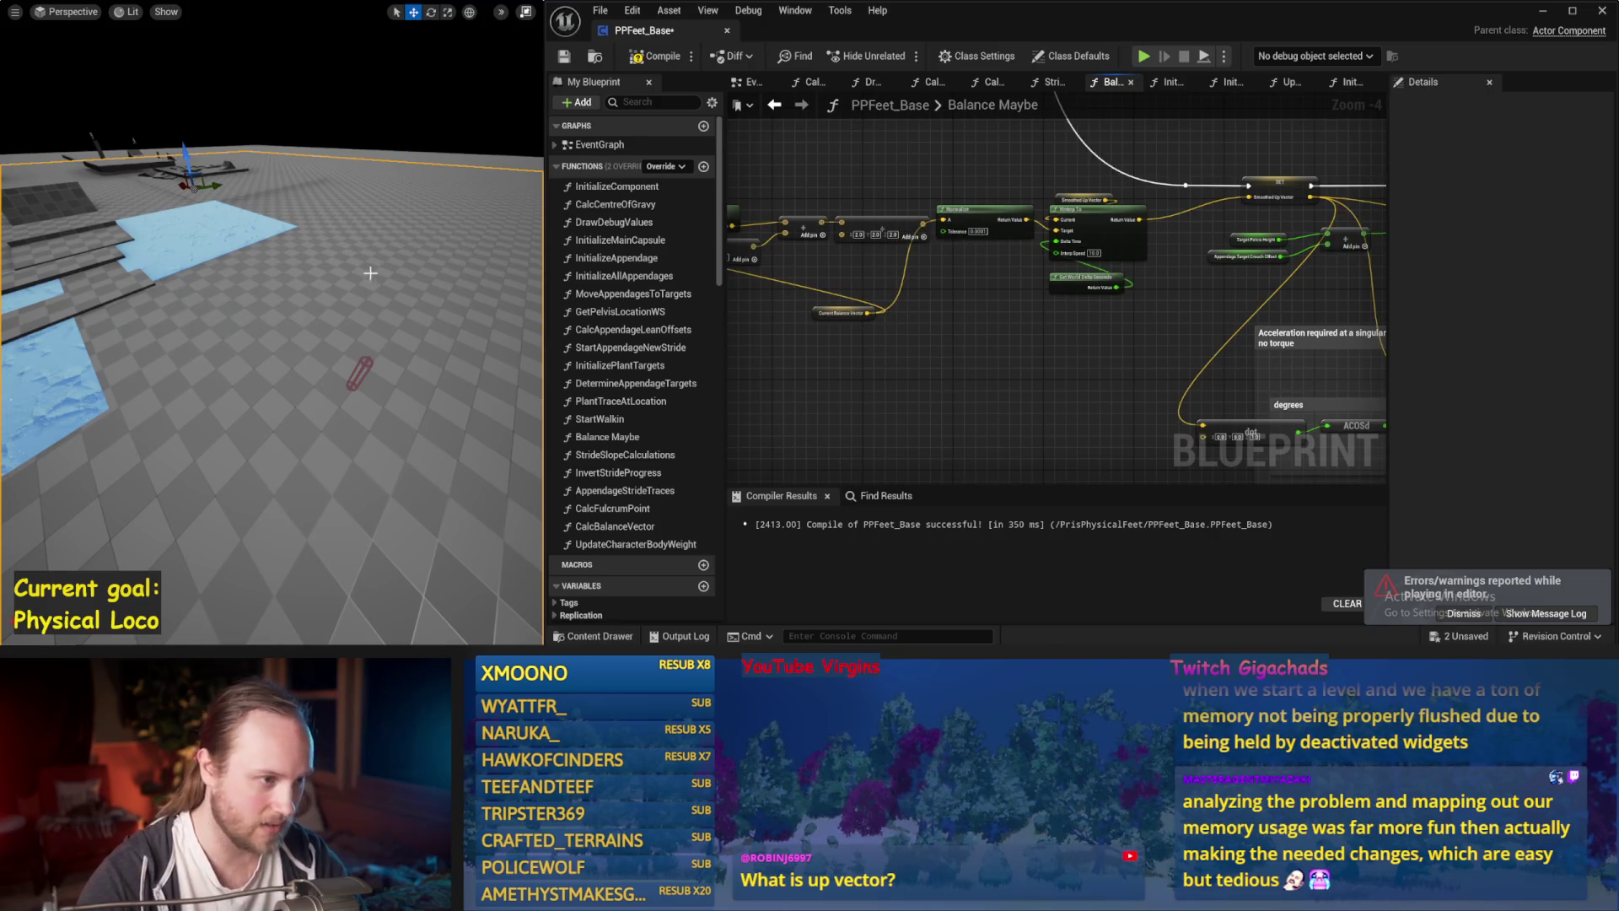
pyautogui.moveTo(380, 272); pyautogui.dragTo(392, 272)
pyautogui.hotkey('alt', 's')
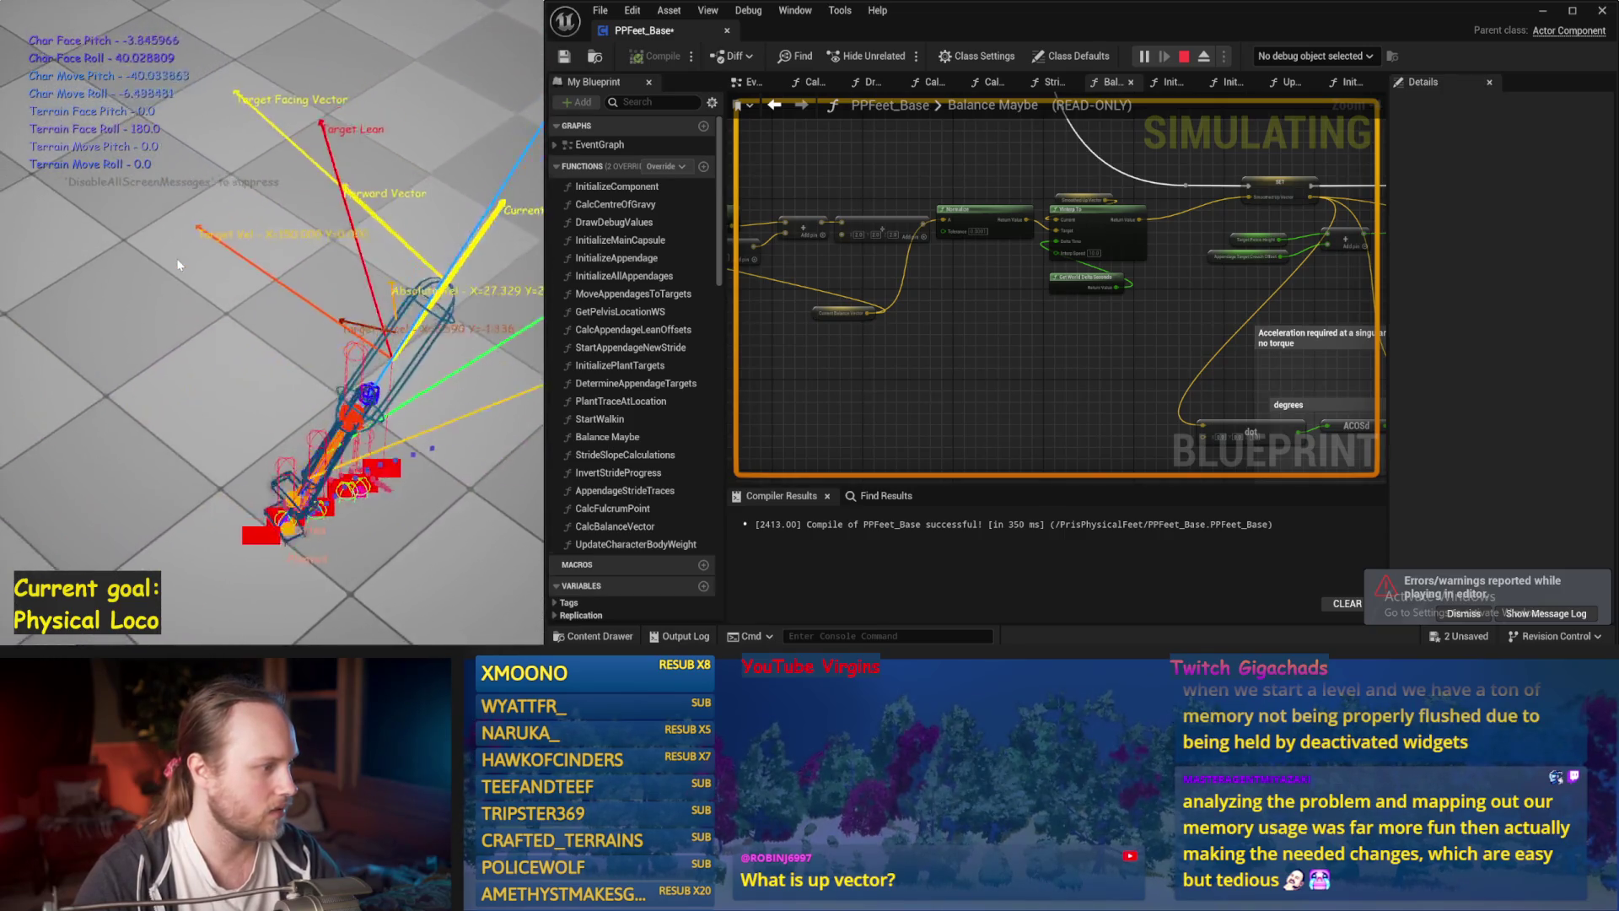
pyautogui.press('Escape')
pyautogui.hotkey('ctrl', 's')
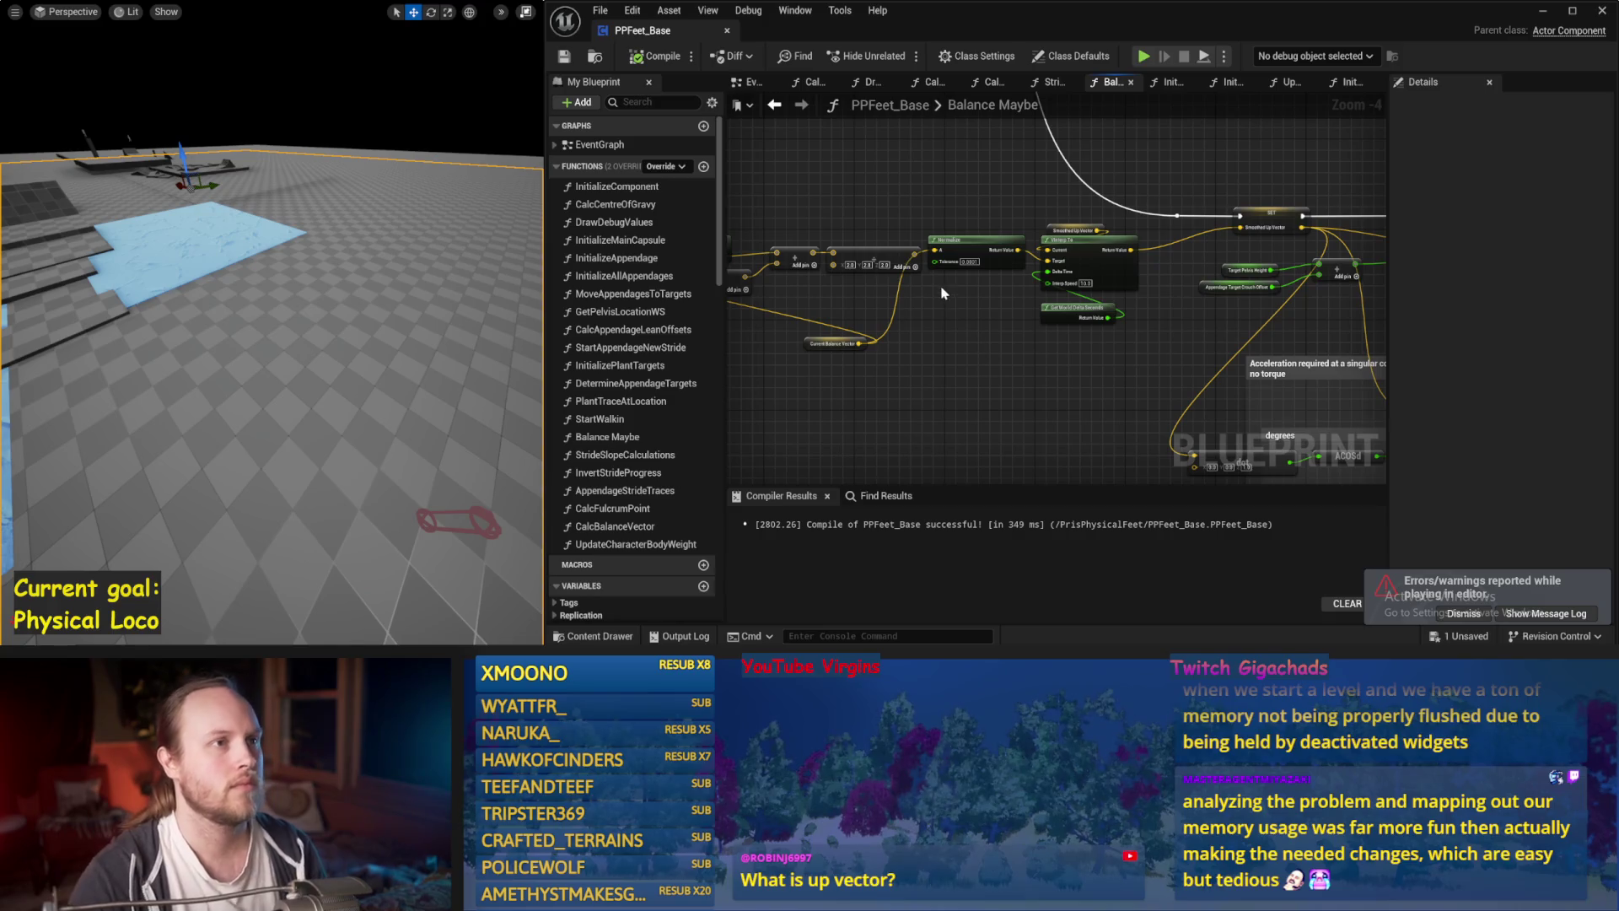
# Feed the Get Up Vector result into the add node and run a quick test simulation.
pyautogui.scroll(2, 979, 354)
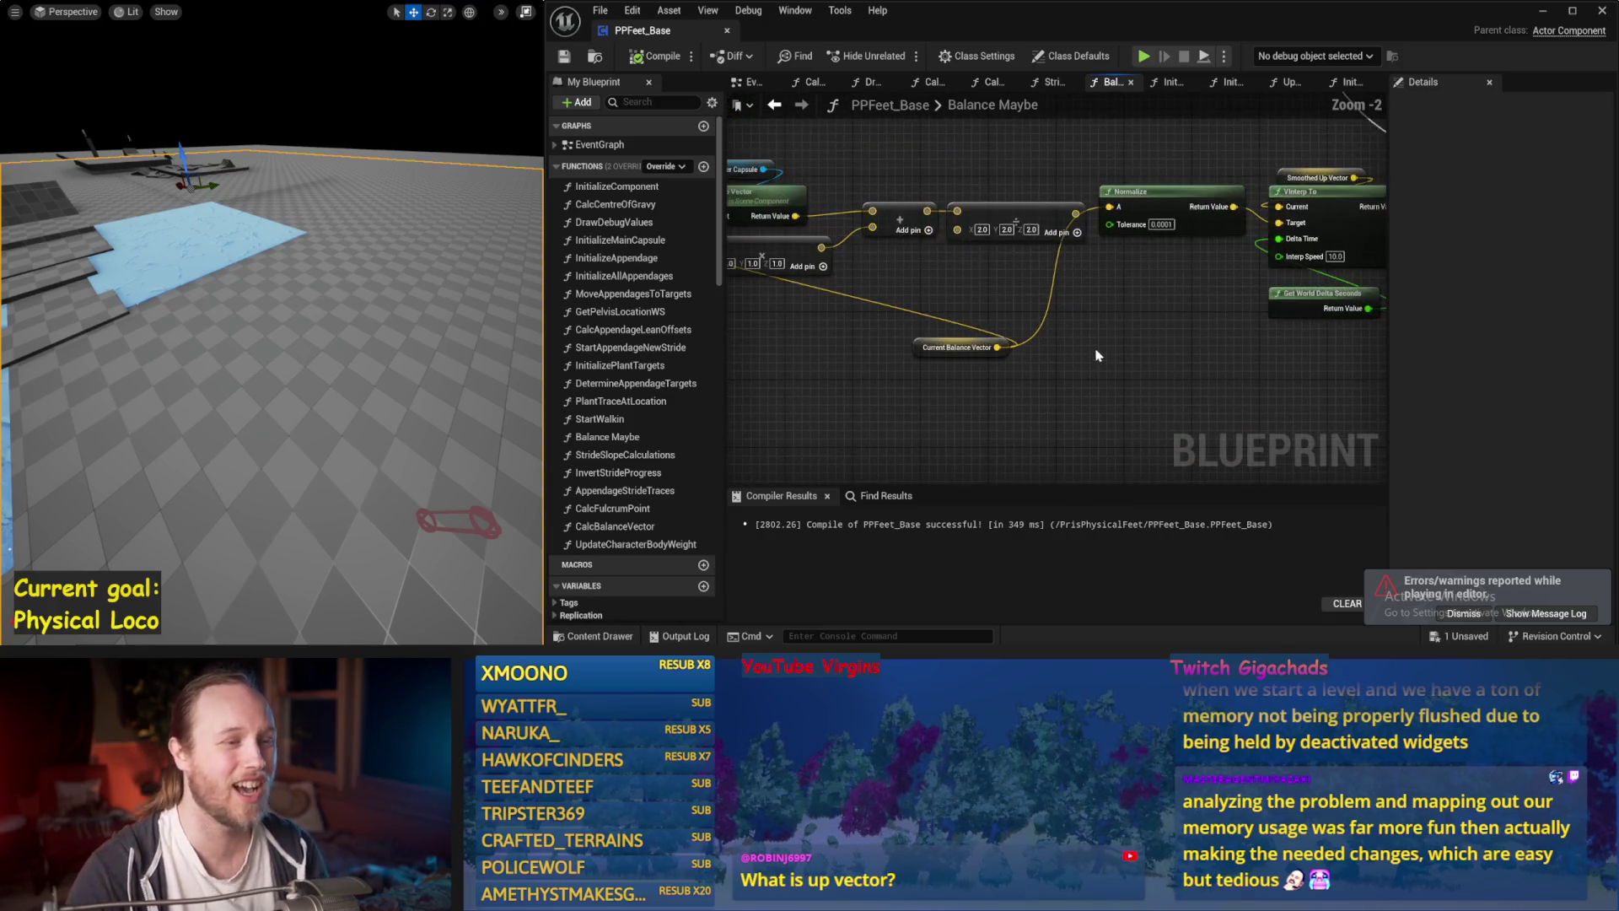
pyautogui.moveTo(892, 222); pyautogui.dragTo(920, 234)
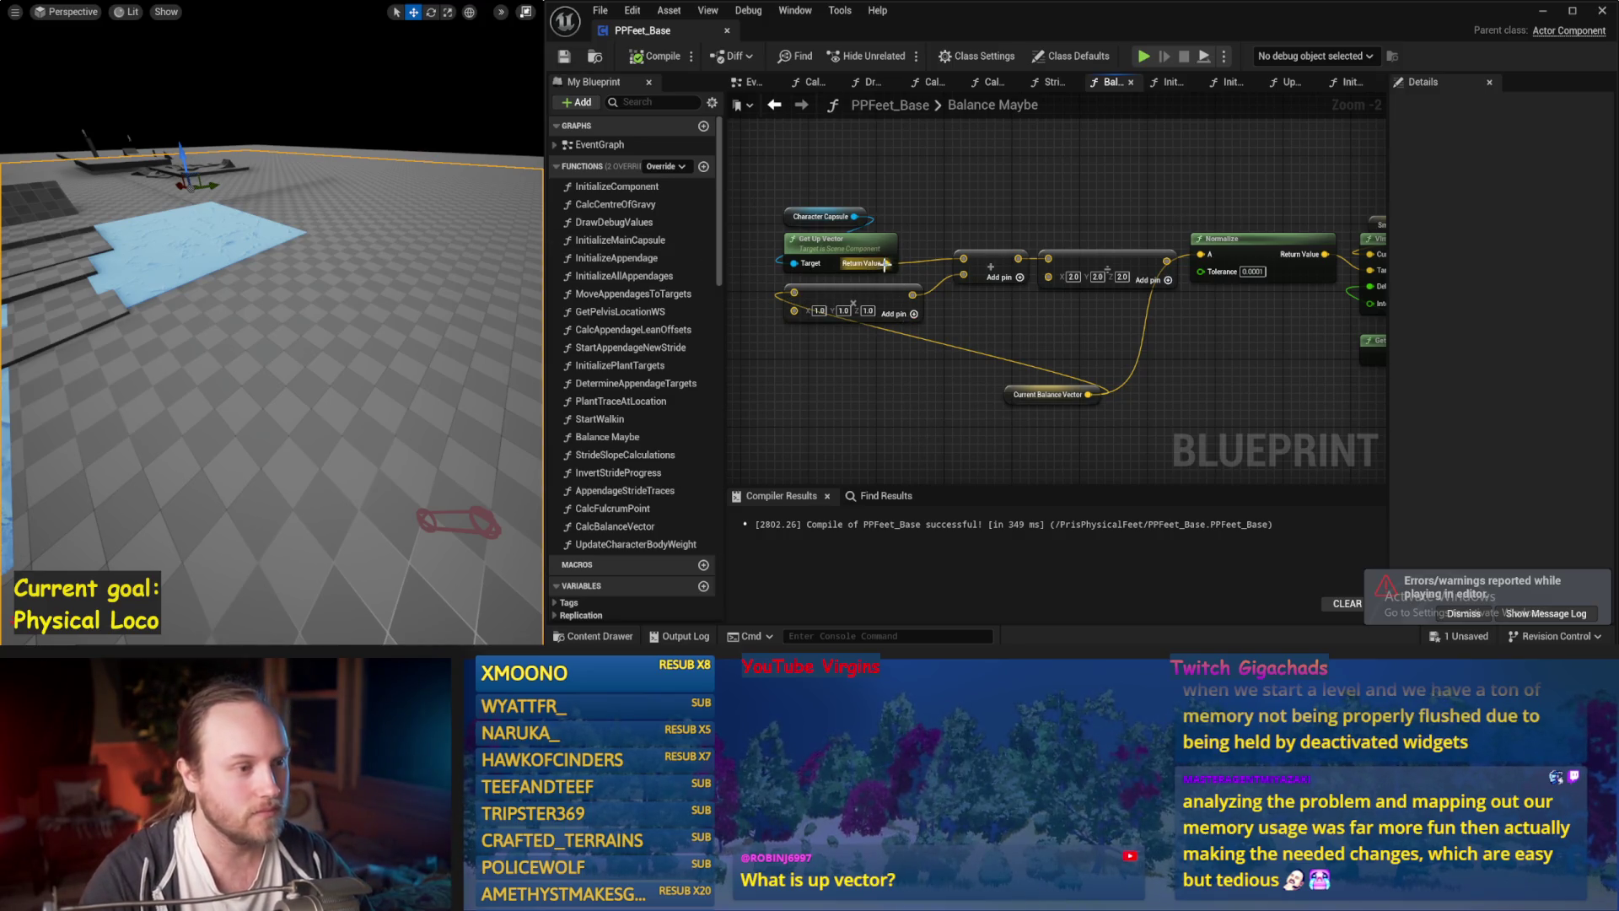
pyautogui.moveTo(1273, 265); pyautogui.dragTo(1325, 253)
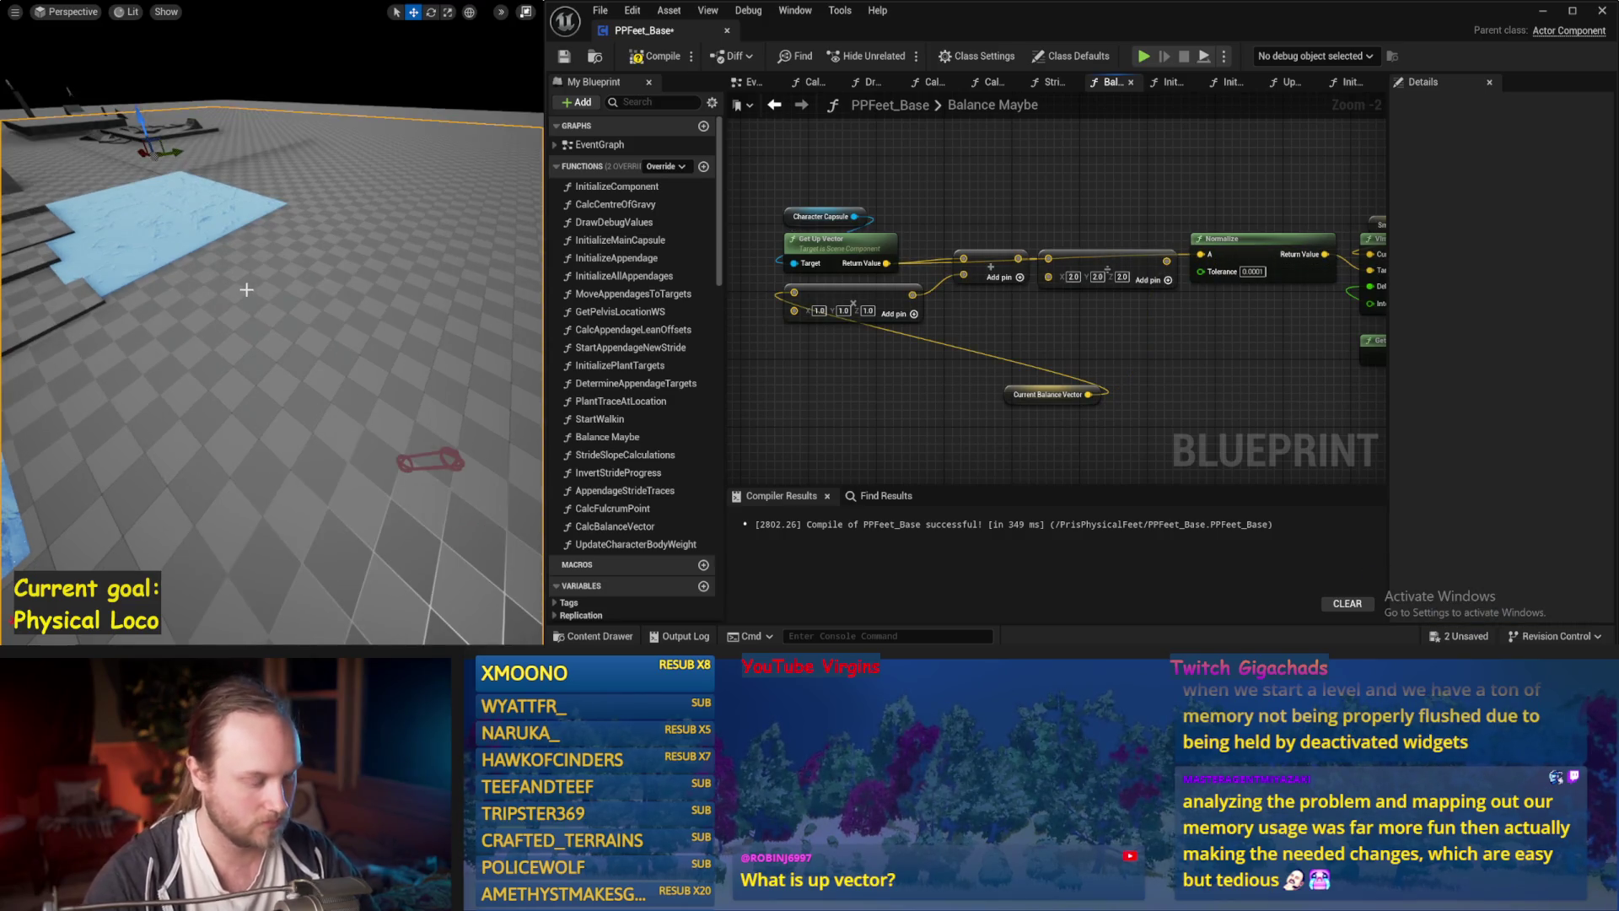
pyautogui.hotkey('alt', 's')
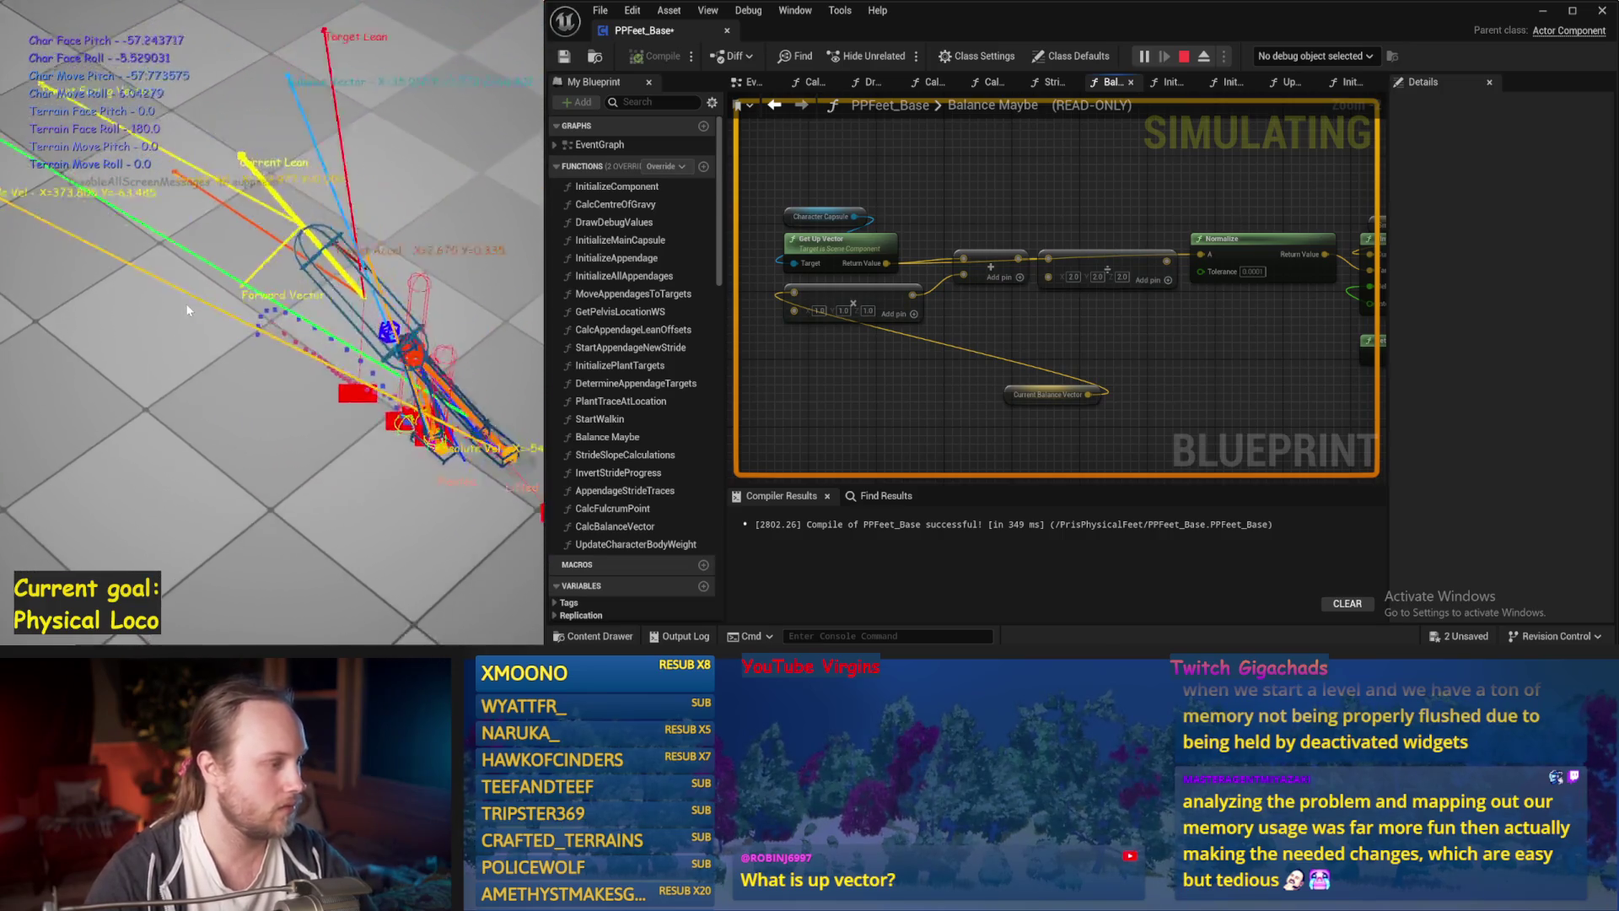
pyautogui.press('Escape')
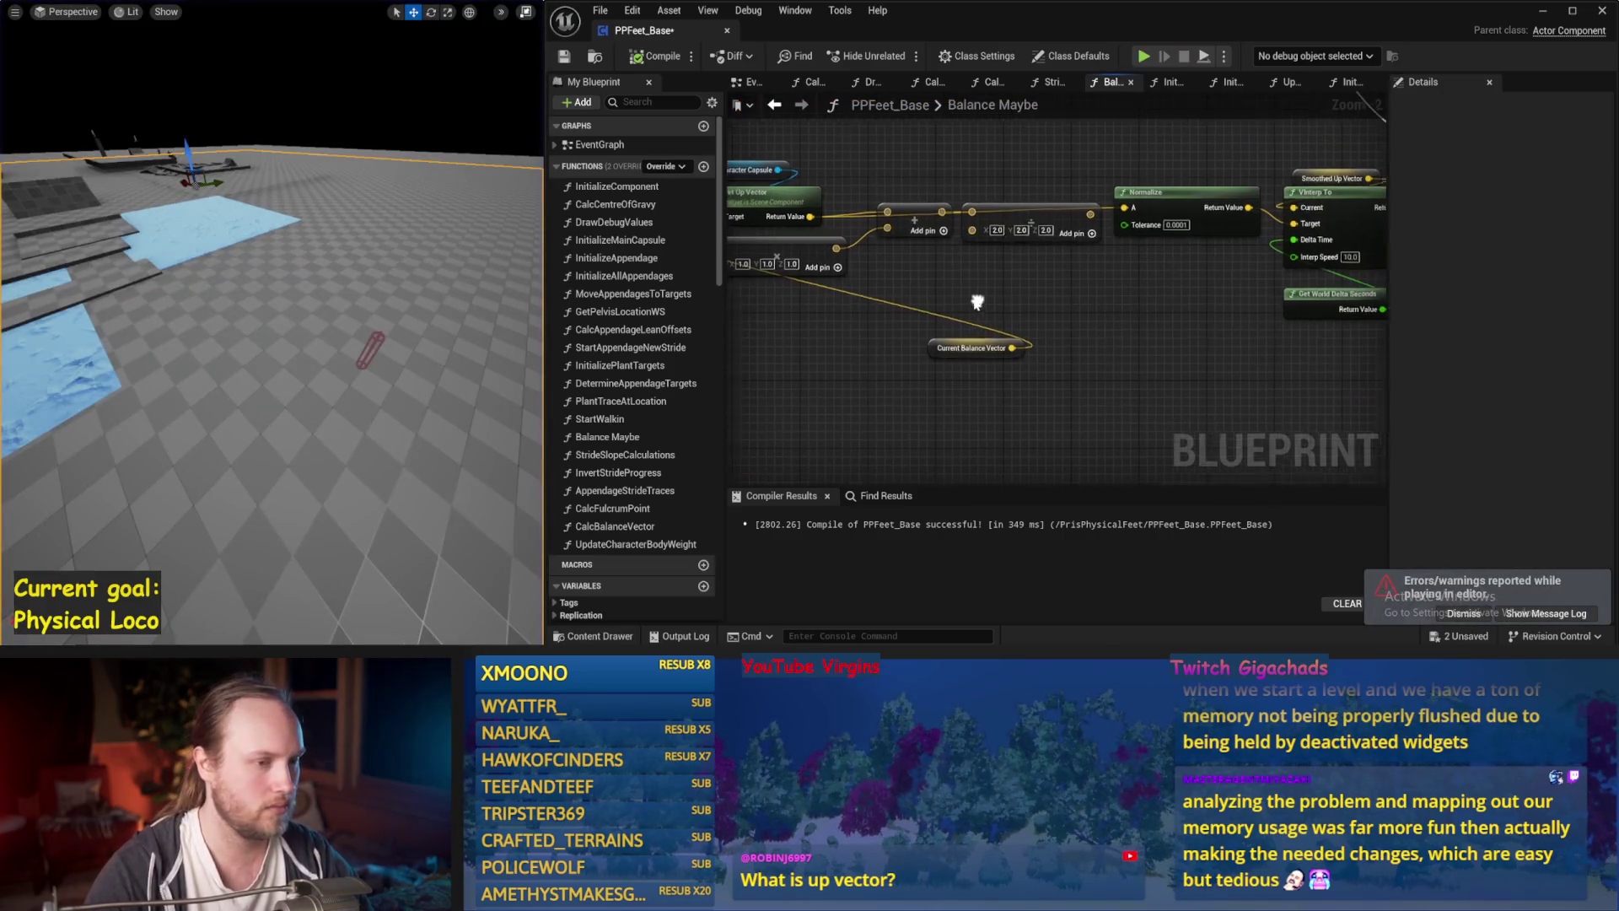
# Wire the multiply result into Normalize input A, then save and compile PPFeet_Base.
pyautogui.moveTo(938, 210); pyautogui.dragTo(968, 212)
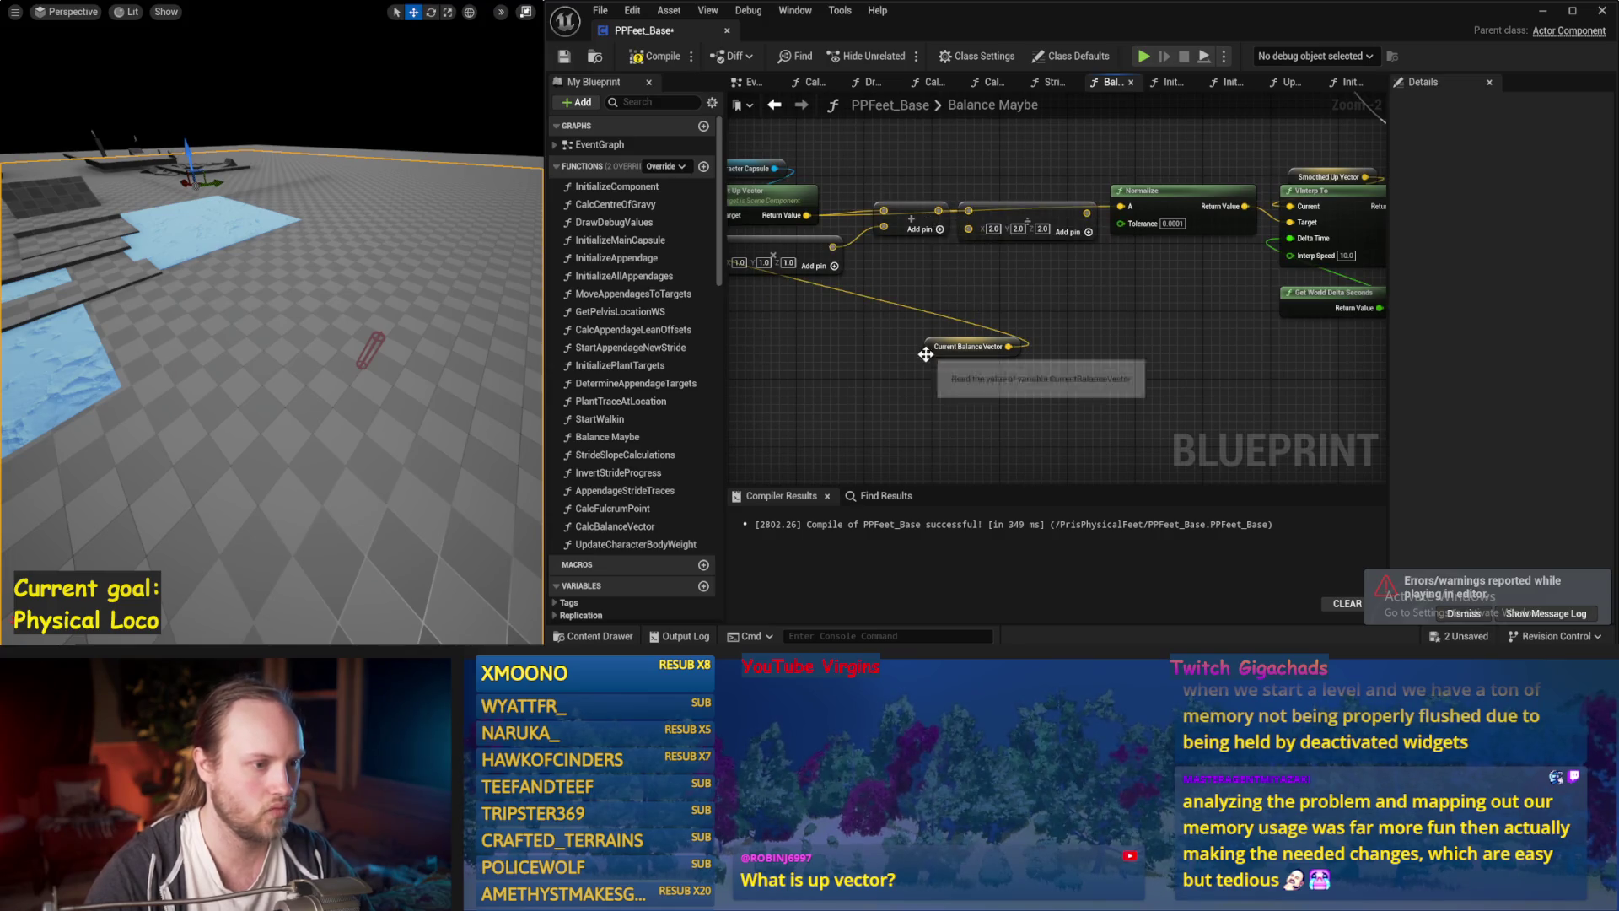
pyautogui.moveTo(1079, 218); pyautogui.dragTo(1114, 214)
pyautogui.hotkey('ctrl', 's')
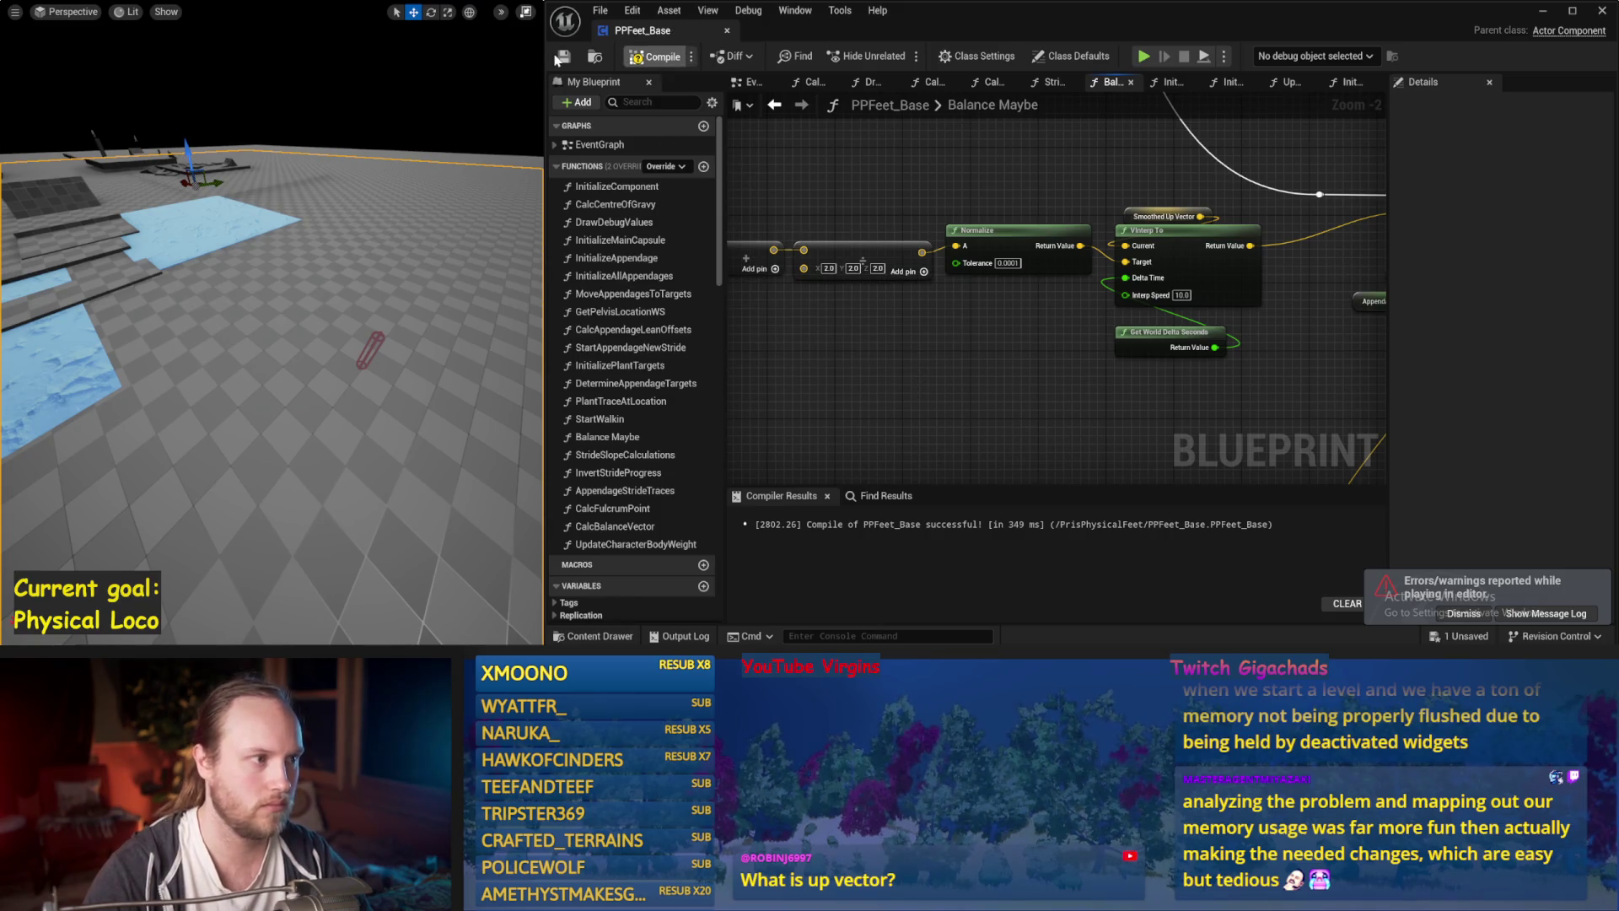
pyautogui.click(557, 59)
# Pan to see the whole Balance Maybe chain and start simulating the level.
pyautogui.scroll(-2, 1099, 375)
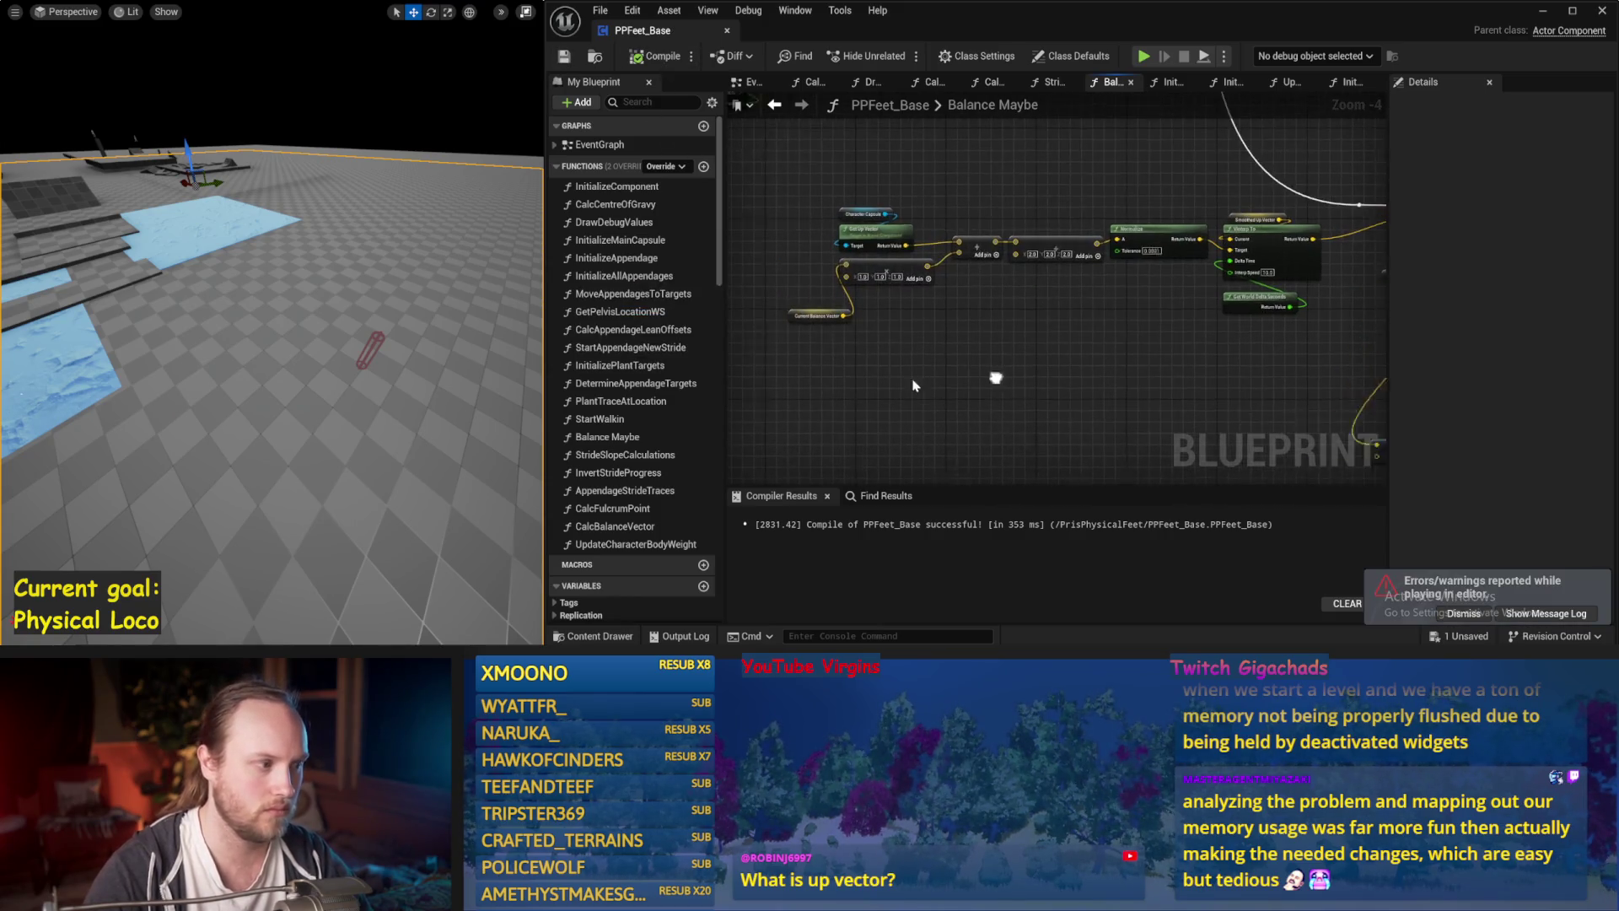
pyautogui.moveTo(1003, 377); pyautogui.dragTo(985, 376)
pyautogui.hotkey('alt', 'p')
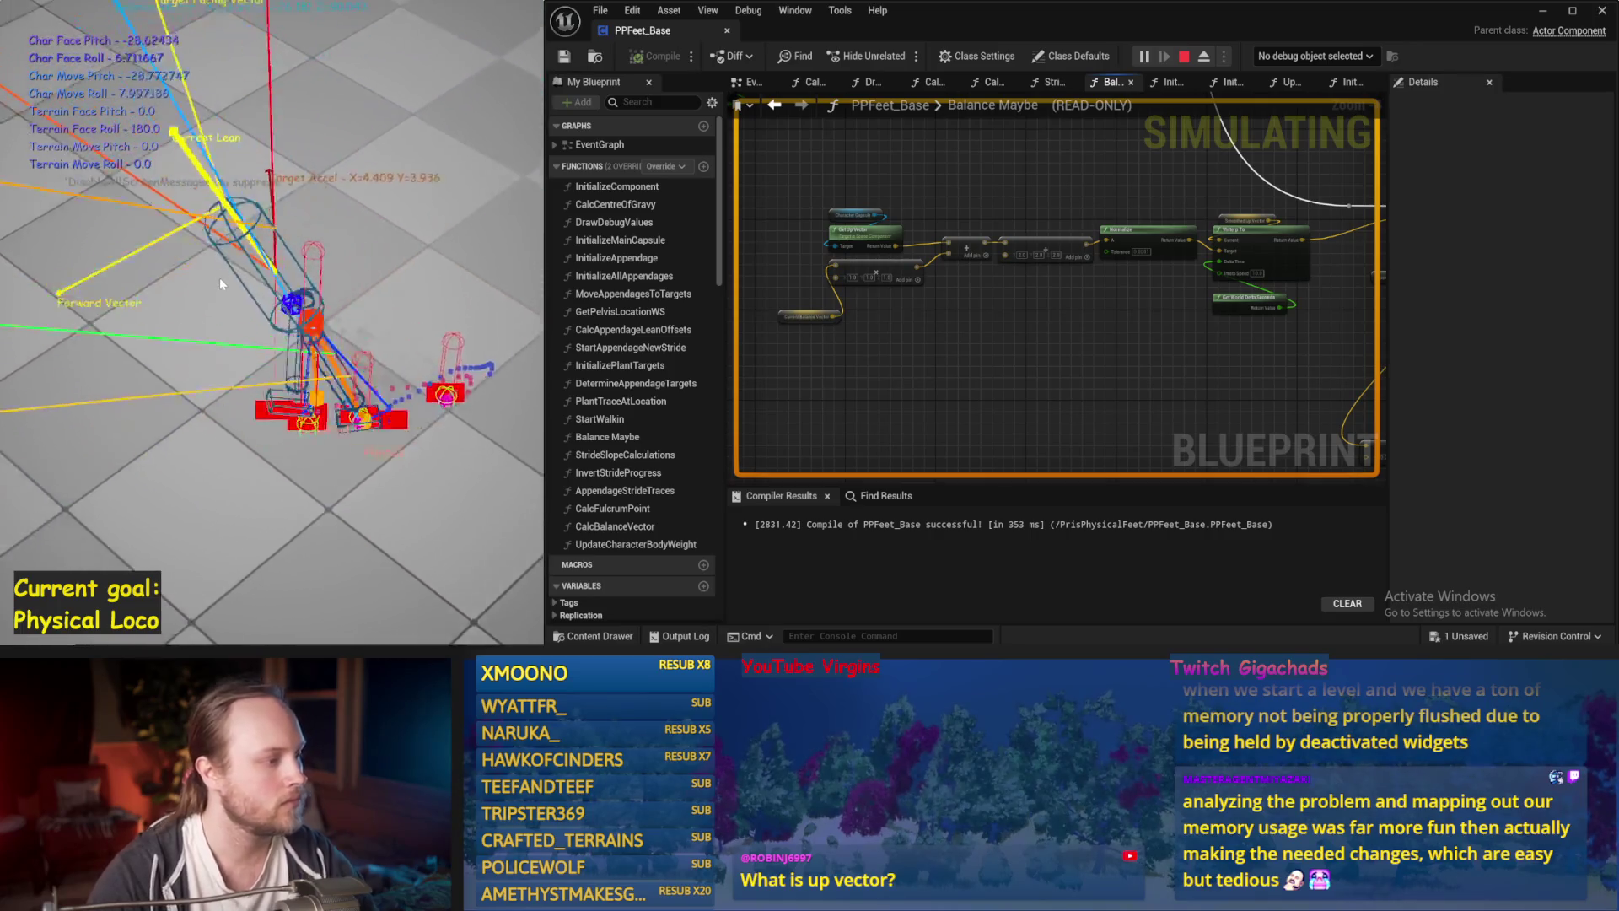
# Restart the simulation to watch the character's balance debug readouts, then stop it.
pyautogui.press('Escape')
pyautogui.hotkey('alt', 's')
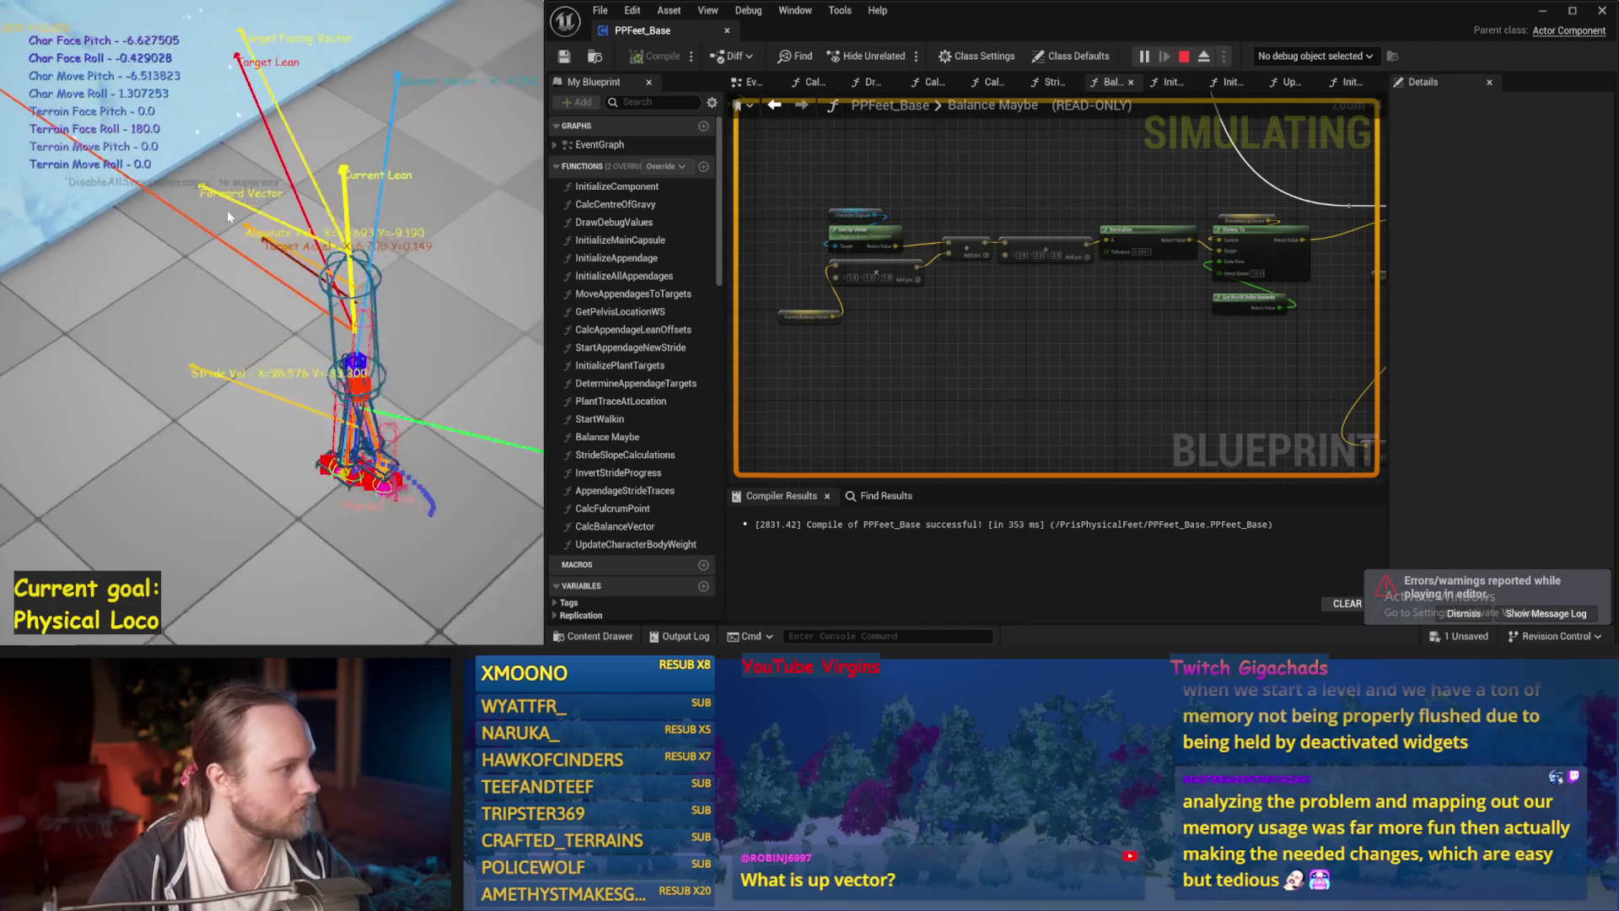
pyautogui.press('Escape')
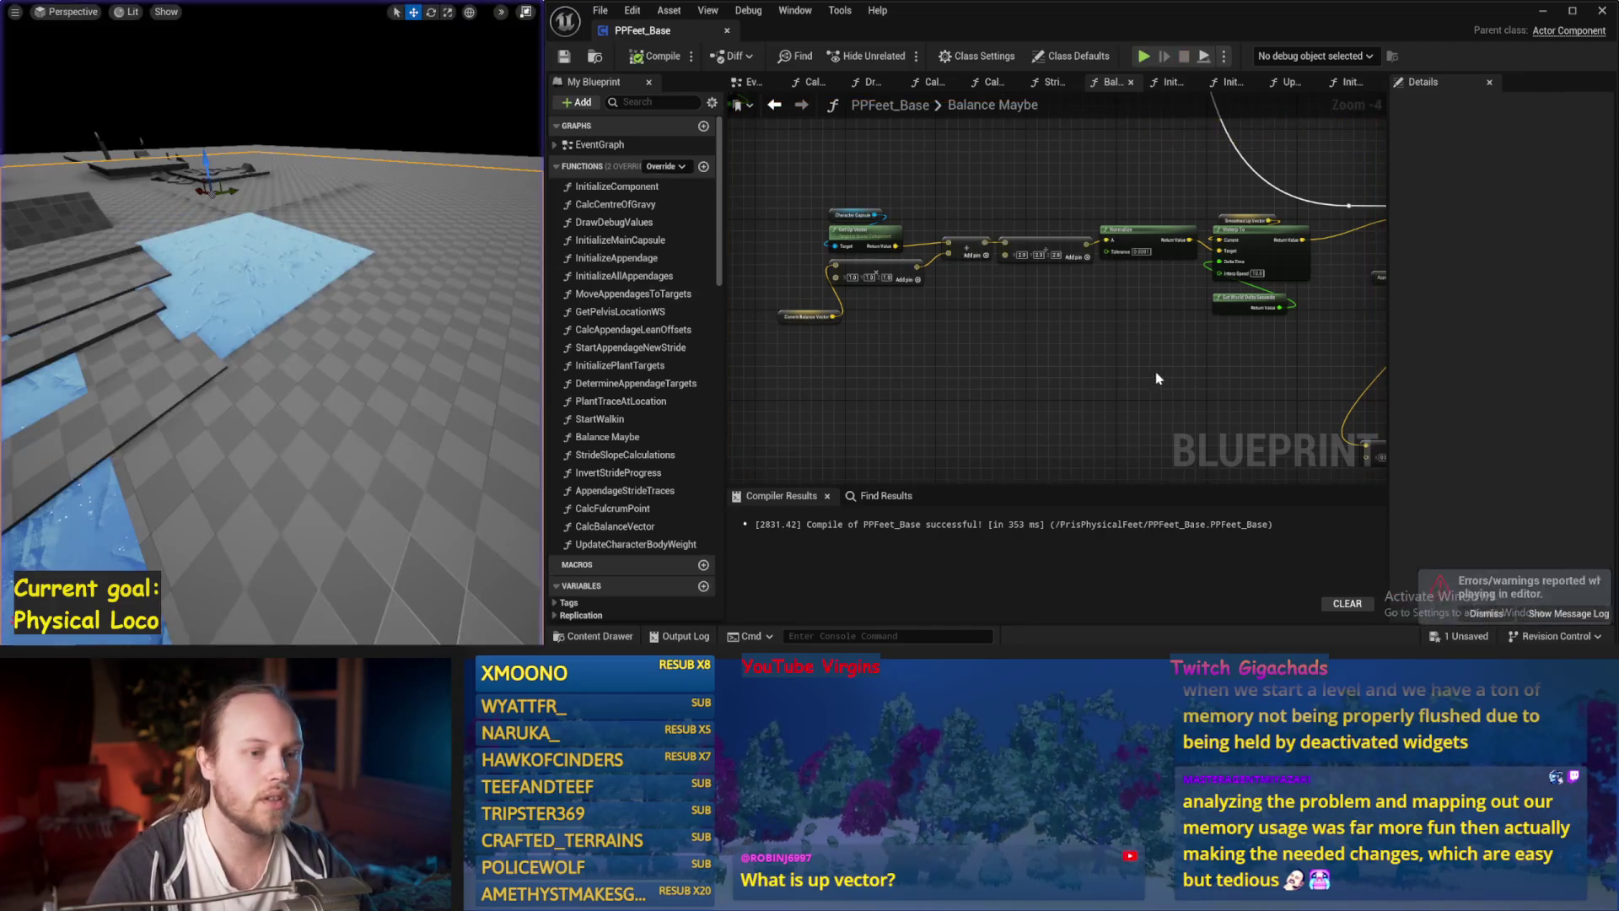
# Look over the nodes around the SET node, then run and stop a test simulation.
pyautogui.moveTo(1154, 326)
pyautogui.mouseDown()
pyautogui.moveTo(953, 255)
pyautogui.moveTo(1149, 397)
pyautogui.moveTo(1087, 359)
pyautogui.moveTo(1138, 268)
pyautogui.mouseUp()
pyautogui.moveTo(1204, 187); pyautogui.dragTo(1091, 257)
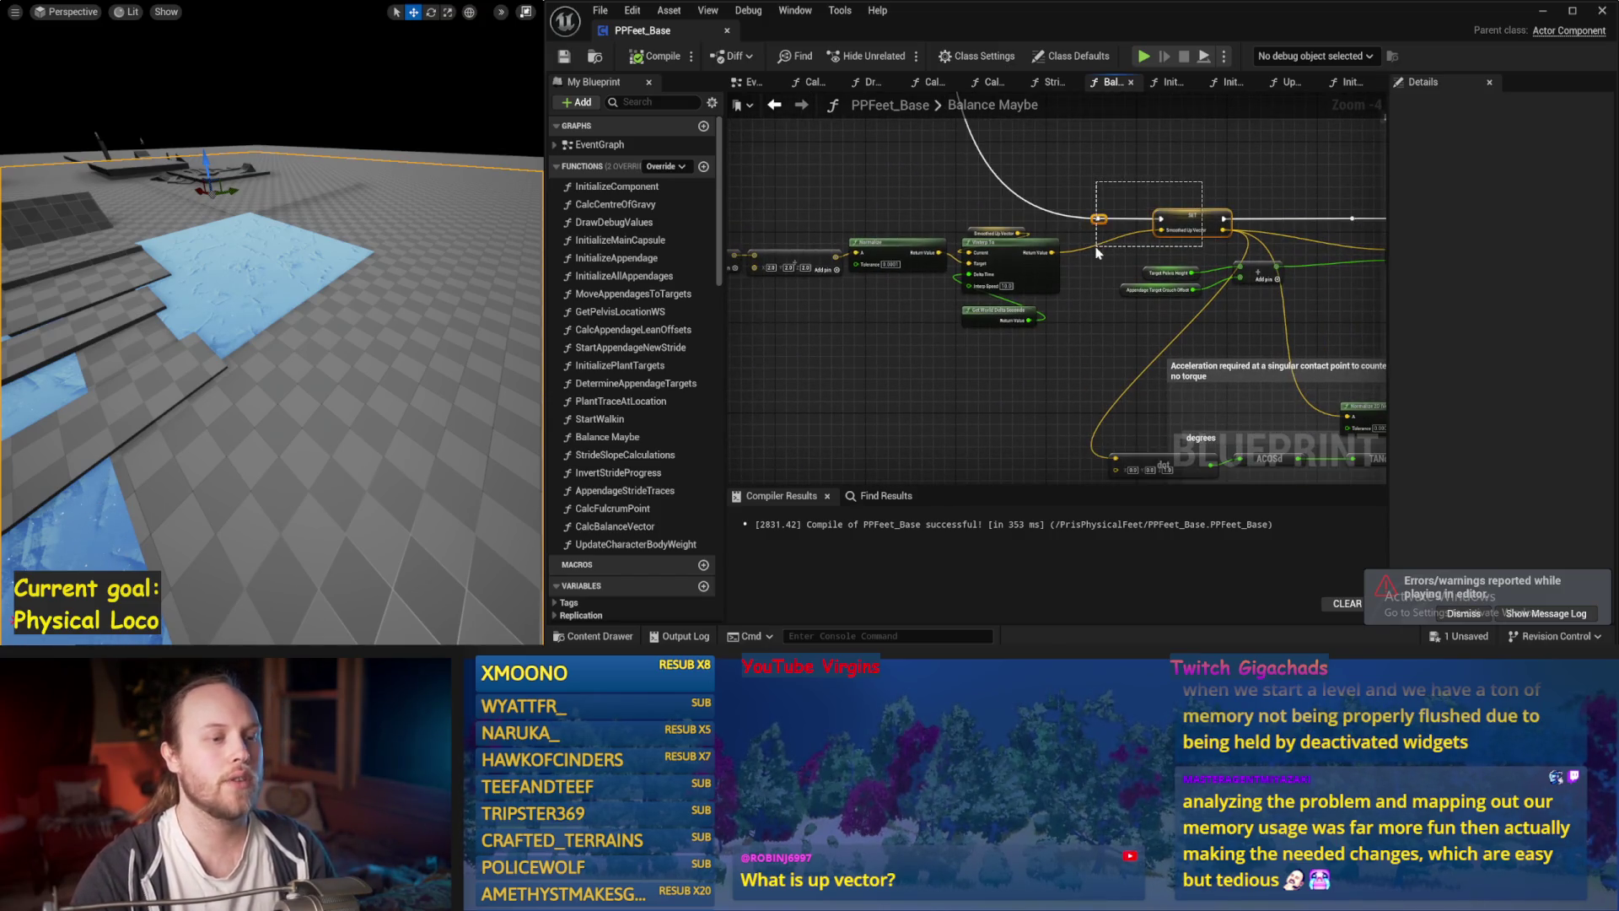
pyautogui.moveTo(1202, 158); pyautogui.dragTo(1044, 212)
pyautogui.click(1044, 211)
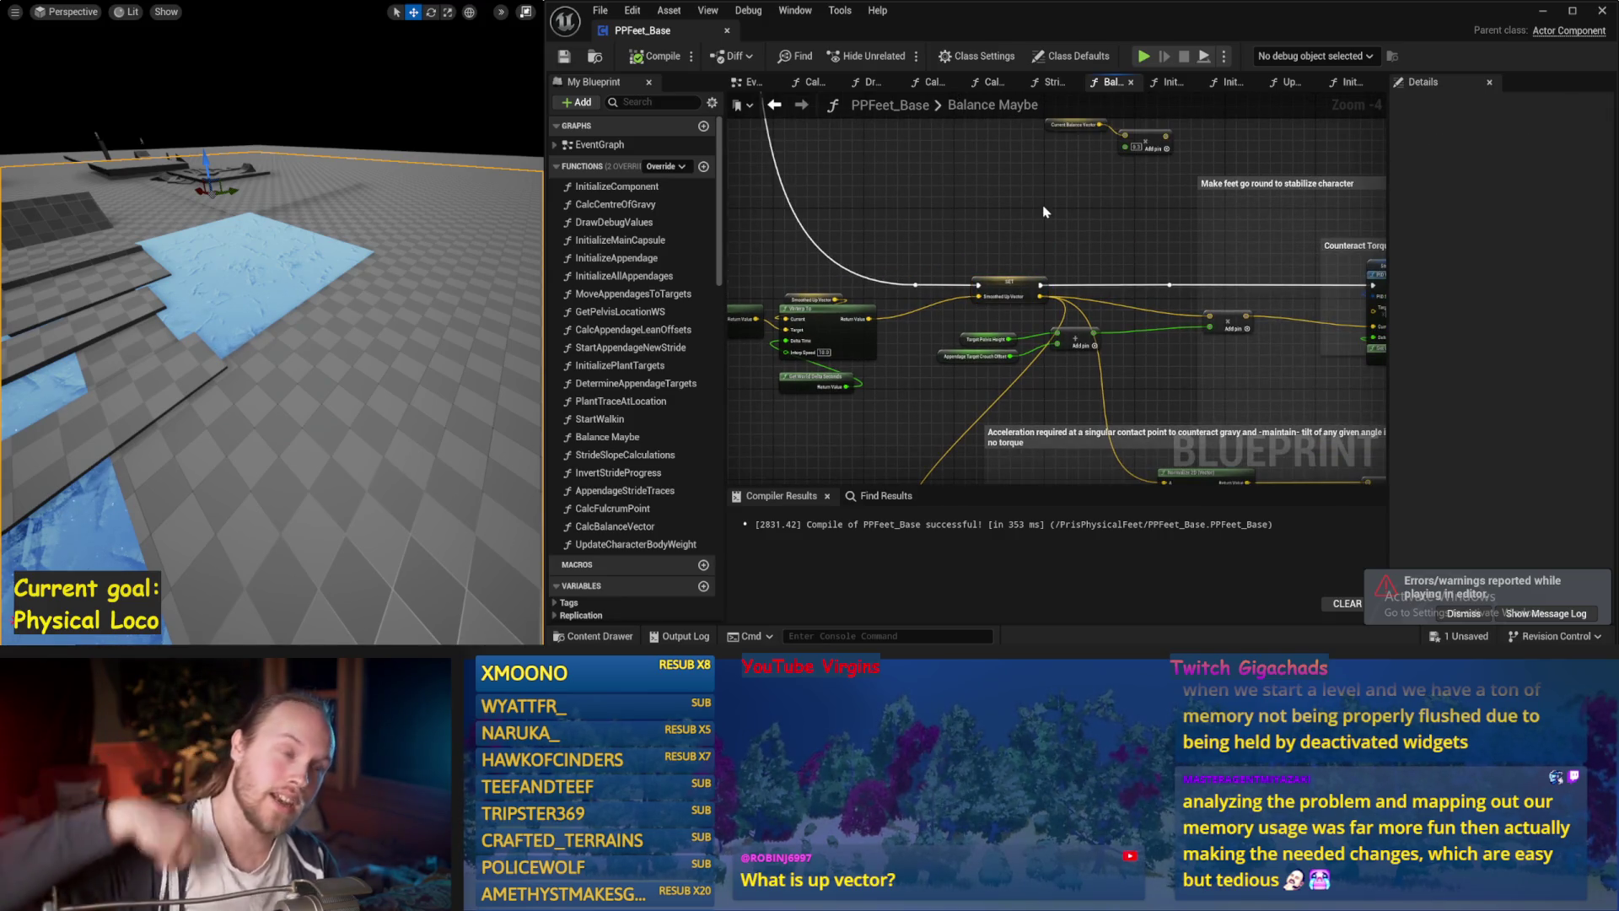
pyautogui.hotkey('alt', 'p')
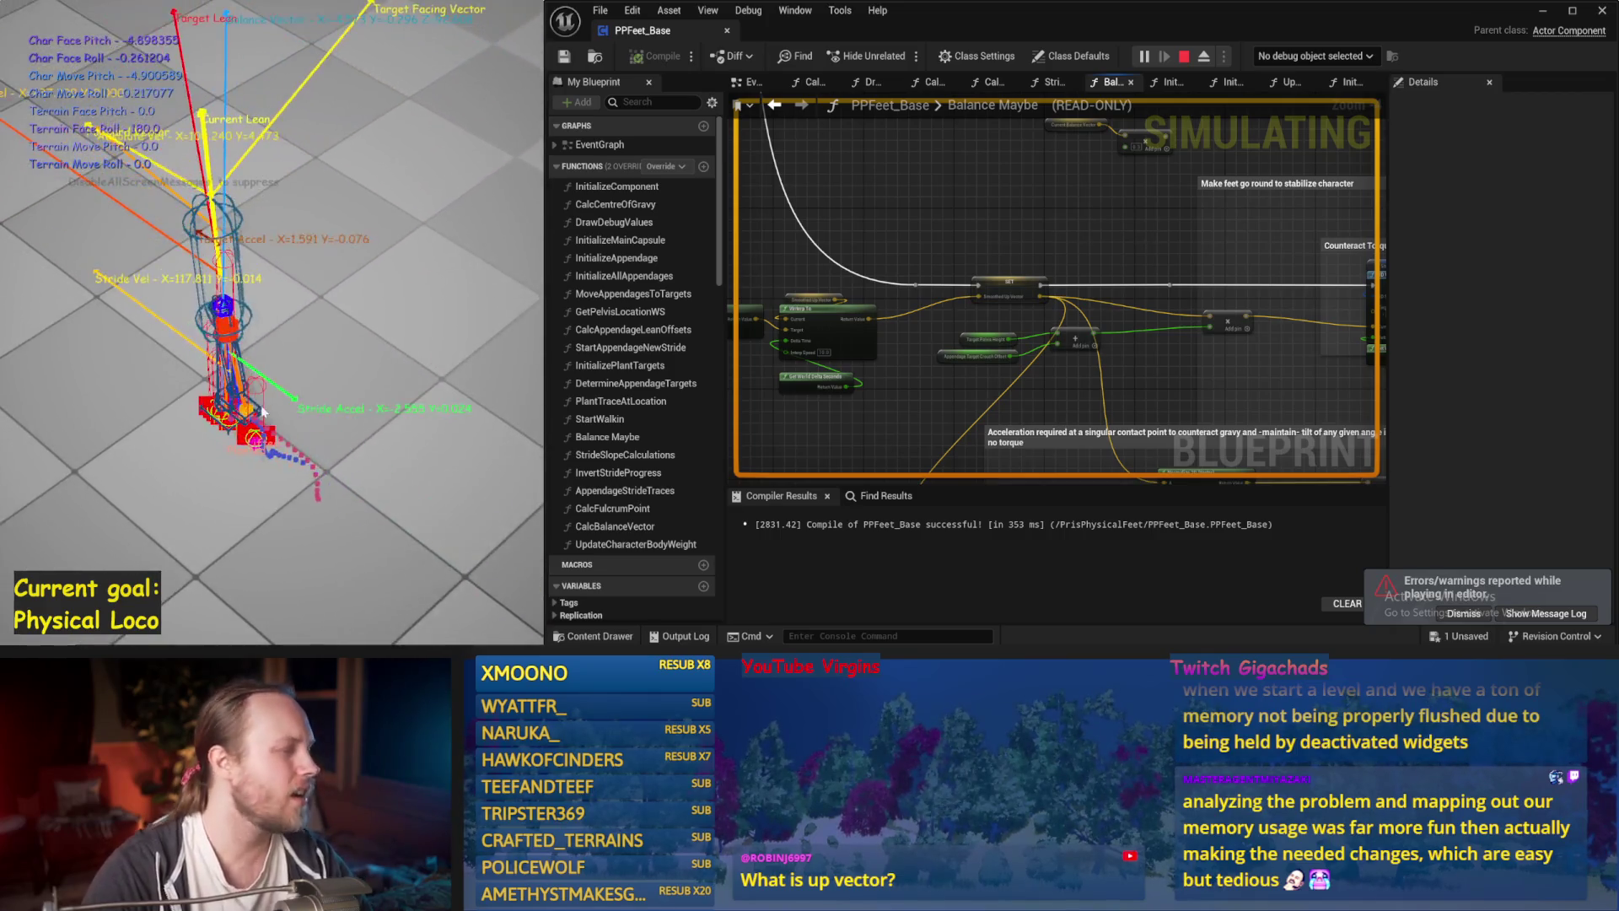
pyautogui.press('Escape')
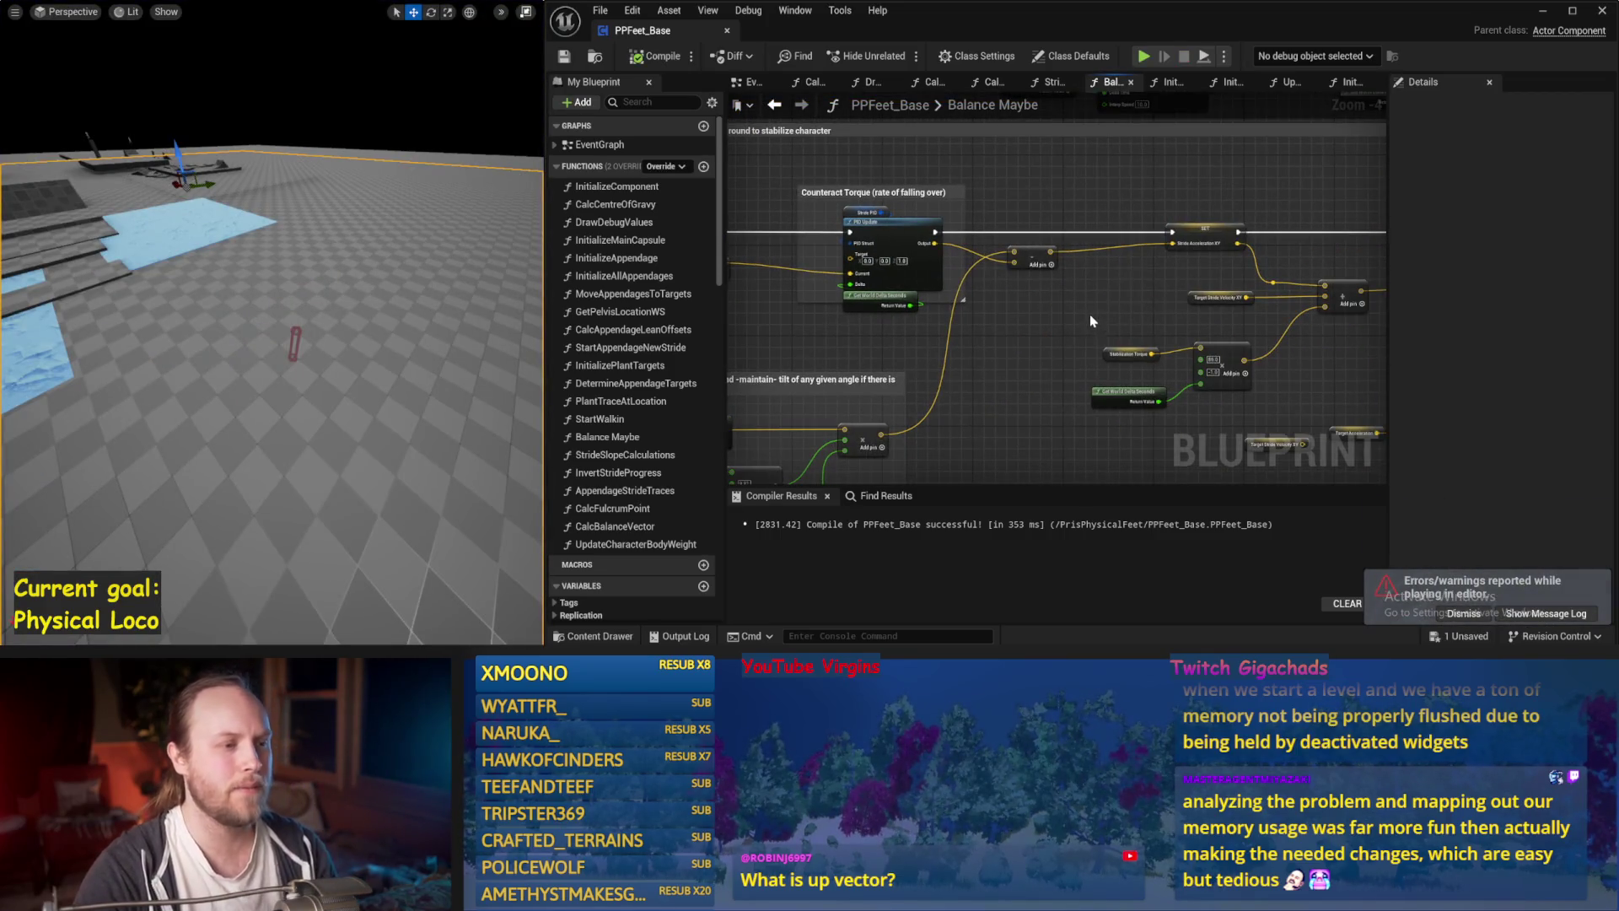
# Recompile PPFeet_Base and pan over to the Counteract Torque and degrees nodes.
pyautogui.click(654, 57)
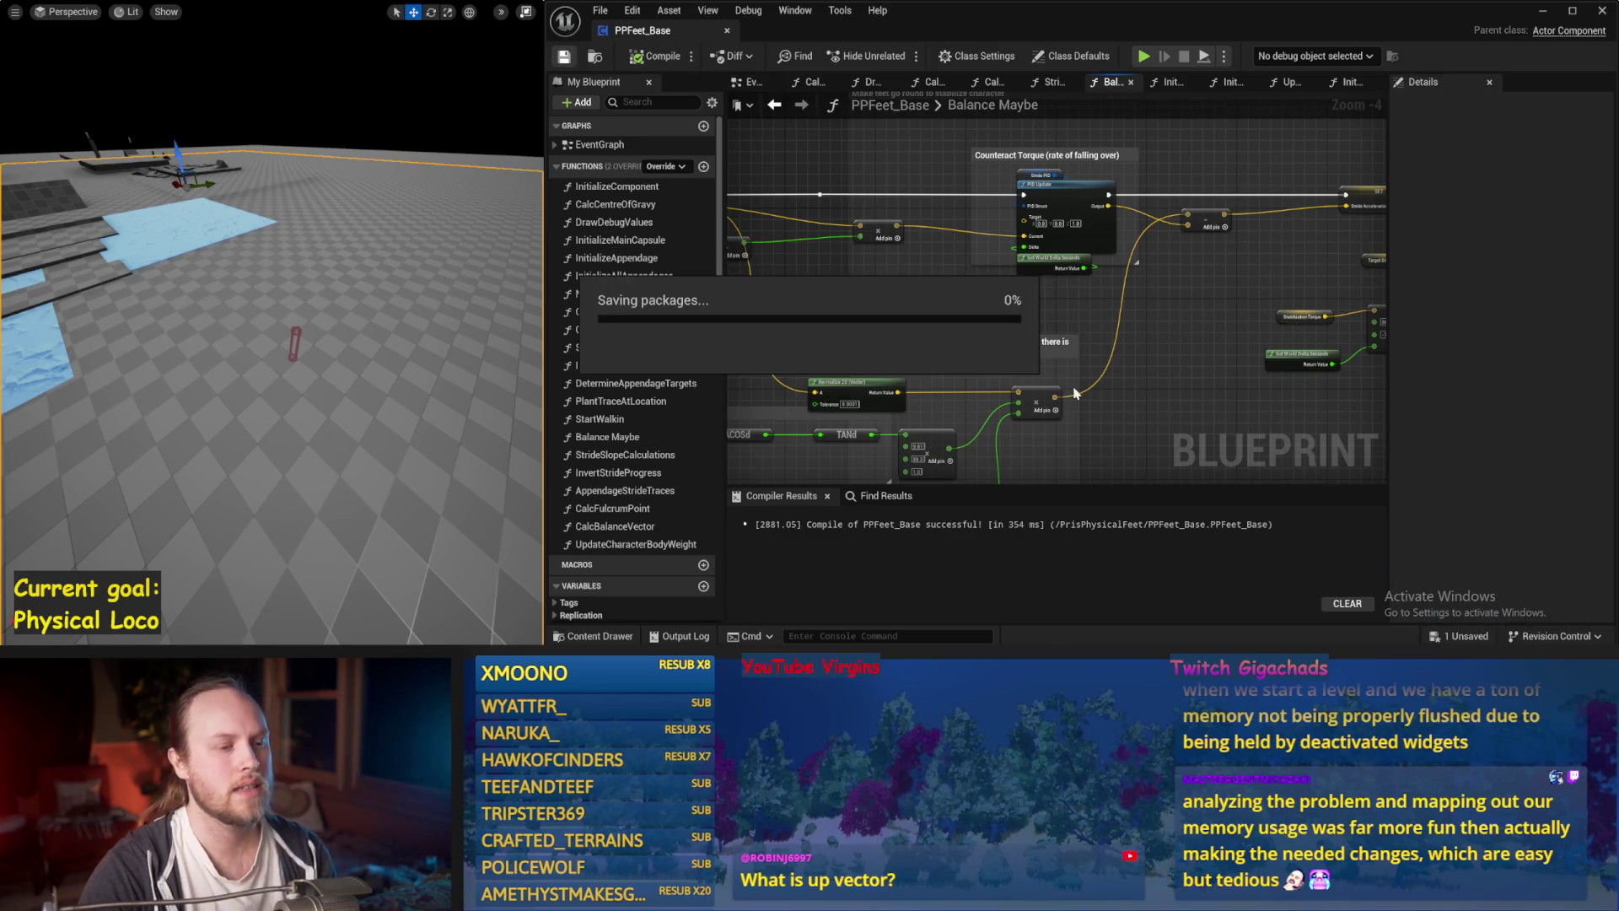
pyautogui.rightClick(1045, 306)
pyautogui.moveTo(1227, 216)
pyautogui.mouseDown()
pyautogui.moveTo(1119, 264)
pyautogui.moveTo(1191, 186)
pyautogui.moveTo(1032, 312)
pyautogui.moveTo(892, 300)
pyautogui.moveTo(1136, 281)
pyautogui.moveTo(1096, 337)
pyautogui.moveTo(998, 242)
pyautogui.mouseUp()
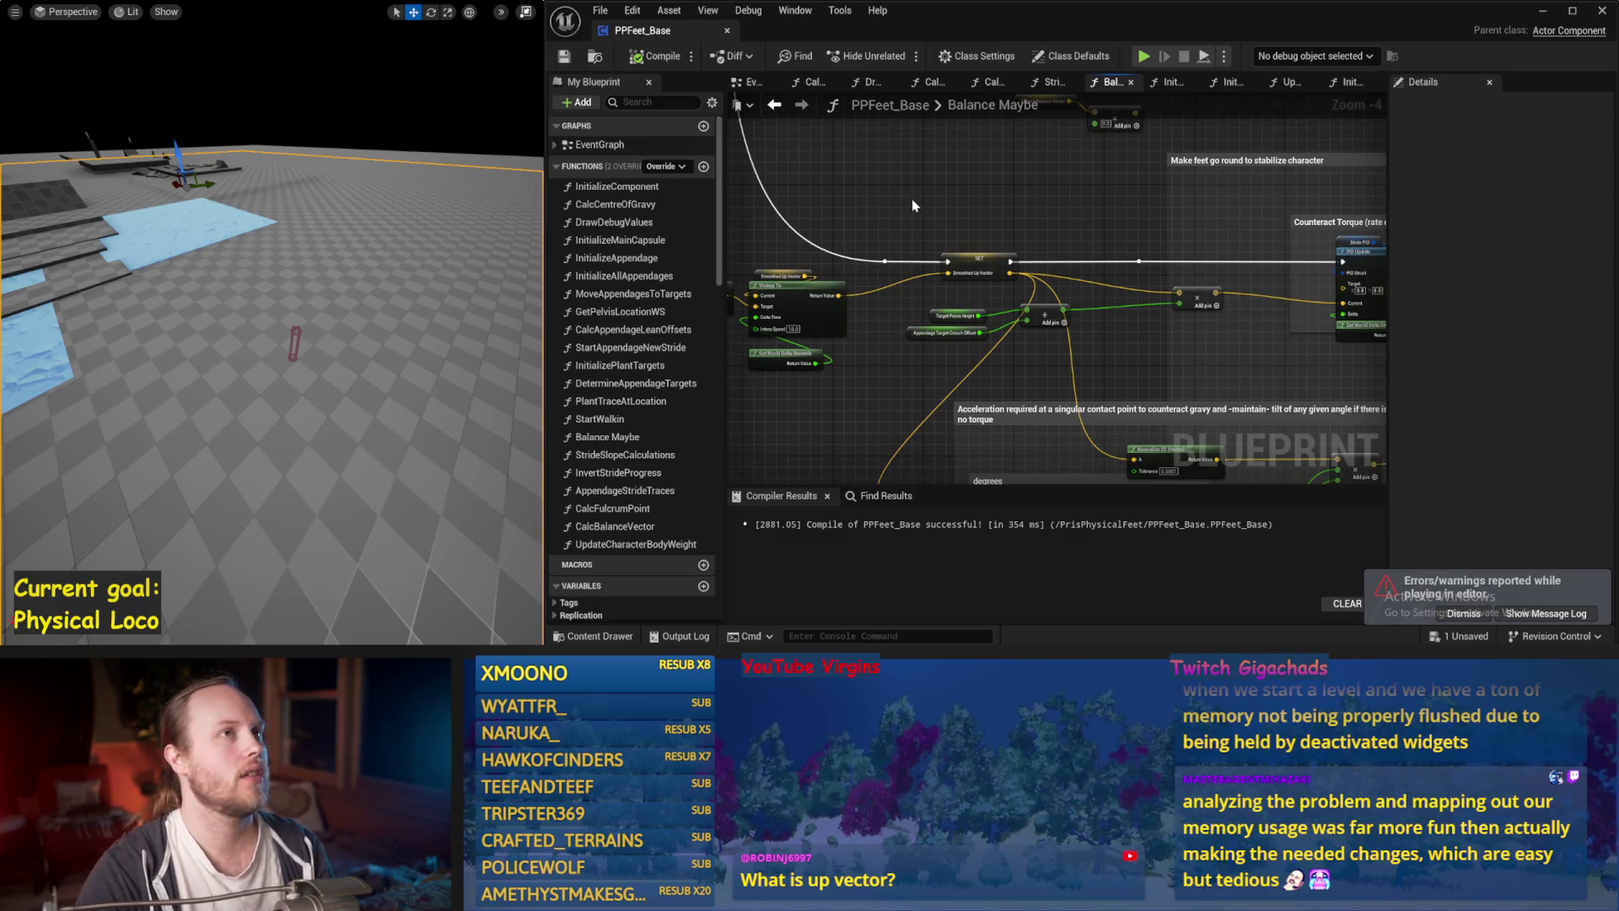
pyautogui.moveTo(771, 229)
pyautogui.mouseDown()
pyautogui.moveTo(1110, 191)
pyautogui.moveTo(1063, 252)
pyautogui.moveTo(1064, 223)
pyautogui.moveTo(1252, 223)
pyautogui.mouseUp()
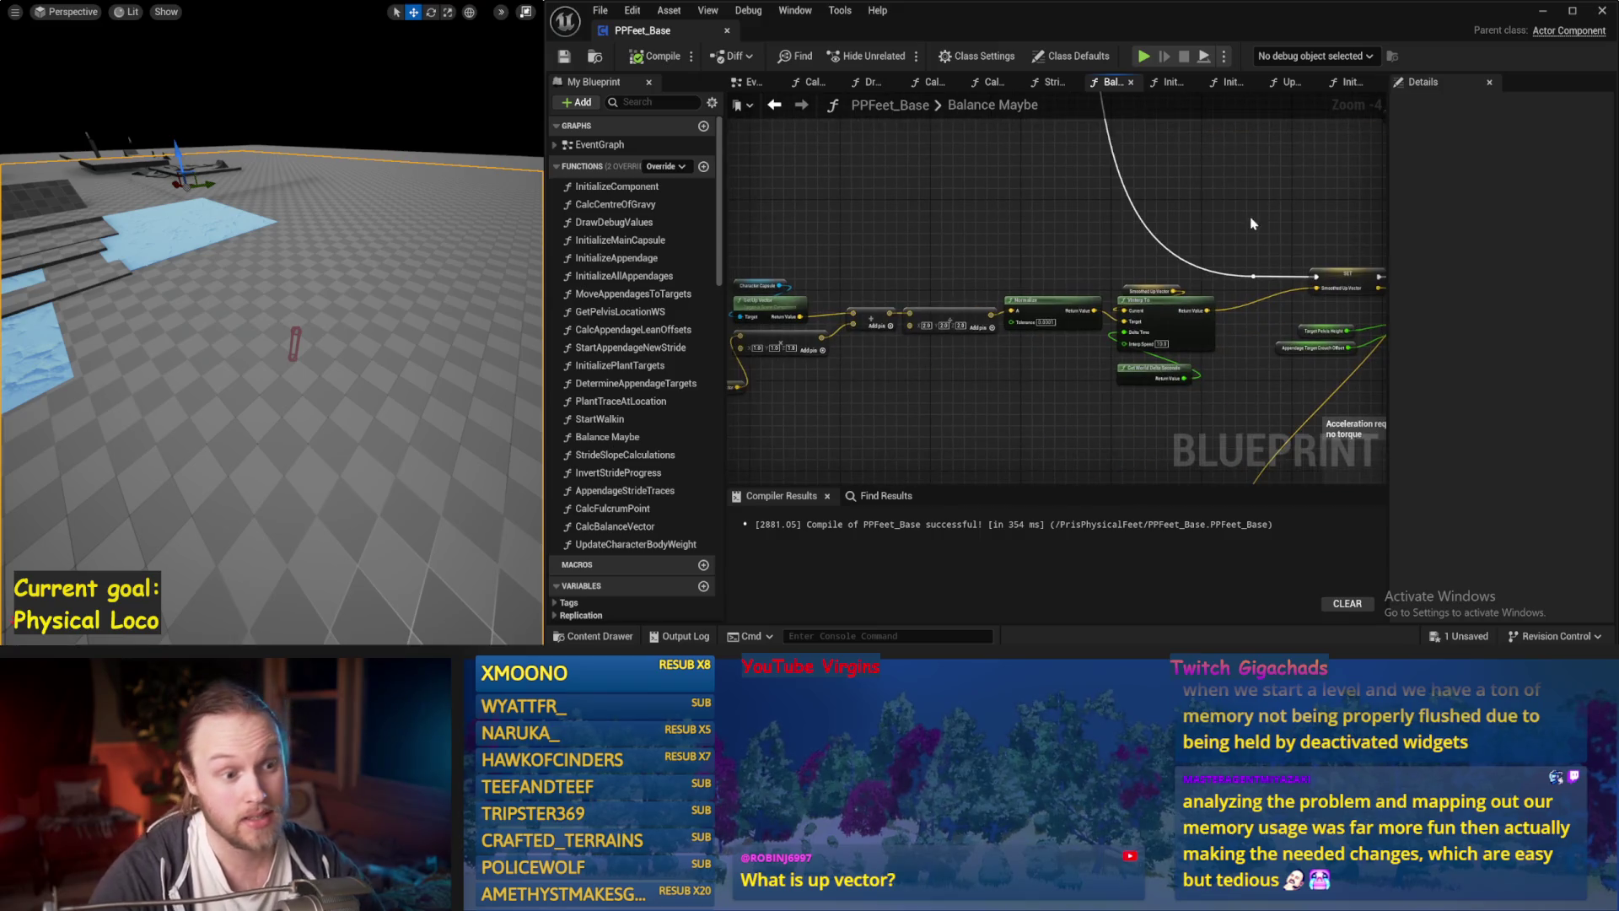
pyautogui.moveTo(1048, 227); pyautogui.dragTo(958, 206)
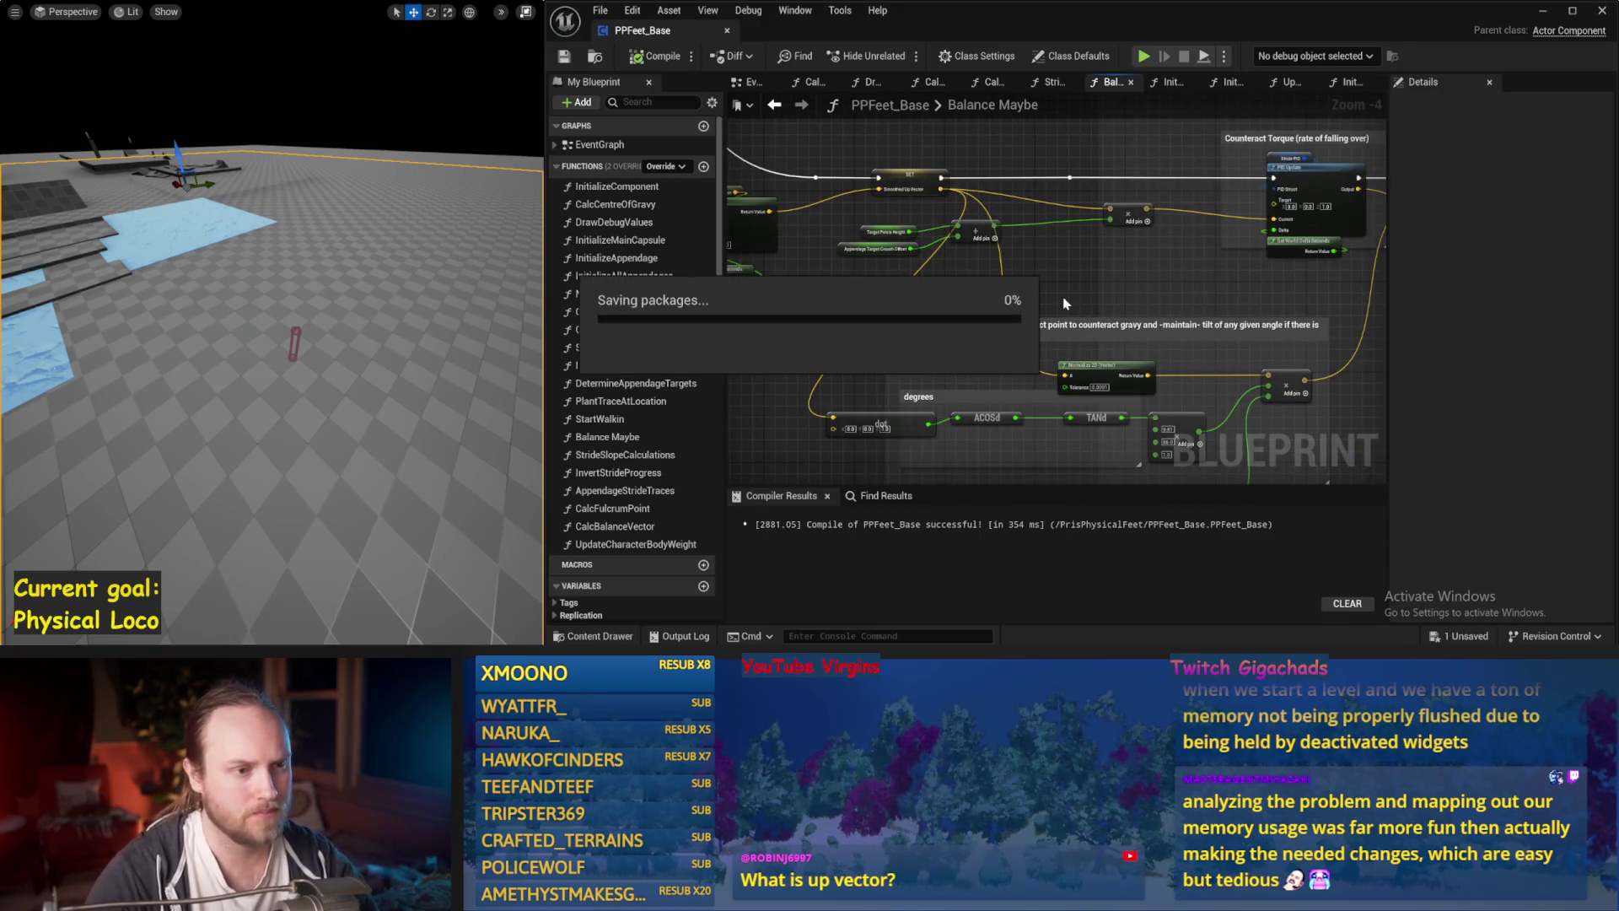
# Recompile PPFeet_Base and run two short simulations to watch the balance behaviour.
pyautogui.moveTo(1064, 303)
pyautogui.mouseDown()
pyautogui.moveTo(1215, 336)
pyautogui.moveTo(1060, 387)
pyautogui.moveTo(1192, 393)
pyautogui.moveTo(1121, 354)
pyautogui.moveTo(1046, 382)
pyautogui.moveTo(1036, 361)
pyautogui.mouseUp()
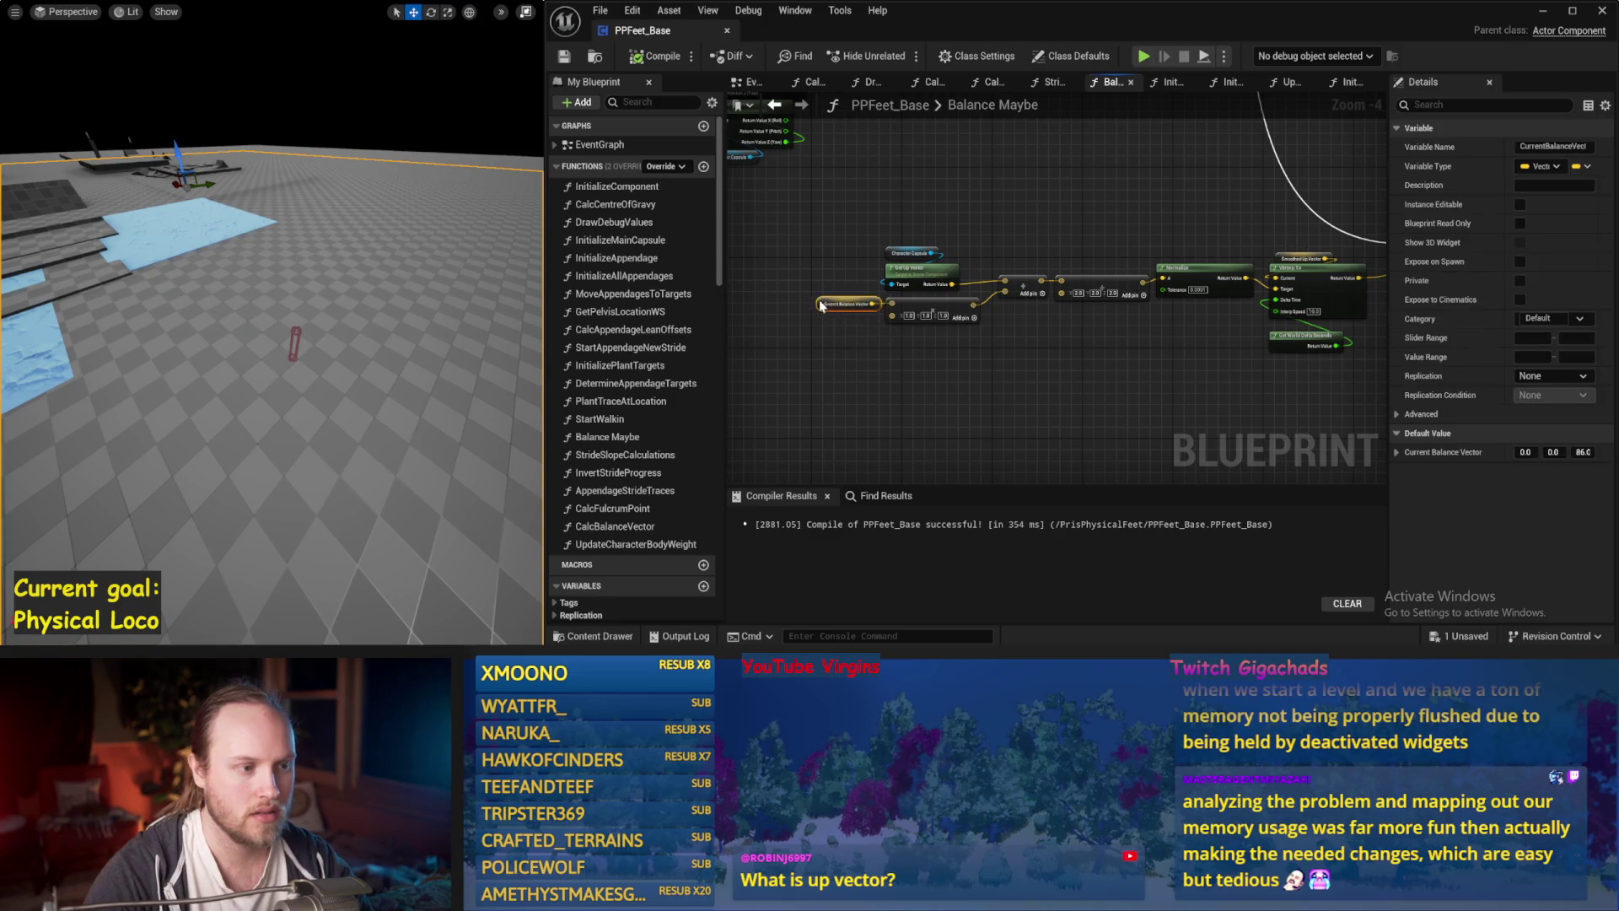
pyautogui.click(667, 58)
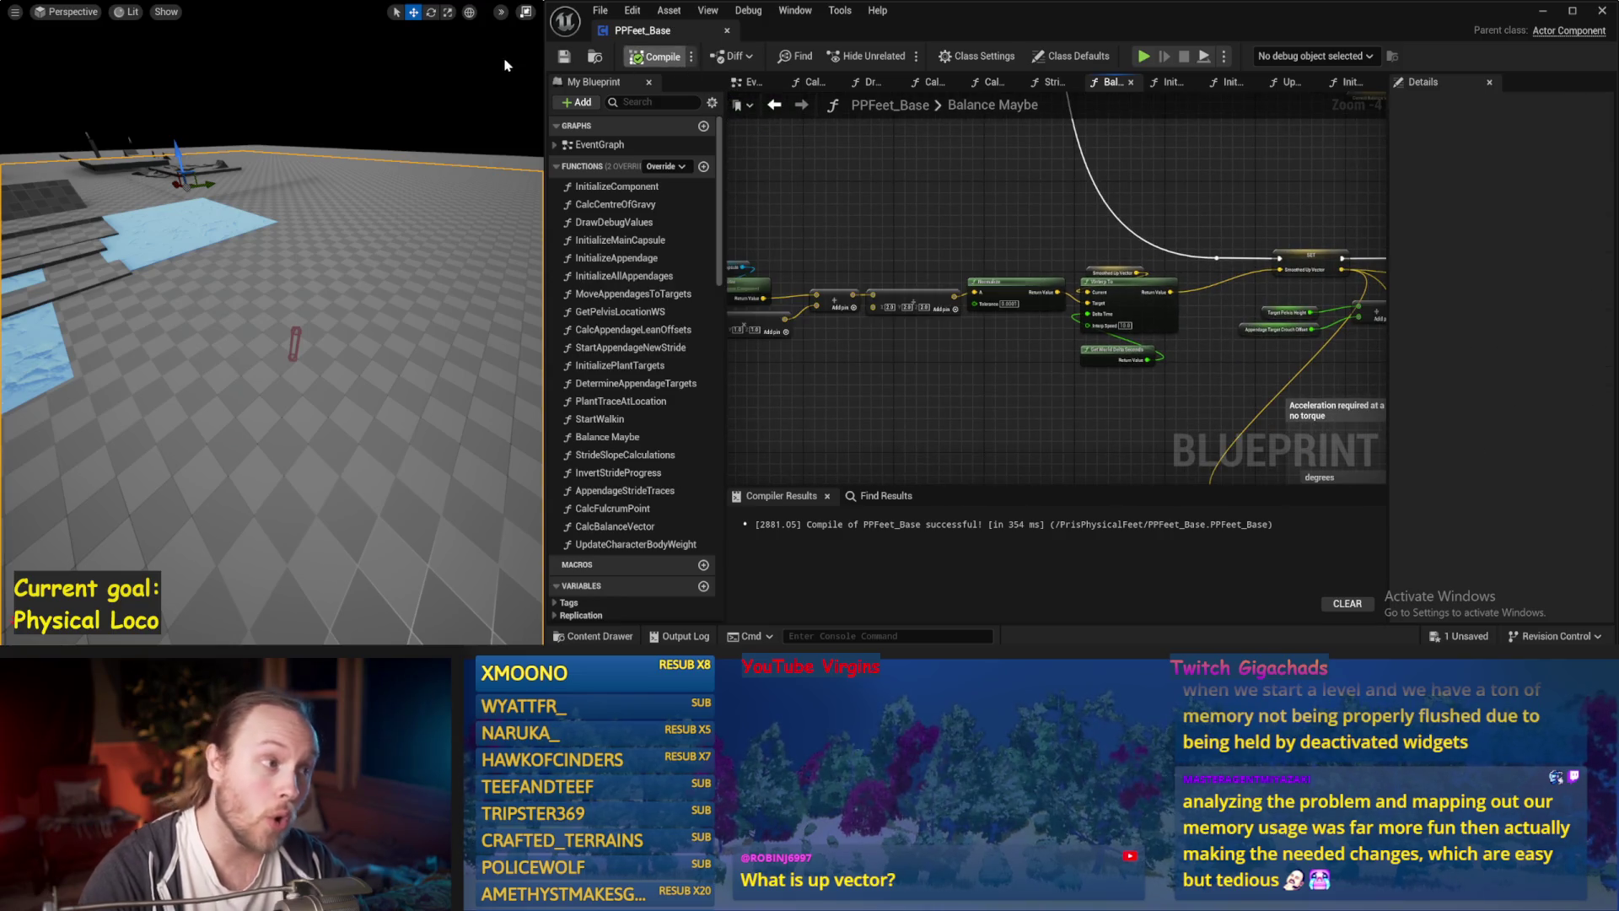
pyautogui.moveTo(330, 216); pyautogui.dragTo(329, 213)
pyautogui.hotkey('alt', 's')
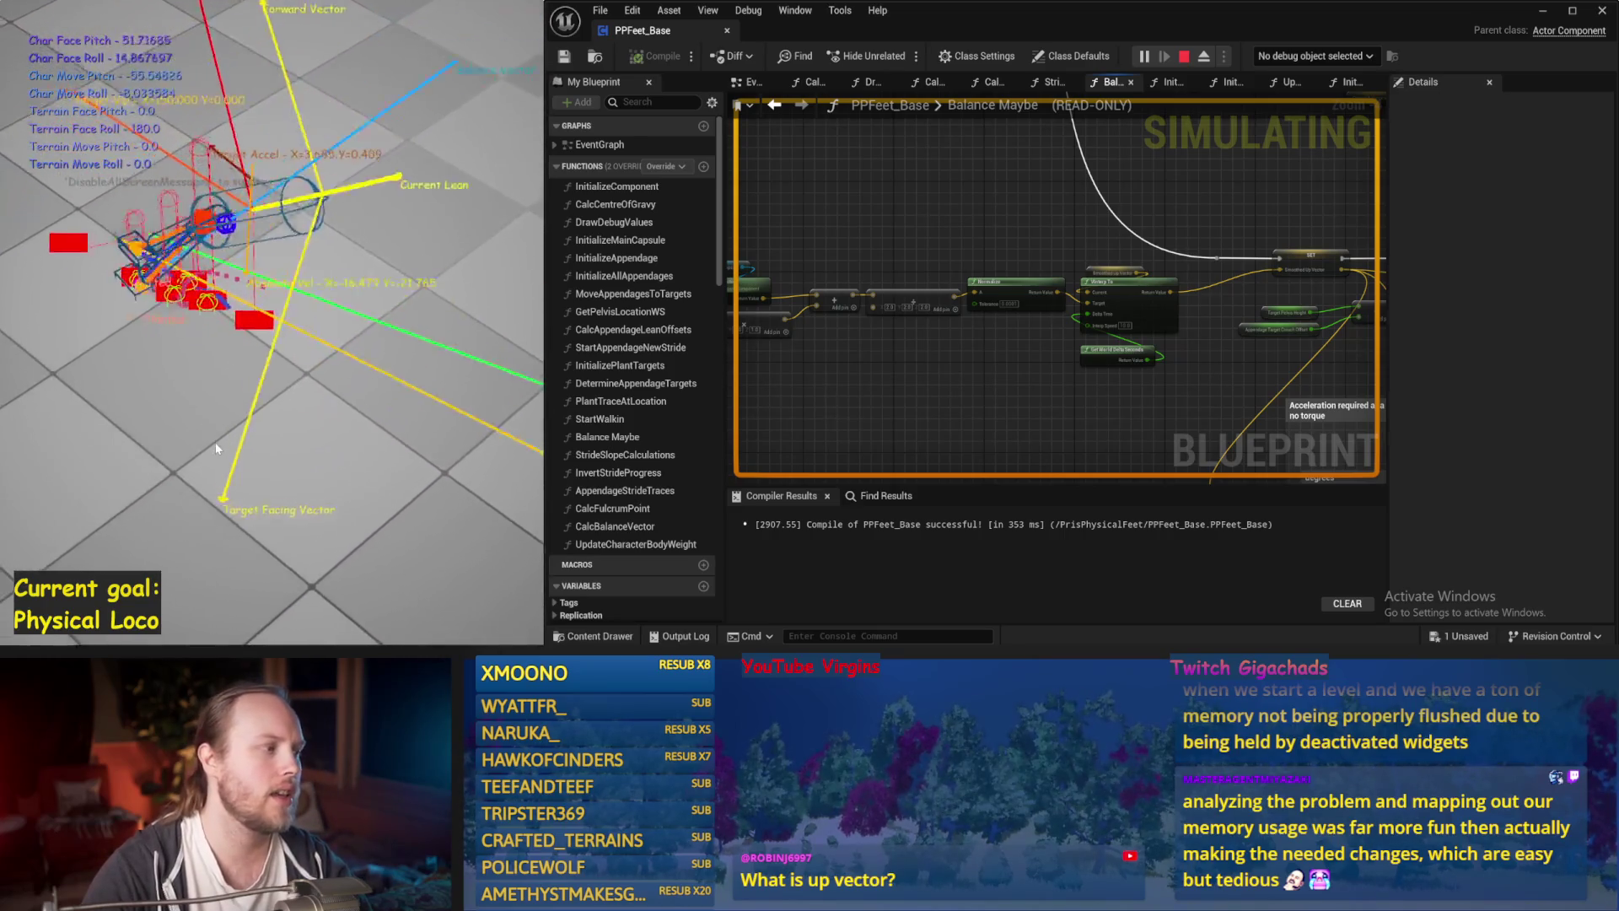
pyautogui.press('Escape')
pyautogui.hotkey('alt', 's')
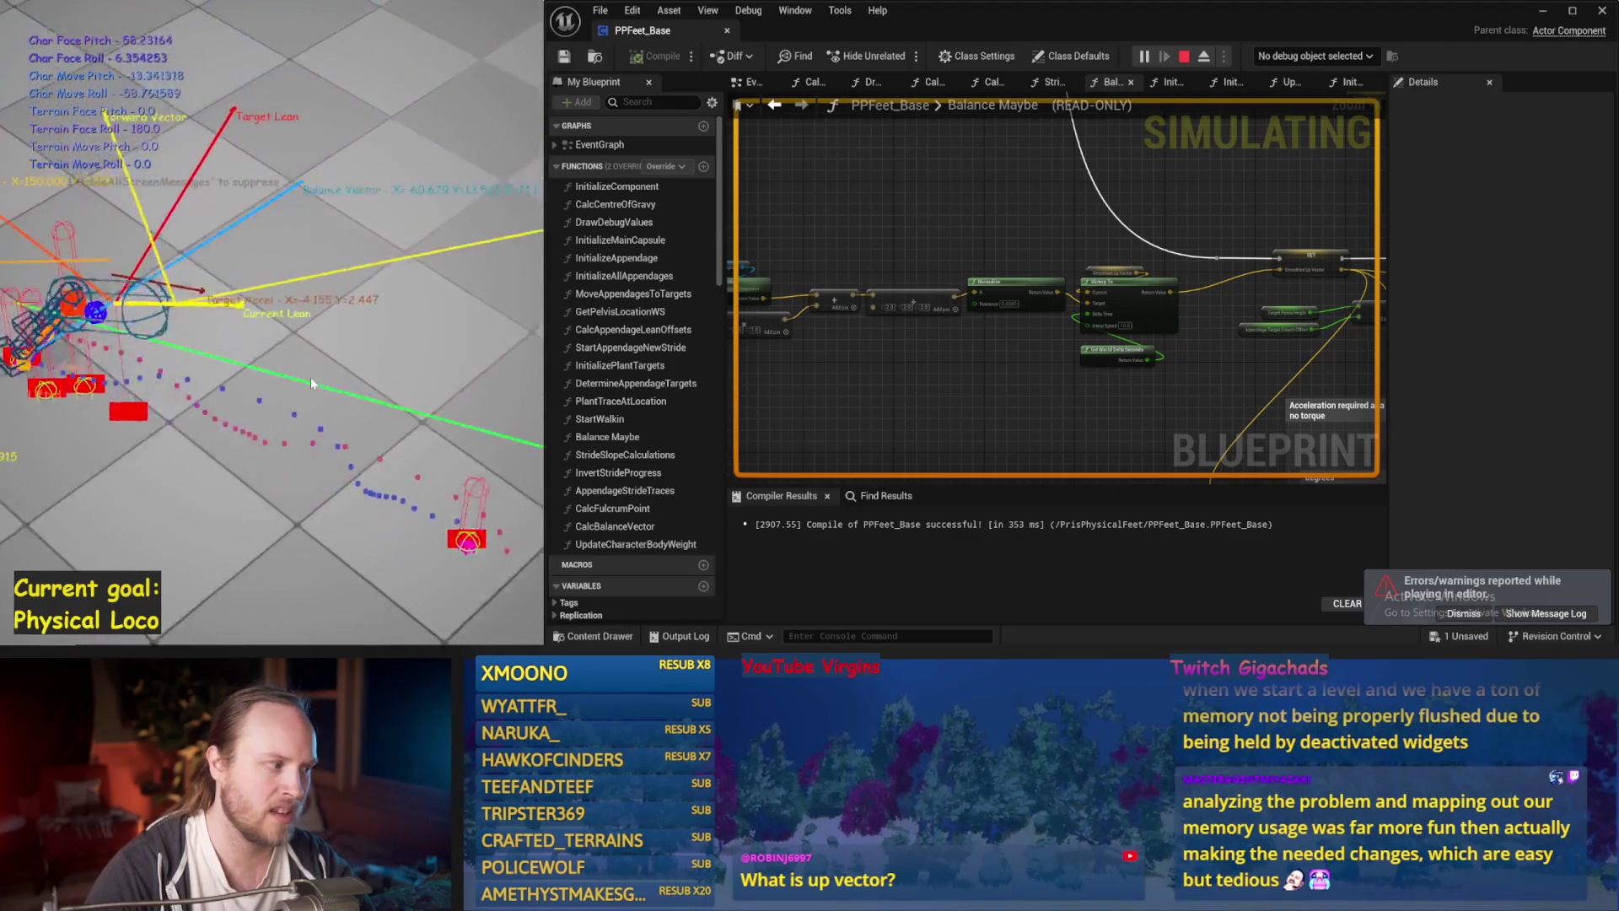
pyautogui.press('Escape')
# Save and recompile PPFeet_Base, then return to the Paint balance sketch and add a blue stroke.
pyautogui.hotkey('ctrl', 's')
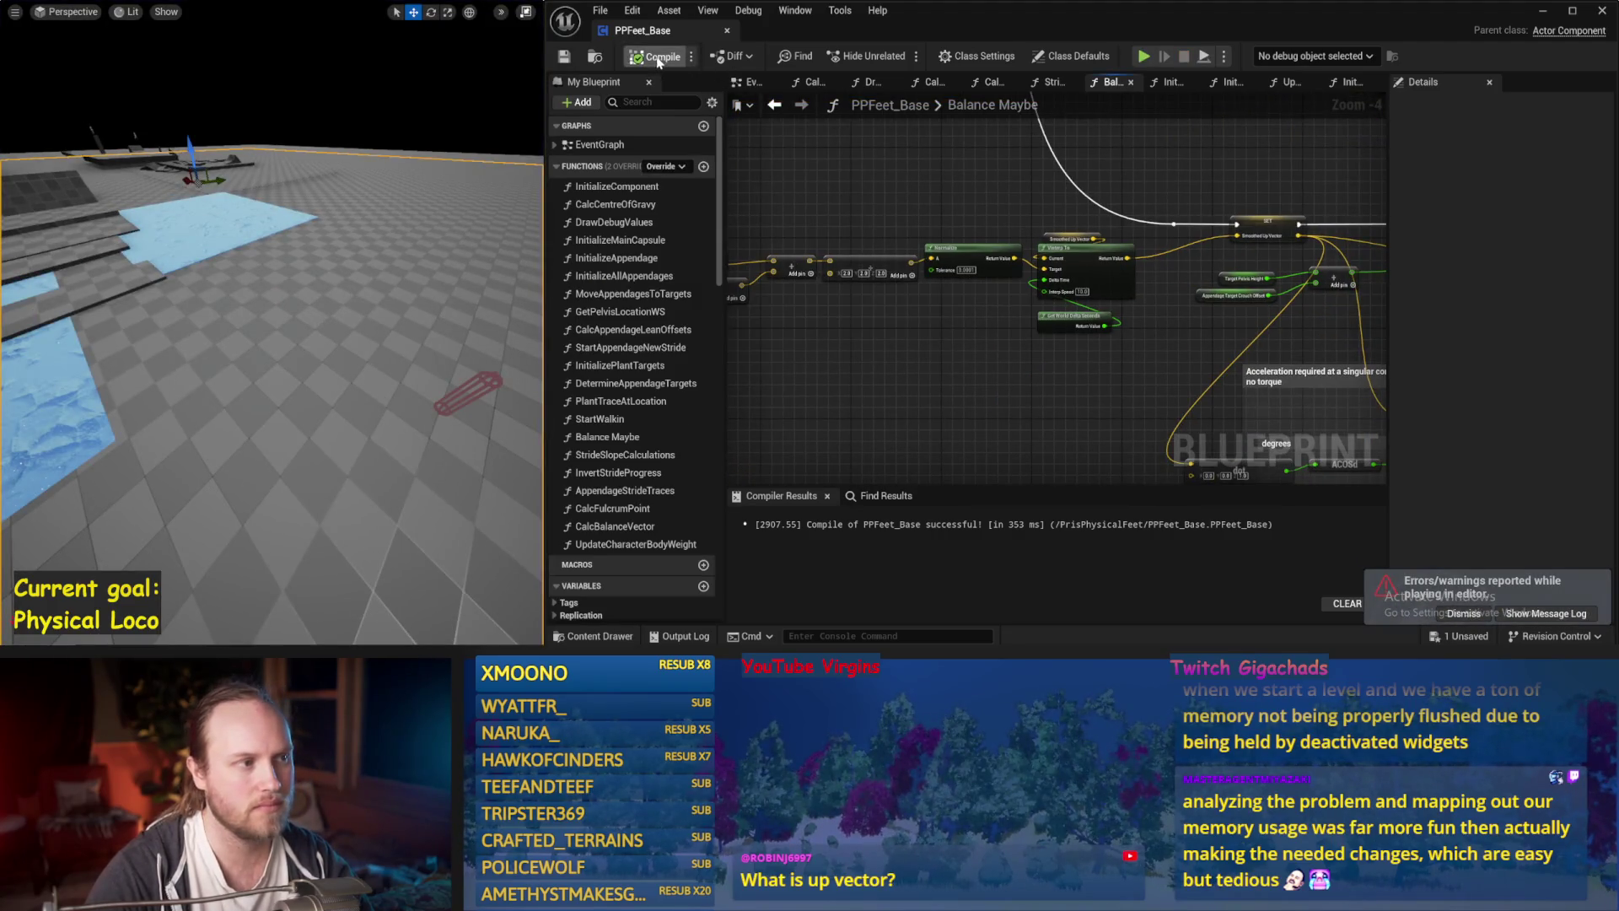
pyautogui.click(654, 56)
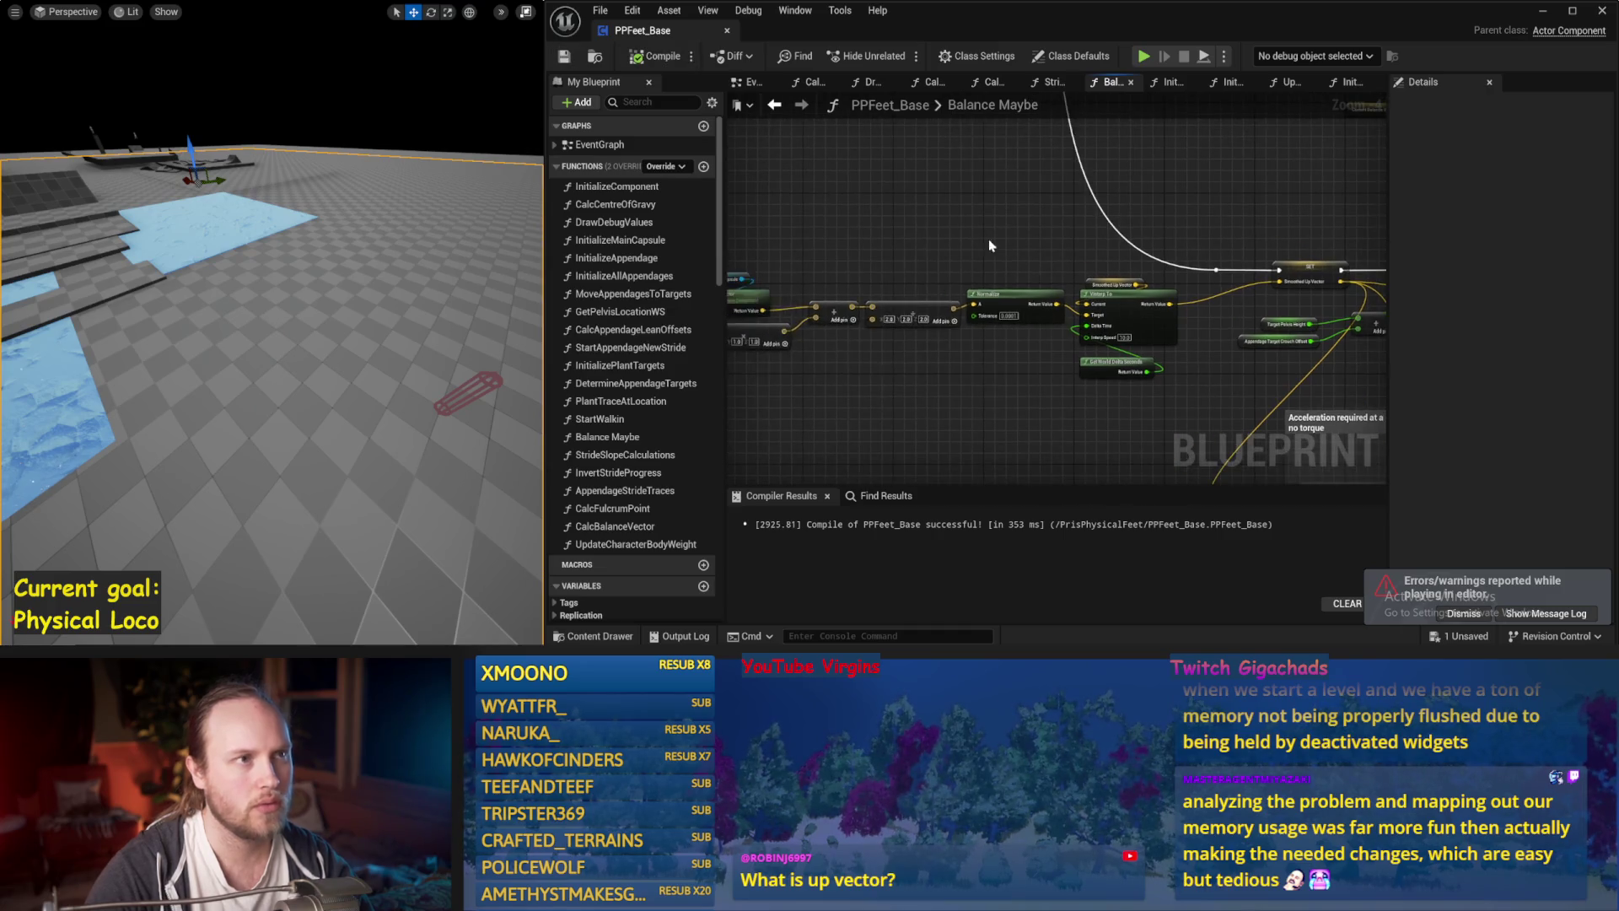
pyautogui.click(645, 646)
pyautogui.rightClick(645, 646)
pyautogui.click(765, 366)
pyautogui.moveTo(660, 375)
pyautogui.mouseDown()
pyautogui.moveTo(725, 556)
pyautogui.moveTo(675, 451)
pyautogui.mouseUp()
# Try several blue strokes across the sketch and undo them all.
pyautogui.hotkey('ctrl', 'z')
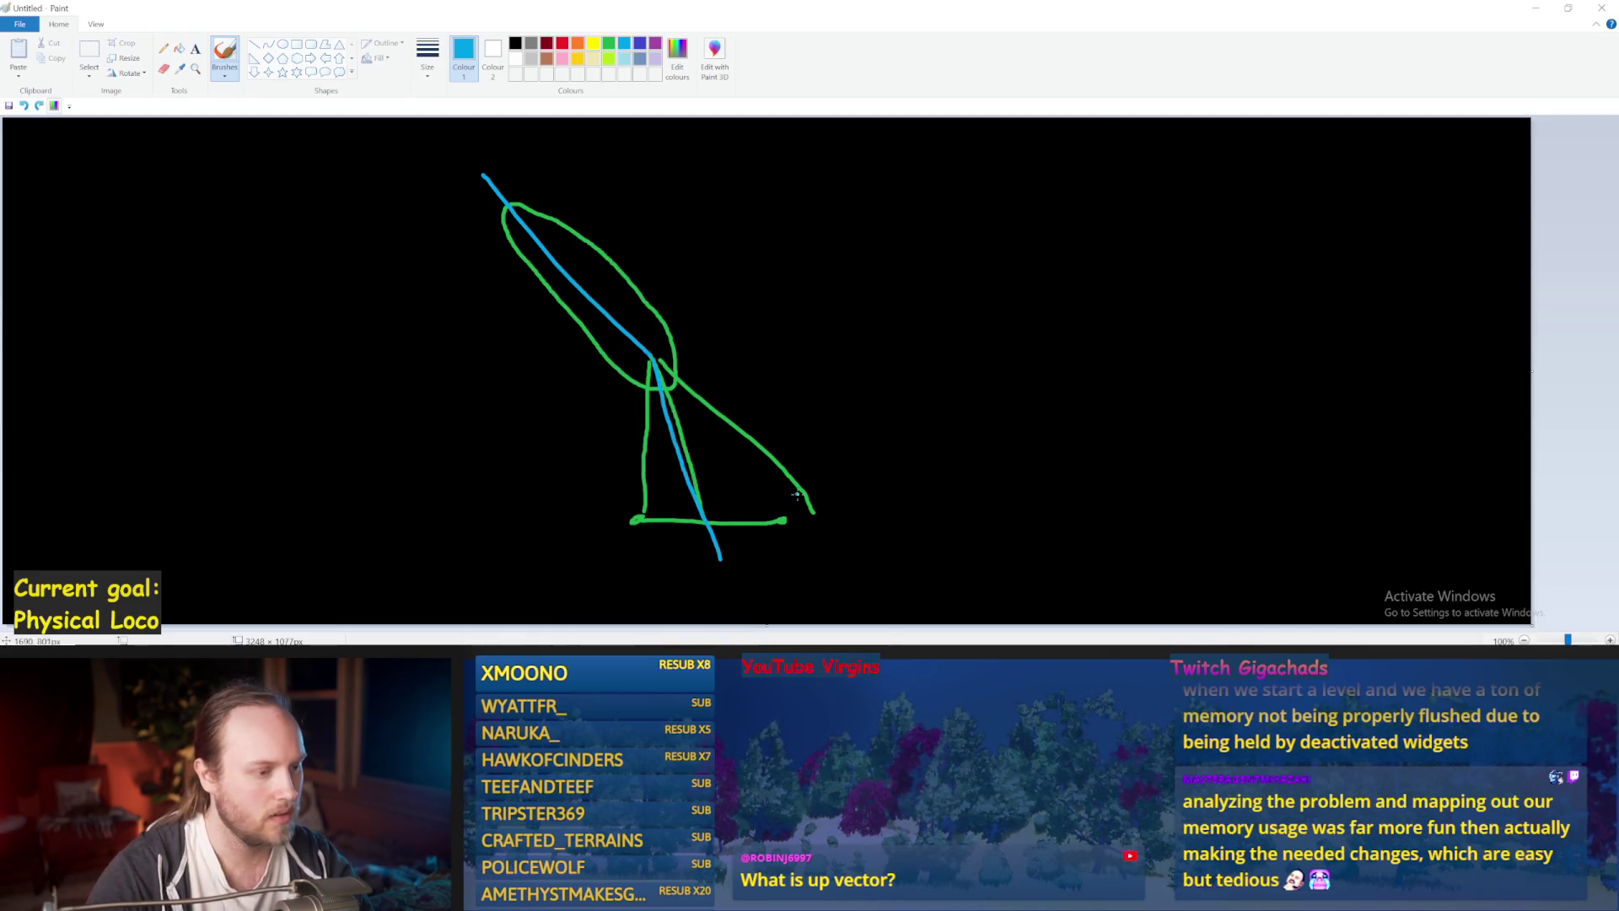
pyautogui.moveTo(561, 531); pyautogui.dragTo(872, 529)
pyautogui.hotkey('ctrl', 'z')
pyautogui.moveTo(769, 537); pyautogui.dragTo(574, 464)
pyautogui.hotkey('ctrl', 'z')
pyautogui.moveTo(660, 502); pyautogui.dragTo(837, 597)
pyautogui.hotkey('ctrl', 'z')
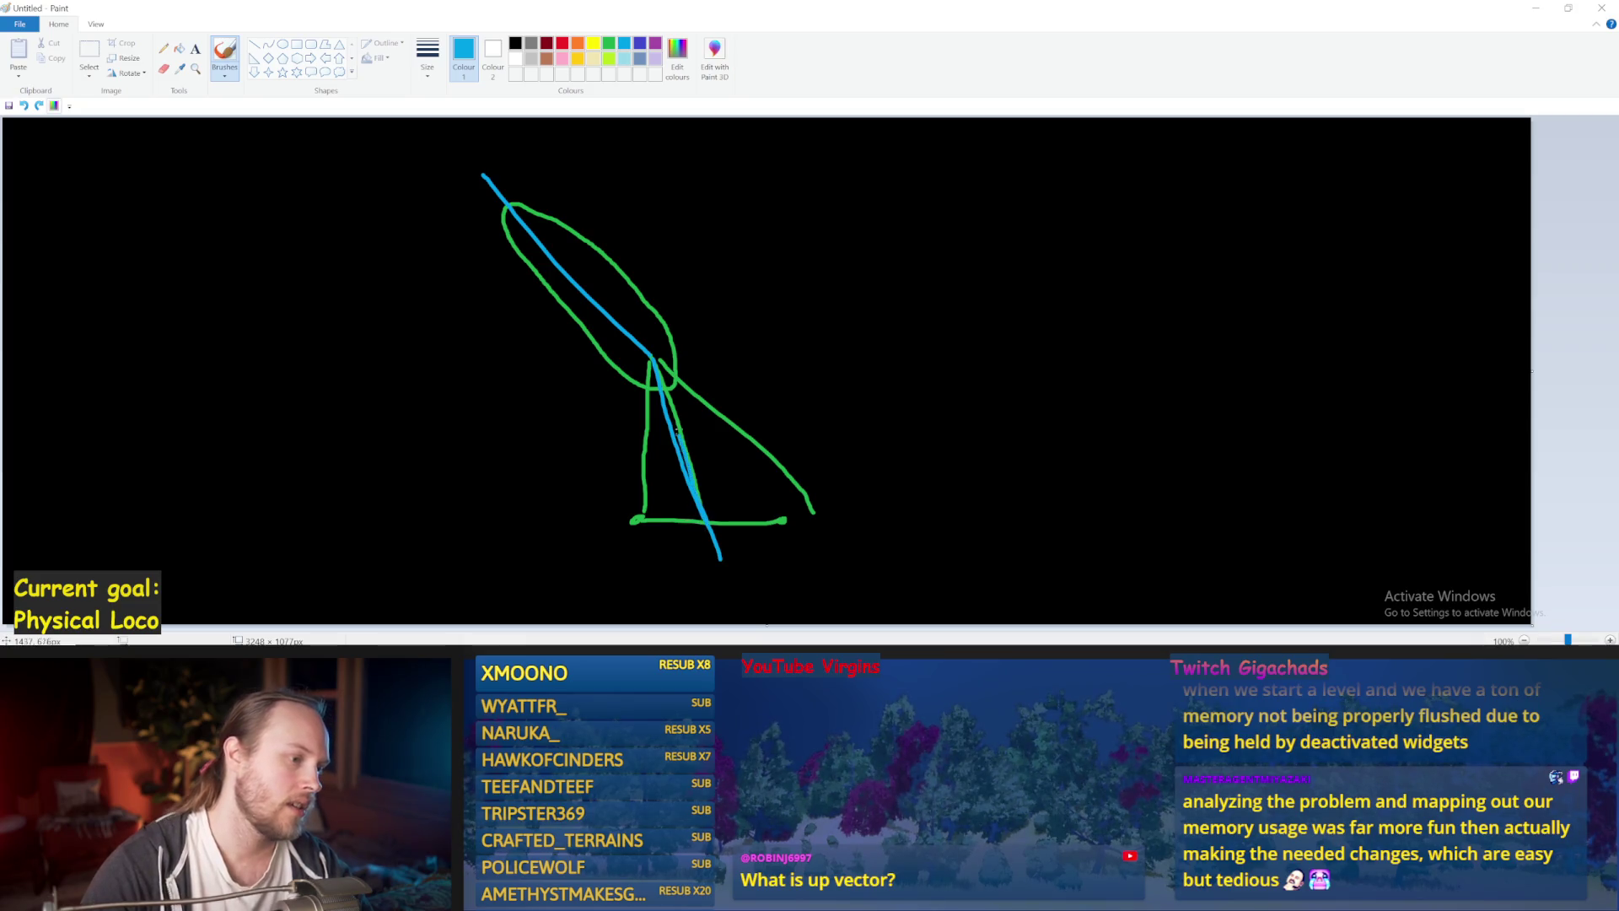
pyautogui.hotkey('ctrl', 'z')
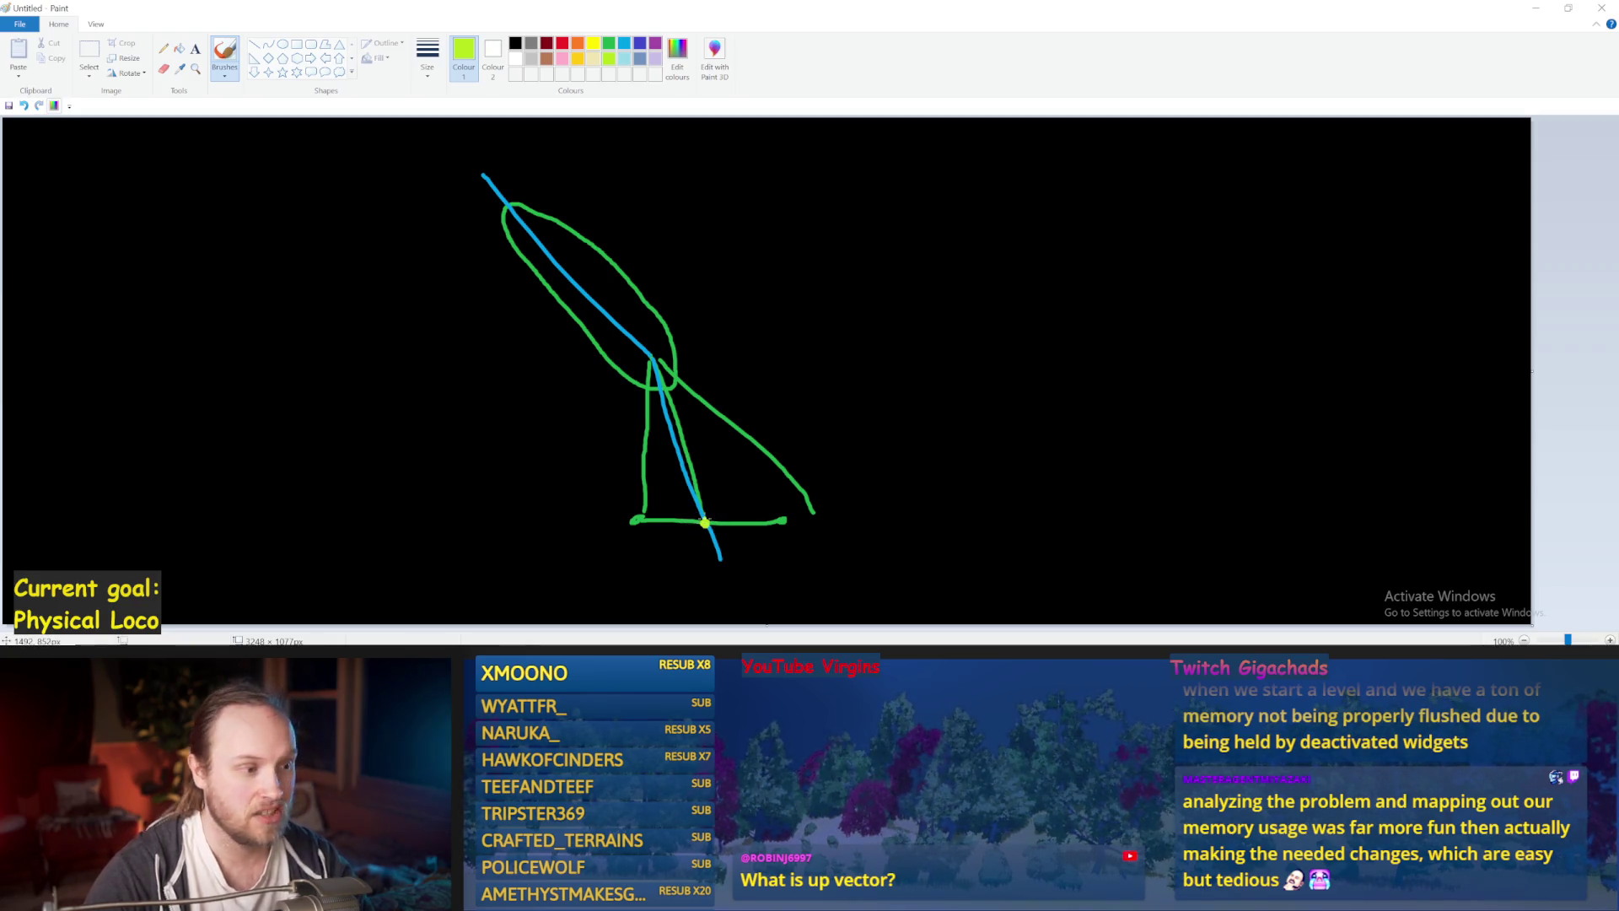
# Try lime strokes along the blue line, then undo them.
pyautogui.moveTo(658, 359)
pyautogui.mouseDown()
pyautogui.moveTo(689, 494)
pyautogui.moveTo(672, 387)
pyautogui.mouseUp()
pyautogui.hotkey('ctrl', 'z')
pyautogui.hotkey('ctrl', 'z')
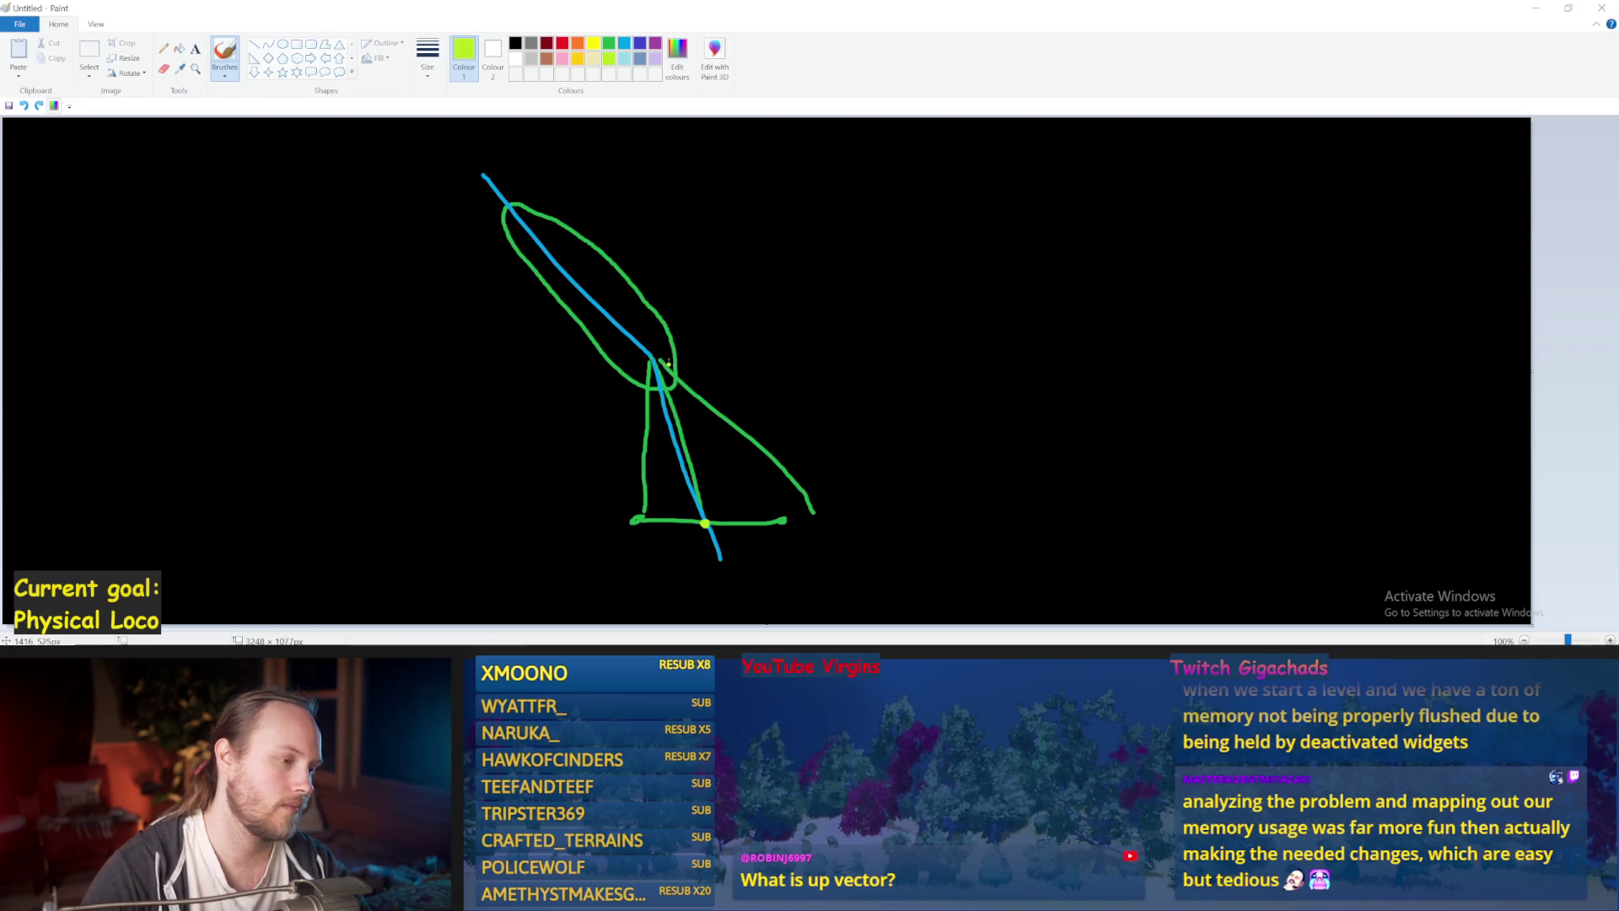
pyautogui.moveTo(649, 362); pyautogui.dragTo(699, 522)
pyautogui.hotkey('ctrl', 'z')
pyautogui.hotkey('ctrl', 'z')
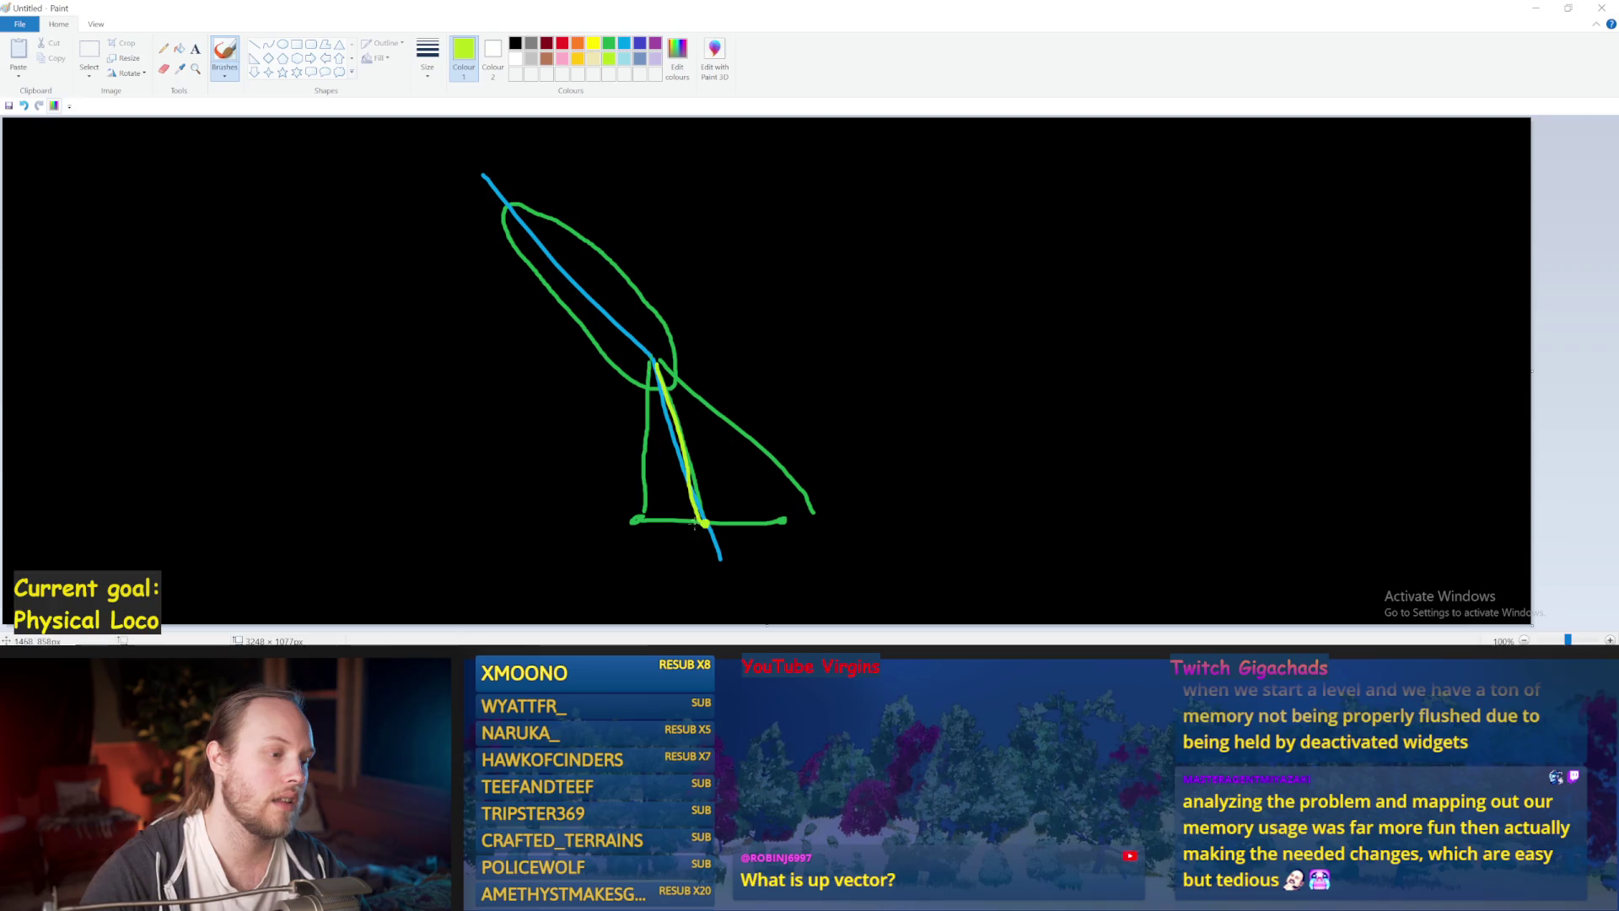
pyautogui.hotkey('ctrl', 'z')
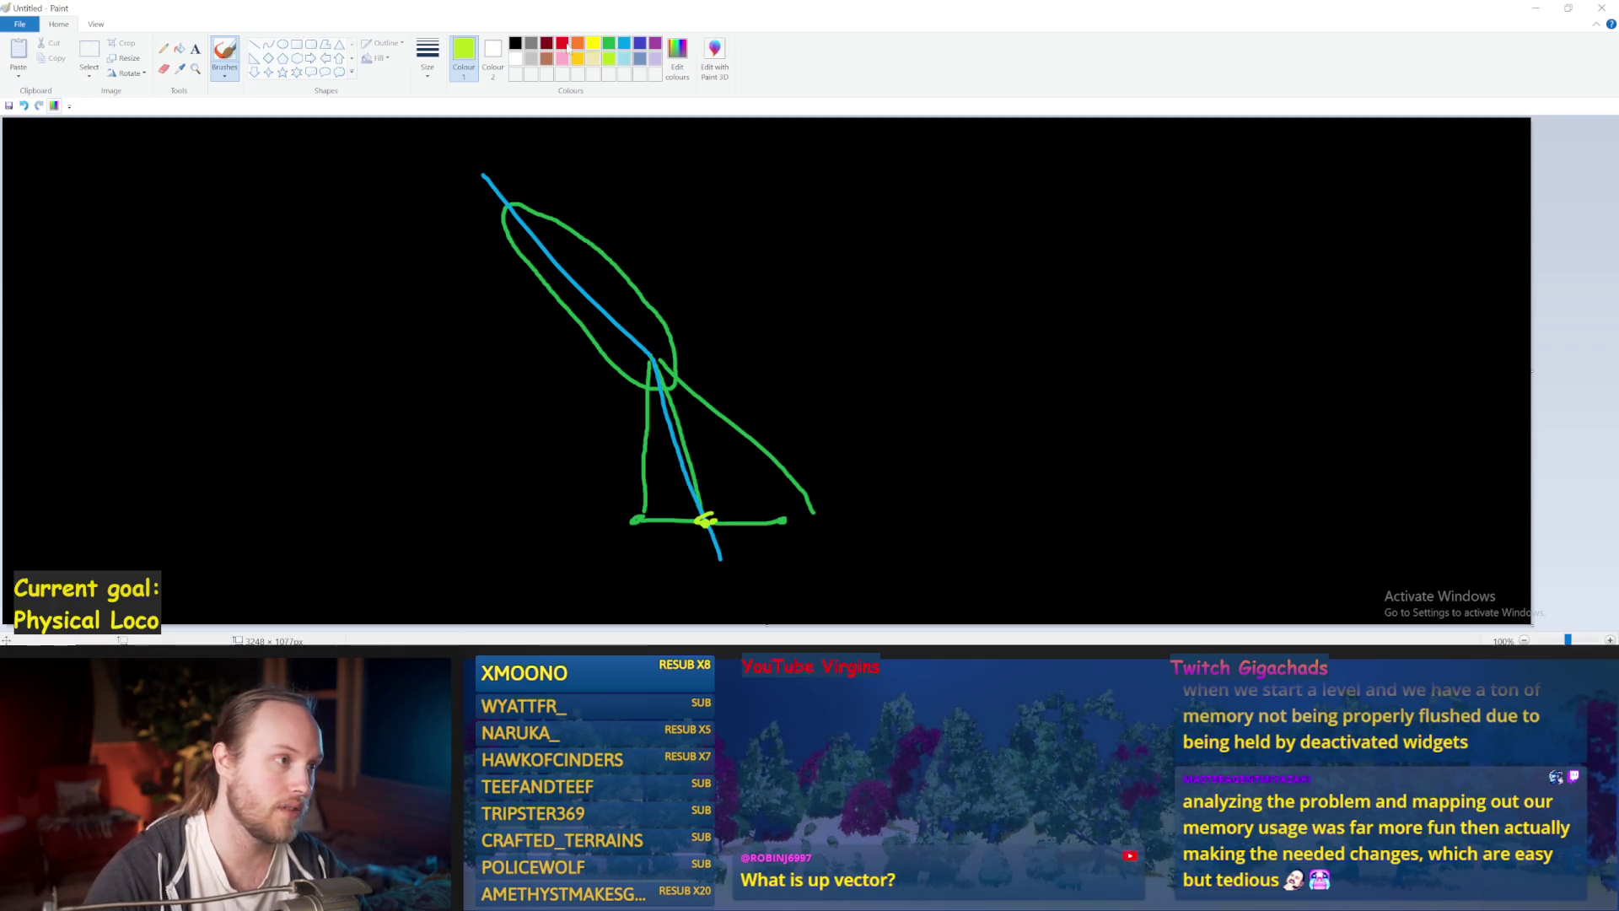
# Draw a red line from a dot left of the joint down toward the base.
pyautogui.click(565, 44)
pyautogui.moveTo(621, 351); pyautogui.dragTo(611, 355)
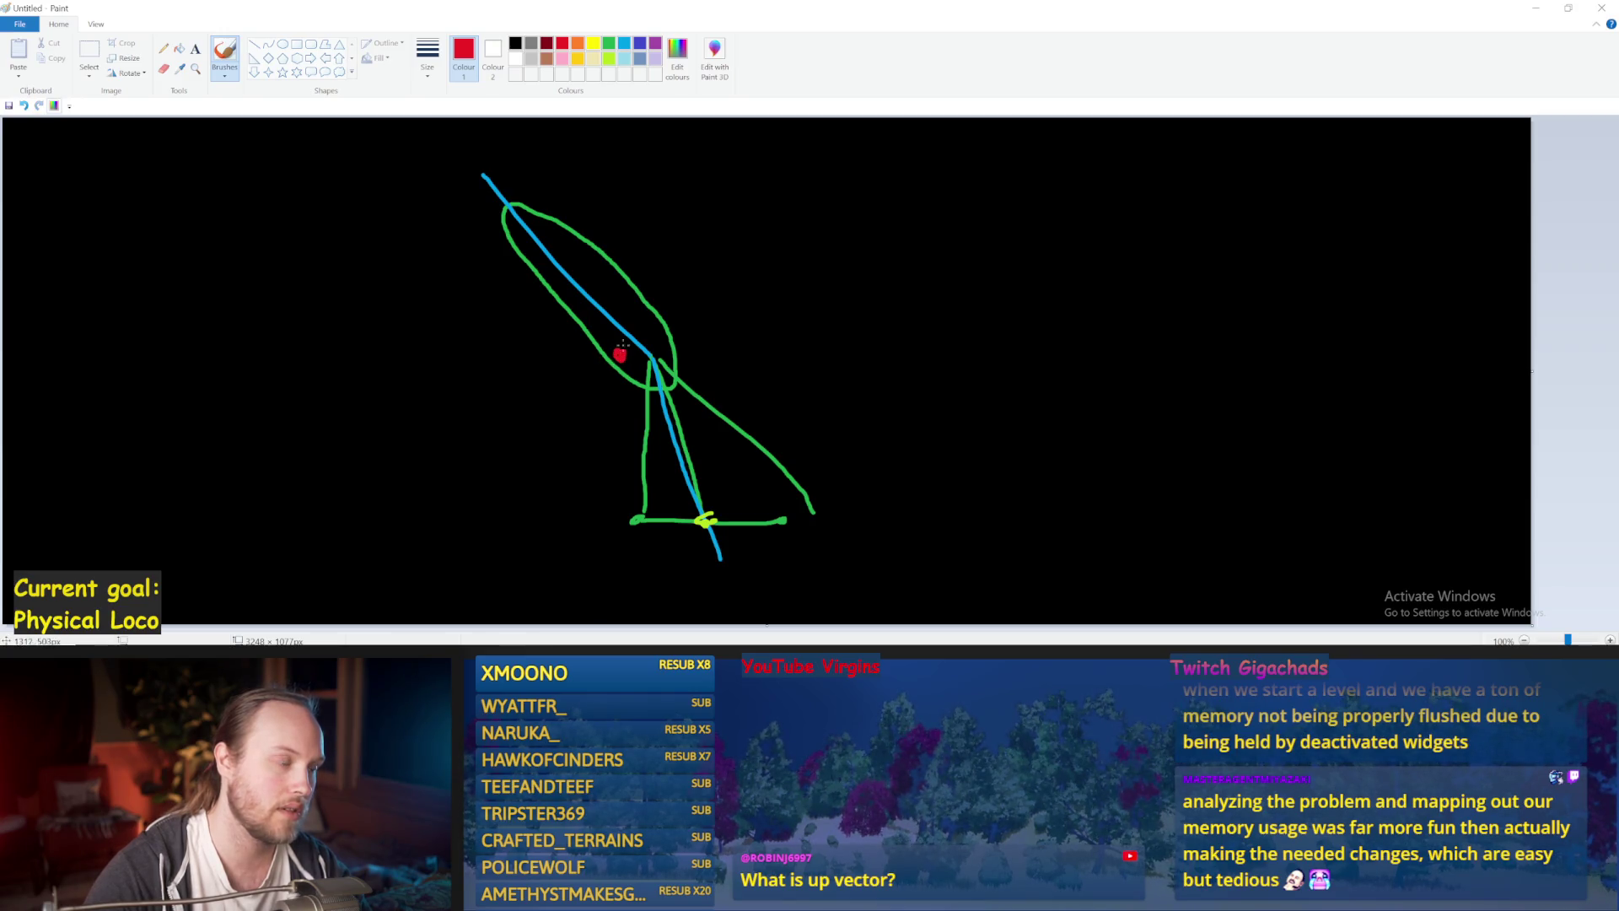
pyautogui.hotkey('ctrl', 'z')
pyautogui.moveTo(621, 353); pyautogui.dragTo(652, 408)
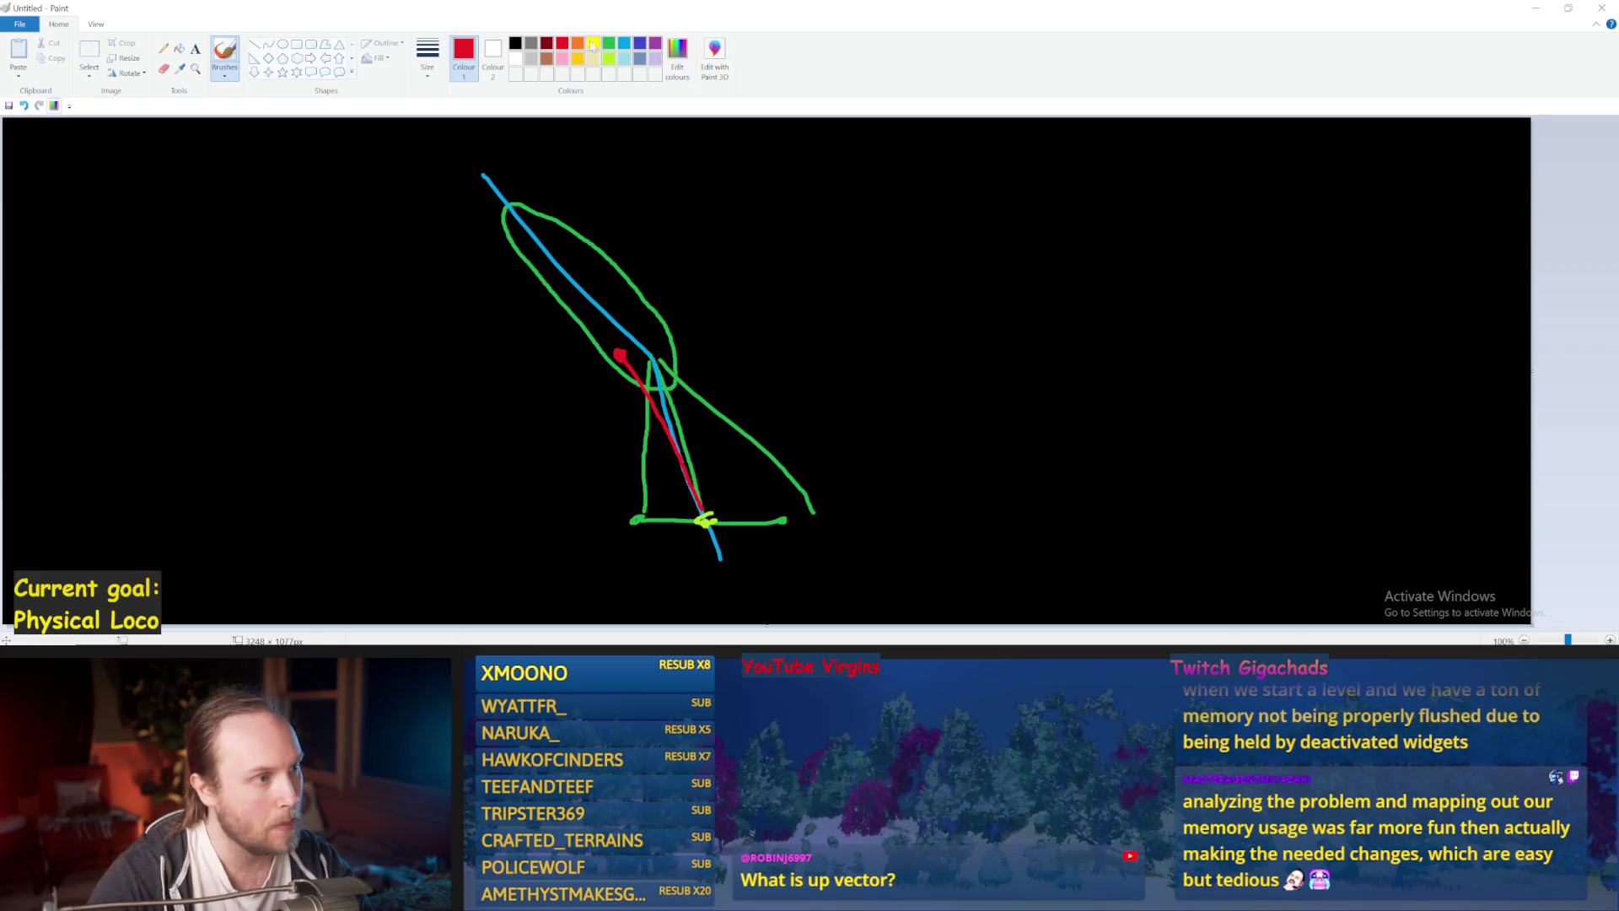
# Switch to light blue and draw strokes from the joint toward the foot, undoing misplaced ones.
pyautogui.click(627, 44)
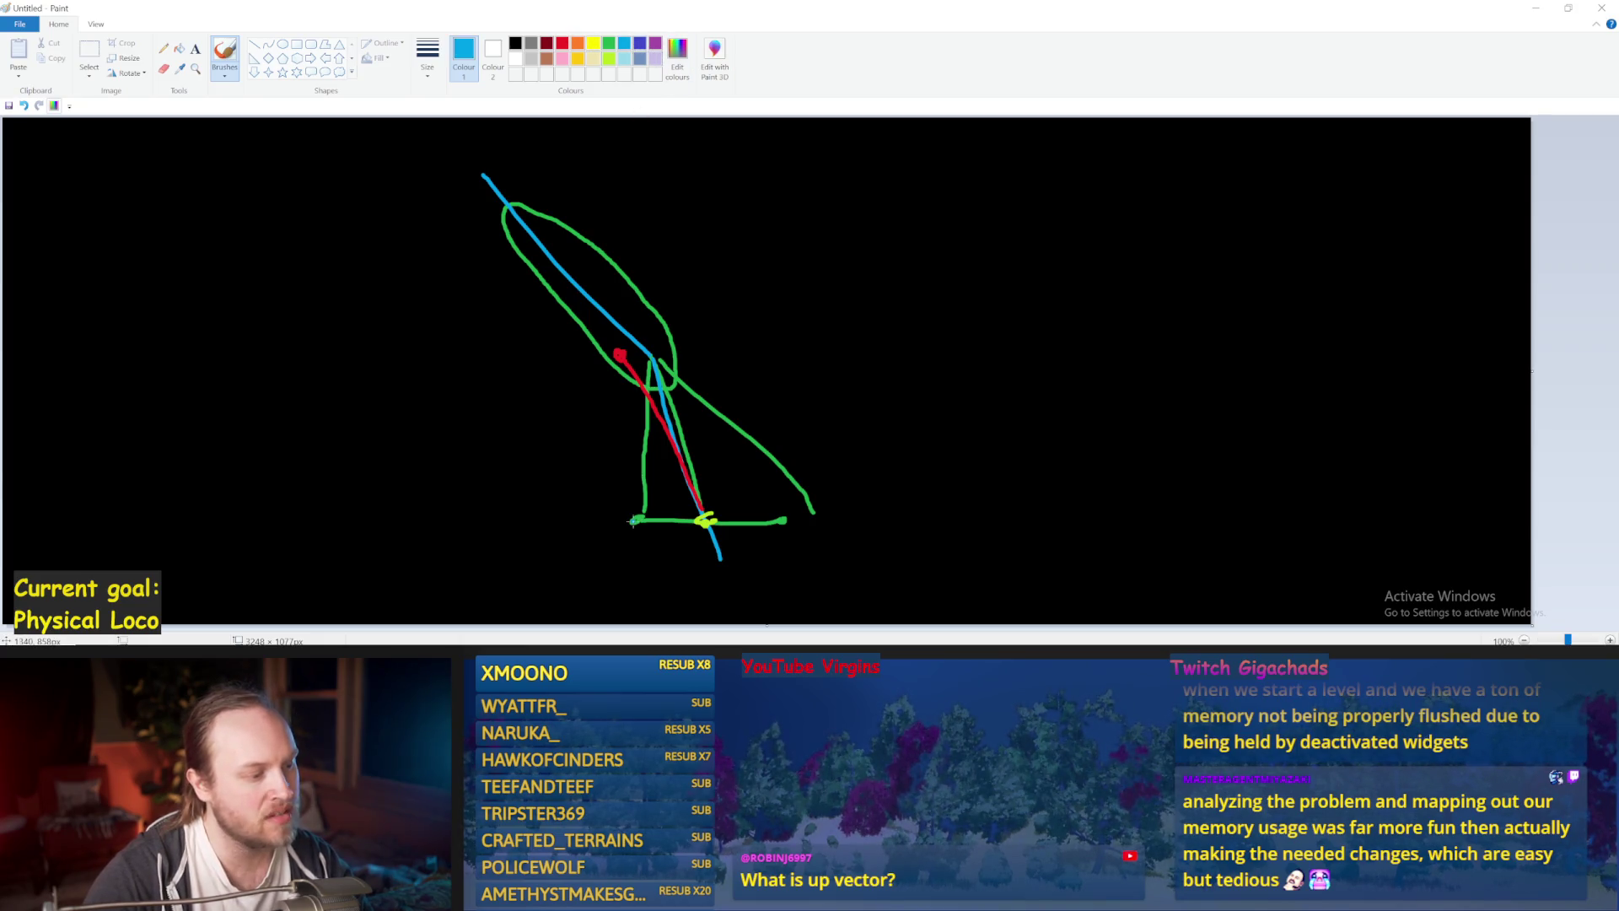
pyautogui.moveTo(628, 516); pyautogui.dragTo(958, 521)
pyautogui.hotkey('ctrl', 'z')
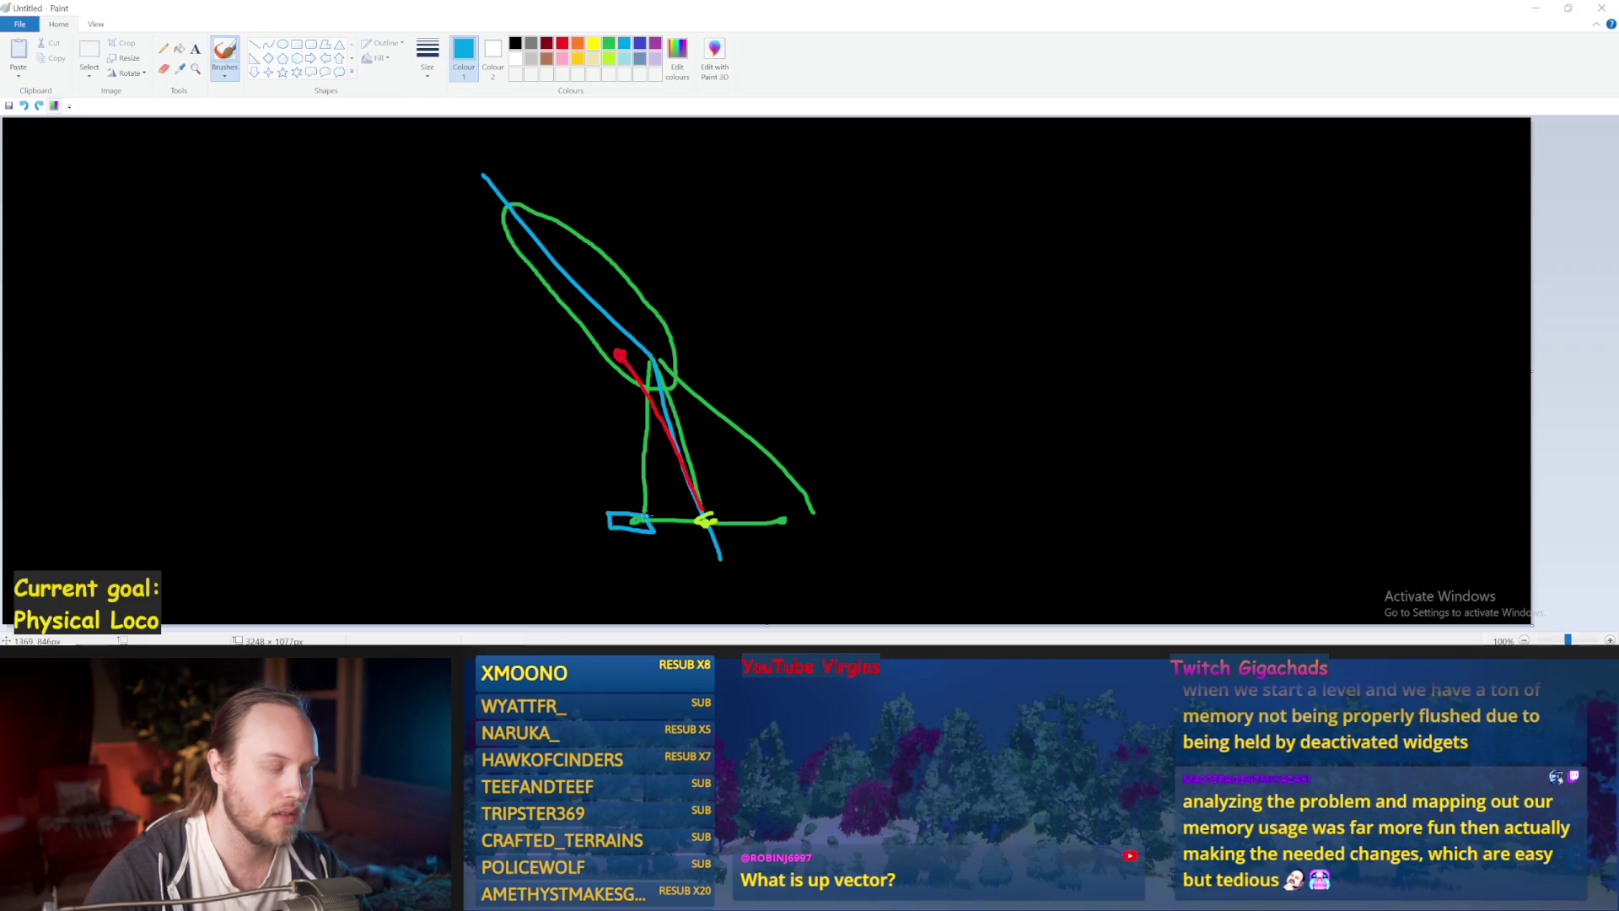
pyautogui.moveTo(666, 371)
pyautogui.mouseDown()
pyautogui.moveTo(746, 518)
pyautogui.moveTo(893, 442)
pyautogui.mouseUp()
pyautogui.hotkey('ctrl', 'z')
pyautogui.moveTo(663, 364)
pyautogui.mouseDown()
pyautogui.moveTo(713, 449)
pyautogui.moveTo(849, 478)
pyautogui.mouseUp()
pyautogui.moveTo(672, 395)
pyautogui.mouseDown()
pyautogui.moveTo(601, 543)
pyautogui.moveTo(672, 373)
pyautogui.mouseUp()
pyautogui.hotkey('ctrl', 'z')
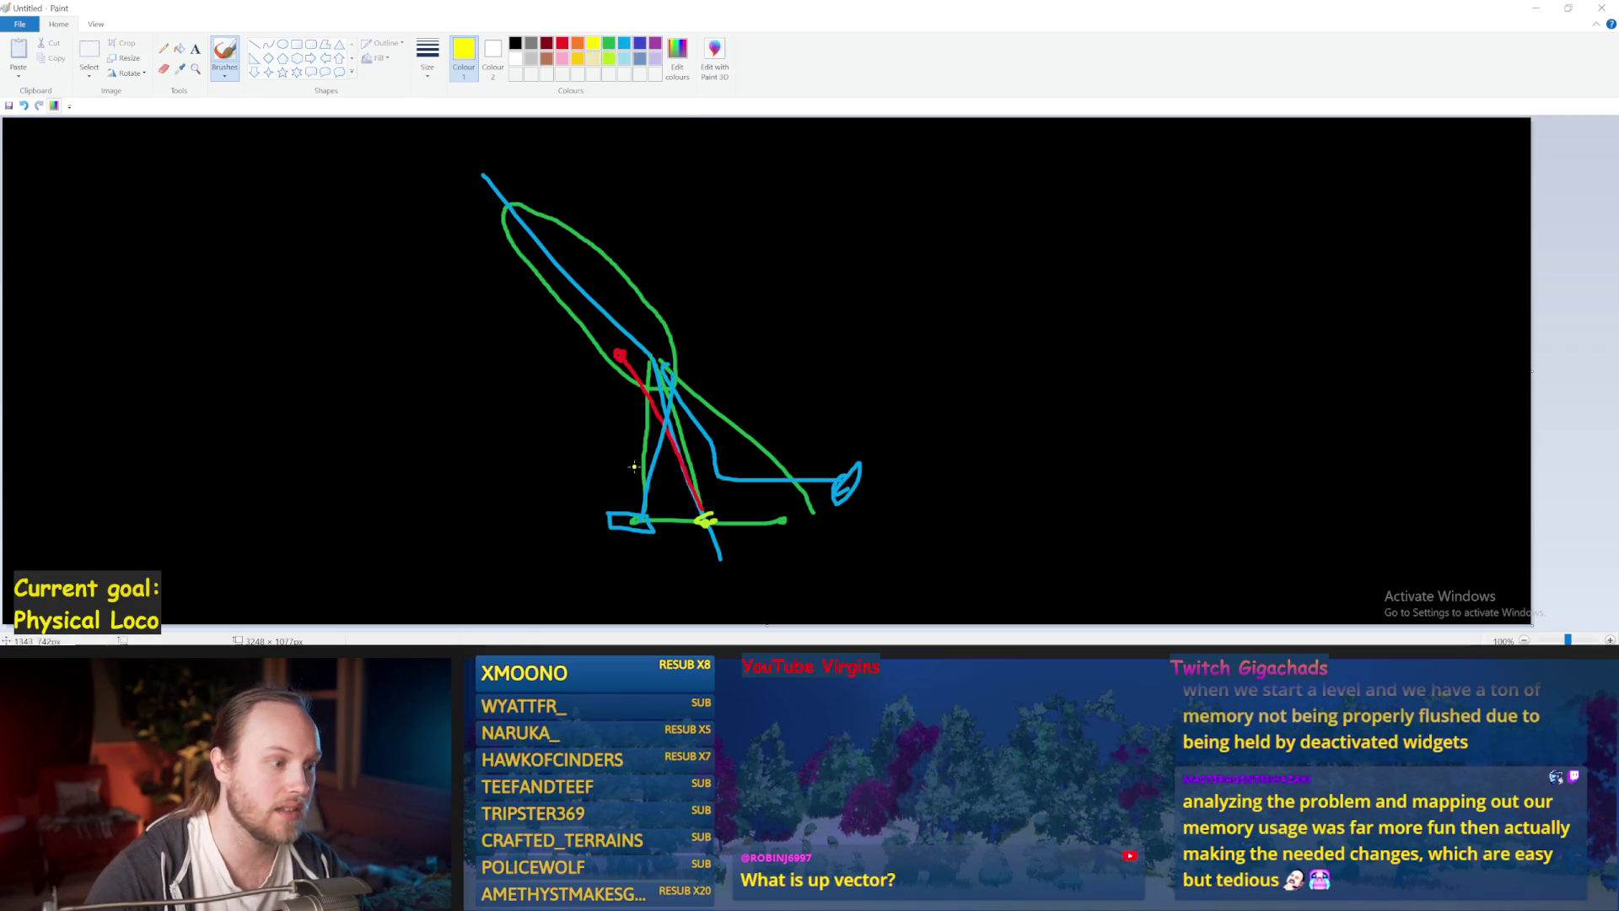
# Draw a tall yellow vertical line rising from the foot, then minimise Paint.
pyautogui.moveTo(634, 520); pyautogui.dragTo(637, 295)
pyautogui.hotkey('ctrl', 'z')
pyautogui.moveTo(633, 522); pyautogui.dragTo(625, 269)
pyautogui.hotkey('ctrl', 'z')
pyautogui.moveTo(617, 203)
pyautogui.mouseDown()
pyautogui.moveTo(636, 516)
pyautogui.moveTo(616, 205)
pyautogui.mouseUp()
pyautogui.hotkey('ctrl', 'z')
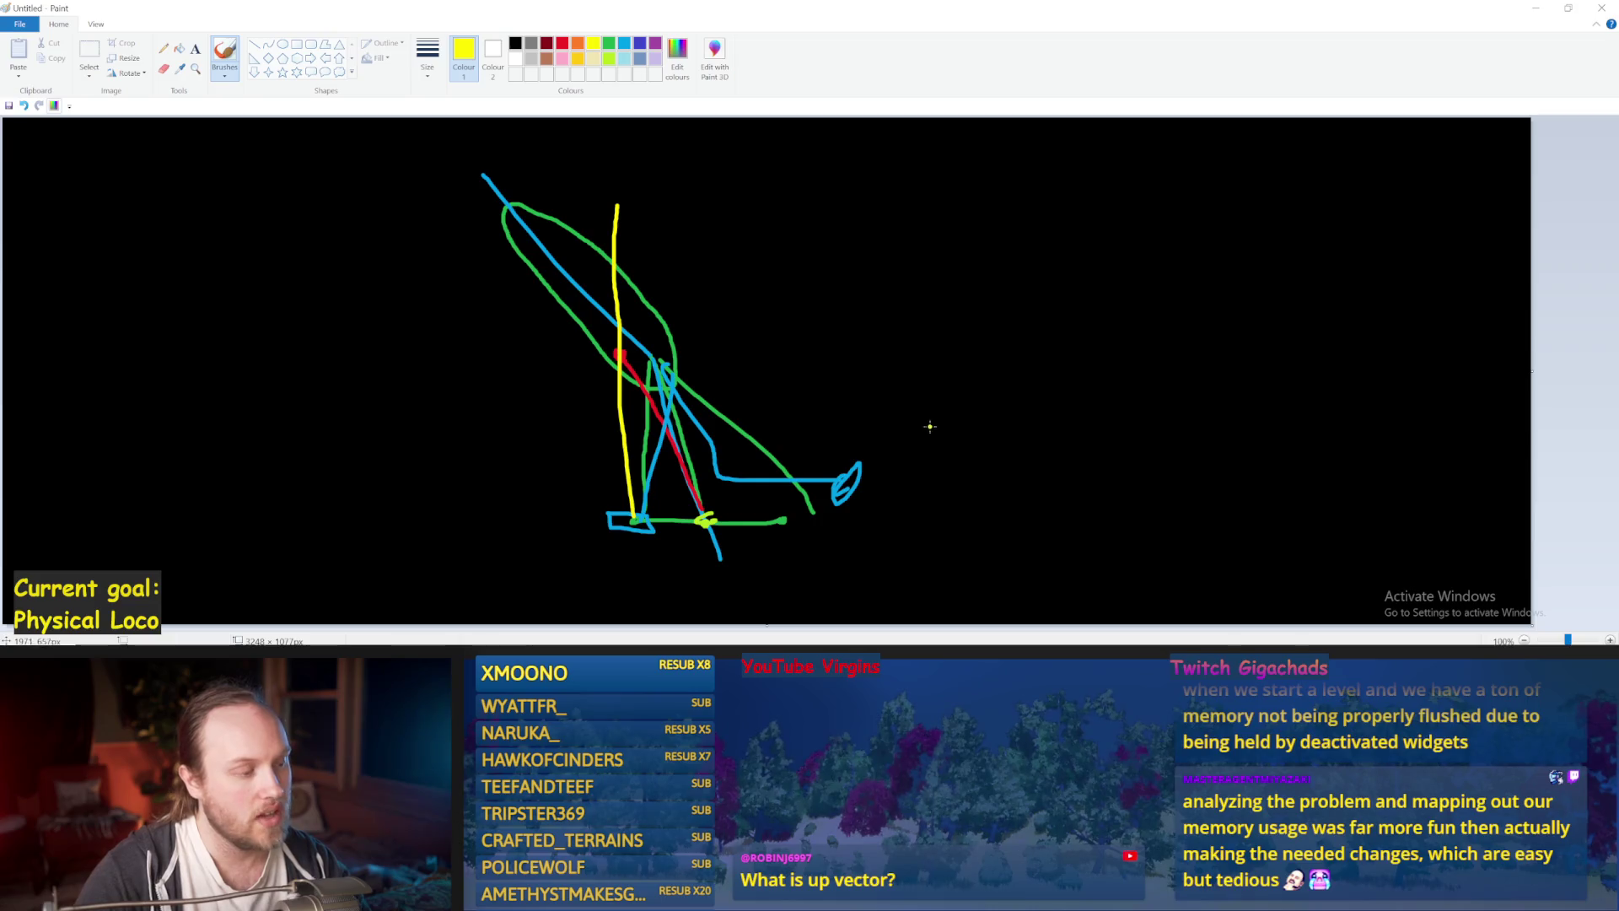
pyautogui.click(1536, 11)
# Switch to the UpdateCharacterBodyWeight graph and recompile PPFeet_Base.
pyautogui.moveTo(1044, 314); pyautogui.dragTo(975, 458)
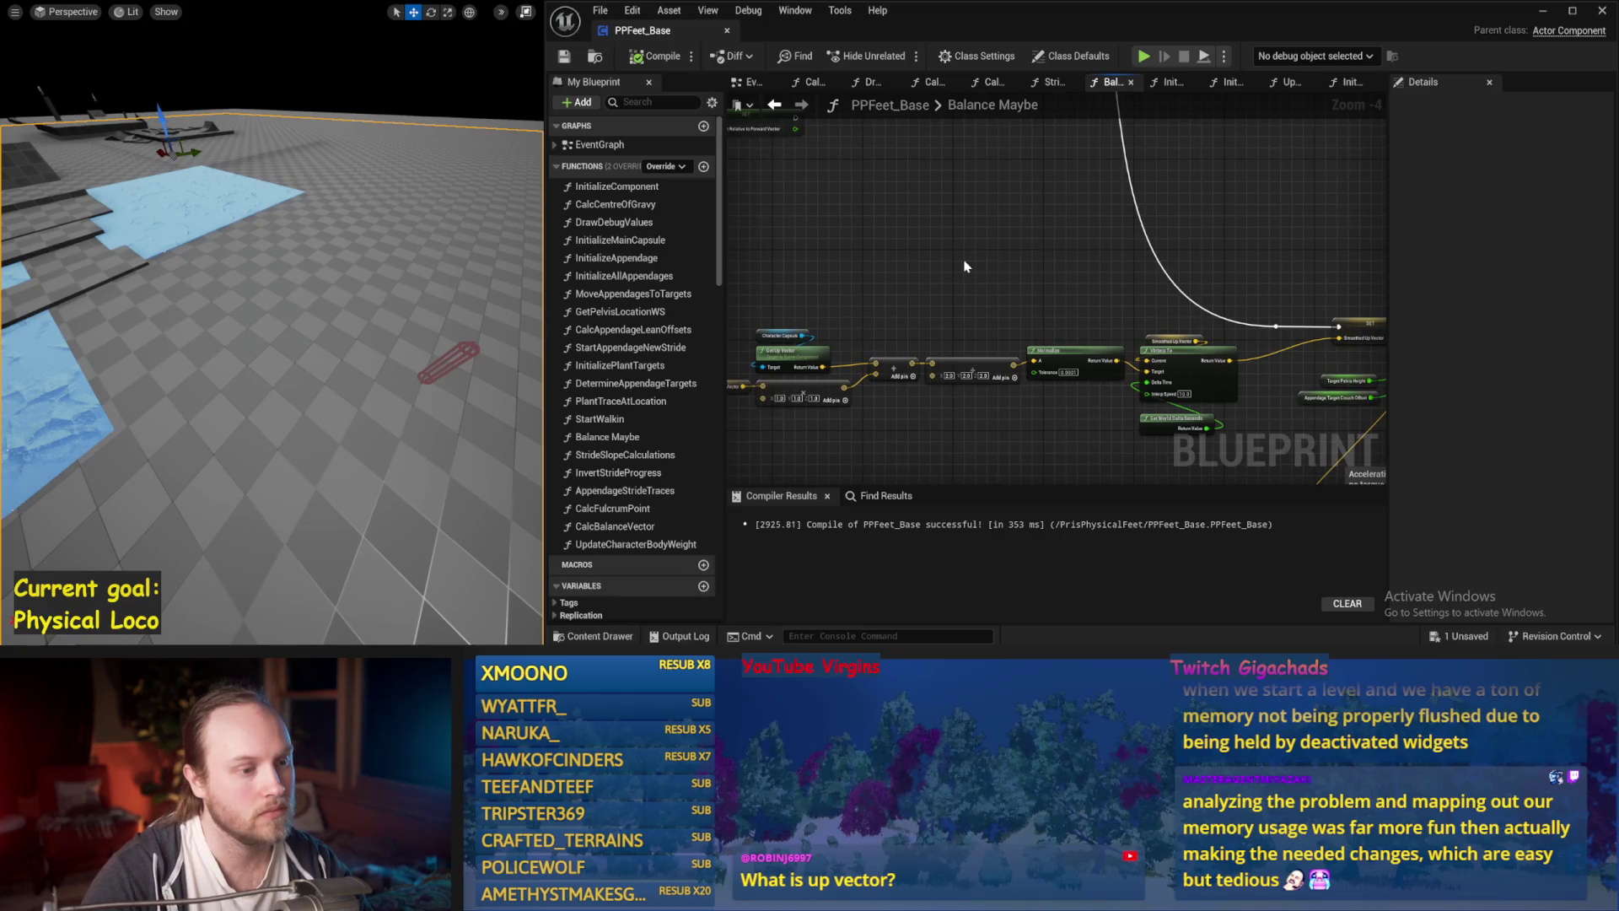
pyautogui.click(1300, 83)
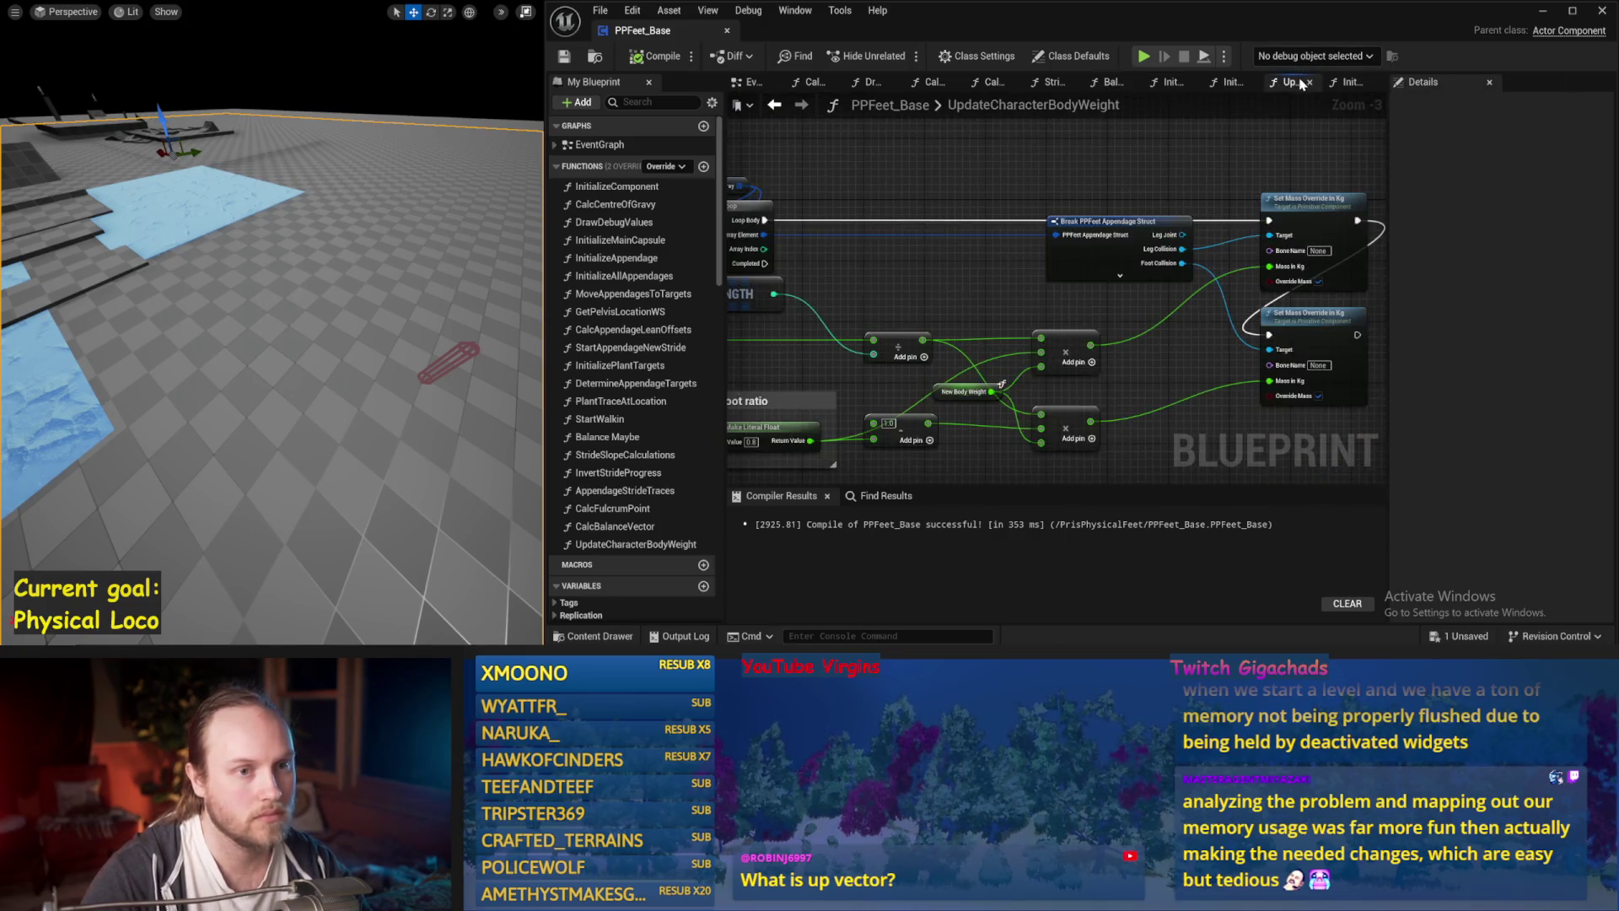
pyautogui.click(658, 54)
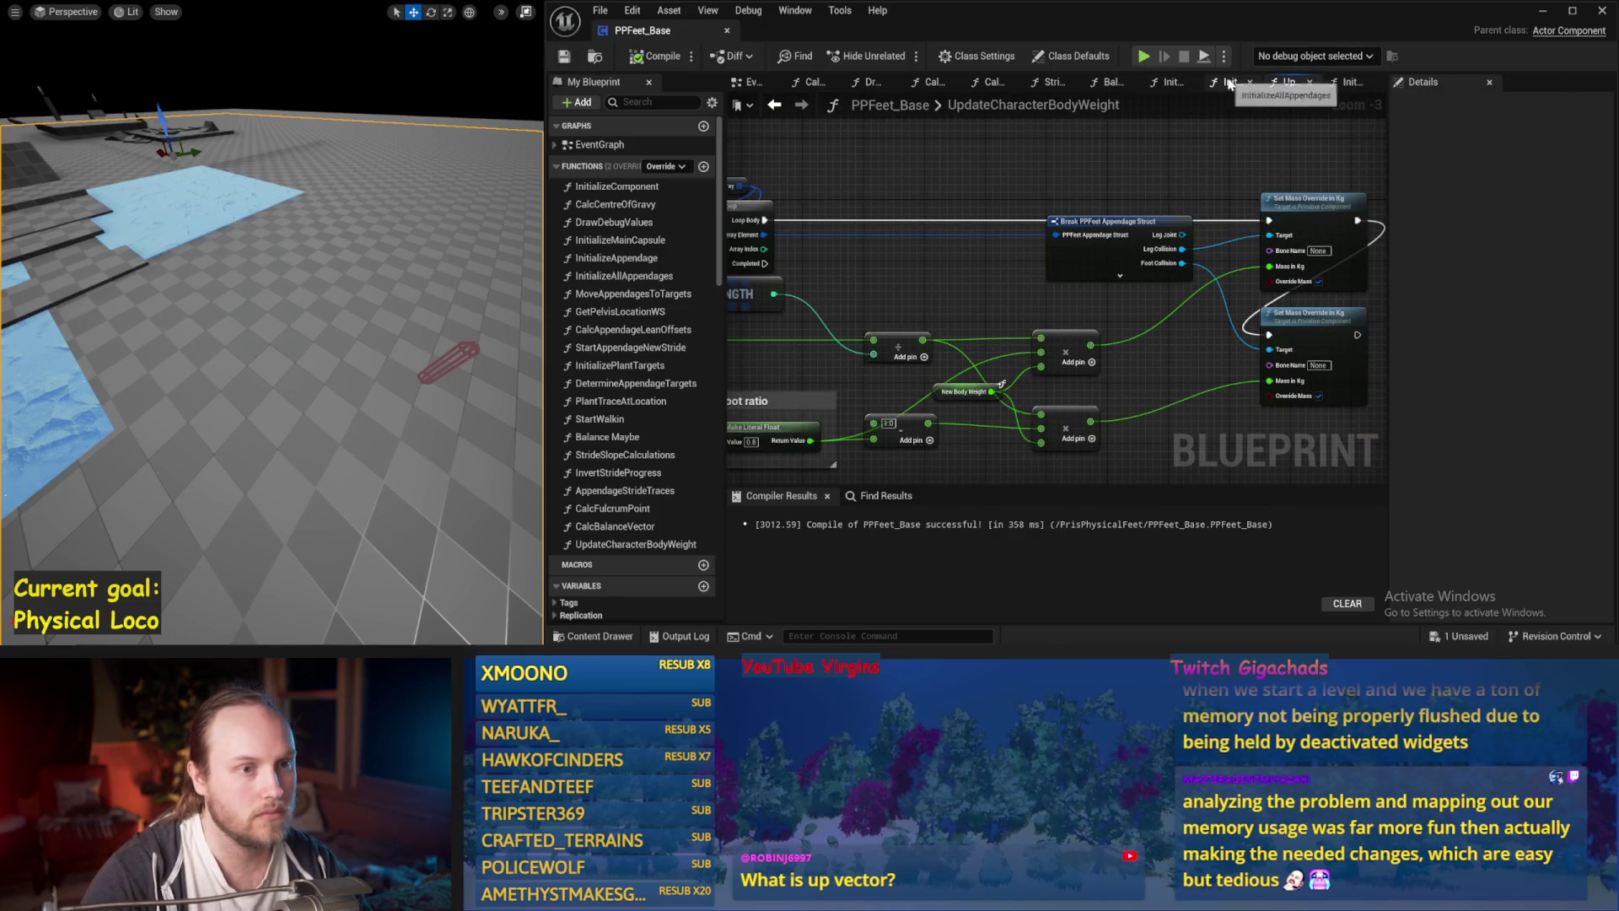
pyautogui.moveTo(1391, 113); pyautogui.dragTo(1501, 113)
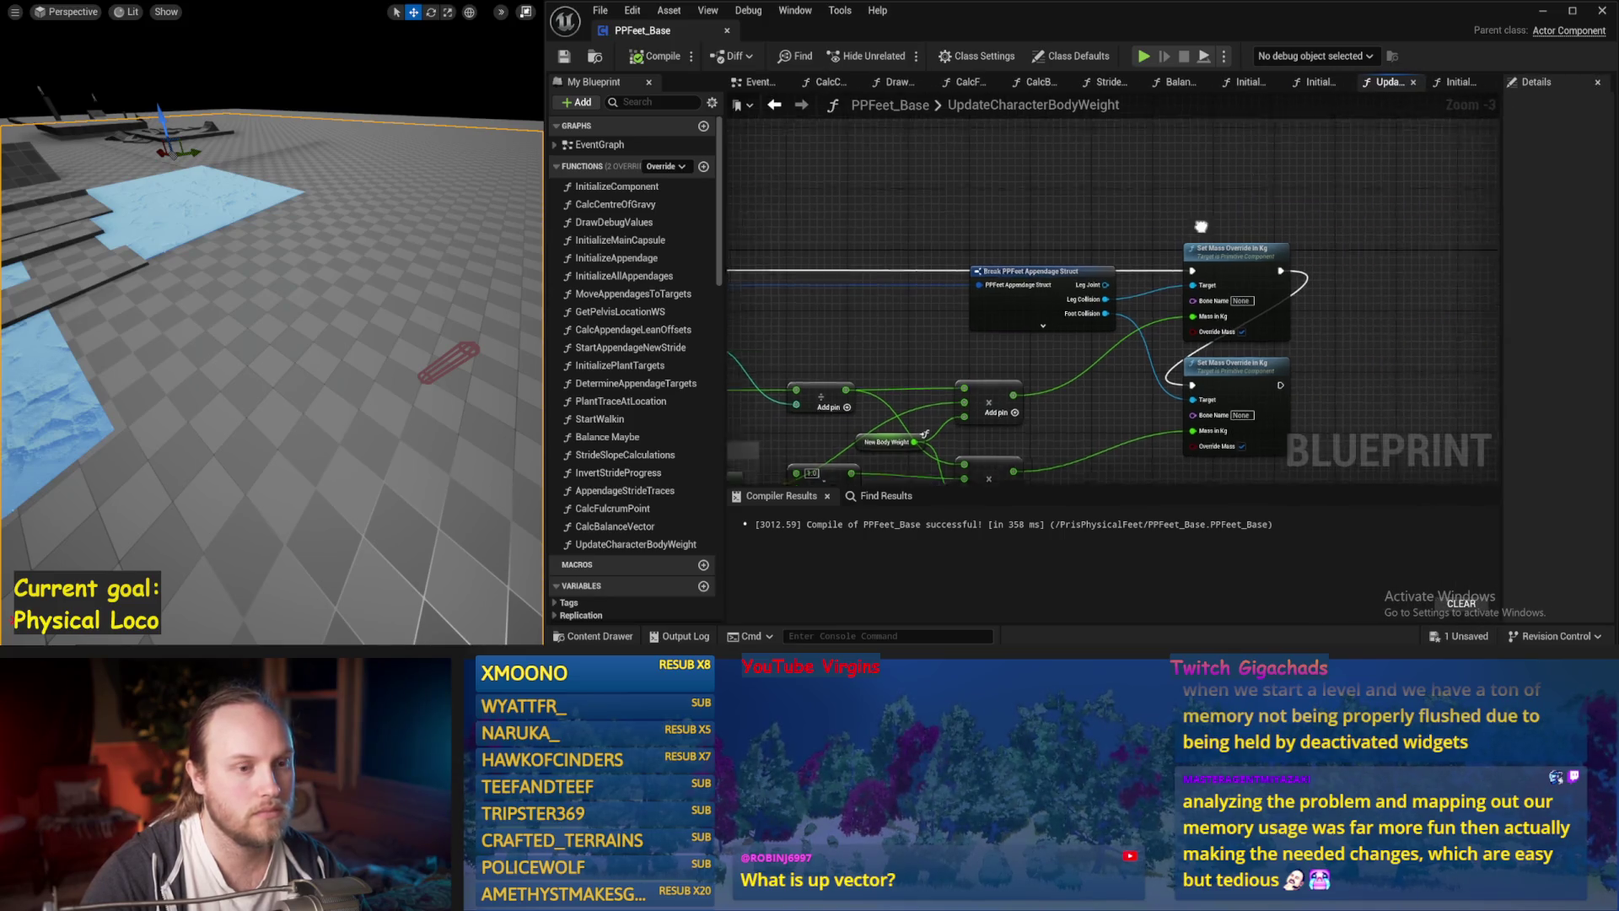
# Follow the EventGraph update chain past the Stride Slope and Determine nodes to Calc Balance Vector.
pyautogui.click(759, 82)
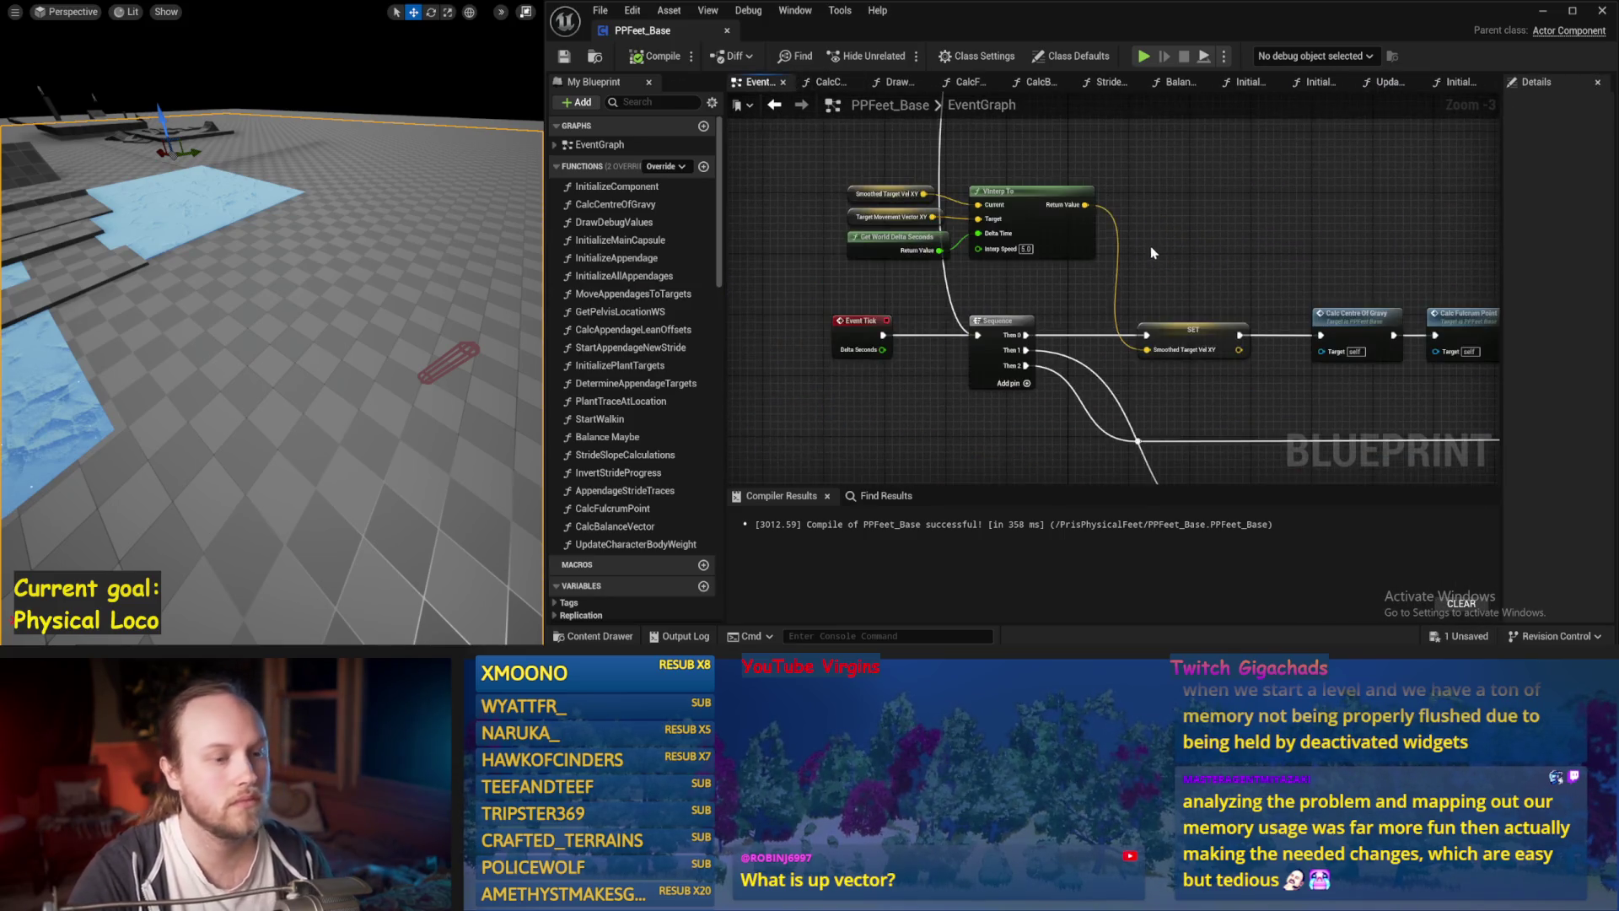
pyautogui.moveTo(1165, 245); pyautogui.dragTo(1004, 238)
pyautogui.moveTo(1222, 253); pyautogui.dragTo(984, 242)
pyautogui.moveTo(1189, 285); pyautogui.dragTo(902, 256)
pyautogui.moveTo(1190, 303); pyautogui.dragTo(1067, 298)
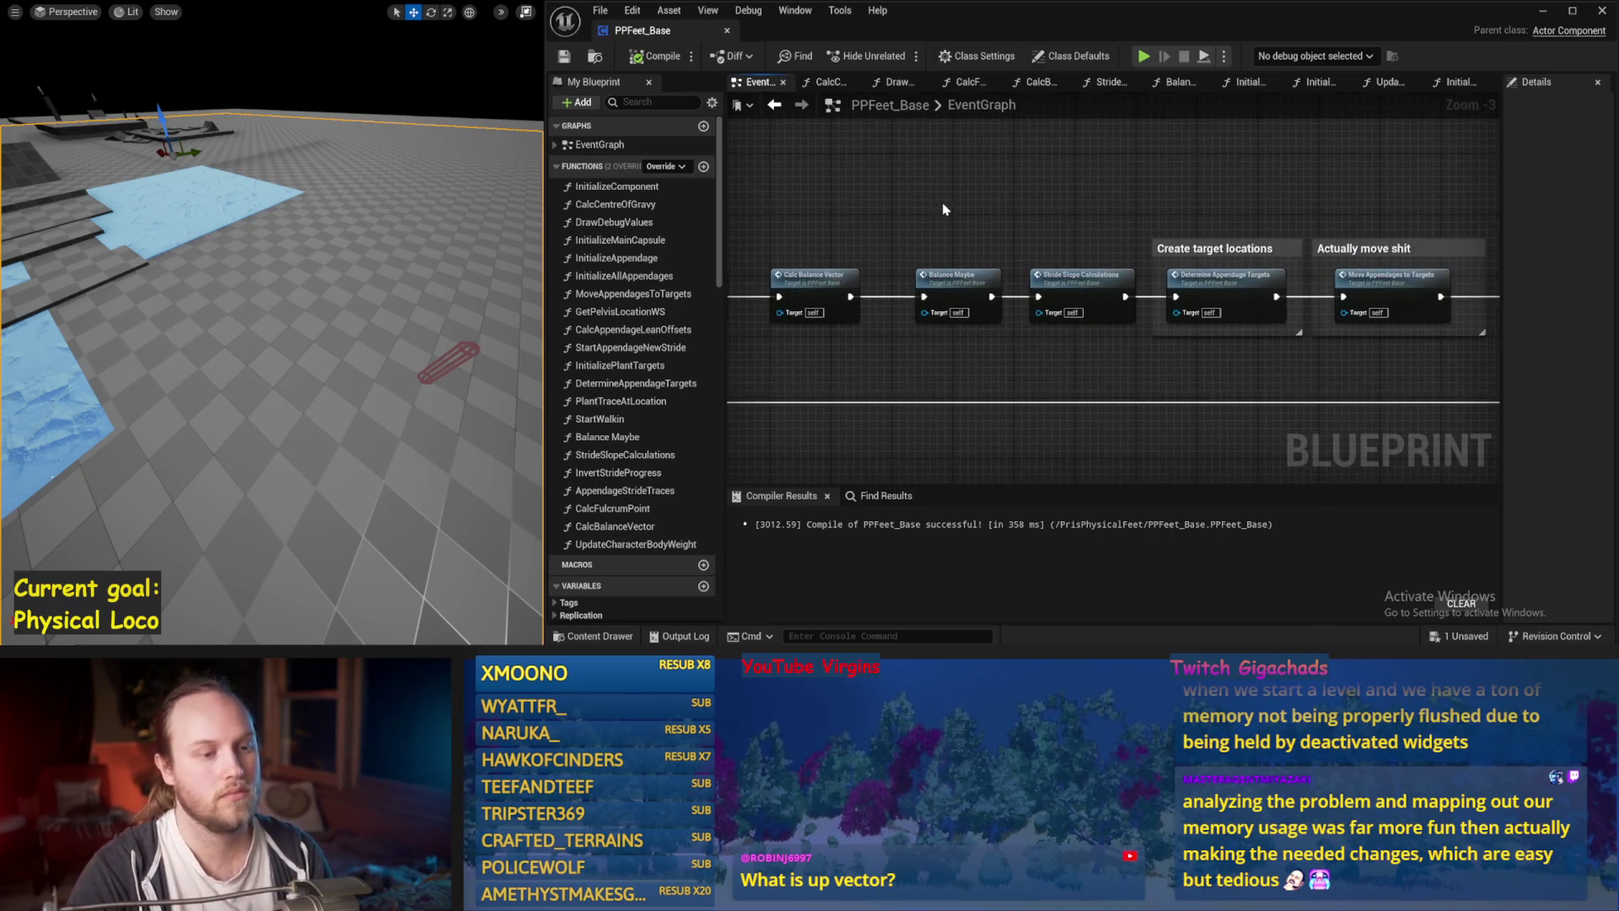
pyautogui.moveTo(1160, 388); pyautogui.dragTo(831, 368)
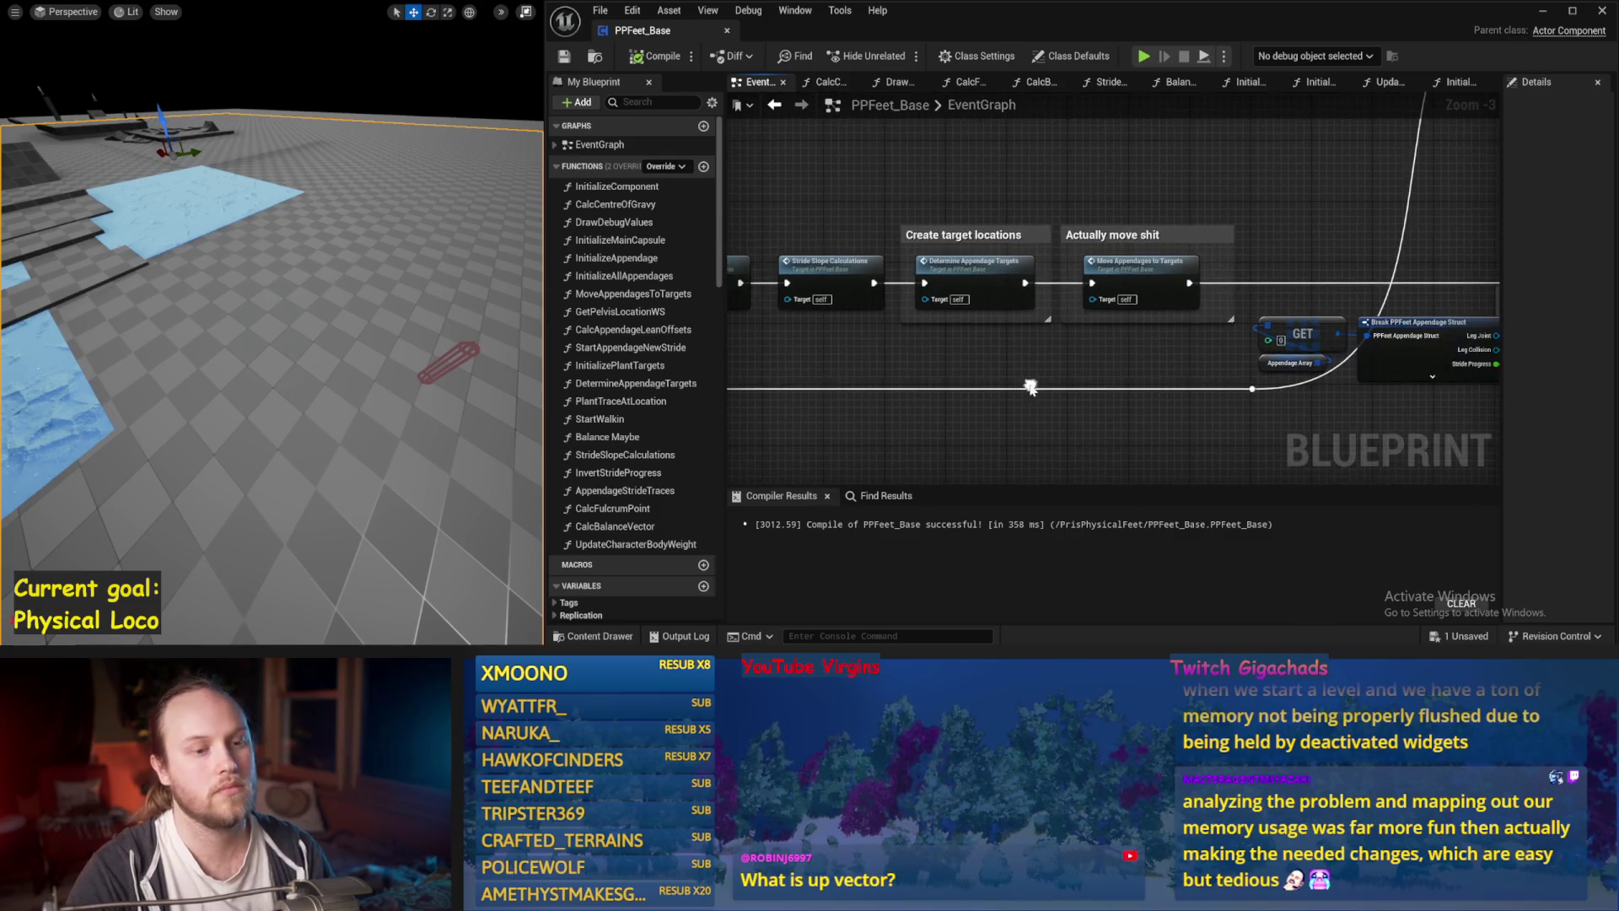
pyautogui.moveTo(1036, 368); pyautogui.dragTo(1291, 355)
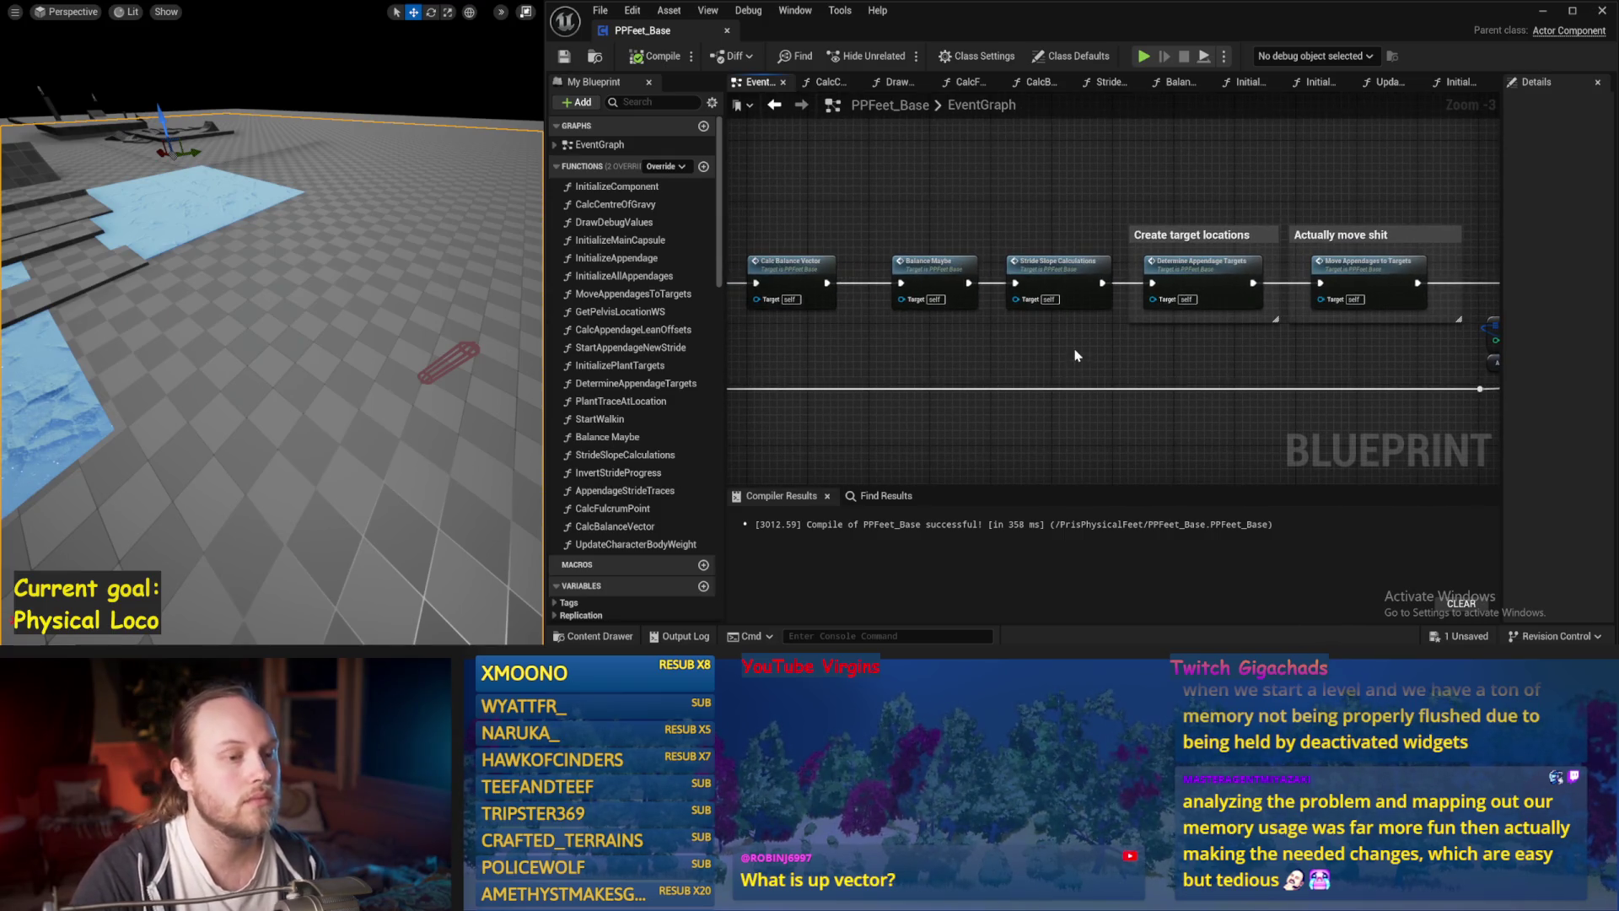
pyautogui.moveTo(1073, 366)
pyautogui.mouseDown()
pyautogui.moveTo(1262, 365)
pyautogui.moveTo(1109, 364)
pyautogui.mouseUp()
# Recompile and save PPFeet_Base, then open the StrideSlopeCalculations function.
pyautogui.click(656, 55)
pyautogui.click(564, 56)
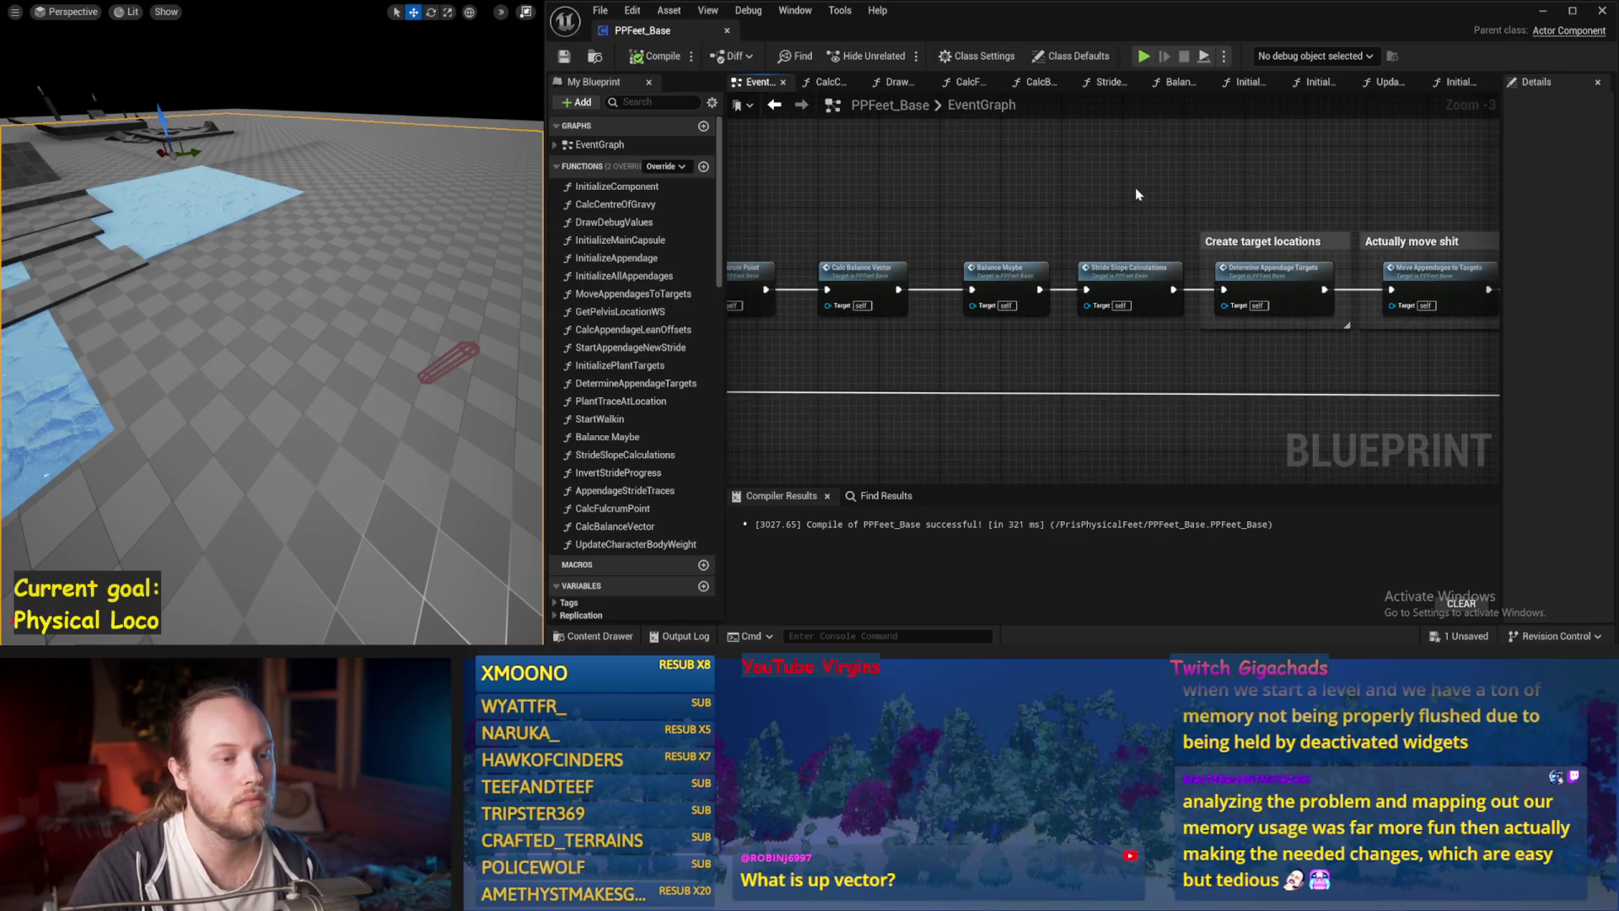
pyautogui.moveTo(1135, 190); pyautogui.dragTo(1001, 212)
pyautogui.doubleClick(1035, 302)
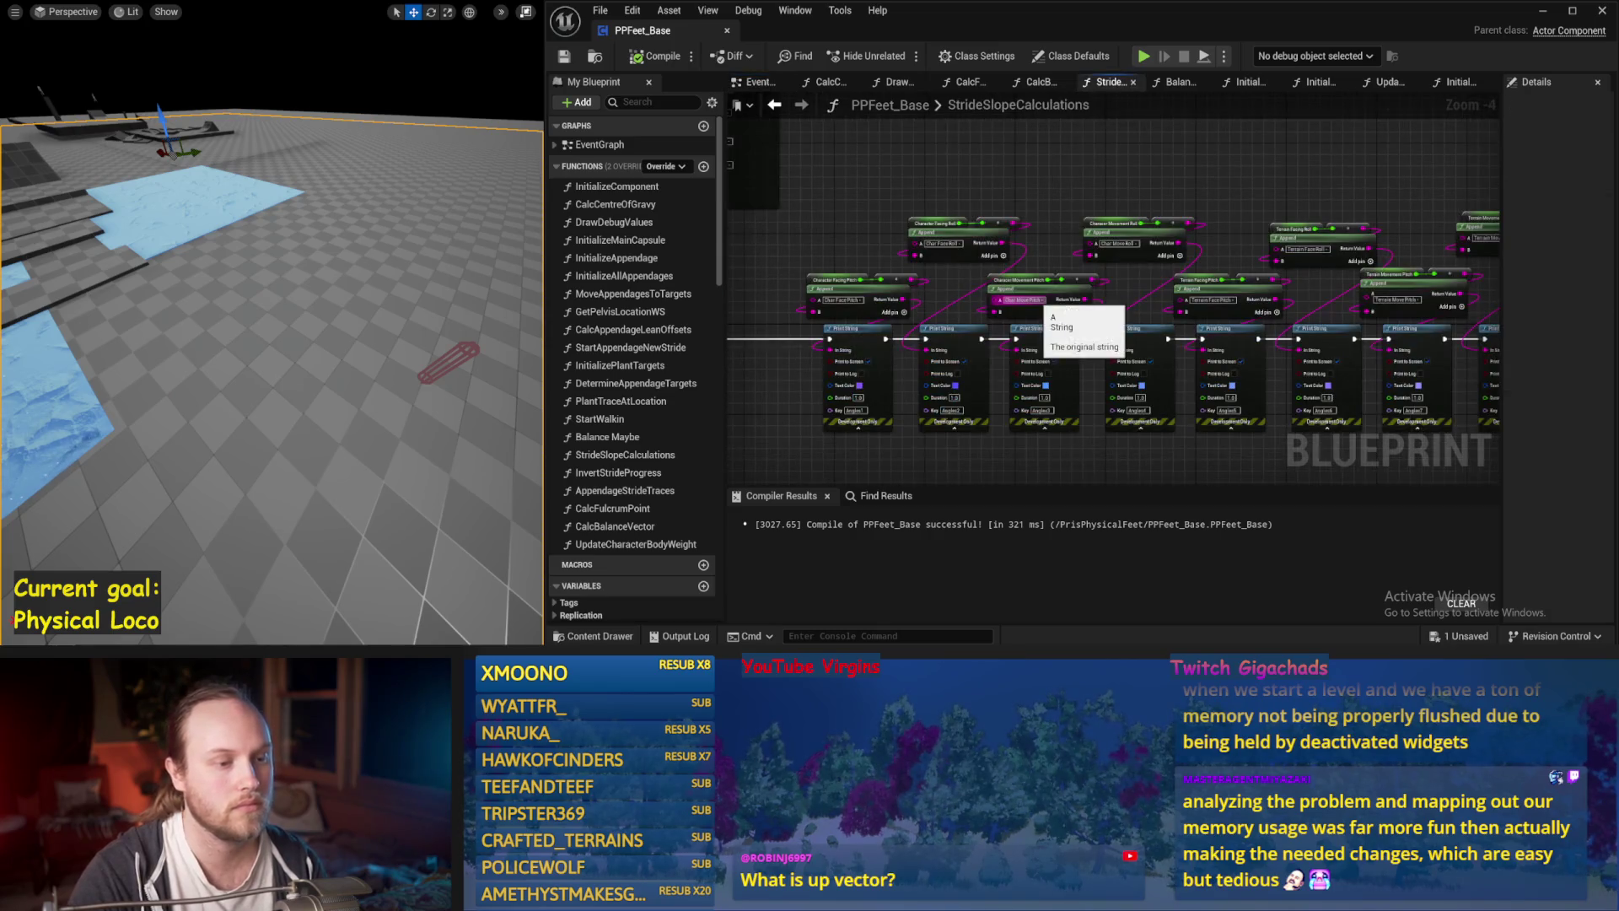
# Open the DetermineAppendageTargets function, inspect its Get World Rotation nodes, and save PPFeet_Base.
pyautogui.click(774, 104)
pyautogui.doubleClick(1140, 304)
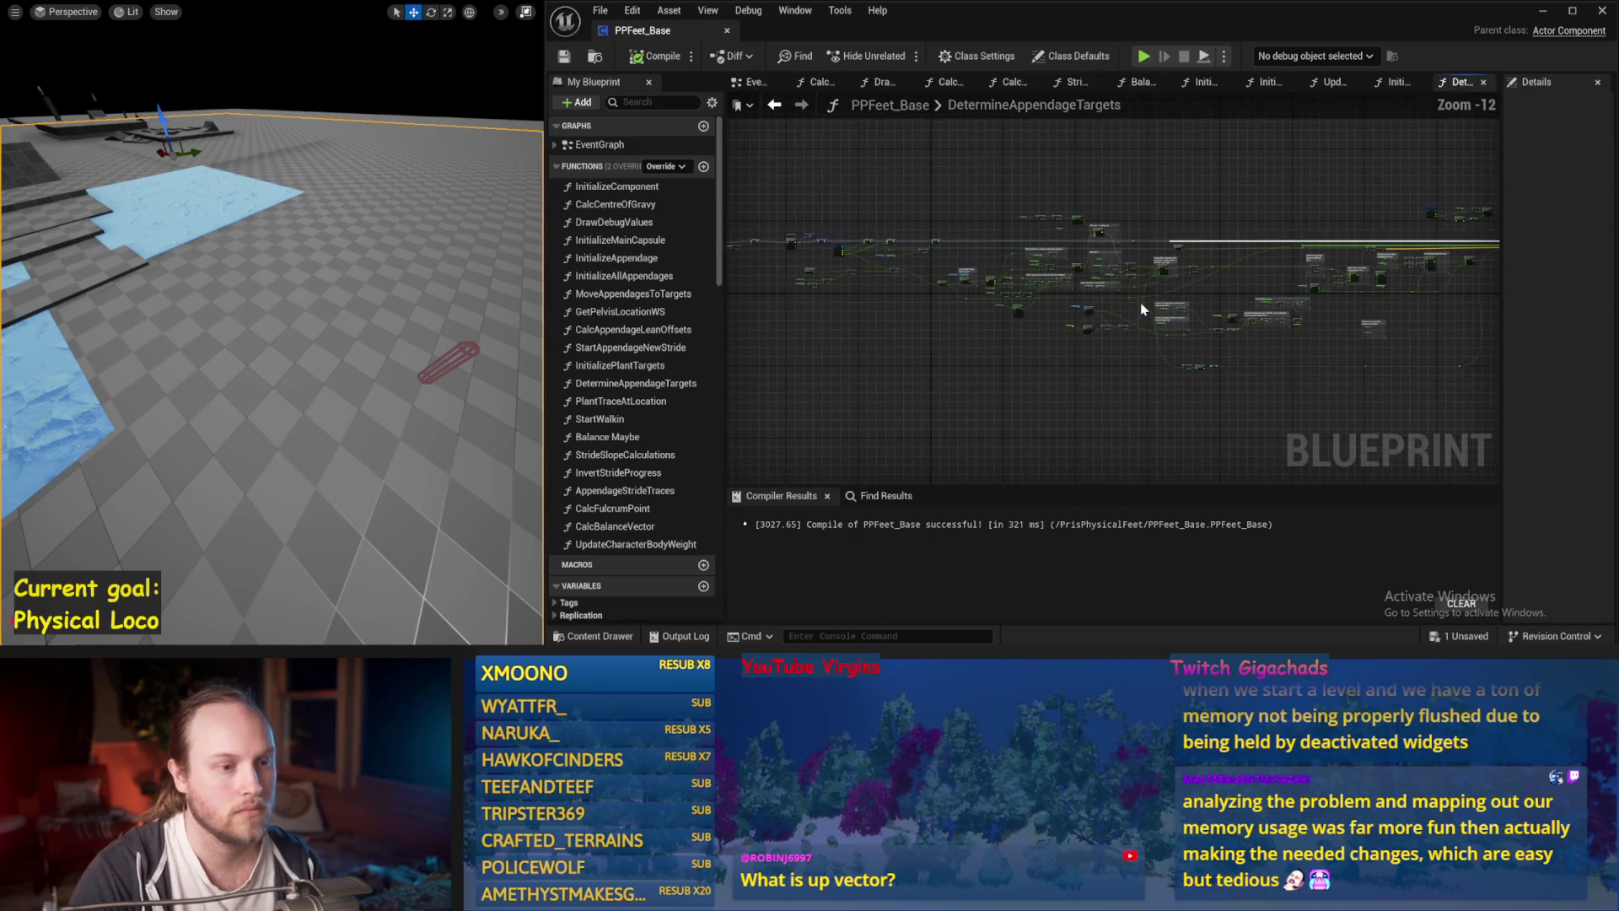
pyautogui.scroll(6, 1018, 304)
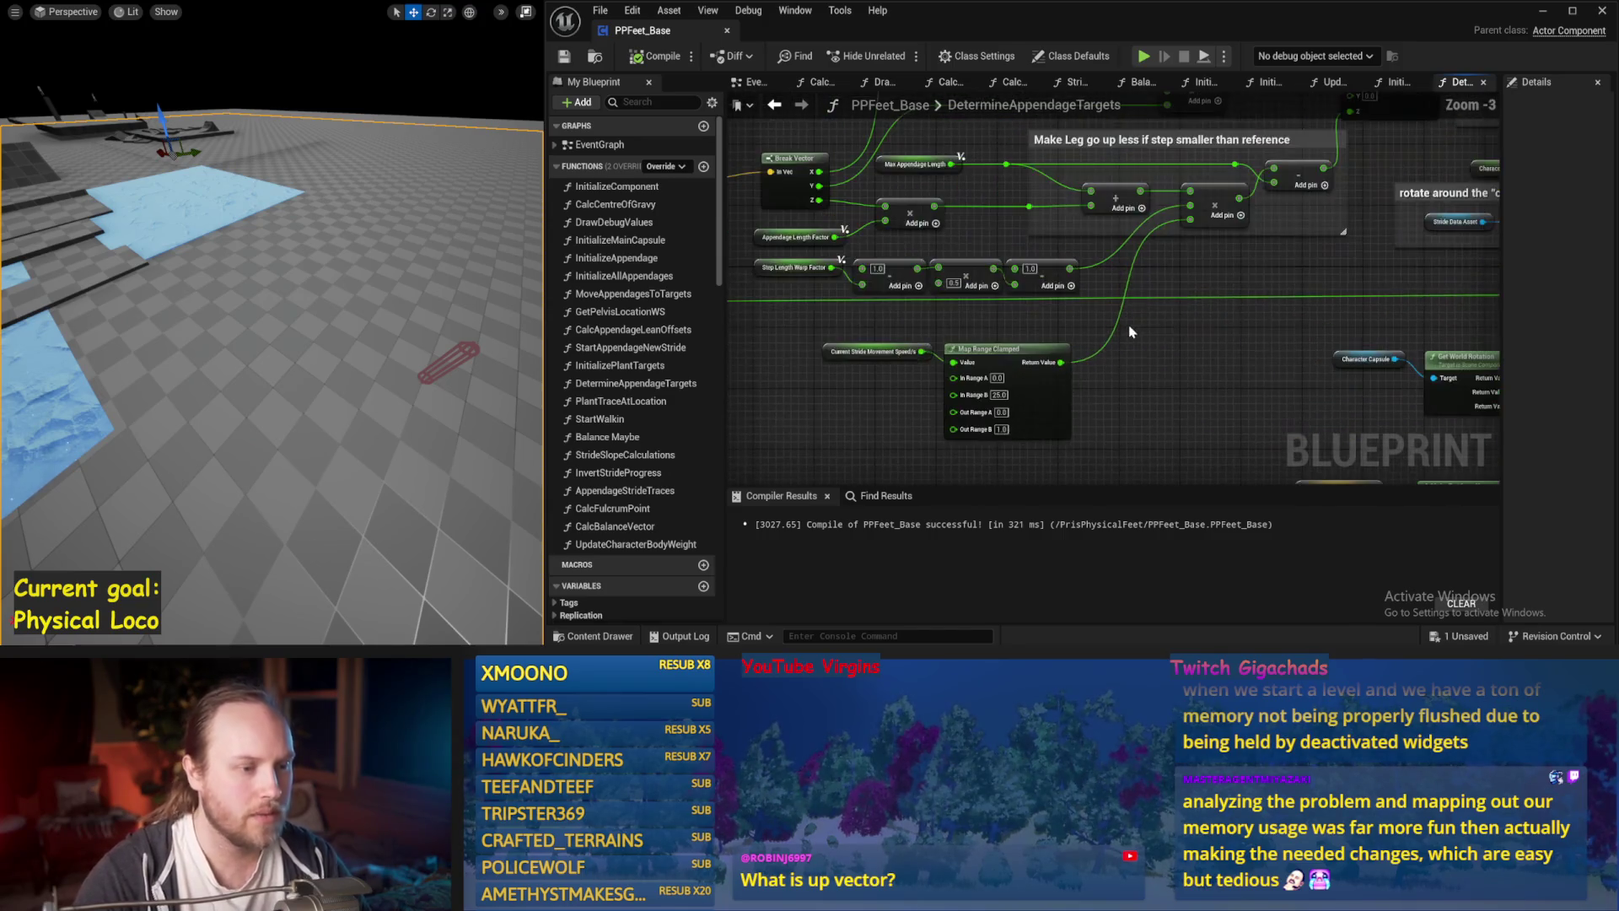
pyautogui.moveTo(995, 300)
pyautogui.mouseDown()
pyautogui.moveTo(751, 295)
pyautogui.moveTo(727, 148)
pyautogui.mouseUp()
pyautogui.moveTo(1068, 167); pyautogui.dragTo(852, 267)
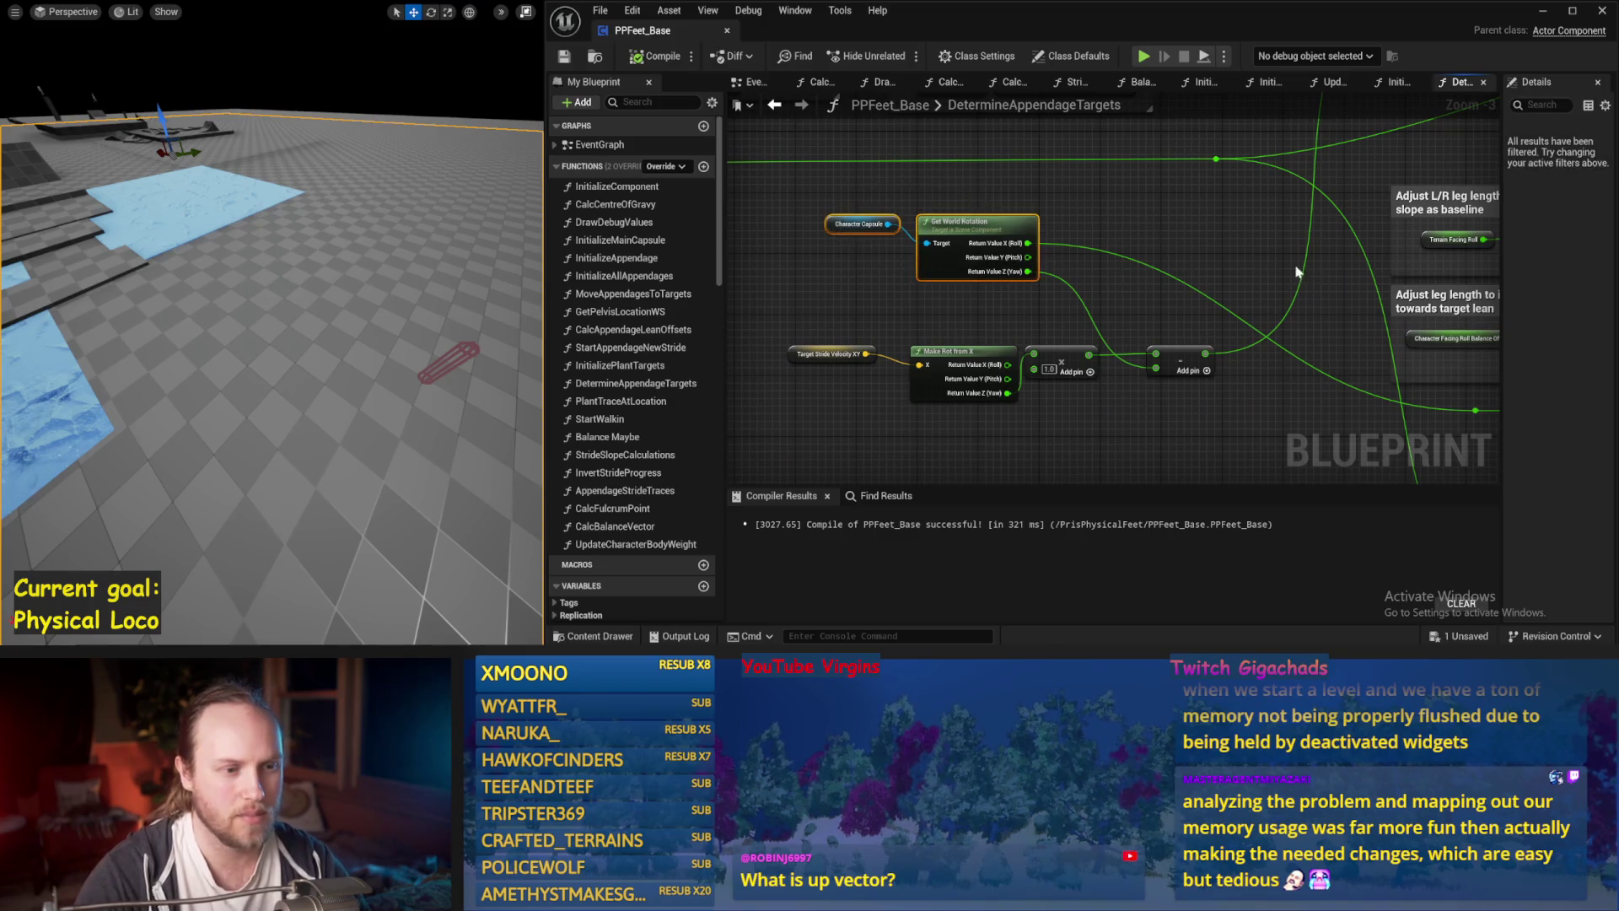
pyautogui.moveTo(1294, 269); pyautogui.dragTo(1090, 260)
pyautogui.hotkey('ctrl', 's')
# Review the stride trajectory, leg-length, rotate-around-feet-centre and foot-placement safeguard sections.
pyautogui.moveTo(1020, 344)
pyautogui.mouseDown()
pyautogui.moveTo(1186, 276)
pyautogui.moveTo(1345, 285)
pyautogui.moveTo(994, 311)
pyautogui.moveTo(975, 362)
pyautogui.moveTo(1070, 372)
pyautogui.moveTo(993, 102)
pyautogui.moveTo(1054, 211)
pyautogui.moveTo(1185, 317)
pyautogui.moveTo(1029, 333)
pyautogui.moveTo(814, 416)
pyautogui.mouseUp()
pyautogui.scroll(-1, 1185, 277)
pyautogui.moveTo(1135, 398); pyautogui.dragTo(844, 383)
pyautogui.moveTo(1157, 343)
pyautogui.mouseDown()
pyautogui.moveTo(1220, 239)
pyautogui.moveTo(1248, 135)
pyautogui.mouseUp()
pyautogui.moveTo(1088, 422)
pyautogui.mouseDown()
pyautogui.moveTo(1069, 318)
pyautogui.moveTo(1044, 325)
pyautogui.moveTo(1111, 418)
pyautogui.moveTo(1129, 533)
pyautogui.moveTo(1166, 376)
pyautogui.mouseUp()
pyautogui.moveTo(1303, 296)
pyautogui.mouseDown()
pyautogui.moveTo(1225, 350)
pyautogui.moveTo(1263, 280)
pyautogui.moveTo(1175, 330)
pyautogui.moveTo(1239, 405)
pyautogui.moveTo(983, 423)
pyautogui.mouseUp()
pyautogui.moveTo(1340, 321); pyautogui.dragTo(1089, 352)
pyautogui.moveTo(1196, 355)
pyautogui.mouseDown()
pyautogui.moveTo(1054, 207)
pyautogui.moveTo(978, 270)
pyautogui.moveTo(897, 392)
pyautogui.moveTo(1165, 419)
pyautogui.mouseUp()
# Zoom in and select the 0.75 multiply node to inspect it.
pyautogui.scroll(1, 897, 392)
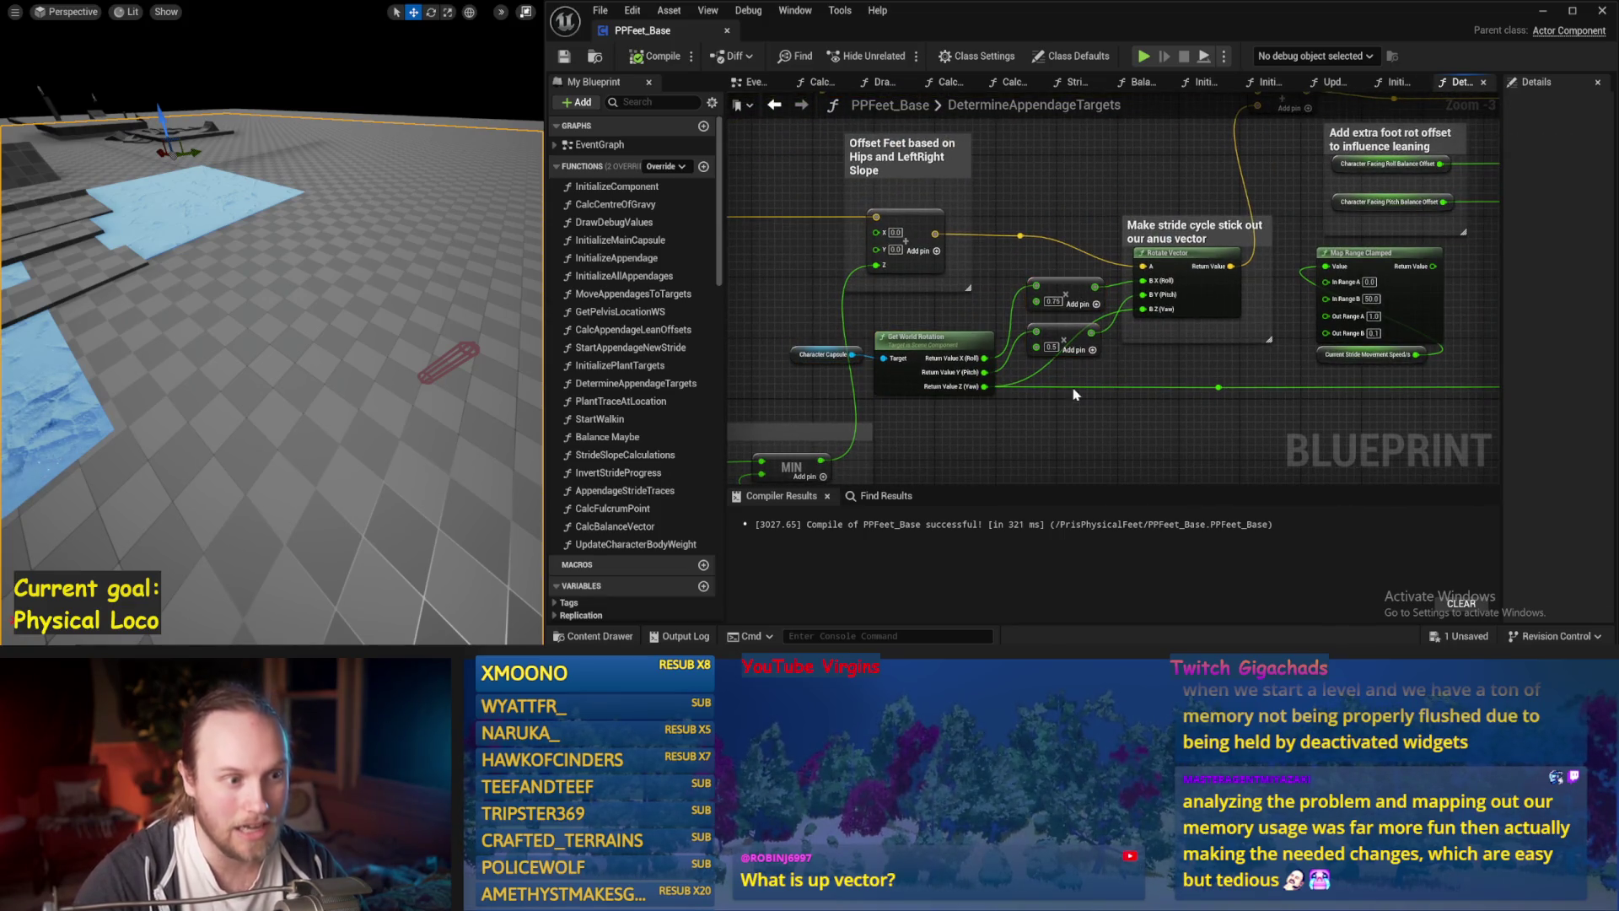
pyautogui.click(1067, 292)
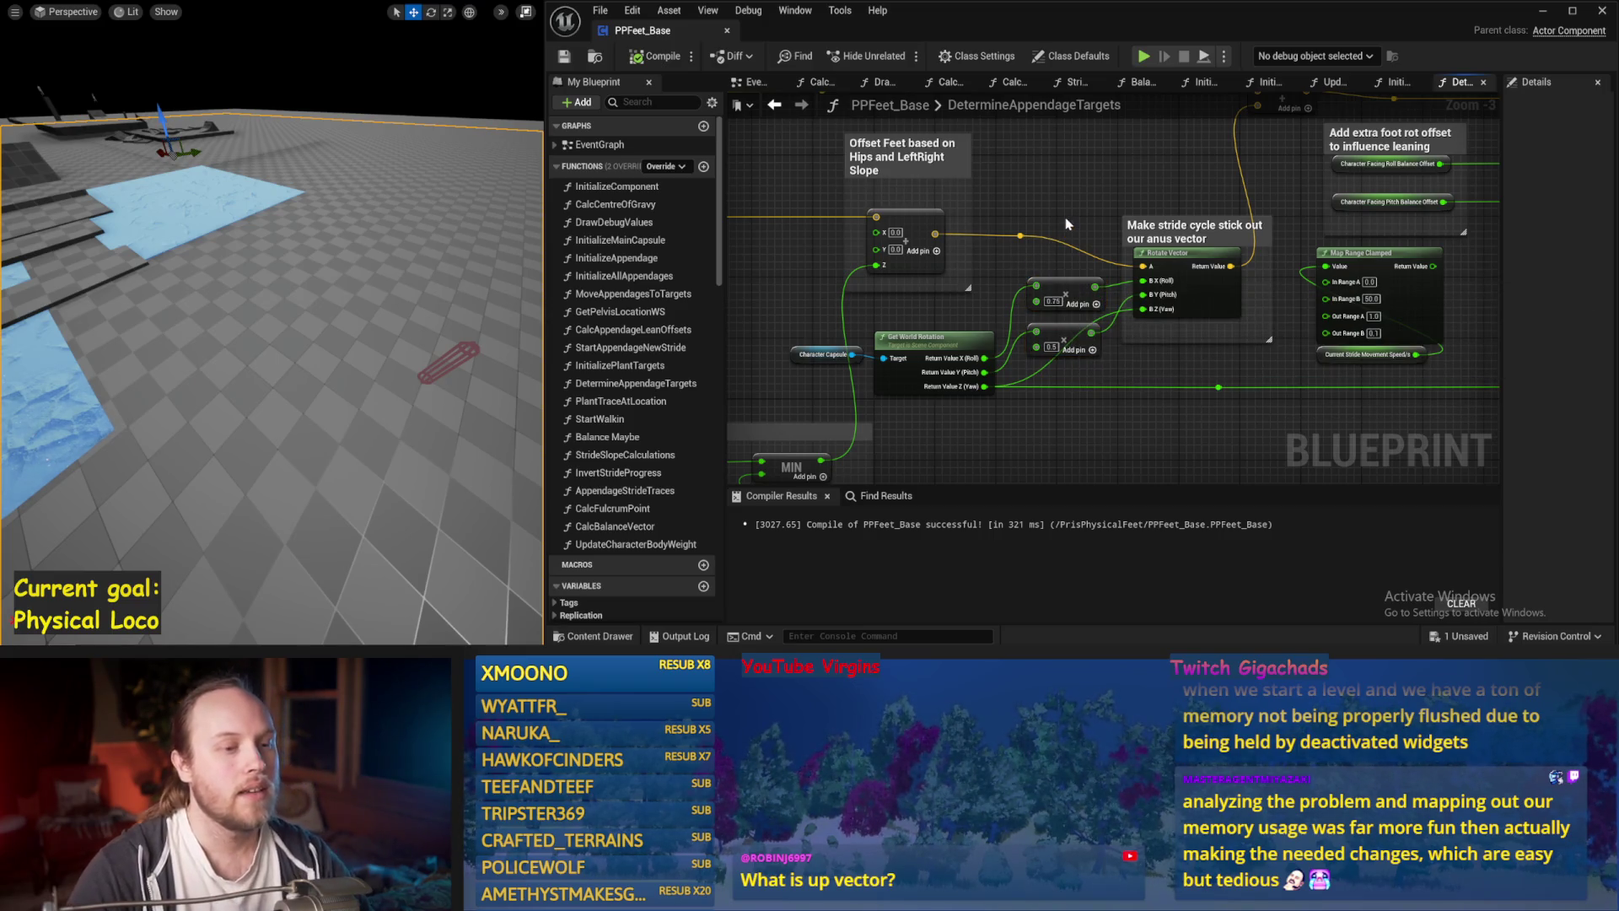
pyautogui.click(1101, 409)
pyautogui.moveTo(1101, 409)
pyautogui.mouseDown()
pyautogui.moveTo(1207, 320)
pyautogui.moveTo(1120, 384)
pyautogui.moveTo(869, 379)
pyautogui.moveTo(893, 381)
pyautogui.mouseUp()
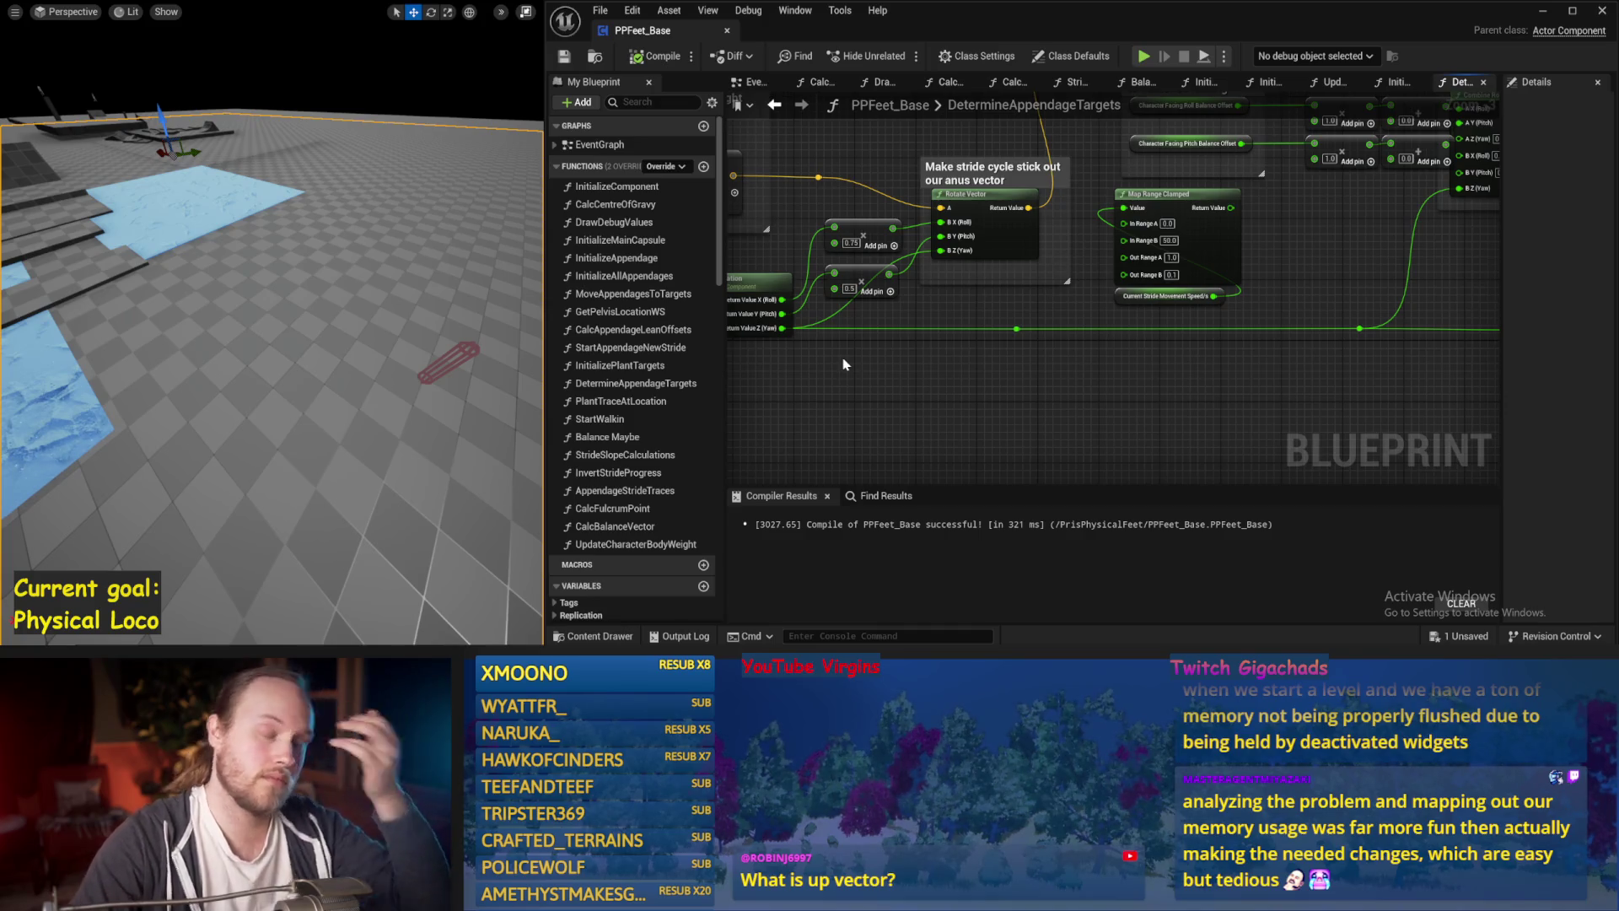
# Recompile and save PPFeet_Base from the DetermineAppendageTargets graph.
pyautogui.moveTo(1124, 352); pyautogui.dragTo(1247, 361)
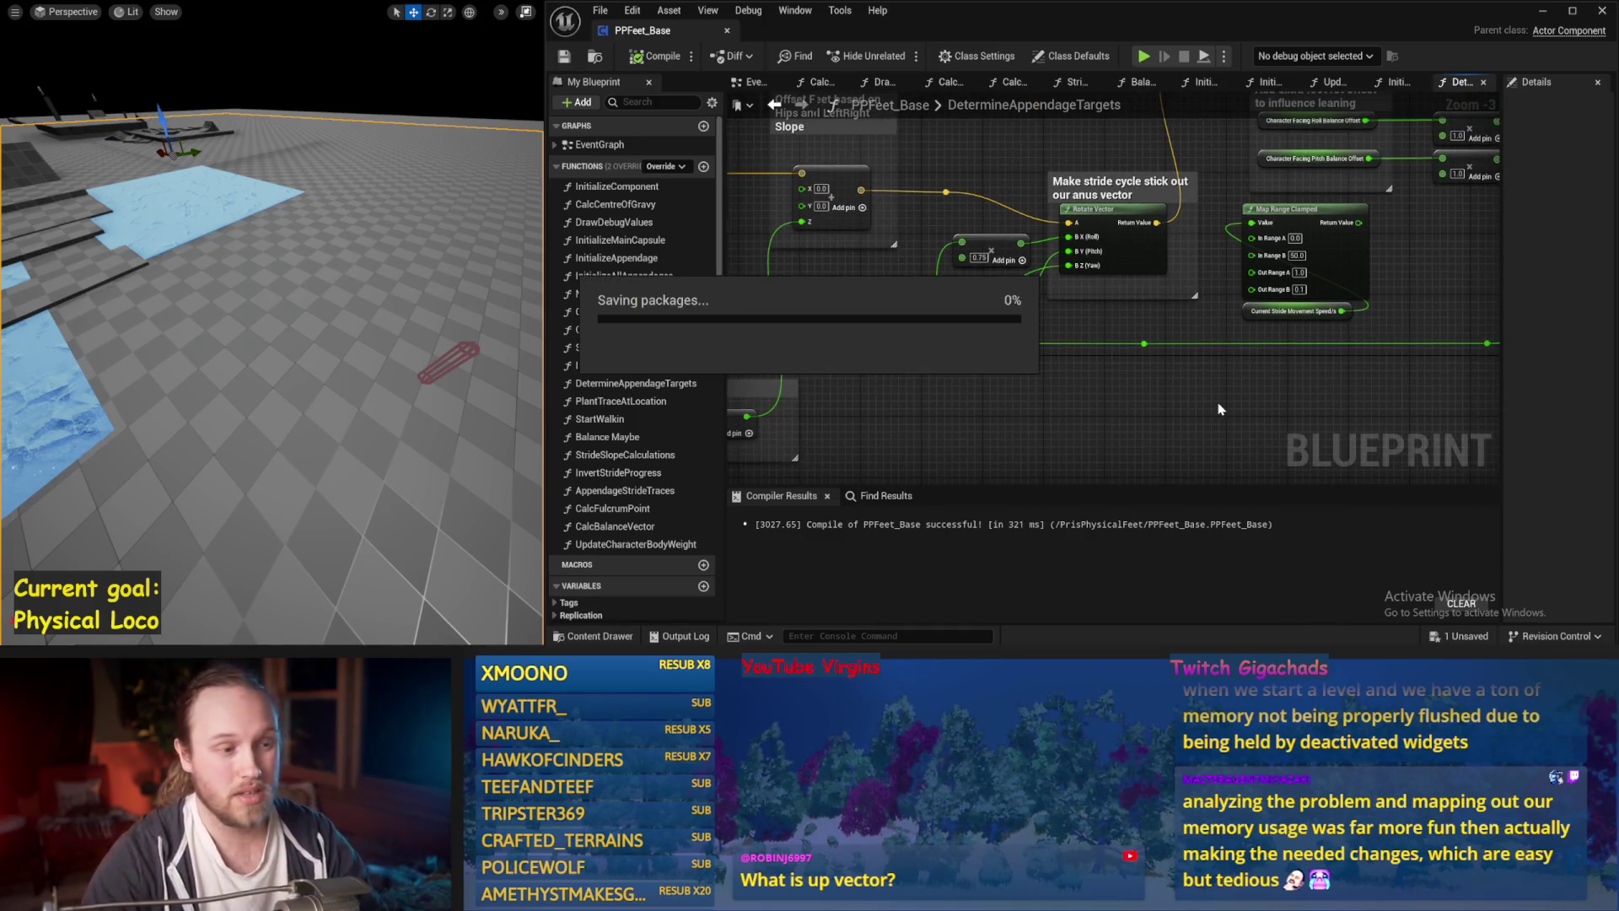
pyautogui.moveTo(975, 471); pyautogui.dragTo(1009, 439)
pyautogui.scroll(-2, 1120, 351)
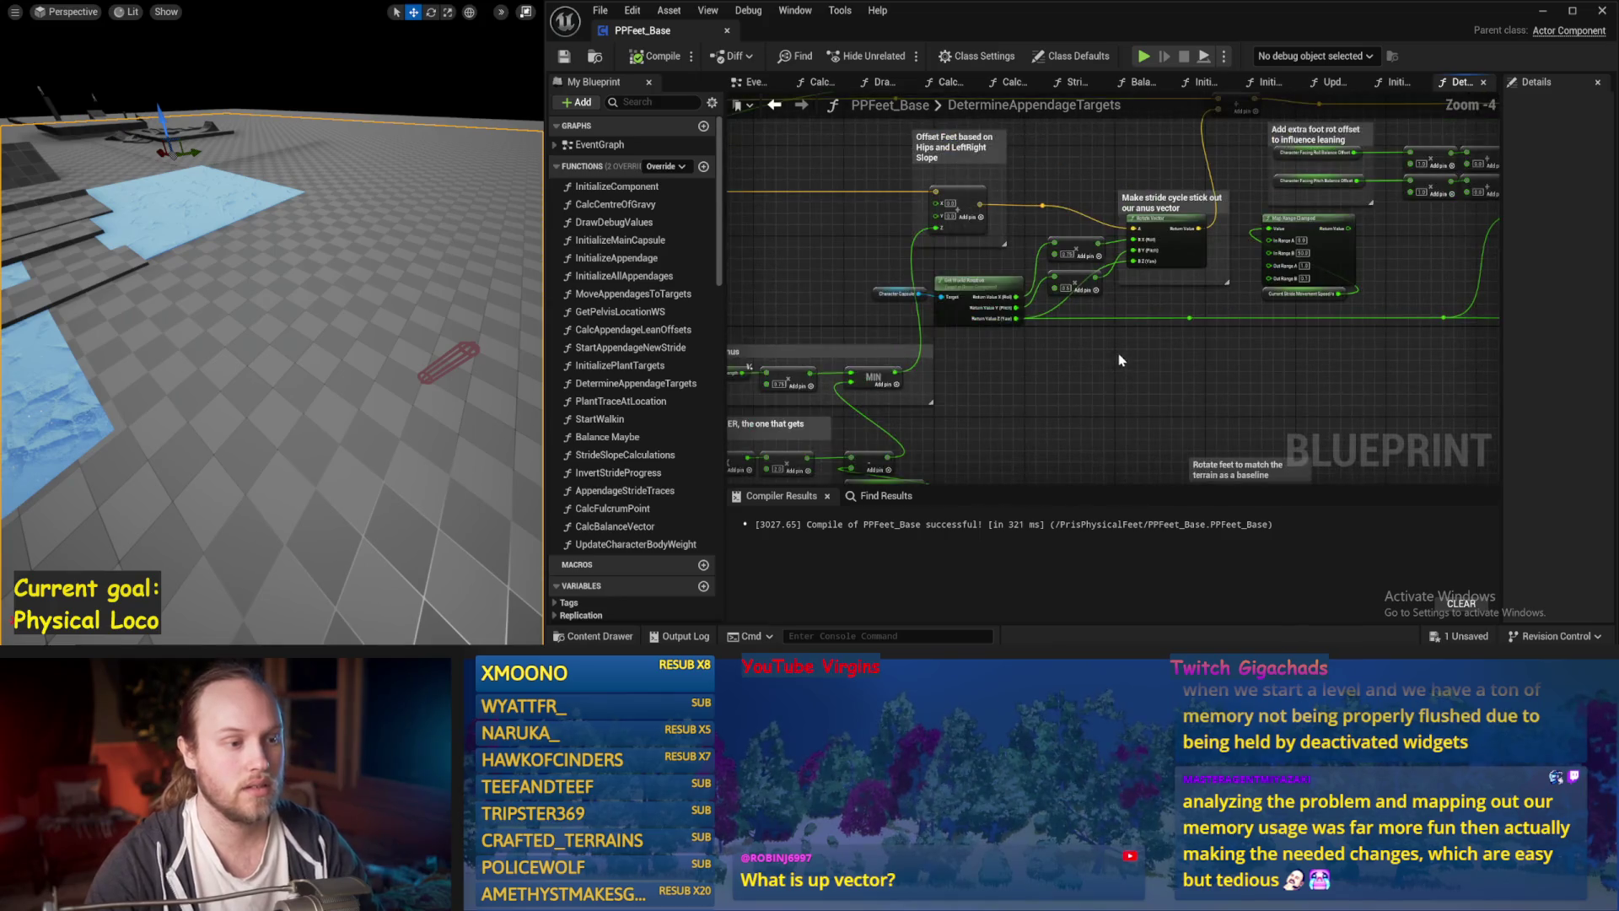
pyautogui.click(562, 56)
pyautogui.scroll(1, 1281, 313)
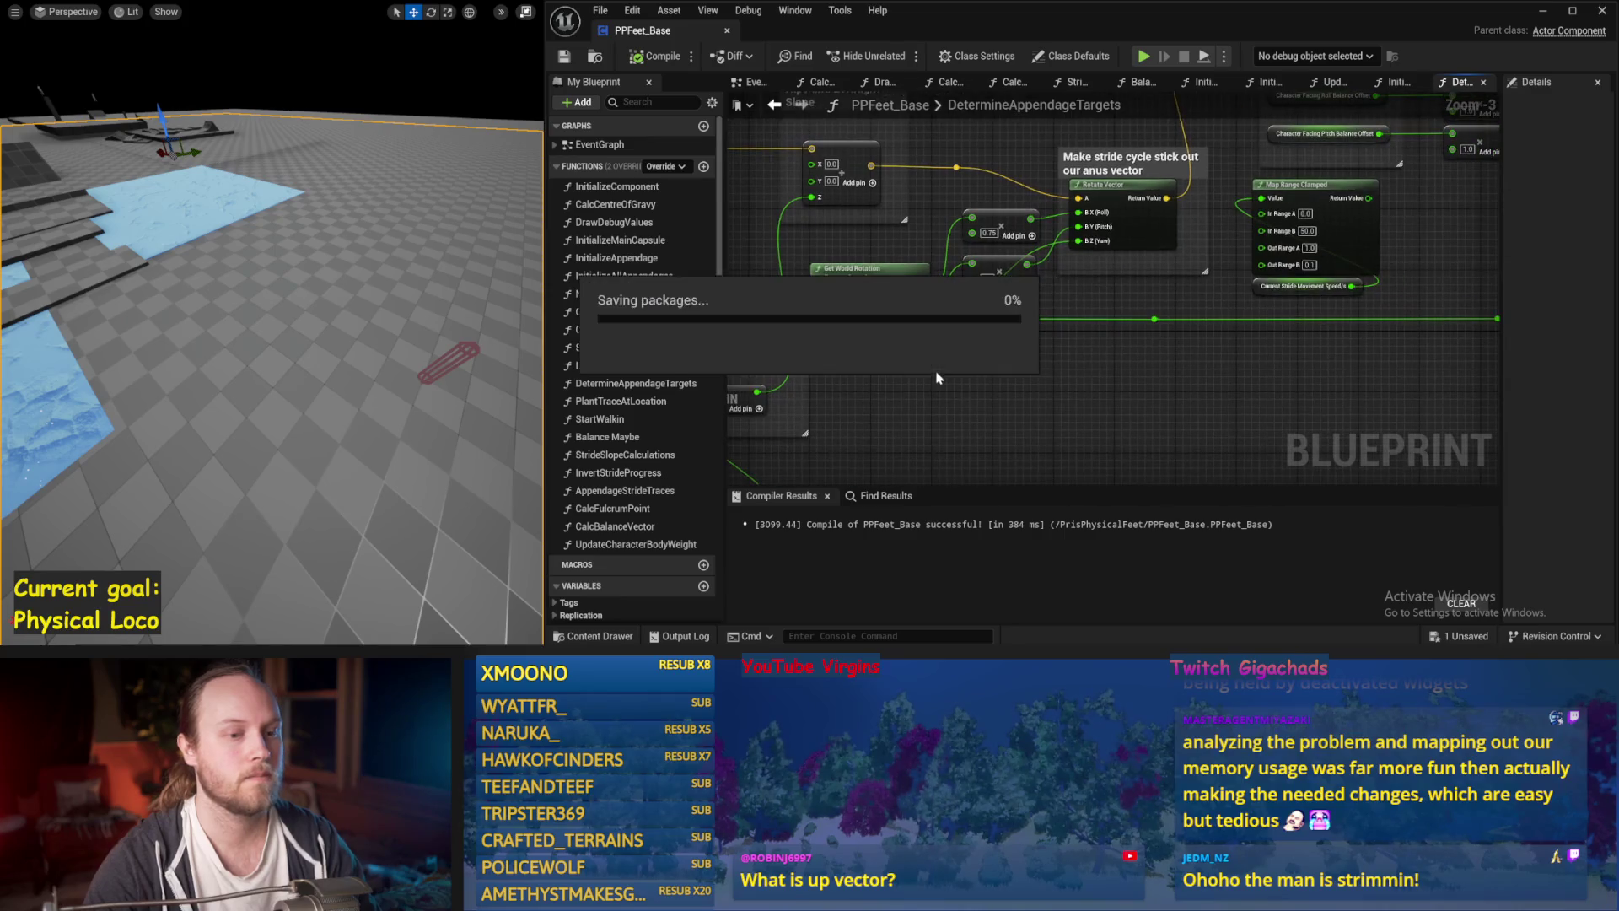
# Check the Get World Rotation and Rotate Vector nodes, then run and stop a simulation from the EventGraph.
pyautogui.moveTo(931, 439); pyautogui.dragTo(701, 514)
pyautogui.moveTo(931, 440); pyautogui.dragTo(1156, 381)
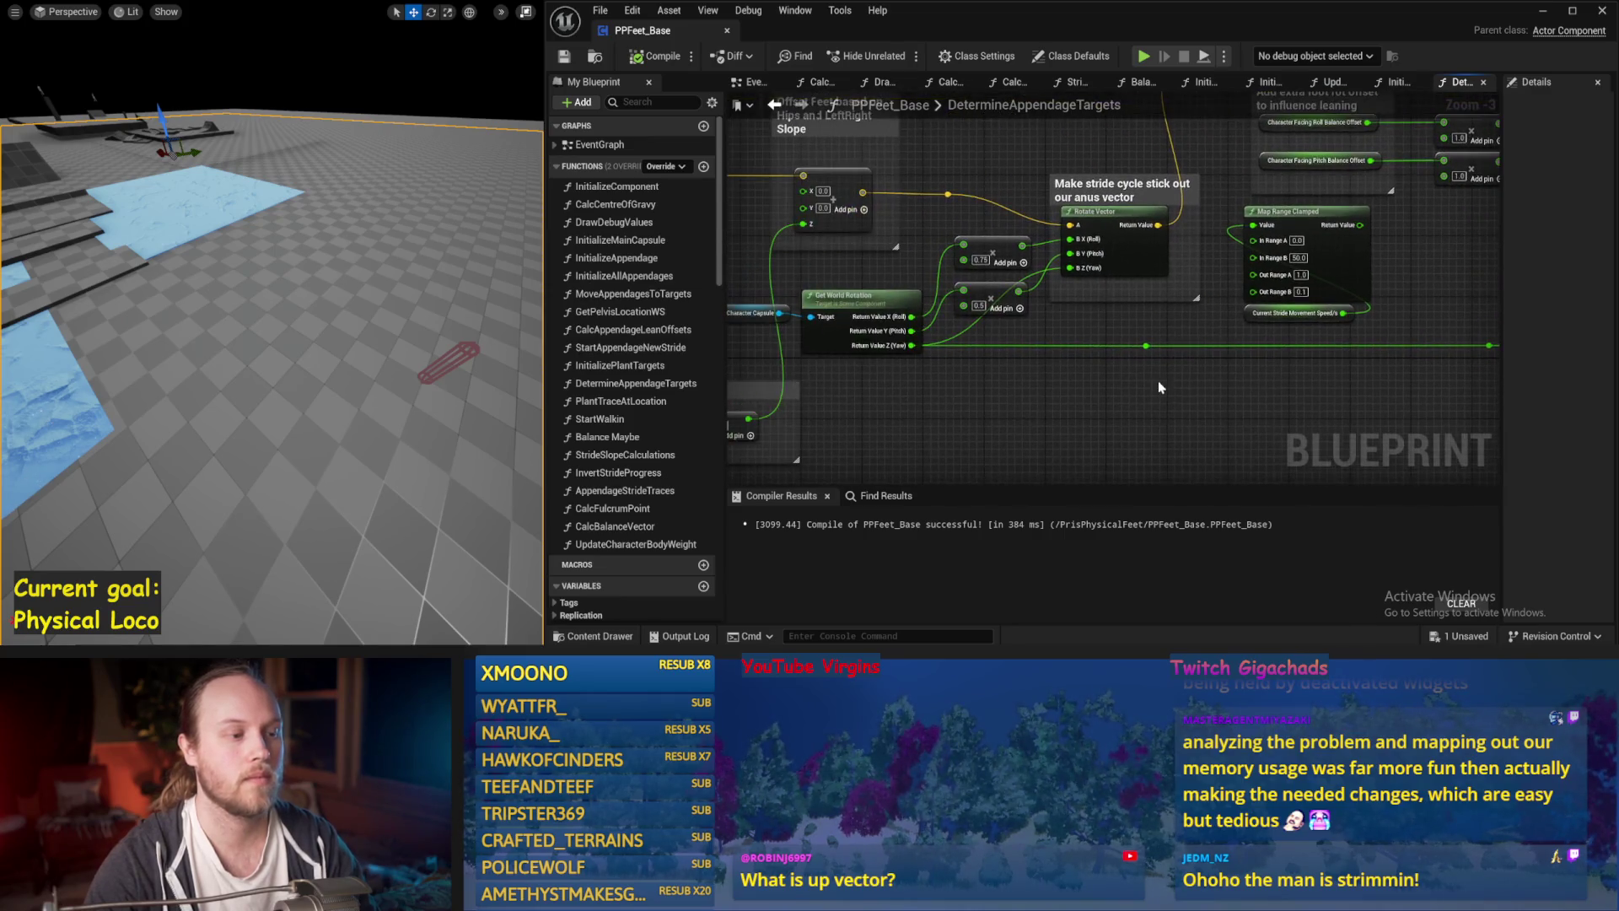
pyautogui.moveTo(851, 399); pyautogui.dragTo(1019, 351)
pyautogui.click(764, 86)
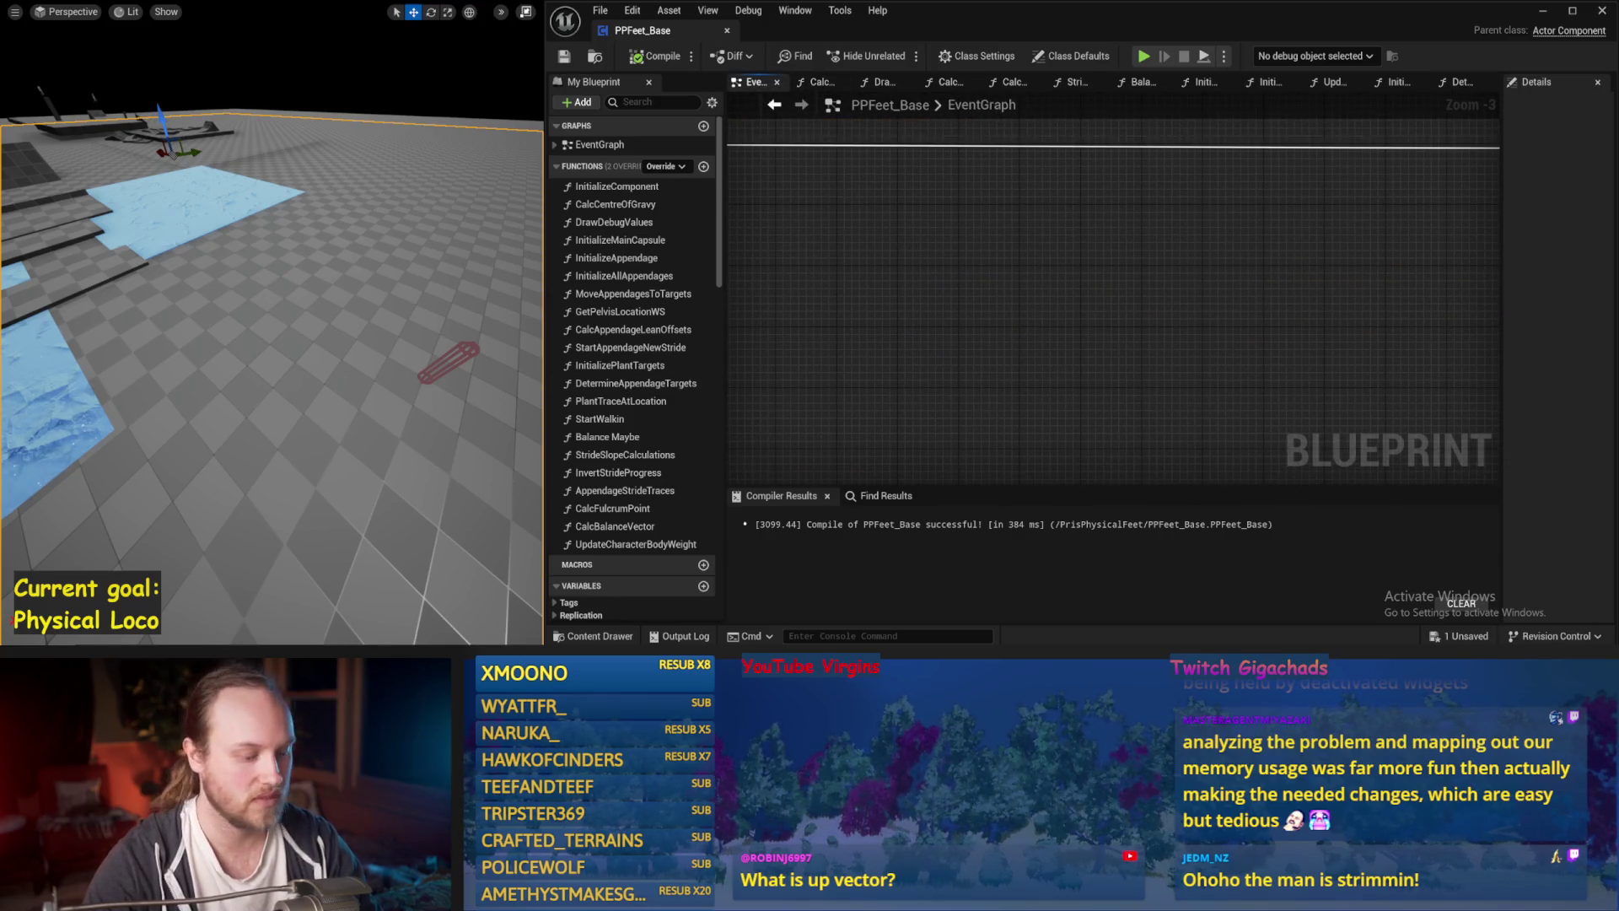
pyautogui.hotkey('alt', 's')
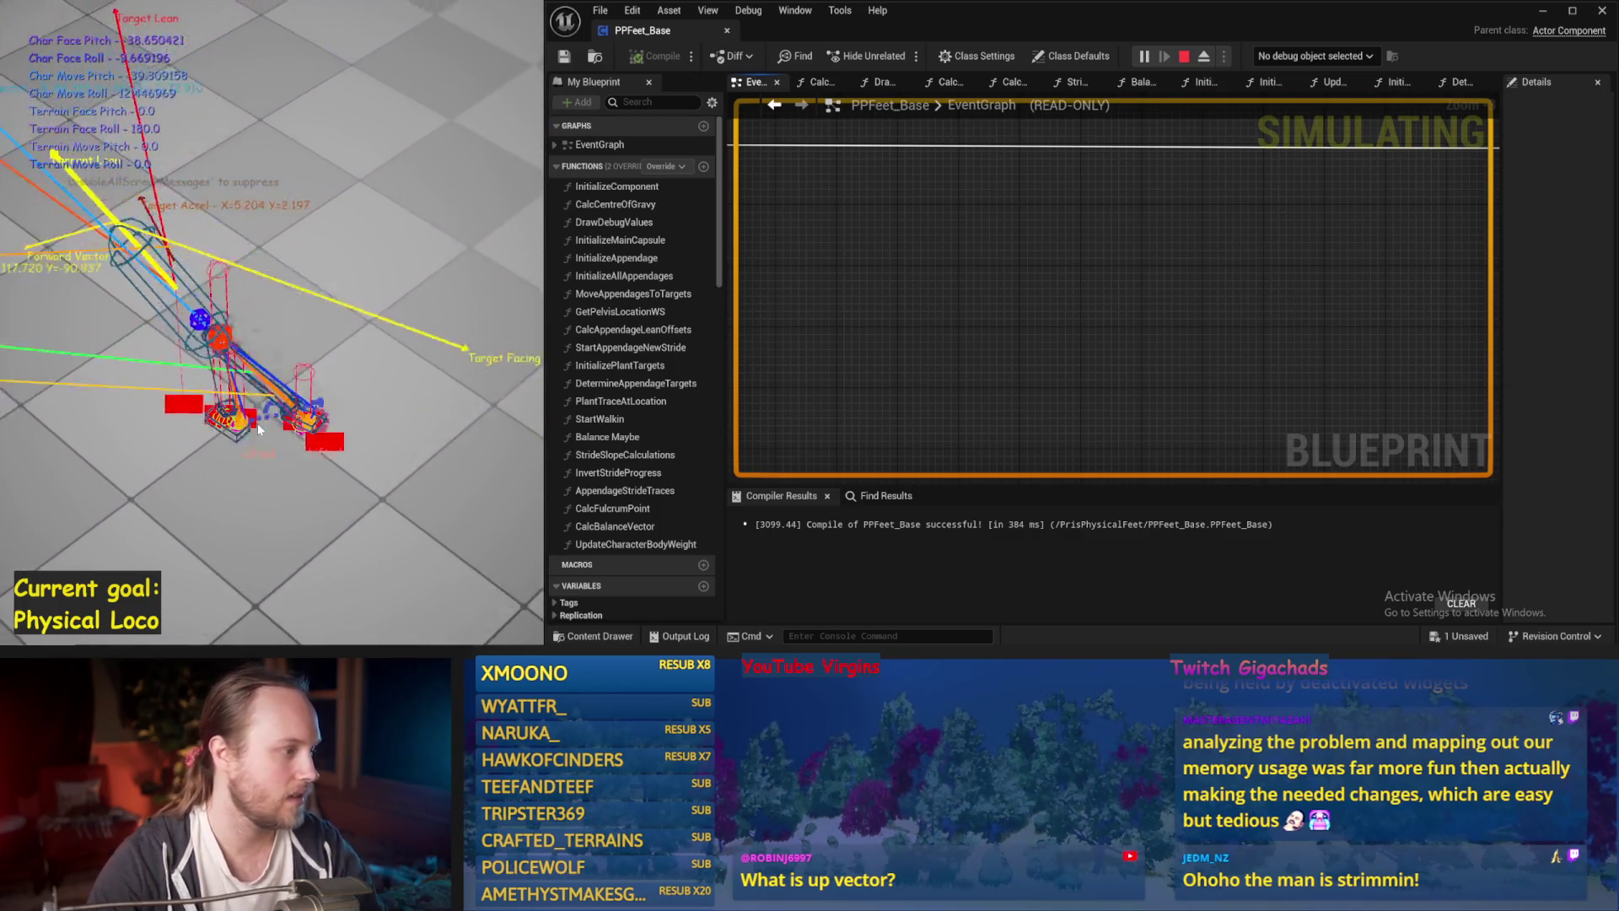
pyautogui.press('Escape')
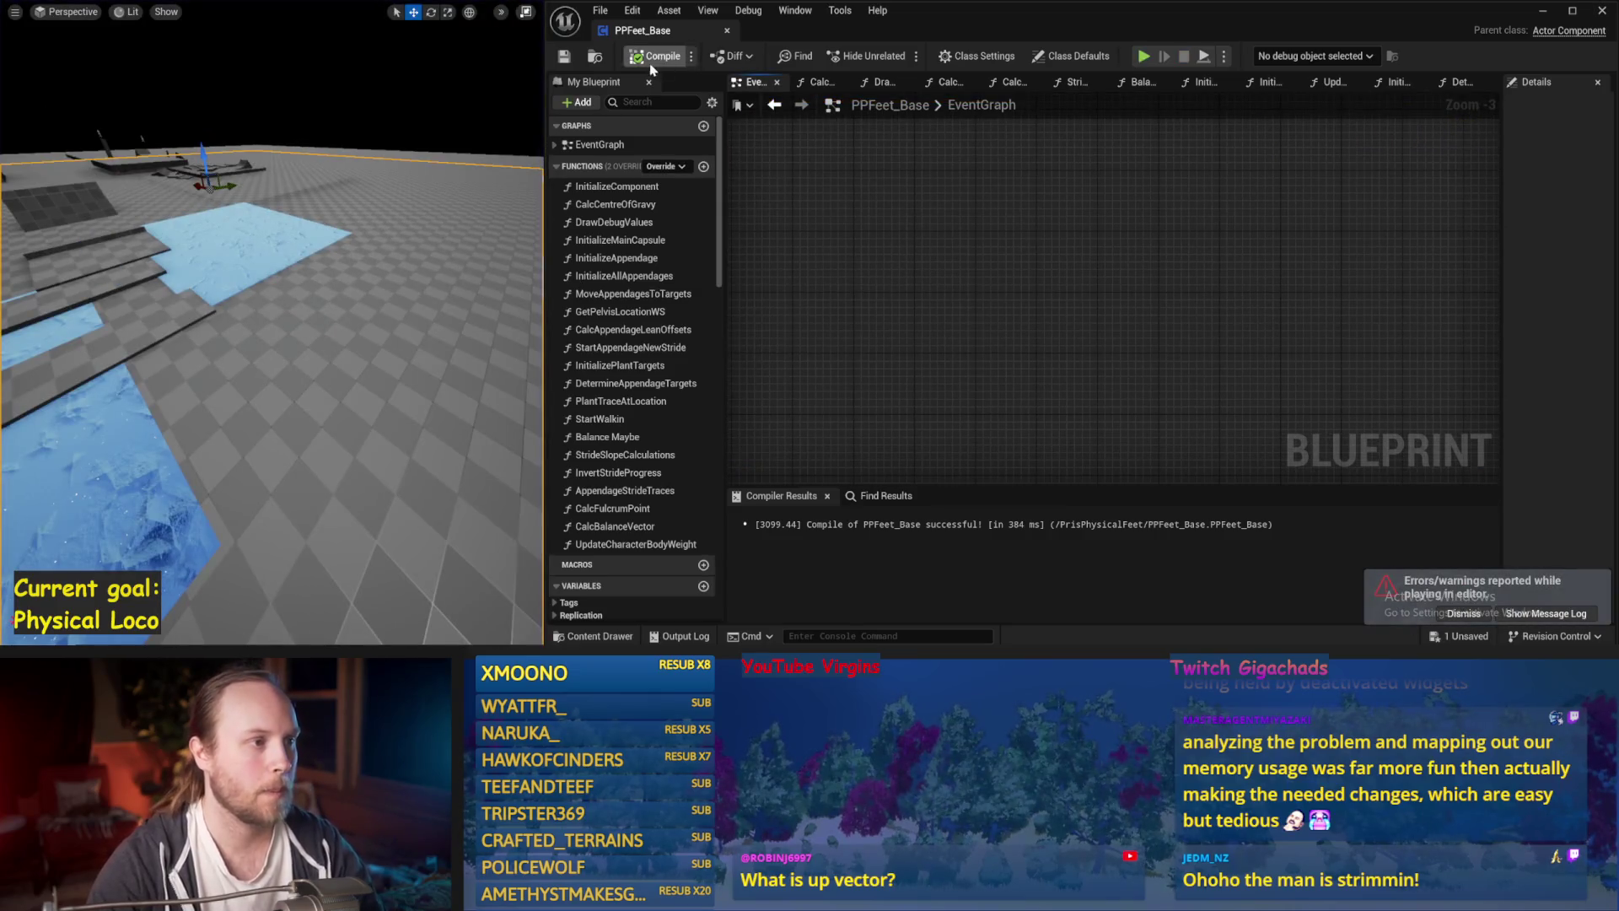
# Recompile PPFeet_Base and pan the EventGraph to the function calls.
pyautogui.click(558, 59)
pyautogui.scroll(-2, 1003, 293)
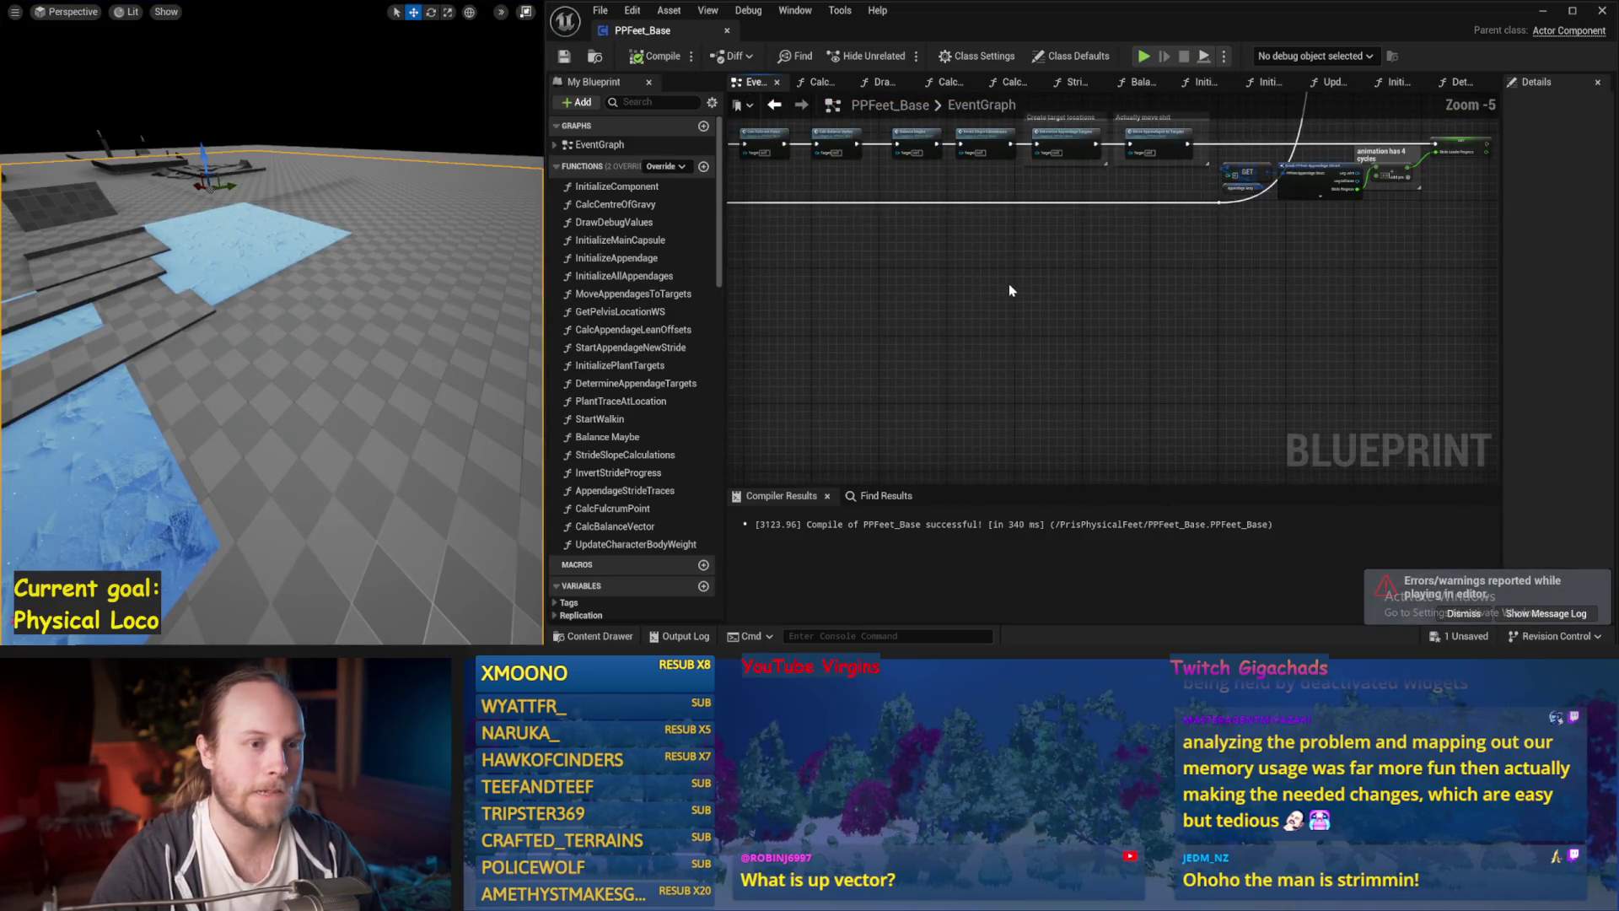
pyautogui.scroll(2, 1099, 331)
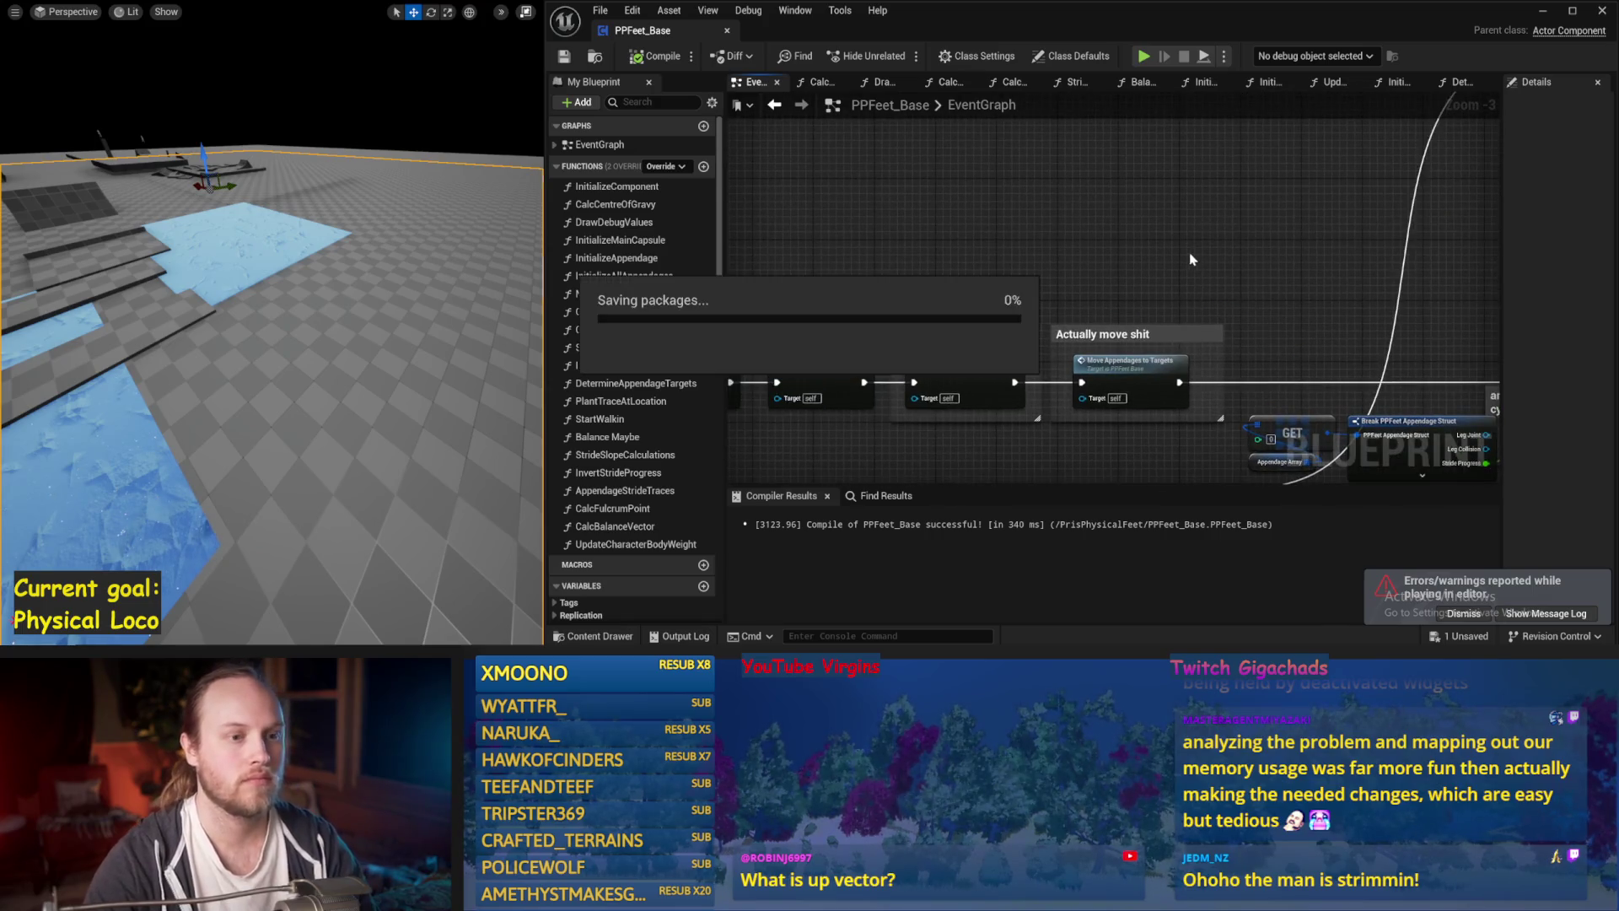
pyautogui.scroll(-2, 1084, 281)
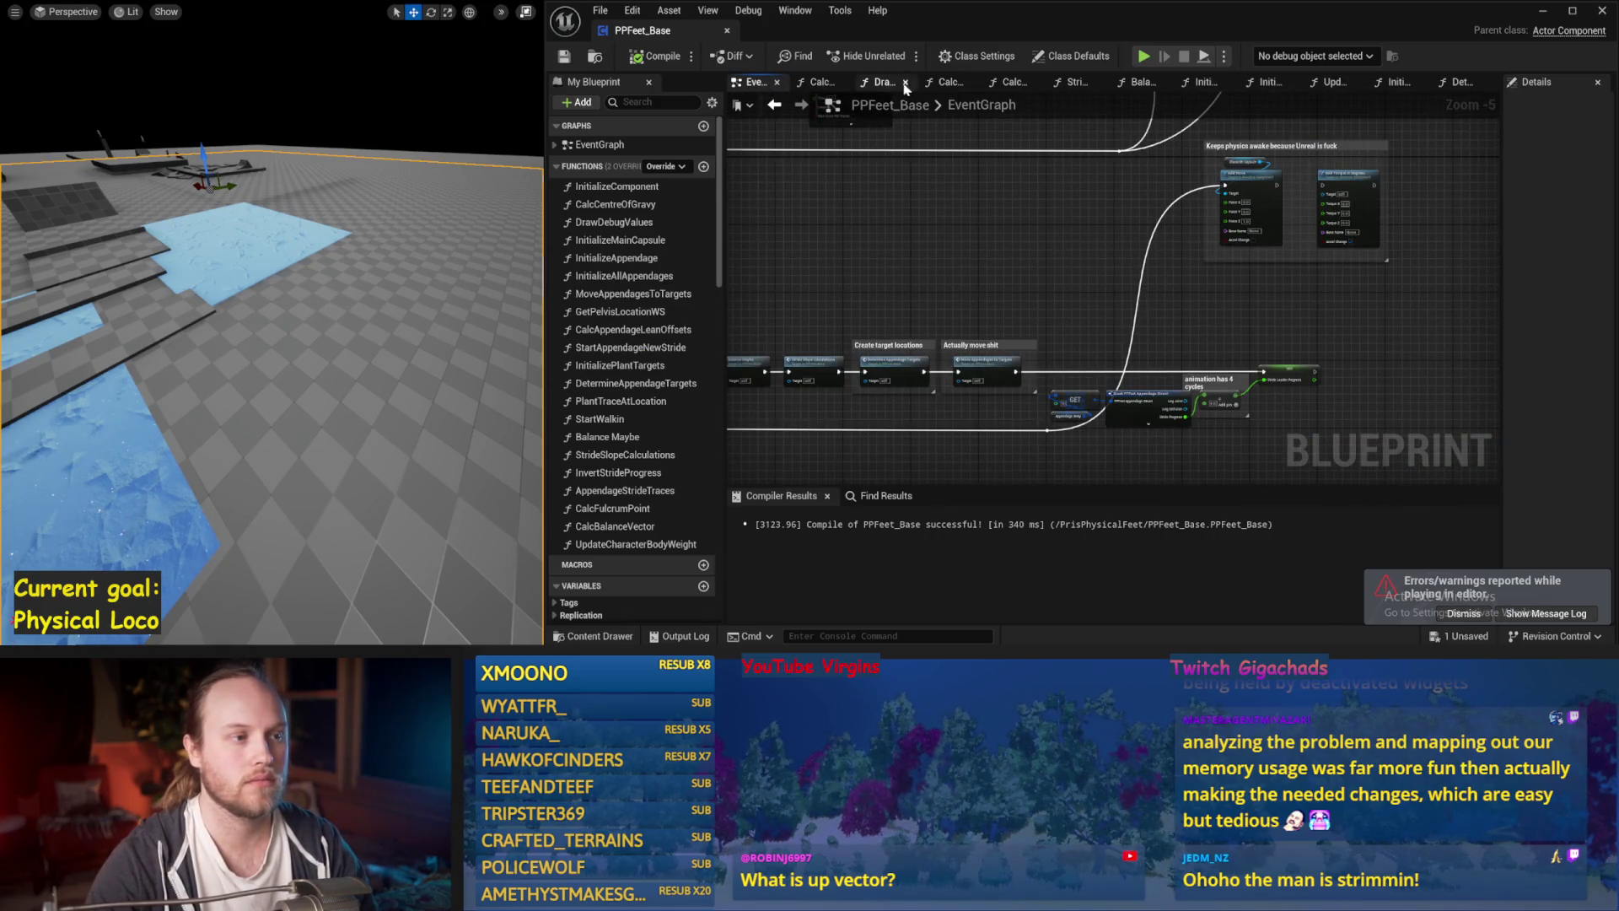
pyautogui.scroll(2, 1096, 236)
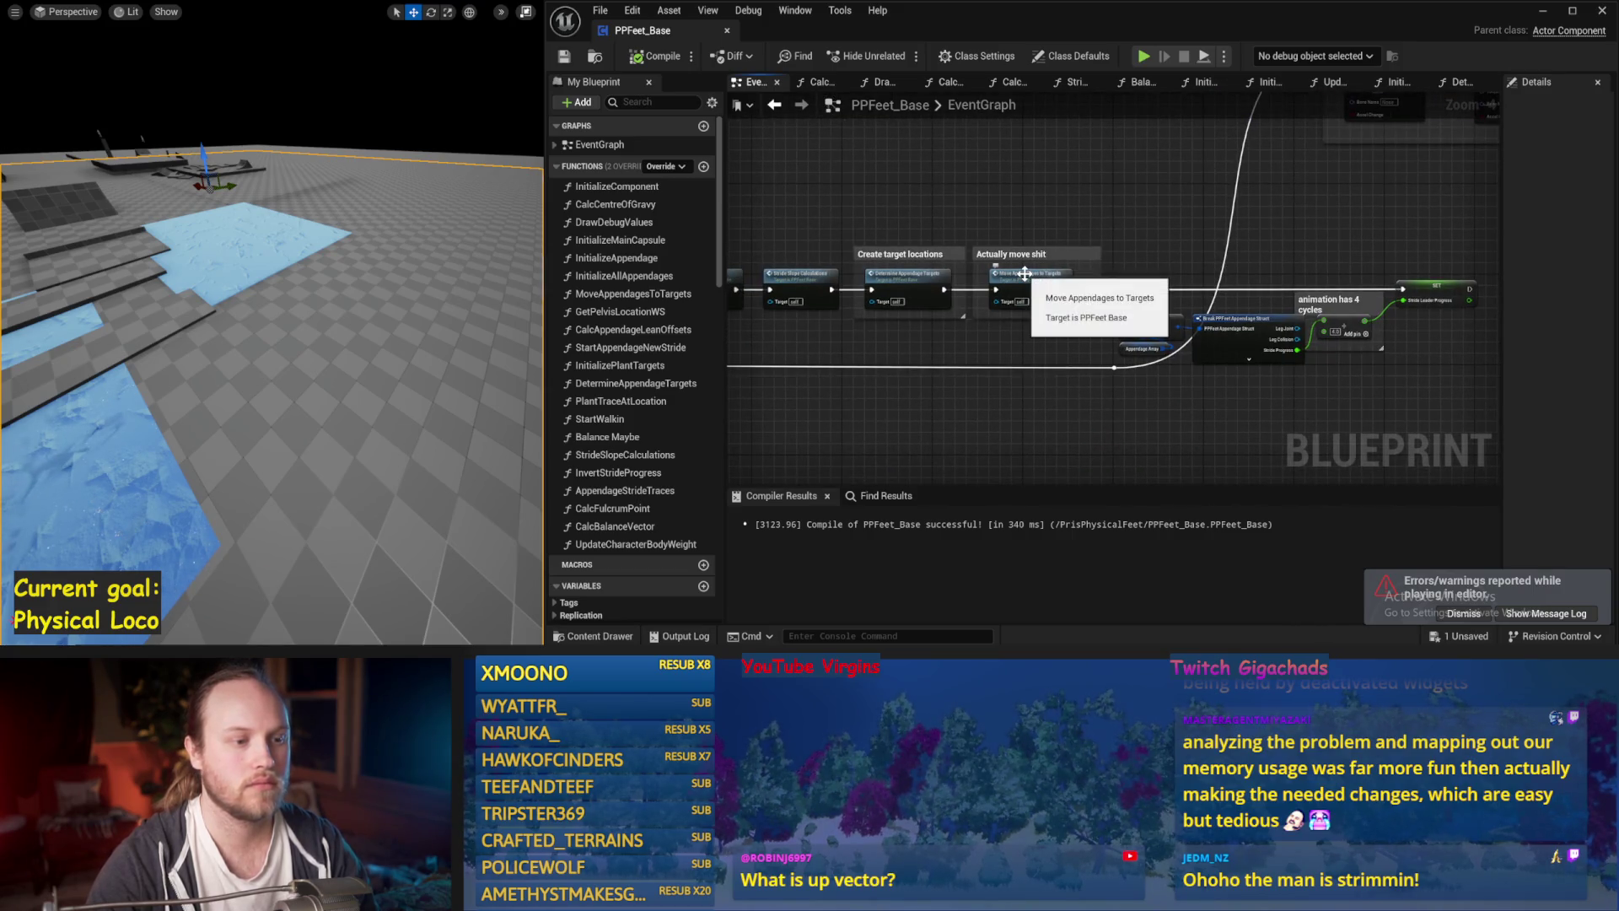
pyautogui.scroll(2, 1036, 299)
pyautogui.moveTo(1045, 321); pyautogui.dragTo(1236, 306)
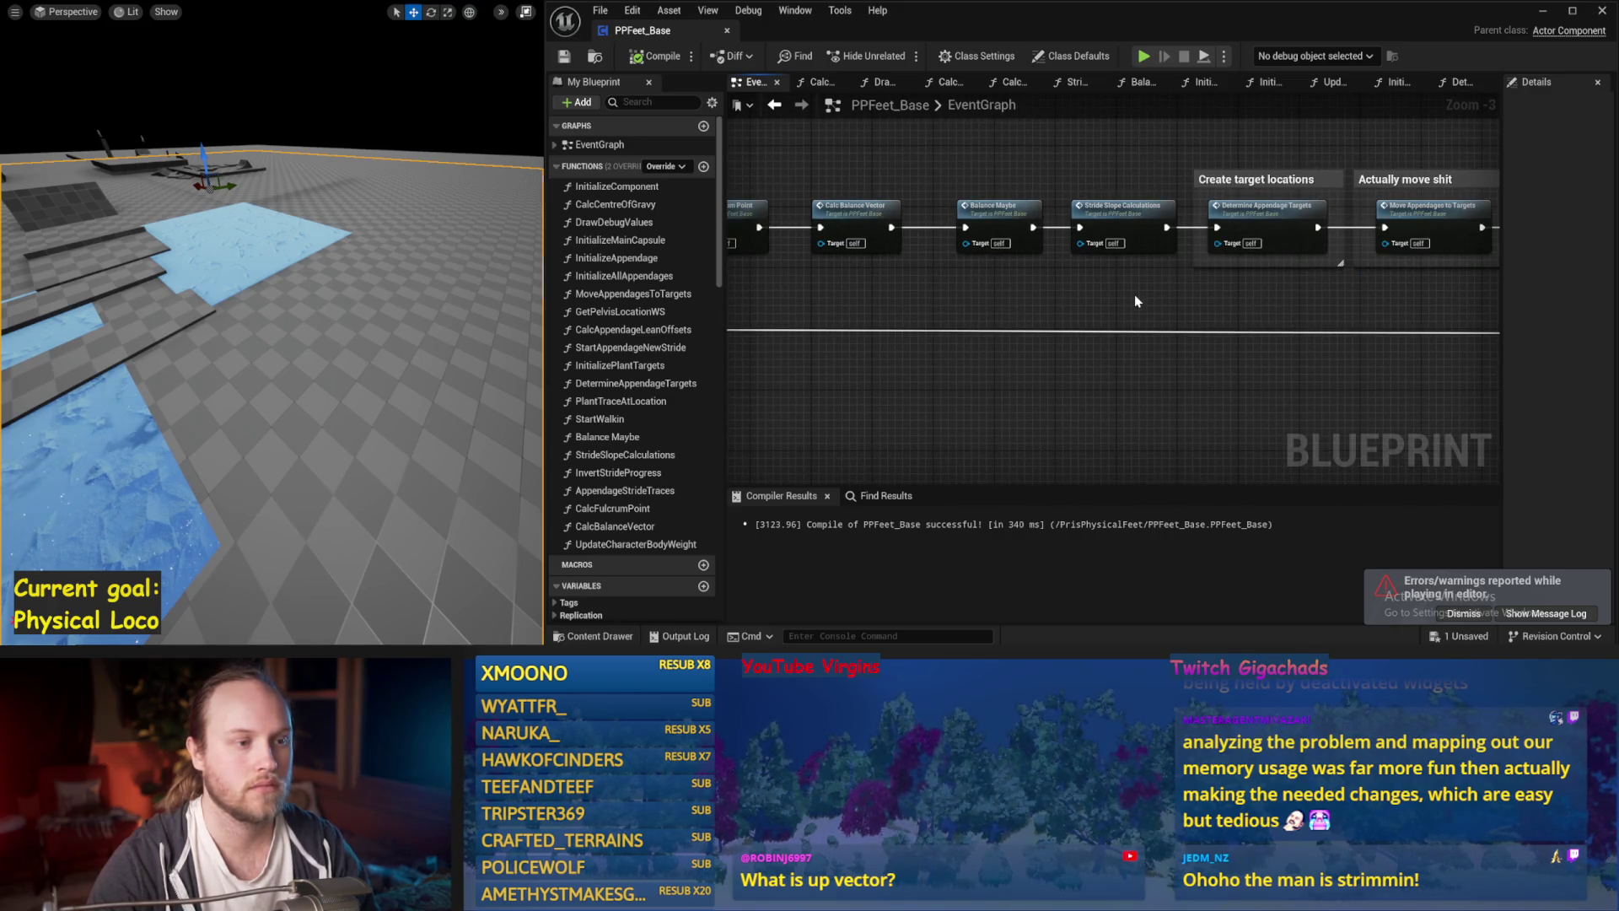
# Step through the Balance Maybe, InitializeAllAppendages, UpdateCharacterBodyWeight and InitializeAppendage graphs to DetermineAppendageTargets.
pyautogui.doubleClick(1001, 217)
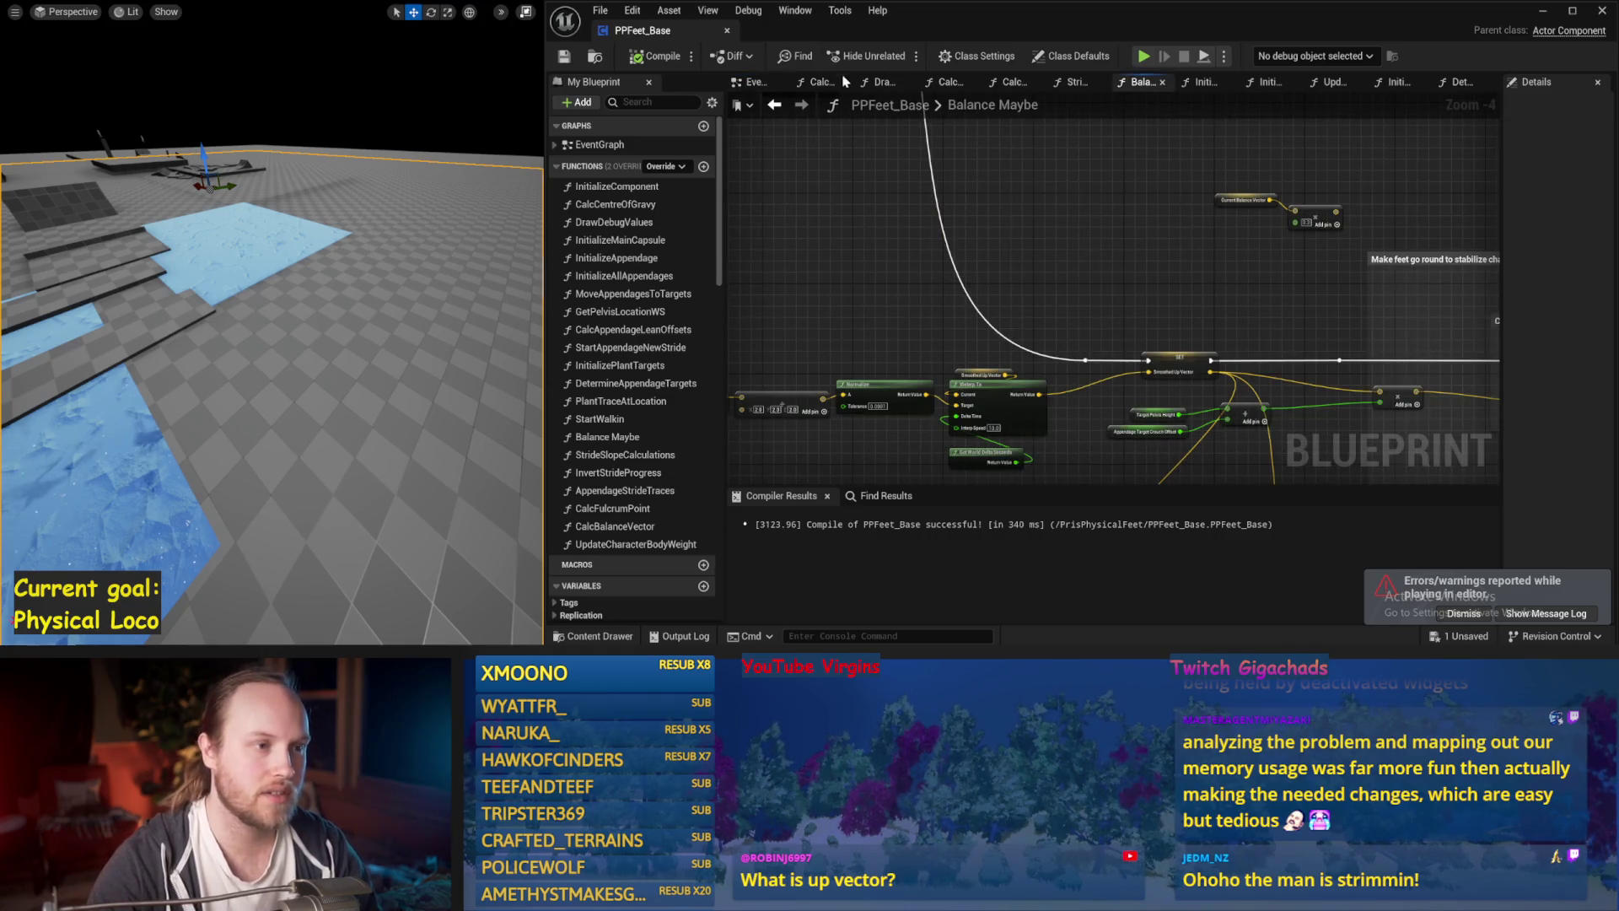
pyautogui.click(1268, 81)
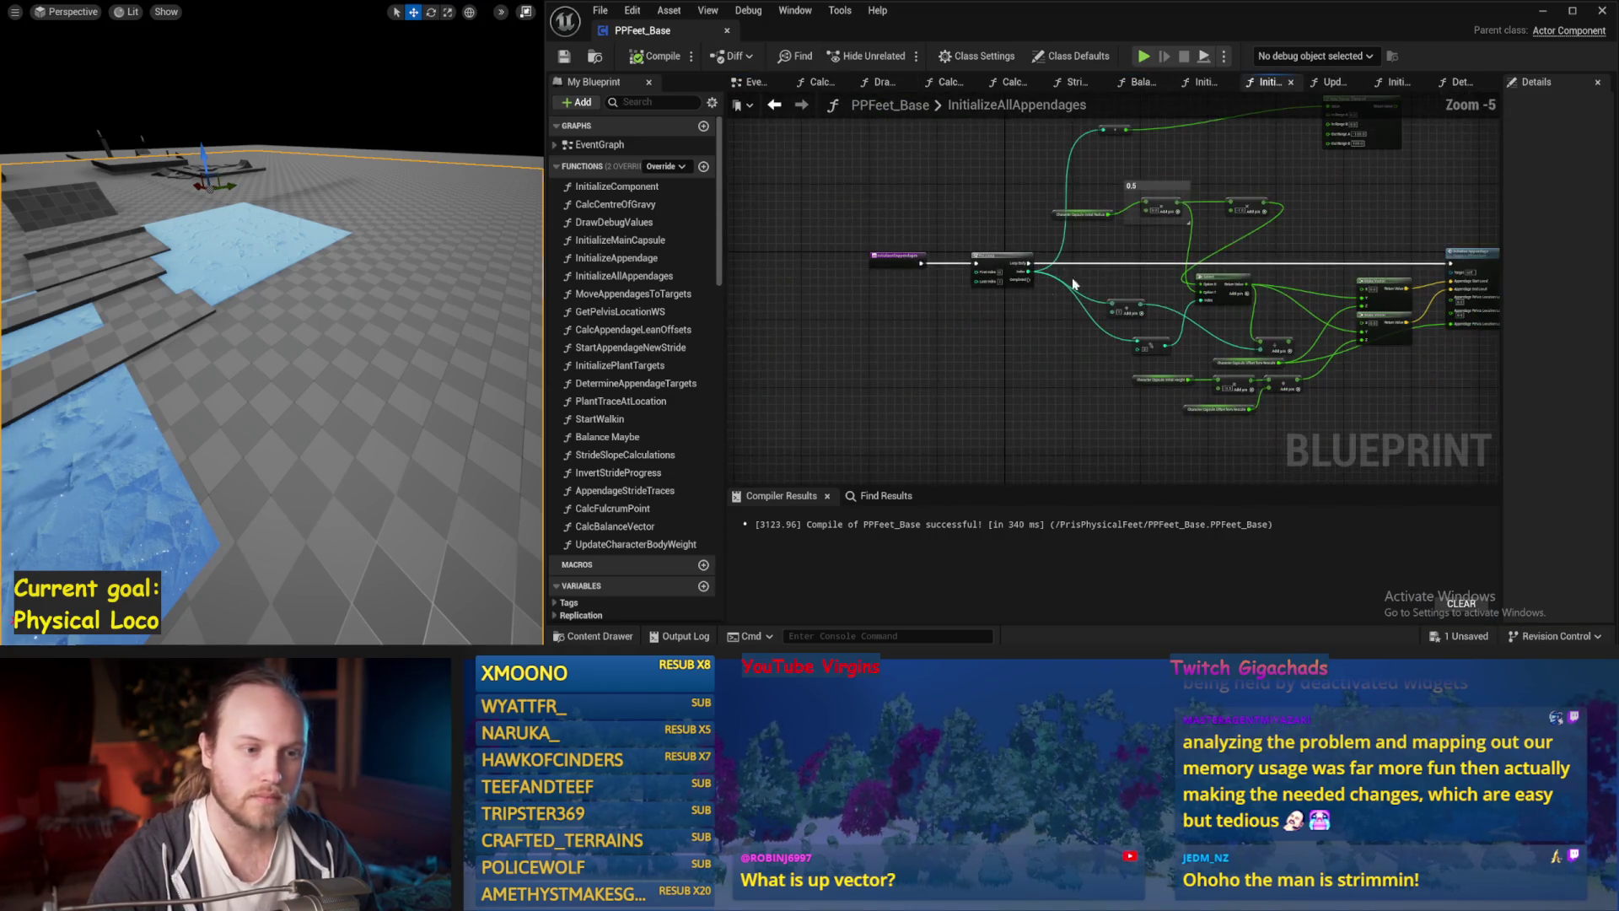
pyautogui.click(1332, 82)
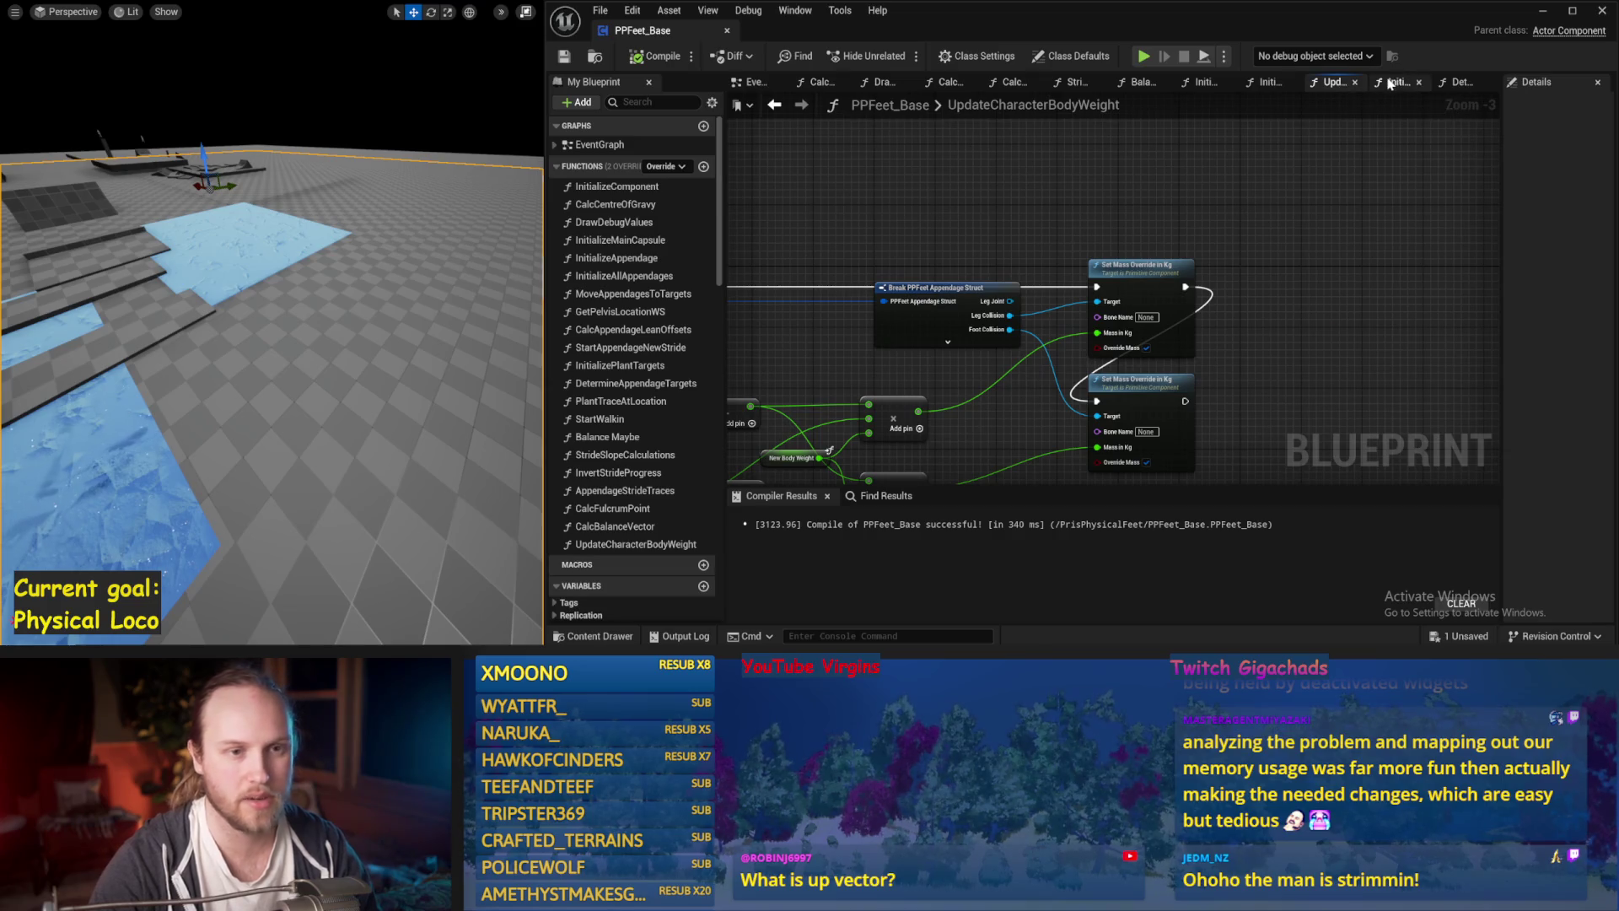
pyautogui.click(1389, 83)
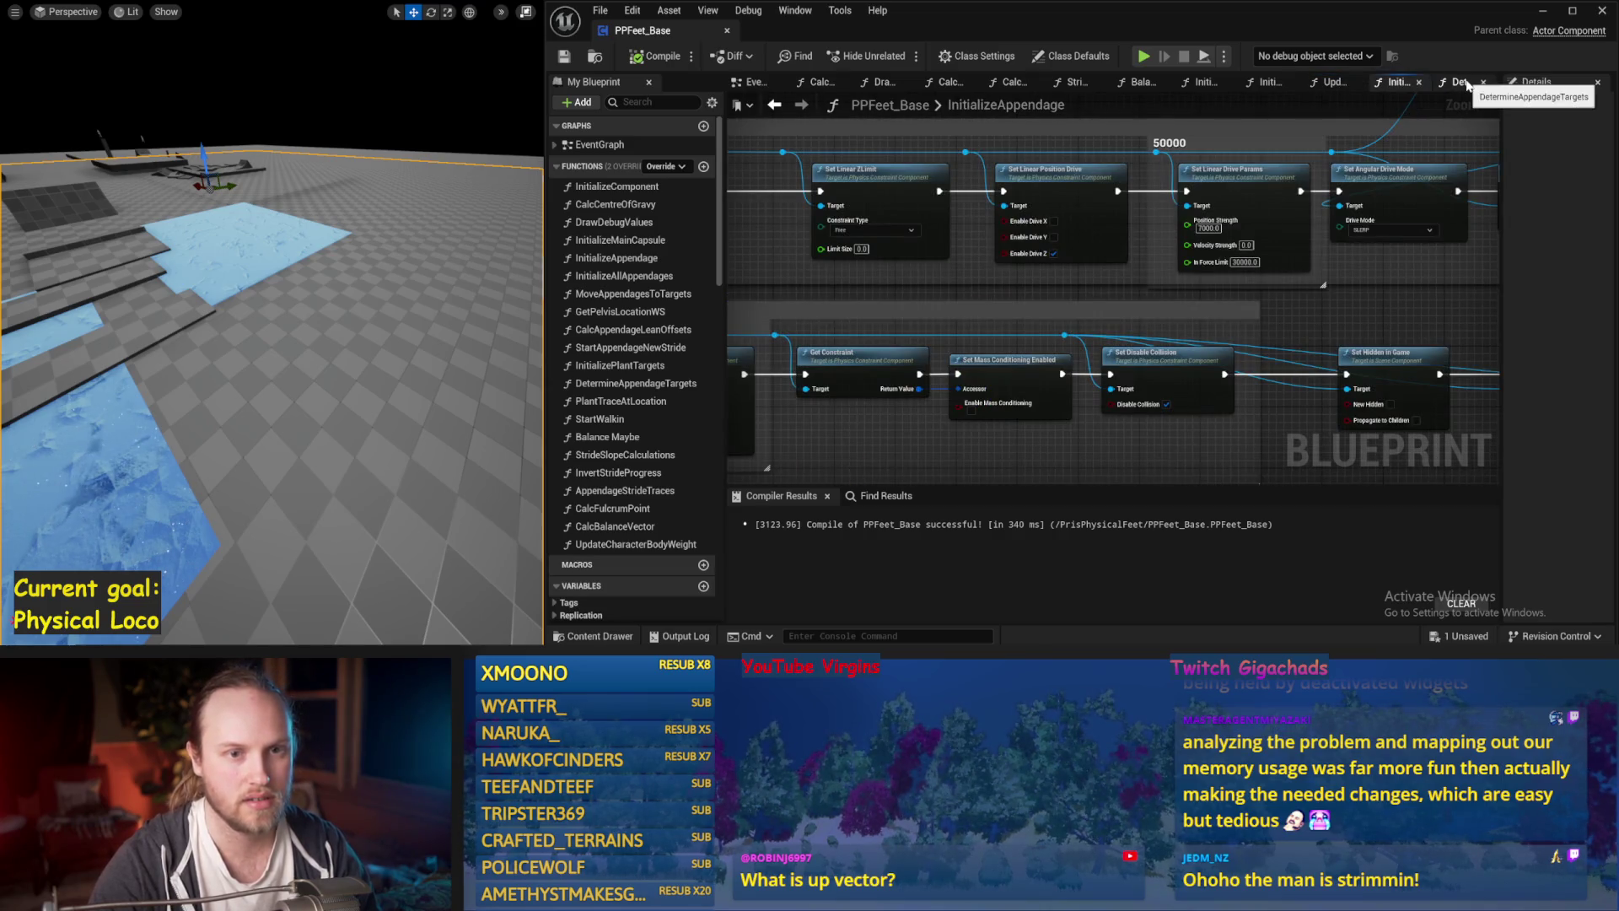
pyautogui.click(1466, 83)
# Edit the 0.75 multiply value, then run and stop a short simulation.
pyautogui.click(1160, 202)
pyautogui.click(540, 439)
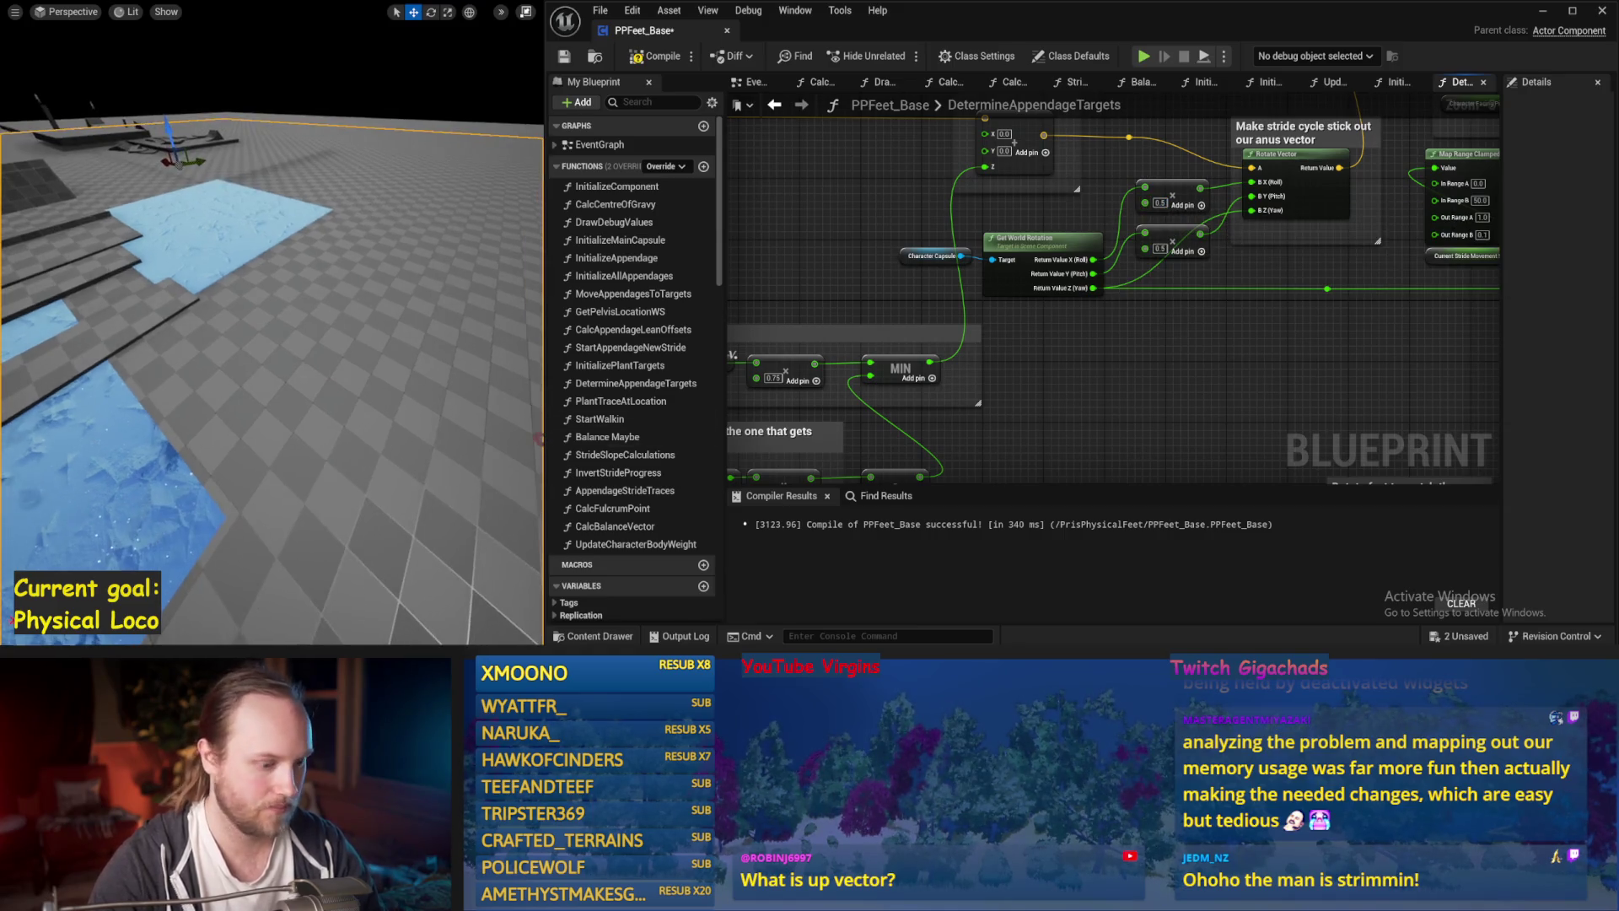
pyautogui.hotkey('alt', 'p')
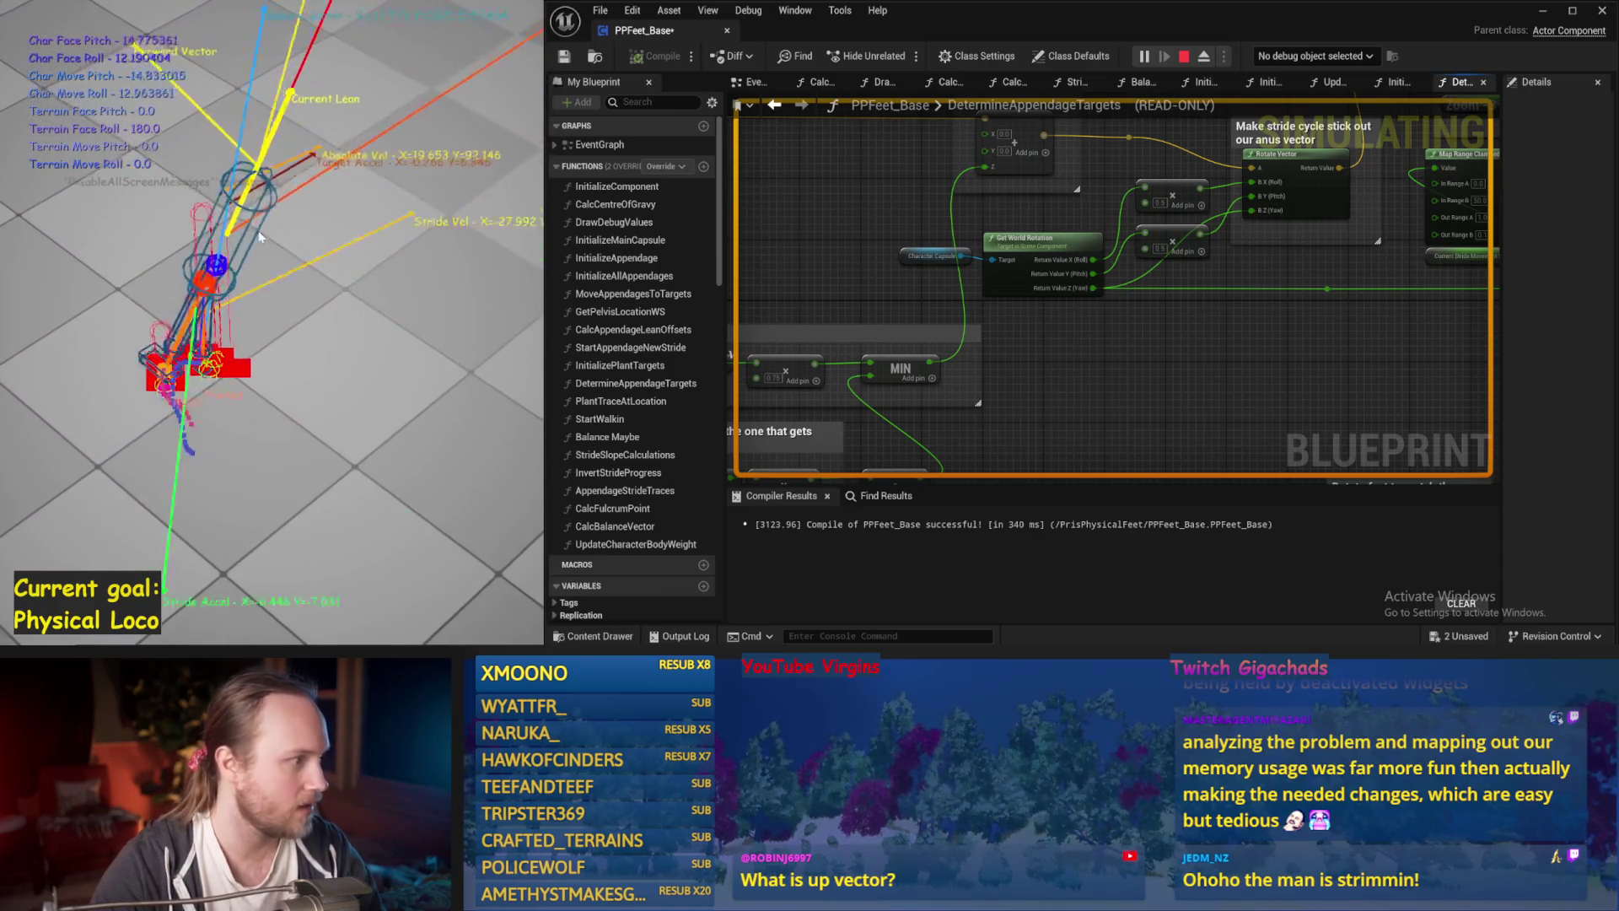
pyautogui.press('Escape')
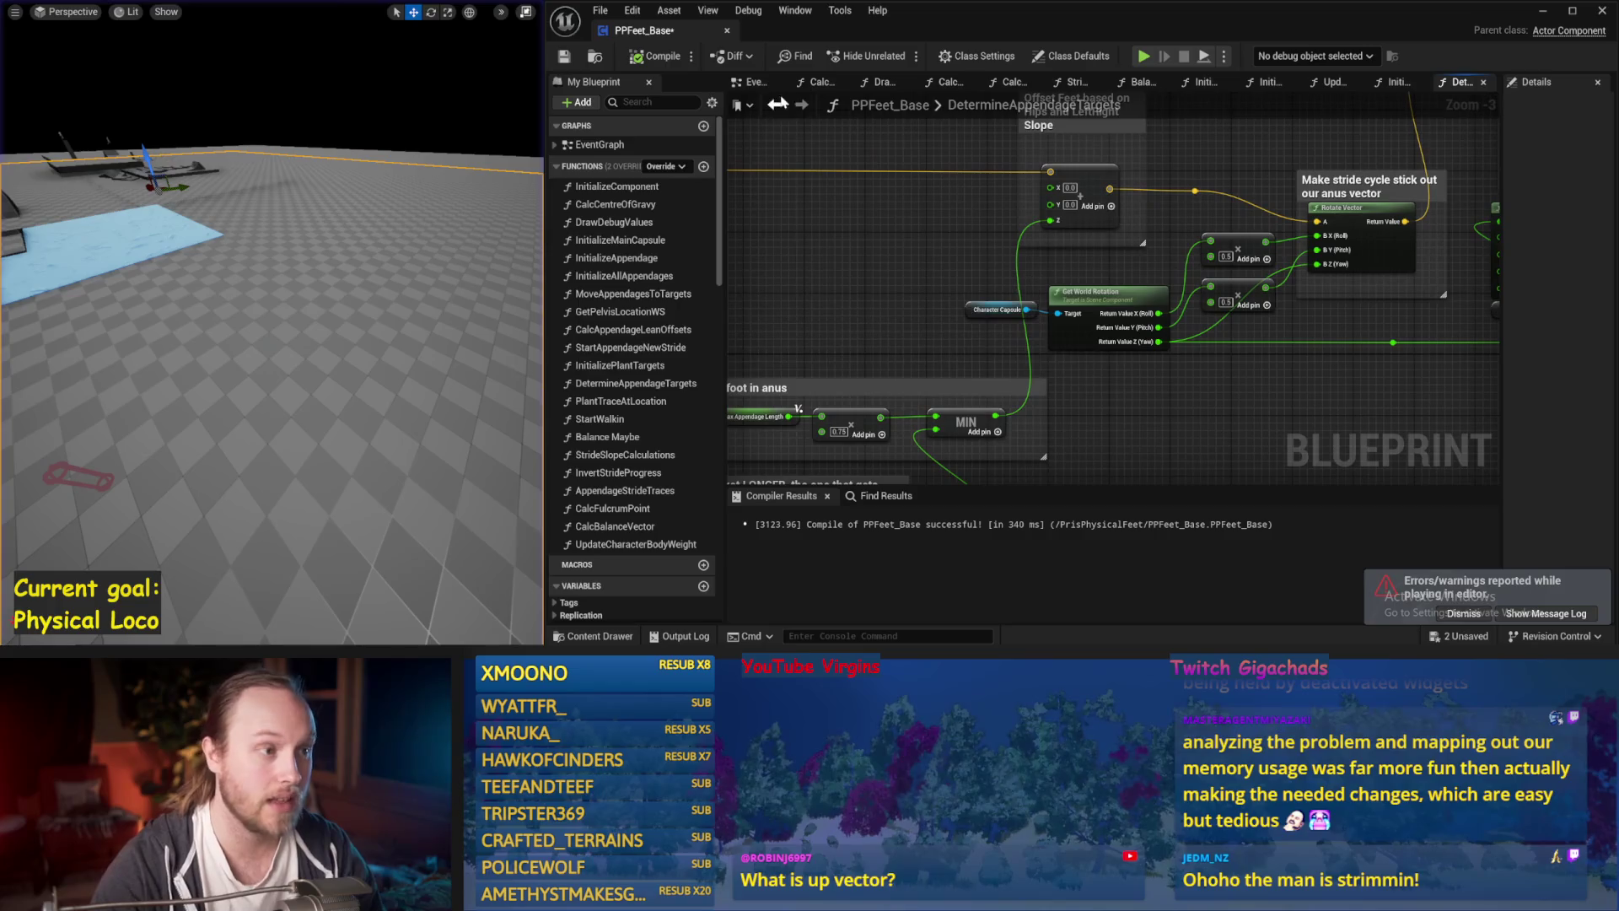
# In Balance Maybe, multiply Get Up Vector's output by a float, wire it into the Add node, and compile.
pyautogui.moveTo(1456, 383); pyautogui.dragTo(1101, 358)
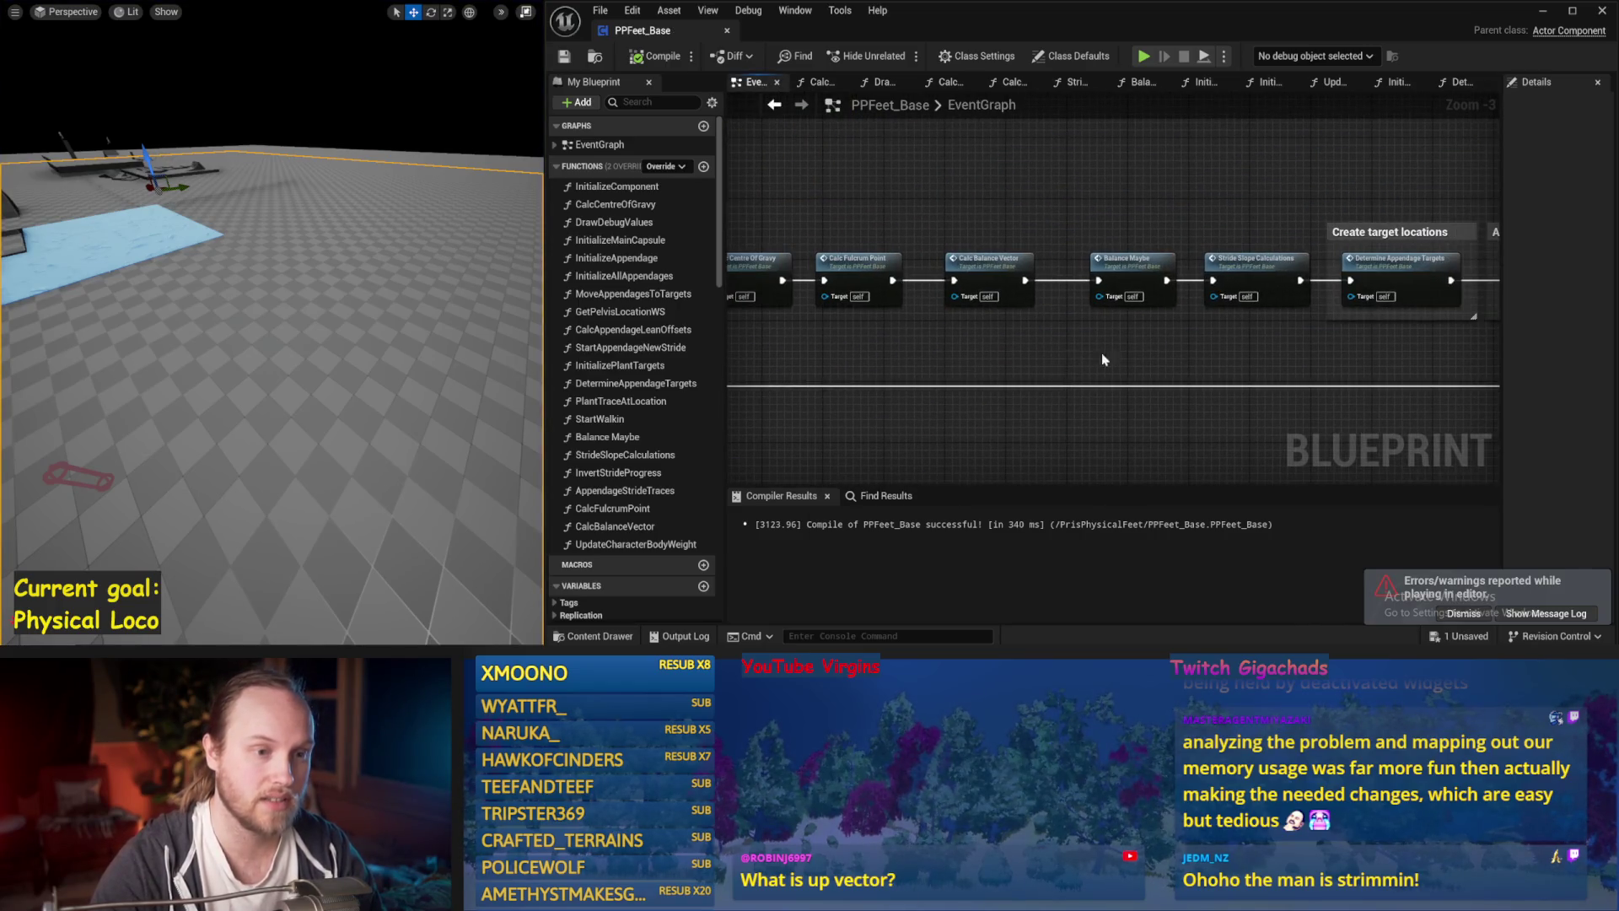
pyautogui.doubleClick(1134, 268)
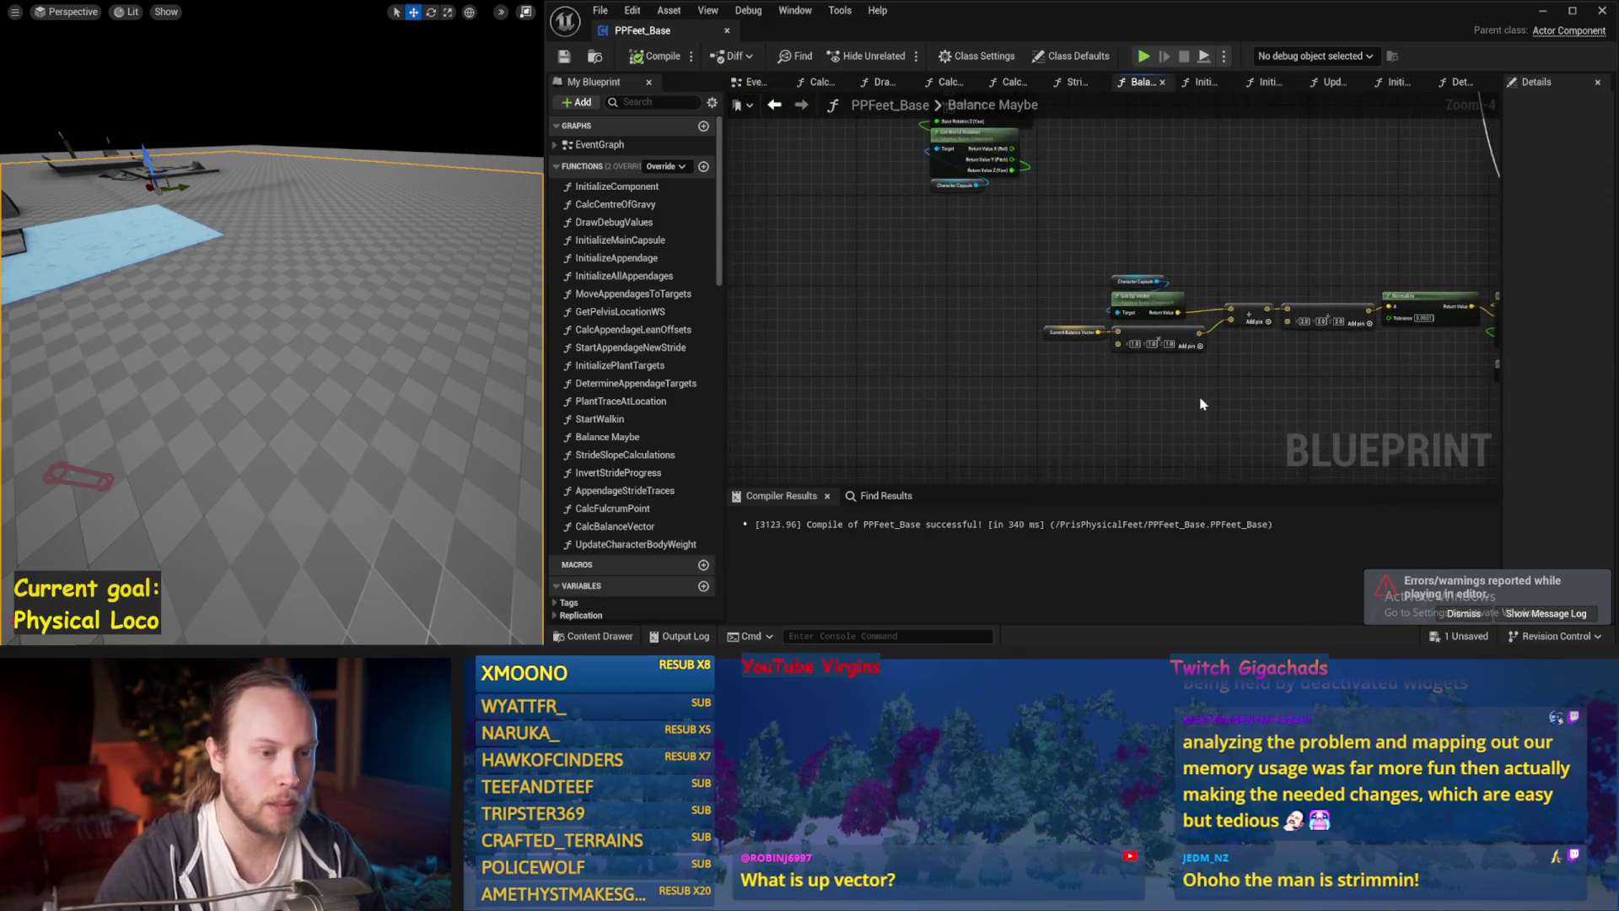
pyautogui.scroll(2, 1054, 354)
pyautogui.click(1089, 344)
pyautogui.moveTo(1089, 344); pyautogui.dragTo(1073, 209)
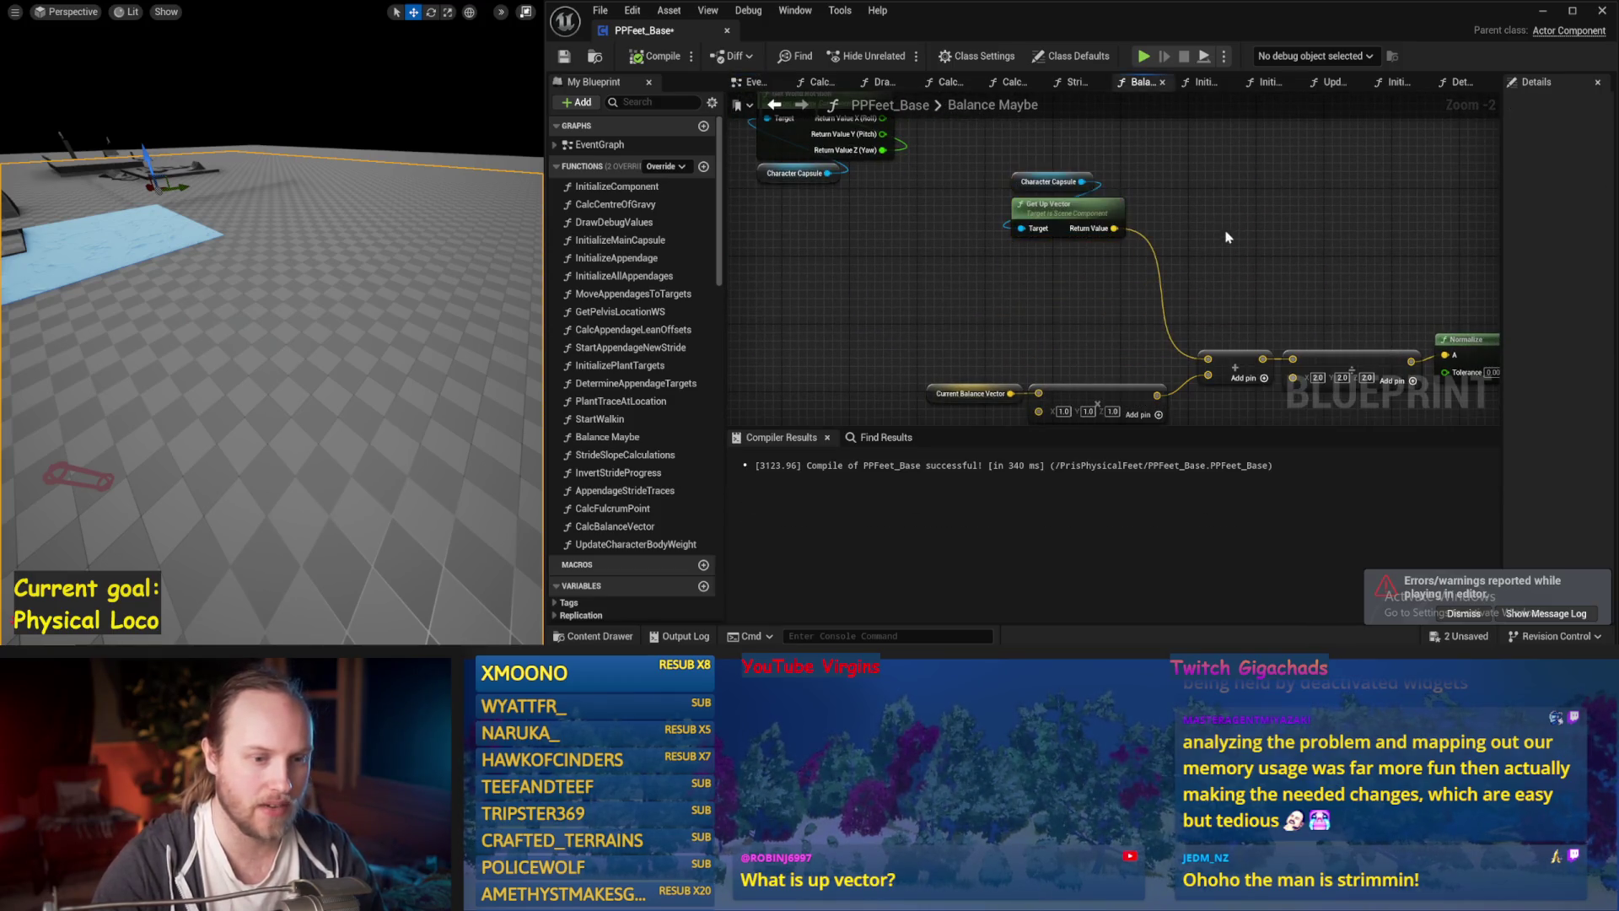
pyautogui.moveTo(1143, 373); pyautogui.dragTo(1050, 305)
pyautogui.moveTo(1026, 429); pyautogui.dragTo(1026, 513)
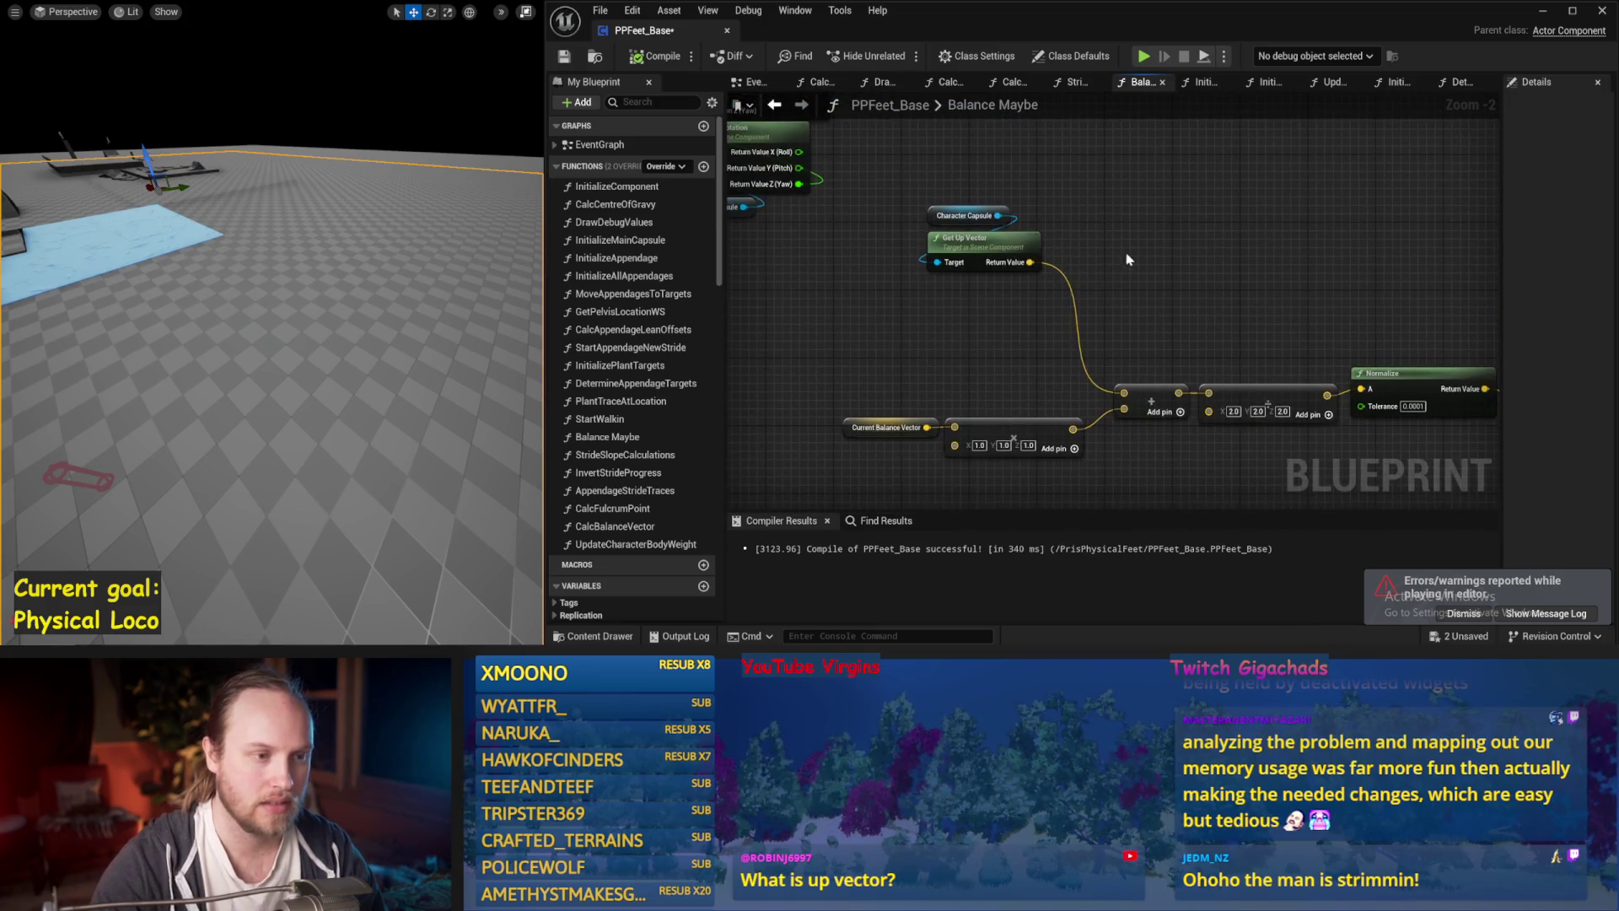
pyautogui.moveTo(1079, 247); pyautogui.dragTo(1081, 248)
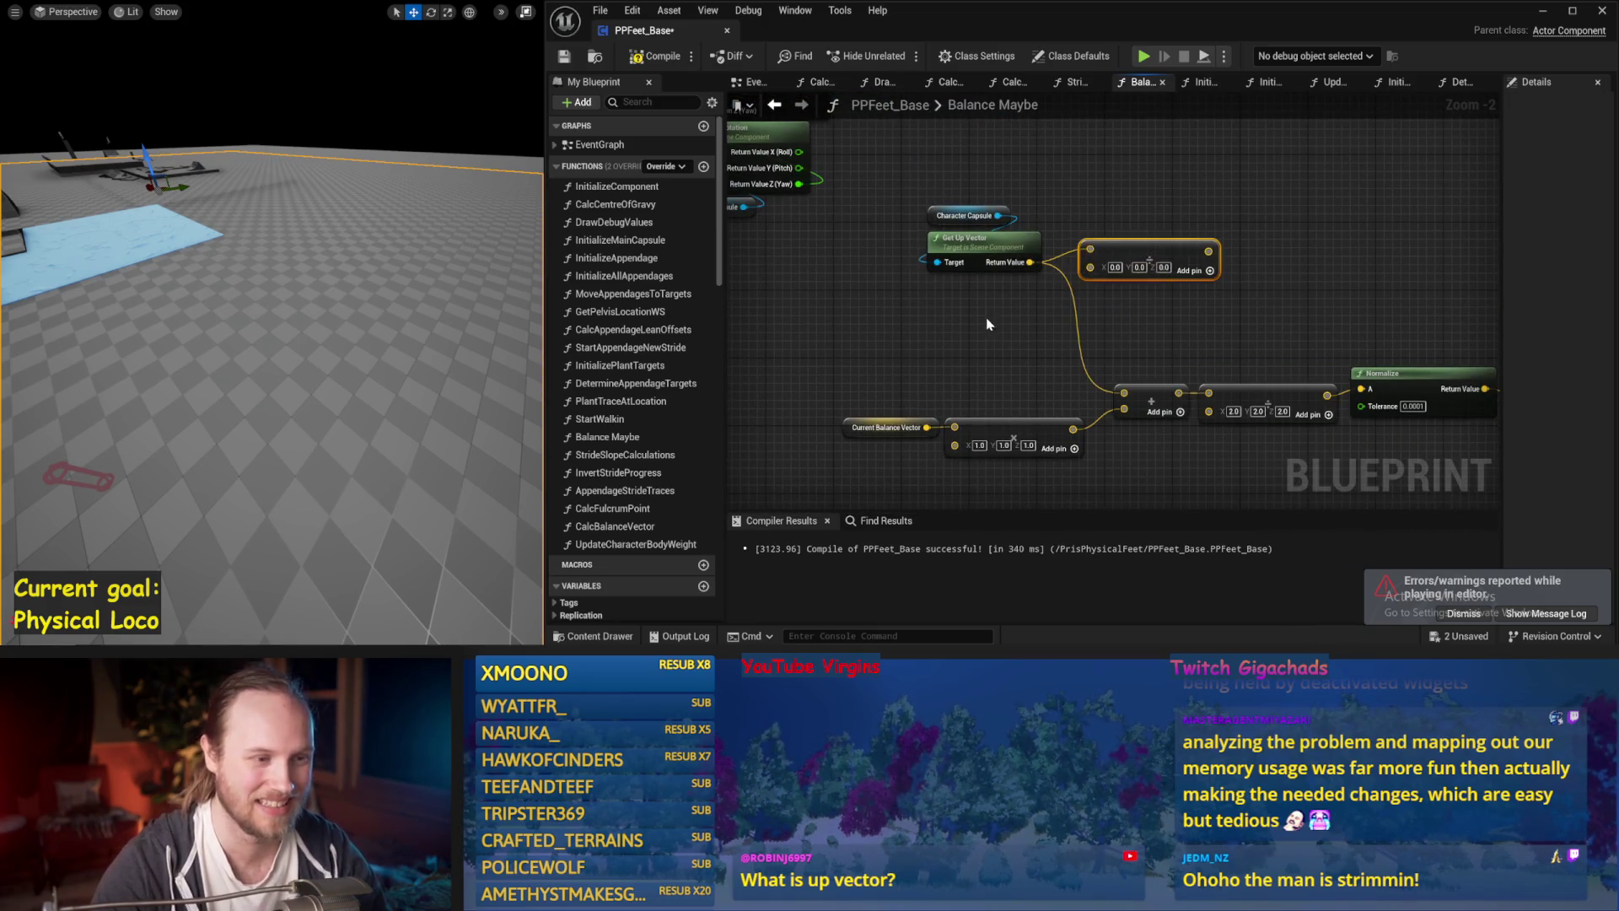
pyautogui.rightClick(1090, 268)
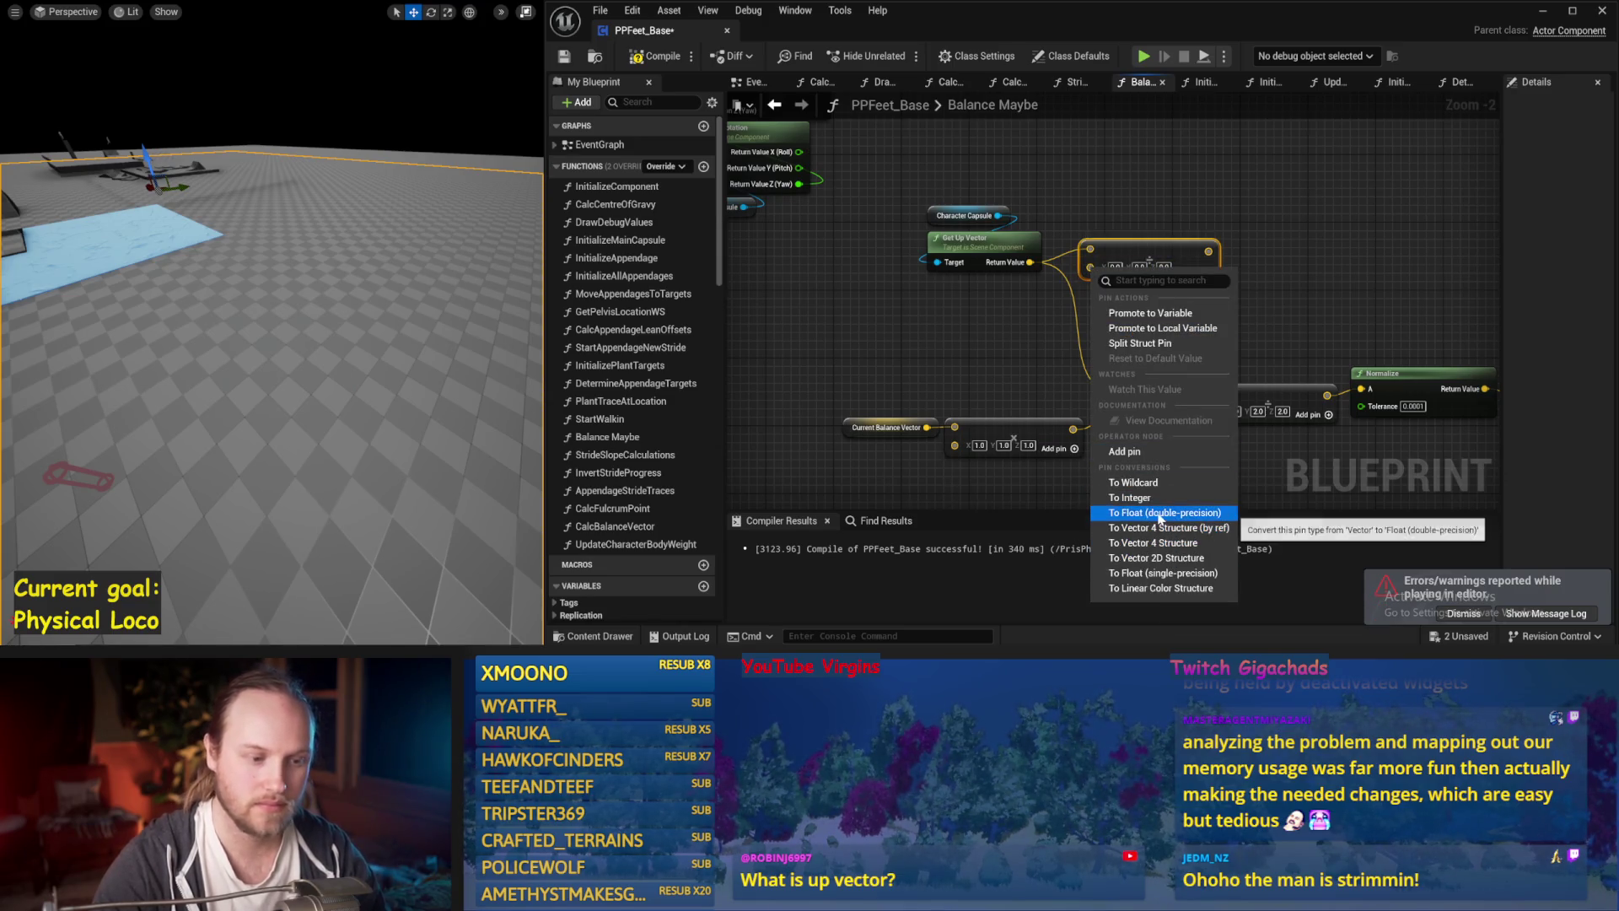
pyautogui.click(1158, 513)
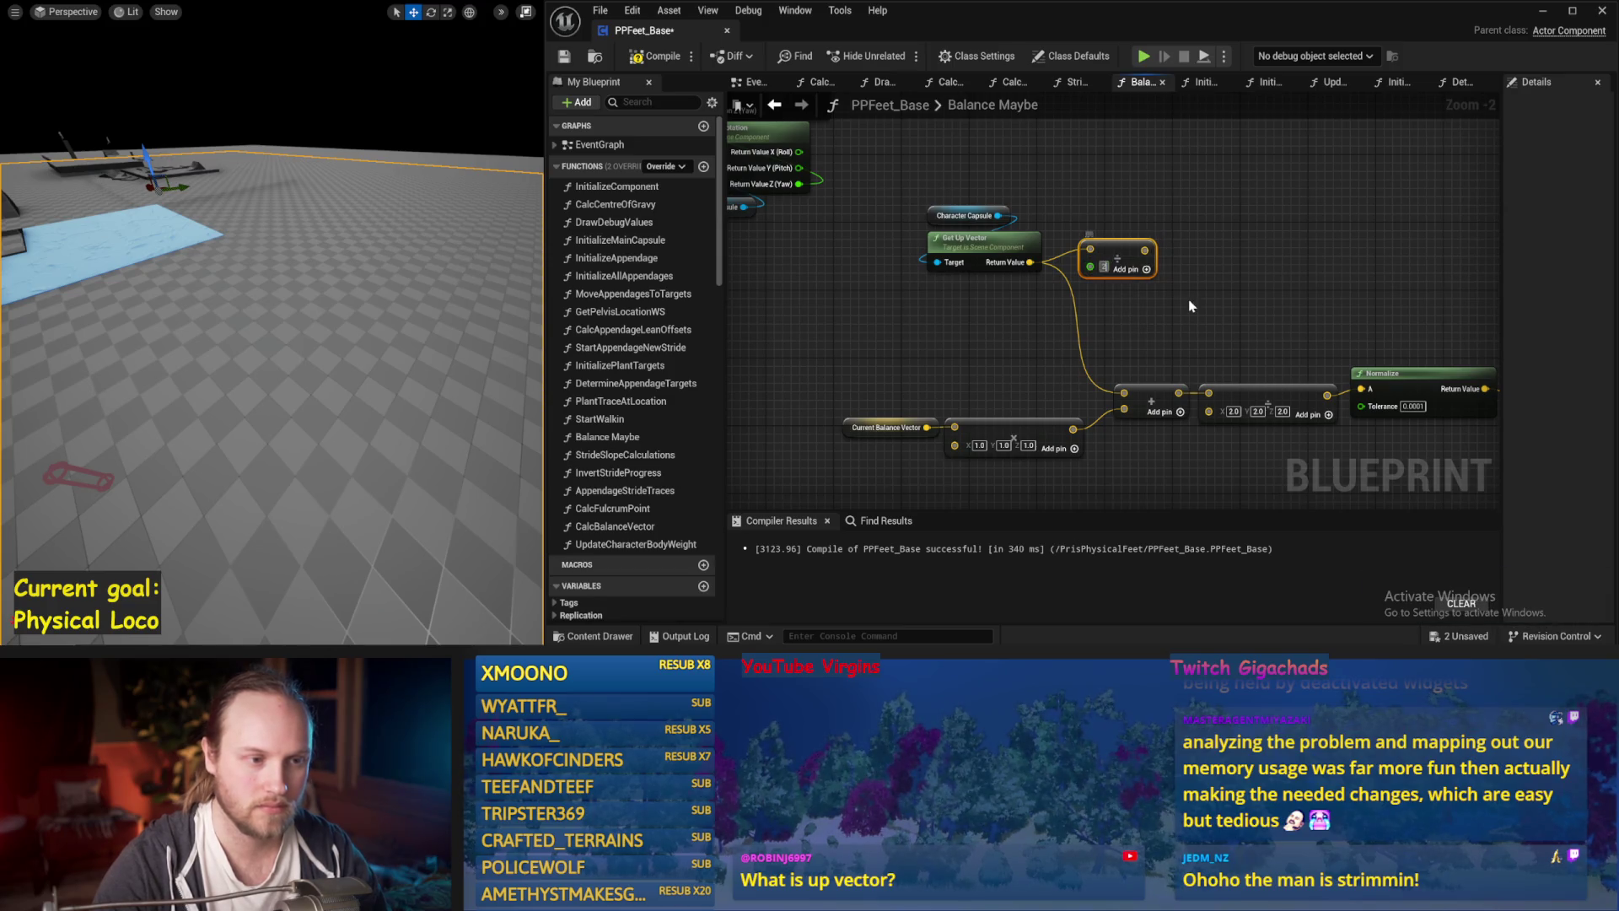
pyautogui.moveTo(1144, 250)
pyautogui.mouseDown()
pyautogui.moveTo(1210, 391)
pyautogui.moveTo(1157, 389)
pyautogui.mouseUp()
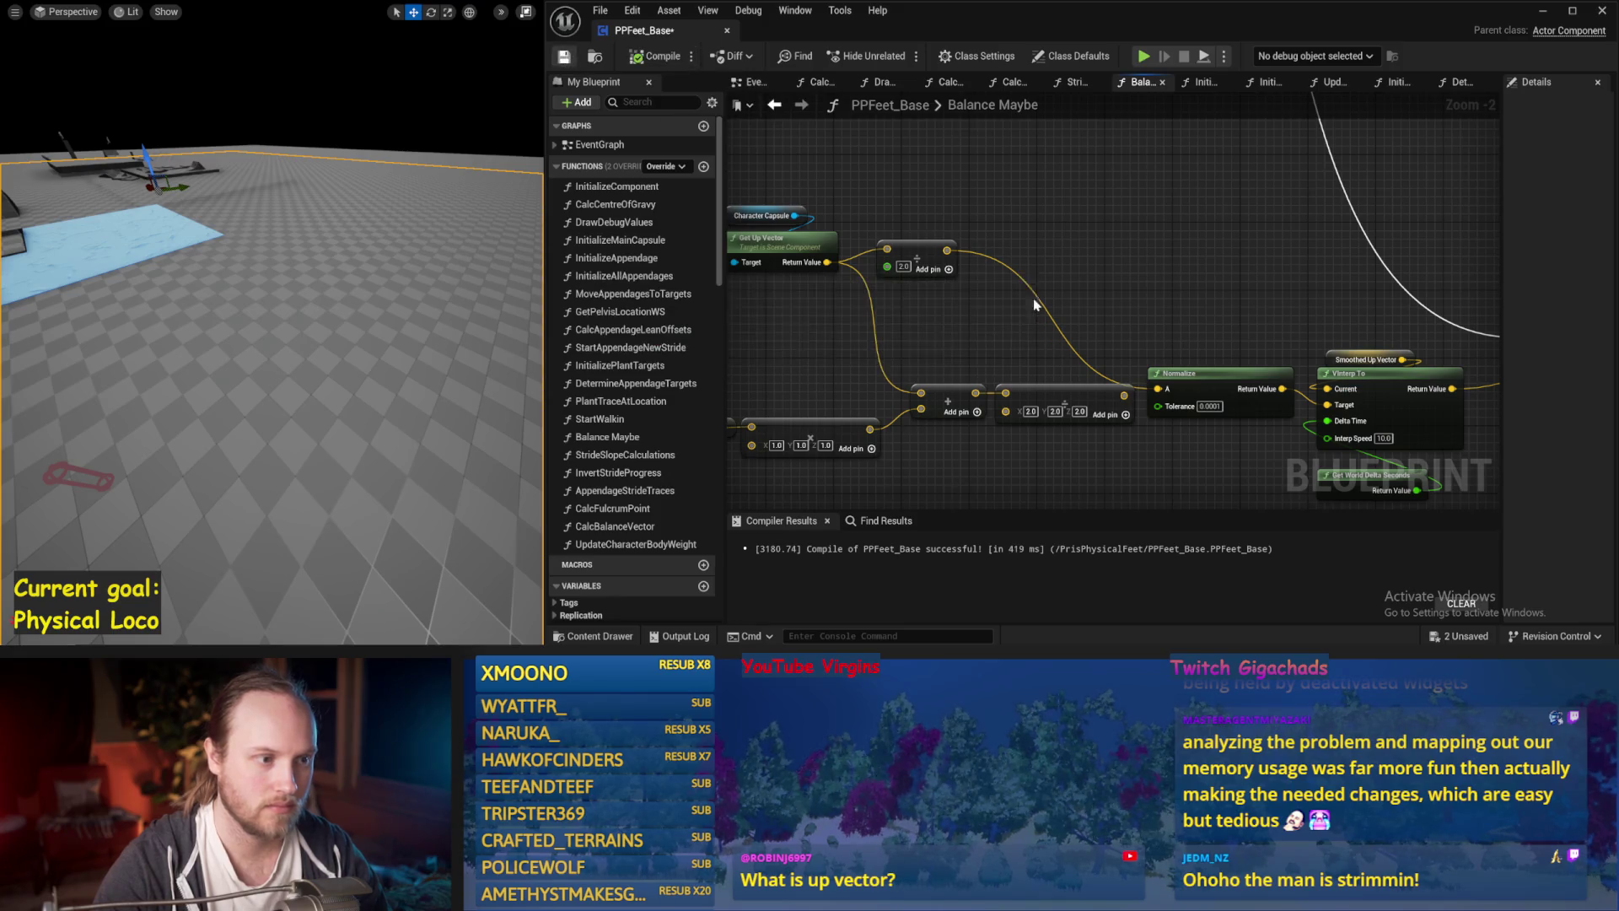
pyautogui.click(564, 55)
# Rearrange the up-vector, multiply and add nodes in Balance Maybe and save the blueprint.
pyautogui.moveTo(815, 283); pyautogui.dragTo(815, 278)
pyautogui.moveTo(886, 258); pyautogui.dragTo(944, 223)
pyautogui.click(1096, 320)
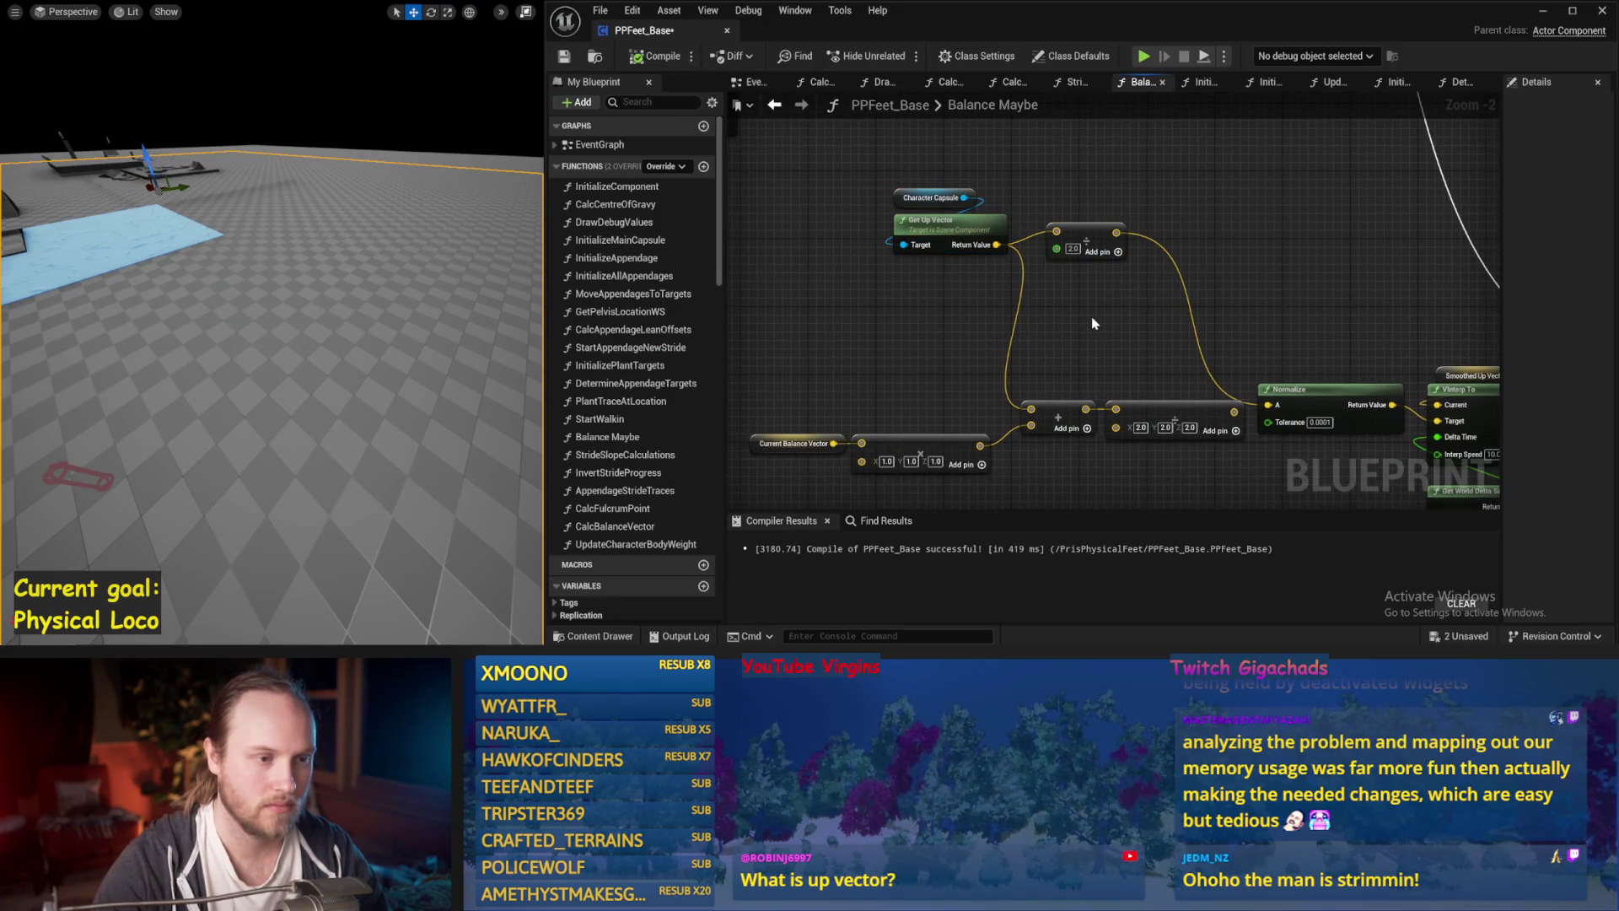
pyautogui.moveTo(1064, 310)
pyautogui.mouseDown()
pyautogui.moveTo(1142, 263)
pyautogui.moveTo(1062, 290)
pyautogui.mouseUp()
pyautogui.hotkey('ctrl', 's')
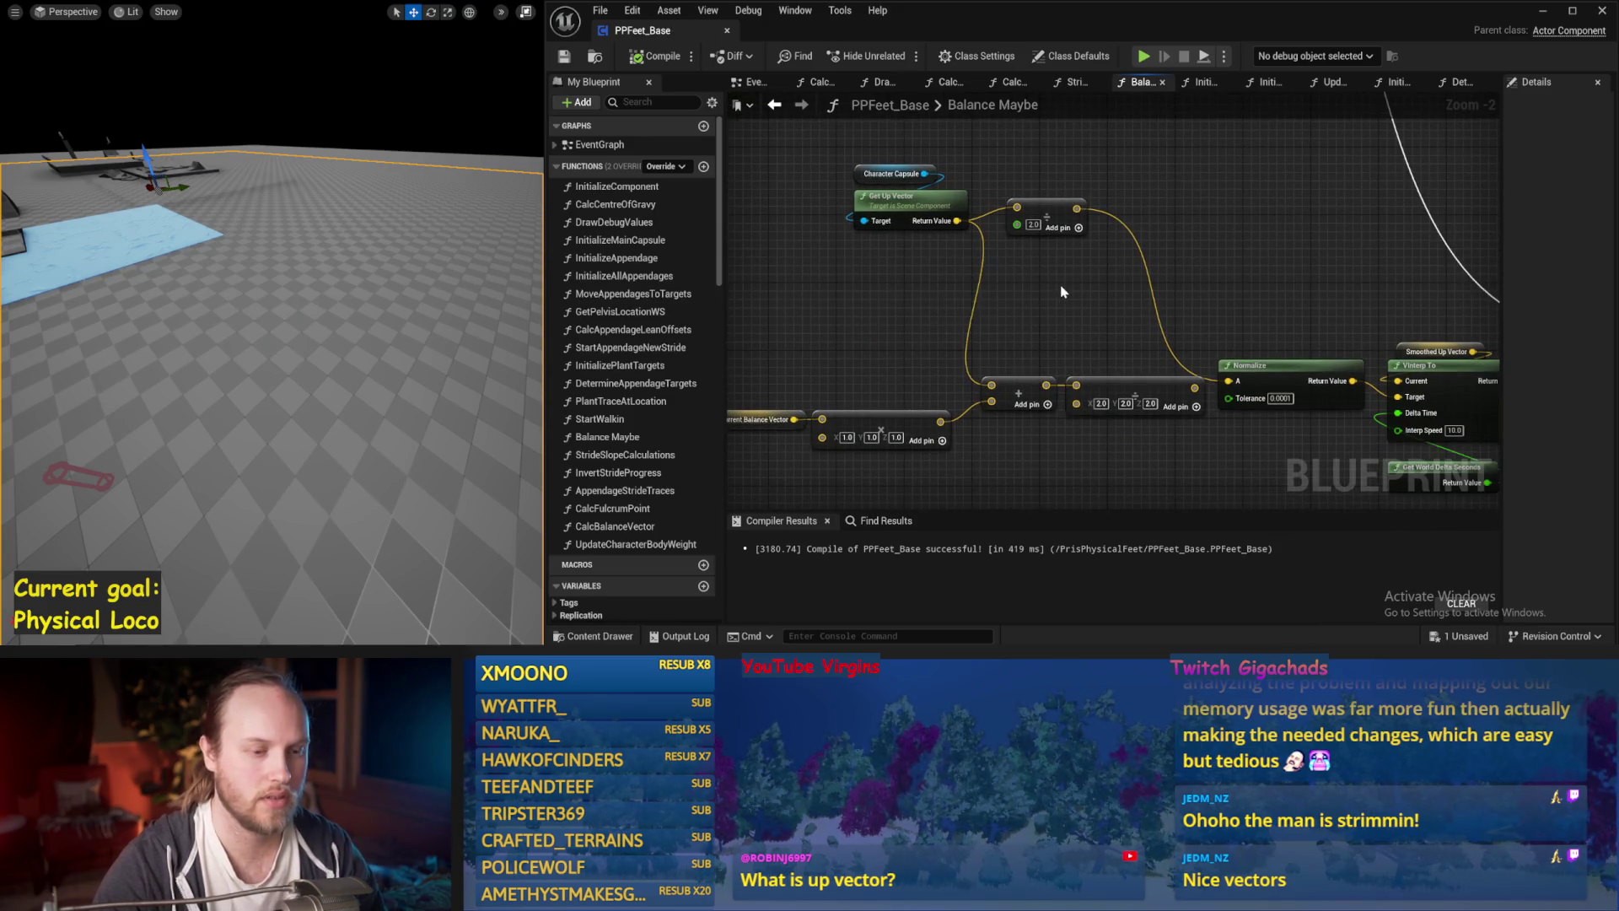
pyautogui.moveTo(1045, 399); pyautogui.dragTo(1046, 425)
pyautogui.click(1054, 337)
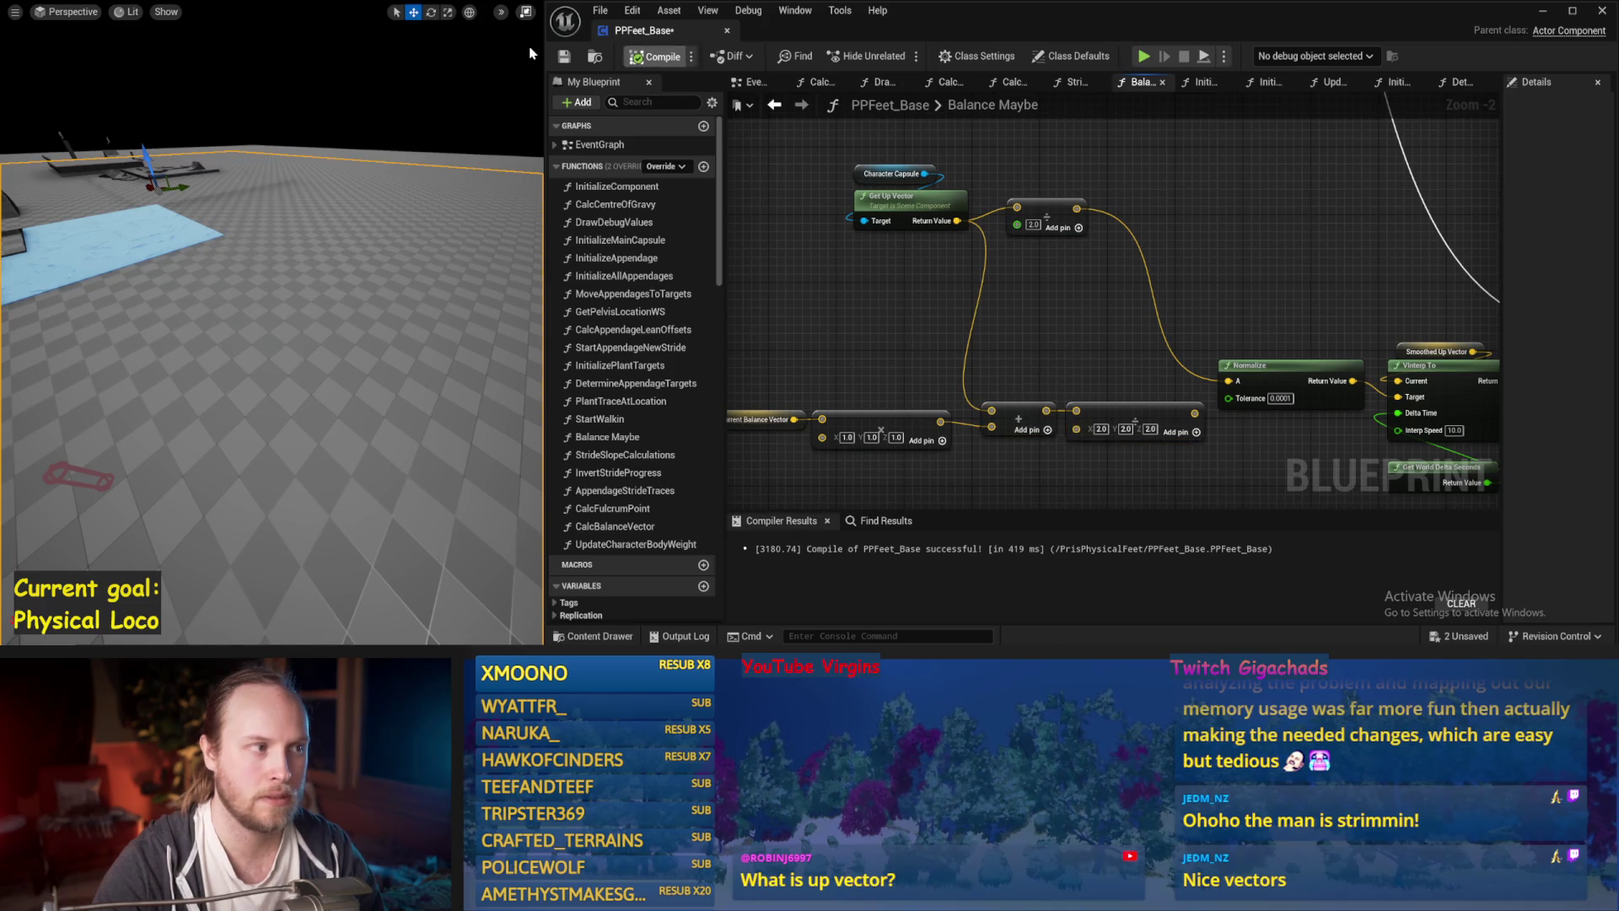
pyautogui.hotkey('ctrl', 's')
# Convert the multiplier to a per-axis vector (2.0, 2.0, 1.0), compile, and start a simulation test.
pyautogui.moveTo(1020, 225); pyautogui.dragTo(1033, 268)
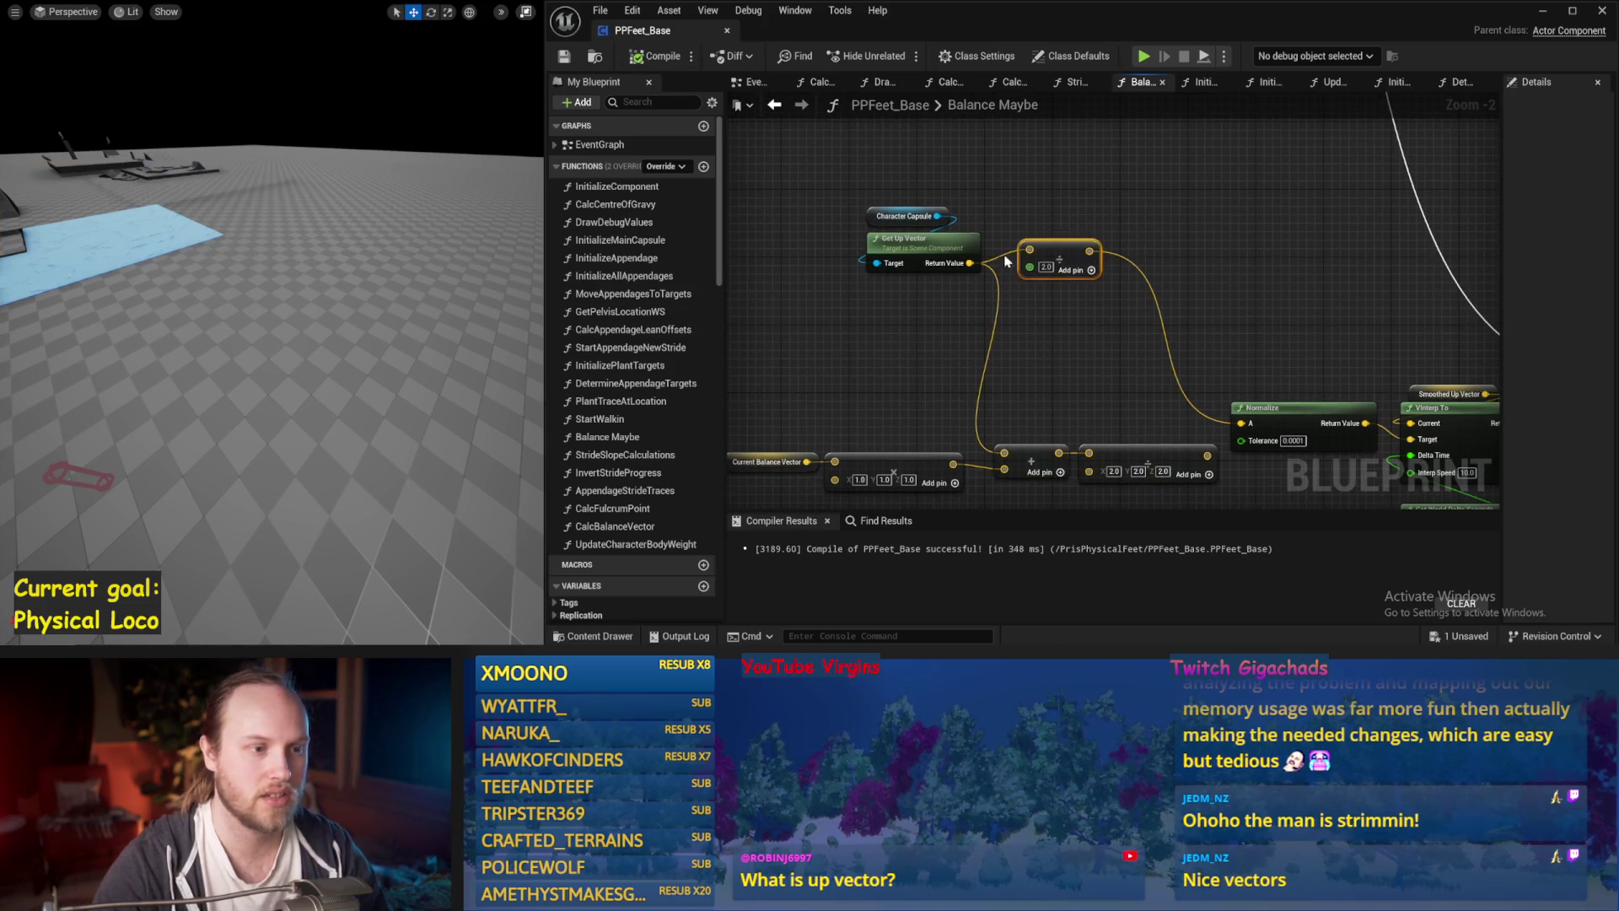
pyautogui.rightClick(1032, 267)
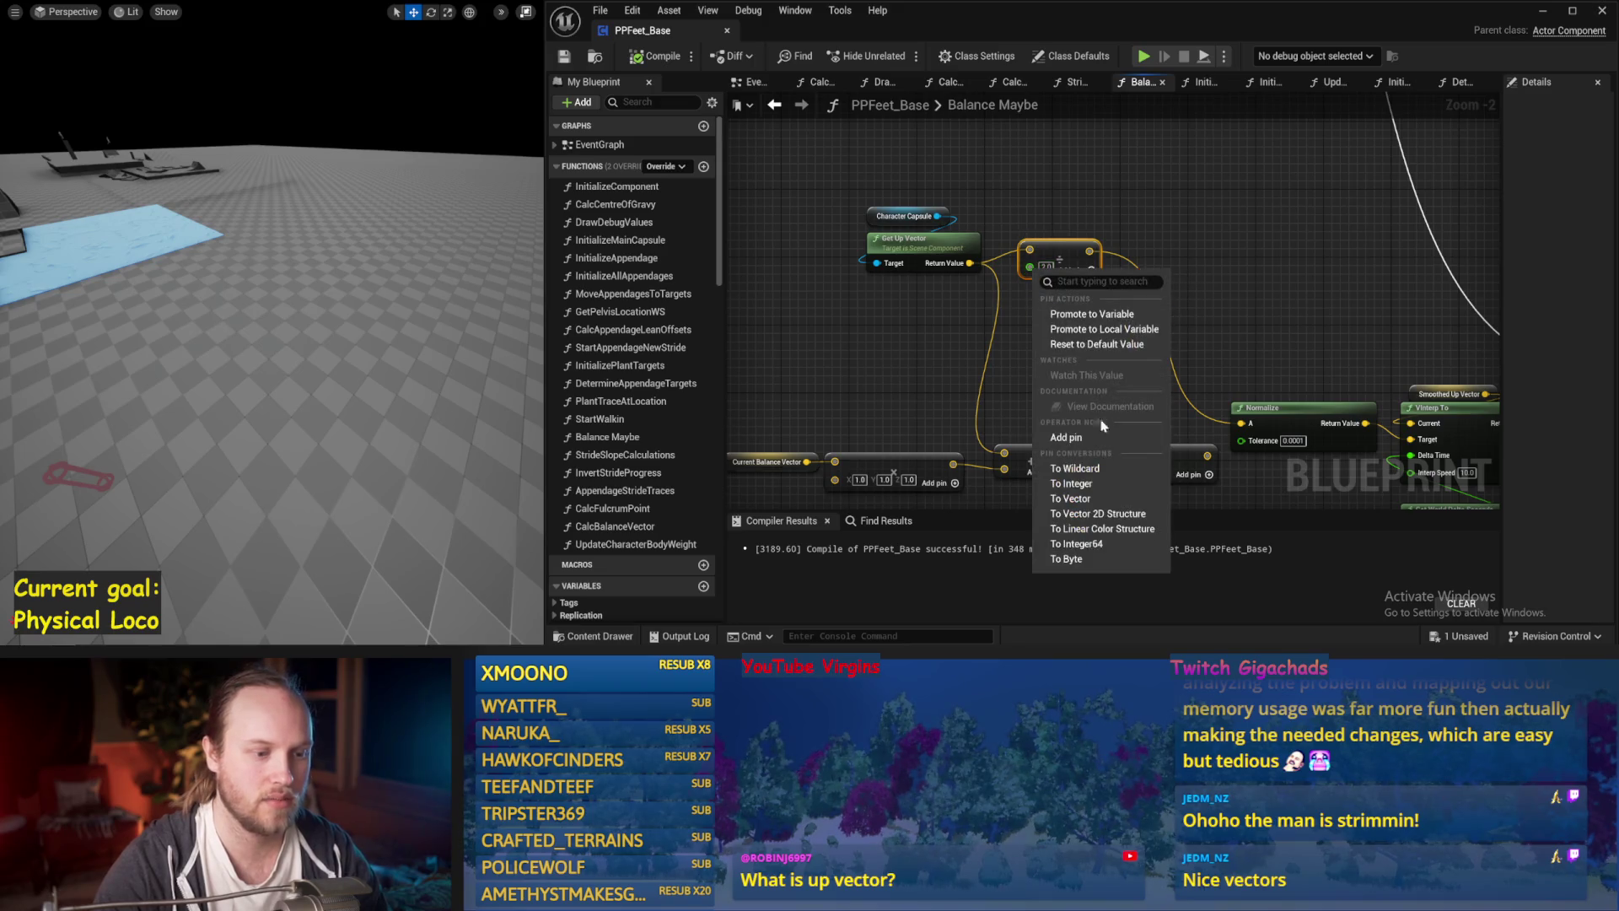
pyautogui.click(1096, 500)
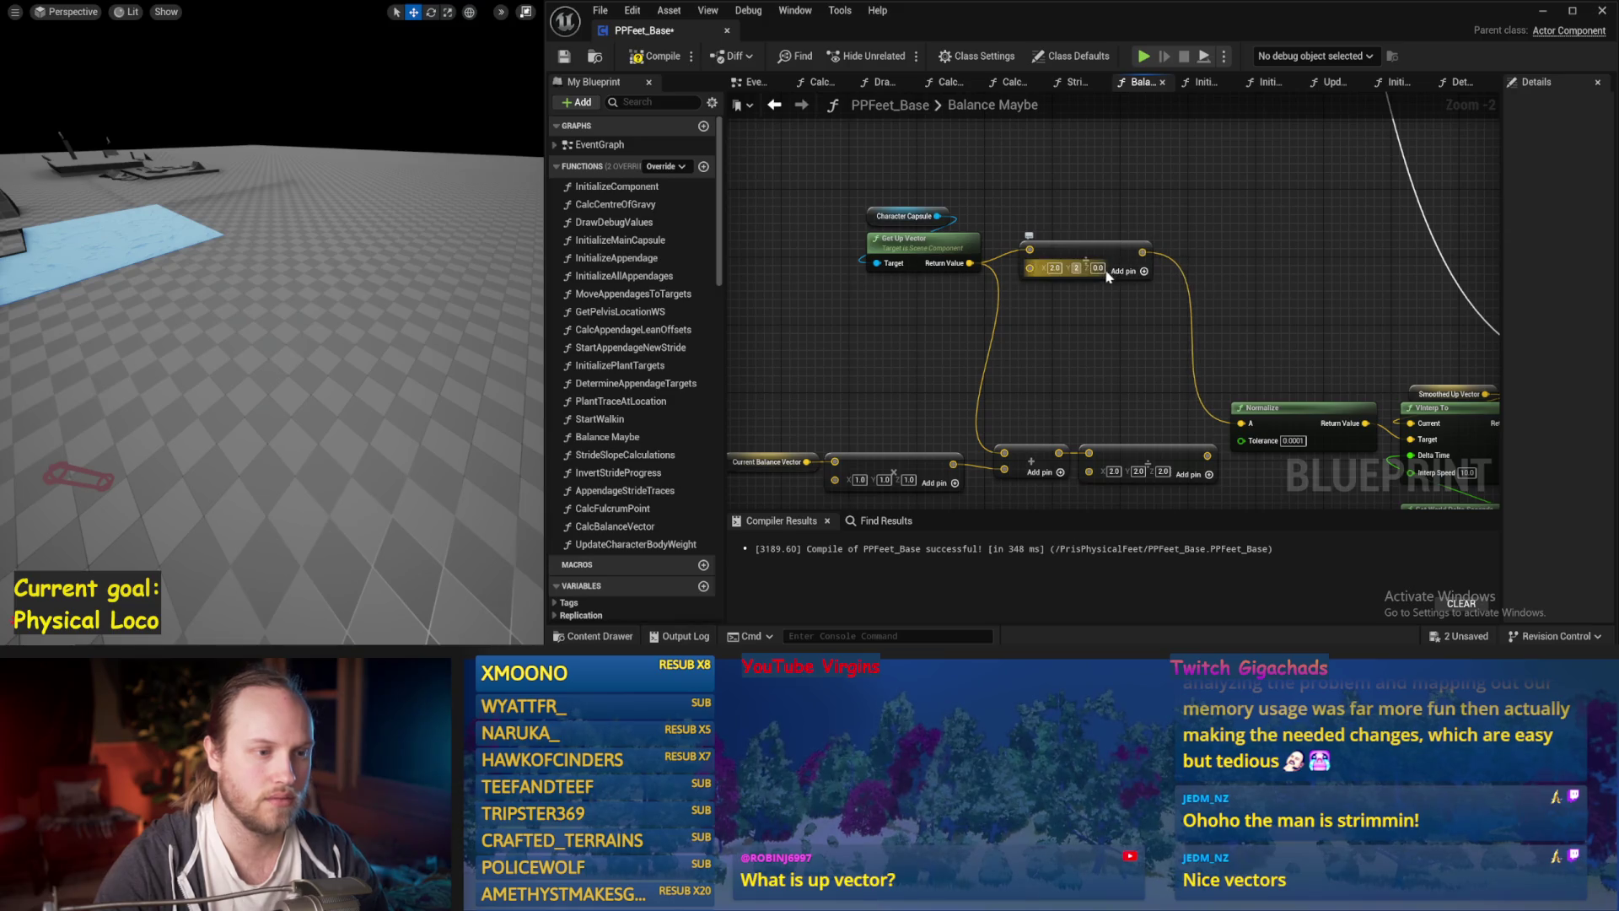
pyautogui.click(564, 57)
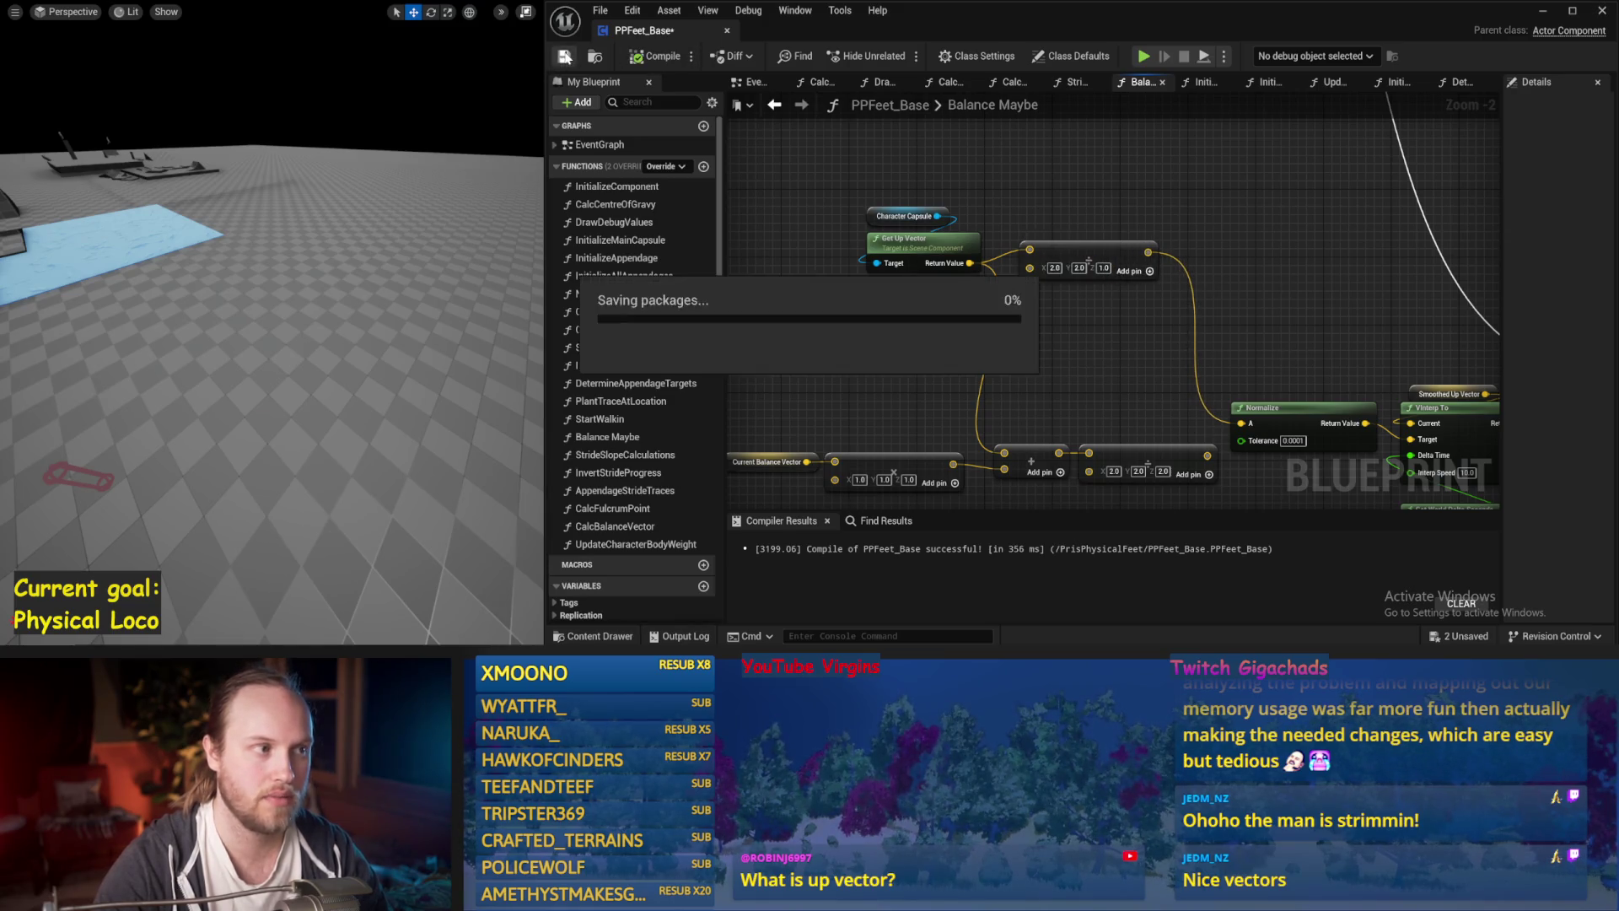
pyautogui.moveTo(357, 363); pyautogui.dragTo(365, 345)
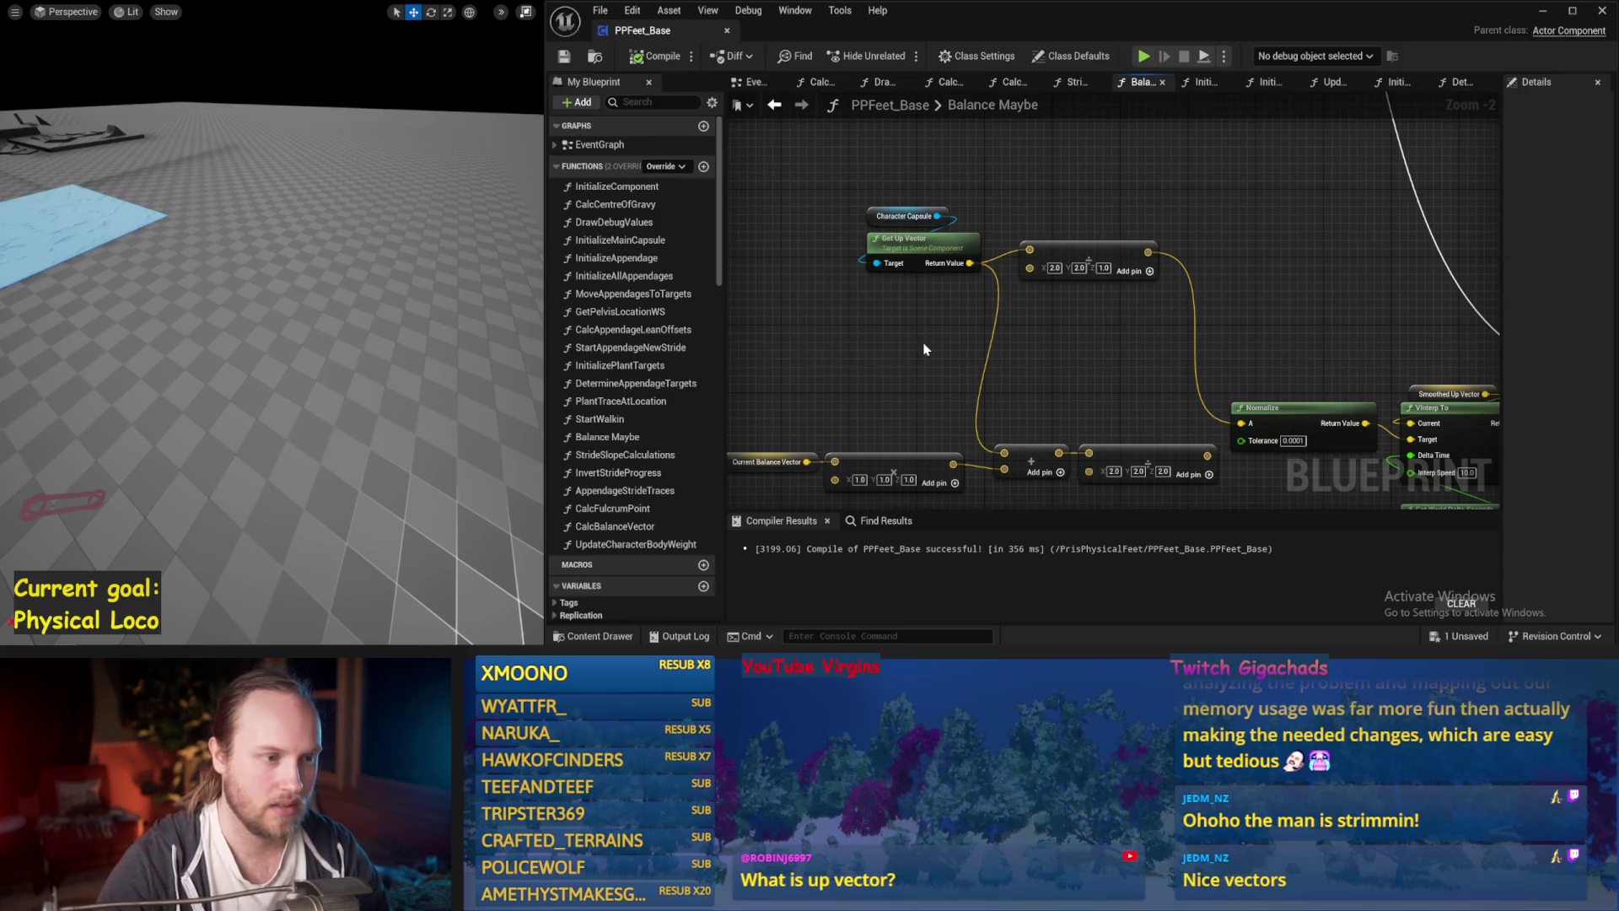
pyautogui.moveTo(919, 344); pyautogui.dragTo(860, 327)
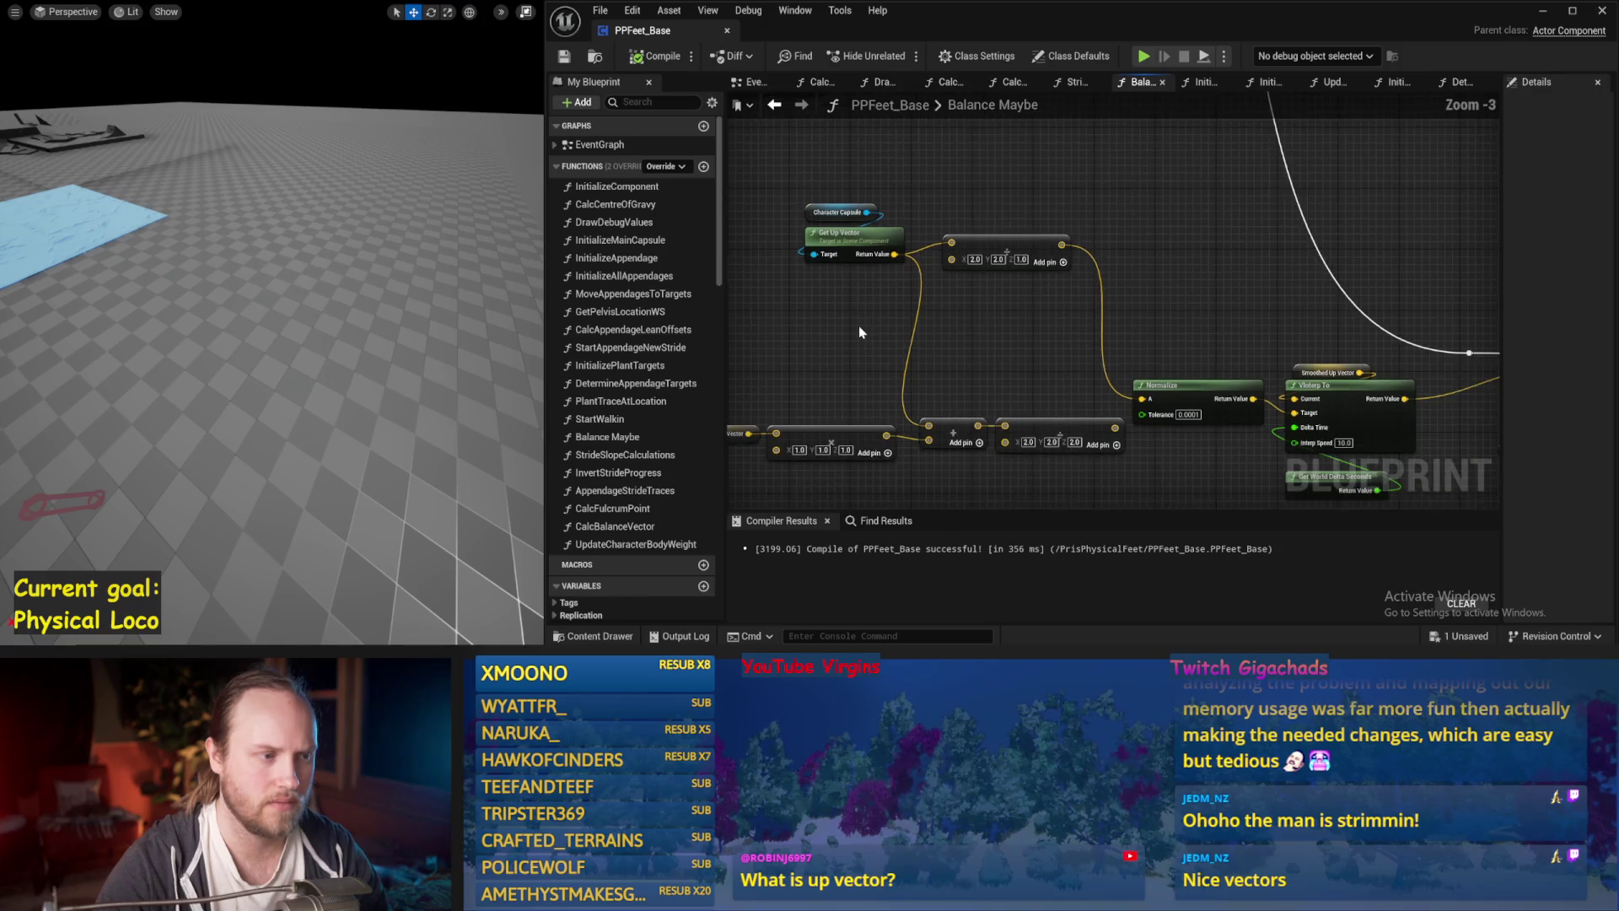
pyautogui.hotkey('alt', 's')
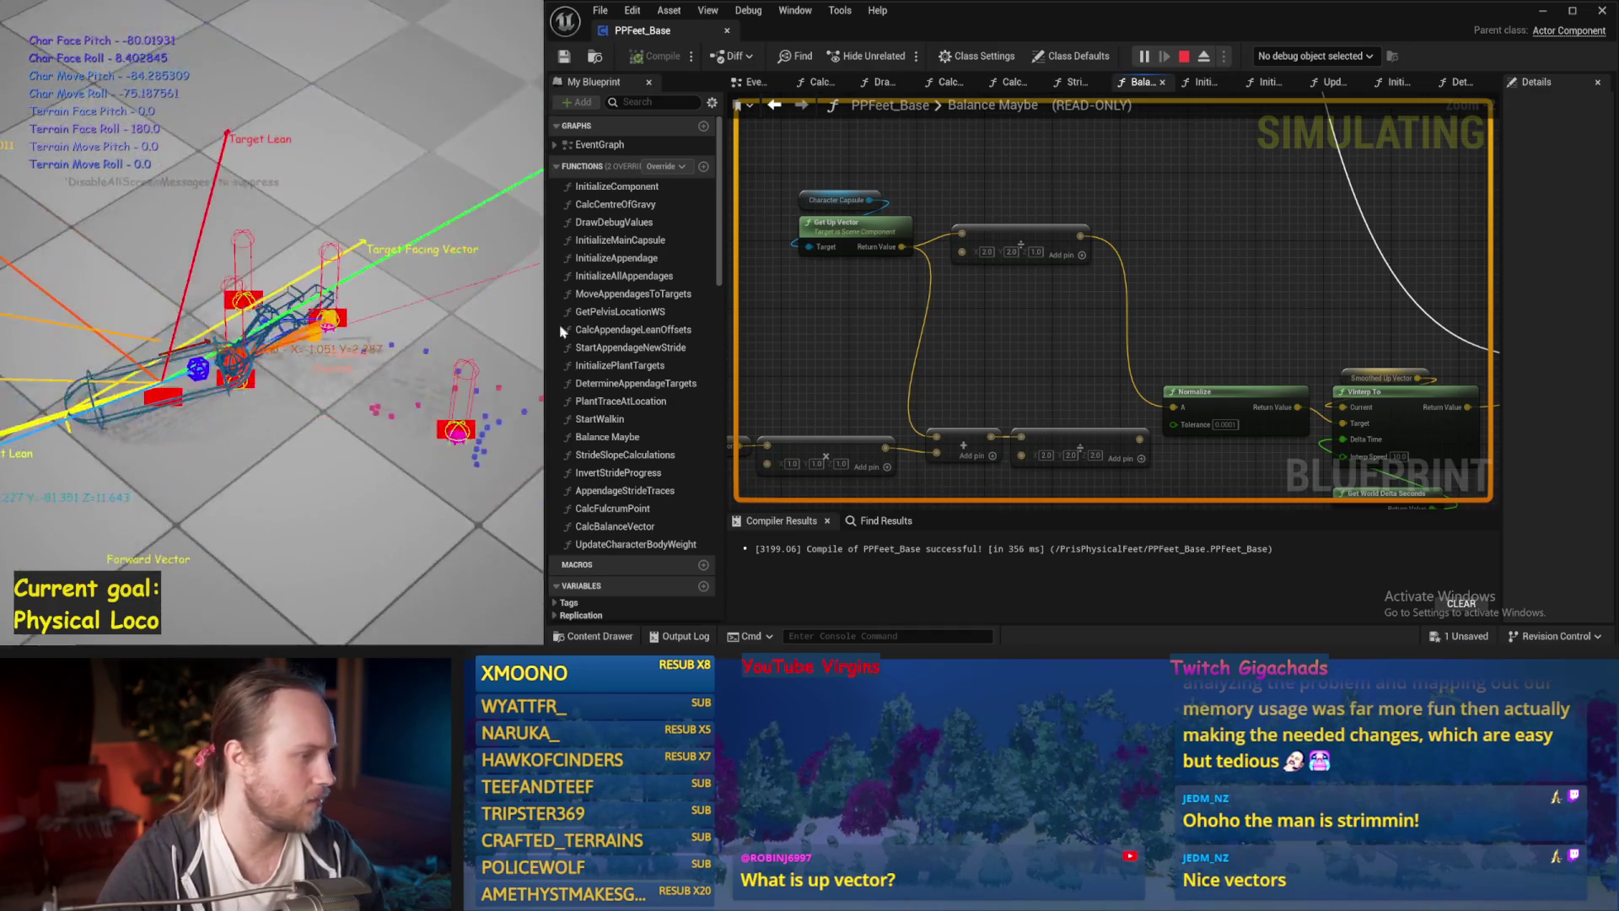
# Stop the simulation, run one more brief test, then stop it again.
pyautogui.press('Escape')
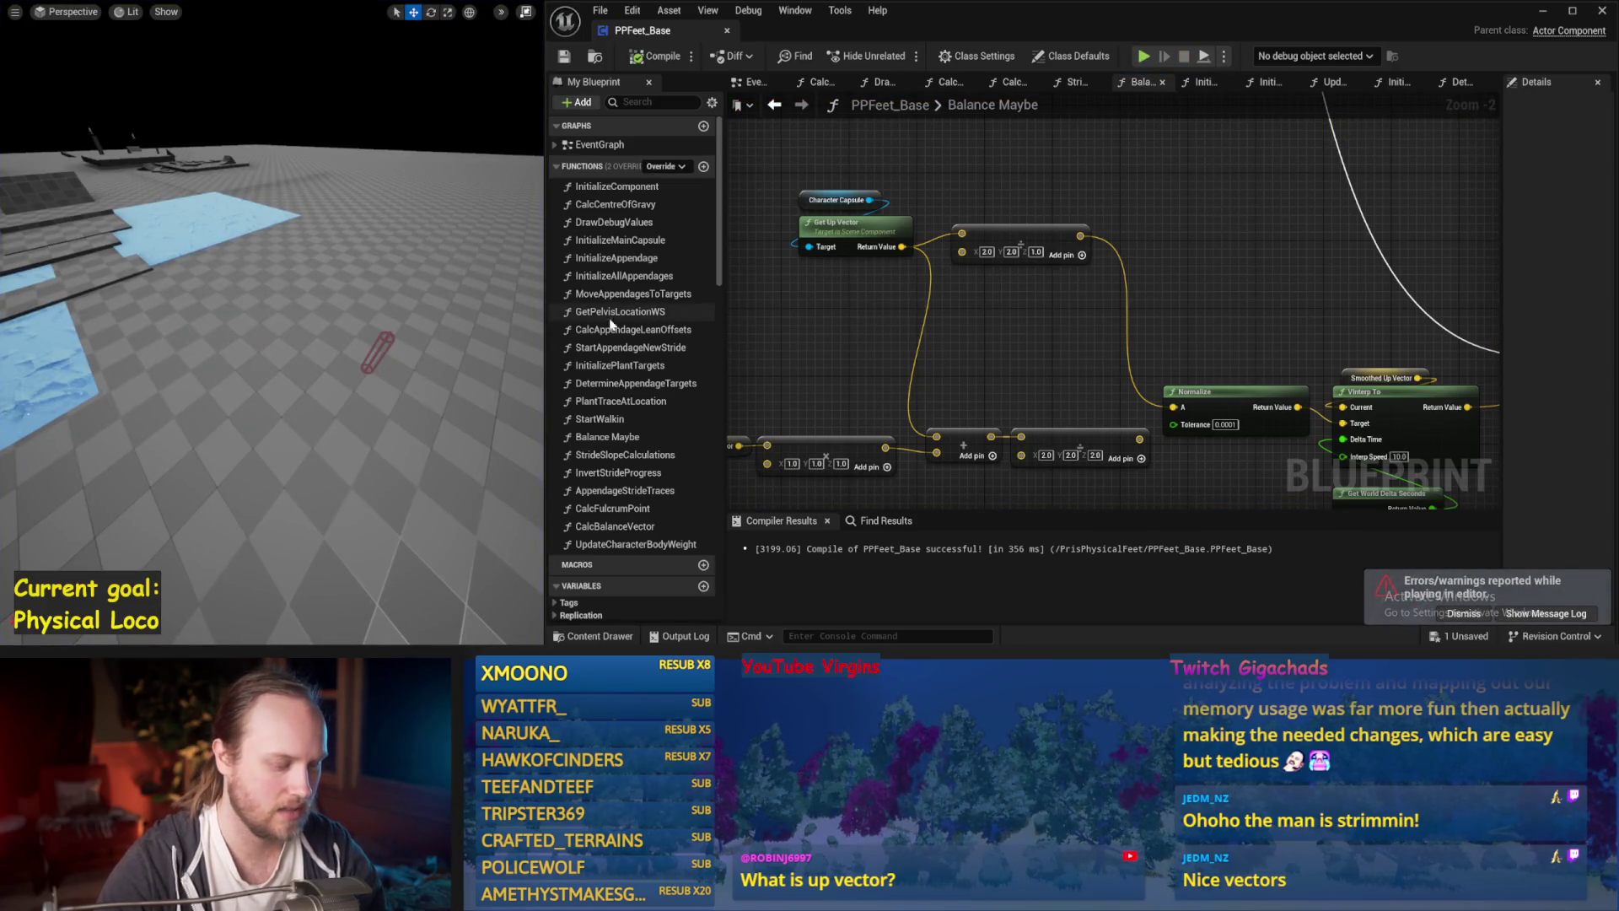
pyautogui.hotkey('alt', 's')
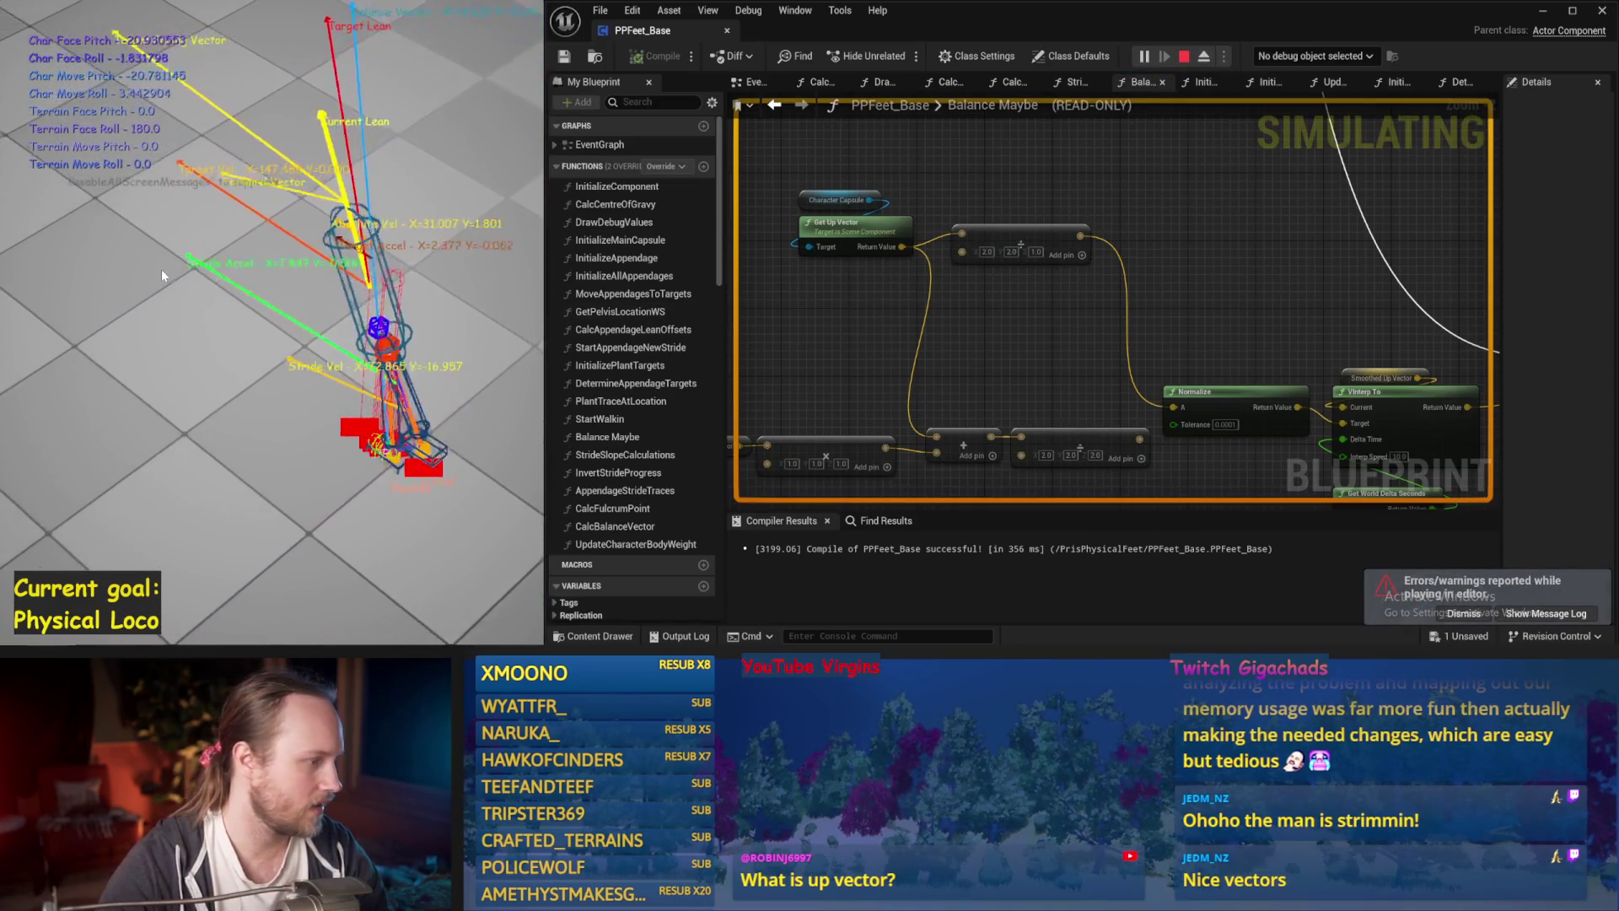
pyautogui.press('Escape')
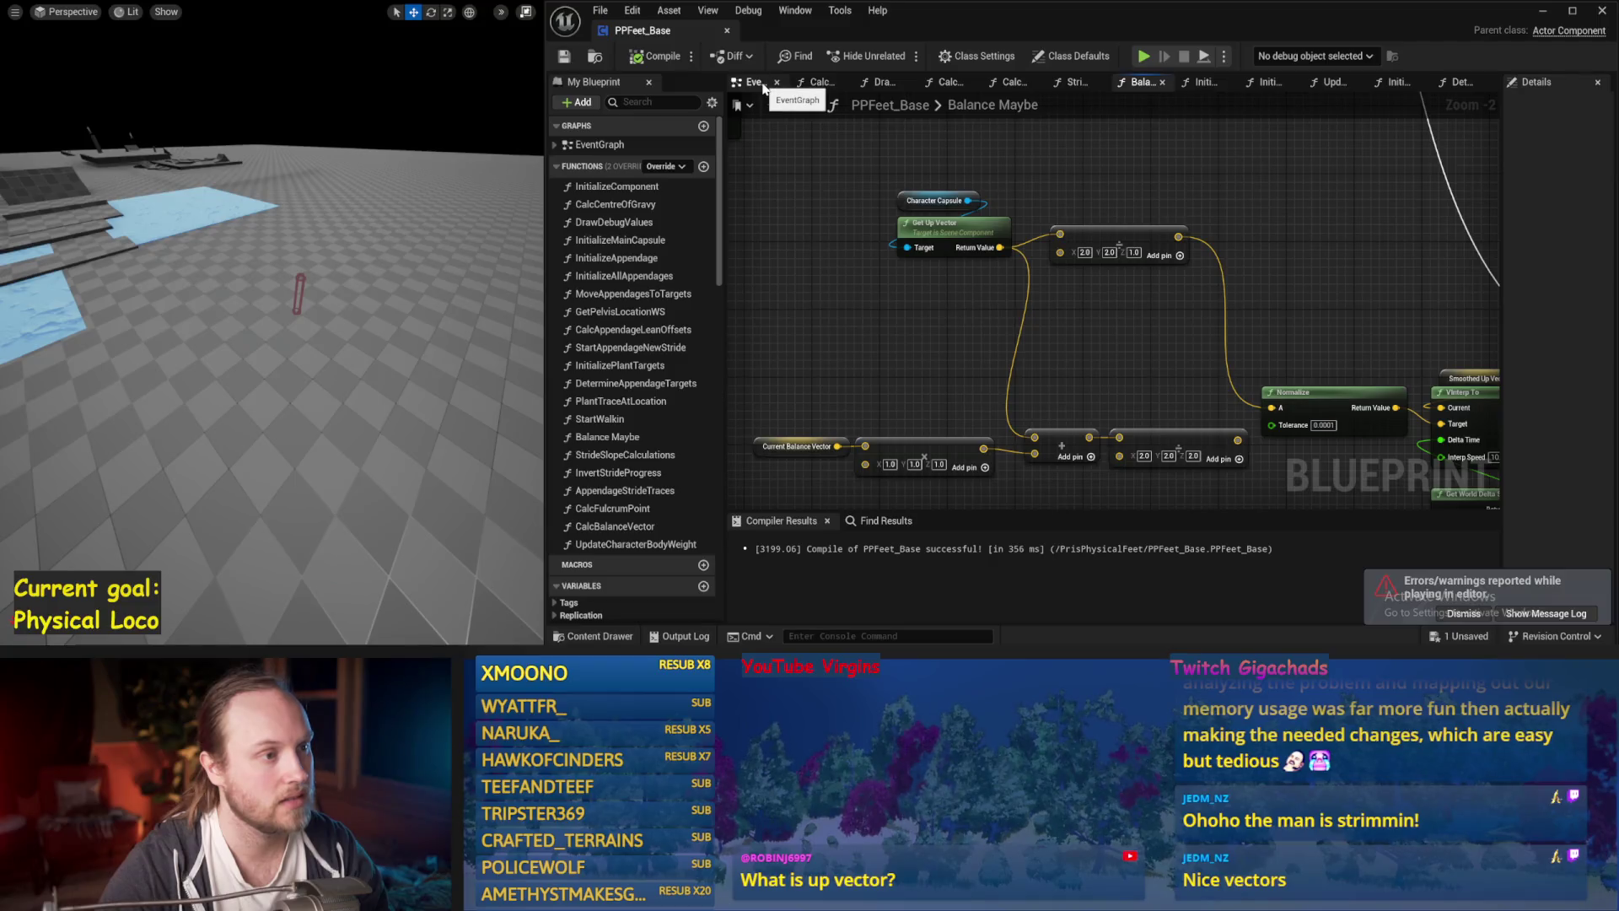
# Compile PPFeet_Base from the EventGraph and open the DrawDebugValues function.
pyautogui.click(753, 82)
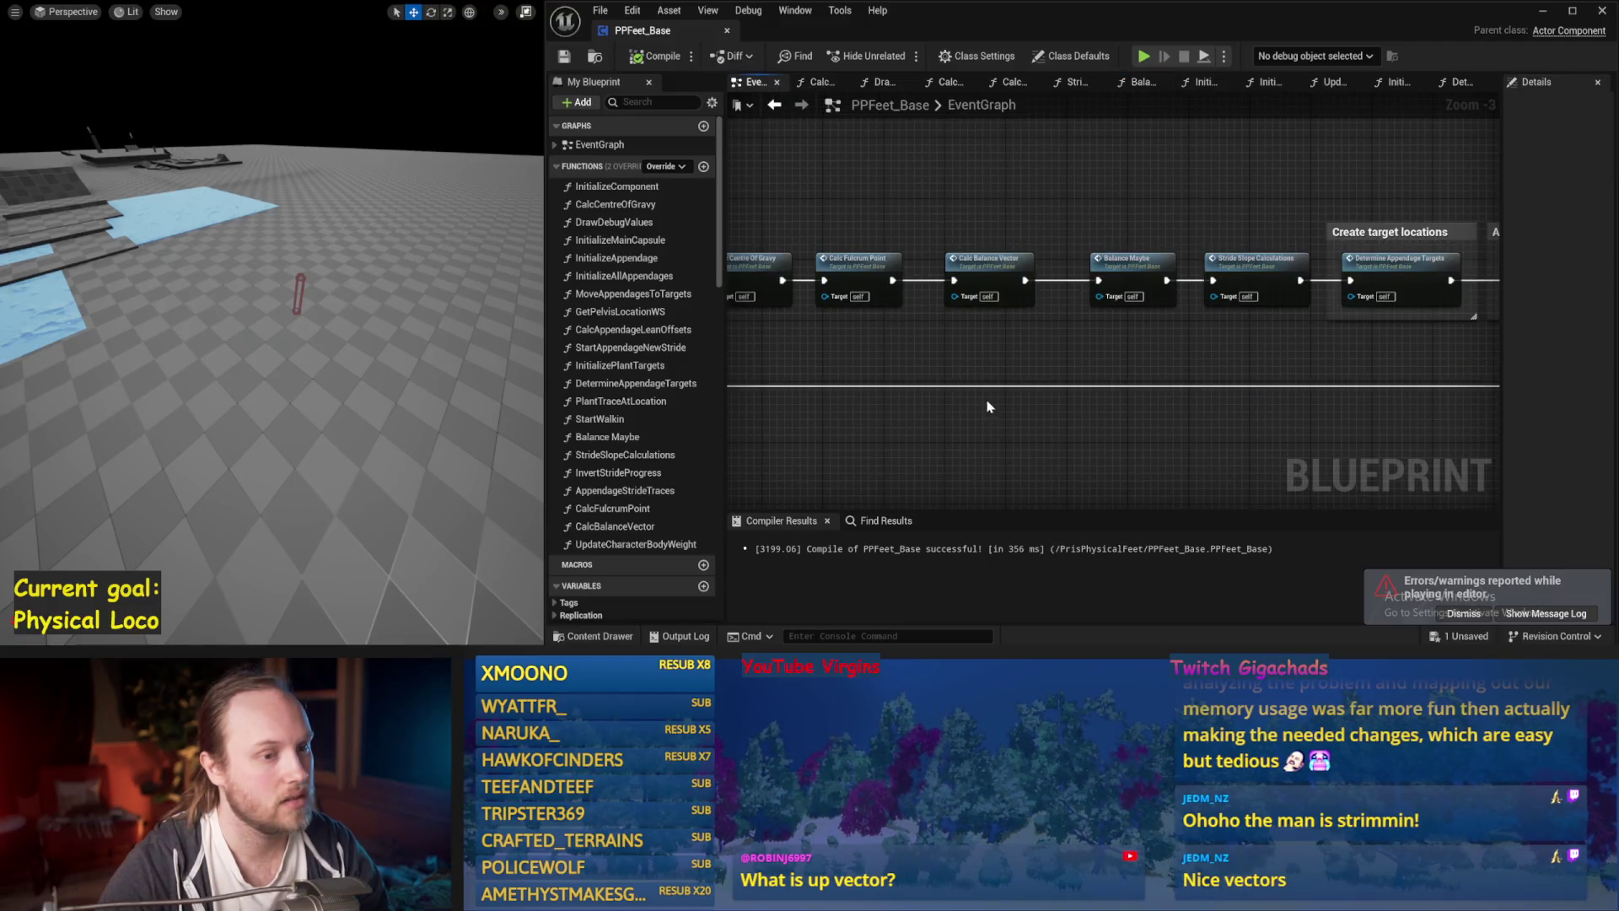
pyautogui.moveTo(989, 407); pyautogui.dragTo(1120, 350)
pyautogui.click(655, 59)
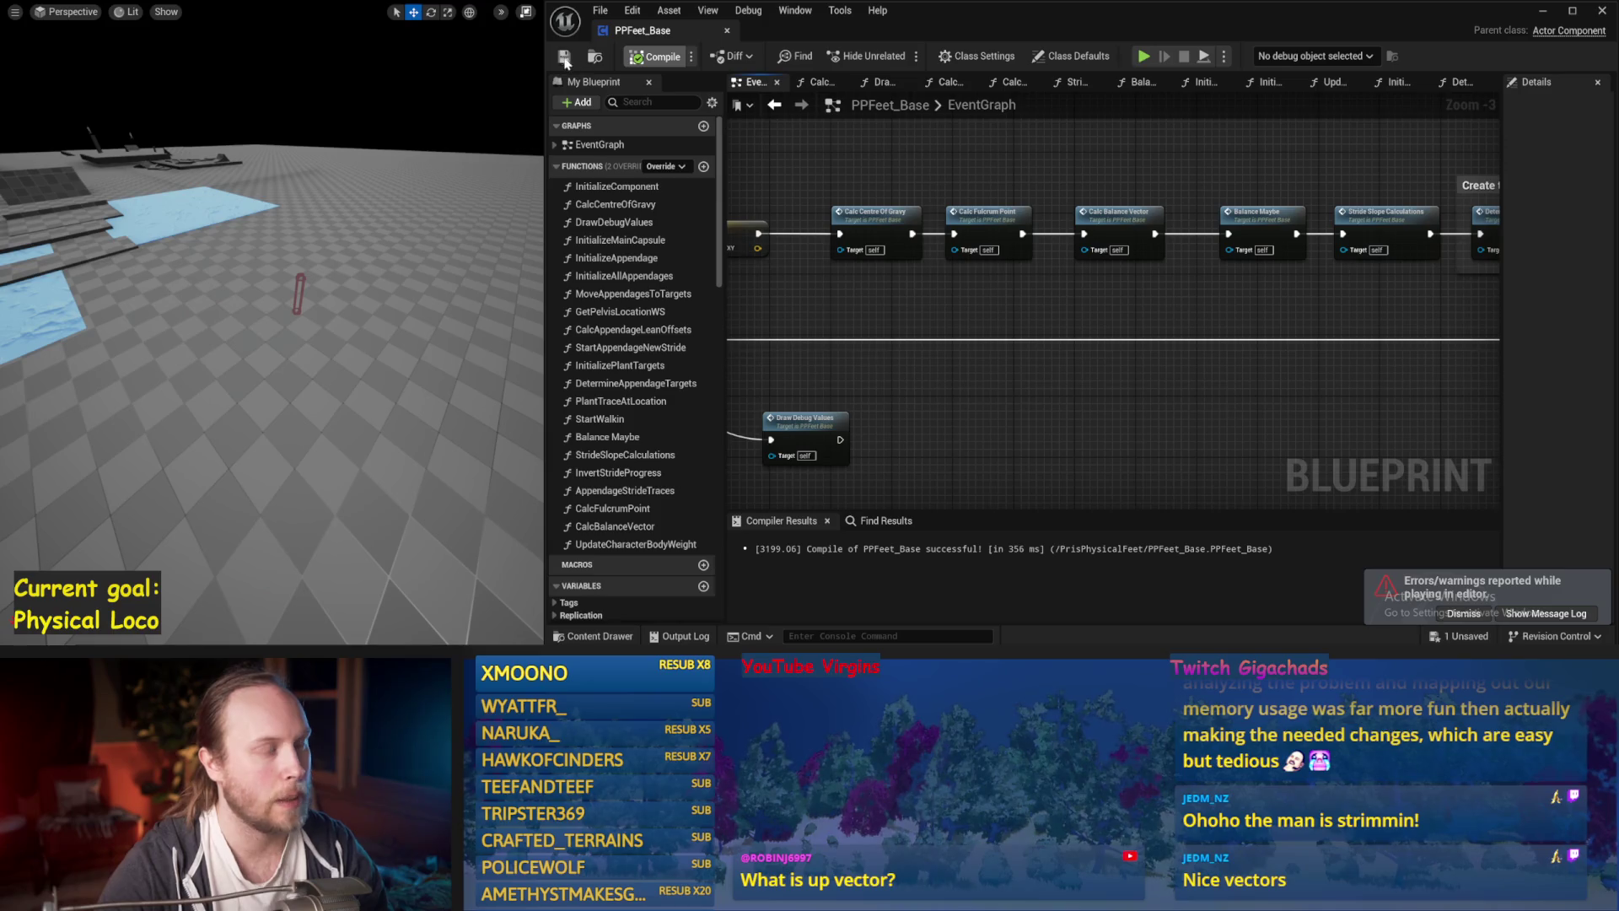
pyautogui.moveTo(1063, 358); pyautogui.dragTo(1359, 246)
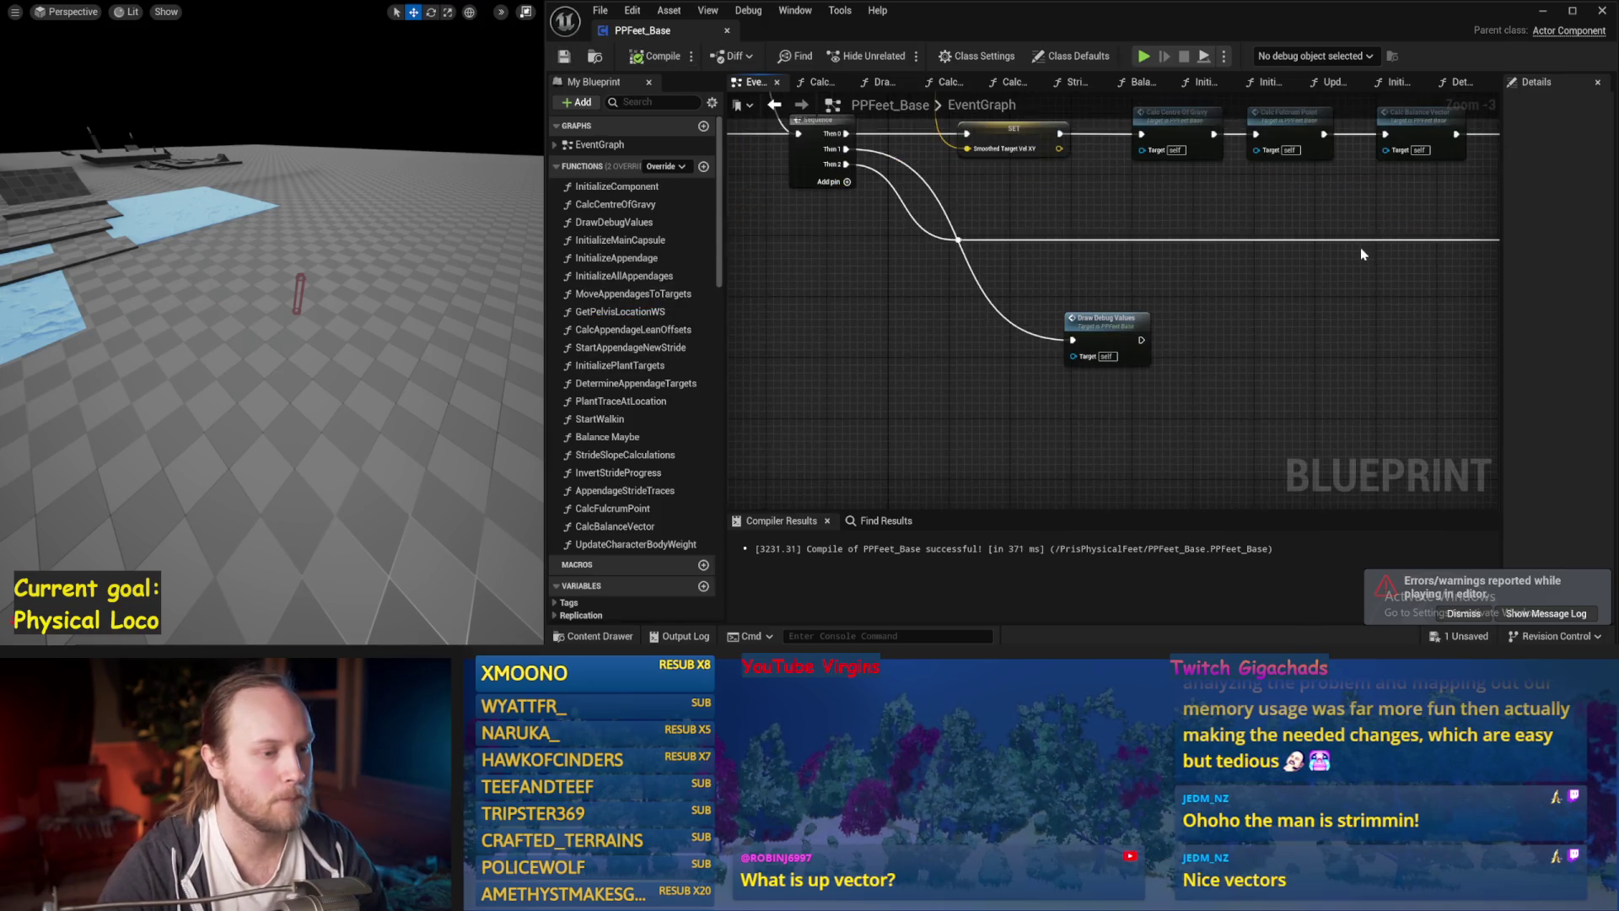
pyautogui.doubleClick(1150, 315)
# Paste the copied up-vector nodes into the DrawDebugValues graph.
pyautogui.moveTo(1044, 408)
pyautogui.mouseDown()
pyautogui.moveTo(1040, 395)
pyautogui.moveTo(994, 472)
pyautogui.moveTo(910, 481)
pyautogui.moveTo(1192, 488)
pyautogui.moveTo(898, 305)
pyautogui.moveTo(1011, 337)
pyautogui.mouseUp()
pyautogui.scroll(2, 898, 305)
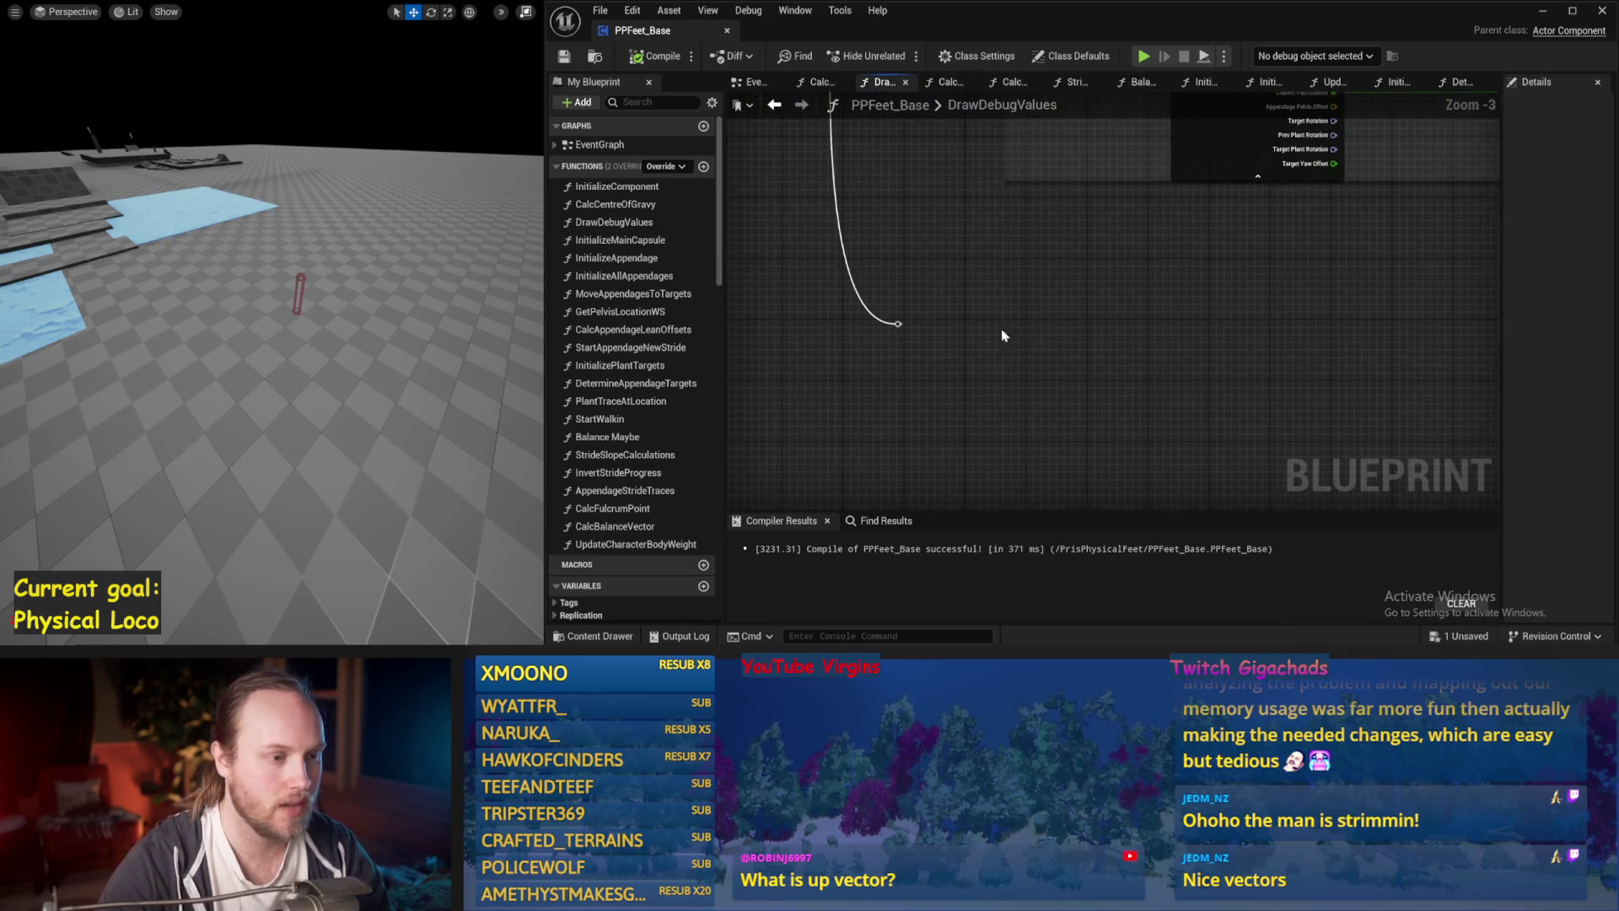
pyautogui.scroll(-3, 997, 329)
pyautogui.scroll(2, 1117, 288)
pyautogui.moveTo(1373, 128); pyautogui.dragTo(845, 383)
pyautogui.scroll(-1, 1016, 359)
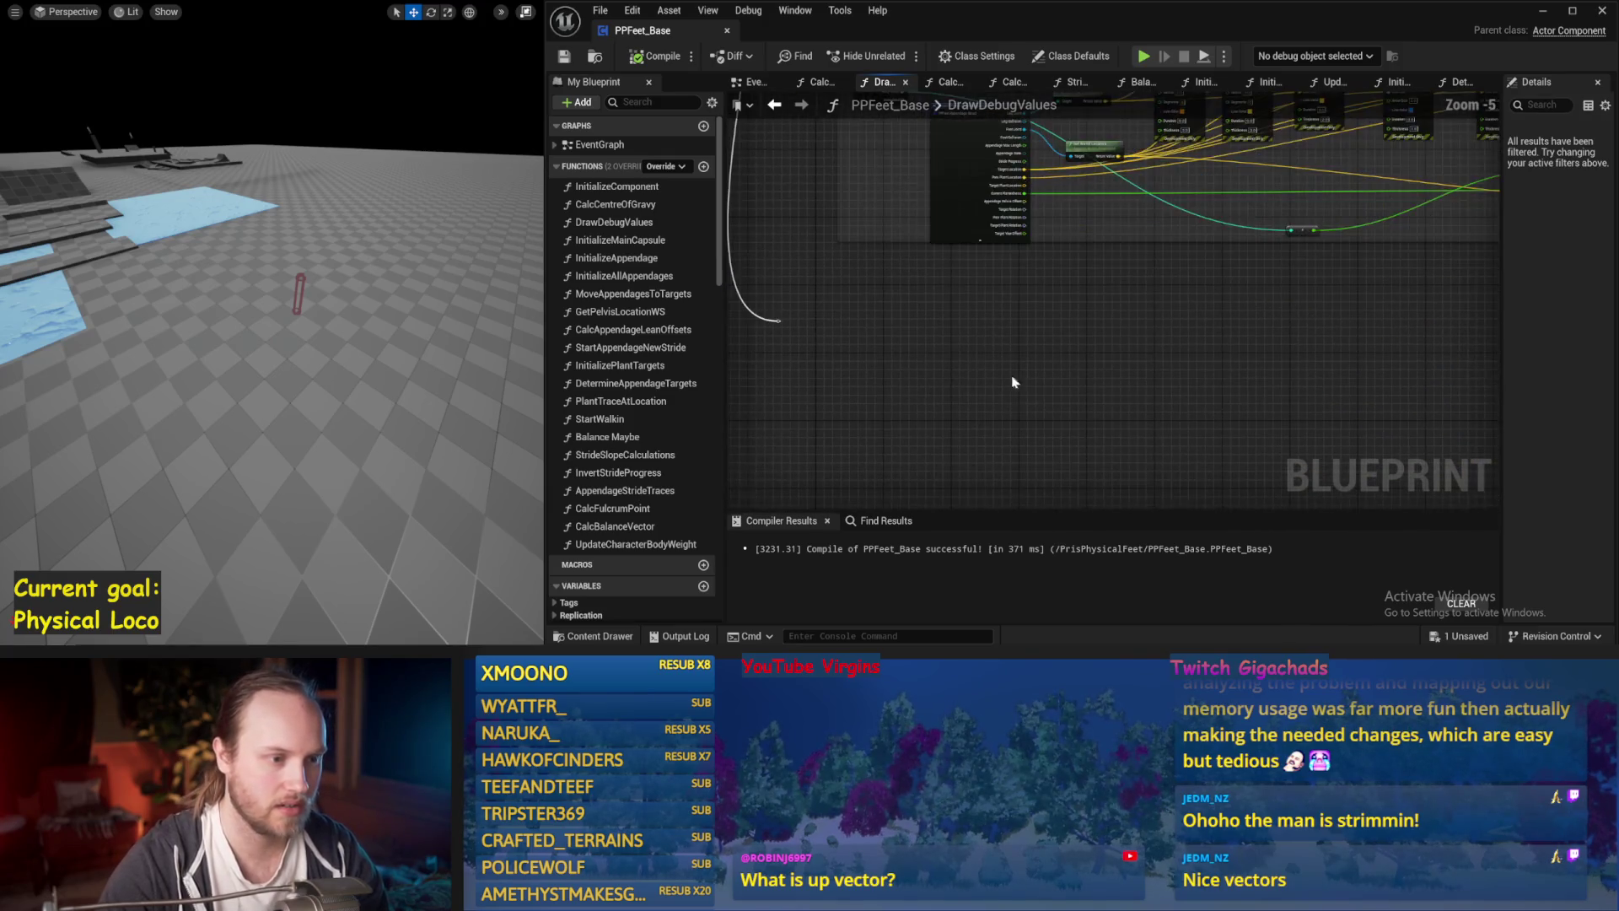
pyautogui.hotkey('ctrl', 'v')
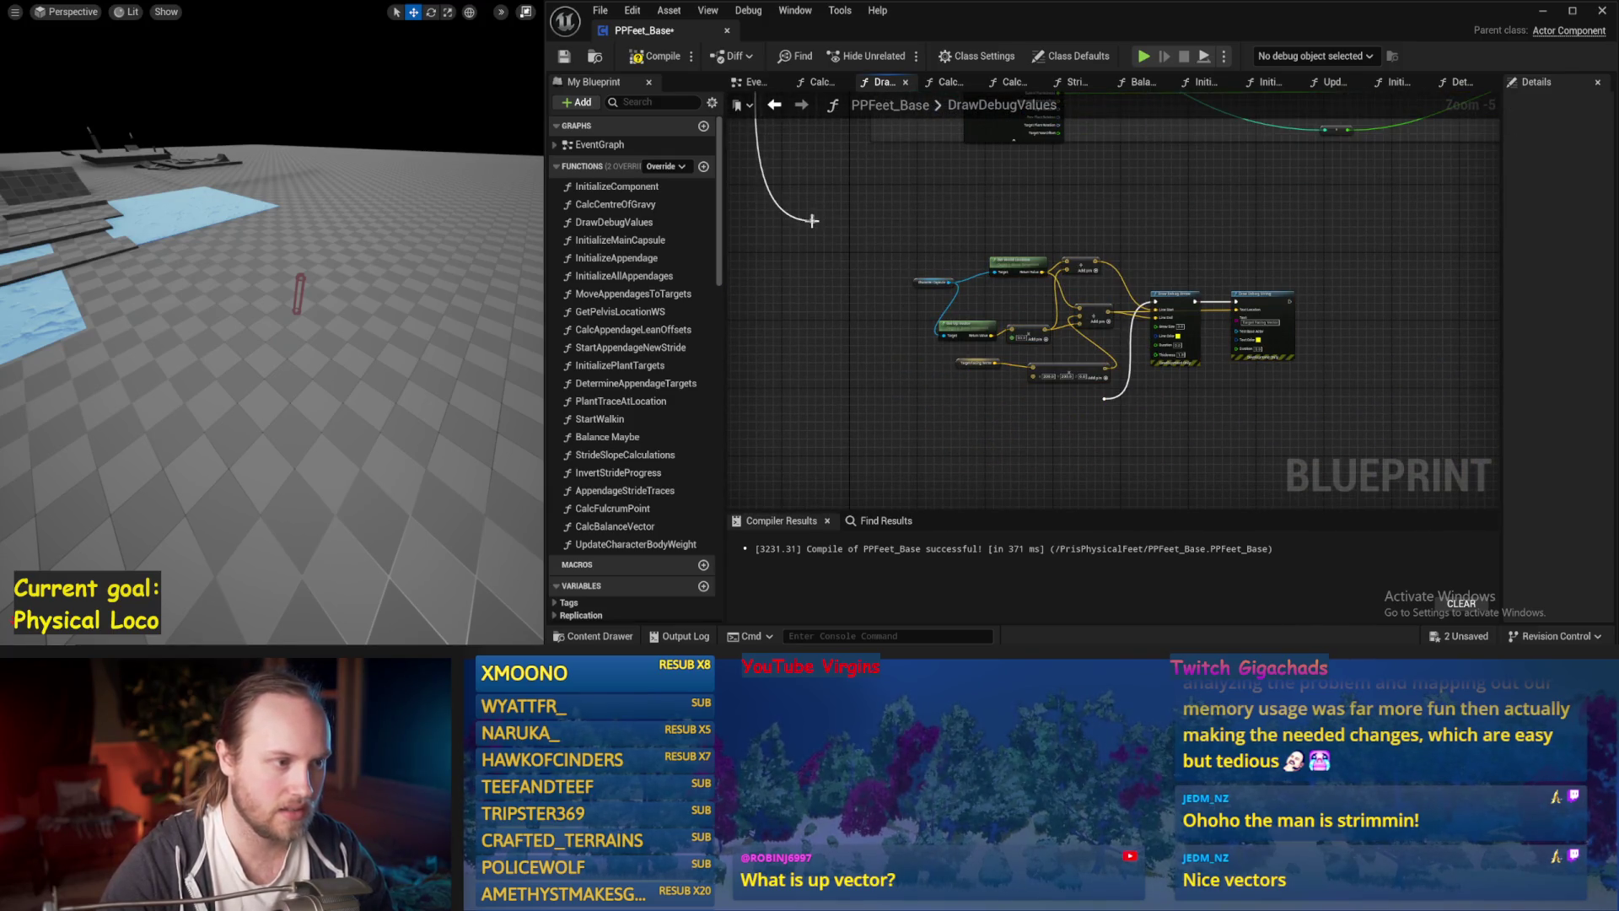
# Arrange Get Up Vector, the Add node and the (2.0, 2.0, 1.0) node, and save.
pyautogui.scroll(3, 1107, 405)
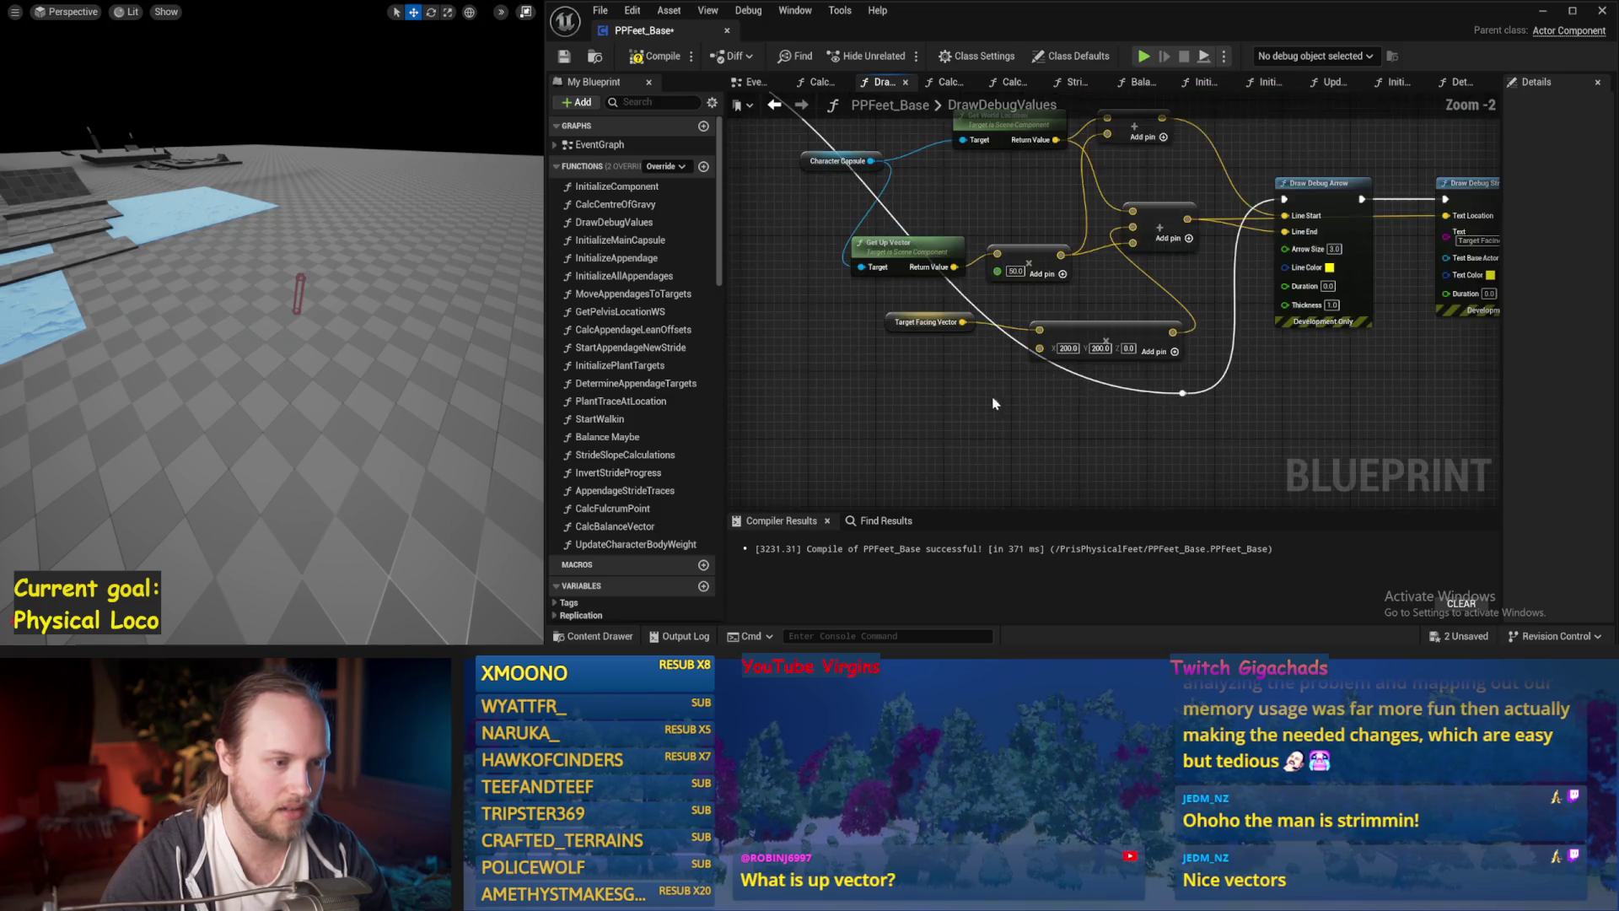
pyautogui.moveTo(999, 305)
pyautogui.mouseDown()
pyautogui.moveTo(831, 297)
pyautogui.moveTo(943, 291)
pyautogui.mouseUp()
pyautogui.hotkey('ctrl', 'z')
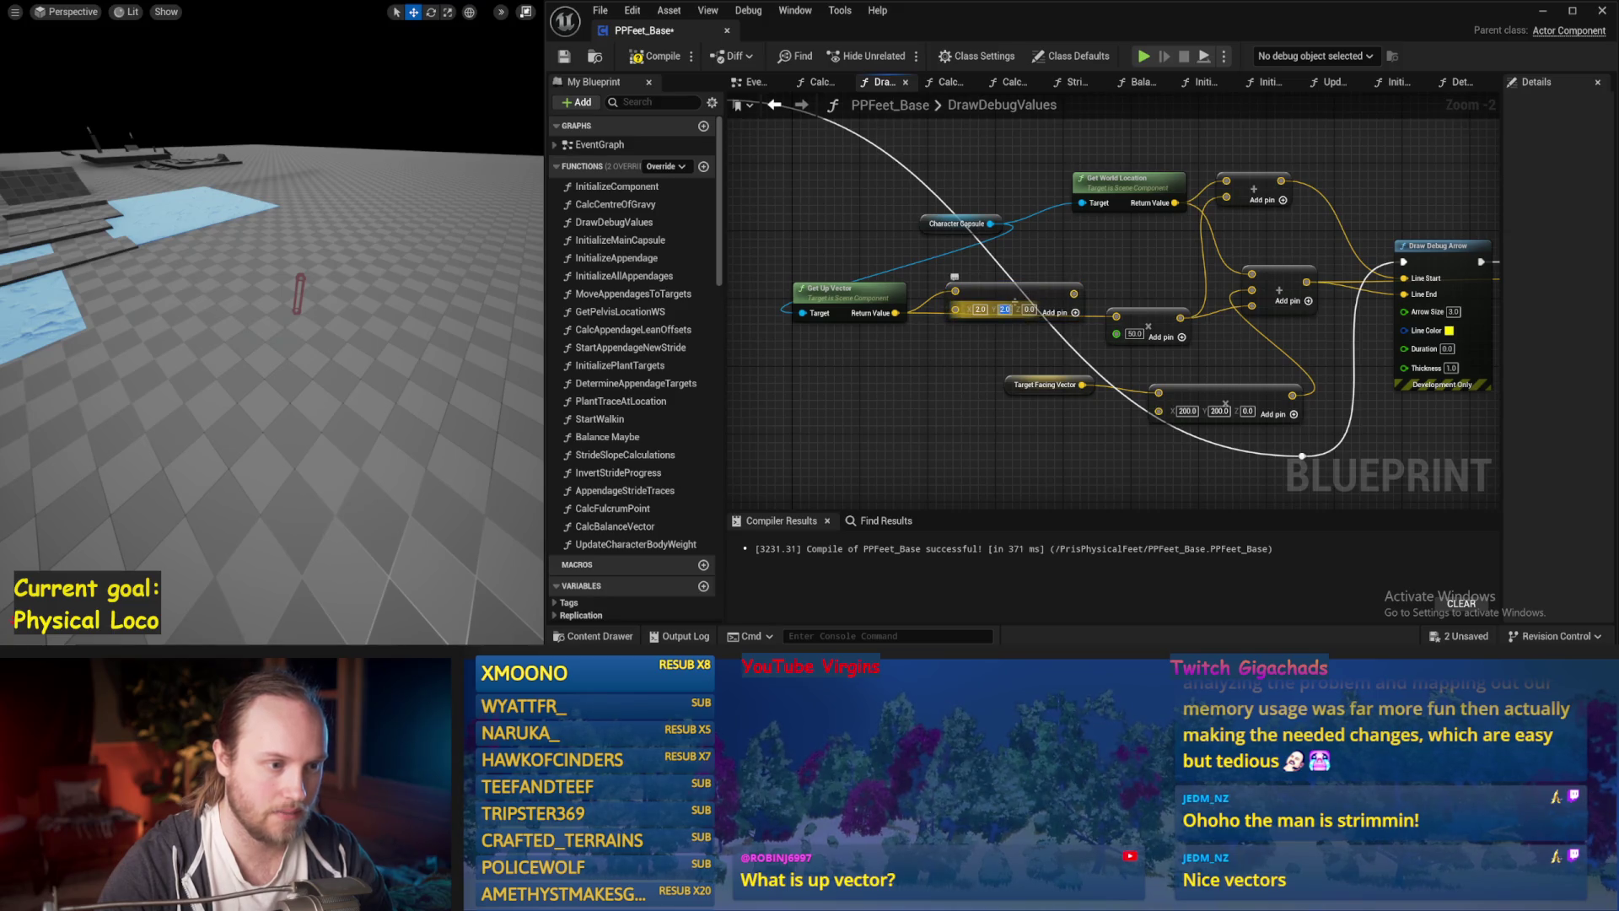
pyautogui.moveTo(1015, 293); pyautogui.dragTo(999, 302)
pyautogui.hotkey('ctrl', 'z')
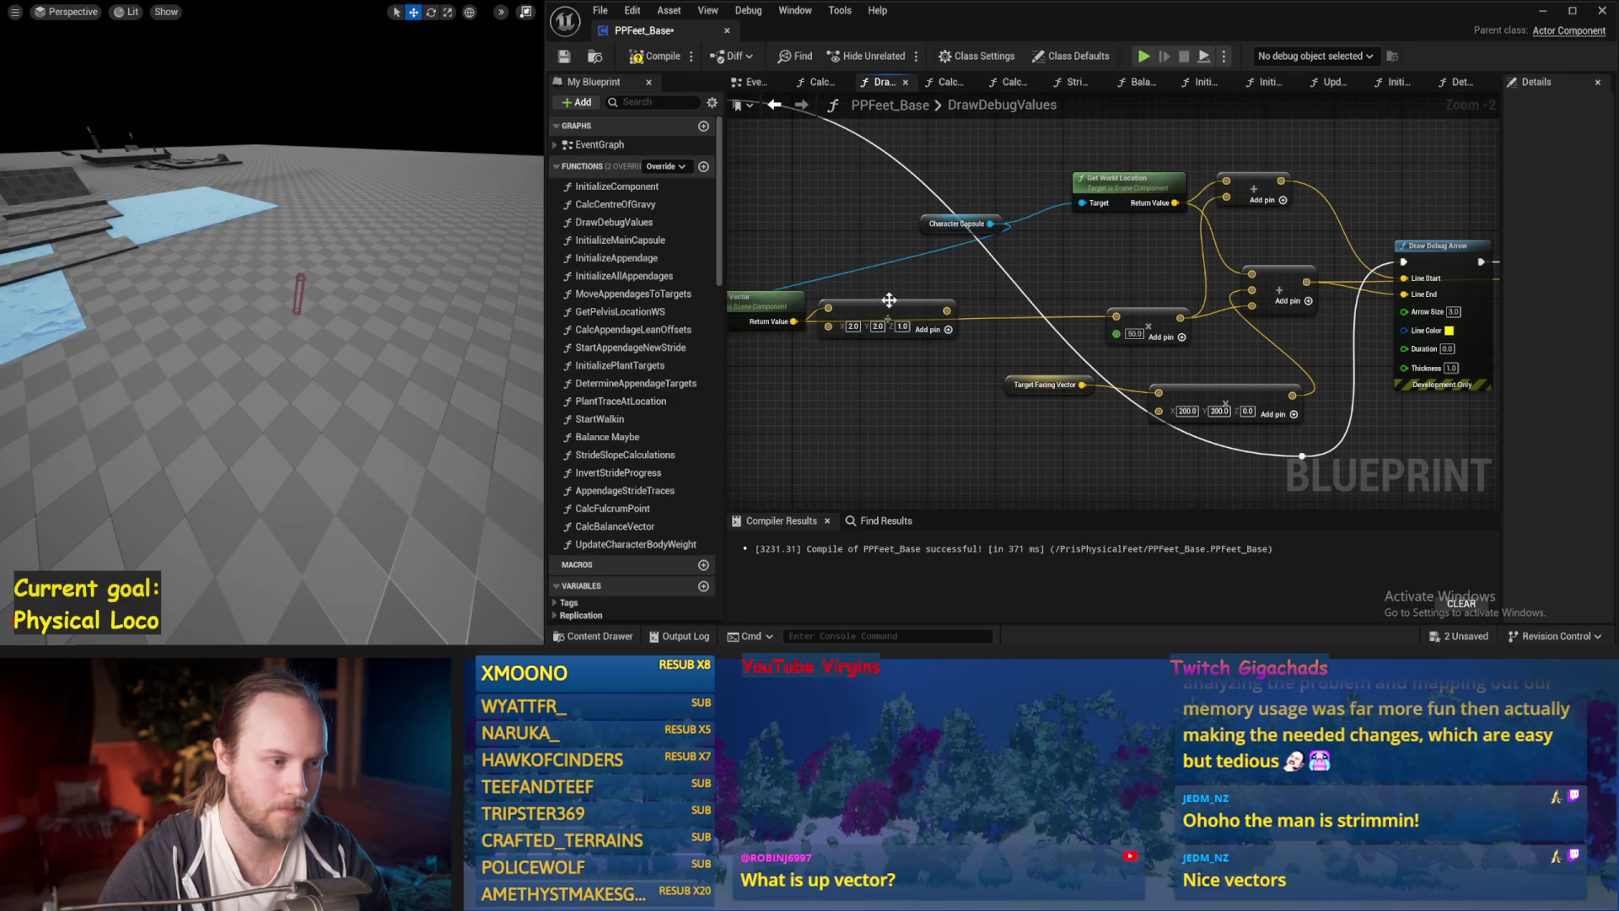
pyautogui.moveTo(889, 299); pyautogui.dragTo(889, 291)
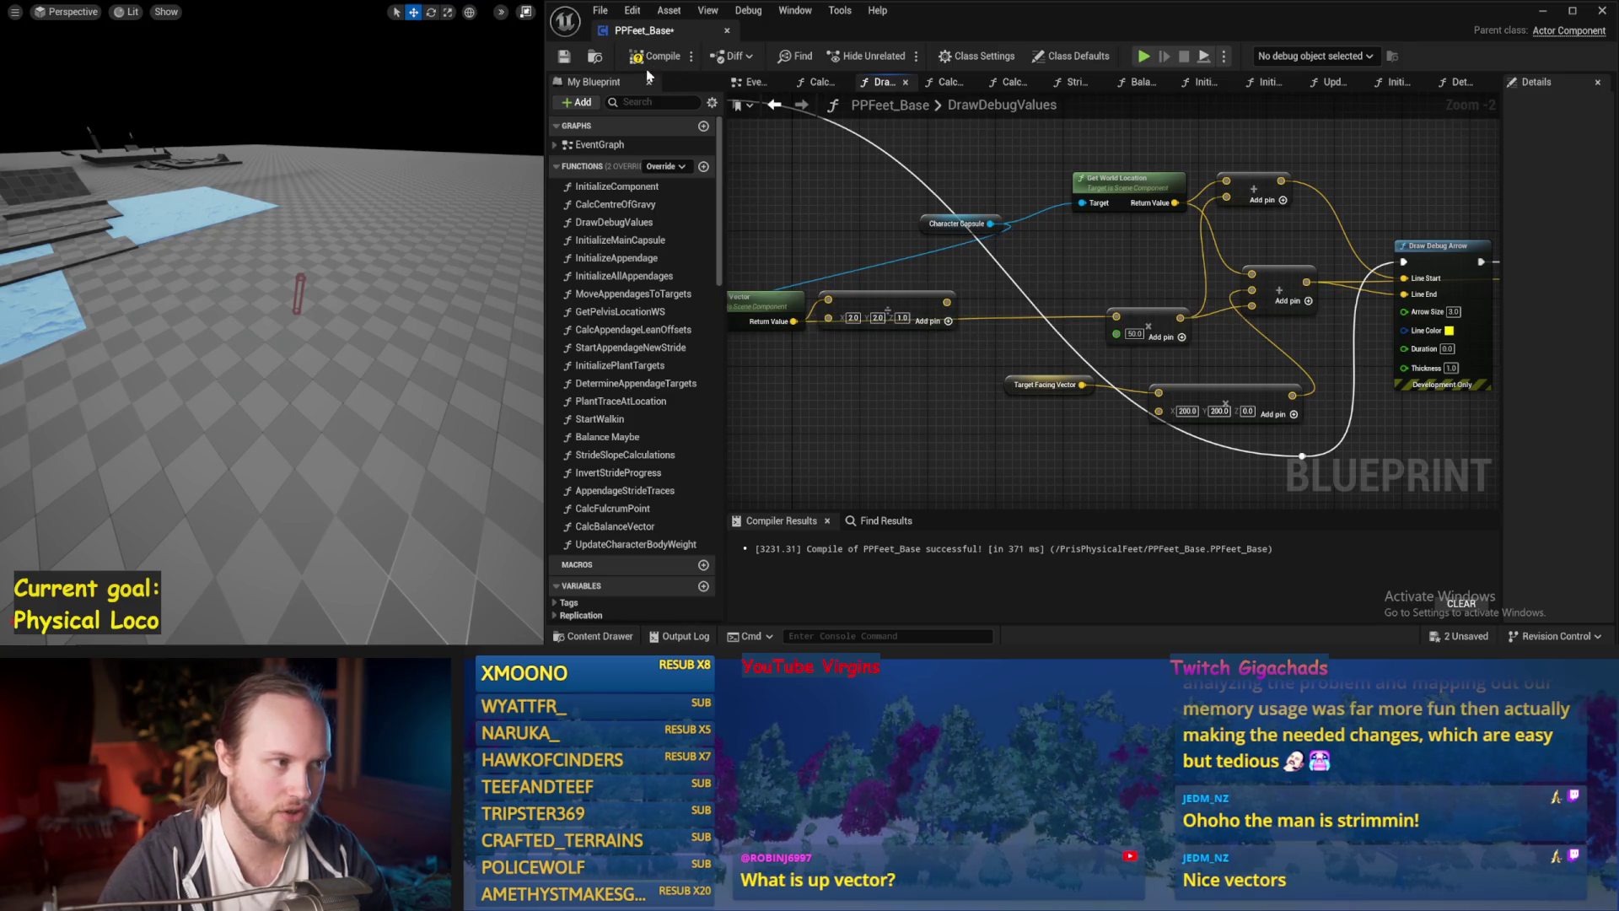
pyautogui.hotkey('ctrl', 's')
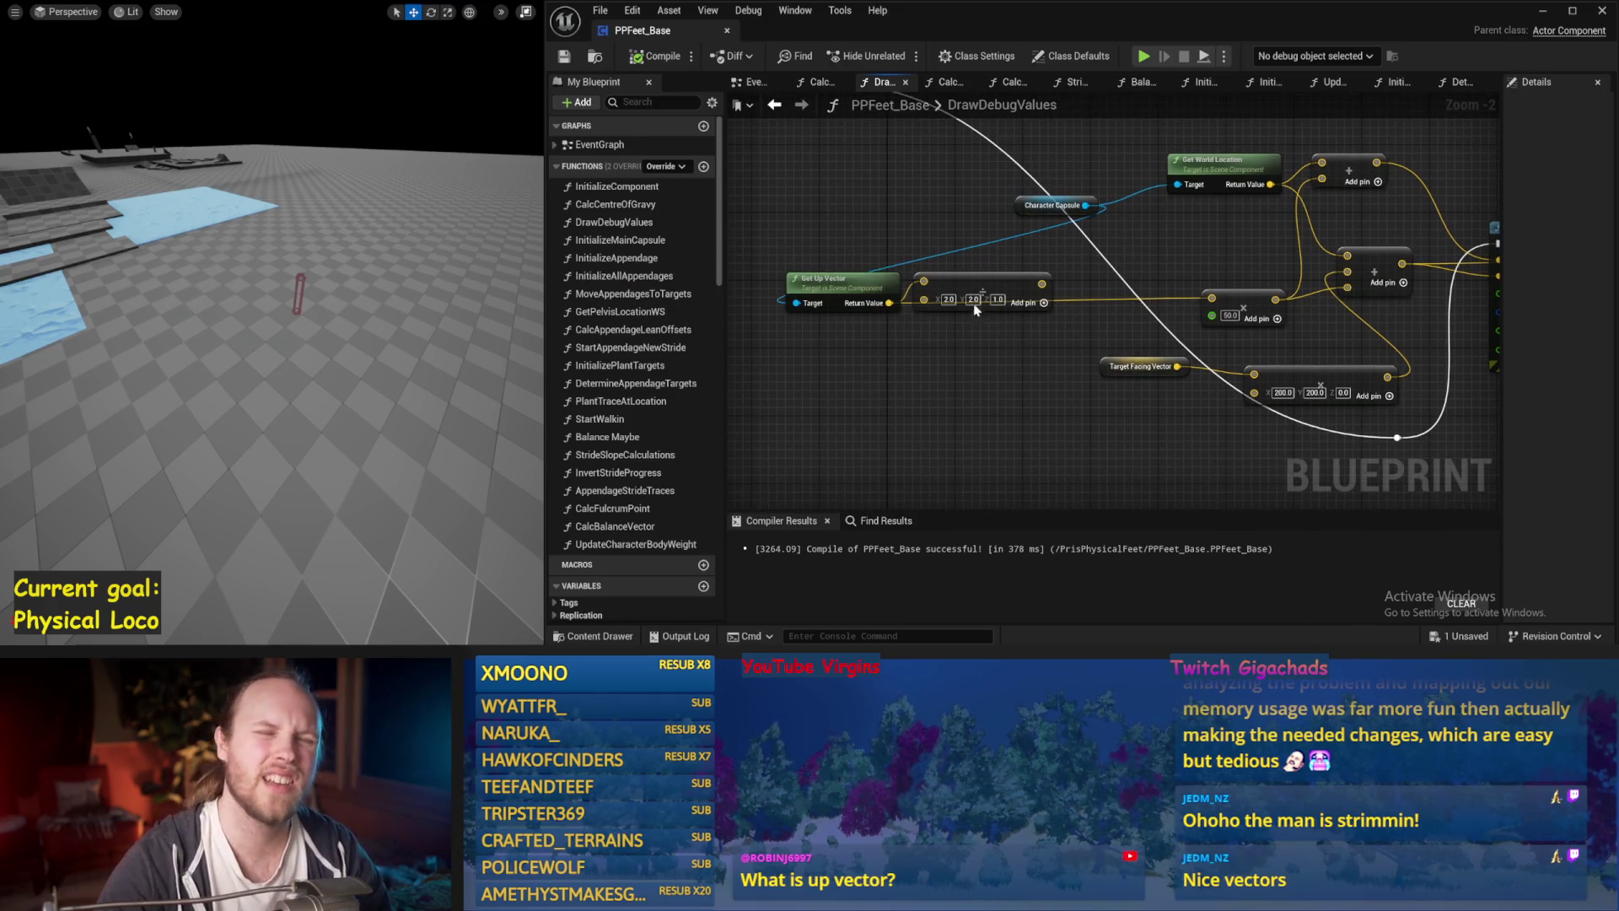
pyautogui.moveTo(1041, 284); pyautogui.dragTo(1109, 266)
# Normalize the scaled up vector and add a float offset of -86.0 to it.
pyautogui.write('norma')
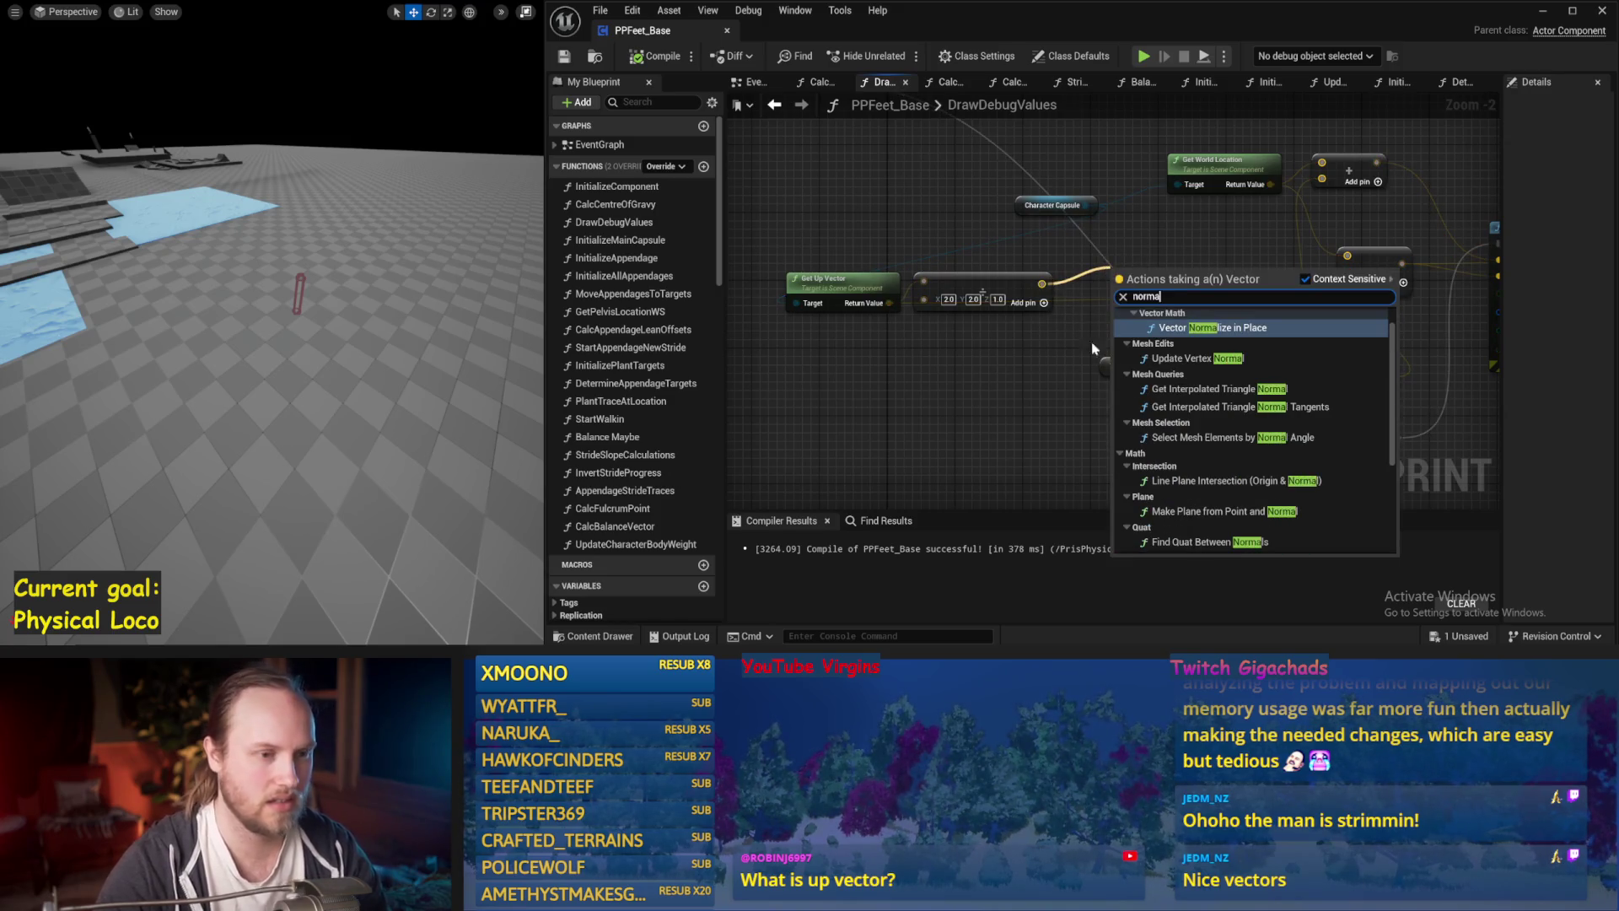
pyautogui.write('lize')
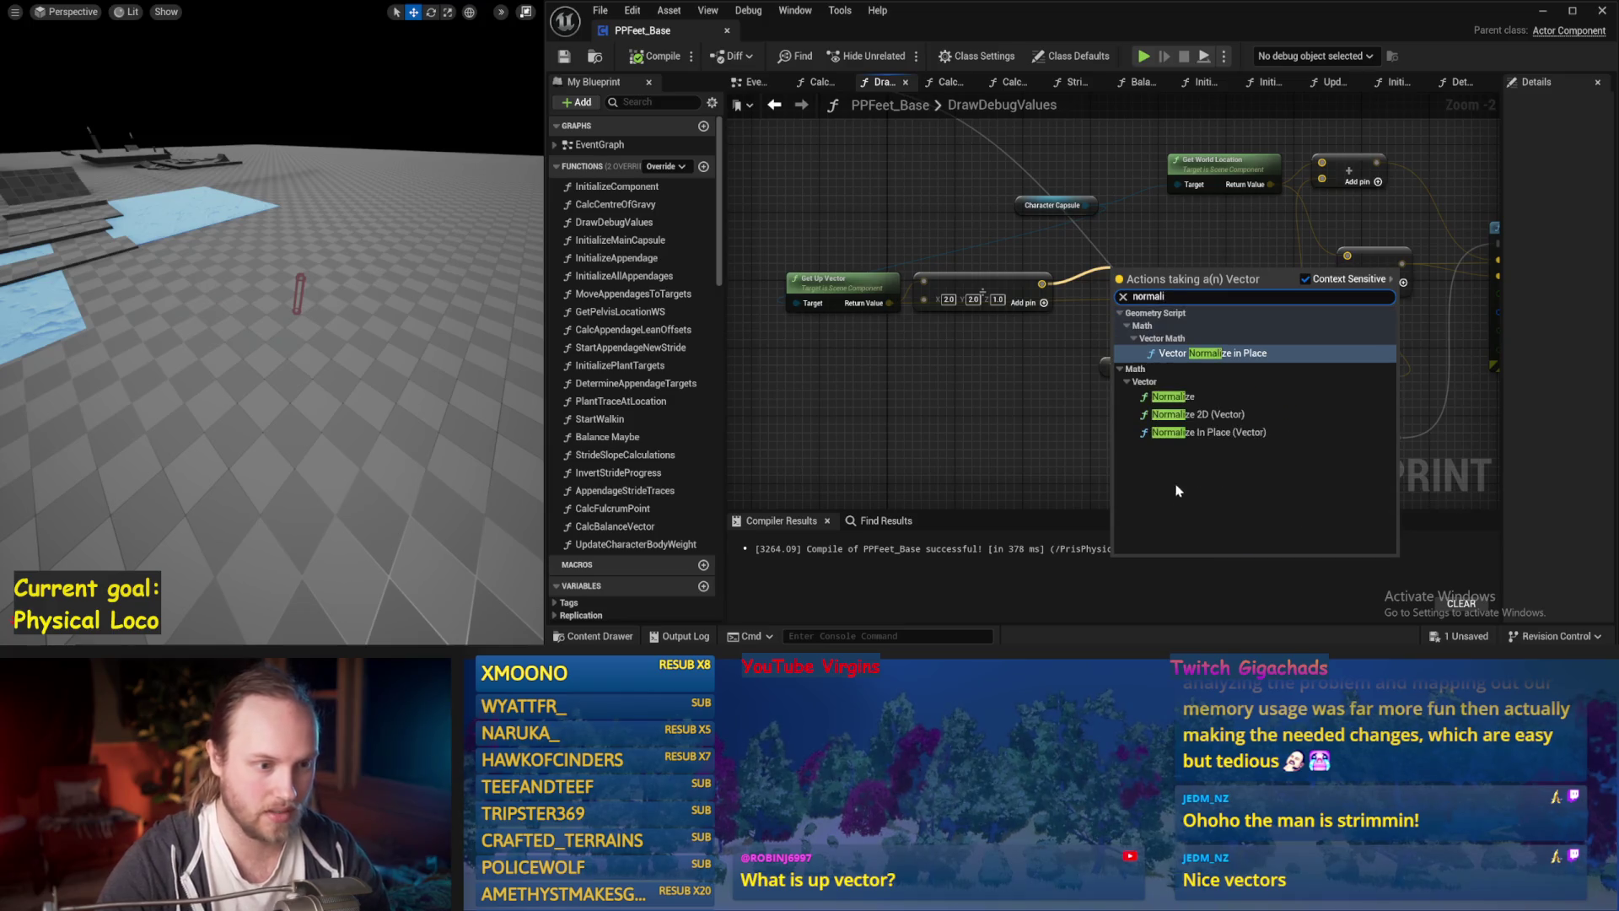
pyautogui.click(1230, 397)
pyautogui.moveTo(1134, 271)
pyautogui.mouseDown()
pyautogui.moveTo(939, 346)
pyautogui.moveTo(951, 269)
pyautogui.moveTo(1037, 381)
pyautogui.mouseUp()
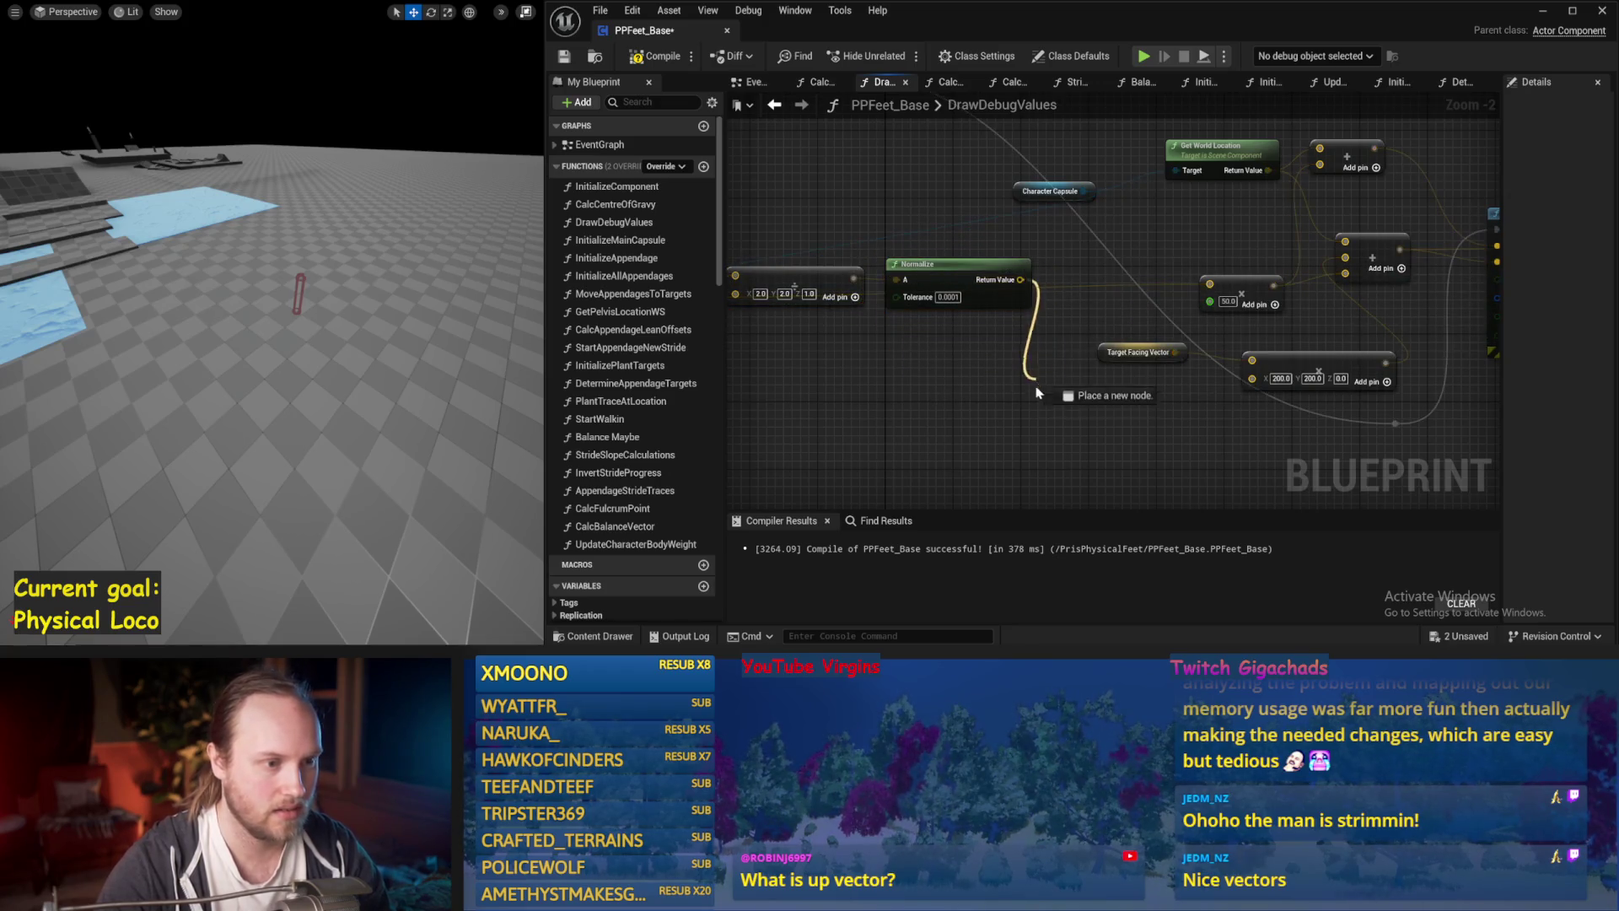
pyautogui.write('+')
pyautogui.press('Return')
pyautogui.rightClick(1040, 413)
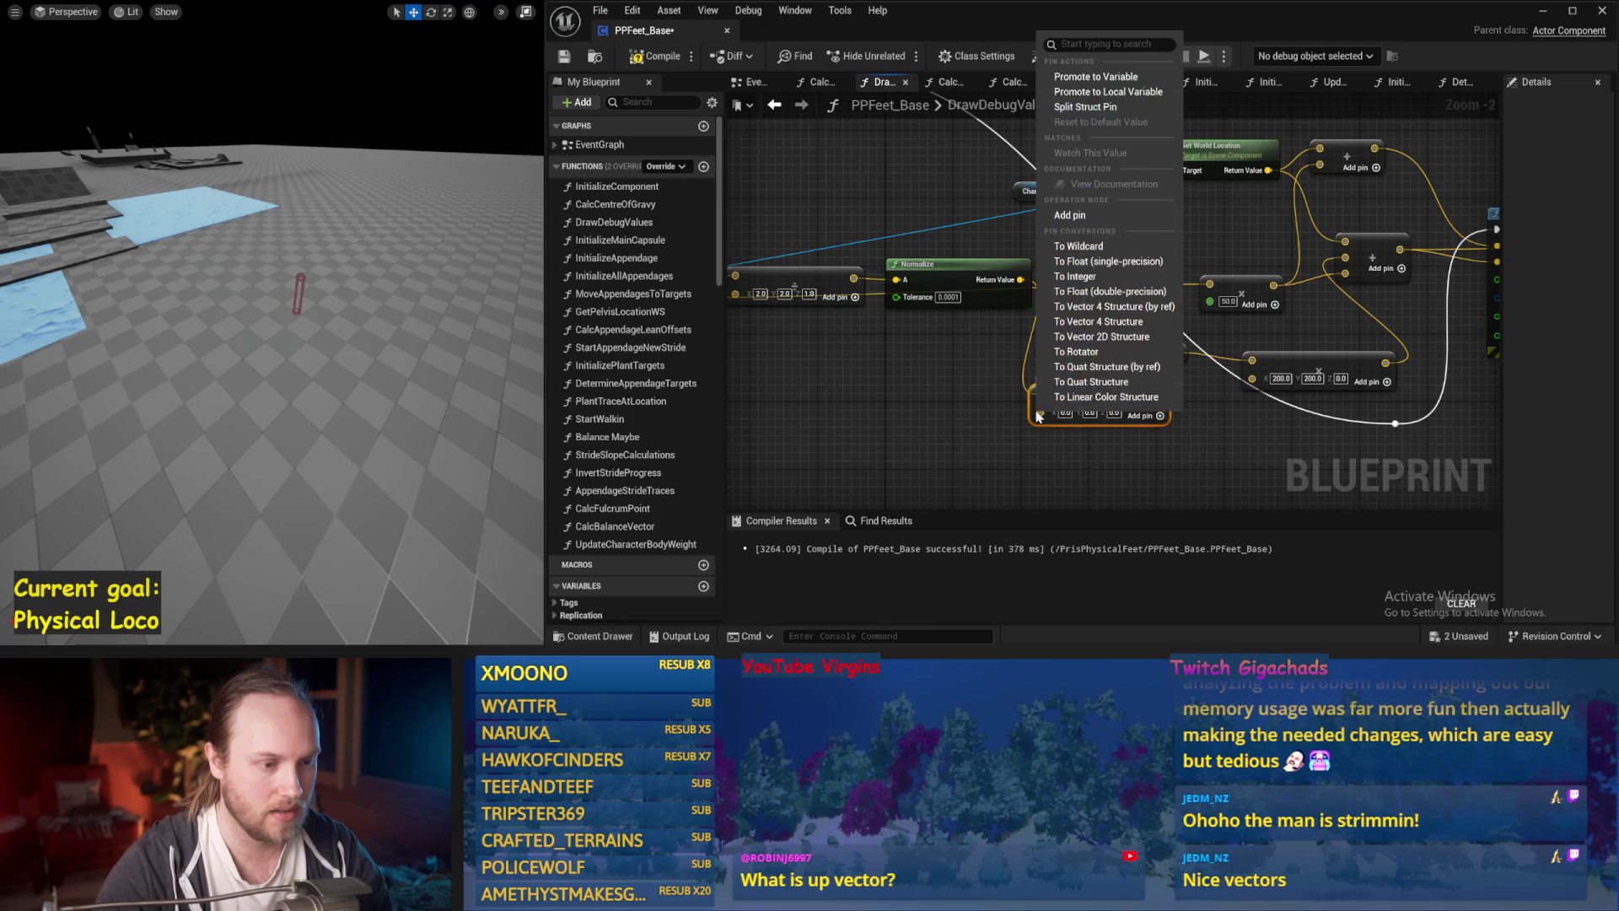
pyautogui.click(1080, 293)
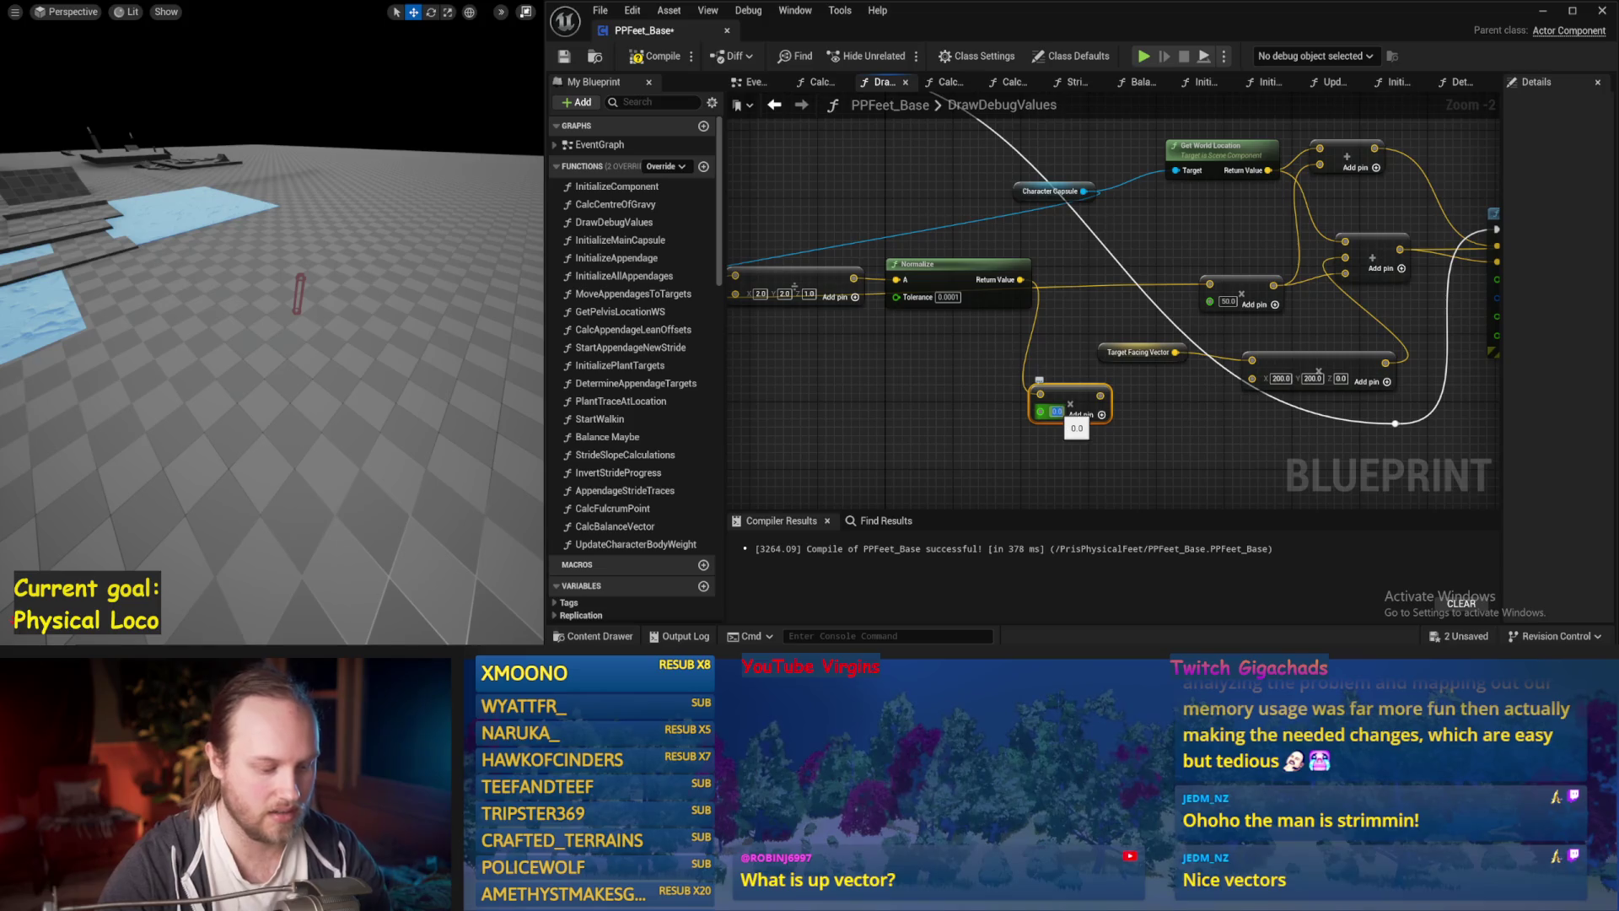
pyautogui.click(1054, 412)
pyautogui.write('-86')
pyautogui.press('Return')
# Add Get Pelvis Location WS to the -86.0 offset result.
pyautogui.moveTo(1152, 436); pyautogui.dragTo(974, 428)
pyautogui.scroll(-1, 971, 430)
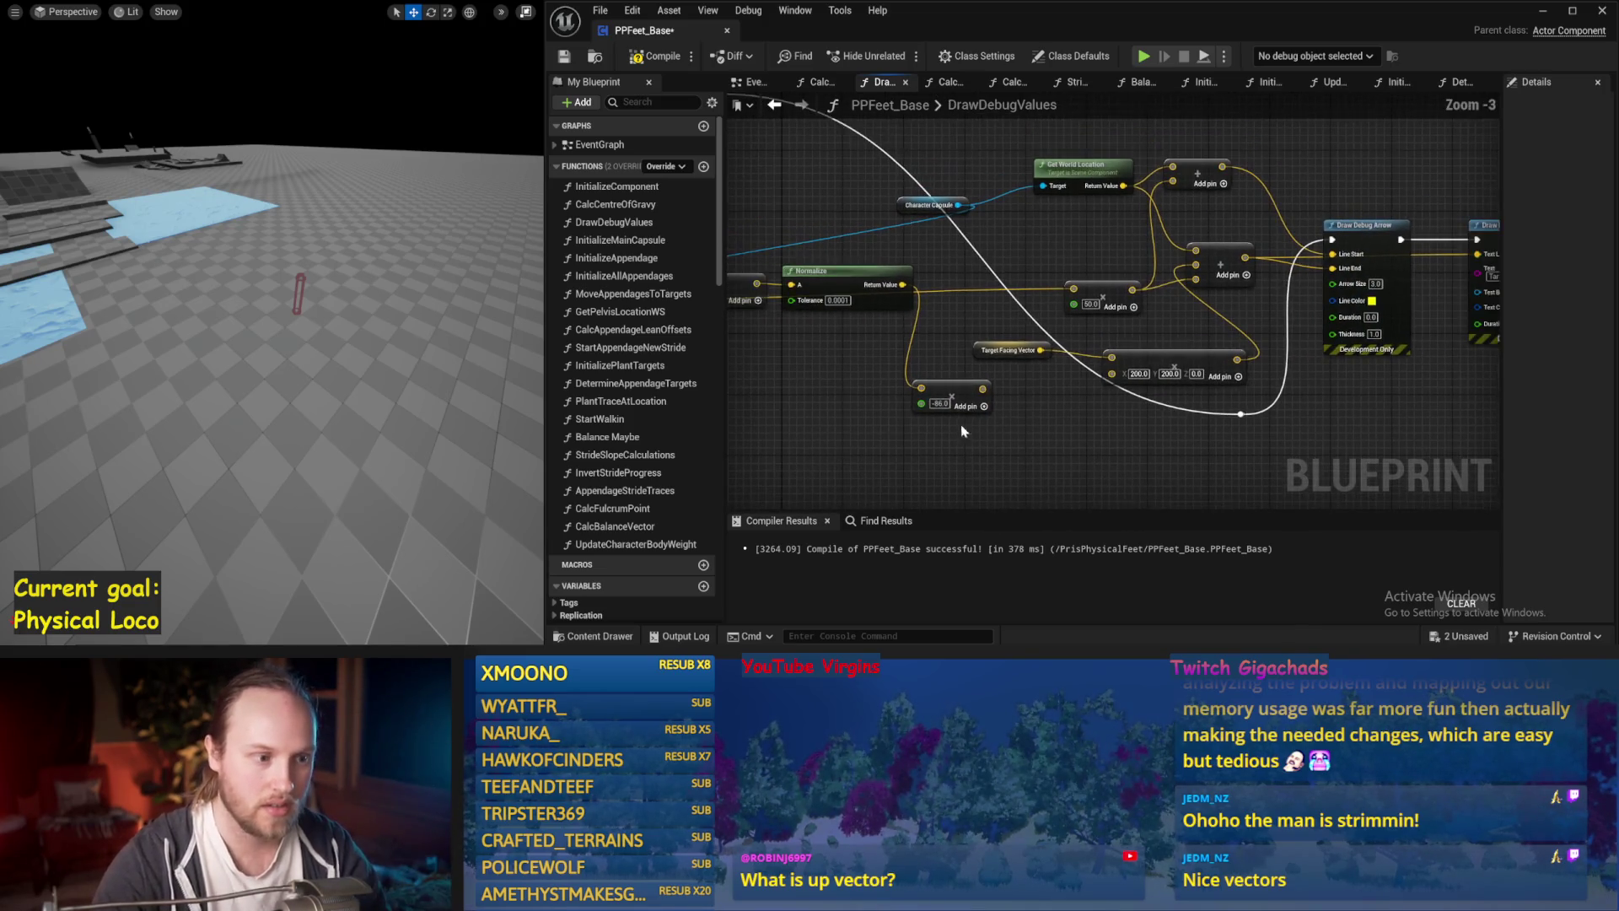
pyautogui.rightClick(929, 396)
pyautogui.write('pel')
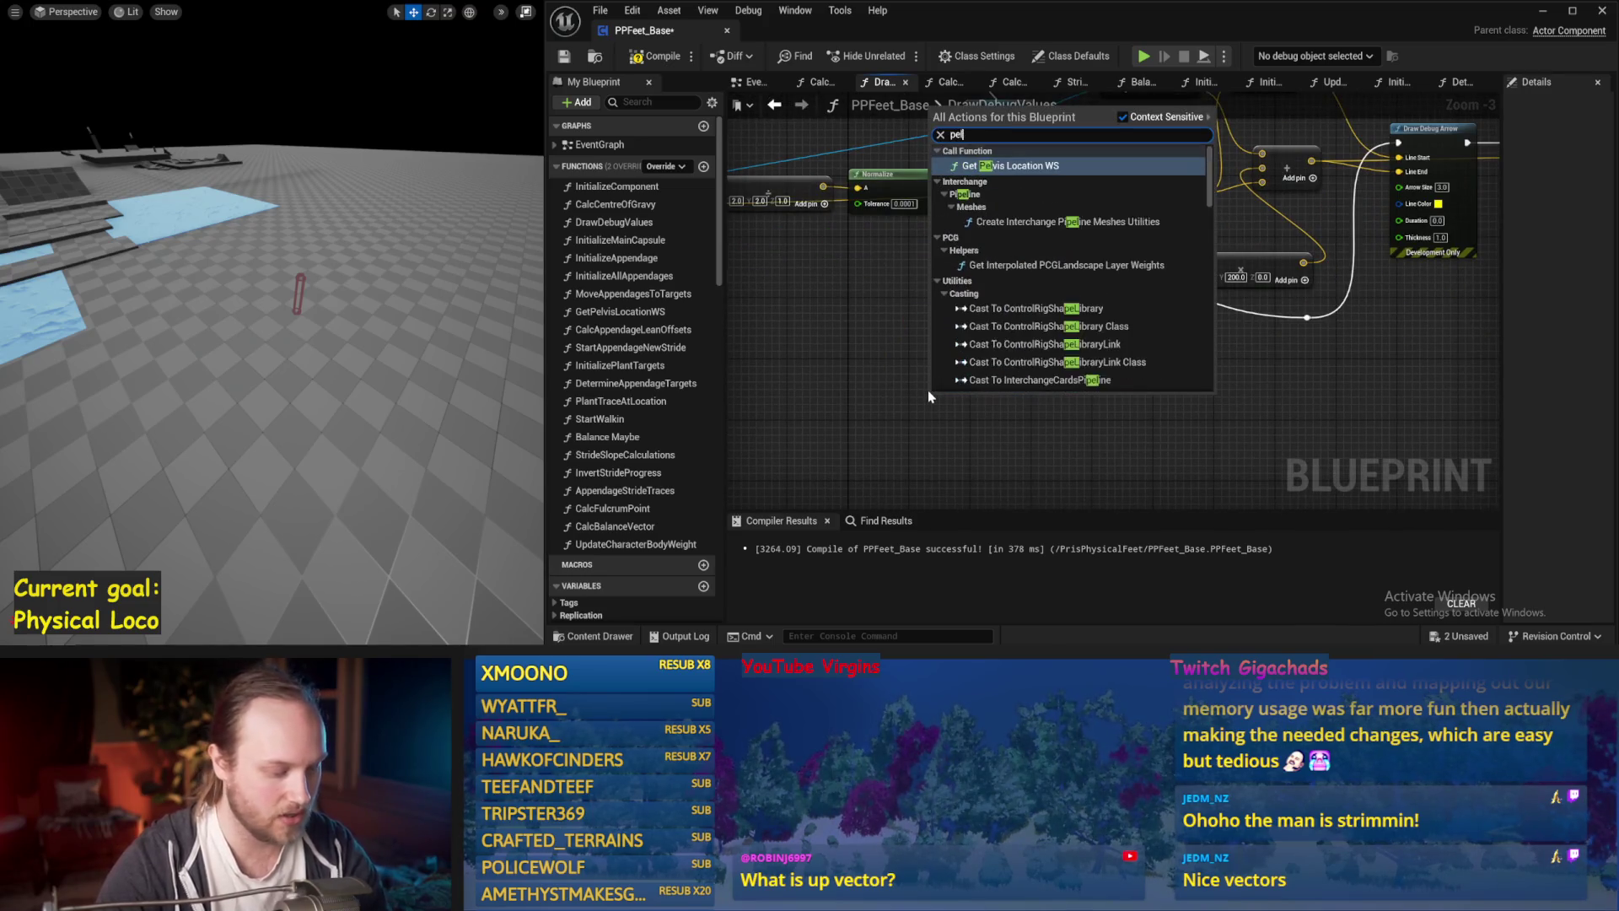
pyautogui.write('vis')
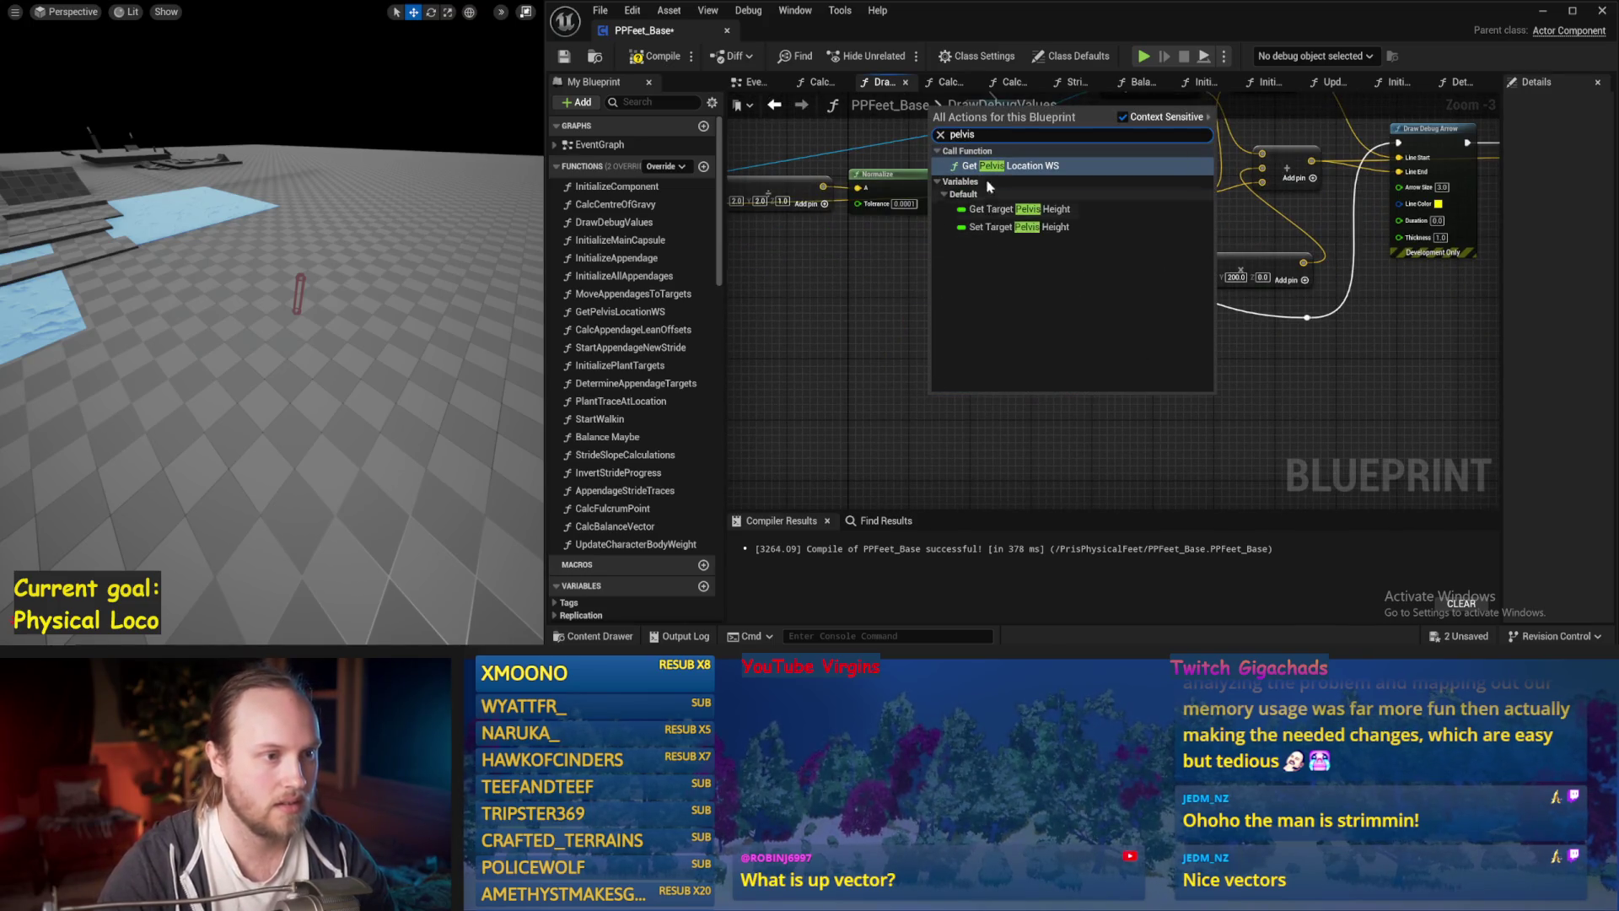
pyautogui.press('Return')
pyautogui.moveTo(1048, 293); pyautogui.dragTo(1091, 367)
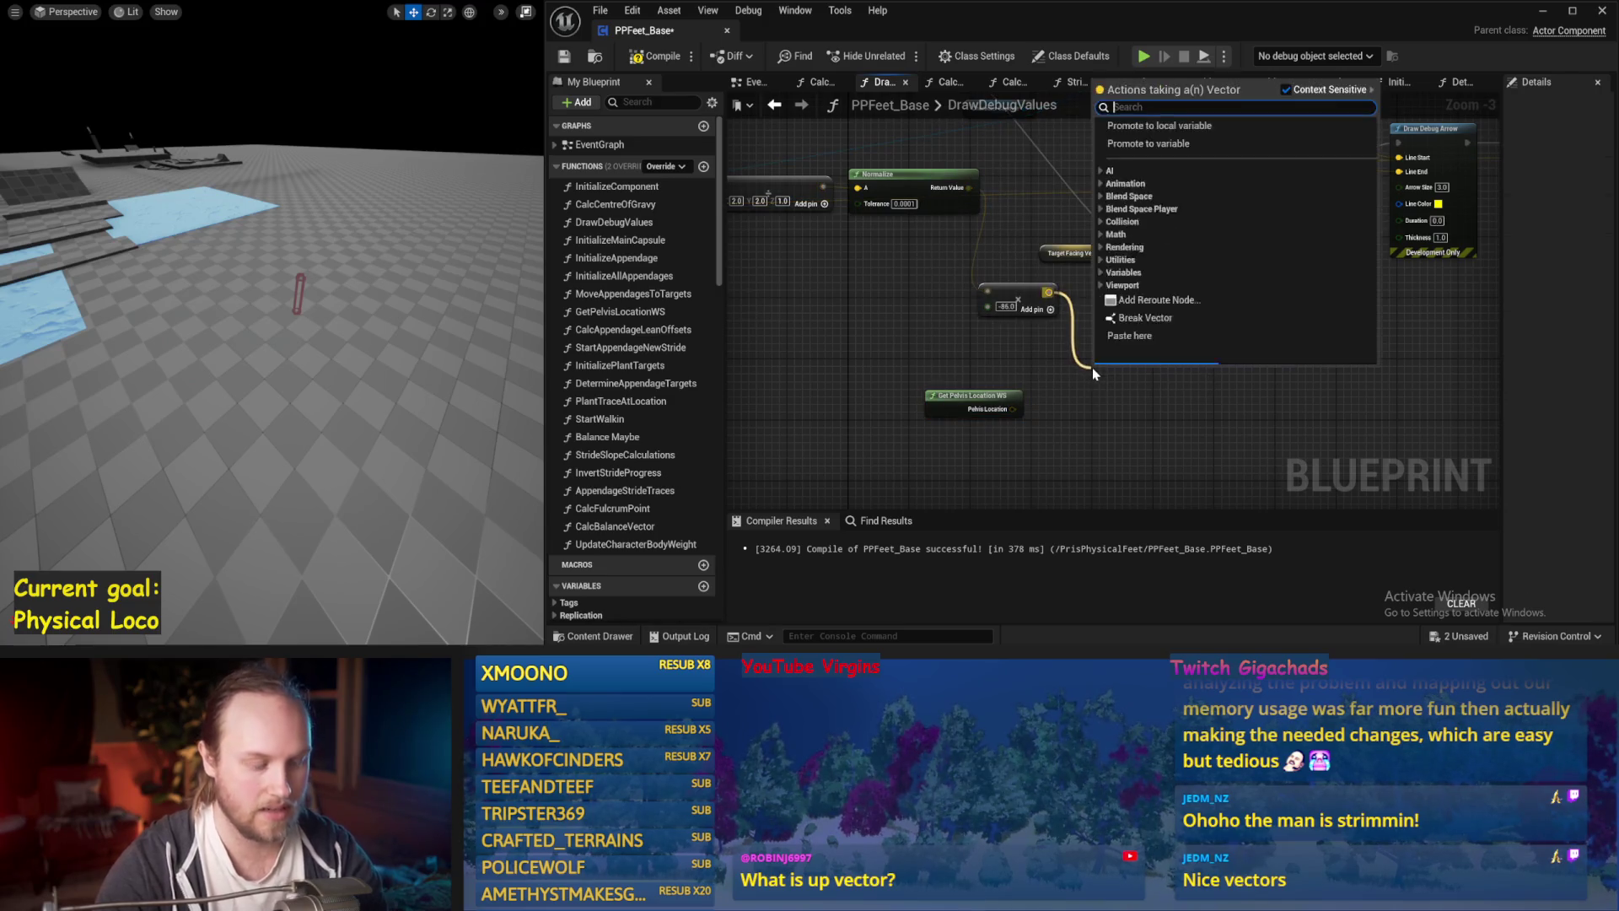
pyautogui.write('+')
pyautogui.press('Return')
pyautogui.moveTo(1016, 409); pyautogui.dragTo(1093, 390)
# Wire the sum into Draw Debug Arrow's Line Start and delete Get World Location and the unused Add node.
pyautogui.moveTo(962, 420); pyautogui.dragTo(1083, 403)
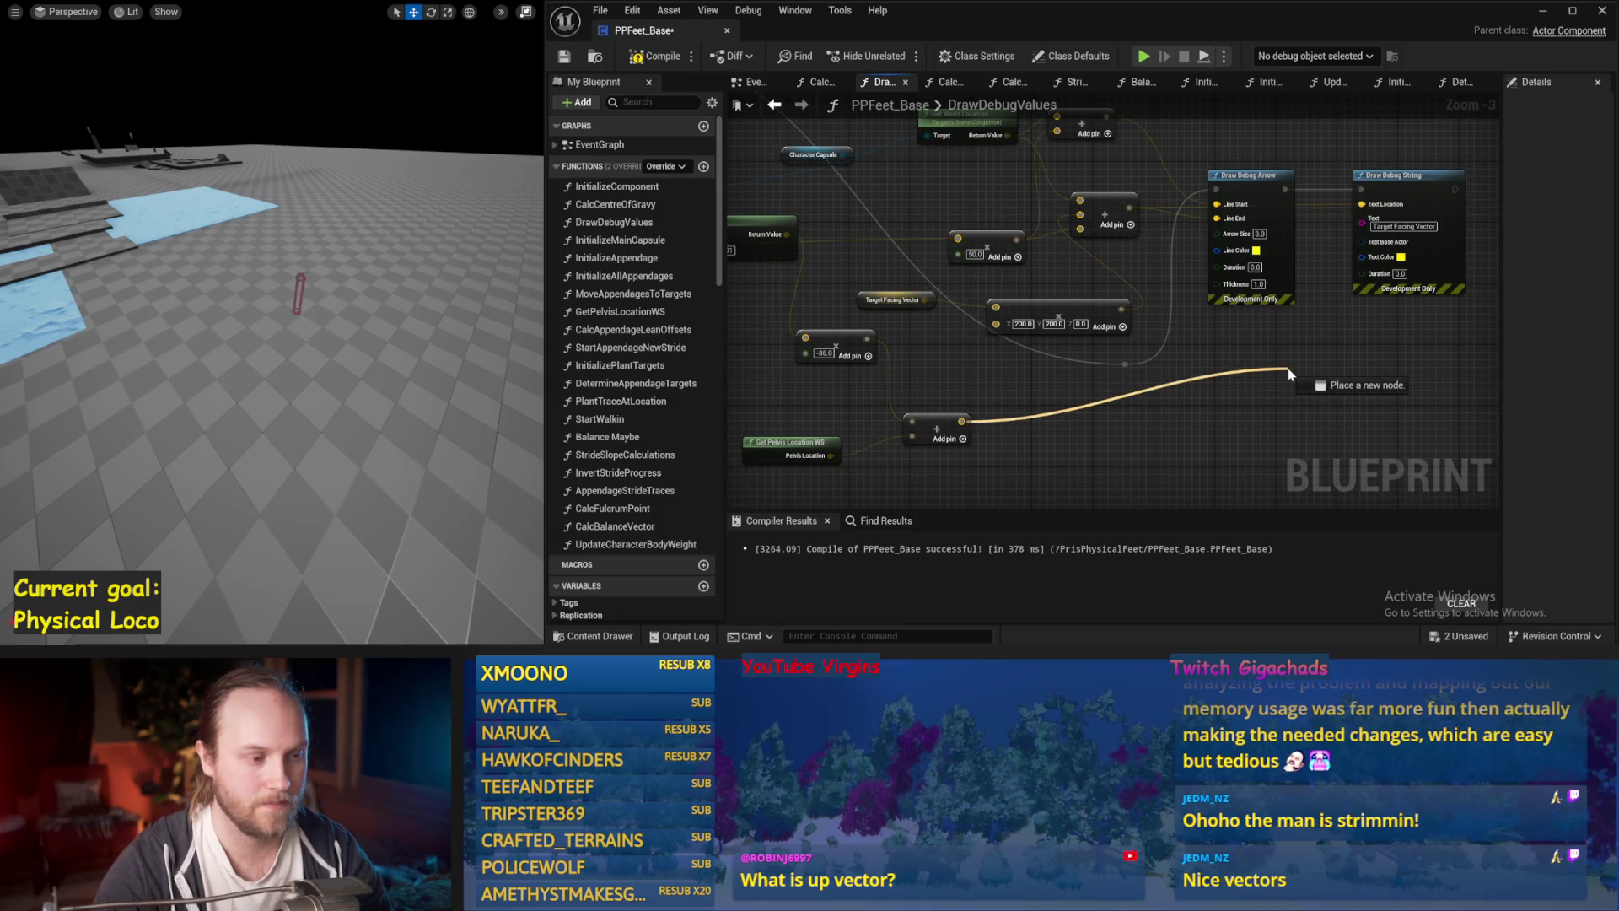
pyautogui.moveTo(1288, 373)
pyautogui.mouseDown()
pyautogui.moveTo(1180, 190)
pyautogui.moveTo(1222, 209)
pyautogui.mouseUp()
pyautogui.moveTo(1146, 257)
pyautogui.mouseDown()
pyautogui.moveTo(1146, 196)
pyautogui.moveTo(1100, 187)
pyautogui.mouseUp()
pyautogui.press('Delete')
pyautogui.moveTo(1189, 212); pyautogui.dragTo(1142, 121)
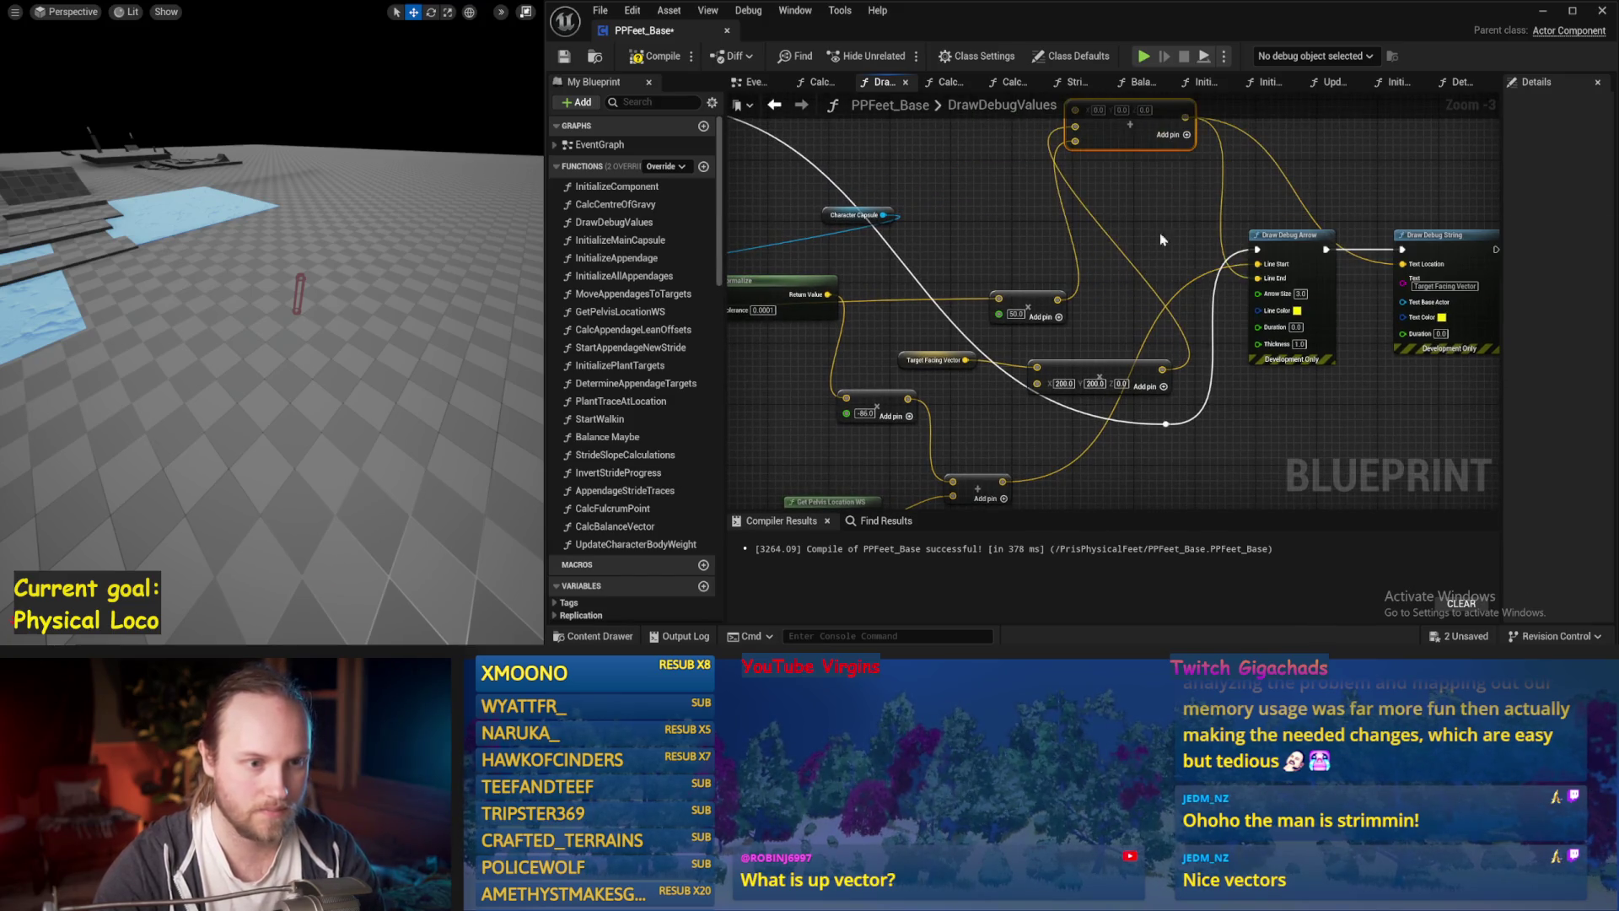
pyautogui.press('Delete')
pyautogui.moveTo(1026, 305); pyautogui.dragTo(1035, 198)
pyautogui.moveTo(1040, 369); pyautogui.dragTo(1131, 260)
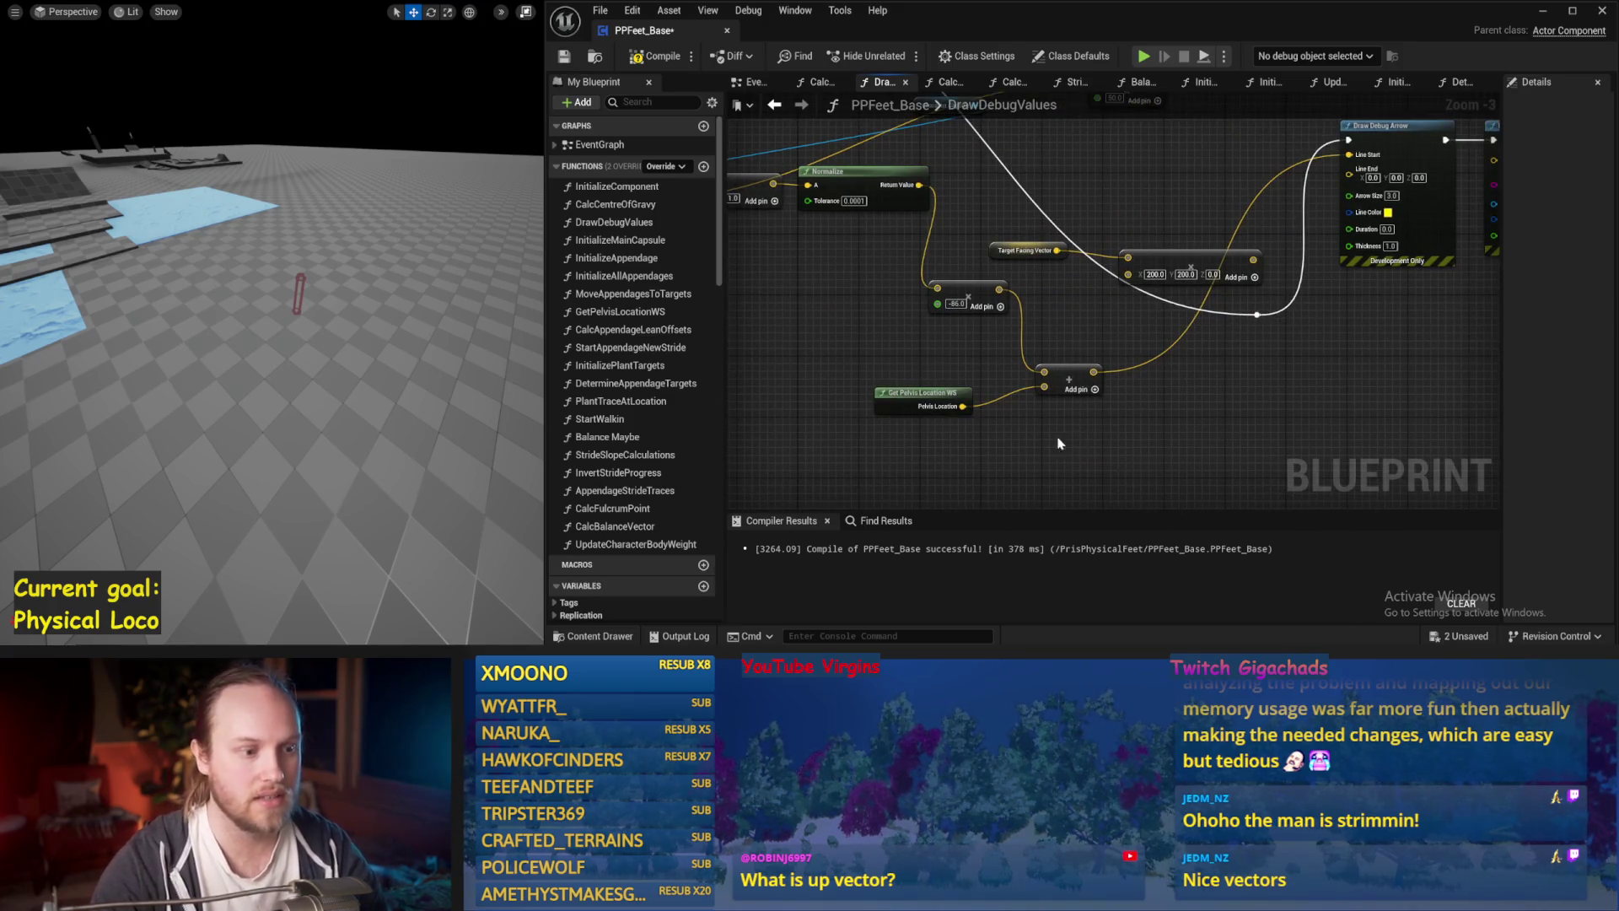
pyautogui.rightClick(1217, 119)
pyautogui.write('centre')
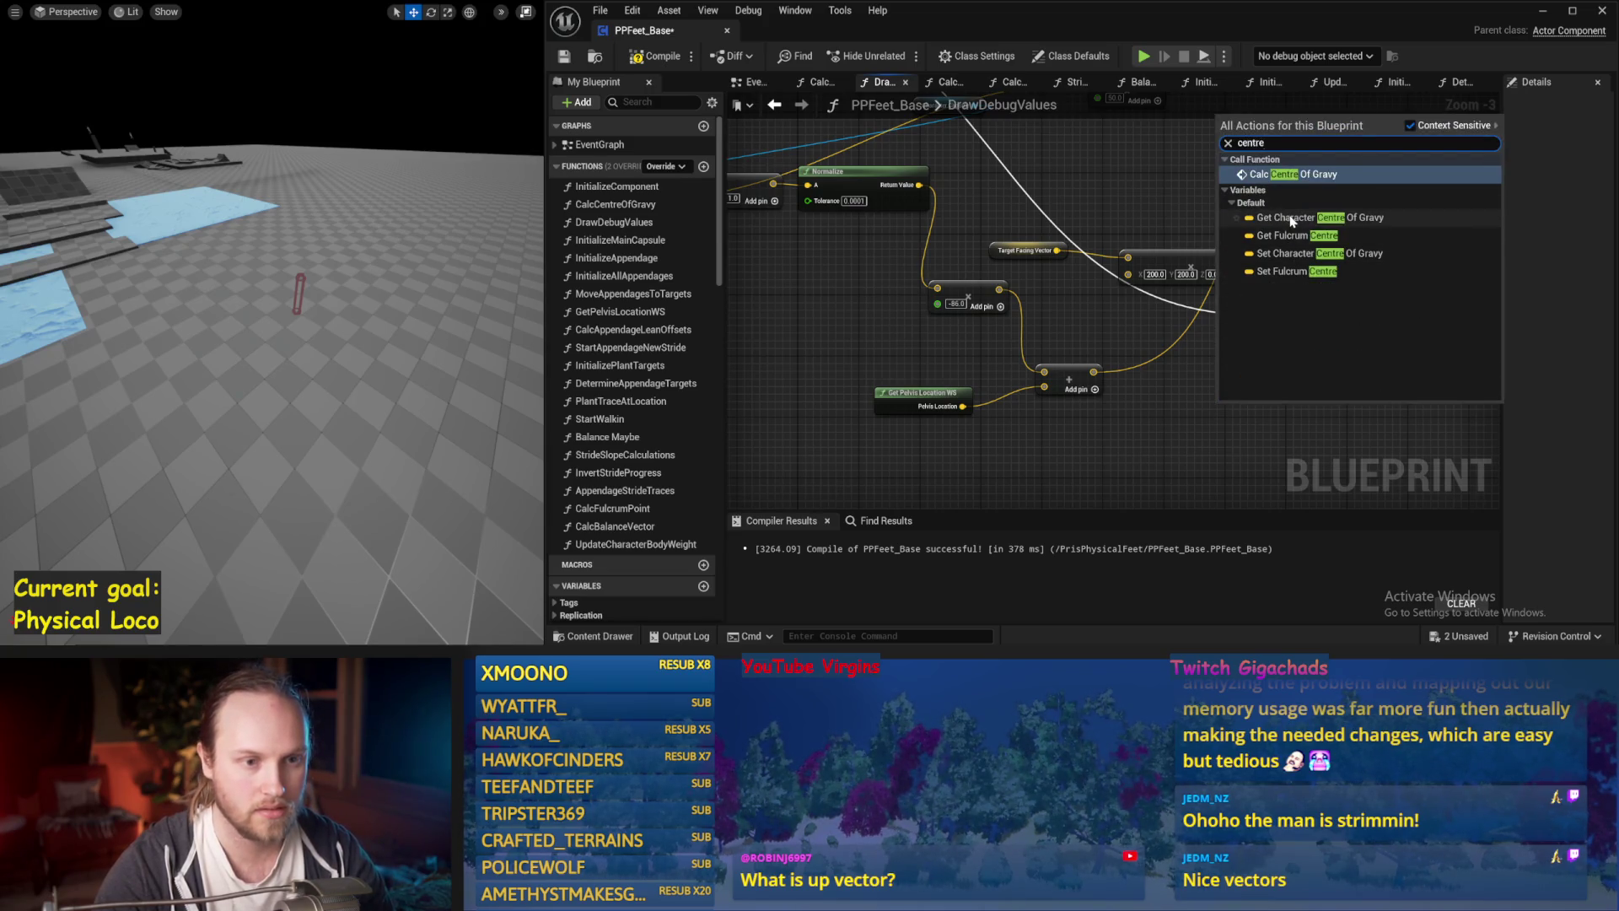
# Wire Character Centre Of Gravity into the arrow's Line Start, make the arrow blue, and save.
pyautogui.click(1290, 218)
pyautogui.moveTo(1130, 385)
pyautogui.mouseDown()
pyautogui.moveTo(1100, 182)
pyautogui.moveTo(1143, 199)
pyautogui.mouseUp()
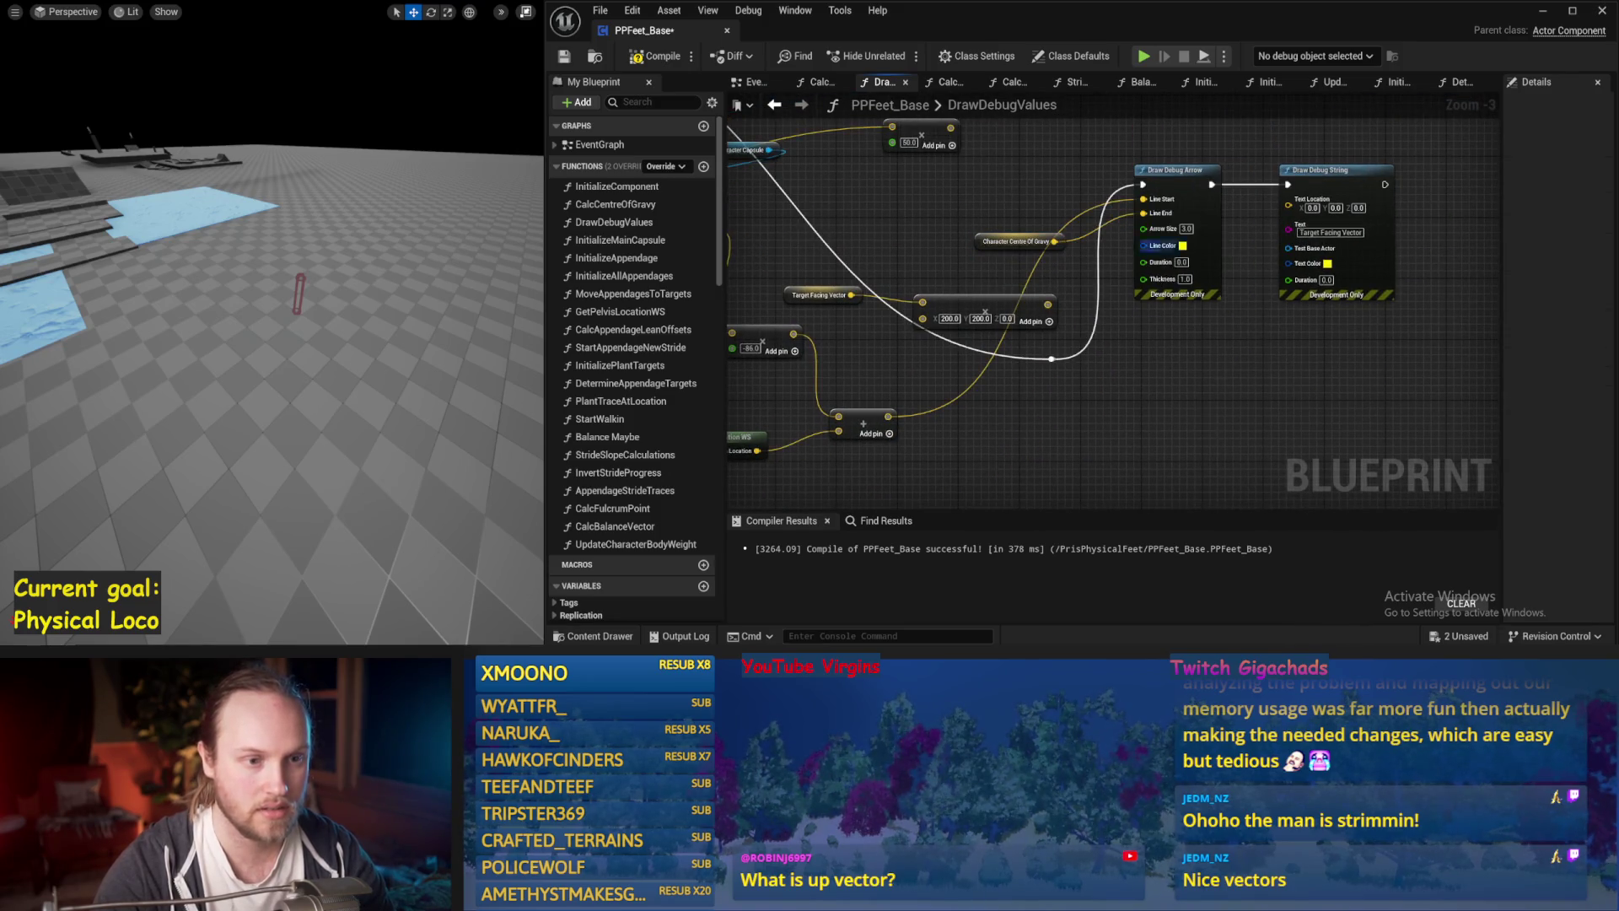
pyautogui.click(1182, 245)
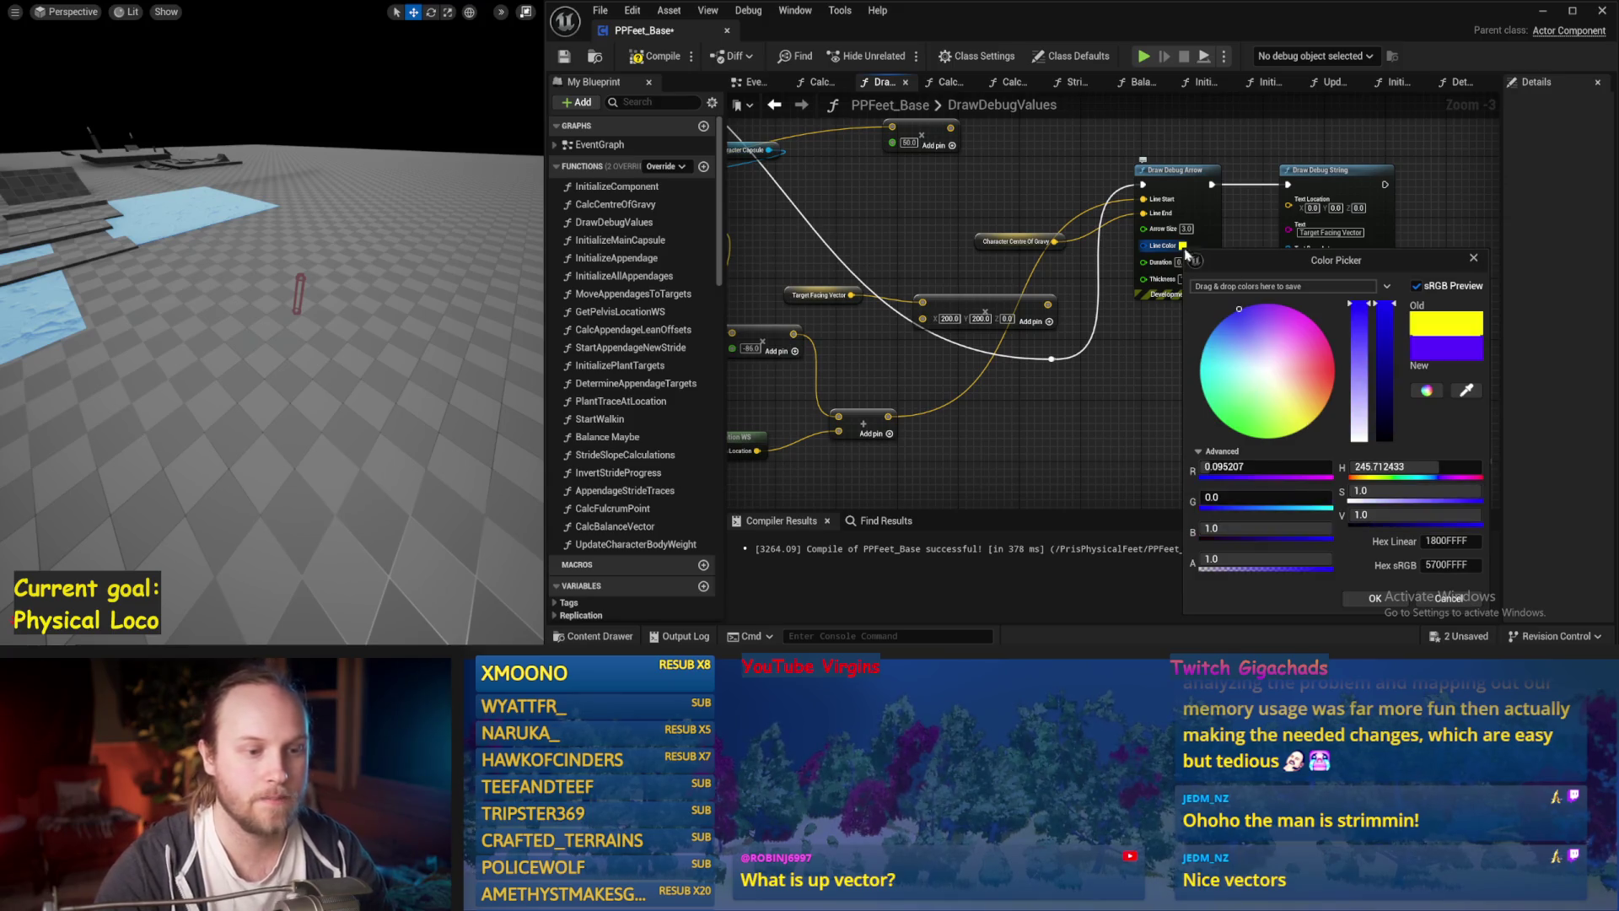
pyautogui.click(1369, 599)
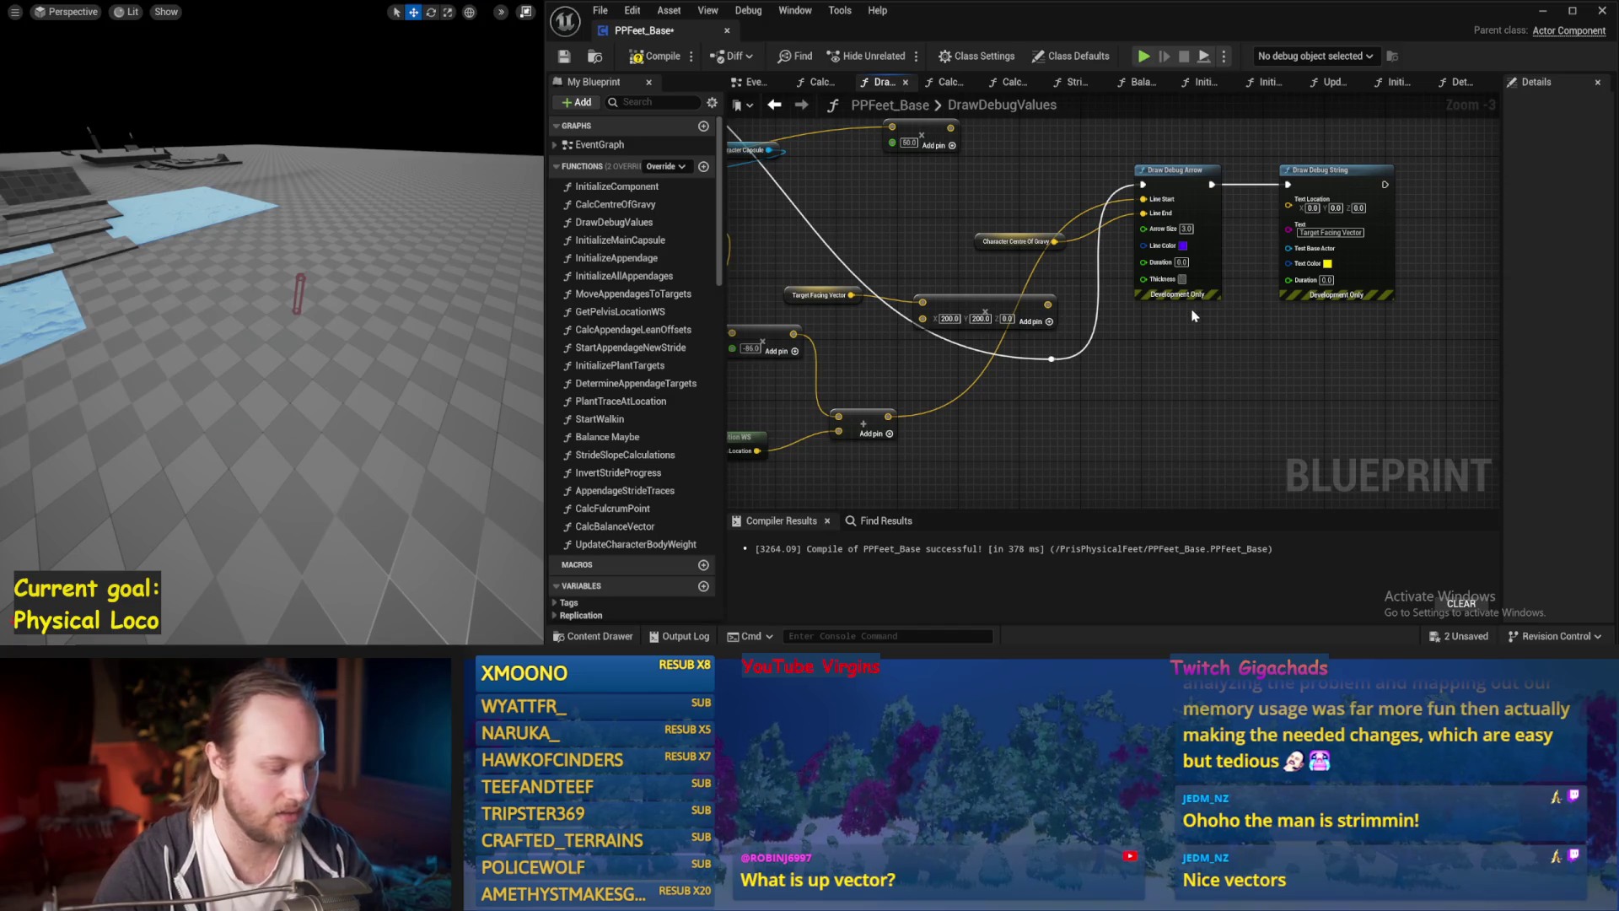
pyautogui.moveTo(1206, 368); pyautogui.dragTo(1099, 193)
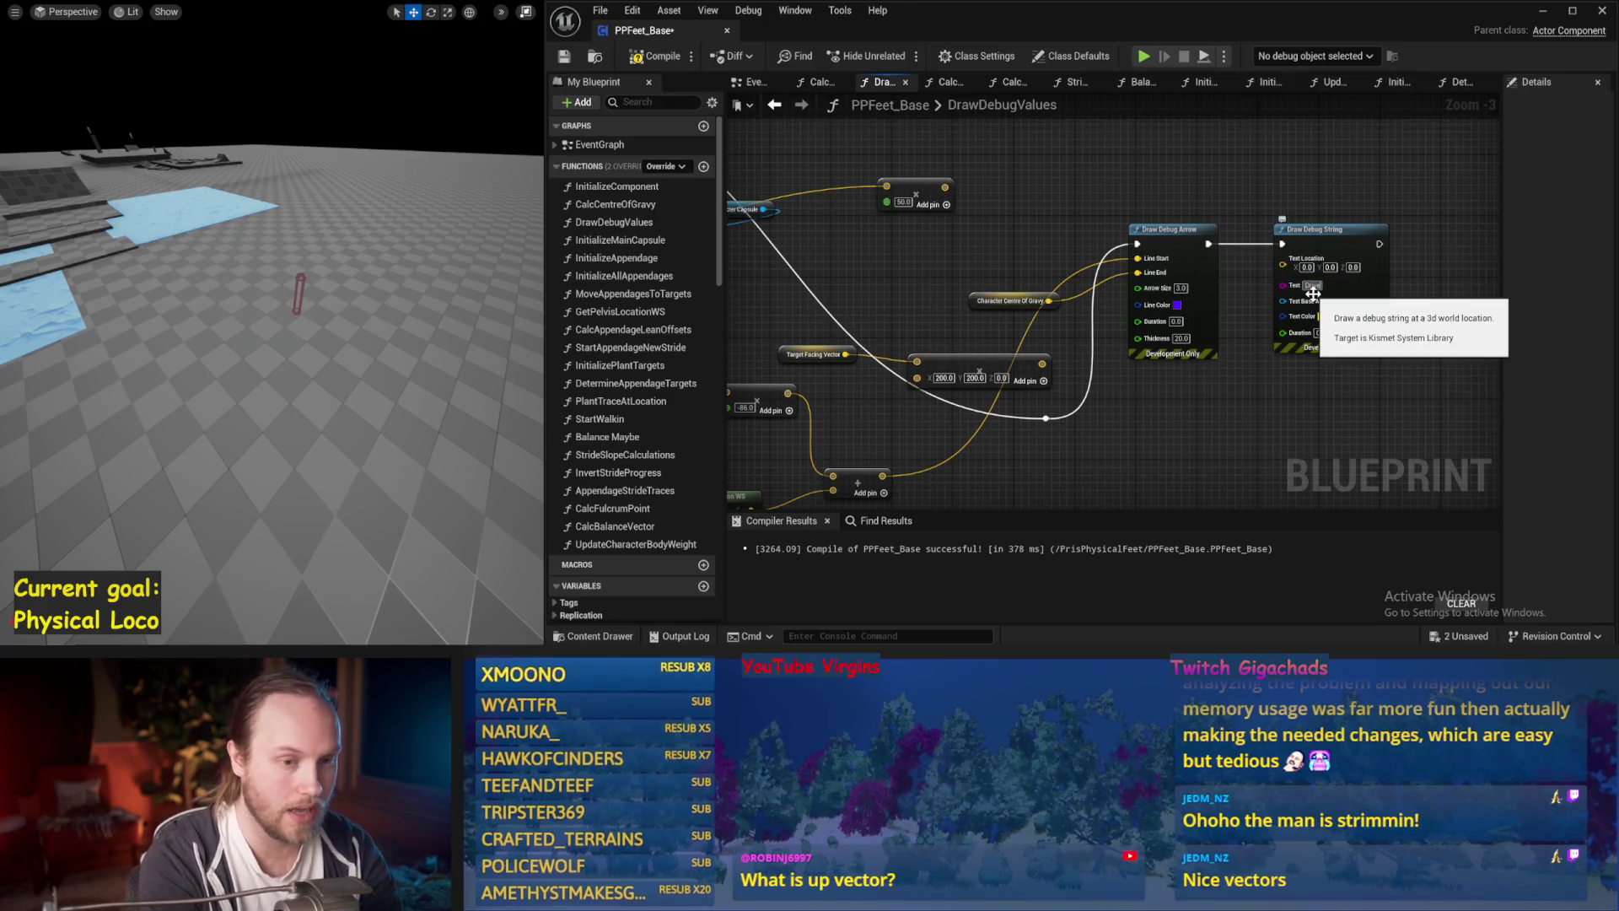
pyautogui.hotkey('ctrl', 's')
# Change the Draw Debug String text colour to purple and save.
pyautogui.moveTo(1101, 387); pyautogui.dragTo(1099, 312)
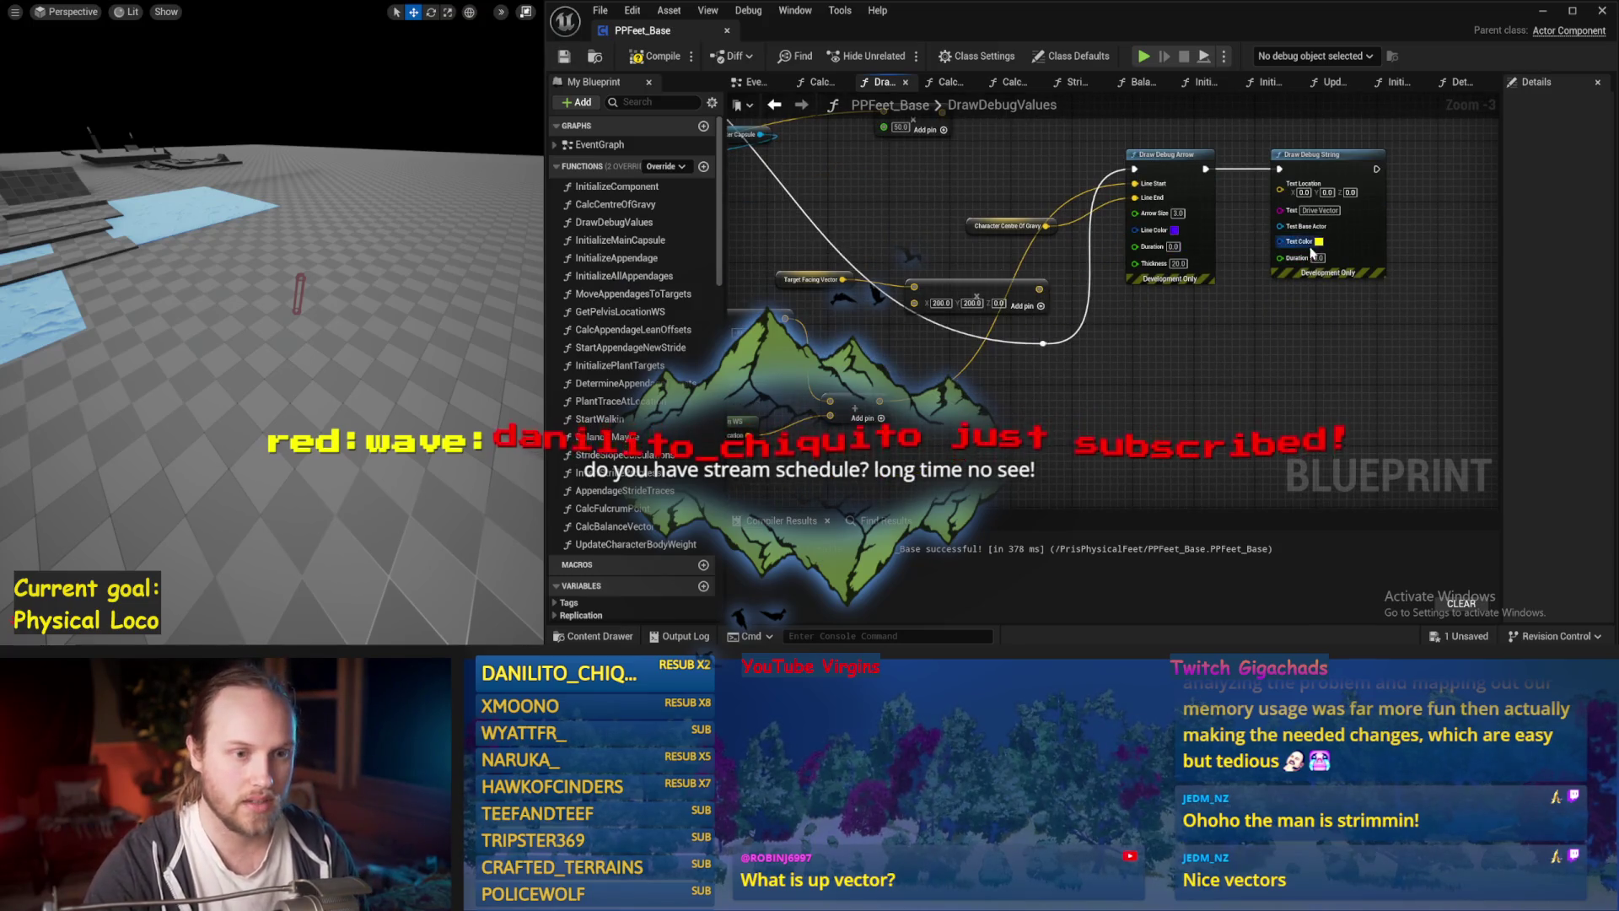
pyautogui.click(1174, 229)
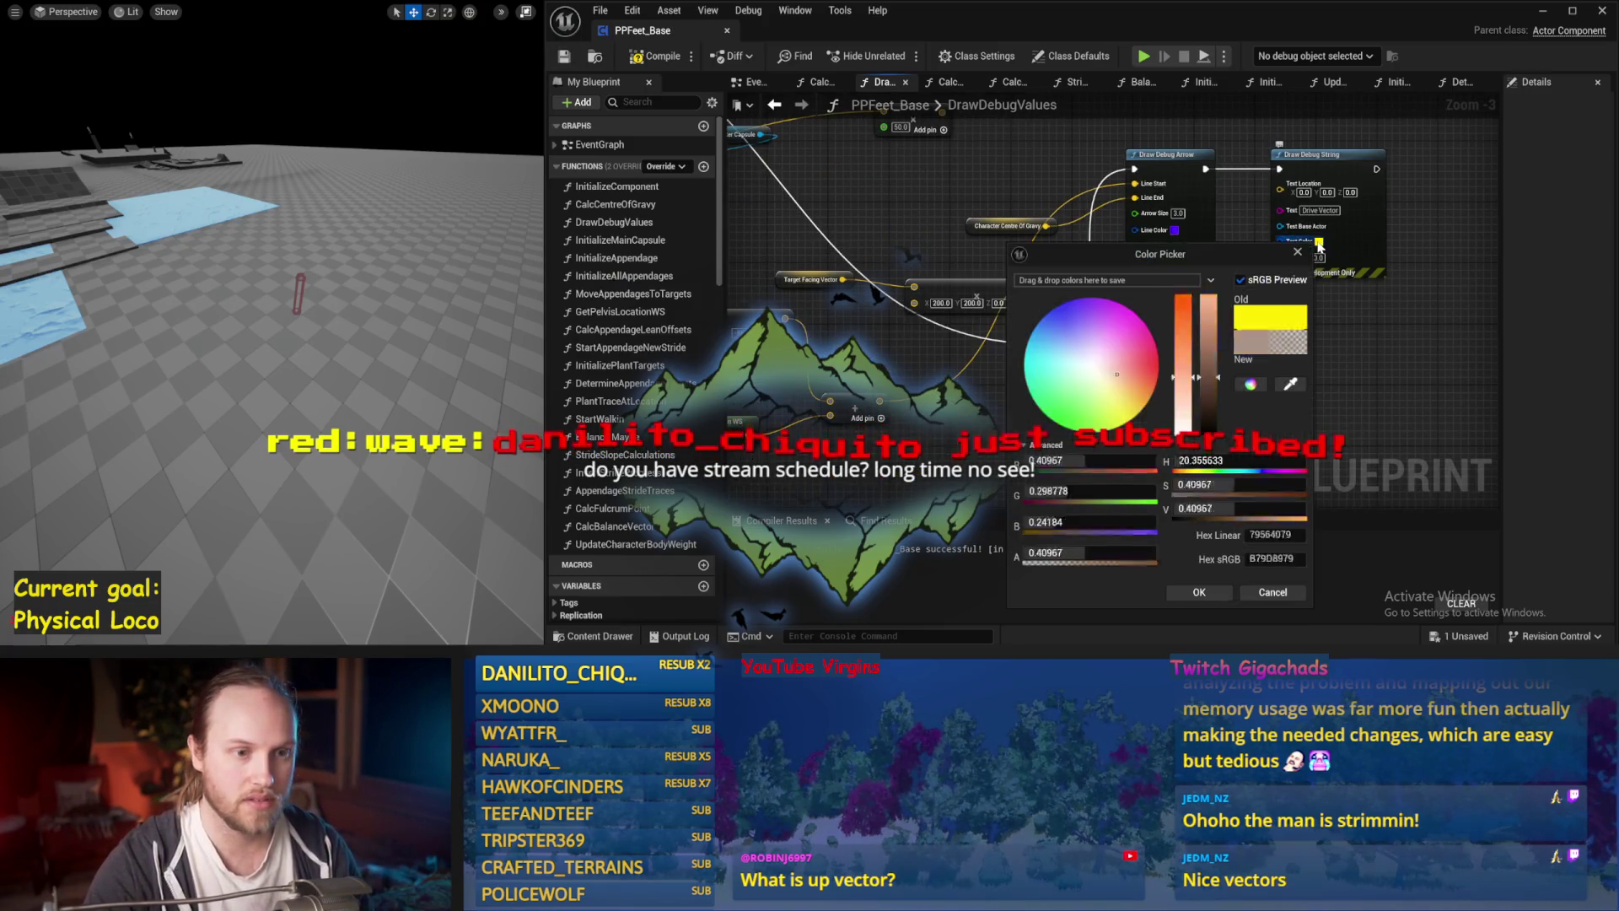
pyautogui.click(1199, 591)
pyautogui.hotkey('ctrl', 's')
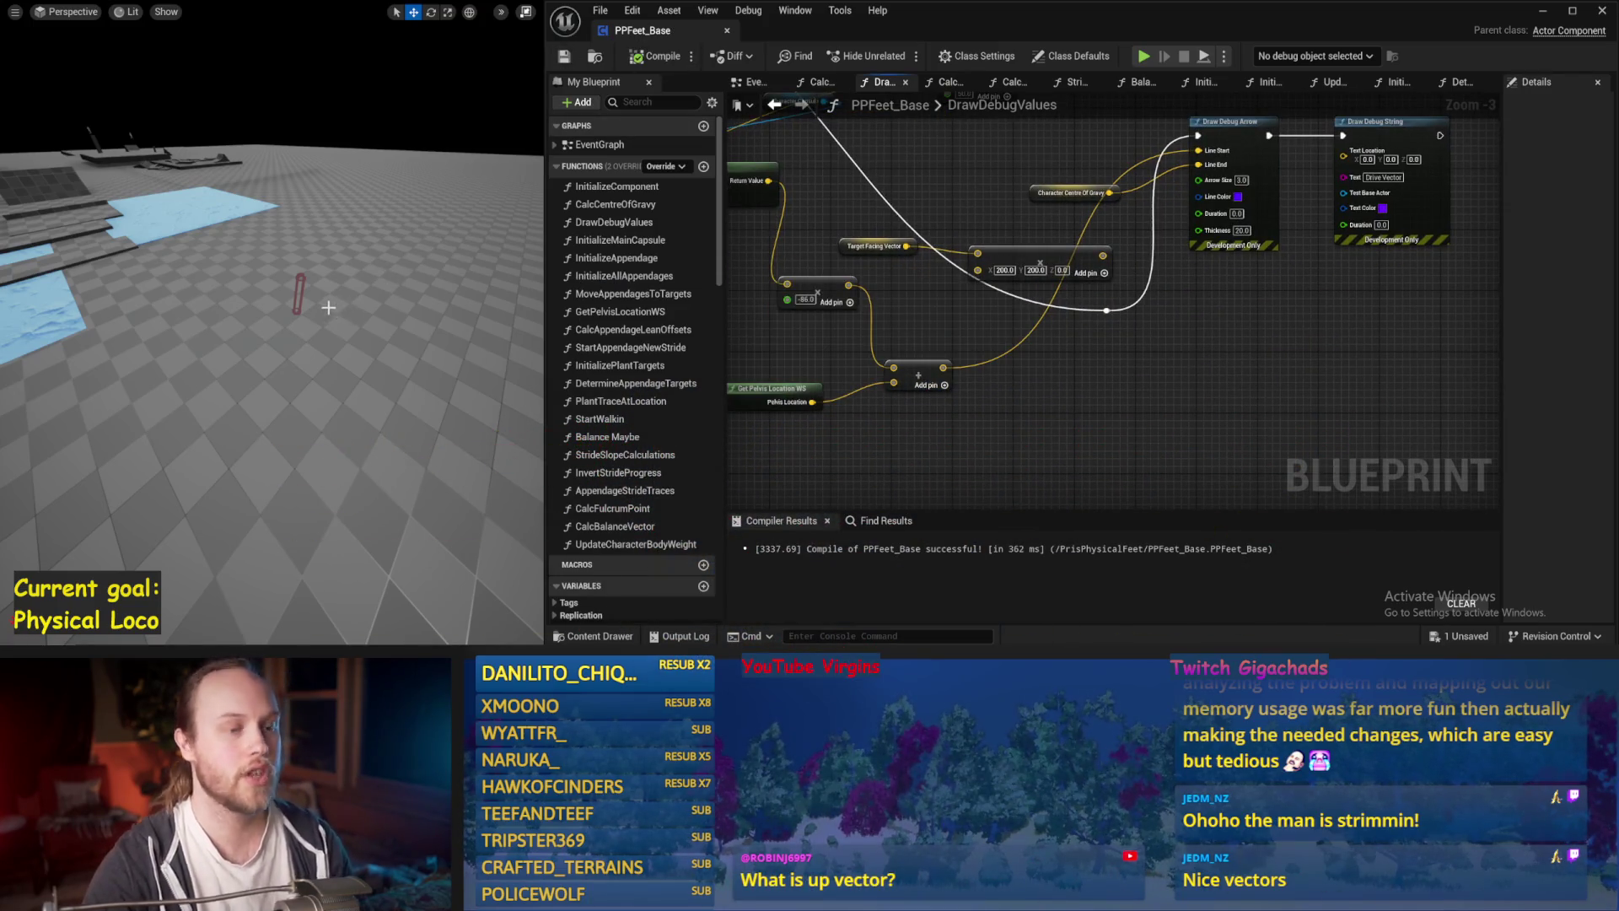
# Run five short simulations with Alt+S and Esc, watching the debug arrow and text.
pyautogui.hotkey('alt', 's')
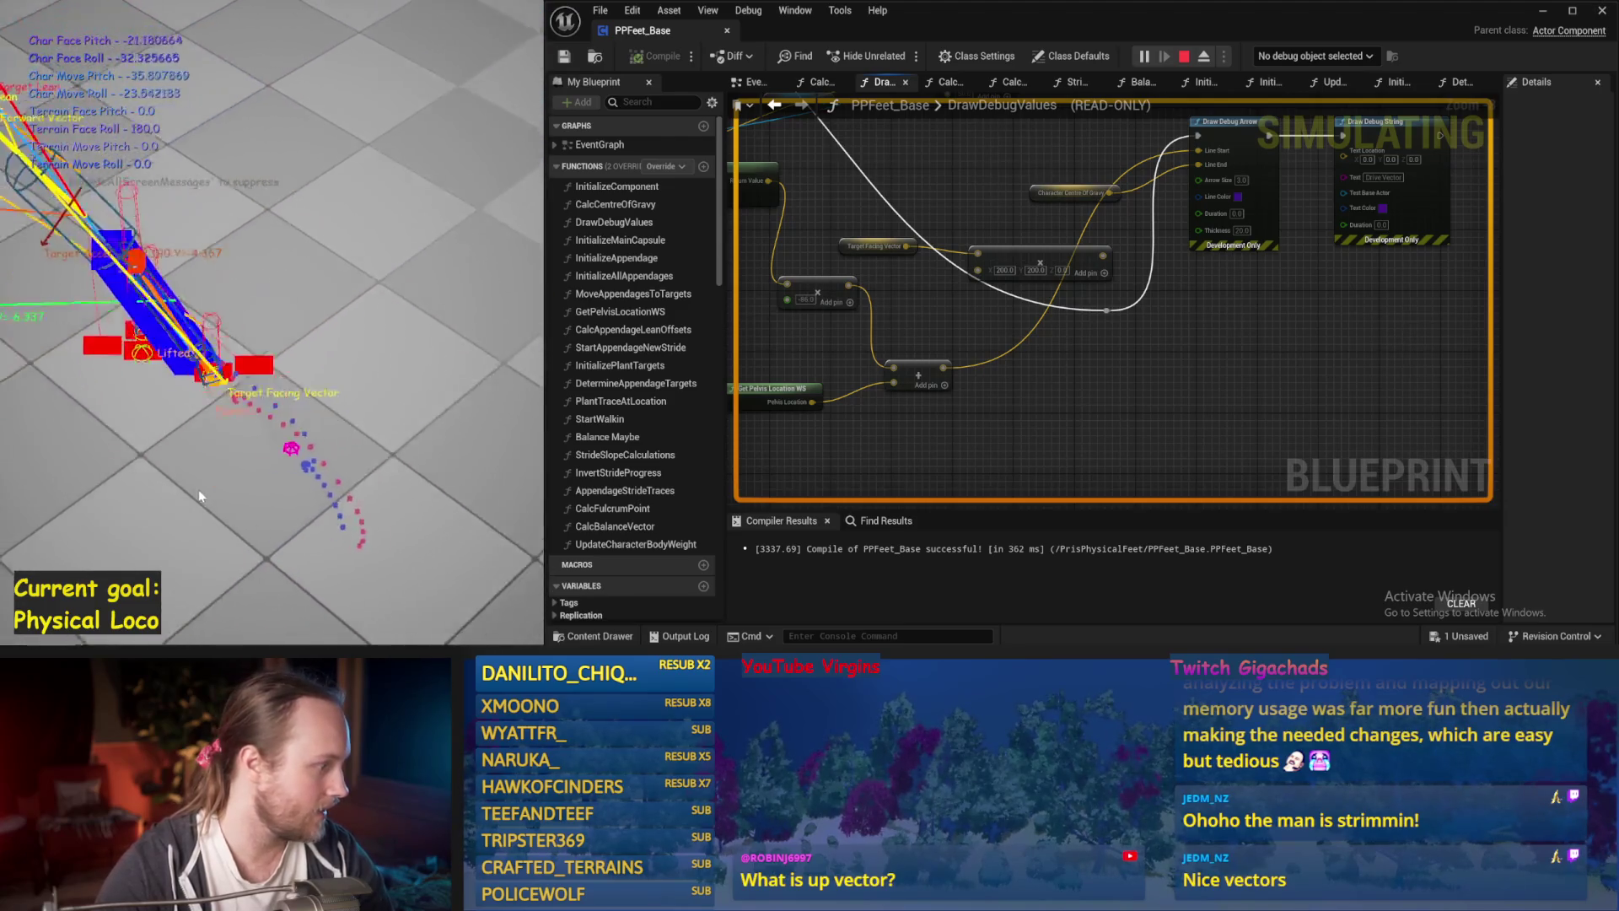
pyautogui.press('Escape')
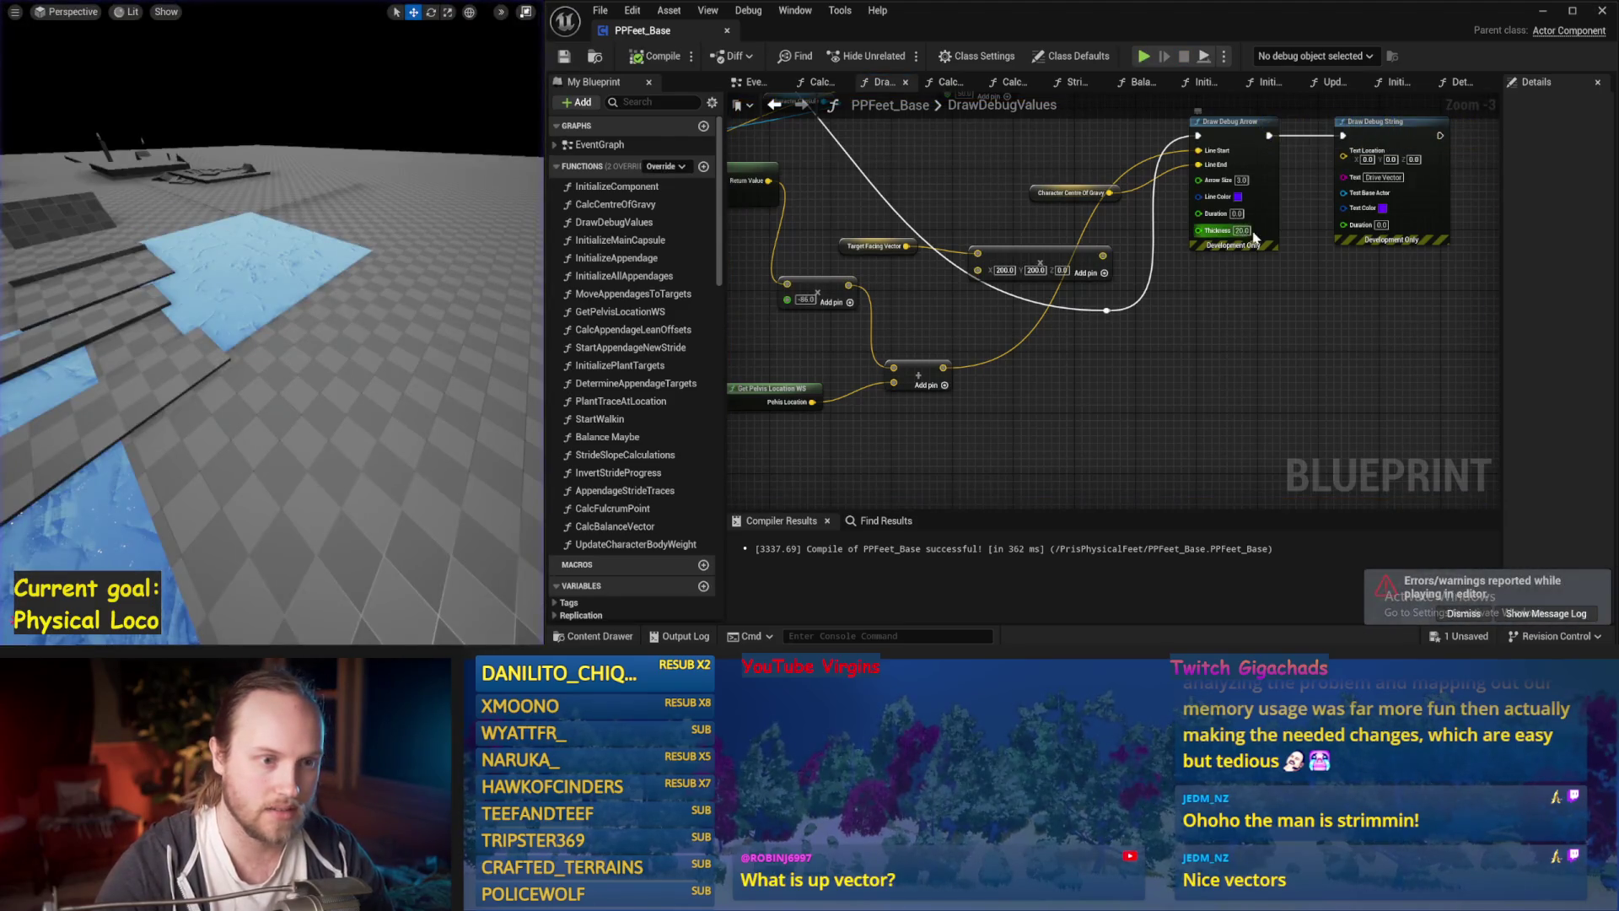
pyautogui.moveTo(278, 337); pyautogui.dragTo(337, 337)
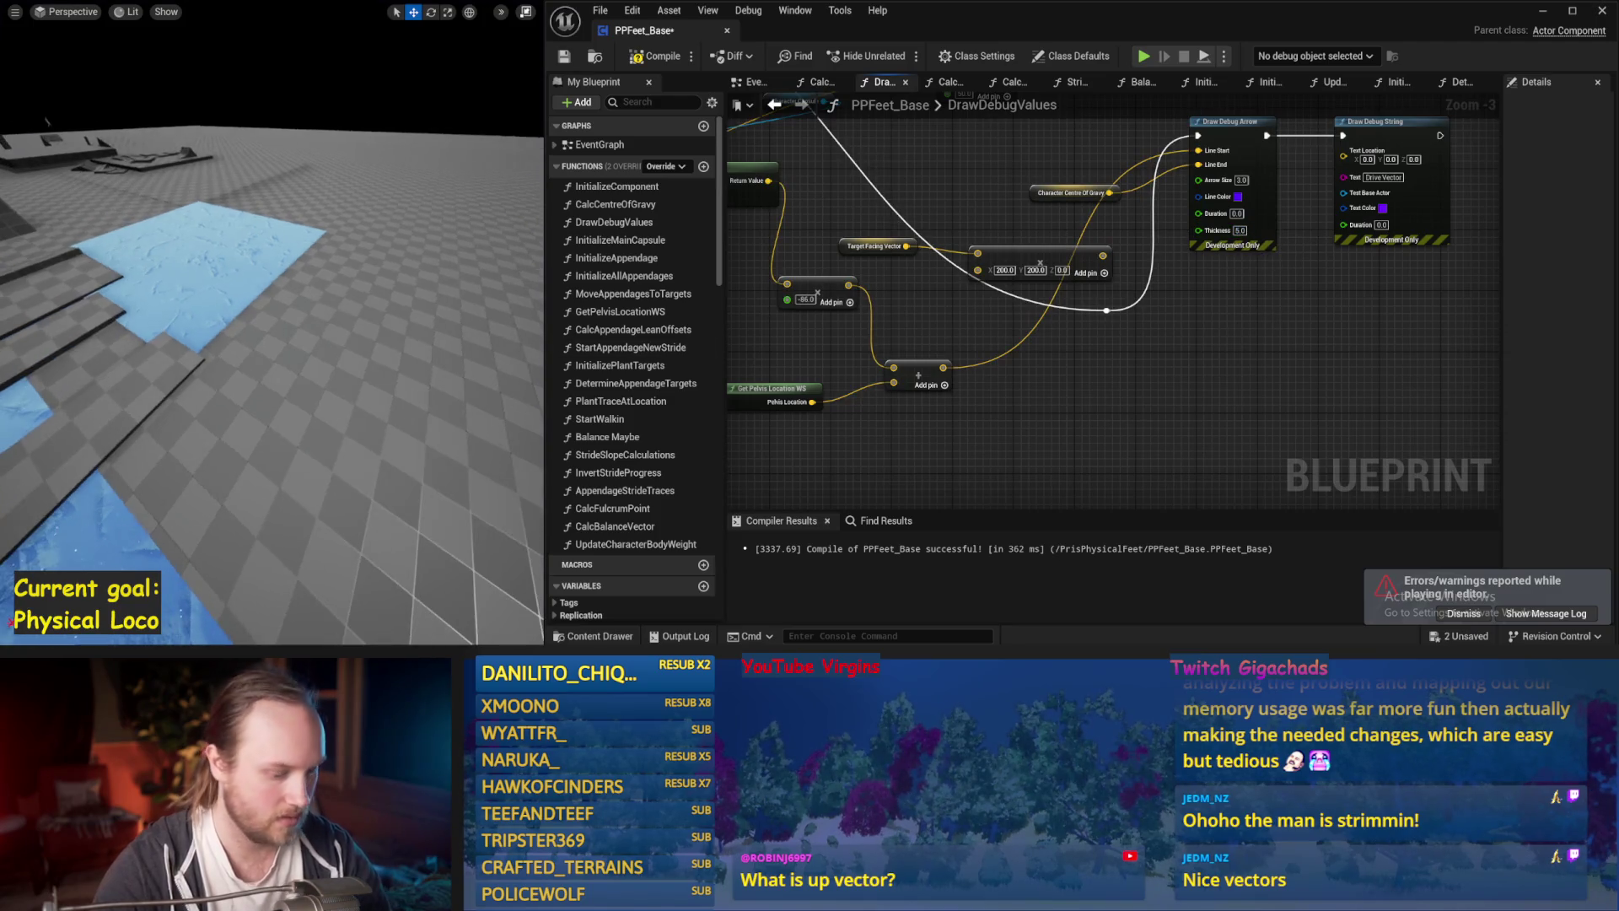
pyautogui.hotkey('alt', 's')
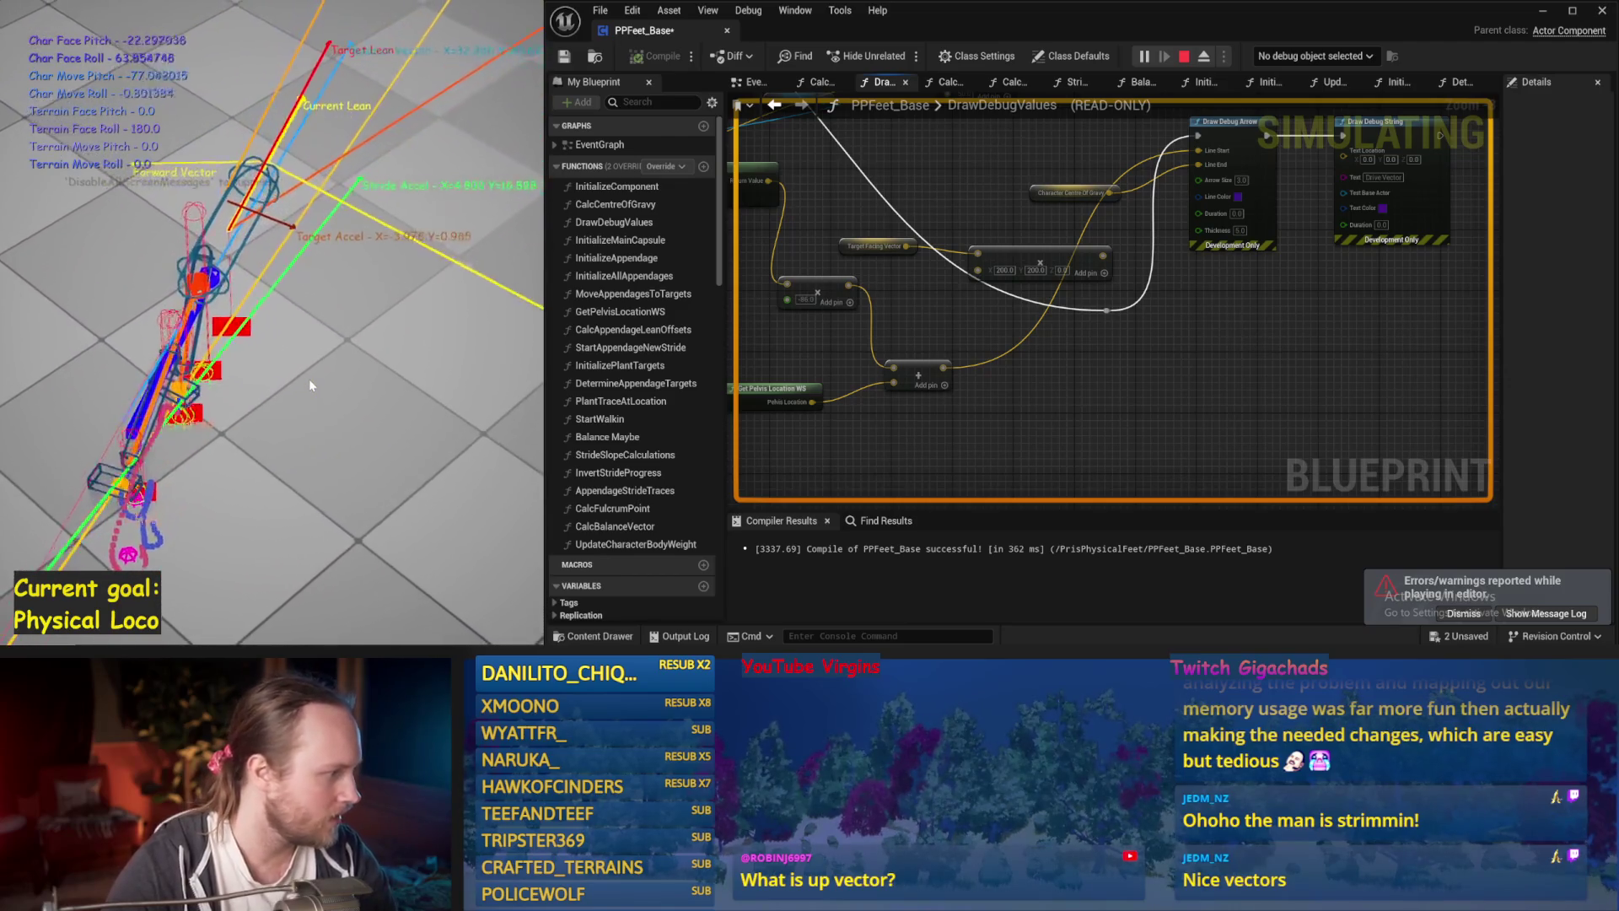
pyautogui.press('Escape')
pyautogui.hotkey('alt', 's')
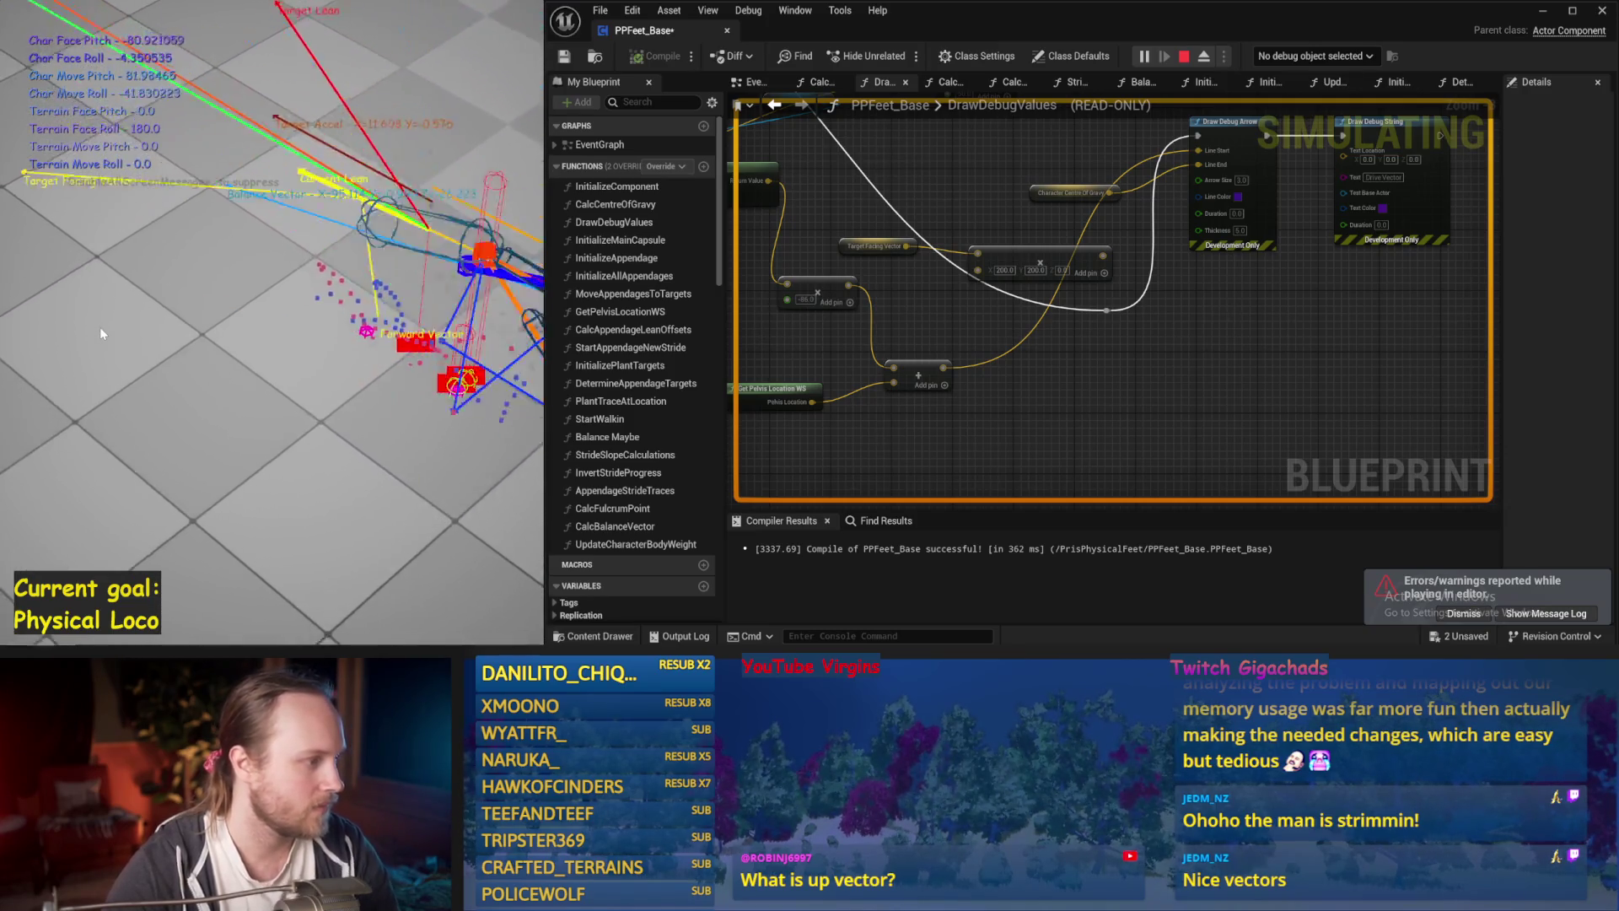
pyautogui.press('Escape')
pyautogui.hotkey('alt', 's')
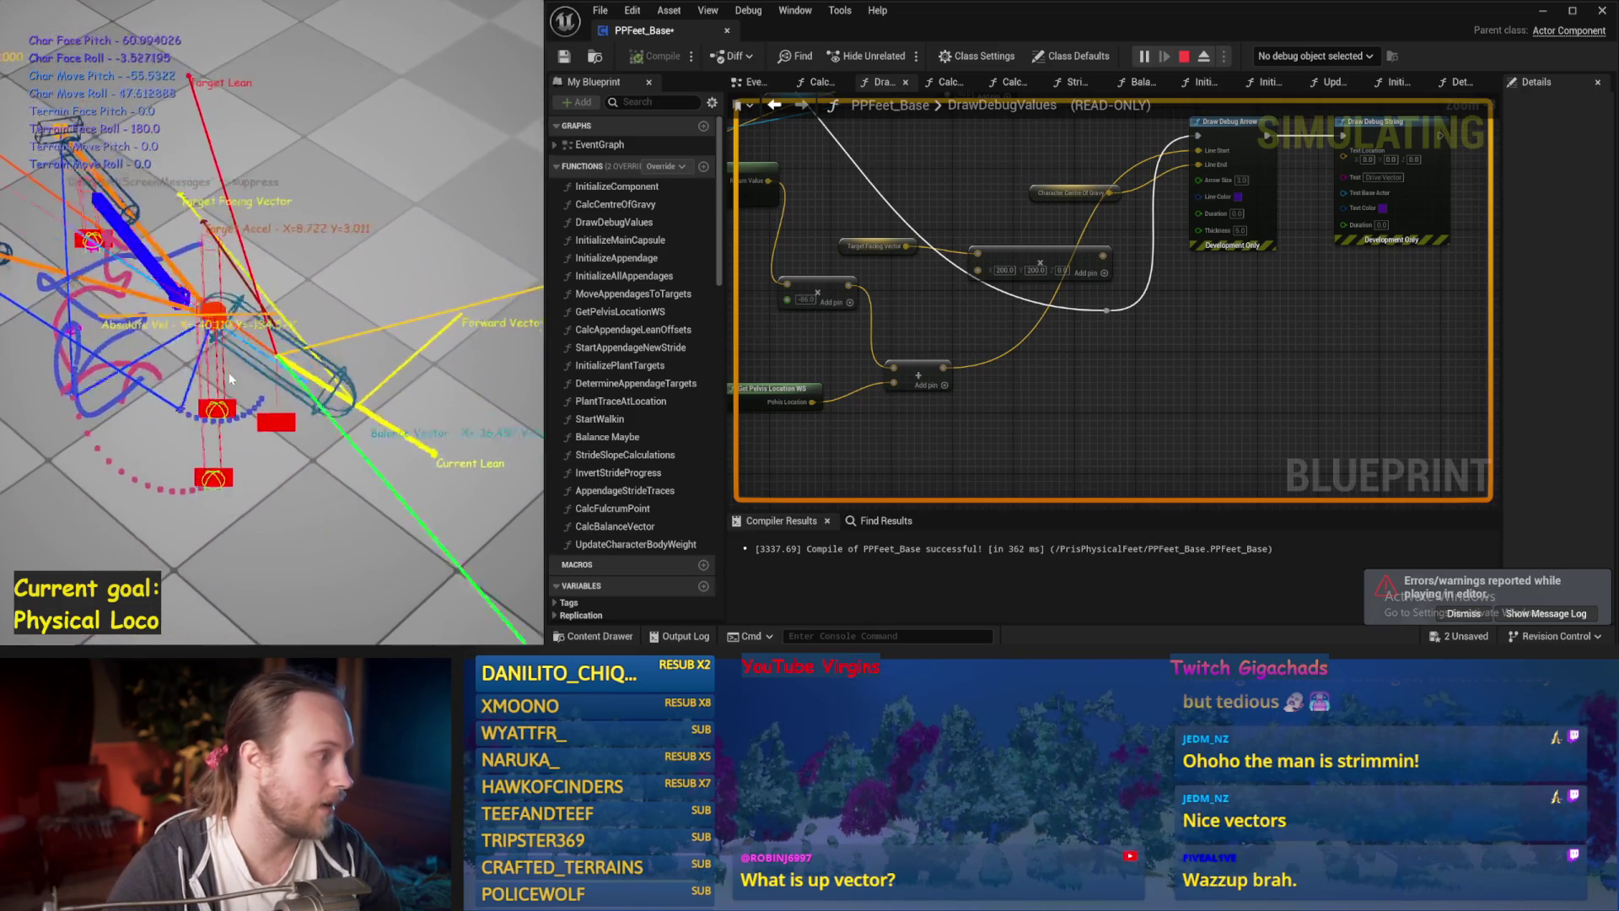
pyautogui.press('Escape')
pyautogui.hotkey('alt', 's')
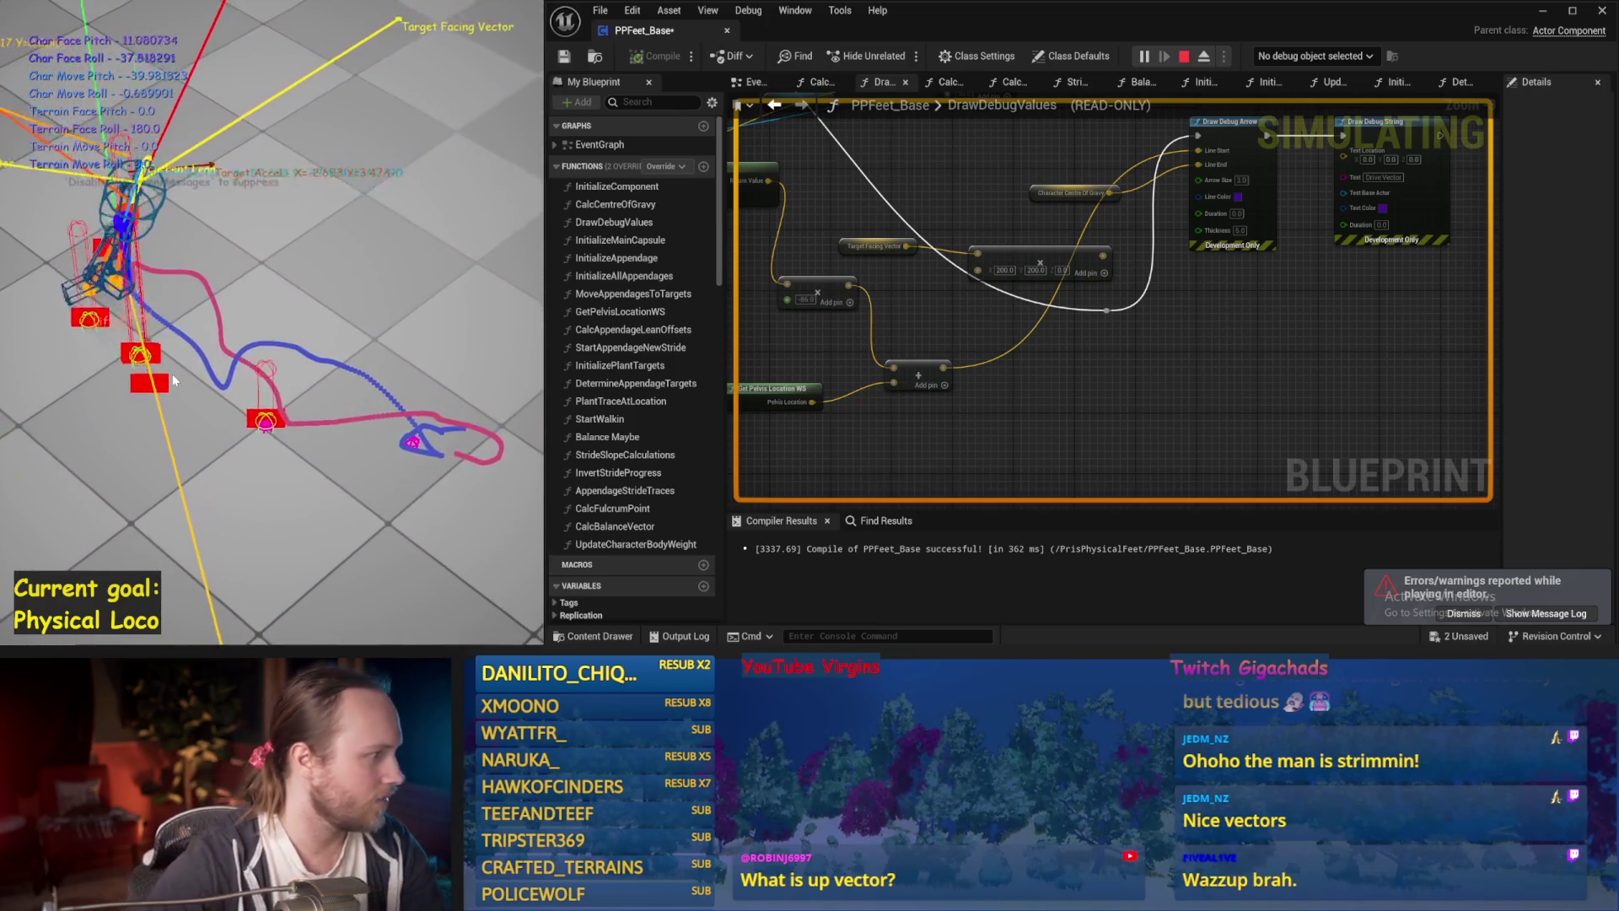
pyautogui.press('Escape')
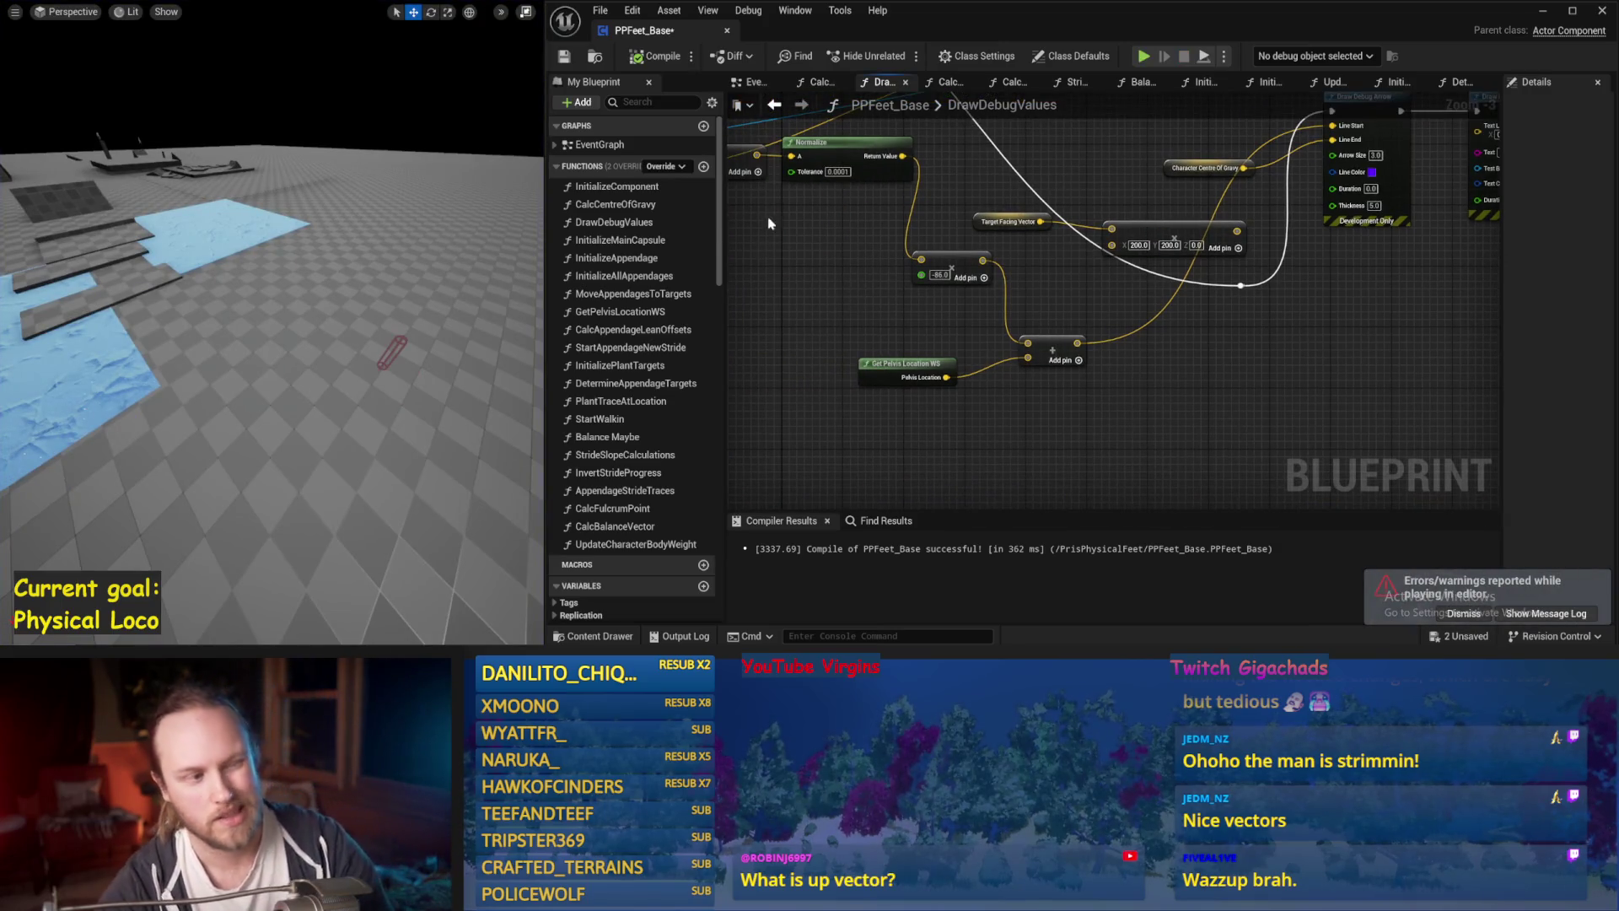
# Regroup the up-vector offset nodes, placing Character Capsule beside Get Up Vector.
pyautogui.moveTo(766, 230); pyautogui.dragTo(1044, 322)
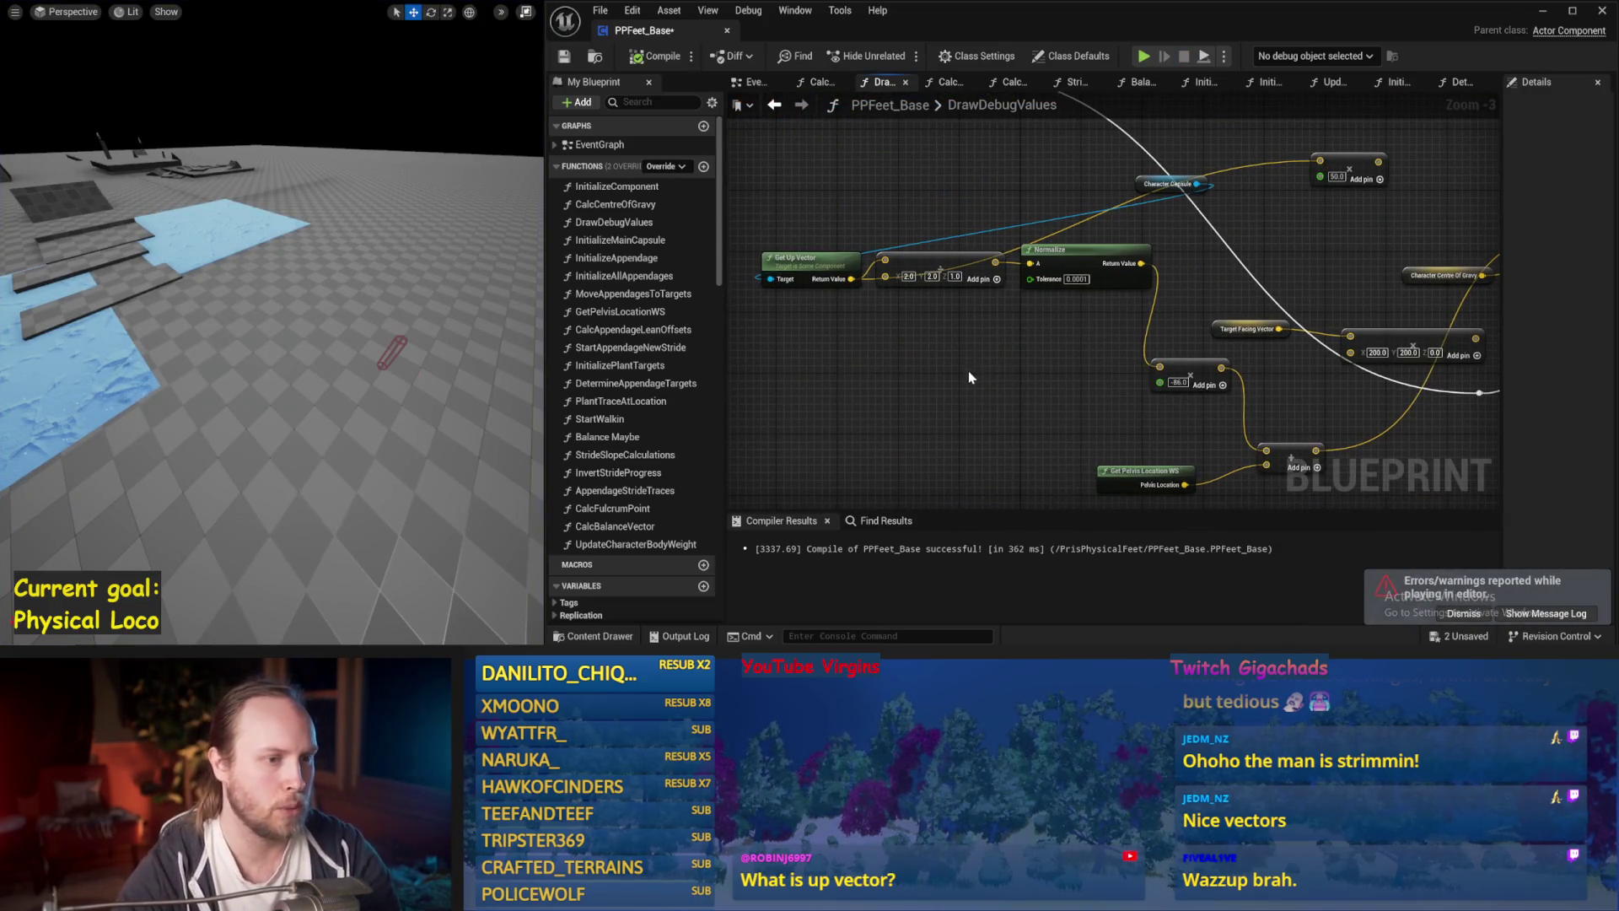
pyautogui.moveTo(968, 371); pyautogui.dragTo(958, 323)
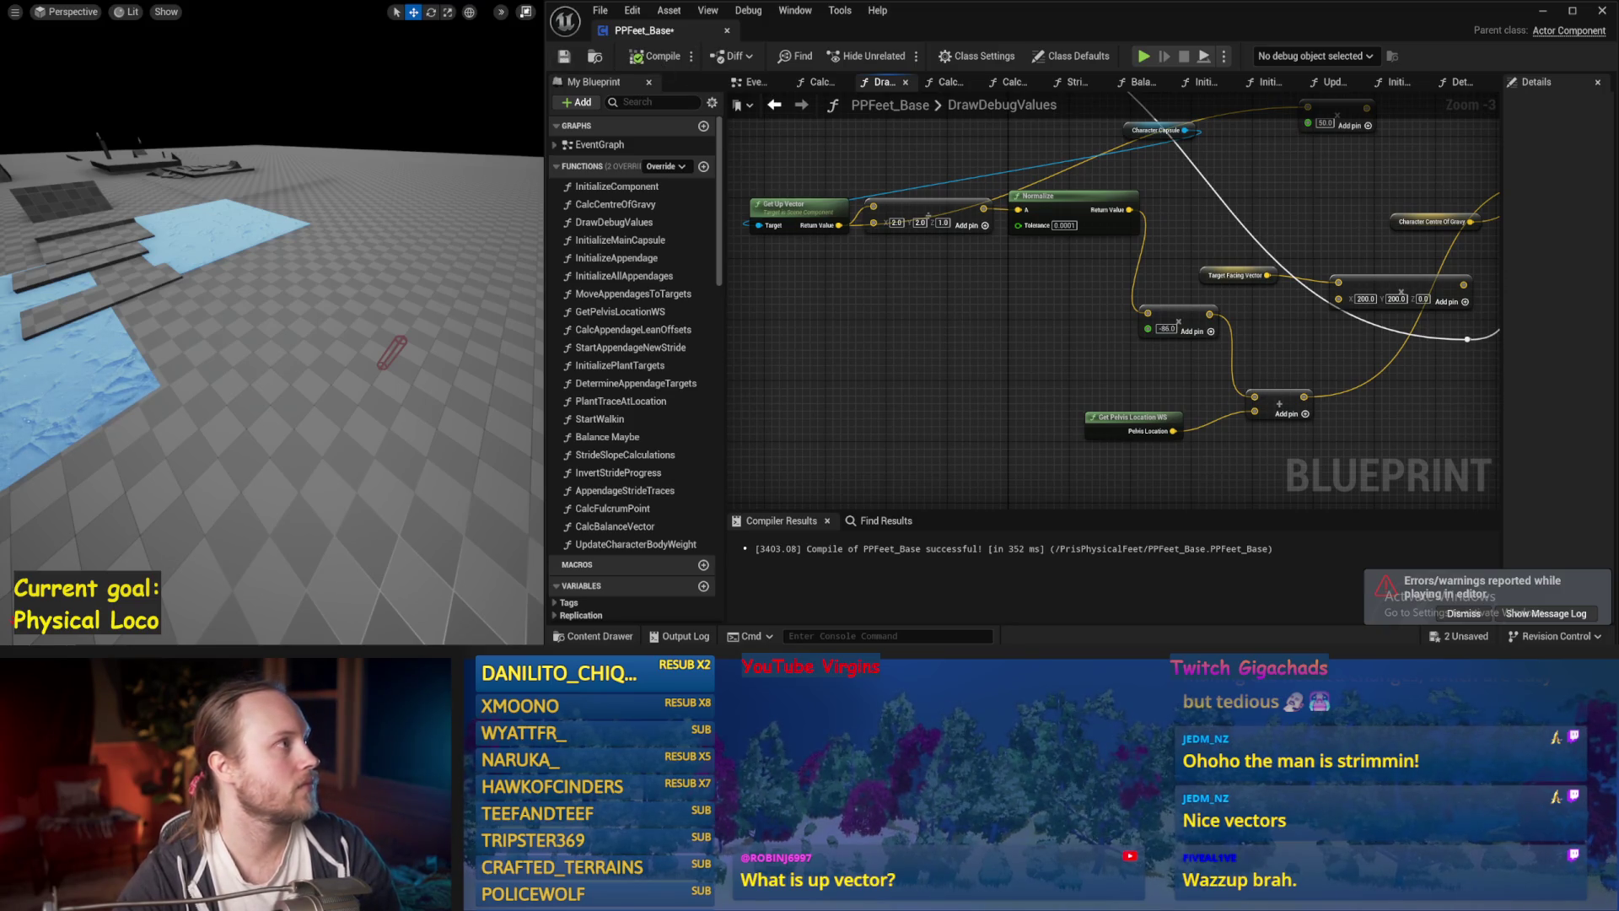
pyautogui.moveTo(988, 399)
pyautogui.mouseDown()
pyautogui.moveTo(939, 307)
pyautogui.moveTo(1160, 392)
pyautogui.moveTo(1172, 419)
pyautogui.moveTo(1210, 432)
pyautogui.mouseUp()
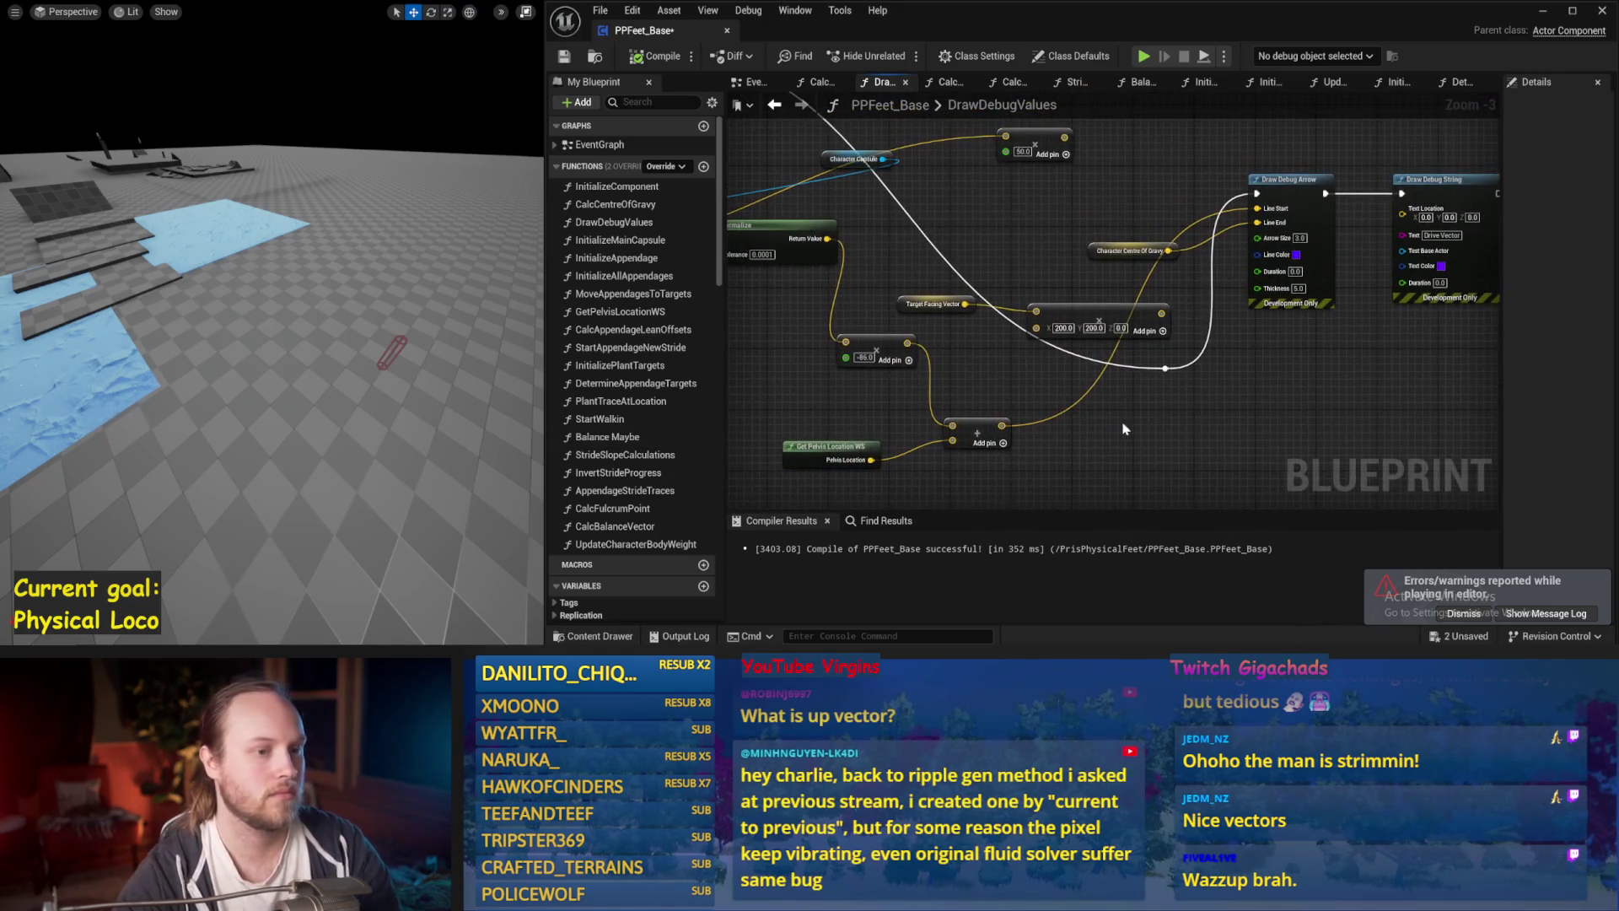
pyautogui.click(1165, 368)
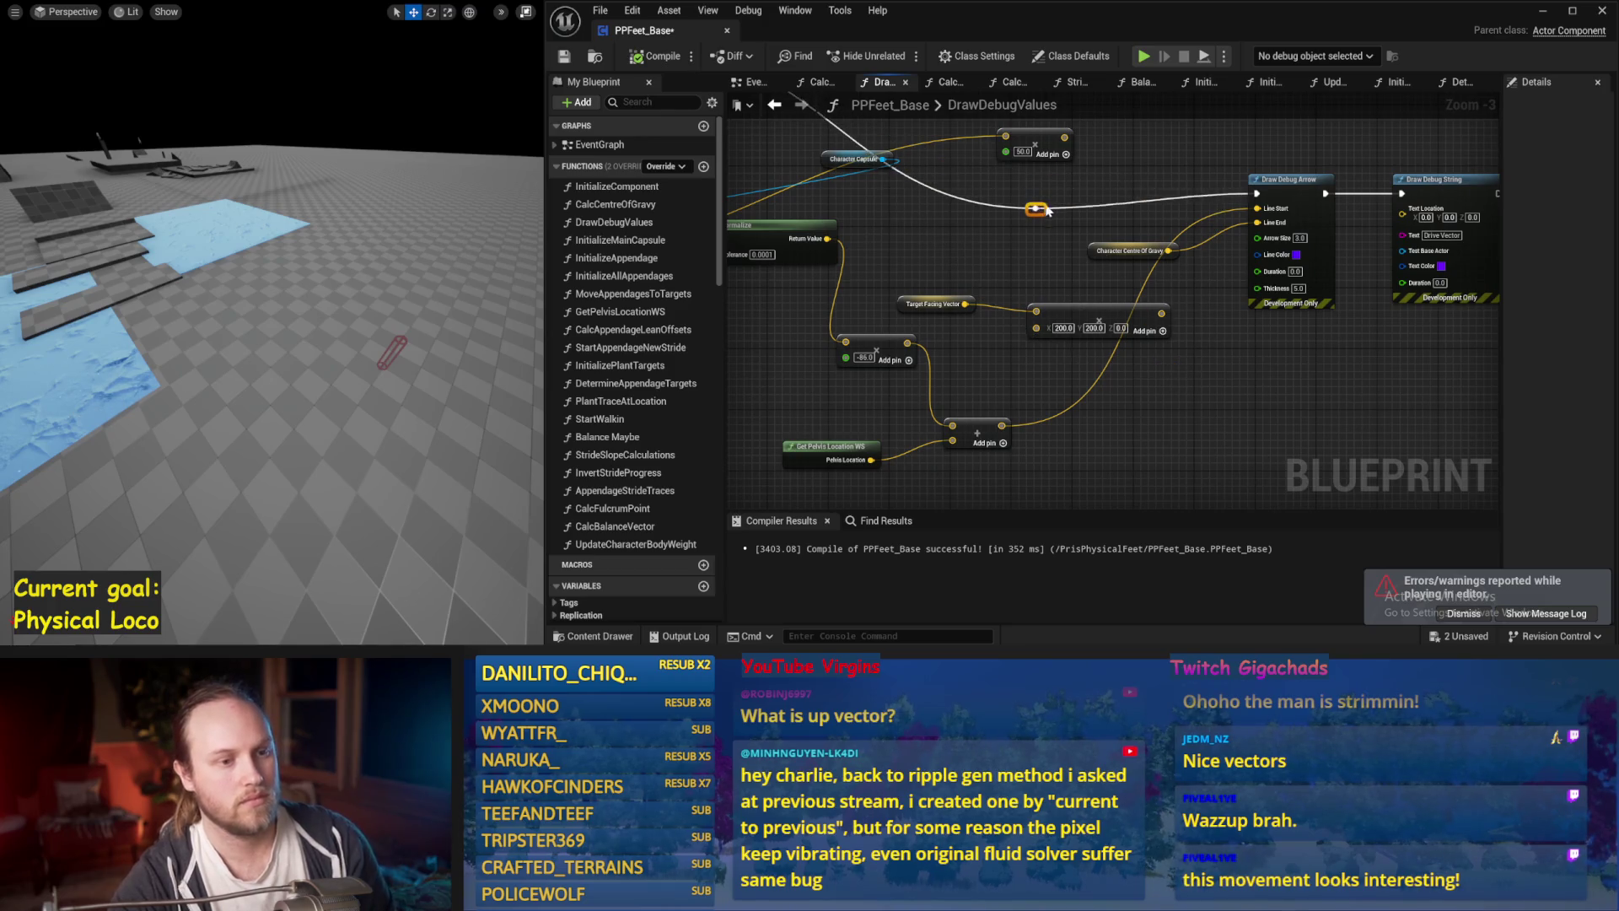
pyautogui.moveTo(976, 272); pyautogui.dragTo(1089, 256)
pyautogui.moveTo(1231, 236)
pyautogui.mouseDown()
pyautogui.moveTo(1012, 379)
pyautogui.moveTo(725, 497)
pyautogui.moveTo(573, 470)
pyautogui.moveTo(1003, 416)
pyautogui.moveTo(826, 419)
pyautogui.mouseUp()
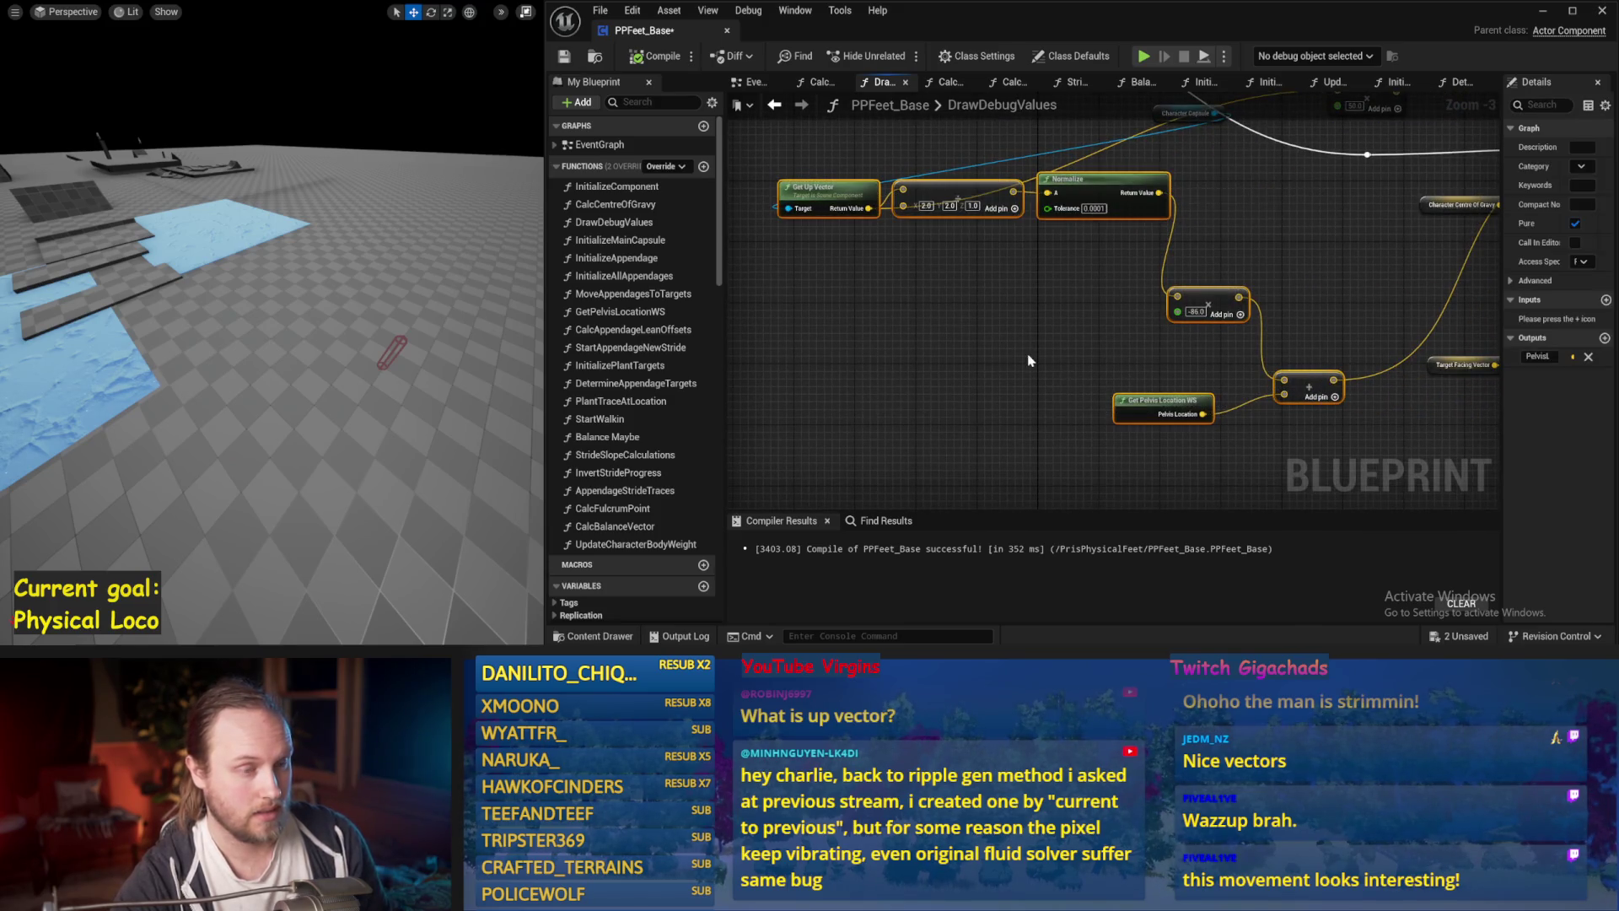
pyautogui.moveTo(1029, 360); pyautogui.dragTo(946, 423)
pyautogui.moveTo(1100, 176)
pyautogui.mouseDown()
pyautogui.moveTo(792, 217)
pyautogui.moveTo(894, 235)
pyautogui.moveTo(852, 204)
pyautogui.mouseUp()
pyautogui.click(1320, 235)
pyautogui.scroll(-1, 1319, 235)
pyautogui.moveTo(1349, 189); pyautogui.dragTo(914, 415)
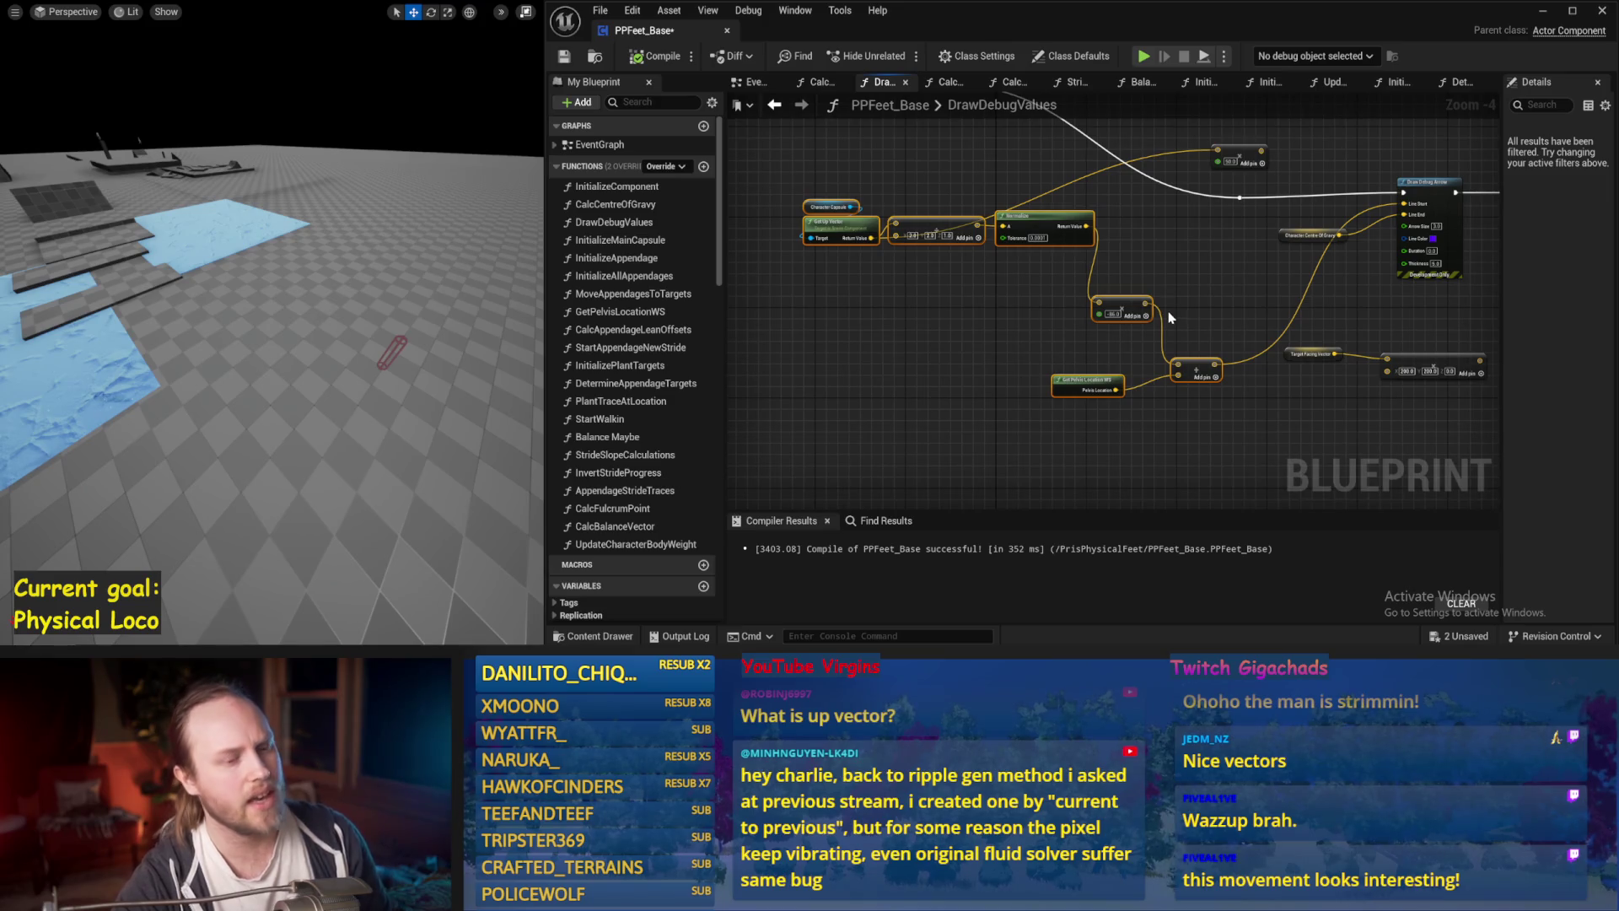
pyautogui.click(1197, 280)
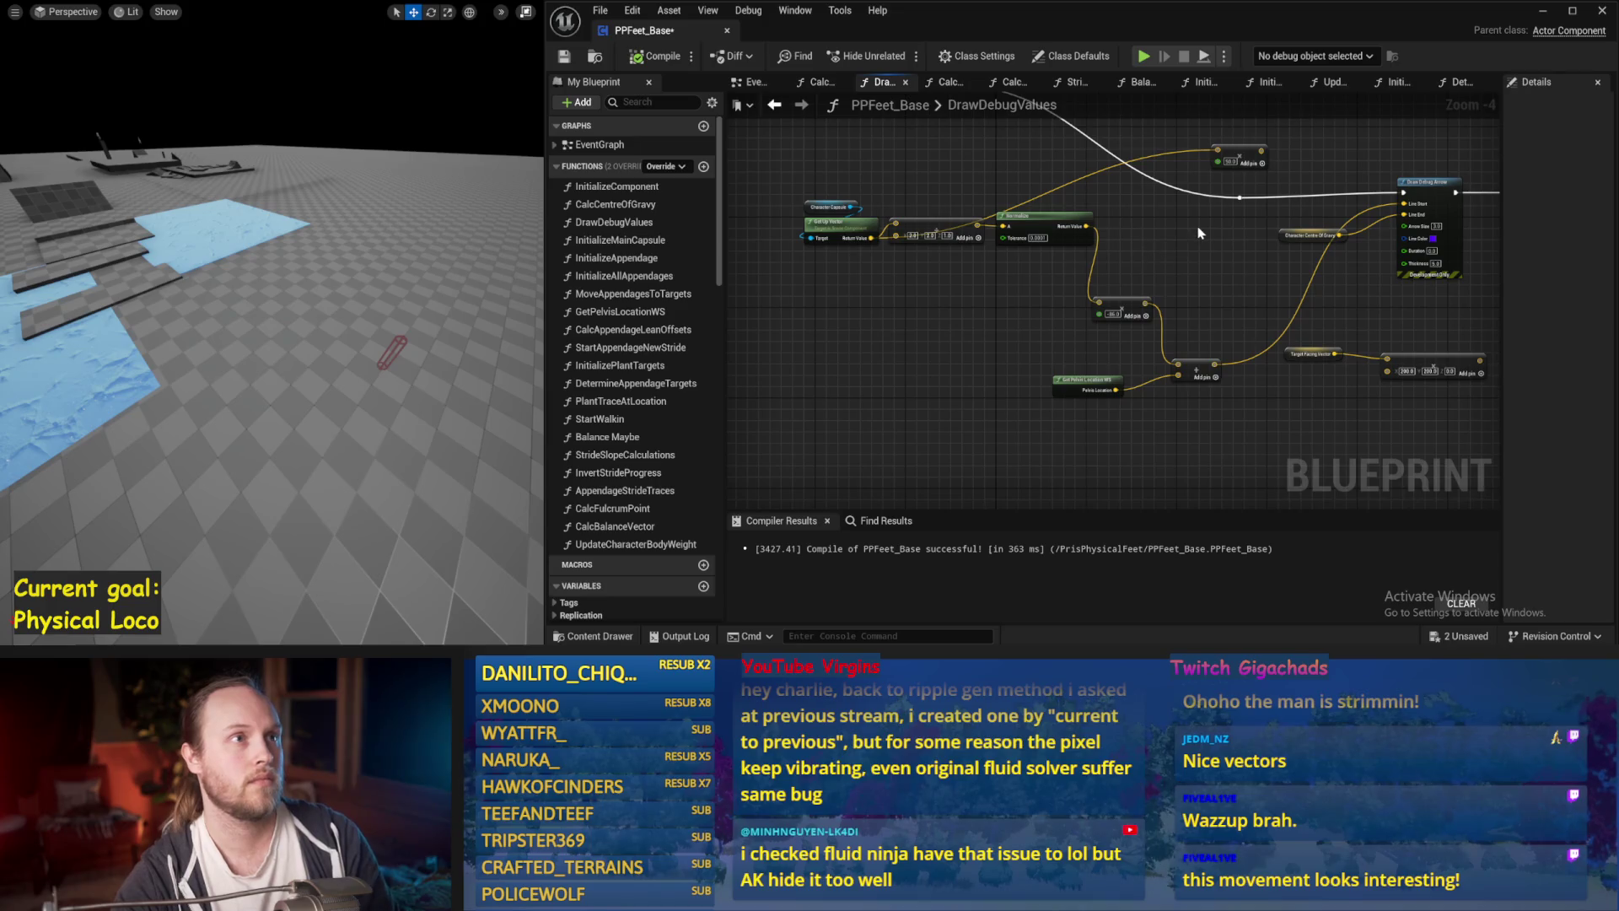
# Level the exec wire's reroute point with the debug arrow and save the blueprint.
pyautogui.scroll(1, 1201, 232)
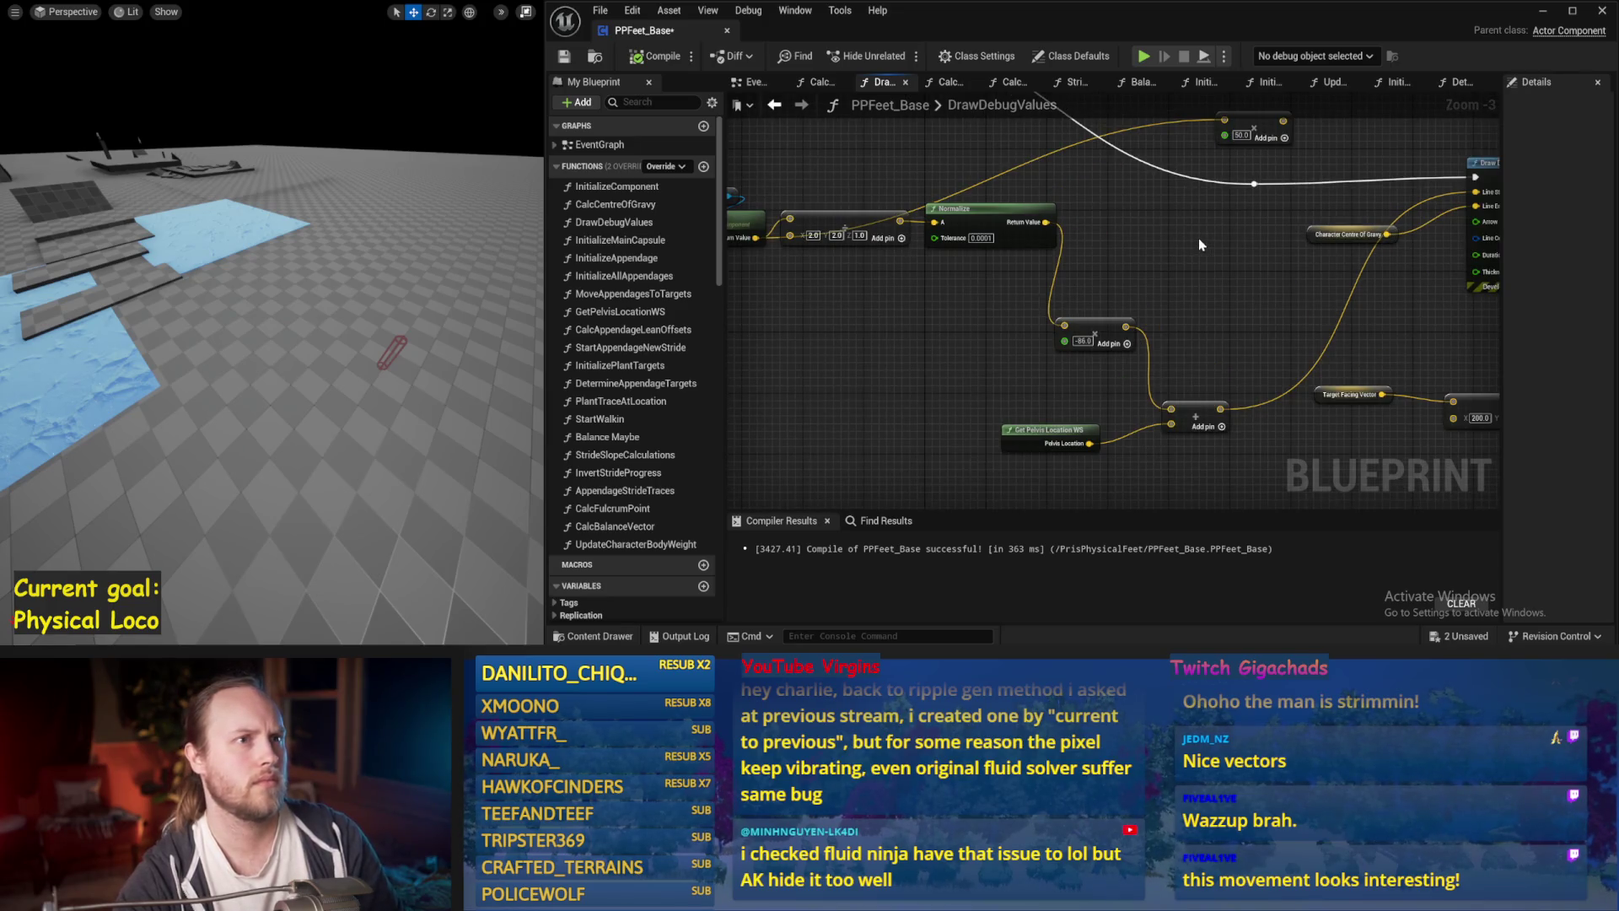
pyautogui.moveTo(1201, 245); pyautogui.dragTo(1132, 301)
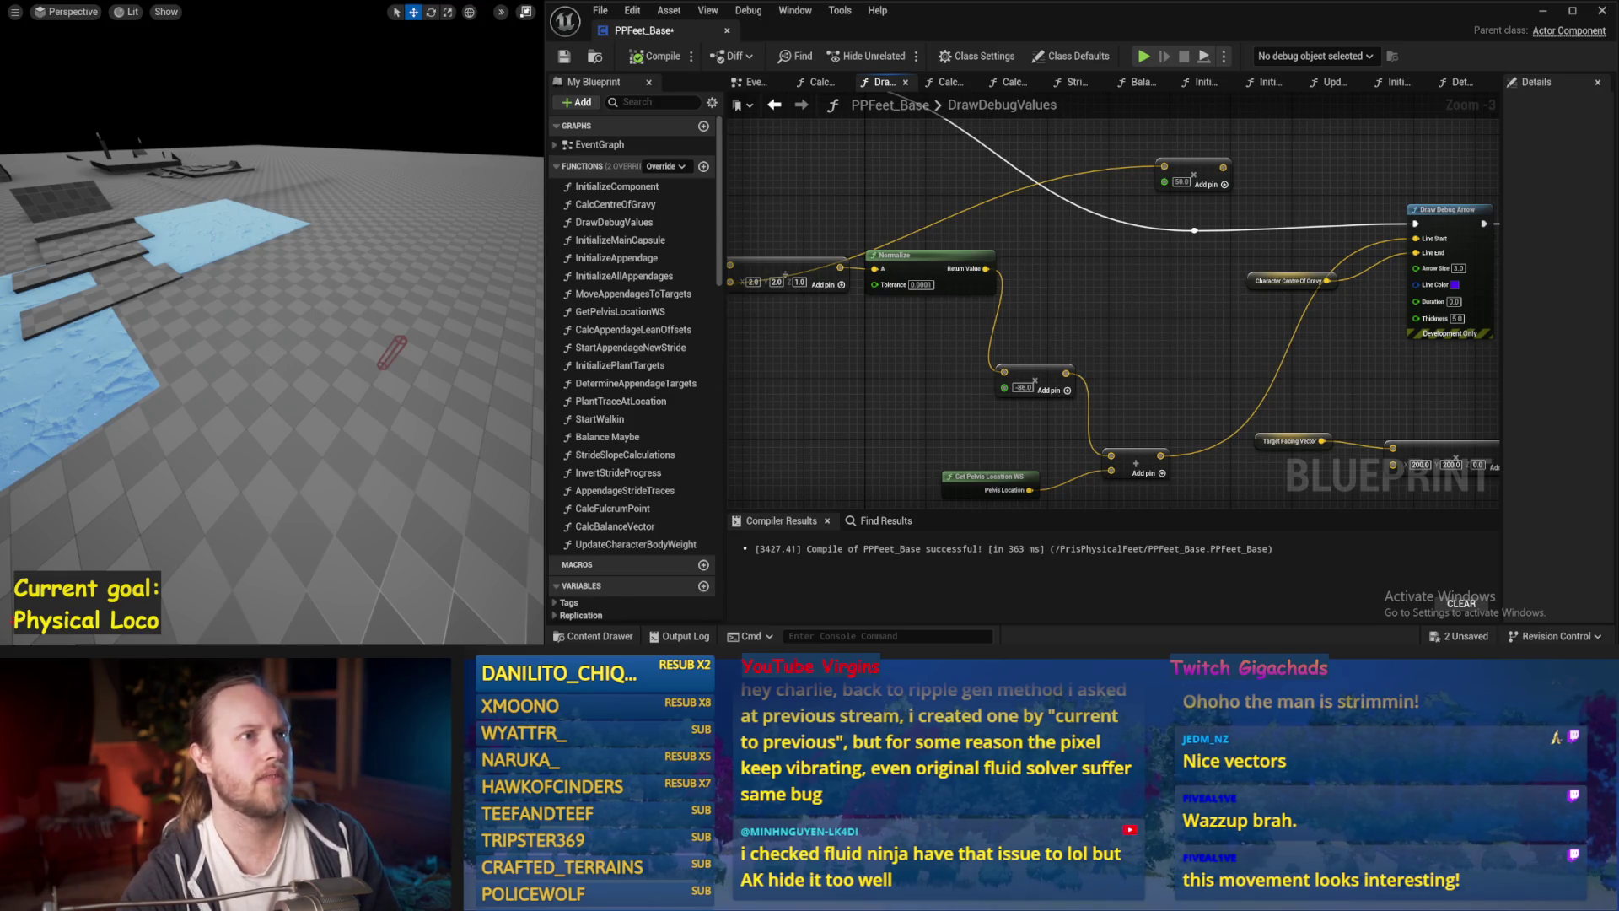
pyautogui.moveTo(969, 143)
pyautogui.mouseDown()
pyautogui.moveTo(993, 221)
pyautogui.moveTo(1062, 268)
pyautogui.moveTo(1079, 145)
pyautogui.mouseUp()
pyautogui.scroll(-1, 992, 329)
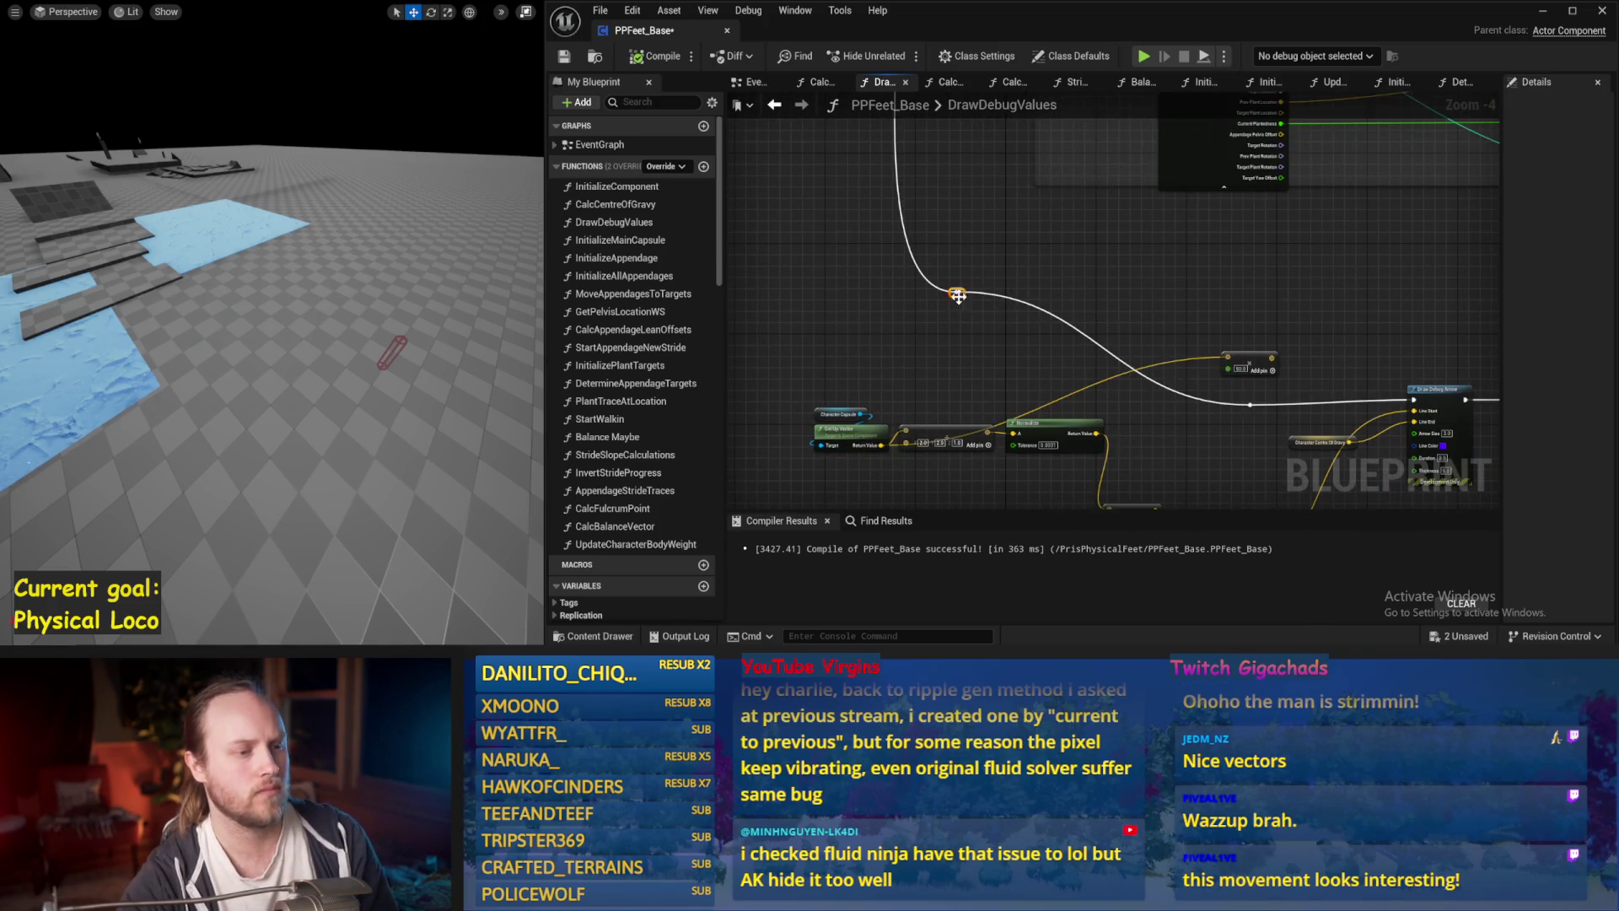
pyautogui.moveTo(961, 290)
pyautogui.mouseDown()
pyautogui.moveTo(1153, 379)
pyautogui.moveTo(1115, 405)
pyautogui.mouseUp()
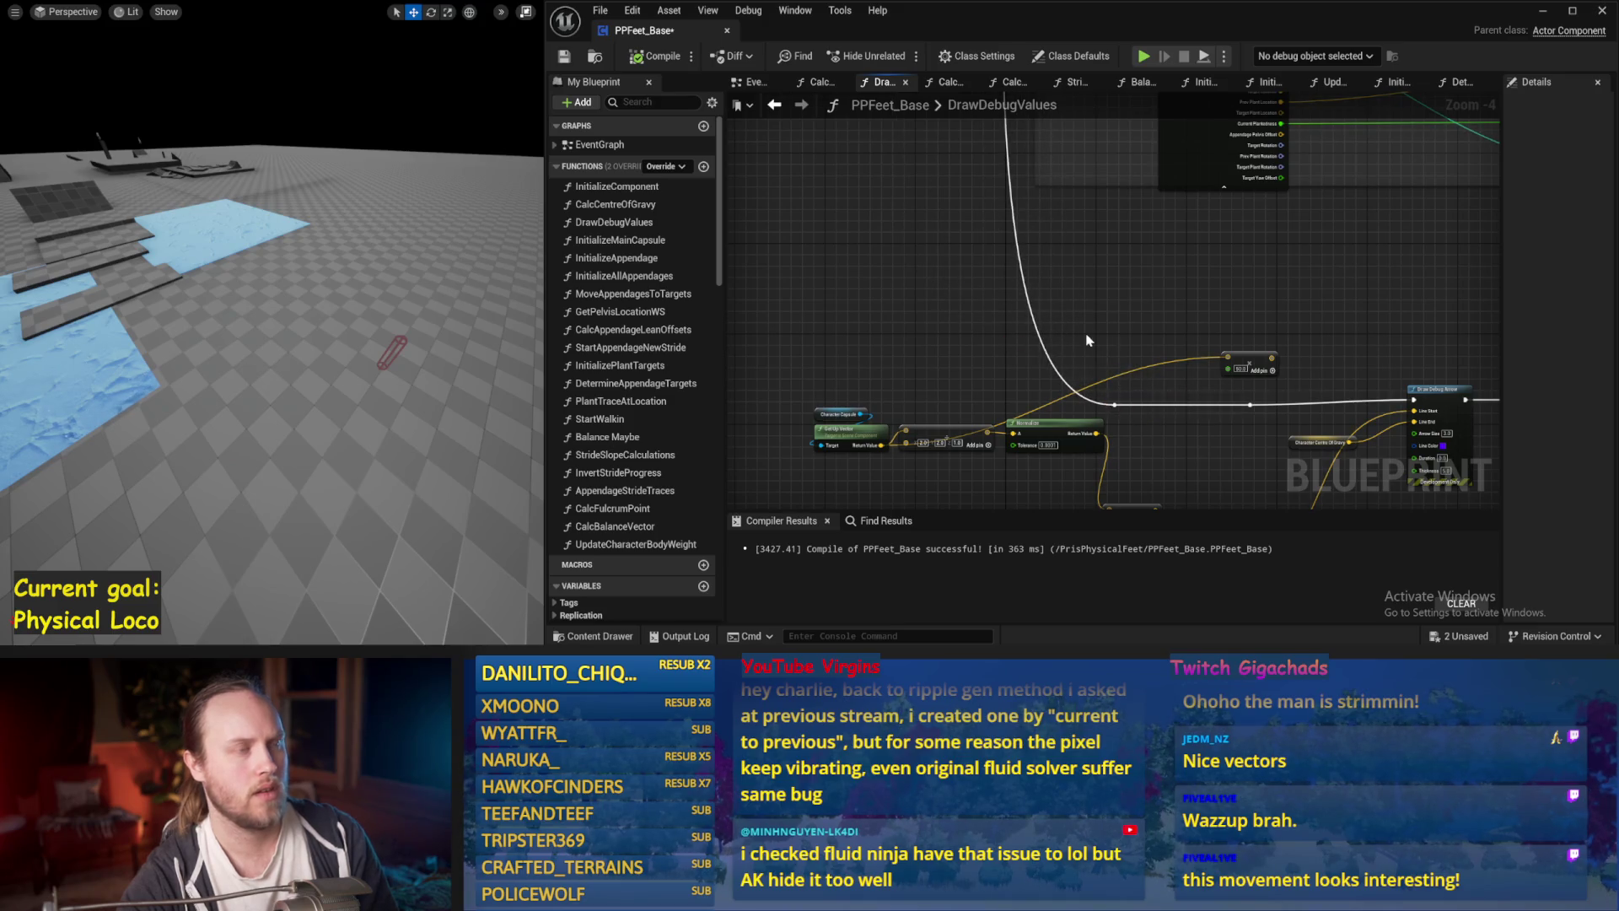
pyautogui.moveTo(935, 195); pyautogui.dragTo(923, 317)
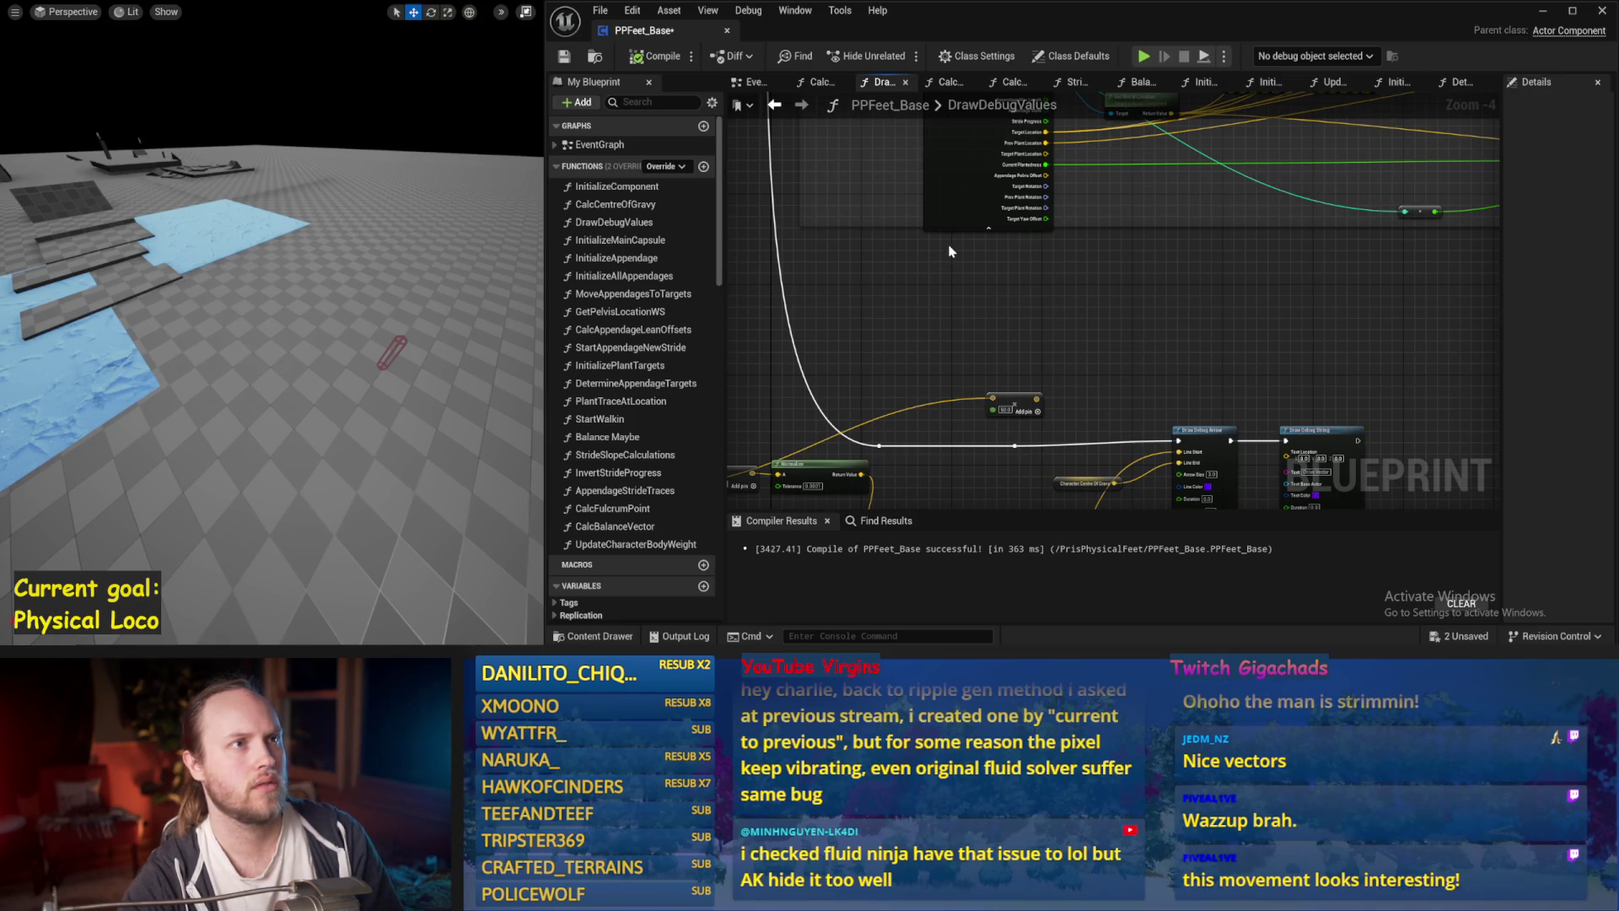
pyautogui.moveTo(950, 252); pyautogui.dragTo(1115, 181)
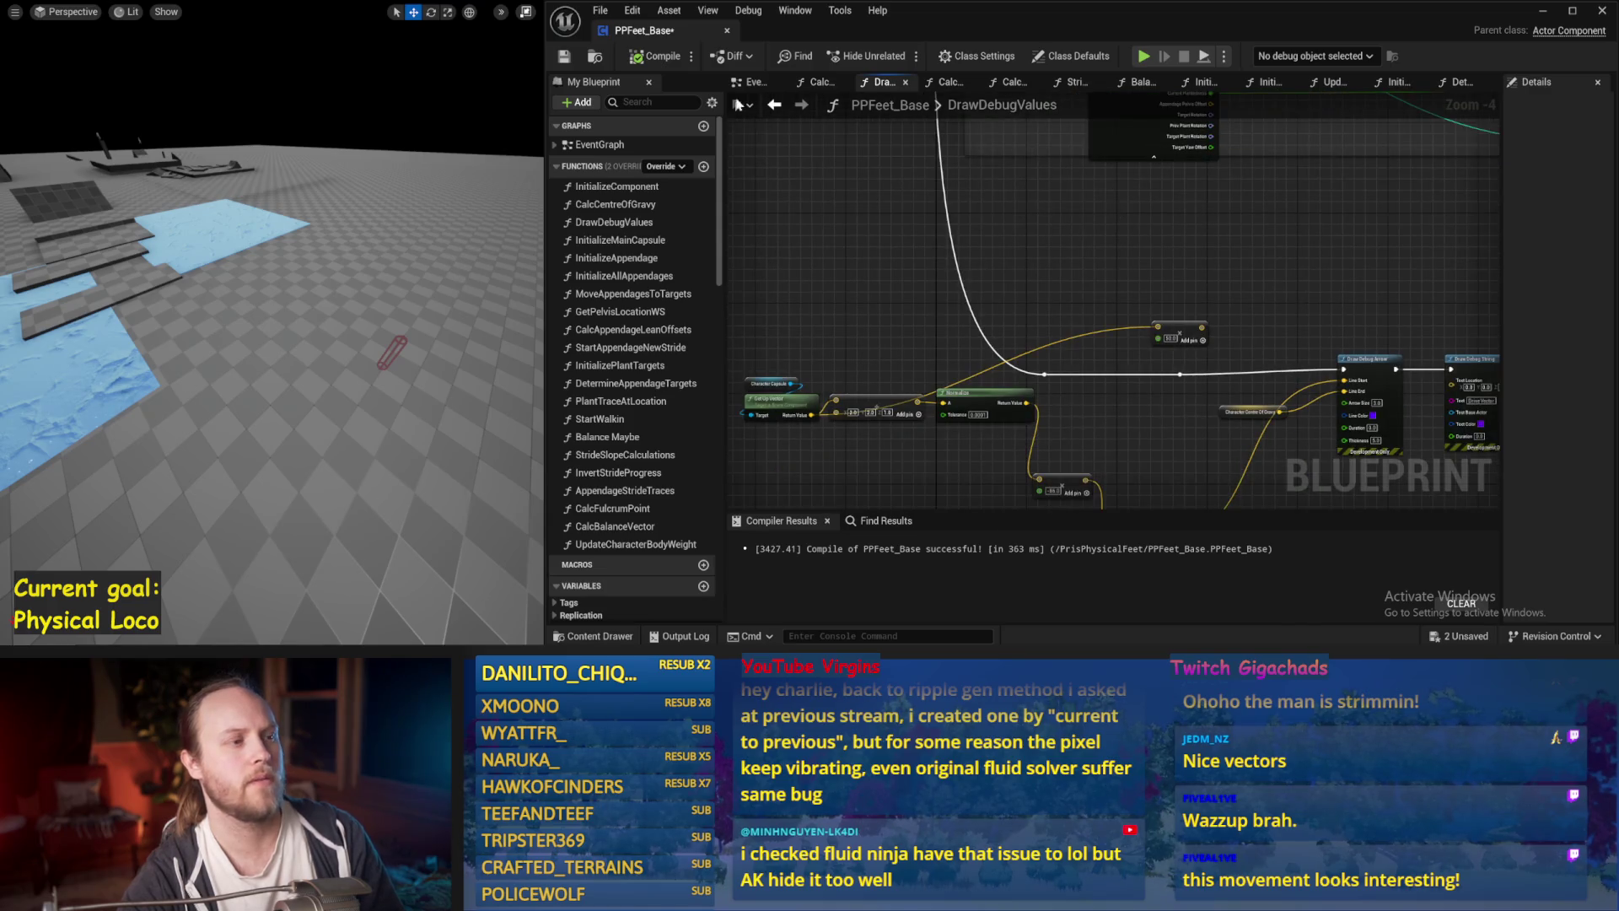
pyautogui.click(564, 57)
# Move the small Add node left above the offset chain, save, and switch to the EventGraph.
pyautogui.scroll(-1, 858, 153)
pyautogui.moveTo(1040, 459); pyautogui.dragTo(1071, 323)
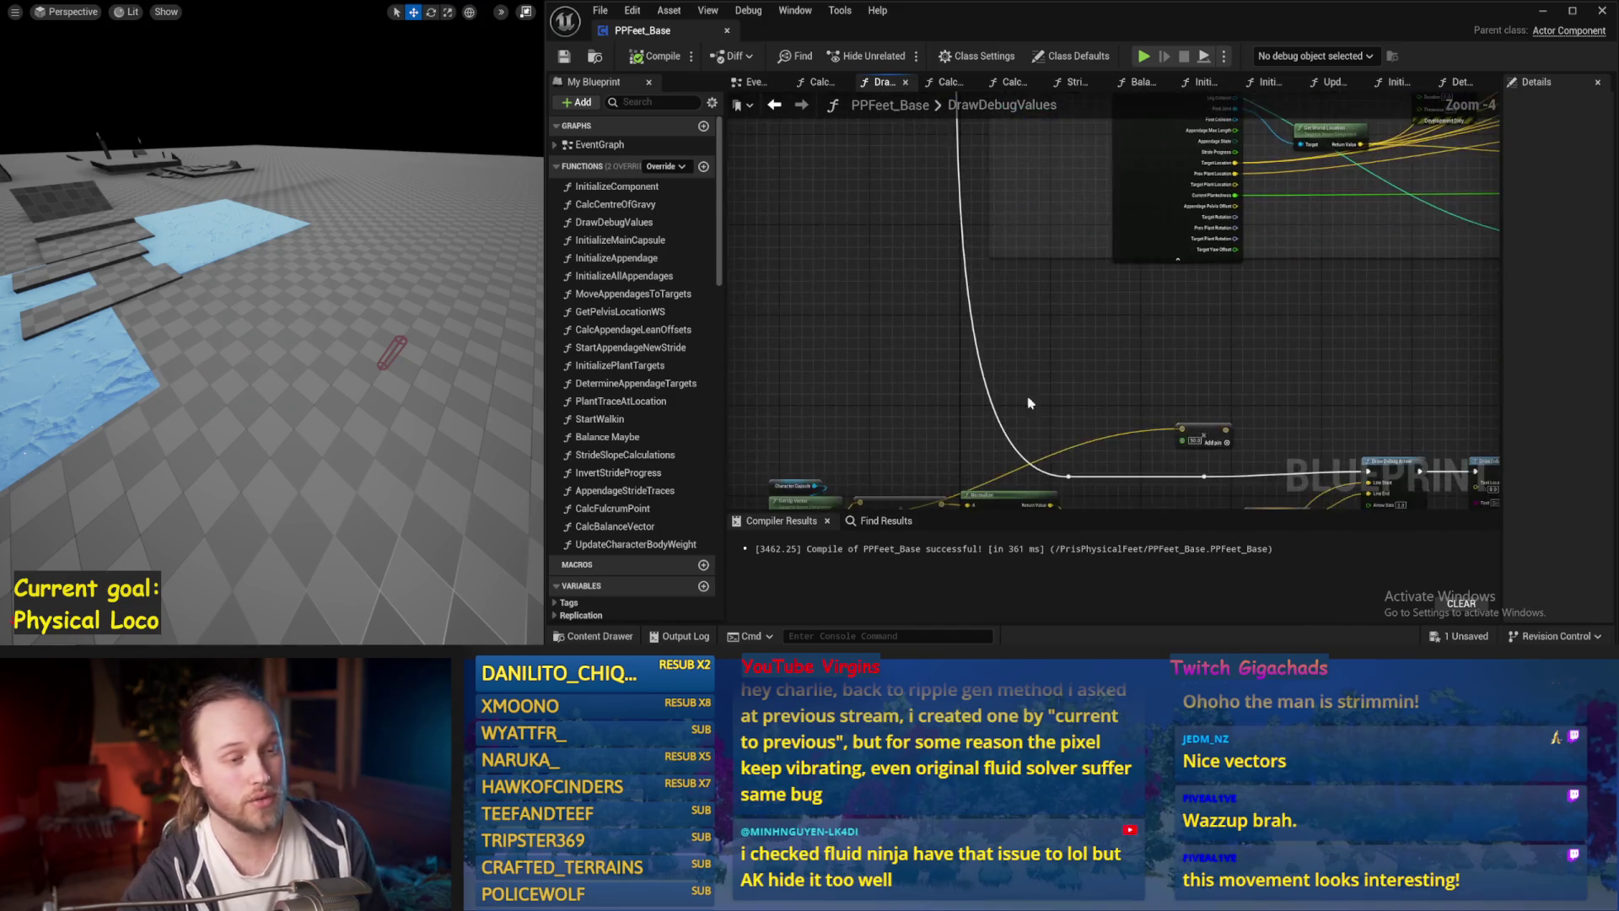
pyautogui.scroll(1, 1070, 323)
pyautogui.moveTo(1117, 223); pyautogui.dragTo(834, 211)
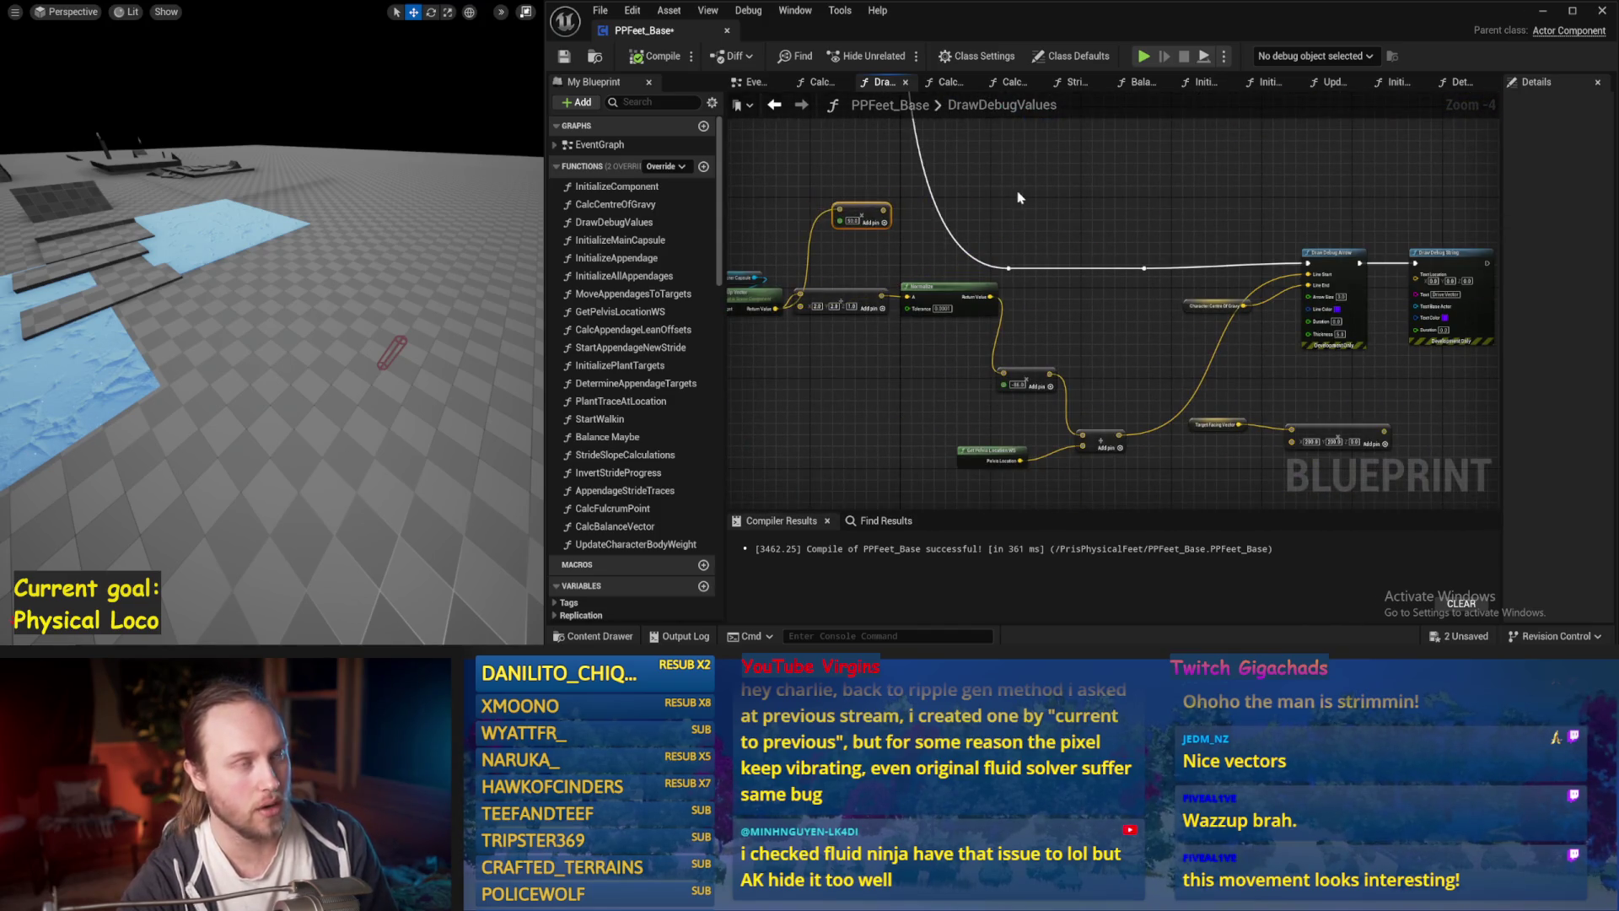
pyautogui.moveTo(1011, 210); pyautogui.dragTo(996, 275)
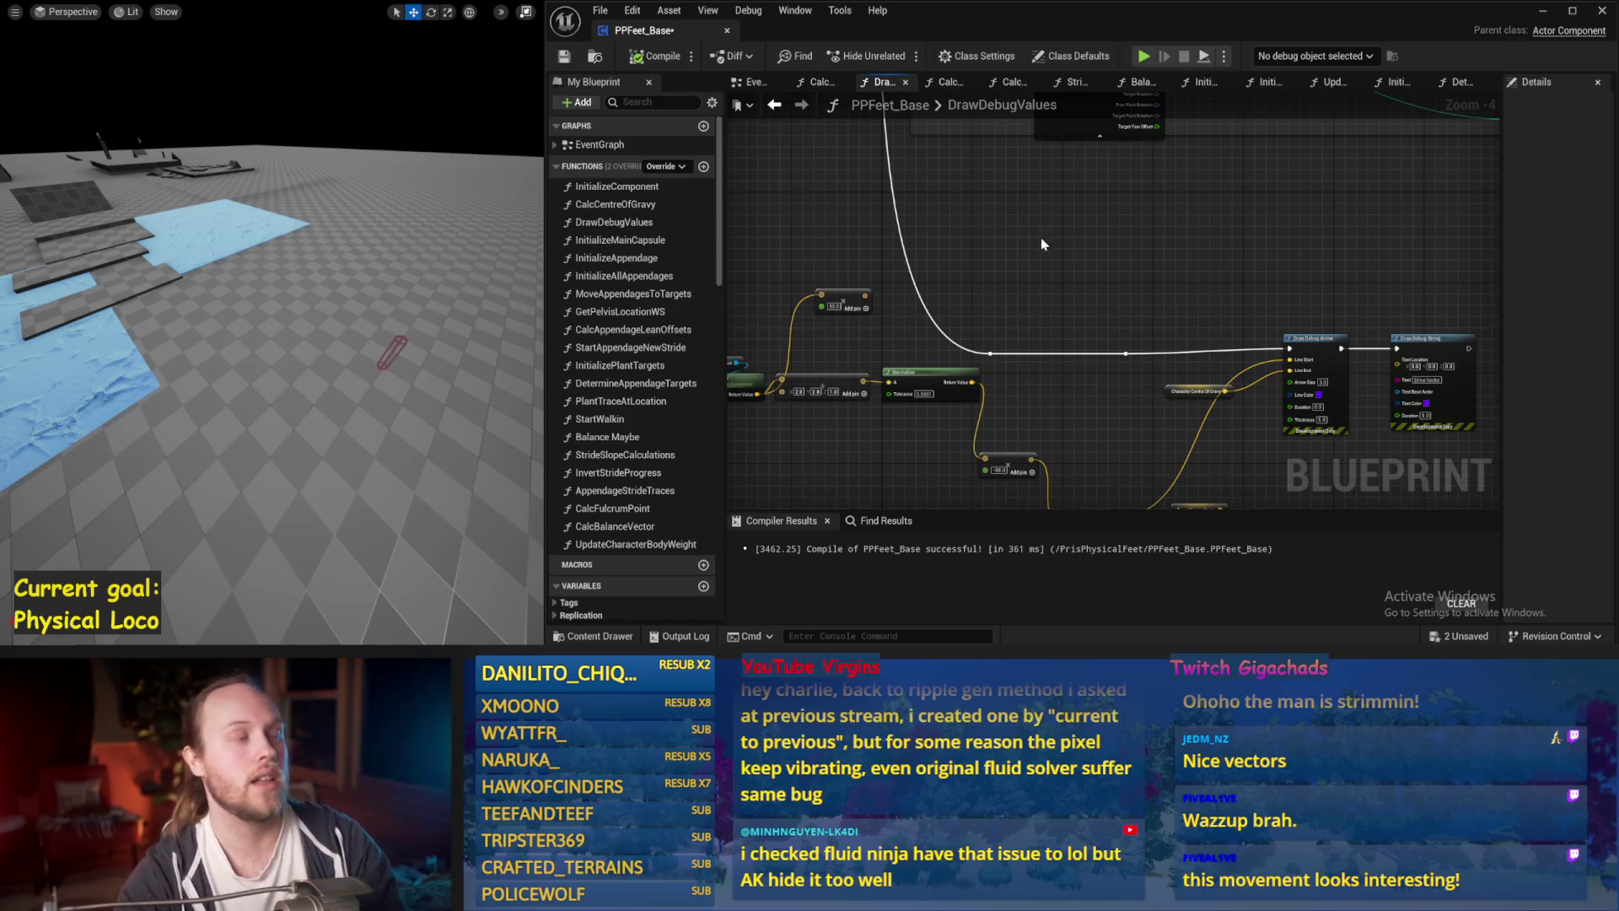
pyautogui.hotkey('ctrl', 's')
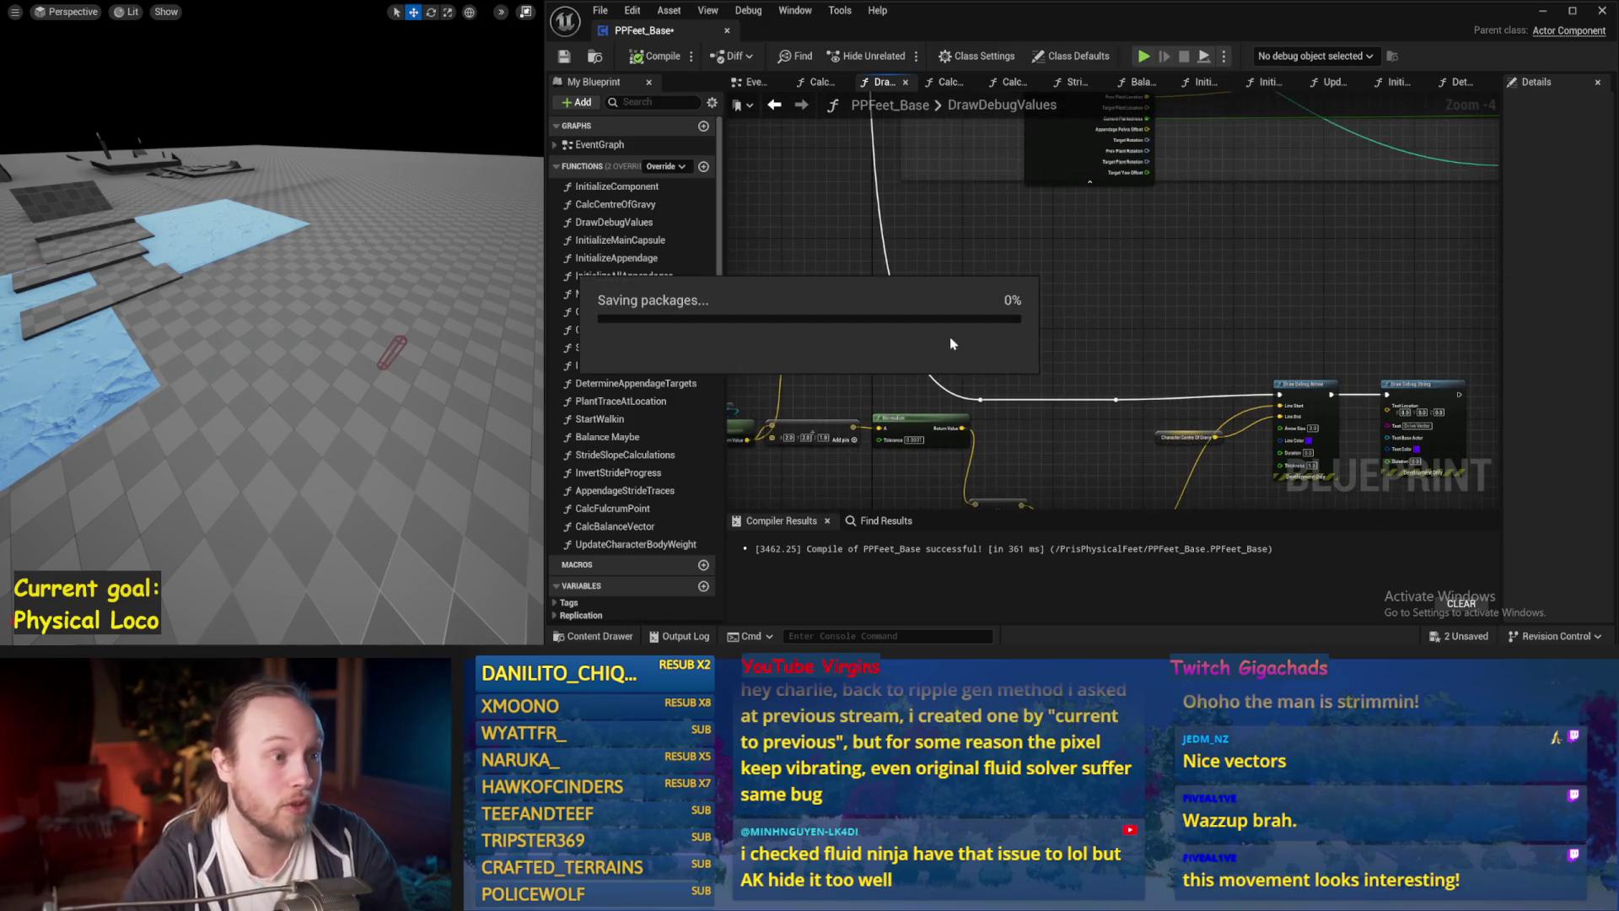
pyautogui.click(761, 84)
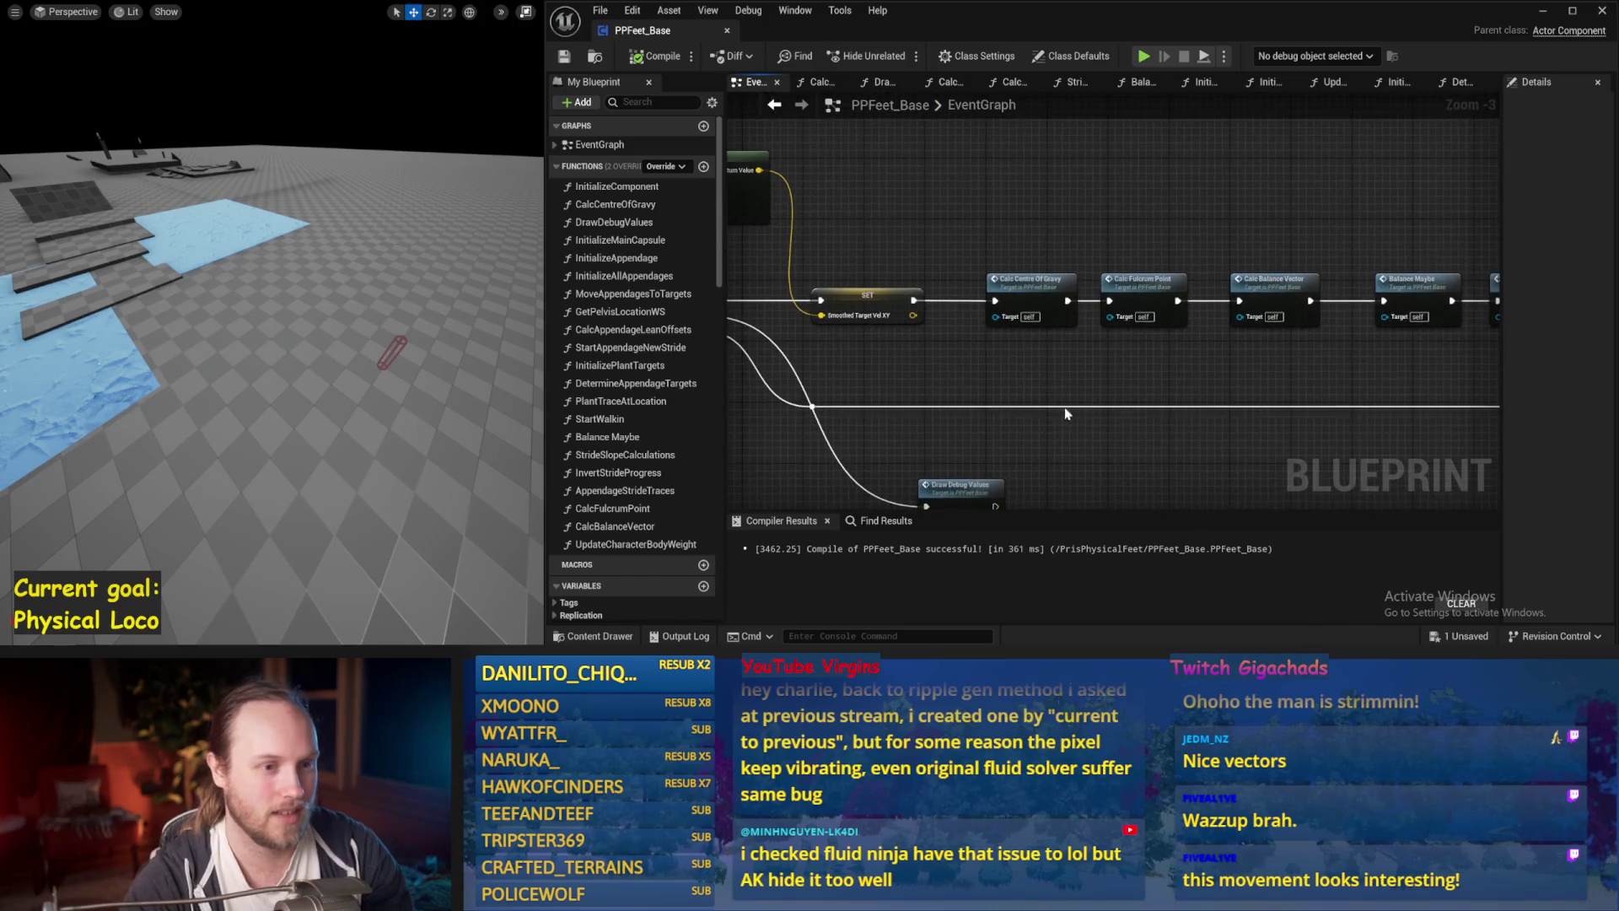
# Open the Balance Maybe function and paste the copied Get Up Vector node chain.
pyautogui.doubleClick(1070, 314)
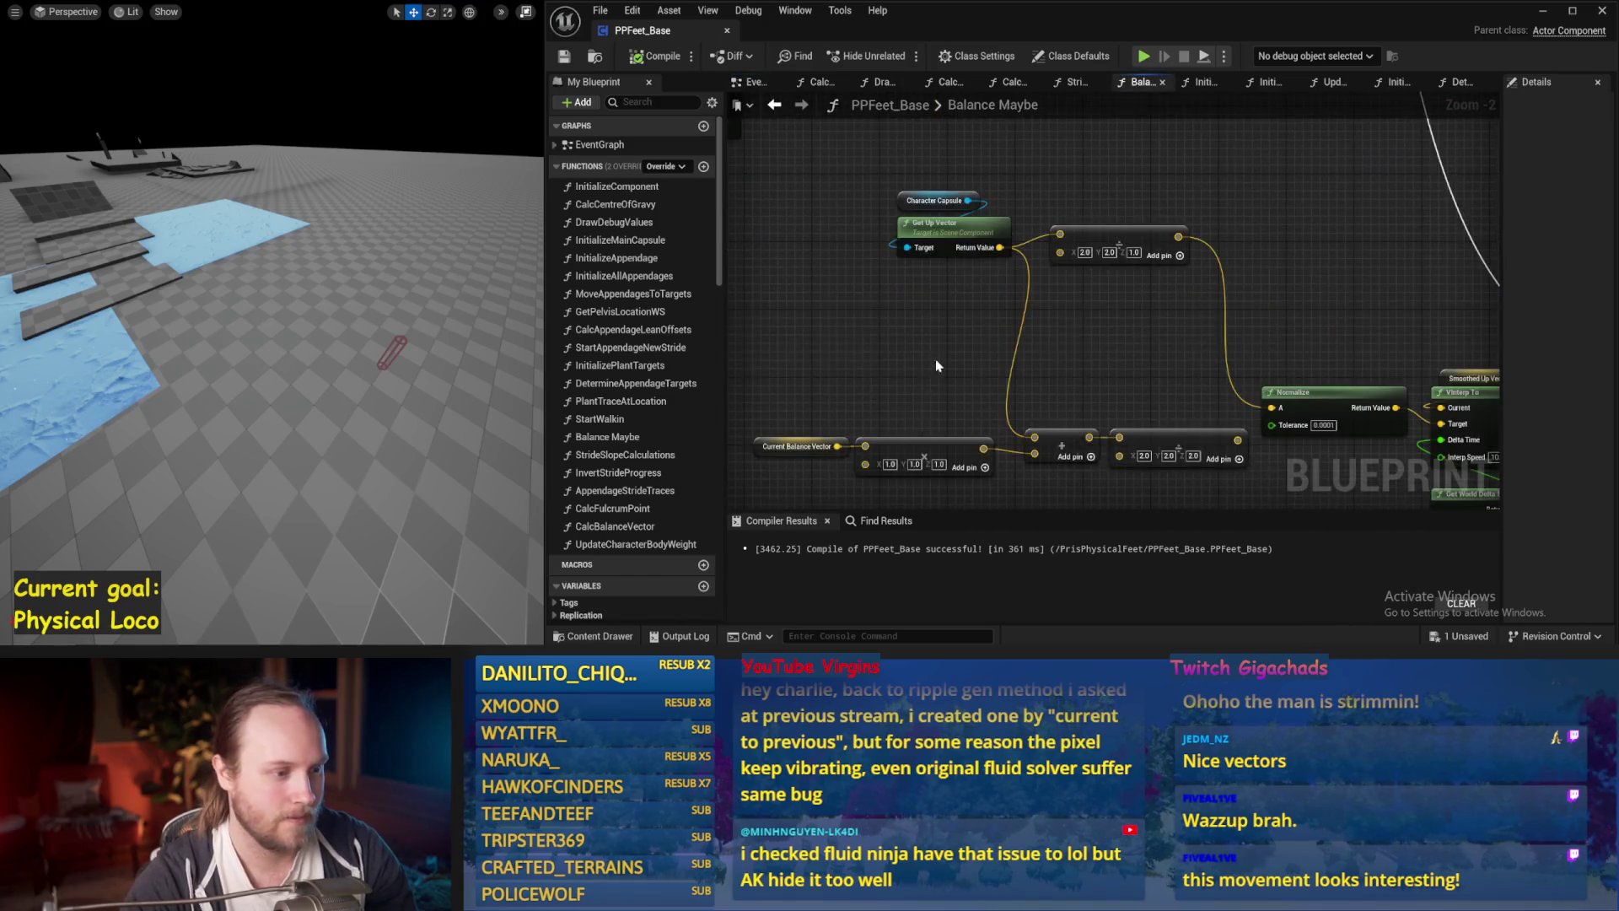
pyautogui.hotkey('ctrl', 'v')
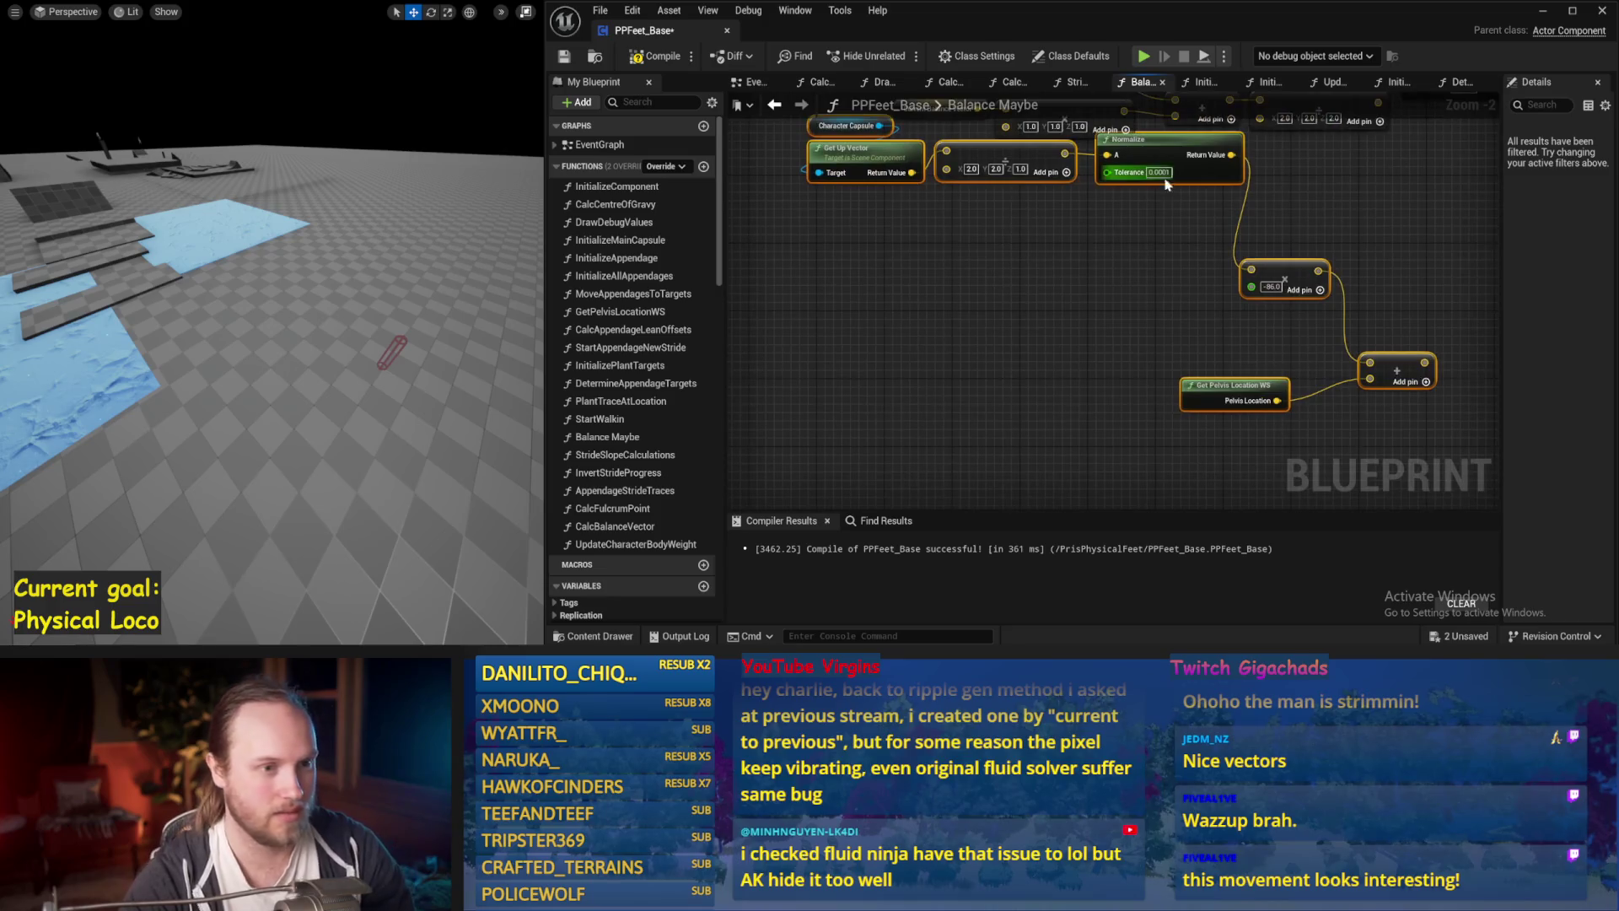
pyautogui.click(1113, 312)
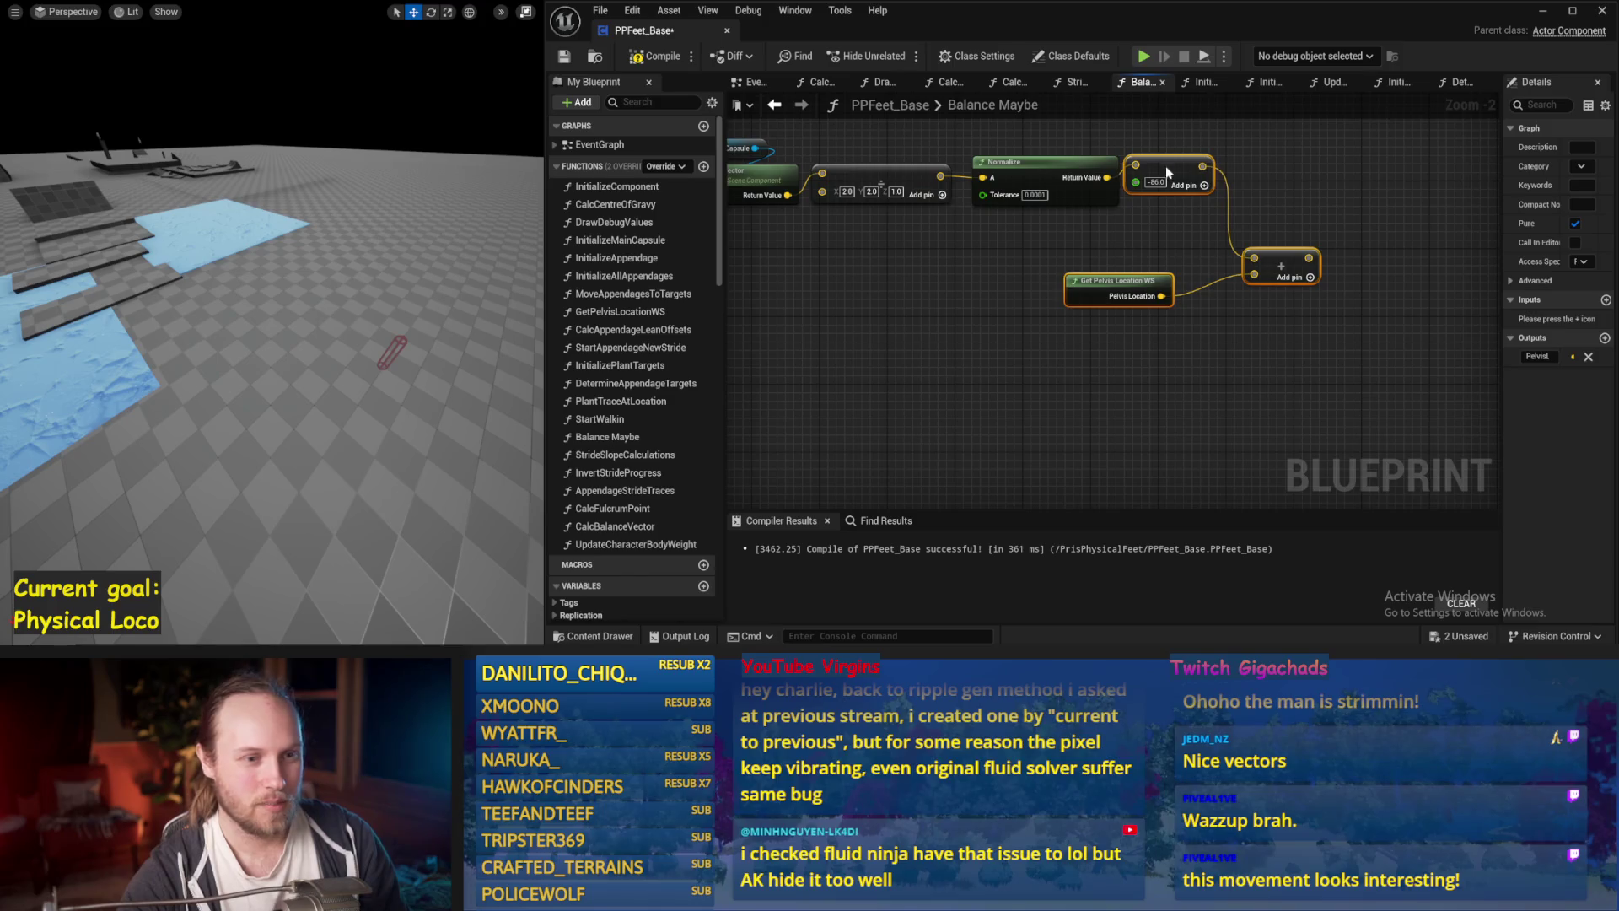
pyautogui.scroll(-1, 1147, 337)
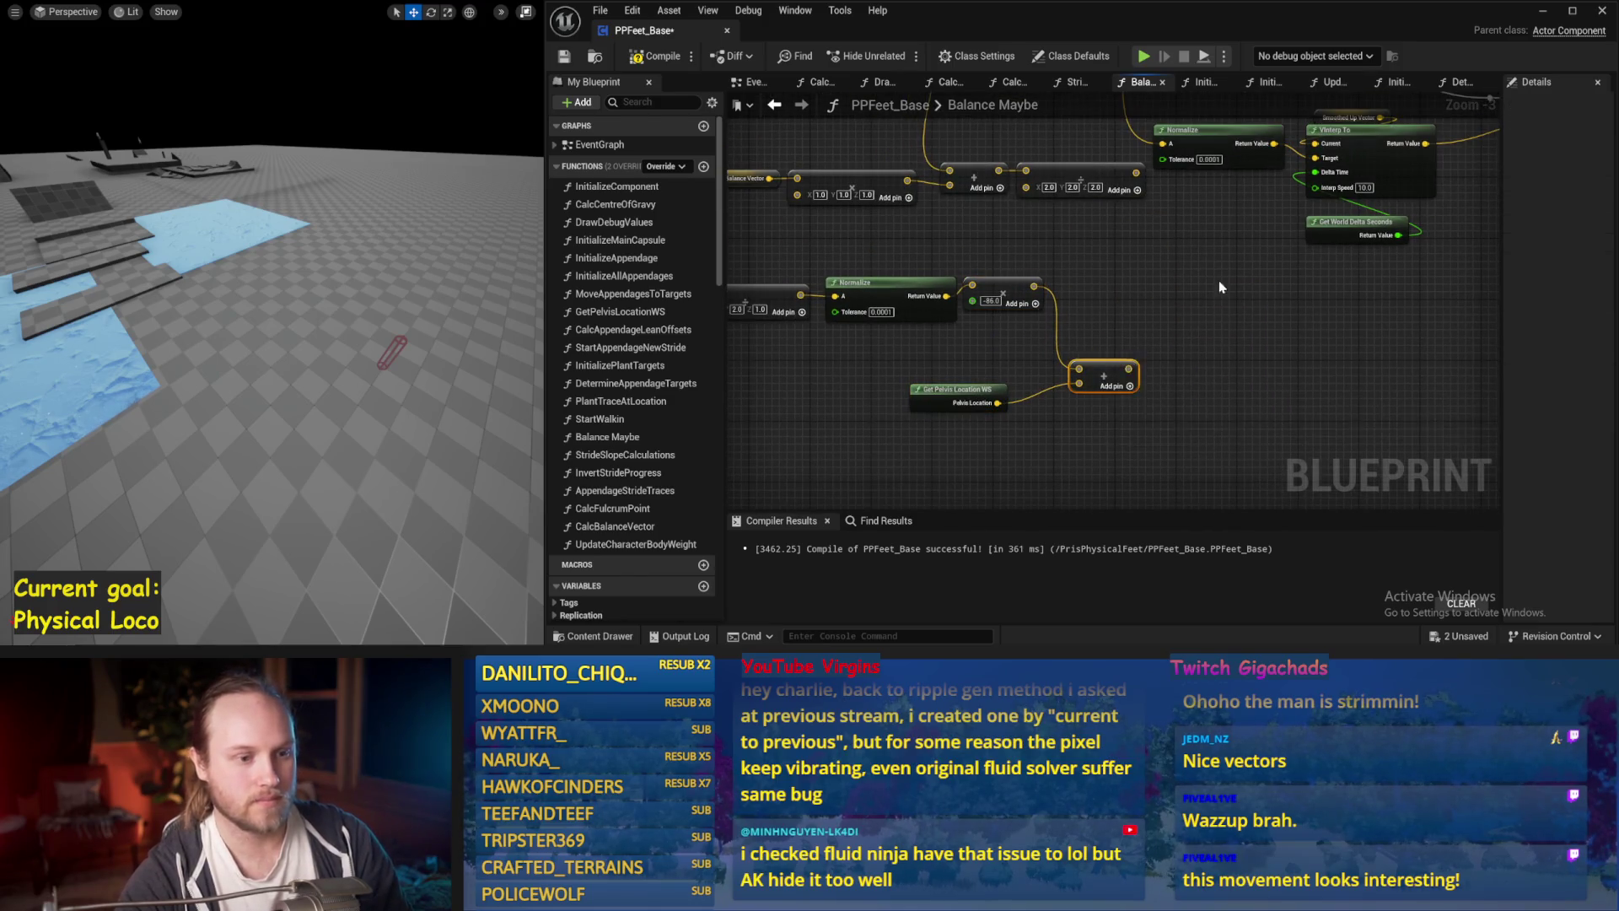
# Raise the VInterp To interp speed to 20 and test it in a quick simulation.
pyautogui.moveTo(978, 421); pyautogui.dragTo(1110, 497)
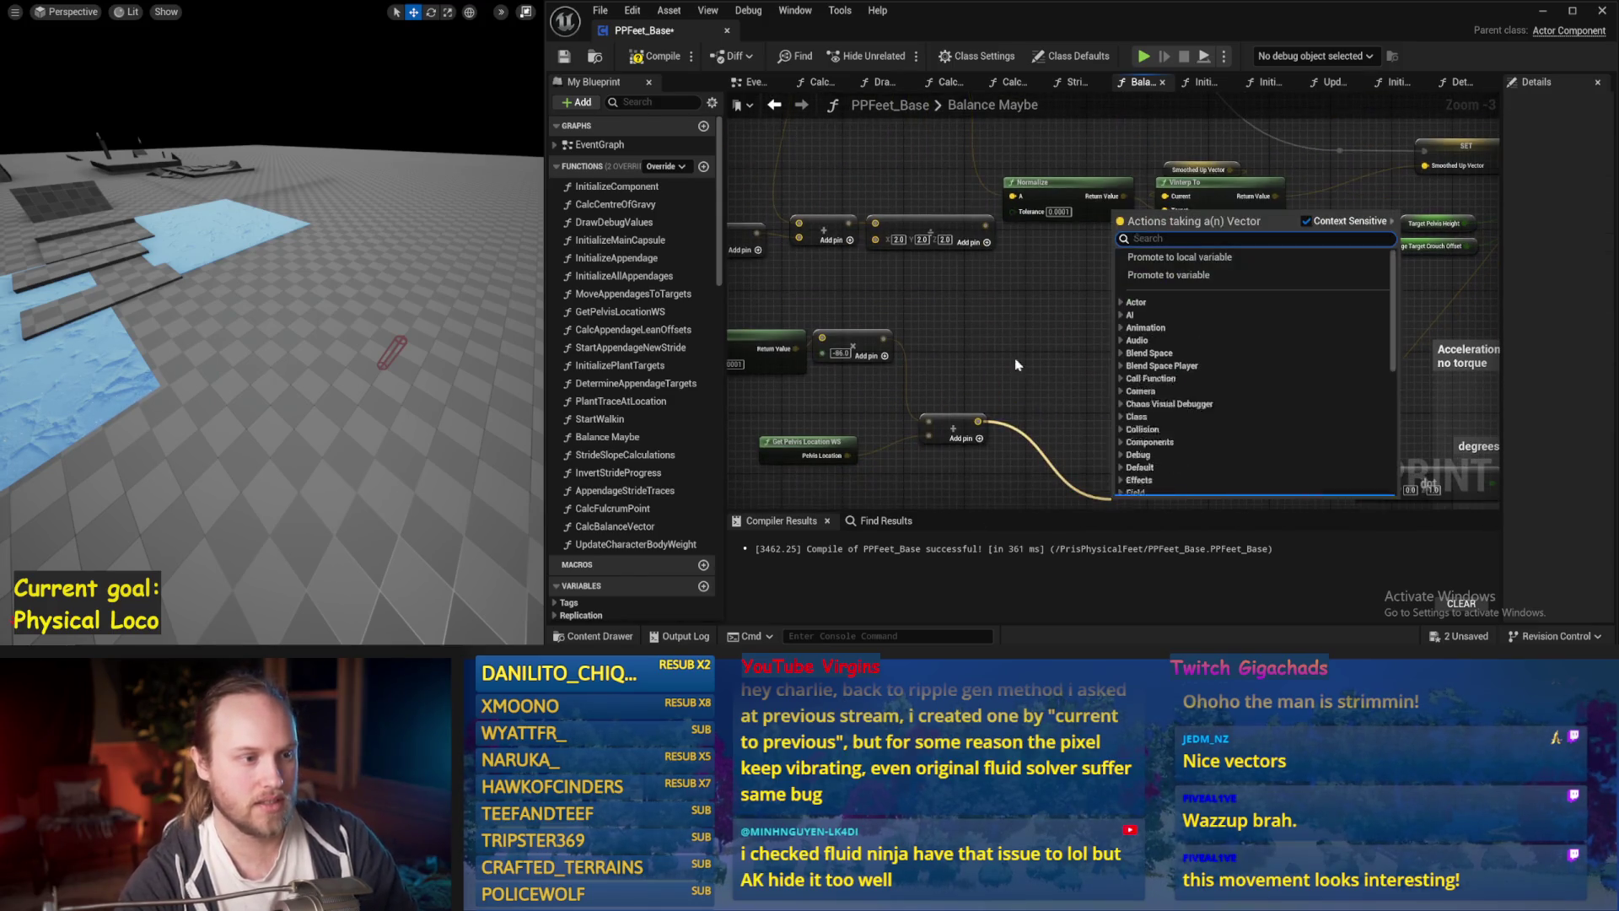
pyautogui.click(1020, 379)
pyautogui.scroll(-1, 1037, 405)
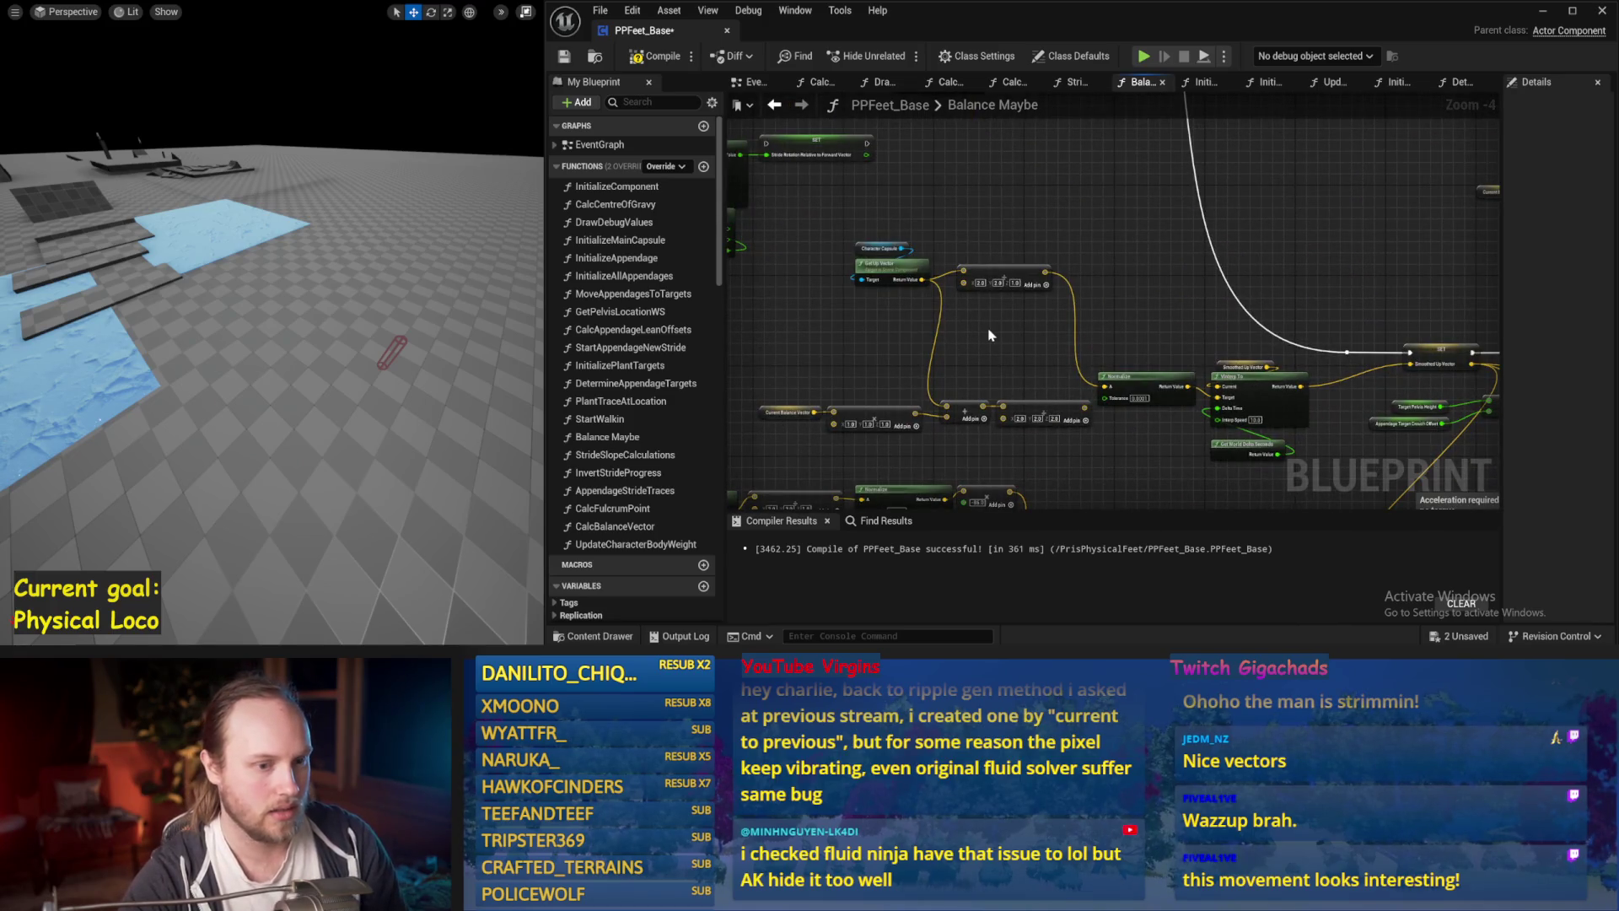
pyautogui.moveTo(988, 335); pyautogui.dragTo(929, 285)
pyautogui.moveTo(988, 360)
pyautogui.mouseDown()
pyautogui.moveTo(1003, 433)
pyautogui.moveTo(1045, 268)
pyautogui.mouseUp()
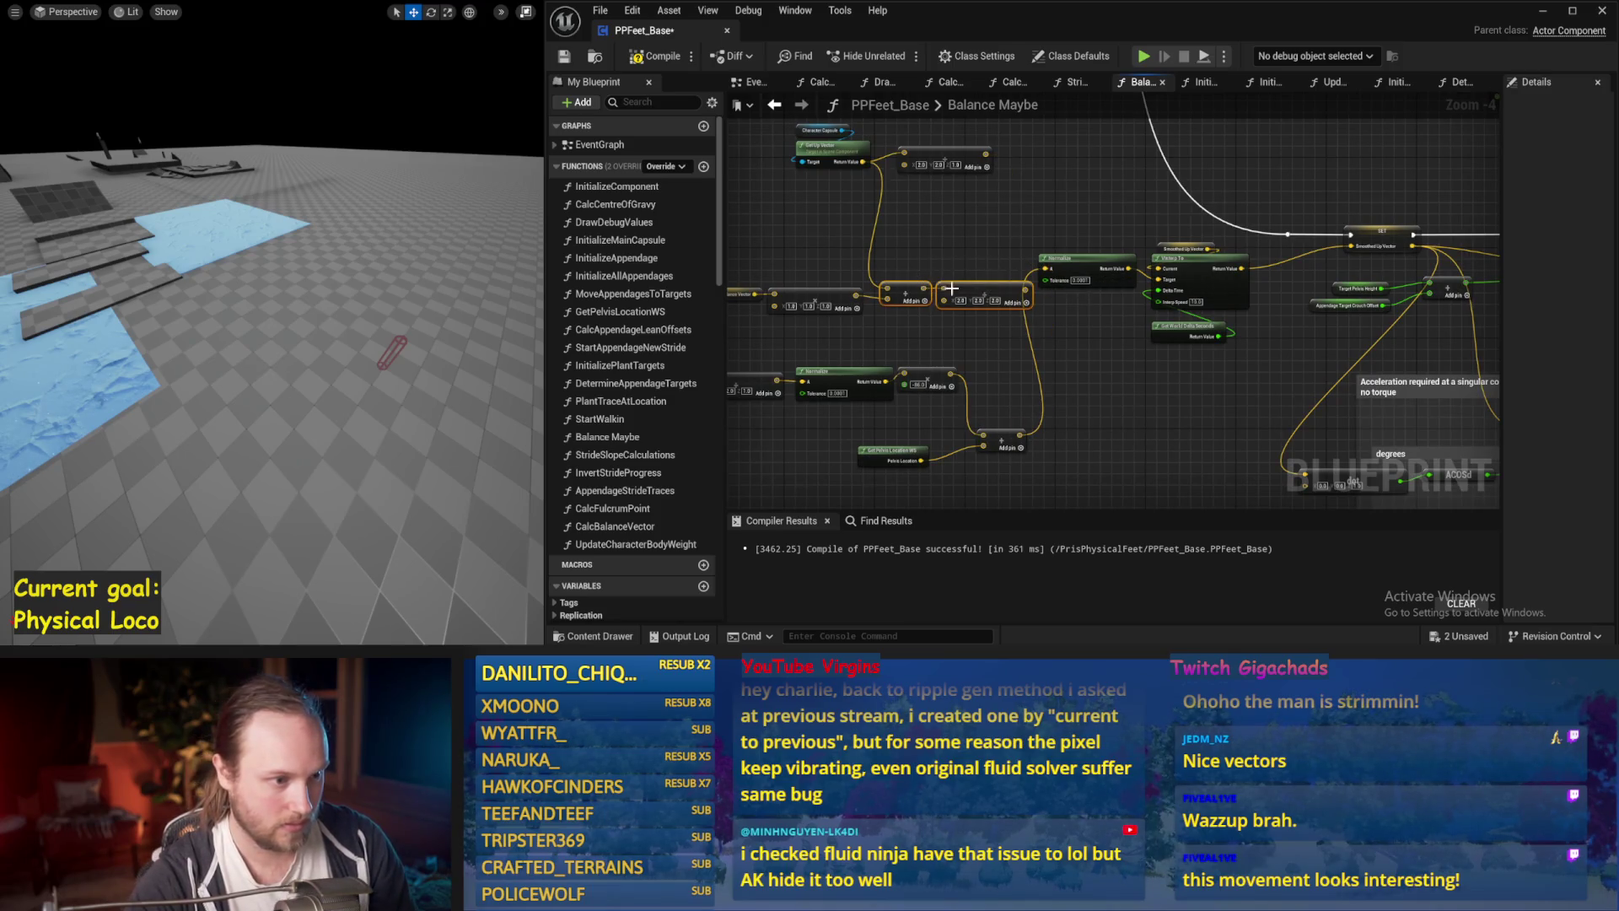
pyautogui.scroll(1, 1124, 441)
pyautogui.moveTo(1170, 504); pyautogui.dragTo(1079, 391)
pyautogui.click(984, 331)
pyautogui.write('20')
pyautogui.press('Return')
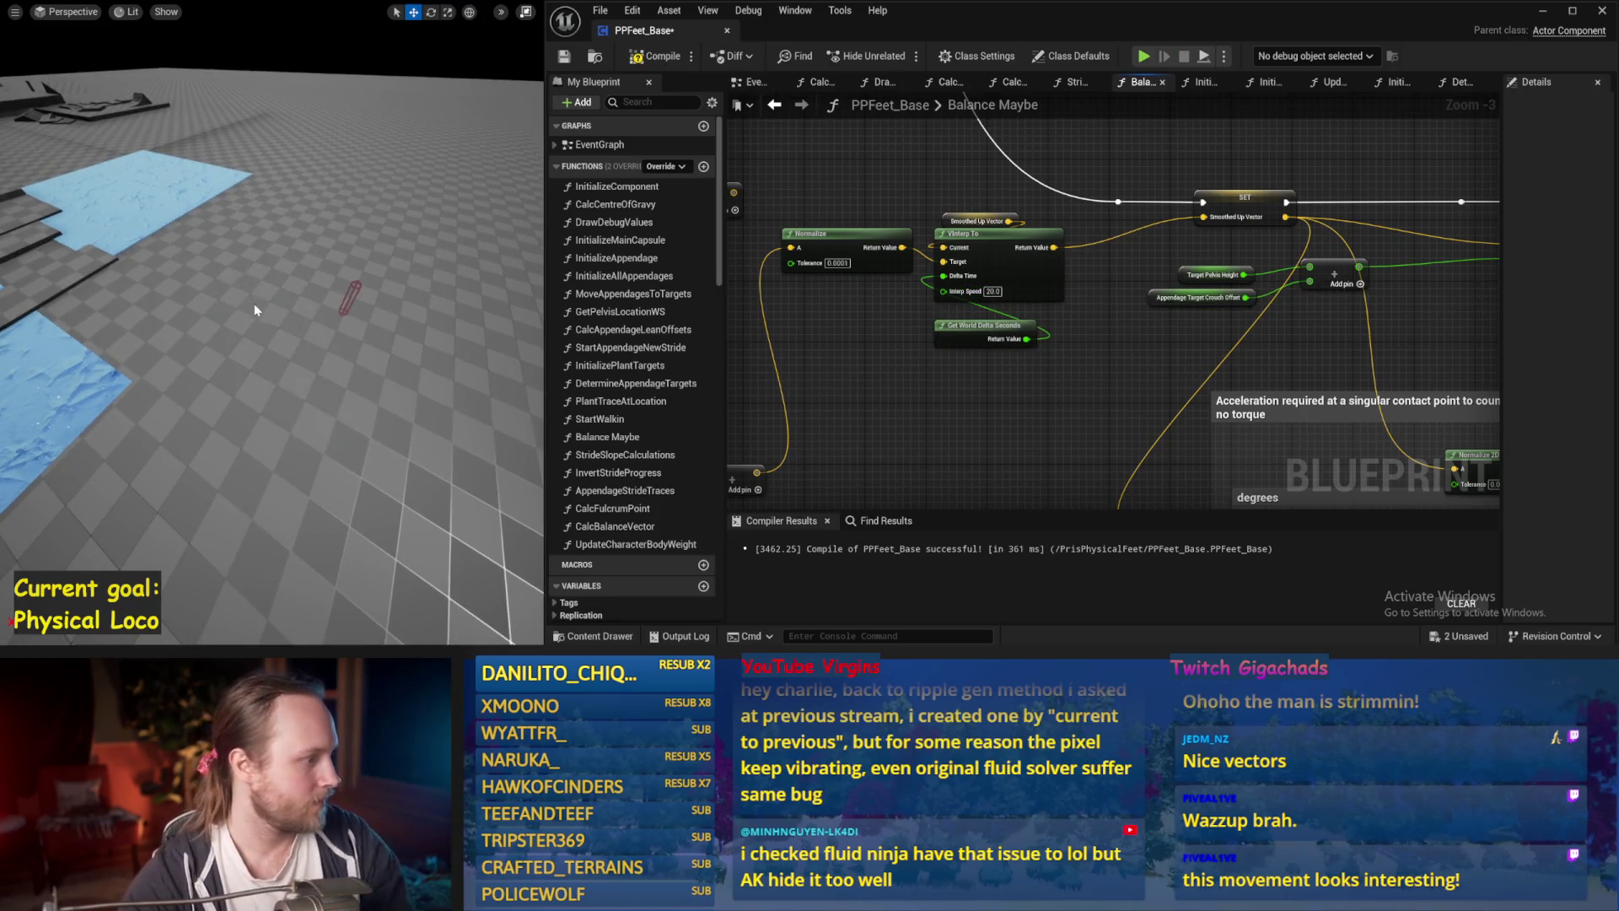
pyautogui.hotkey('alt', 's')
pyautogui.press('Escape')
# Add a vector Add node after the -86 multiply and feed Pelvis Location into Subtract.
pyautogui.moveTo(840, 426)
pyautogui.mouseDown()
pyautogui.moveTo(1060, 301)
pyautogui.moveTo(1096, 341)
pyautogui.moveTo(1174, 343)
pyautogui.moveTo(1127, 310)
pyautogui.mouseUp()
pyautogui.scroll(-1, 1174, 343)
pyautogui.write('+')
pyautogui.press('Return')
pyautogui.scroll(2, 1088, 397)
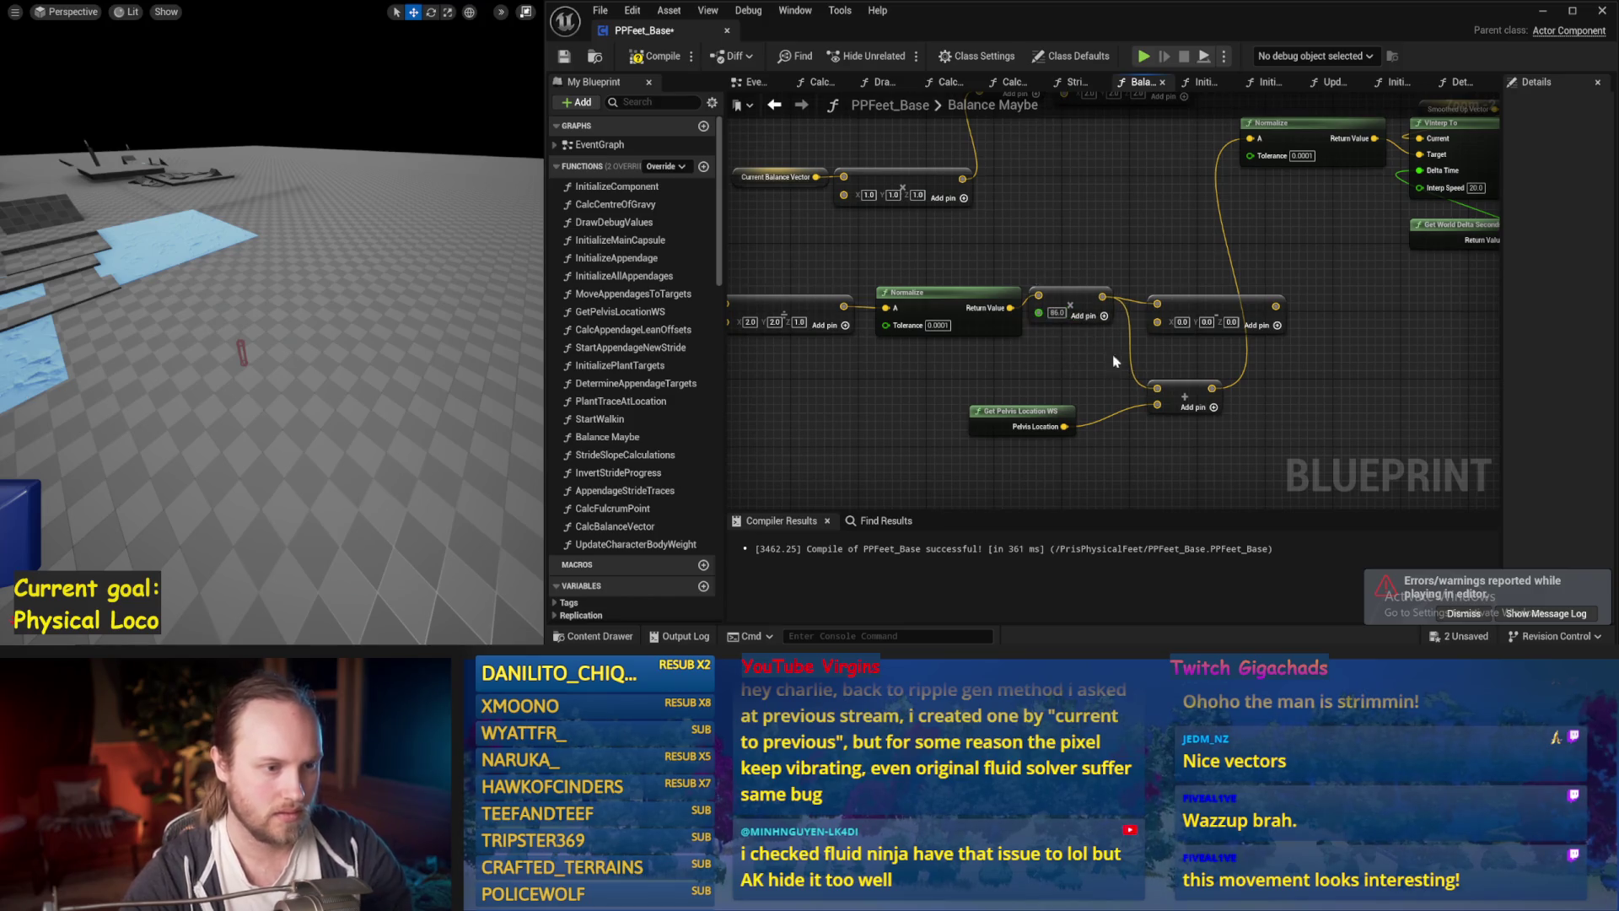
pyautogui.moveTo(1064, 426)
pyautogui.mouseDown()
pyautogui.moveTo(1156, 321)
pyautogui.moveTo(1167, 345)
pyautogui.moveTo(1148, 358)
pyautogui.moveTo(1185, 193)
pyautogui.mouseUp()
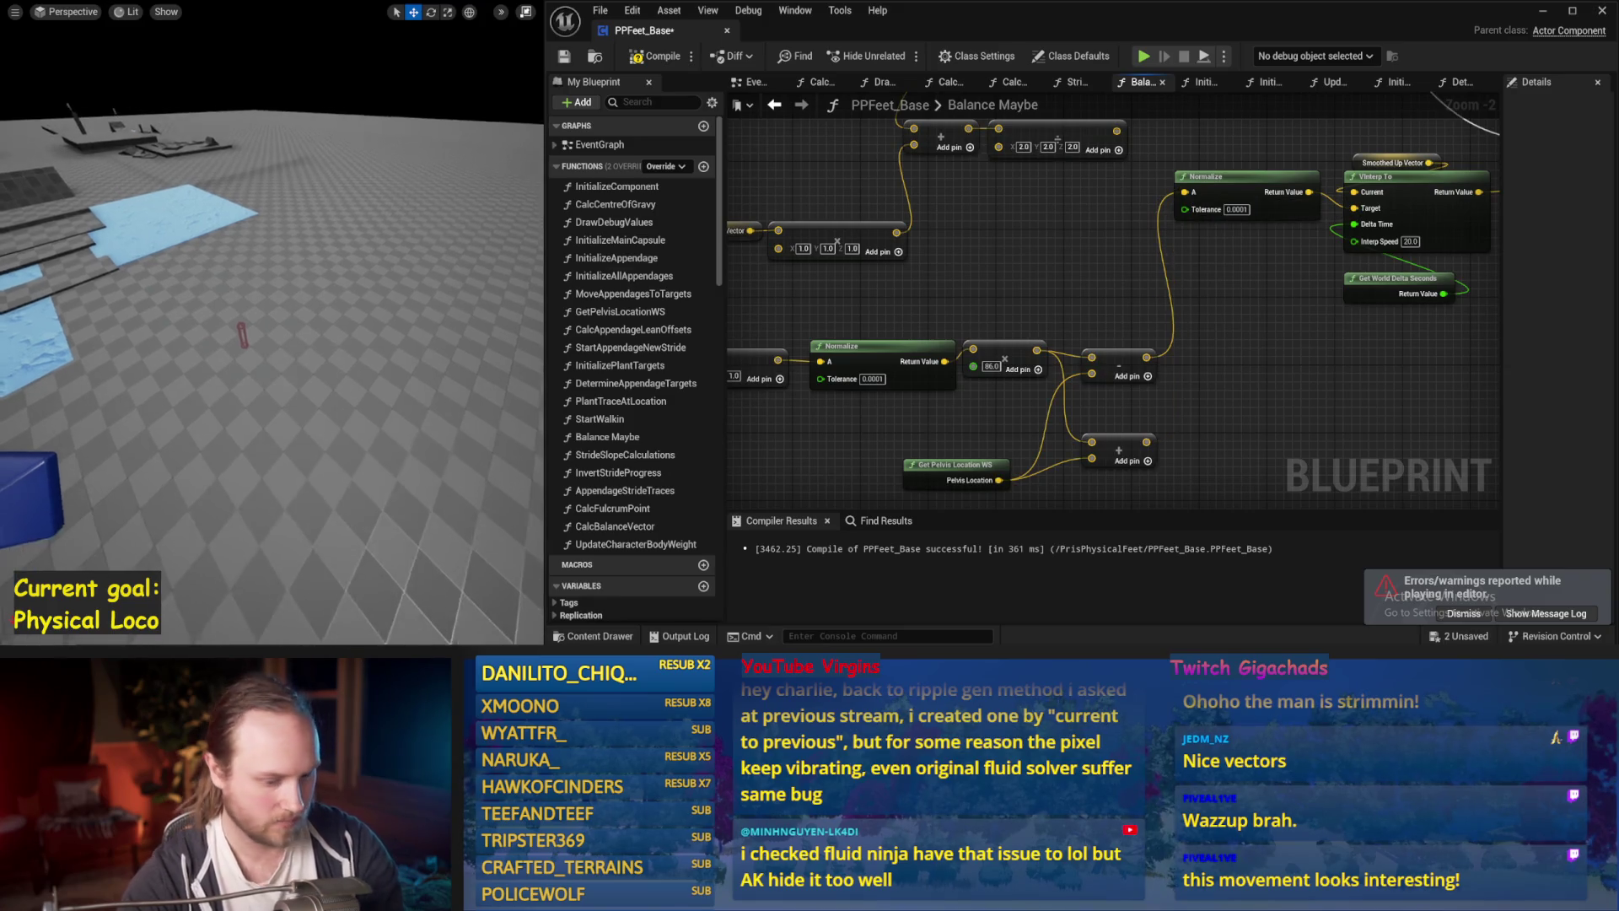
# Rewire the subtract input from the multiply output and test it in simulation.
pyautogui.hotkey('alt', 's')
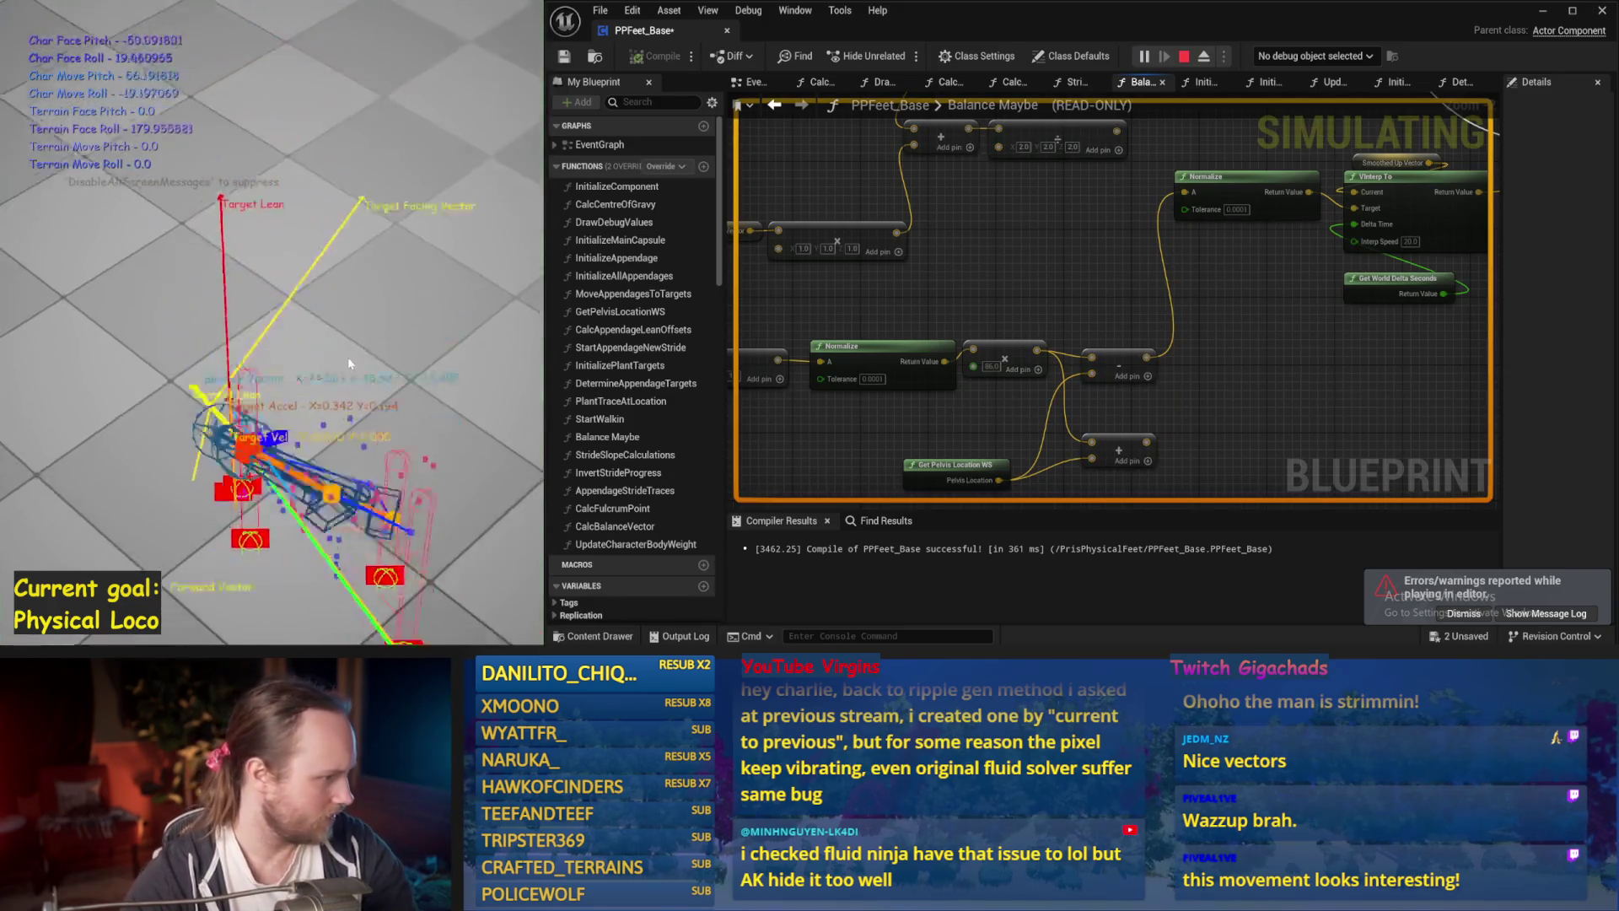
pyautogui.press('Escape')
pyautogui.moveTo(1091, 374); pyautogui.dragTo(1037, 353)
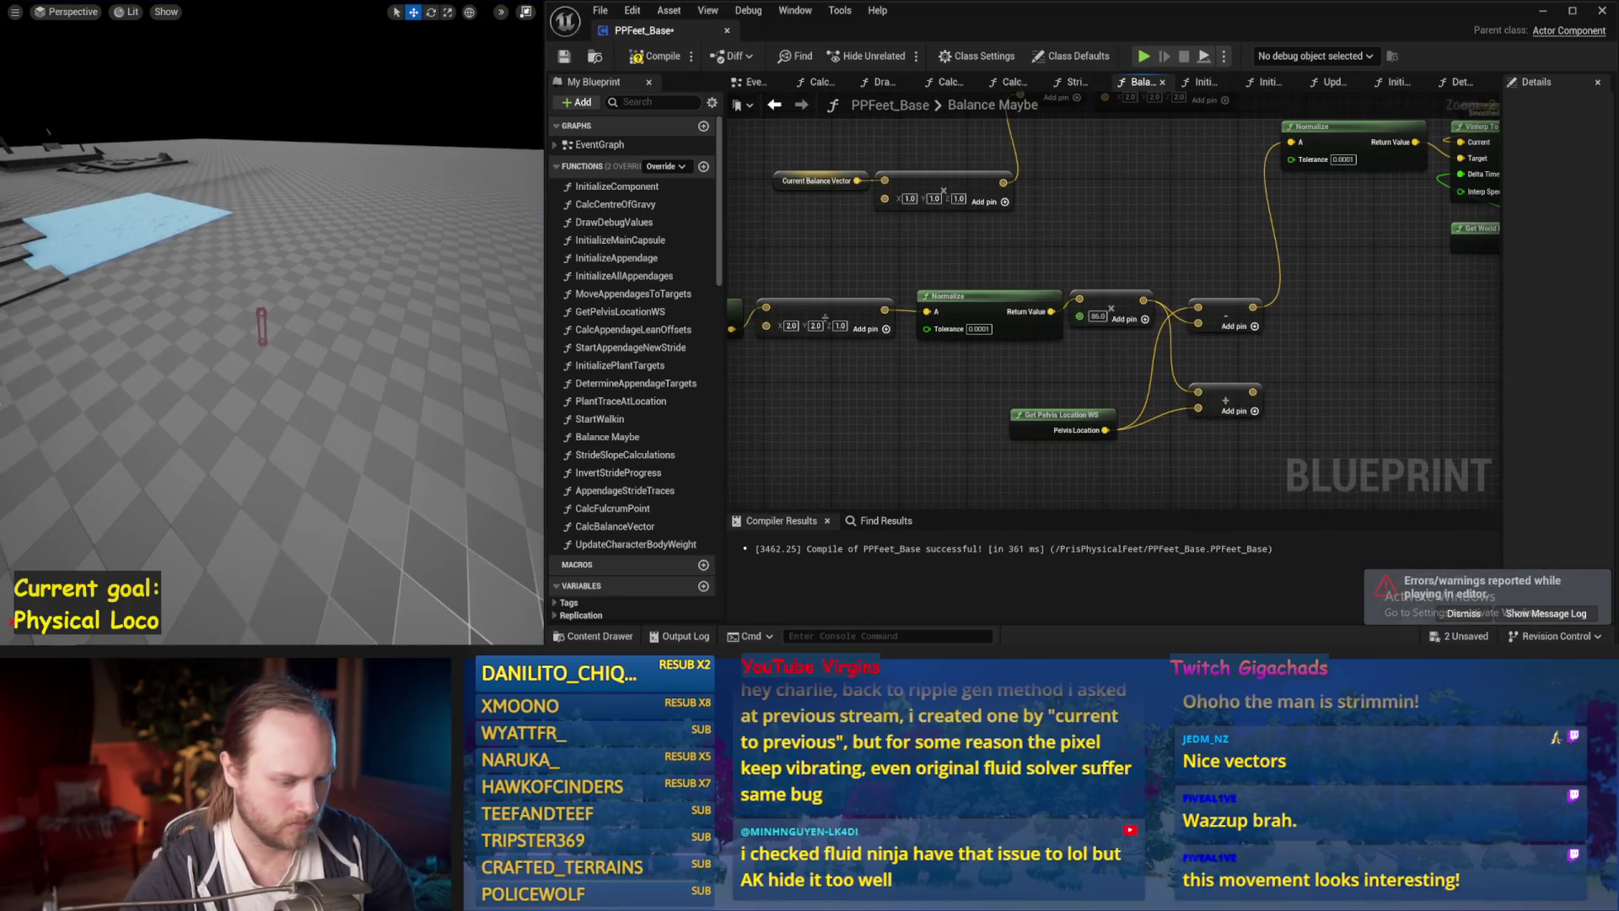
pyautogui.hotkey('alt', 's')
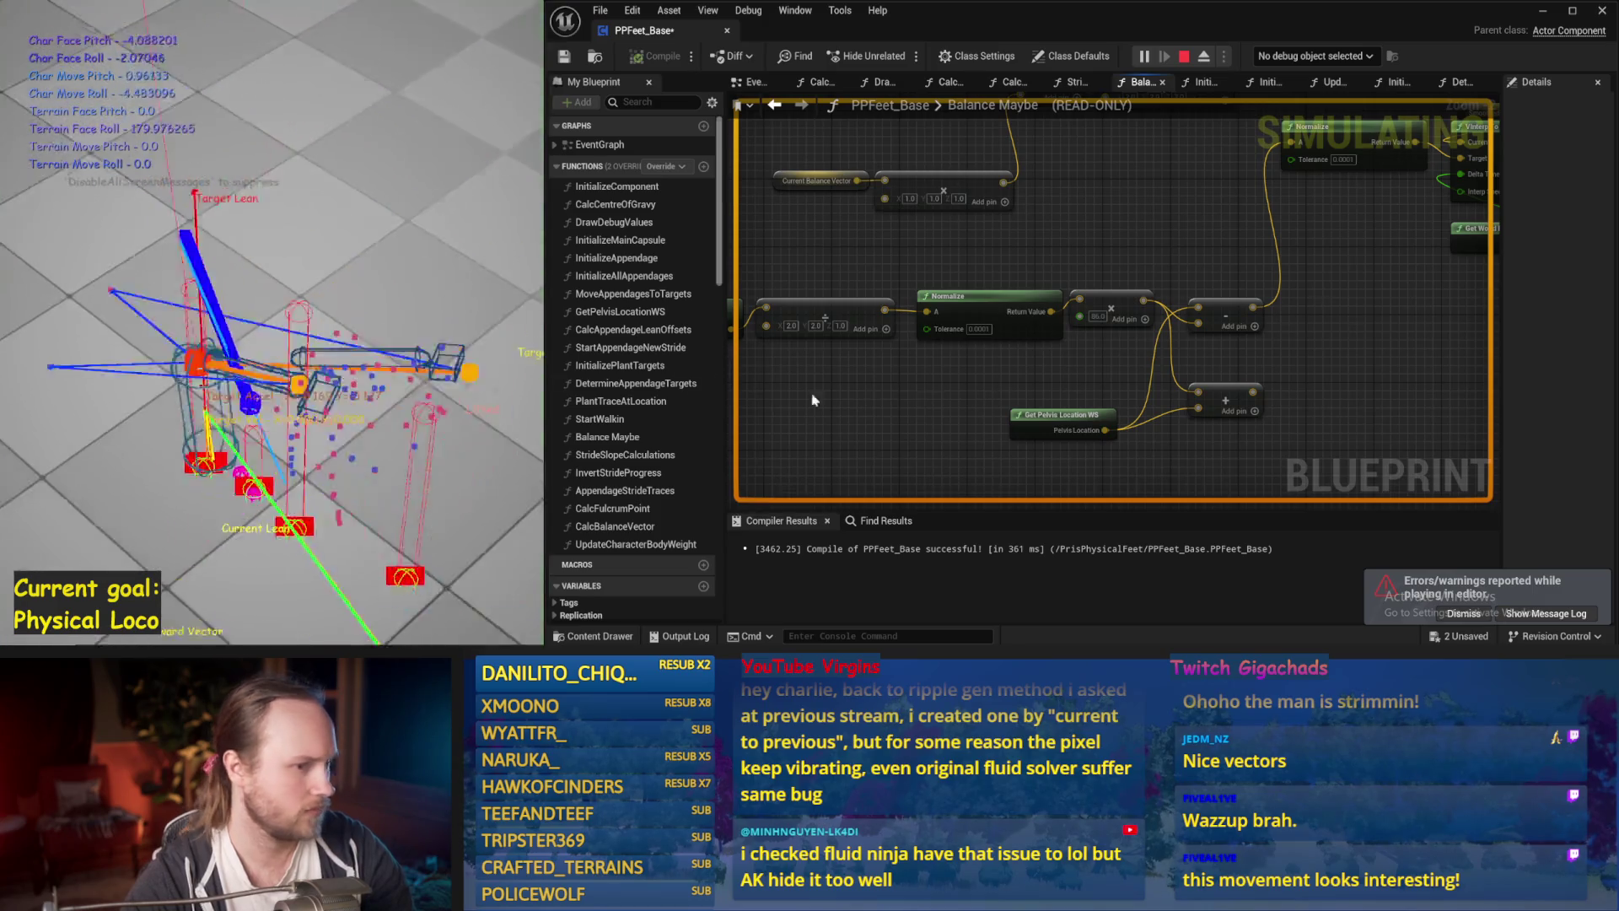
pyautogui.press('Escape')
# Change the multiply value to -86, save, and run a test simulation.
pyautogui.click(1097, 316)
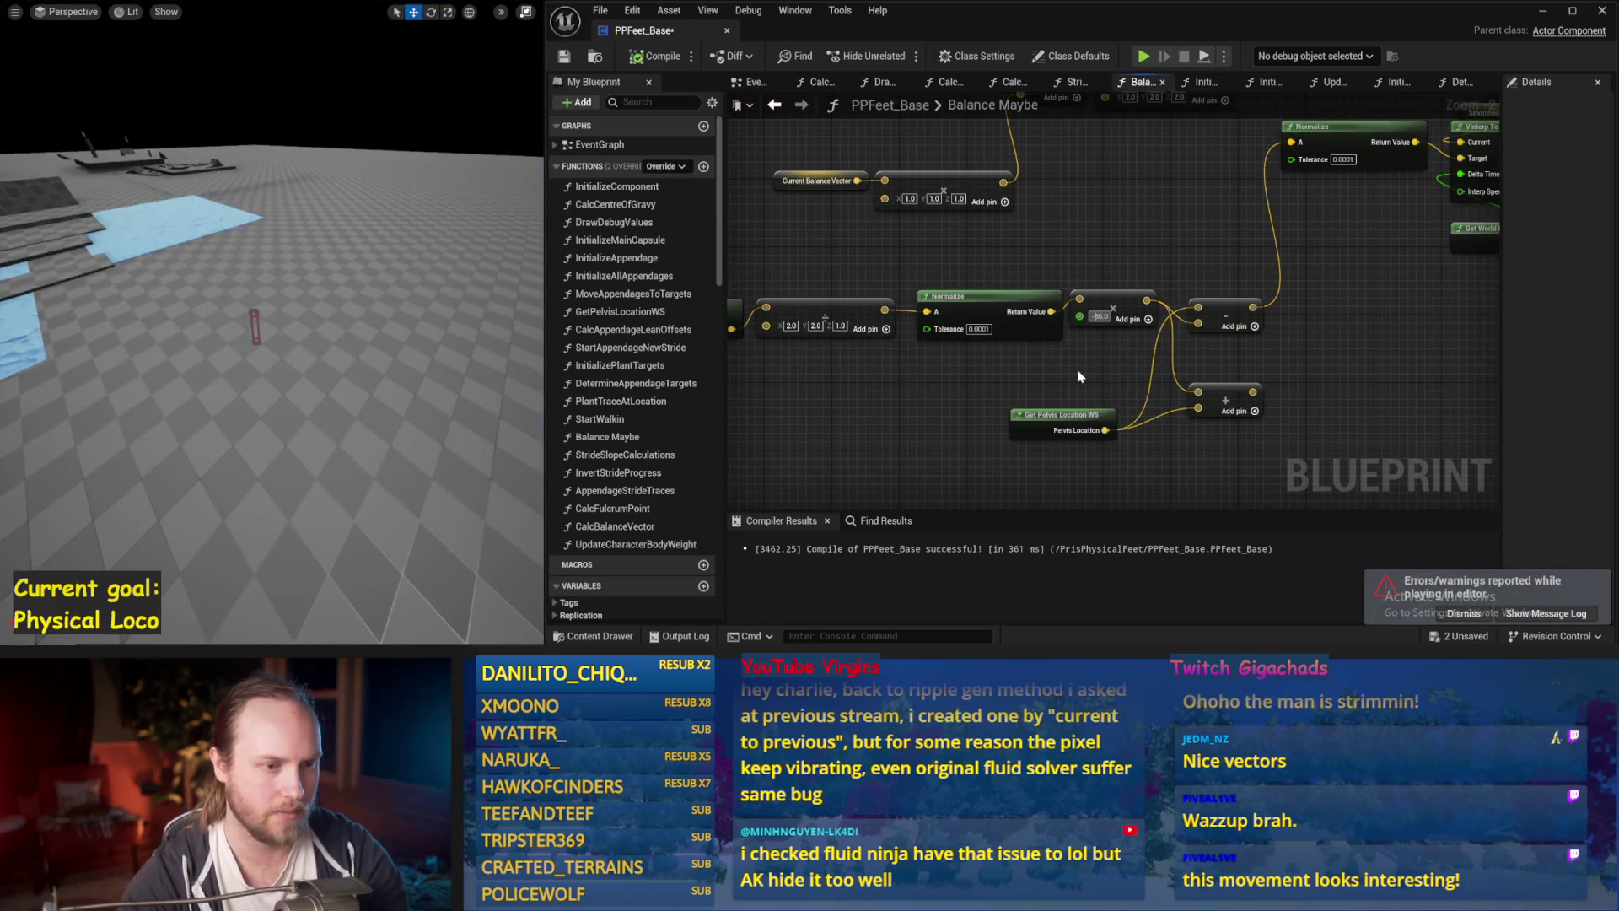
pyautogui.write('-86')
pyautogui.hotkey('ctrl', 's')
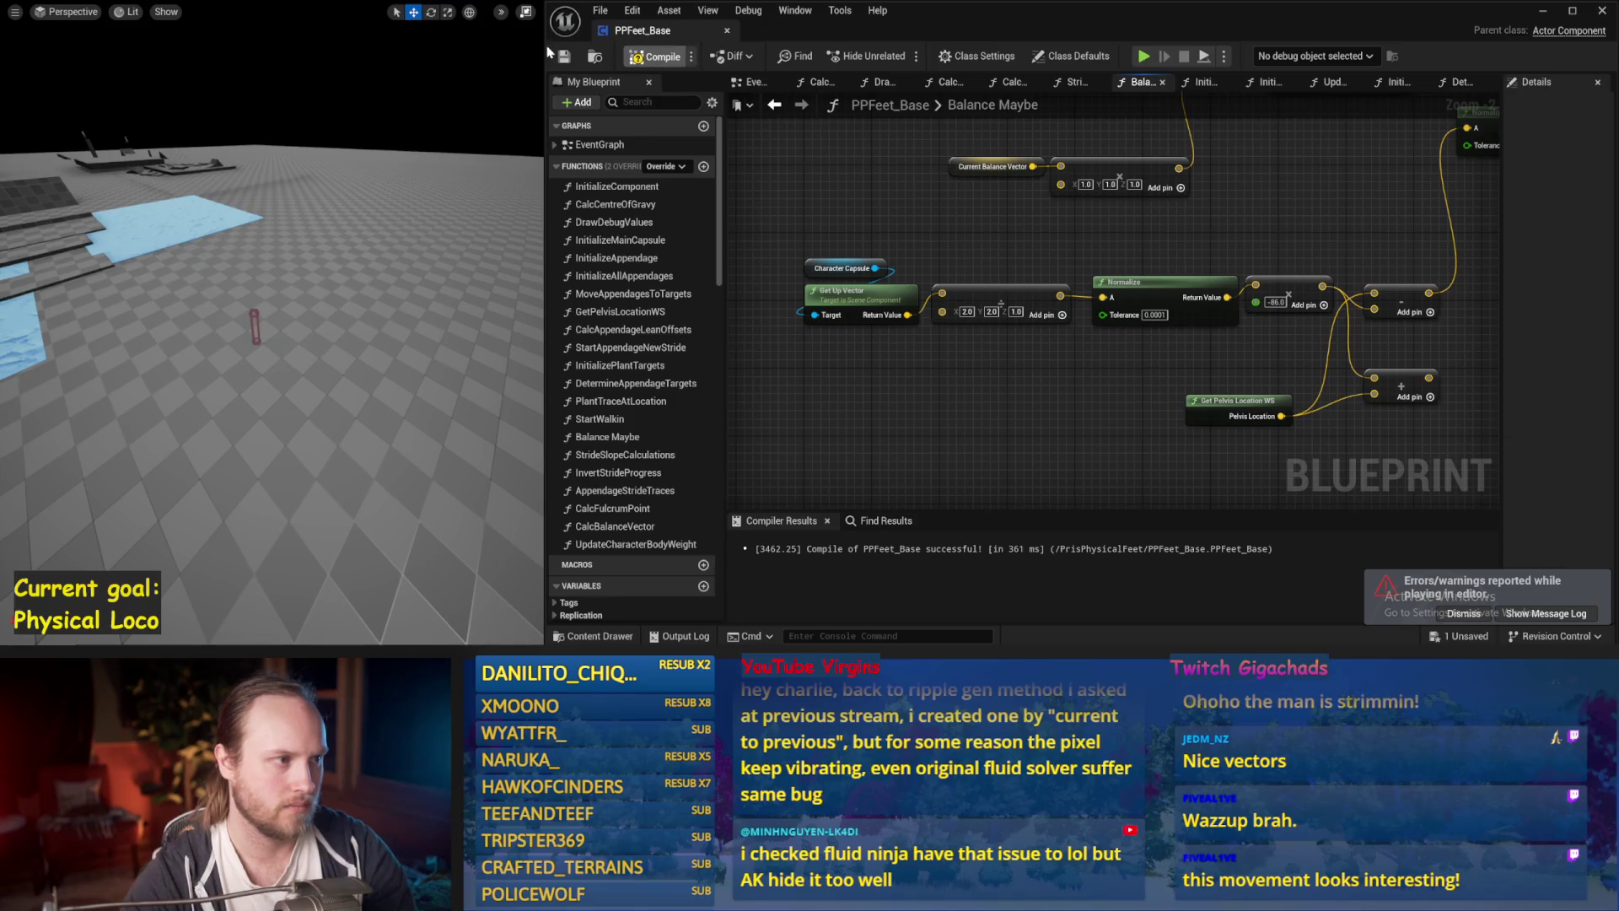
pyautogui.scroll(-1, 1205, 394)
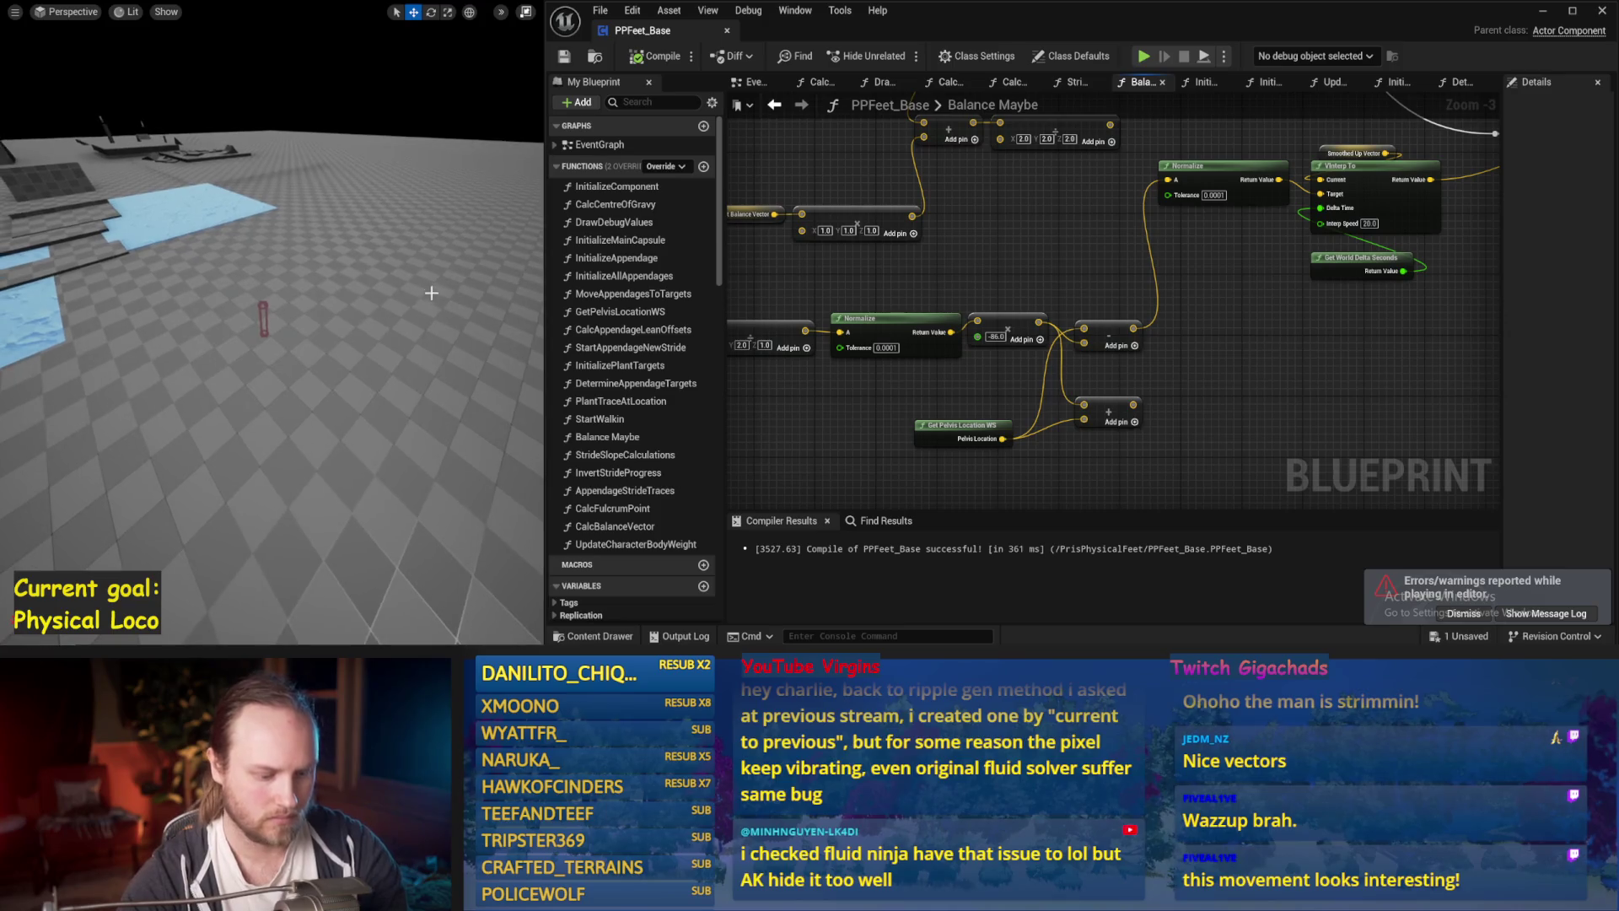
pyautogui.hotkey('alt', 'p')
pyautogui.press('Escape')
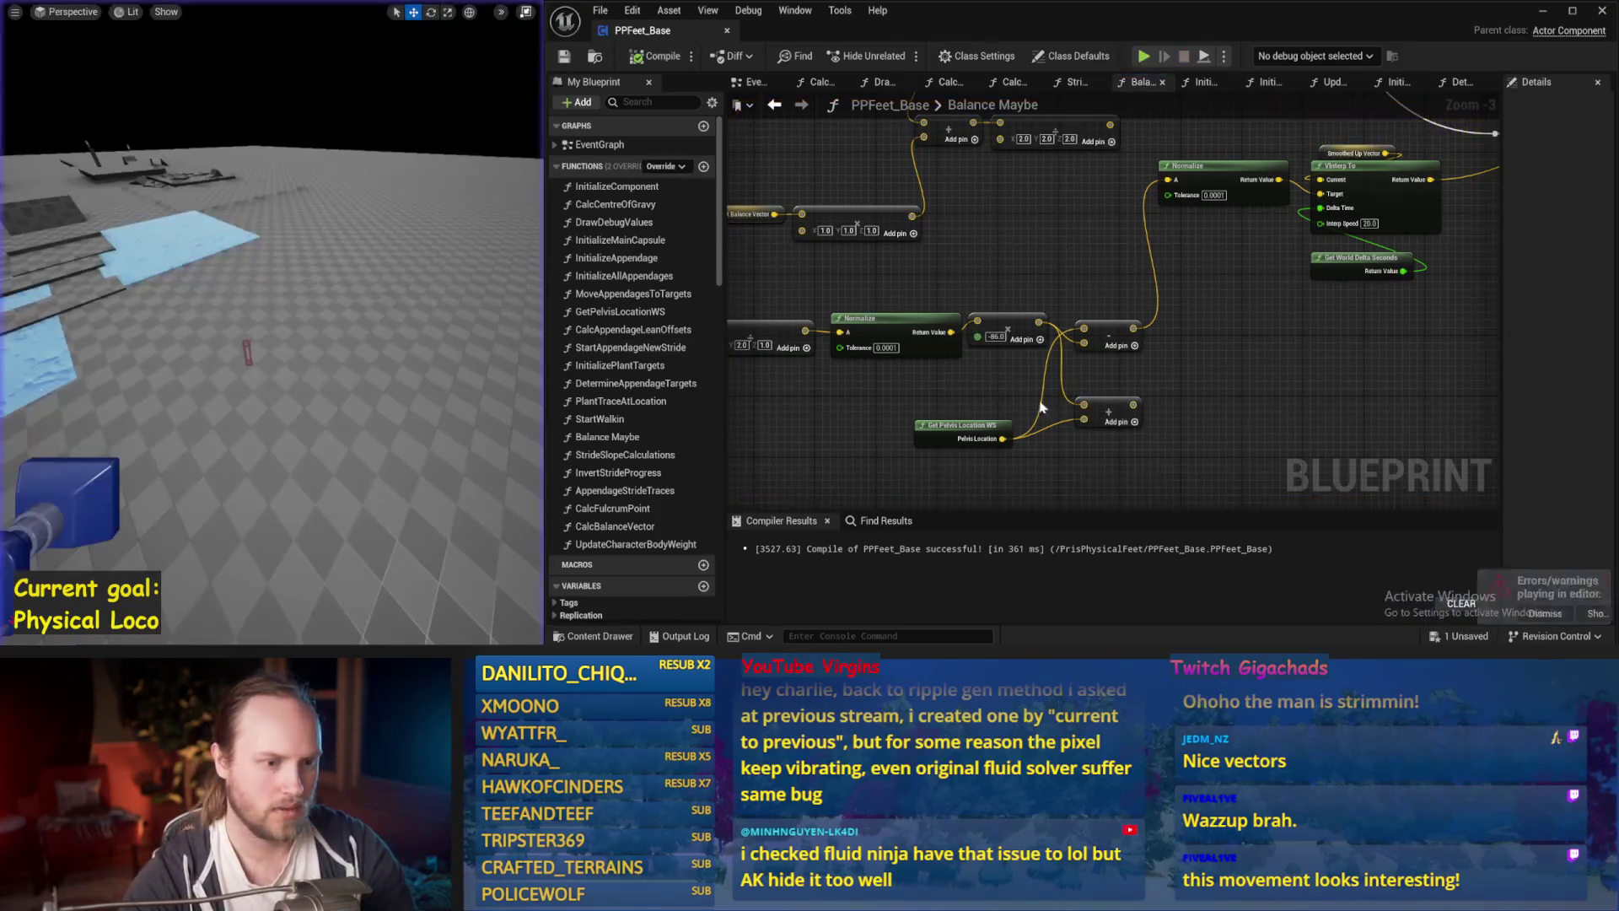
# Wire Get Pelvis Location WS into the upper Add node, retest repeatedly, and save the blueprint.
pyautogui.moveTo(1083, 344); pyautogui.dragTo(1002, 438)
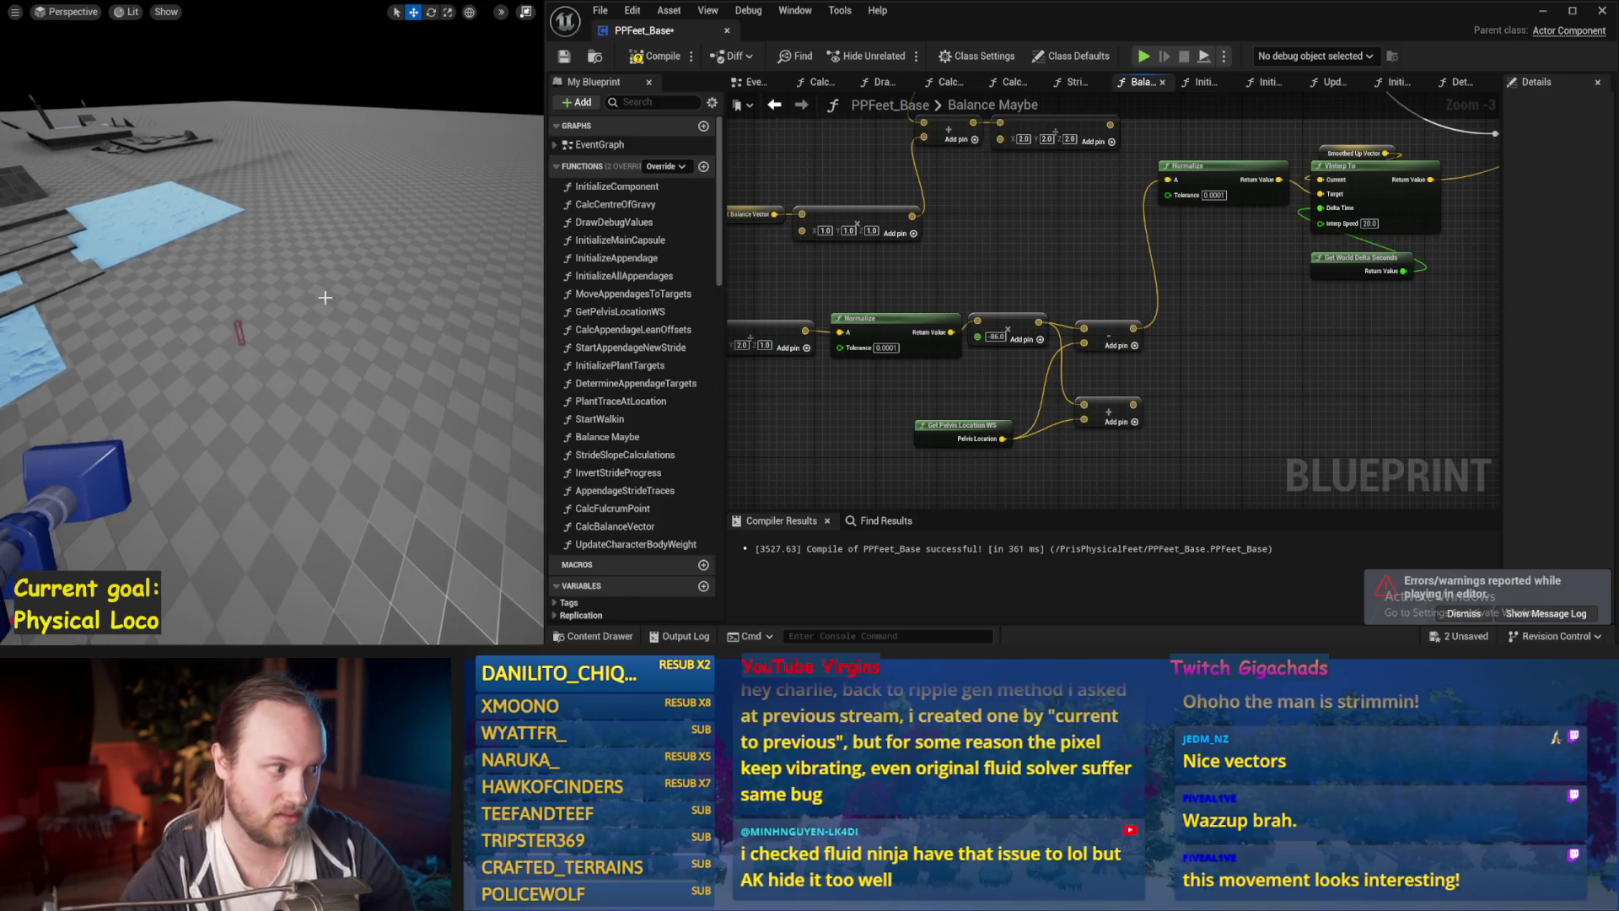
pyautogui.hotkey('alt', 'p')
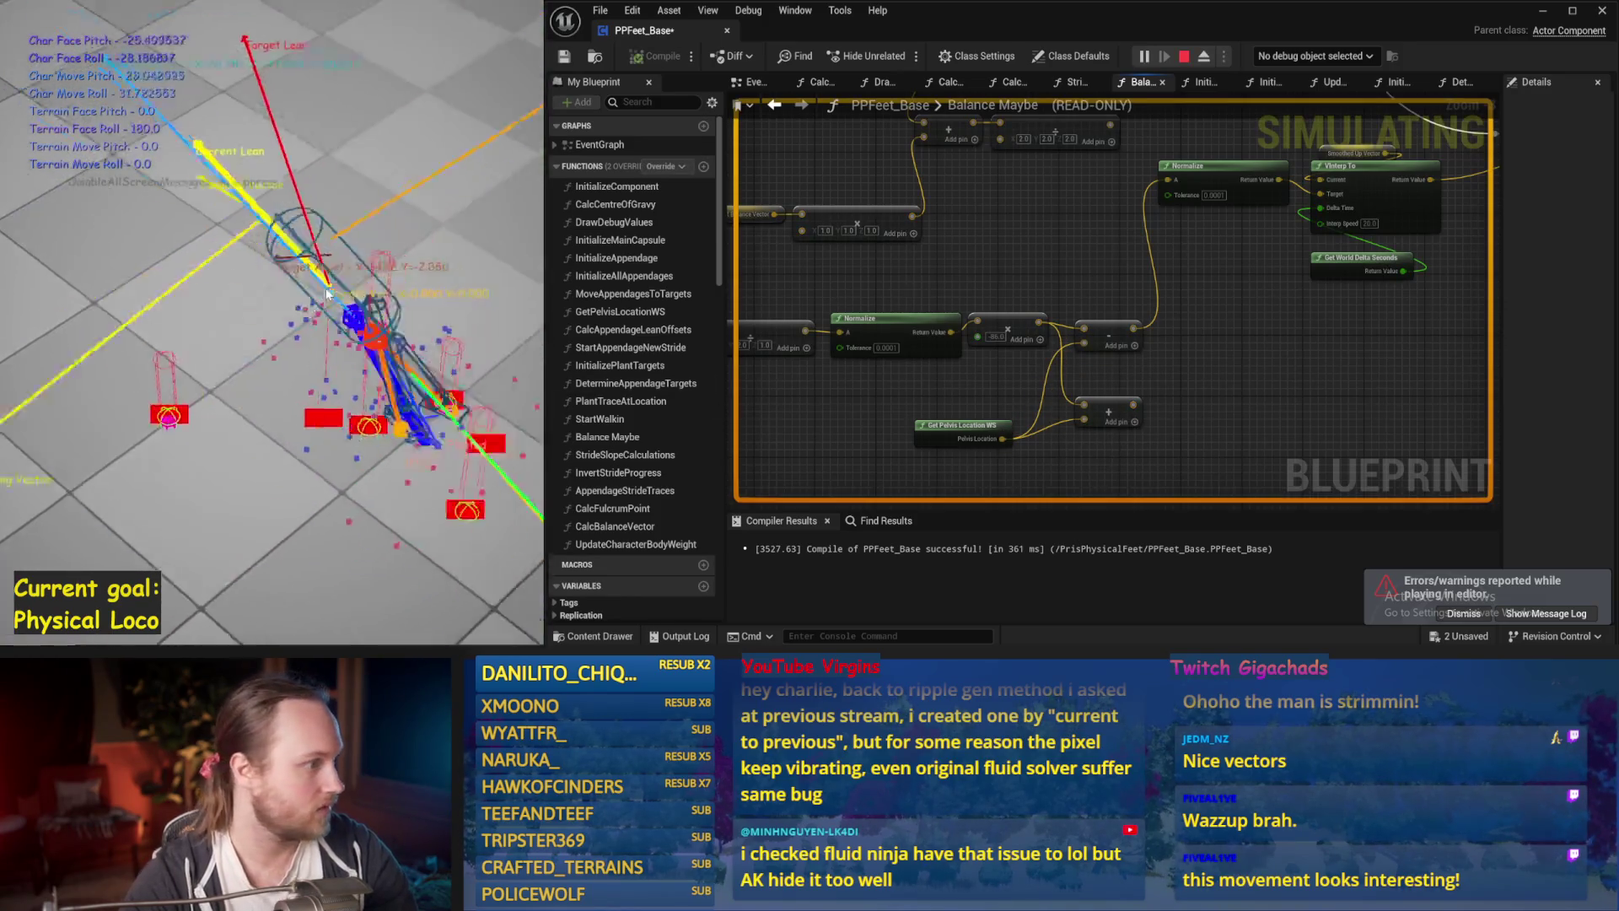
pyautogui.press('Escape')
pyautogui.hotkey('alt', 'p')
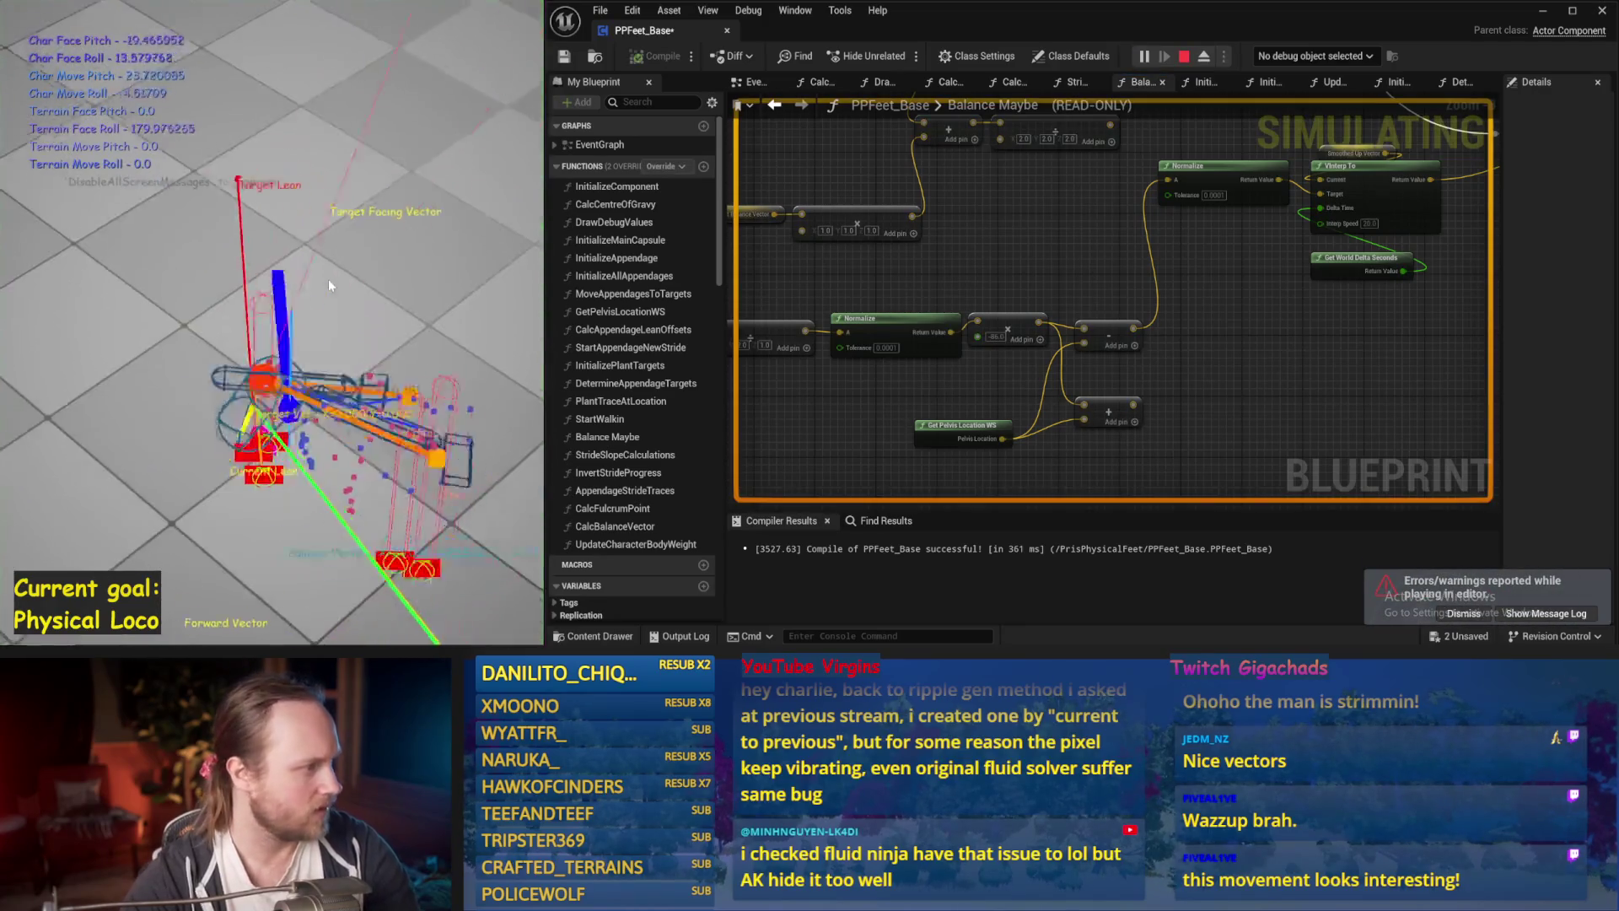
pyautogui.press('Escape')
pyautogui.hotkey('alt', 'p')
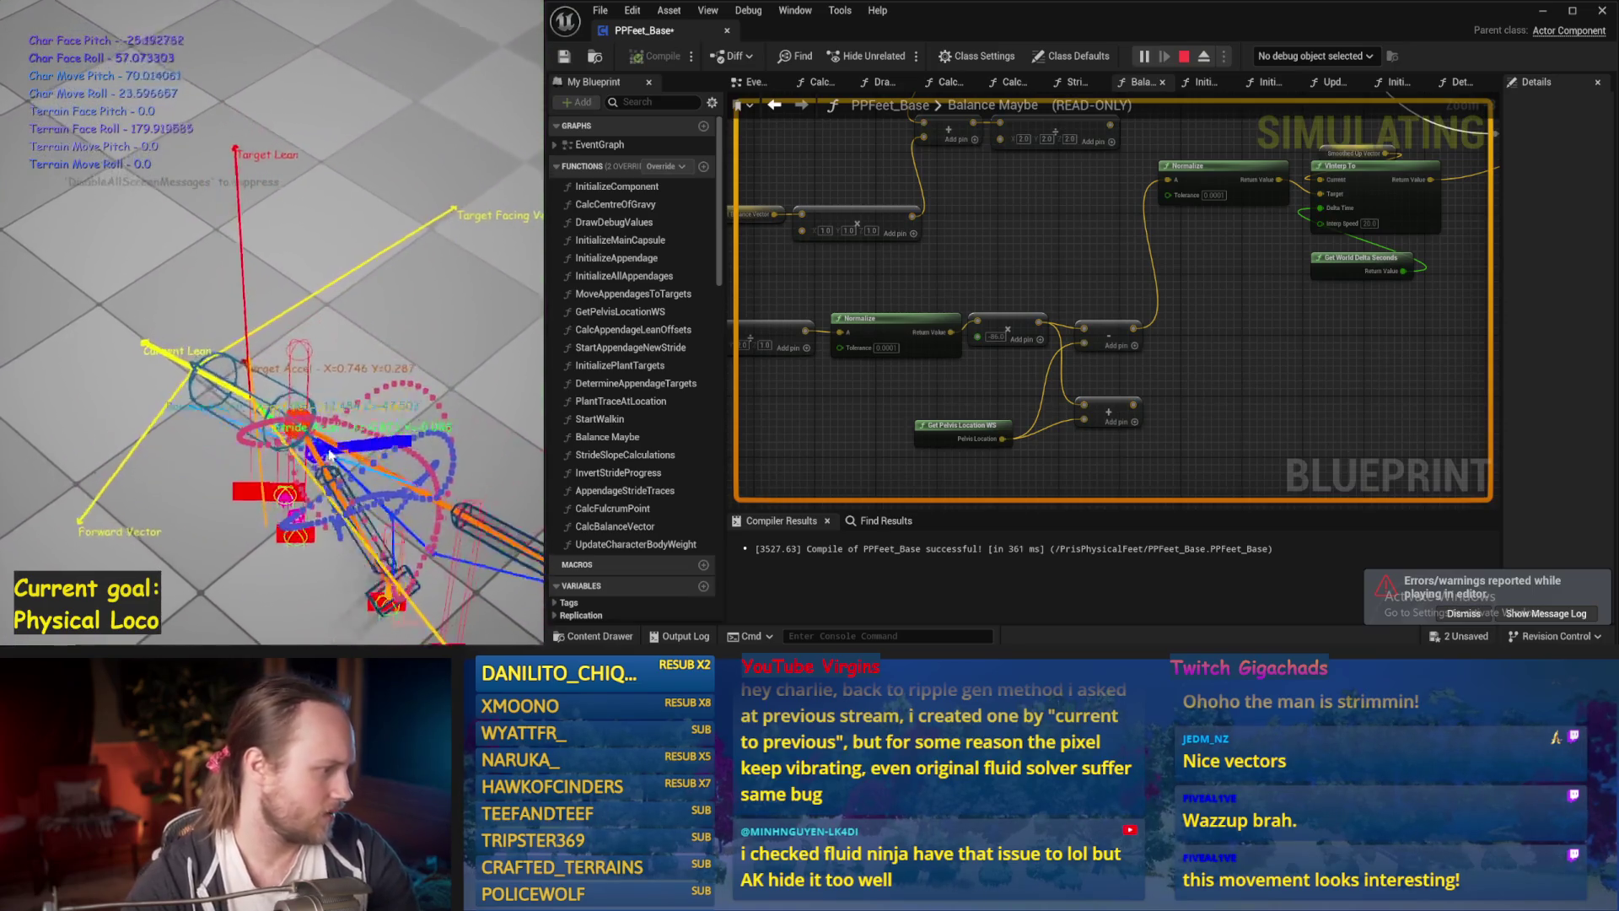
pyautogui.press('Escape')
pyautogui.hotkey('alt', 'p')
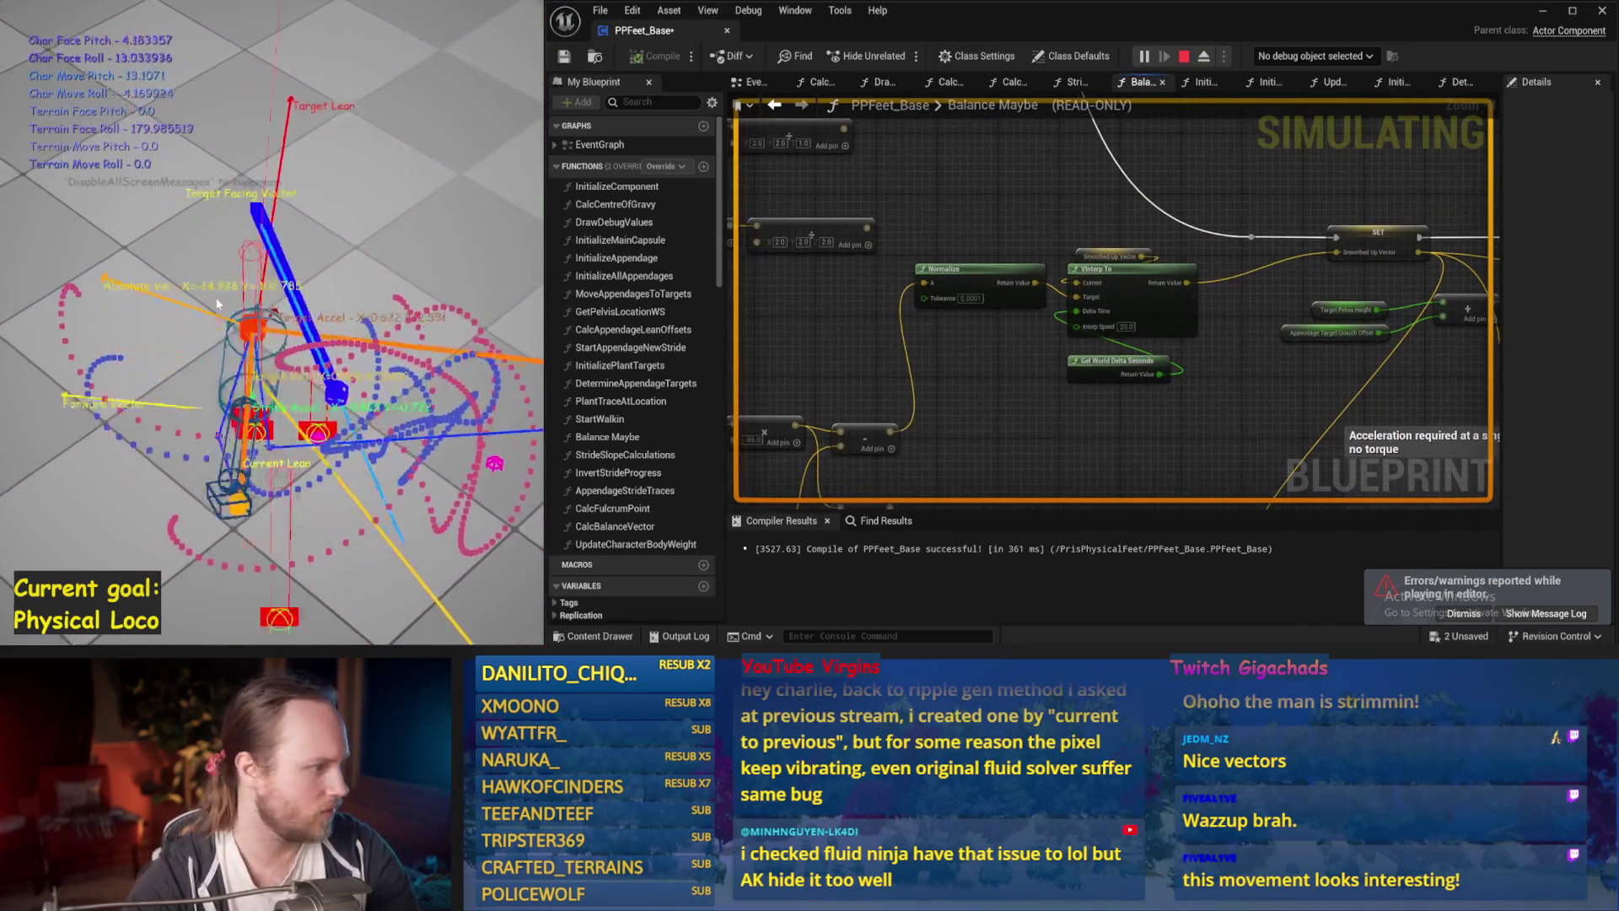
pyautogui.press('Escape')
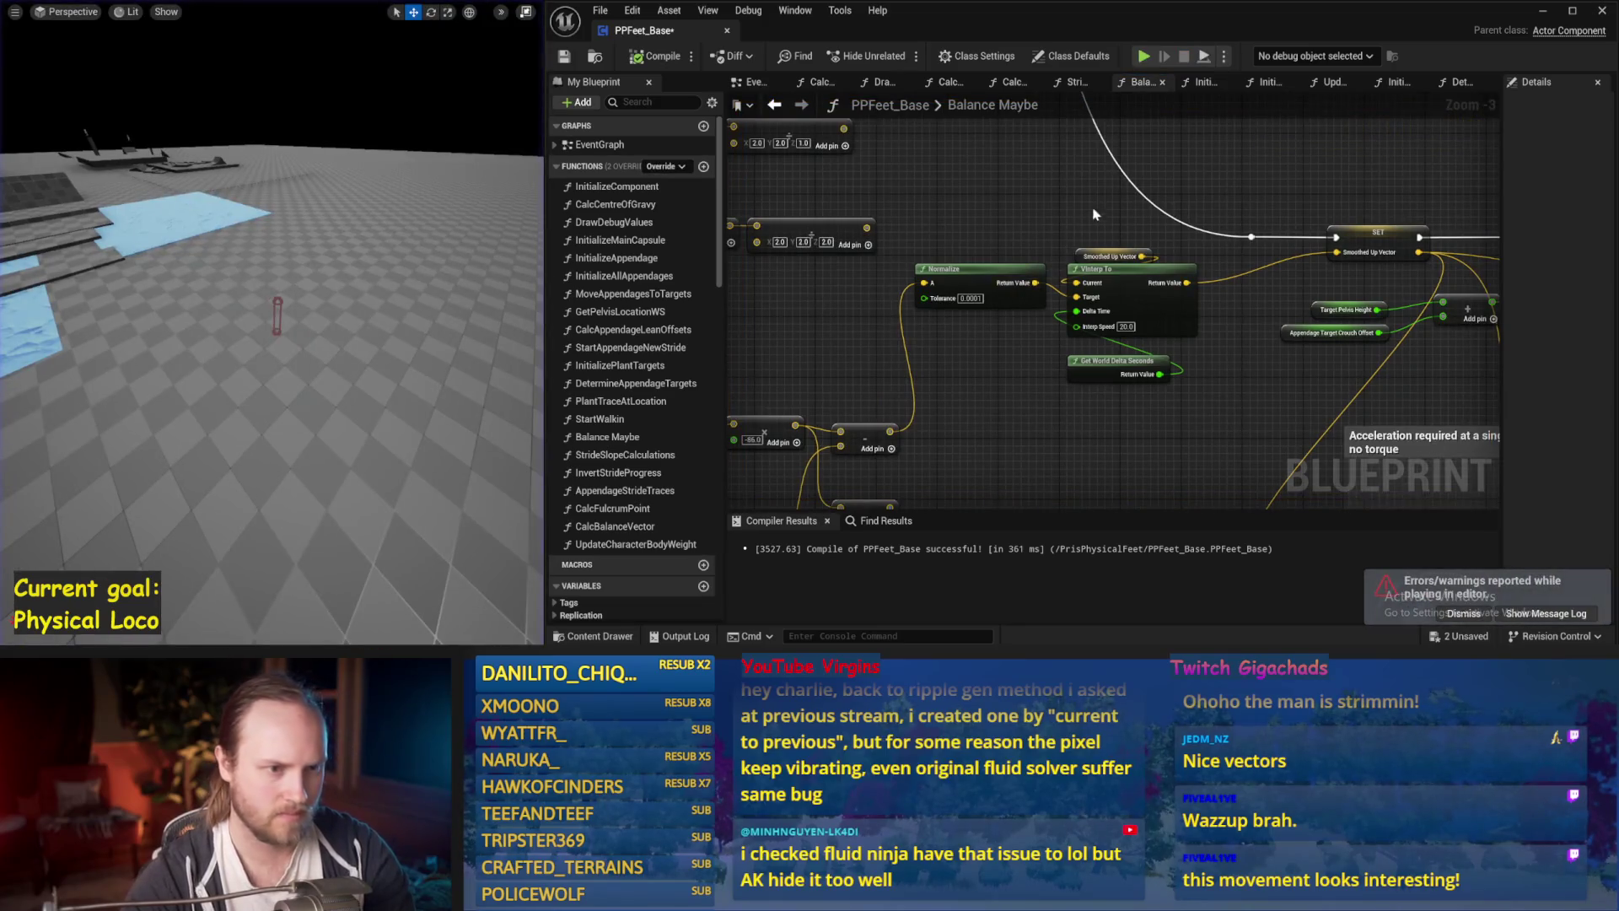
pyautogui.hotkey('ctrl', 's')
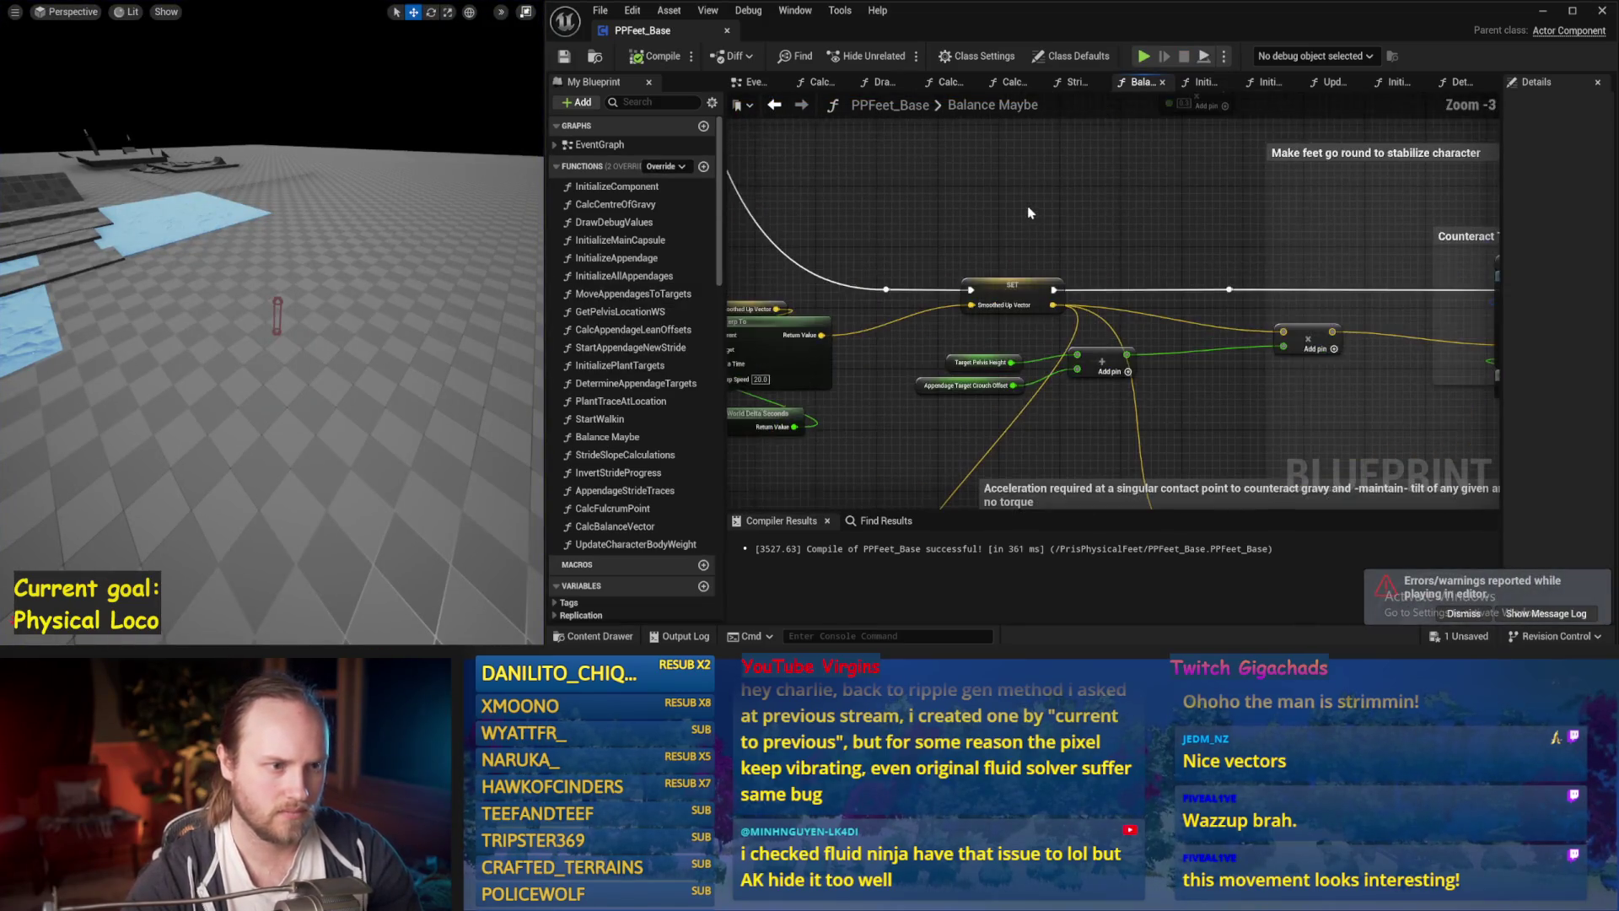
# Add a Print String node after the SET node, compile, save, and simulate to see values.
pyautogui.rightClick(1027, 208)
pyautogui.write('print')
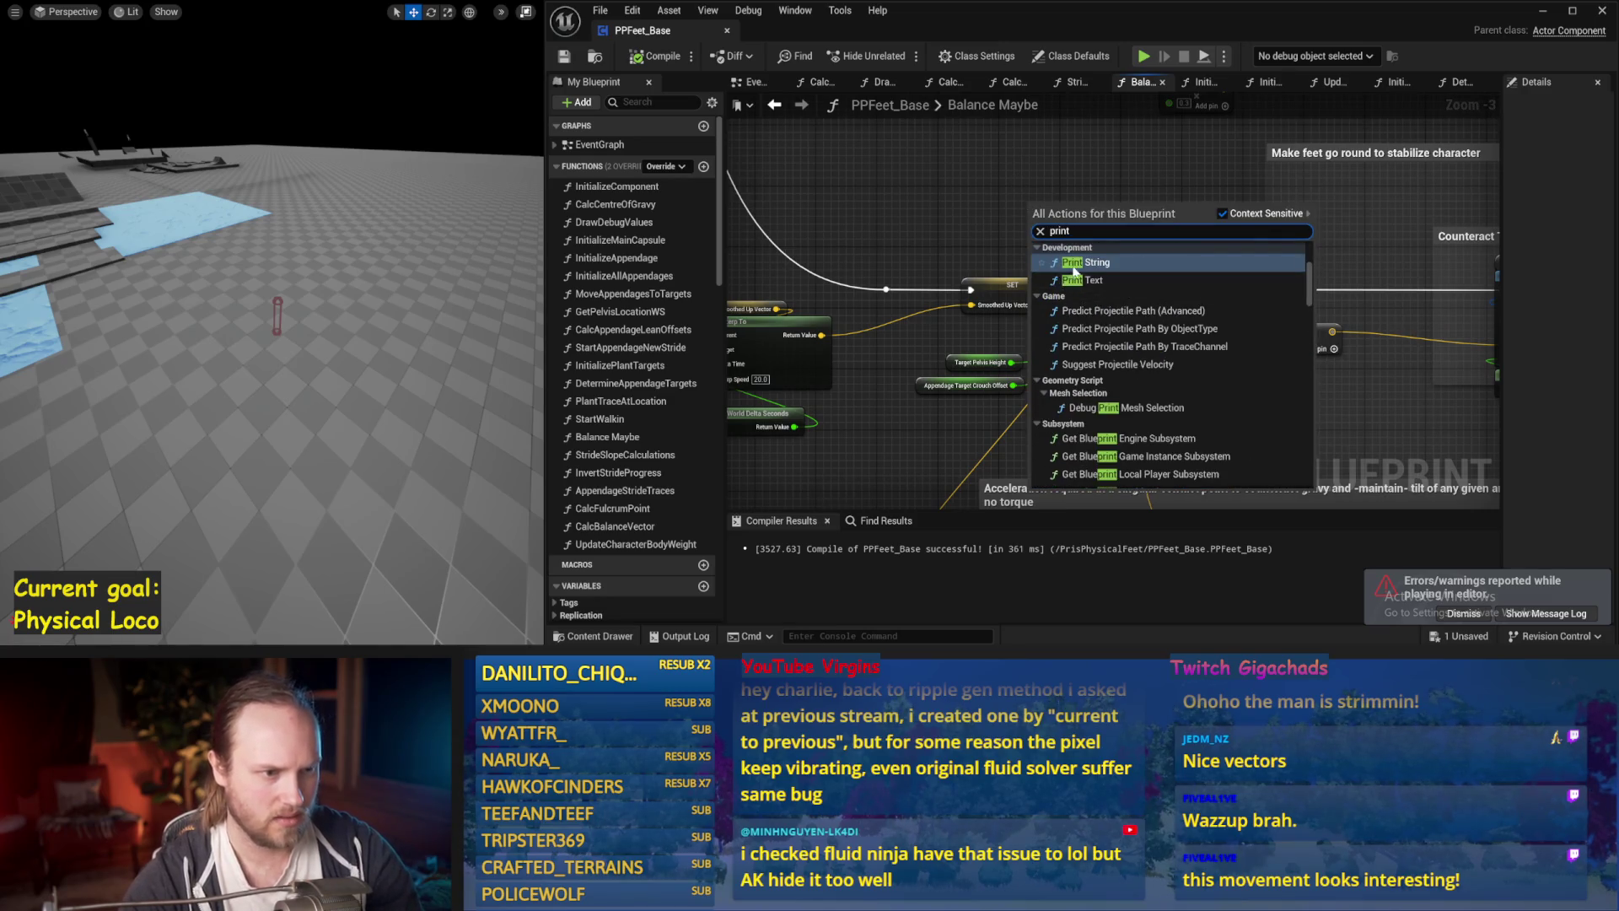
pyautogui.click(1035, 245)
pyautogui.rightClick(1036, 245)
pyautogui.press('Escape')
pyautogui.moveTo(1012, 284)
pyautogui.mouseDown()
pyautogui.moveTo(951, 285)
pyautogui.moveTo(1031, 221)
pyautogui.moveTo(1228, 289)
pyautogui.moveTo(1032, 237)
pyautogui.mouseUp()
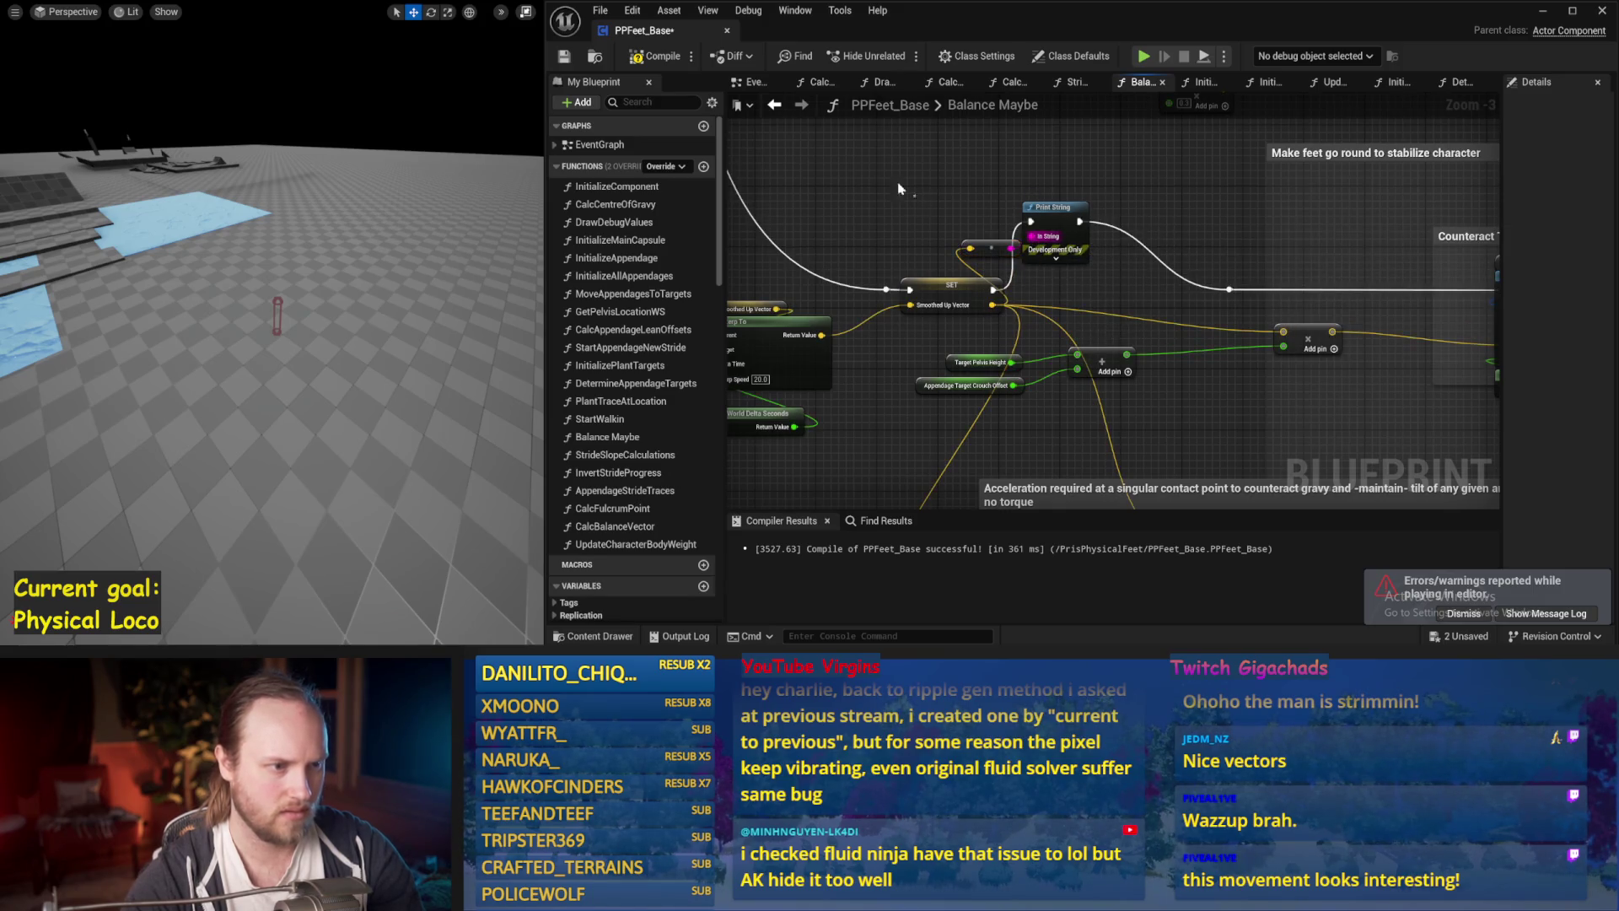
pyautogui.click(564, 58)
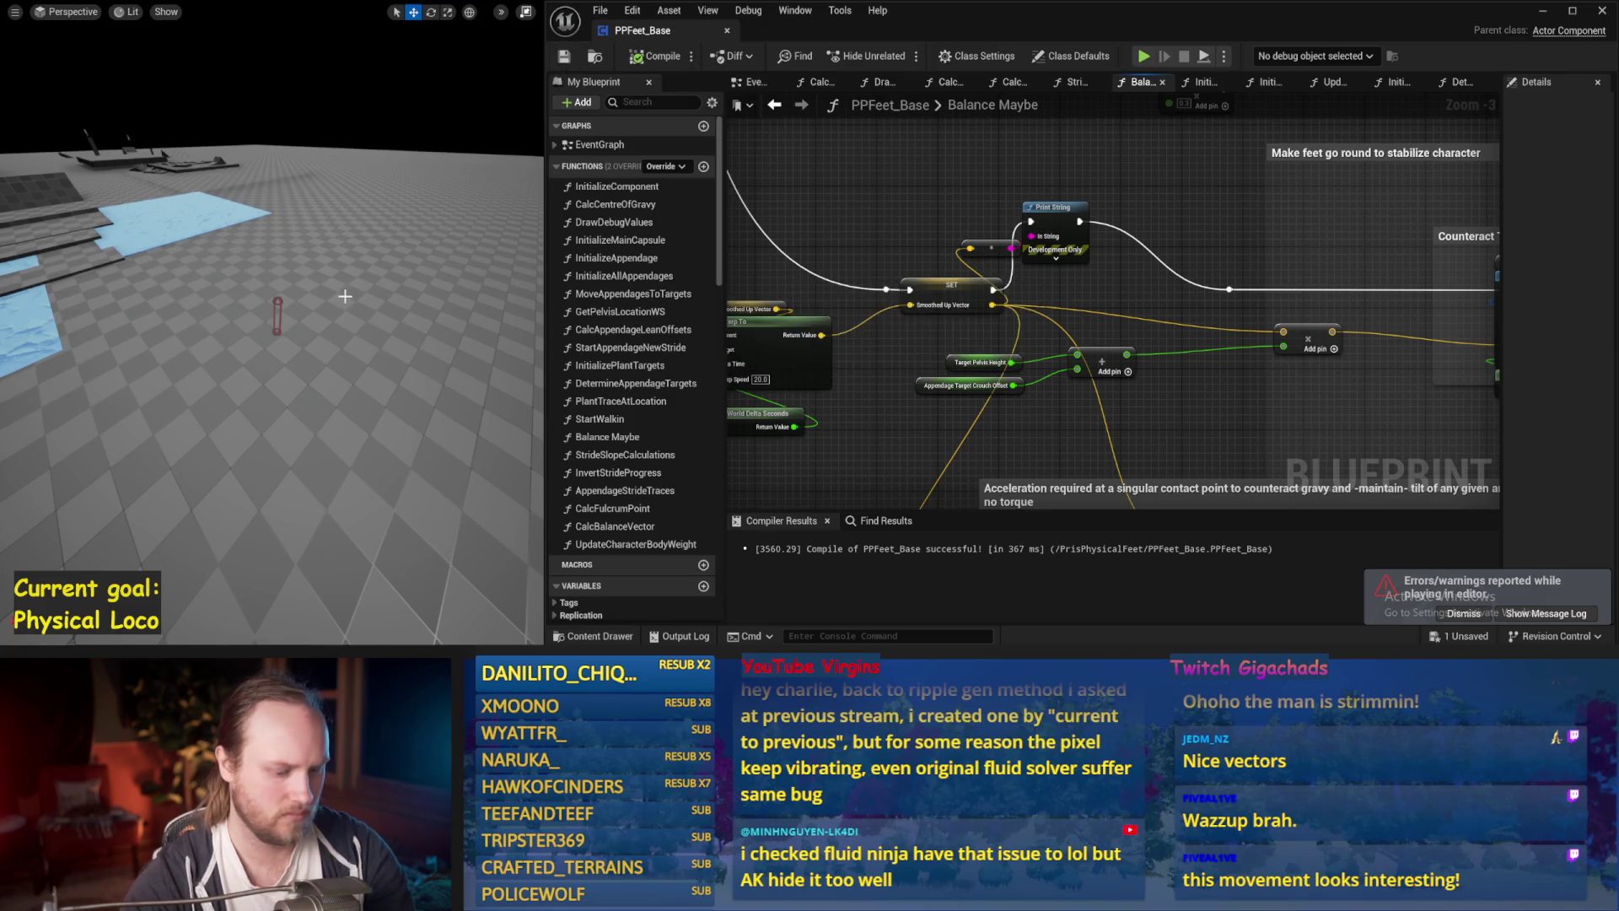
pyautogui.hotkey('alt', 's')
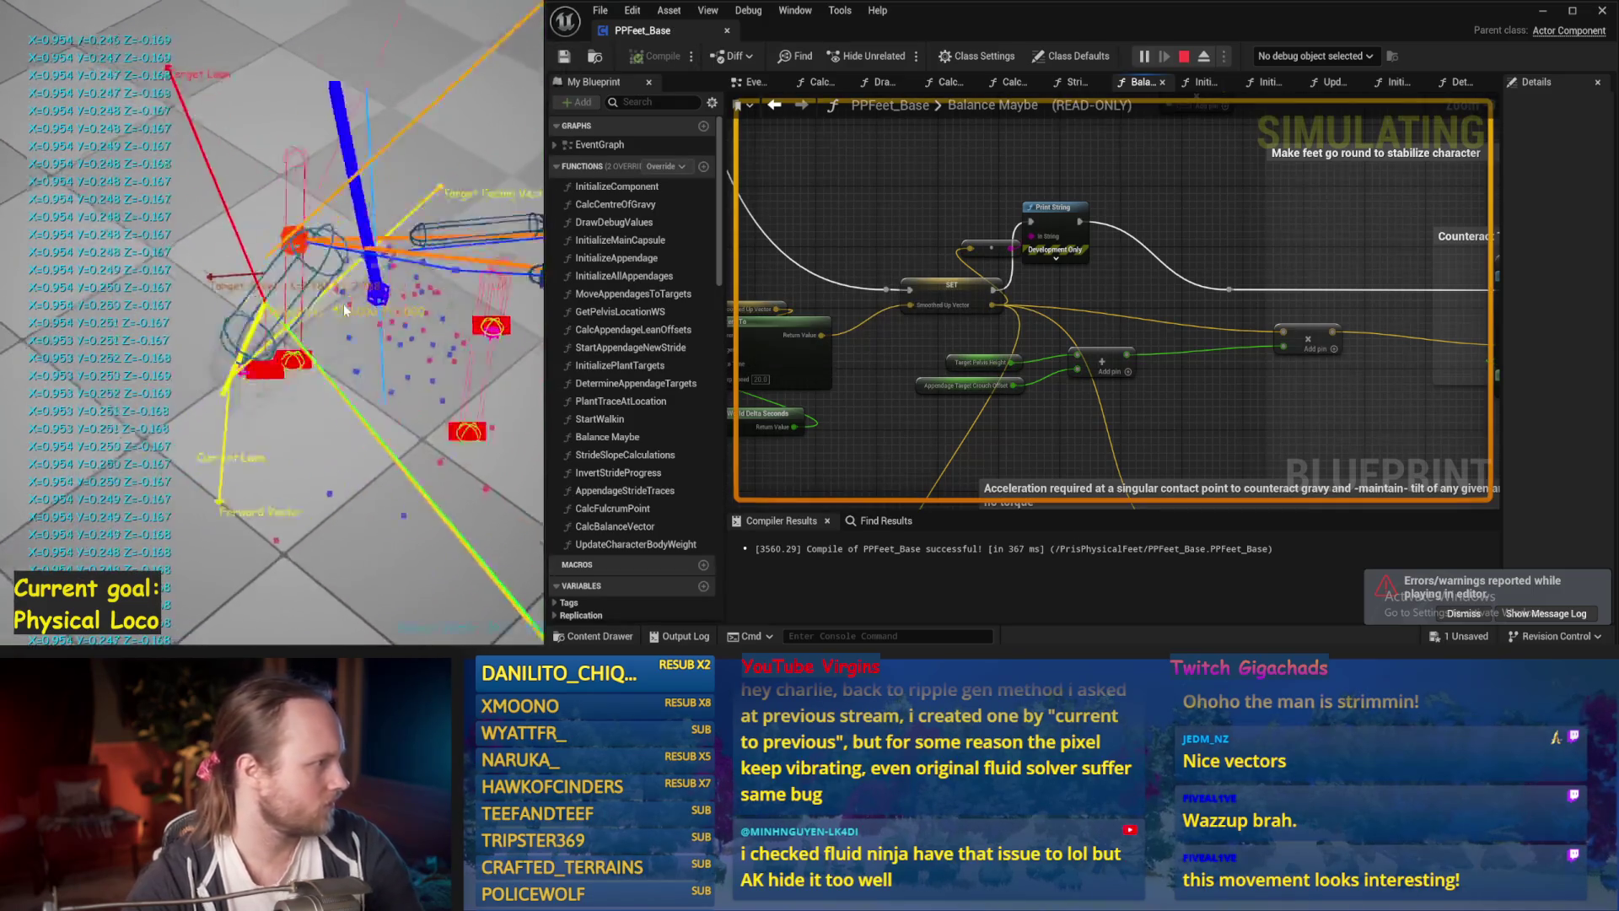
pyautogui.press('Escape')
# Reposition the -86.0 multiply node above the offset chain.
pyautogui.moveTo(849, 360)
pyautogui.mouseDown()
pyautogui.moveTo(1066, 362)
pyautogui.moveTo(1109, 328)
pyautogui.mouseUp()
pyautogui.moveTo(945, 342)
pyautogui.mouseDown()
pyautogui.moveTo(1171, 271)
pyautogui.moveTo(1203, 278)
pyautogui.mouseUp()
pyautogui.moveTo(896, 344)
pyautogui.mouseDown()
pyautogui.moveTo(995, 356)
pyautogui.moveTo(1157, 321)
pyautogui.moveTo(949, 341)
pyautogui.mouseUp()
pyautogui.moveTo(1058, 290); pyautogui.dragTo(1058, 218)
pyautogui.scroll(-1, 1053, 301)
pyautogui.moveTo(1054, 301)
pyautogui.mouseDown()
pyautogui.moveTo(1205, 310)
pyautogui.moveTo(1074, 371)
pyautogui.moveTo(1153, 370)
pyautogui.mouseUp()
pyautogui.scroll(1, 1206, 310)
pyautogui.moveTo(982, 412); pyautogui.dragTo(775, 406)
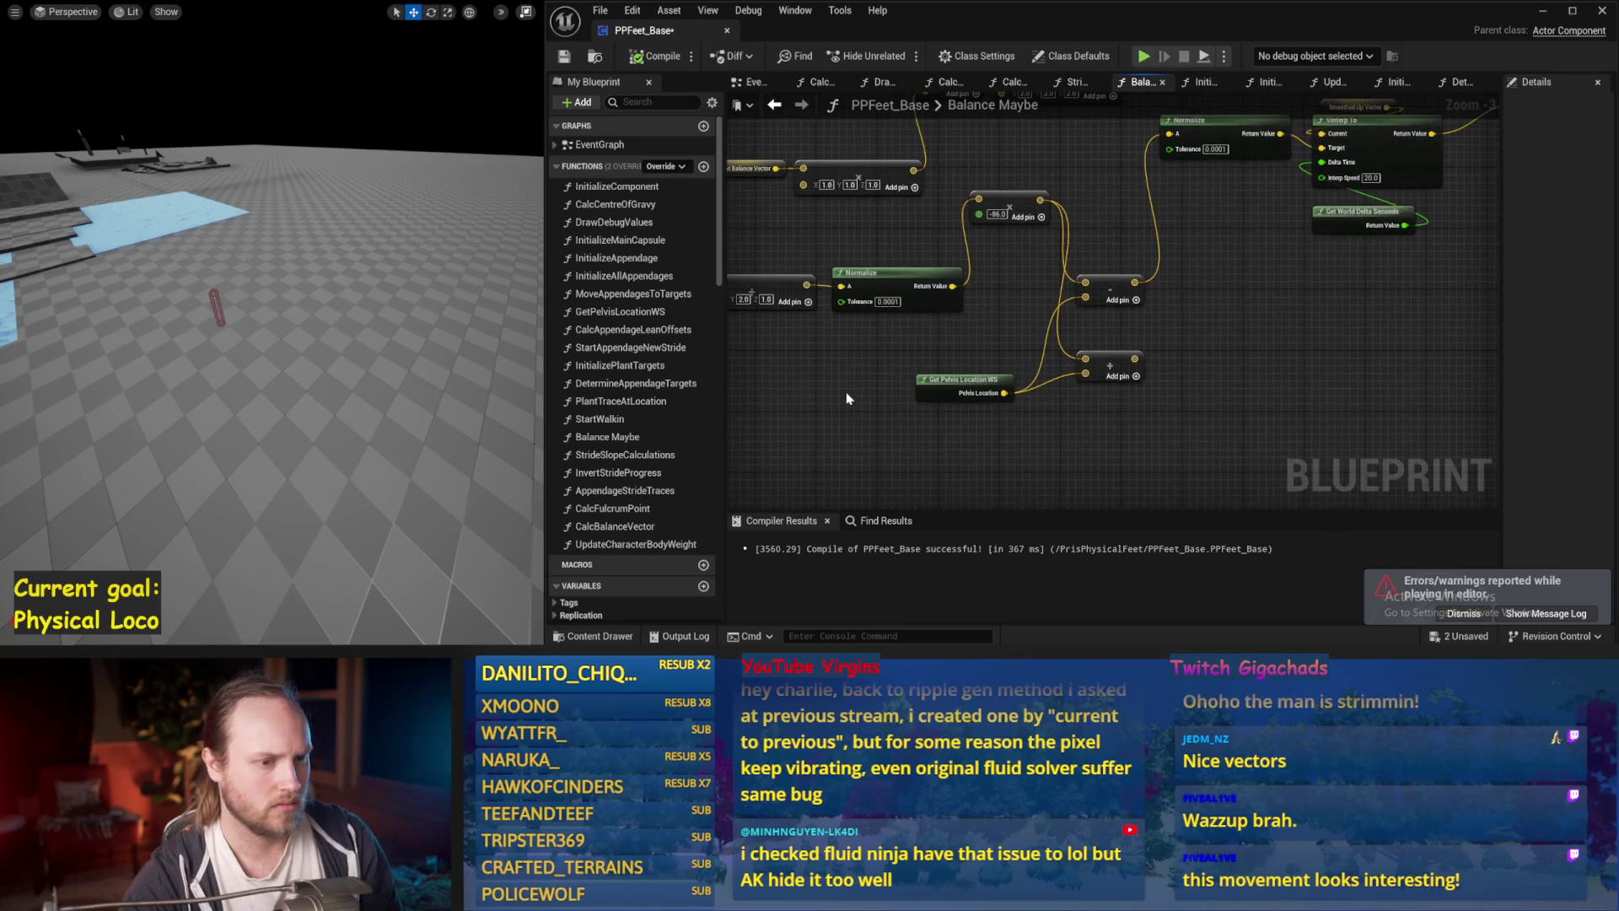
# Nudge Get Pelvis Location WS down, browse EventGraph and UpdateCharacterBodyWeight, then return to Balance Maybe.
pyautogui.scroll(1, 1217, 368)
pyautogui.scroll(-1, 1221, 393)
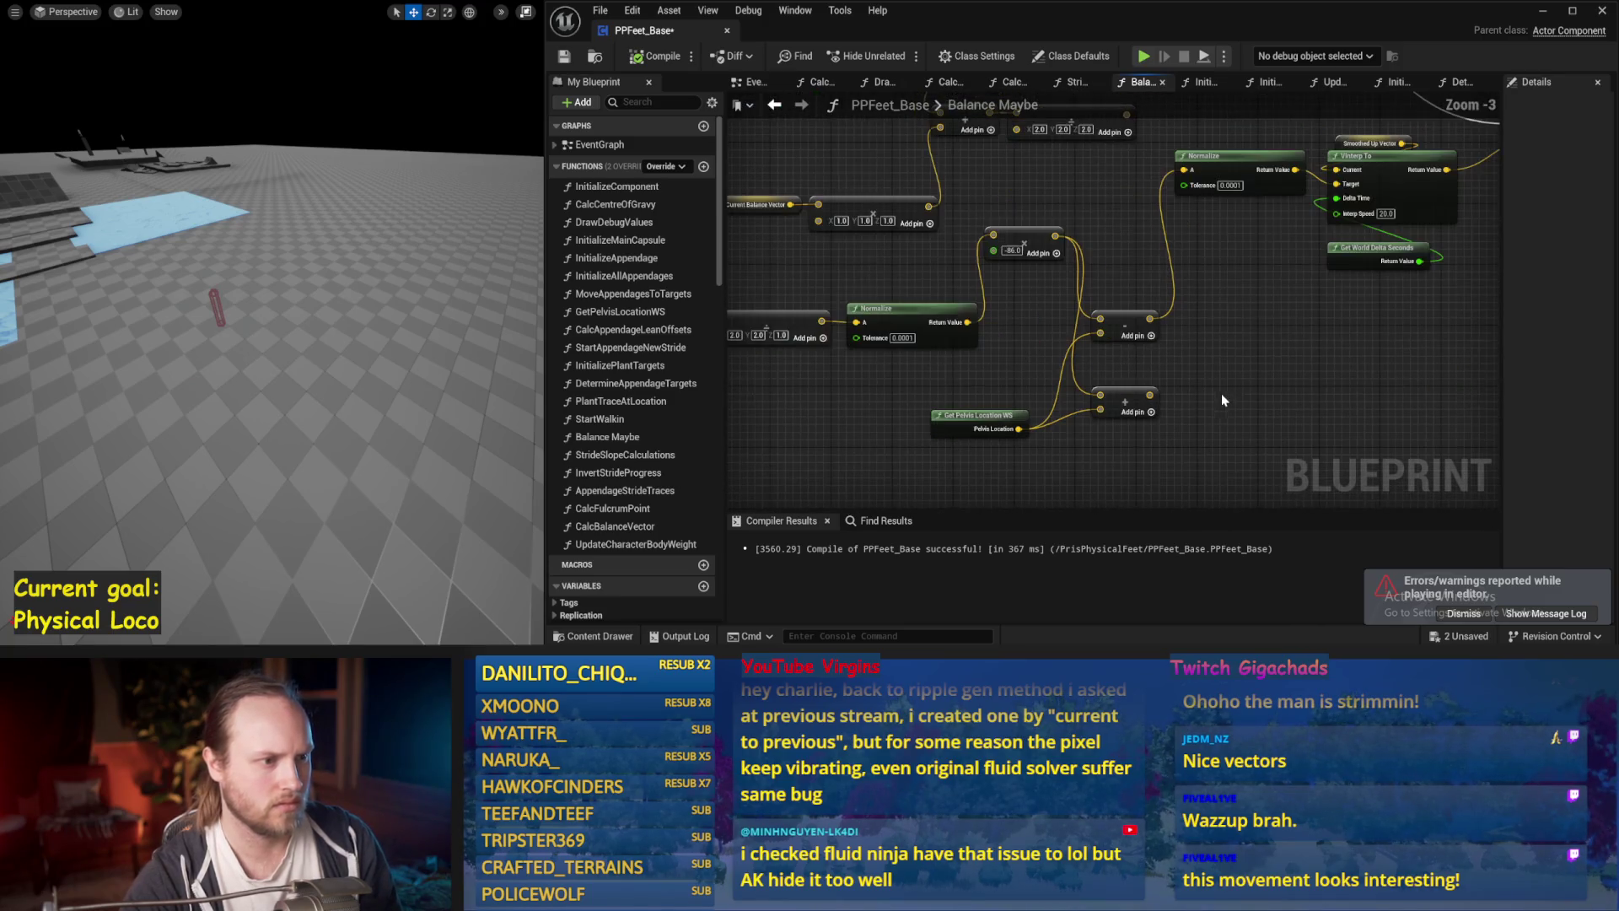
pyautogui.moveTo(999, 413); pyautogui.dragTo(991, 429)
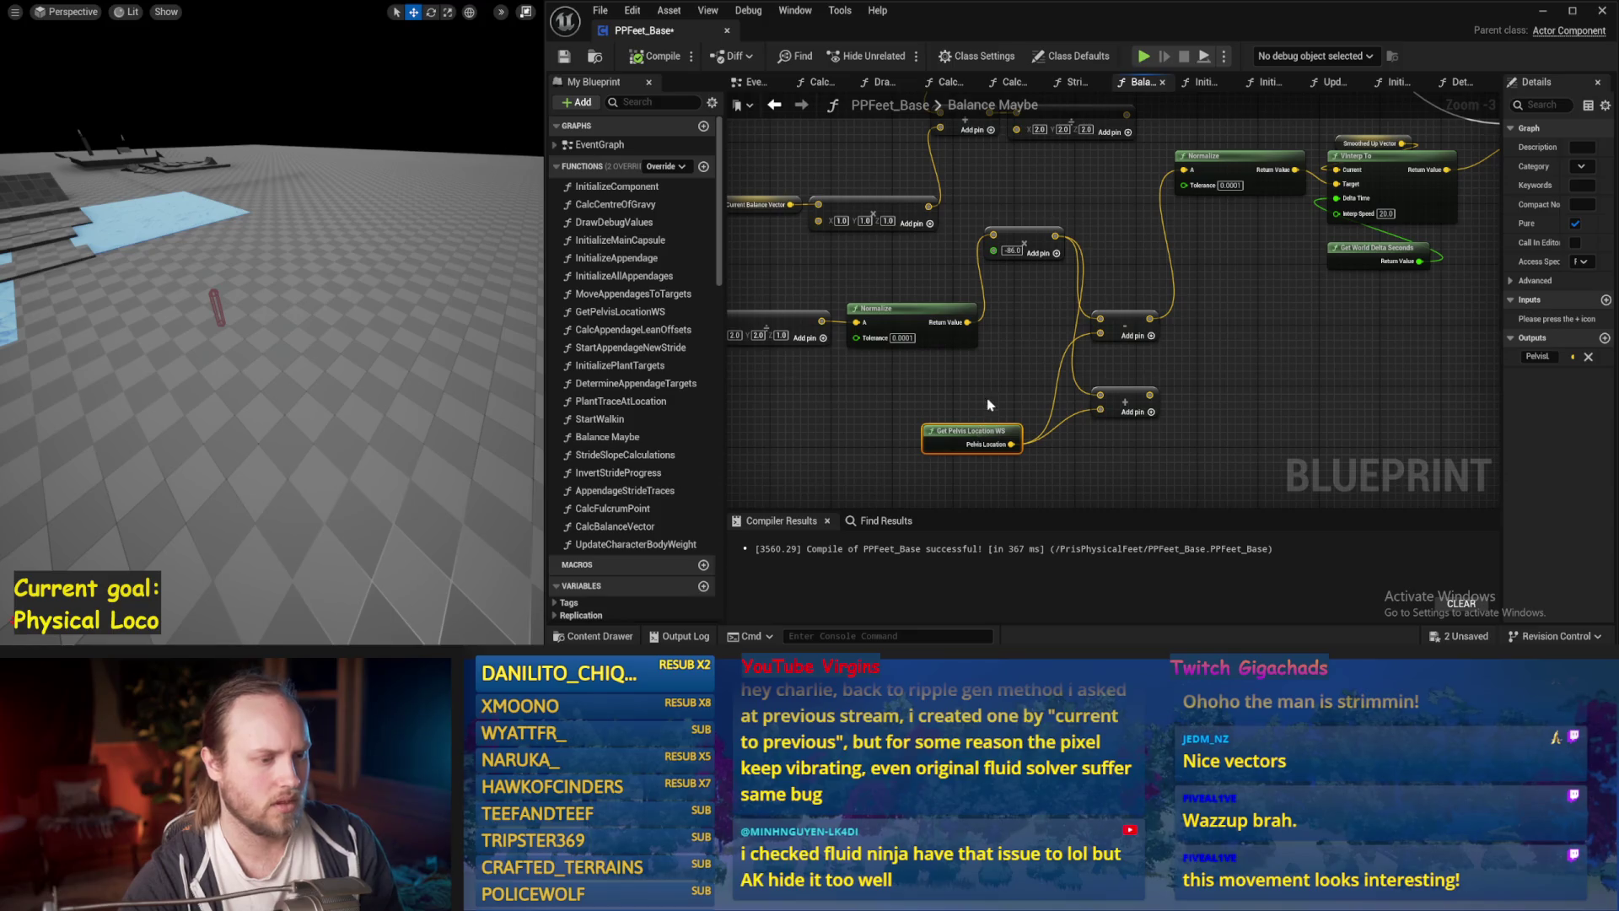
pyautogui.click(747, 83)
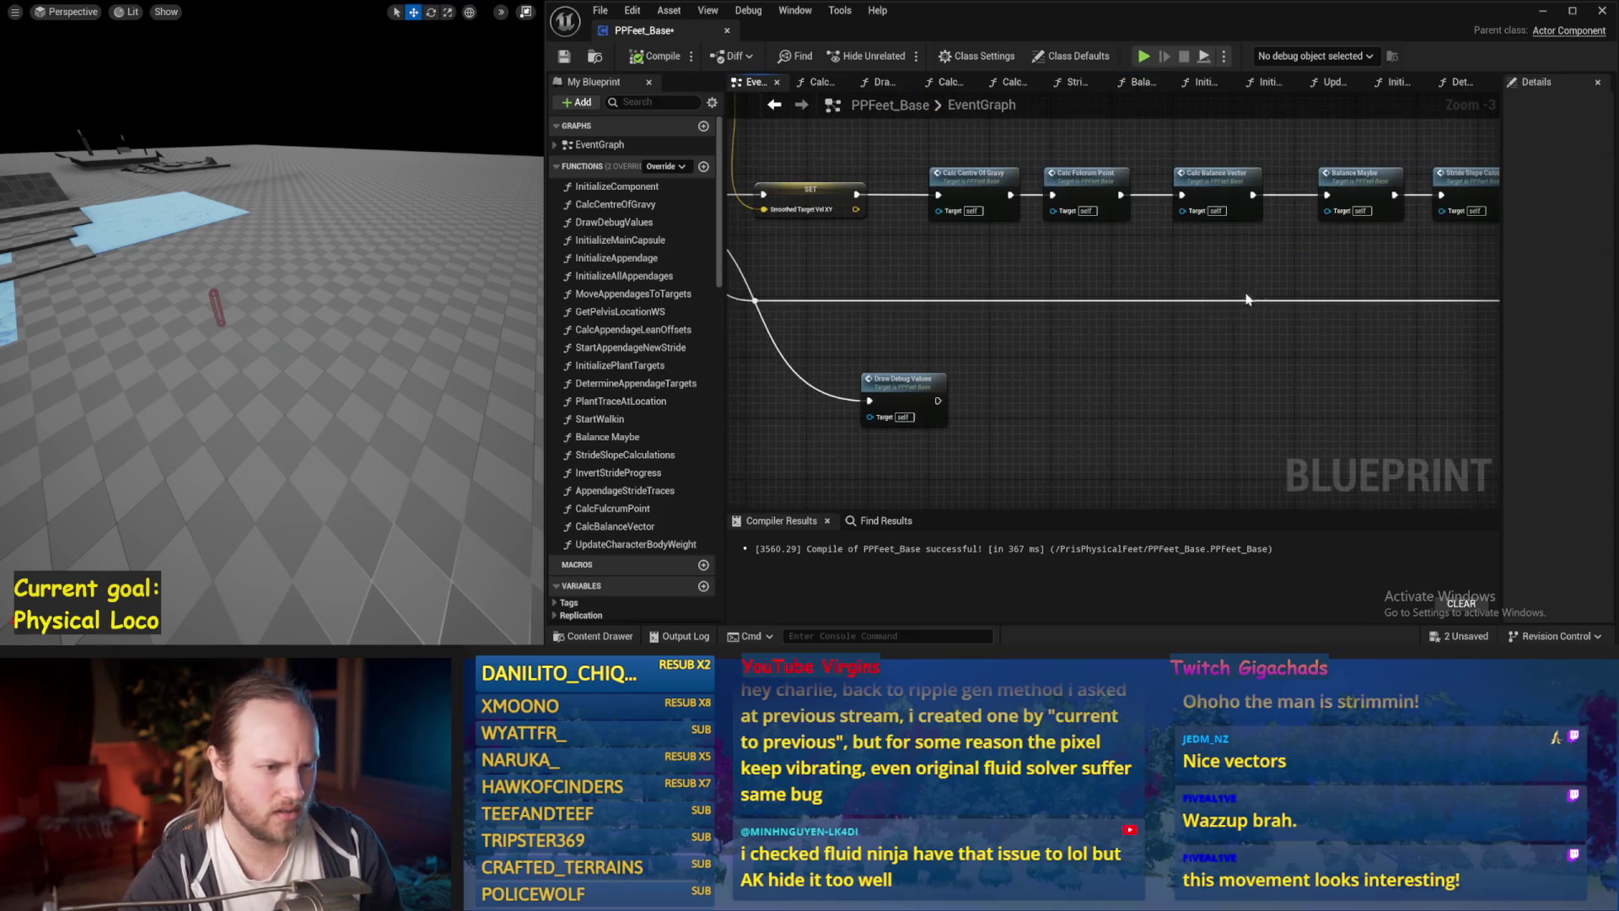
pyautogui.hotkey('alt', 'Left')
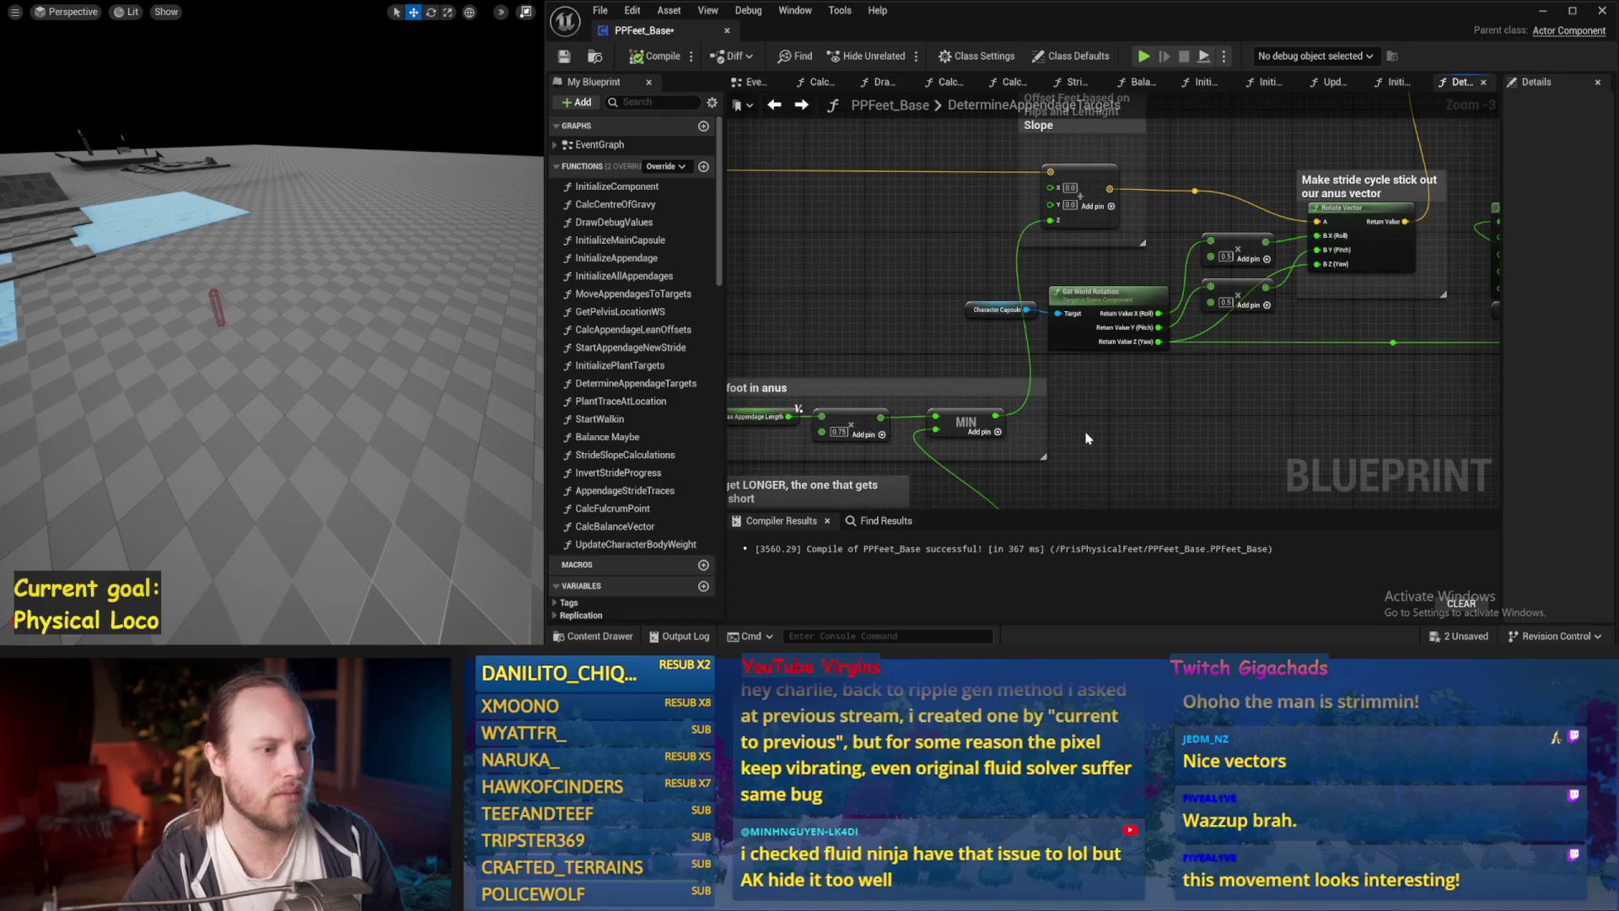
pyautogui.hotkey('alt', 'Left')
pyautogui.click(1397, 85)
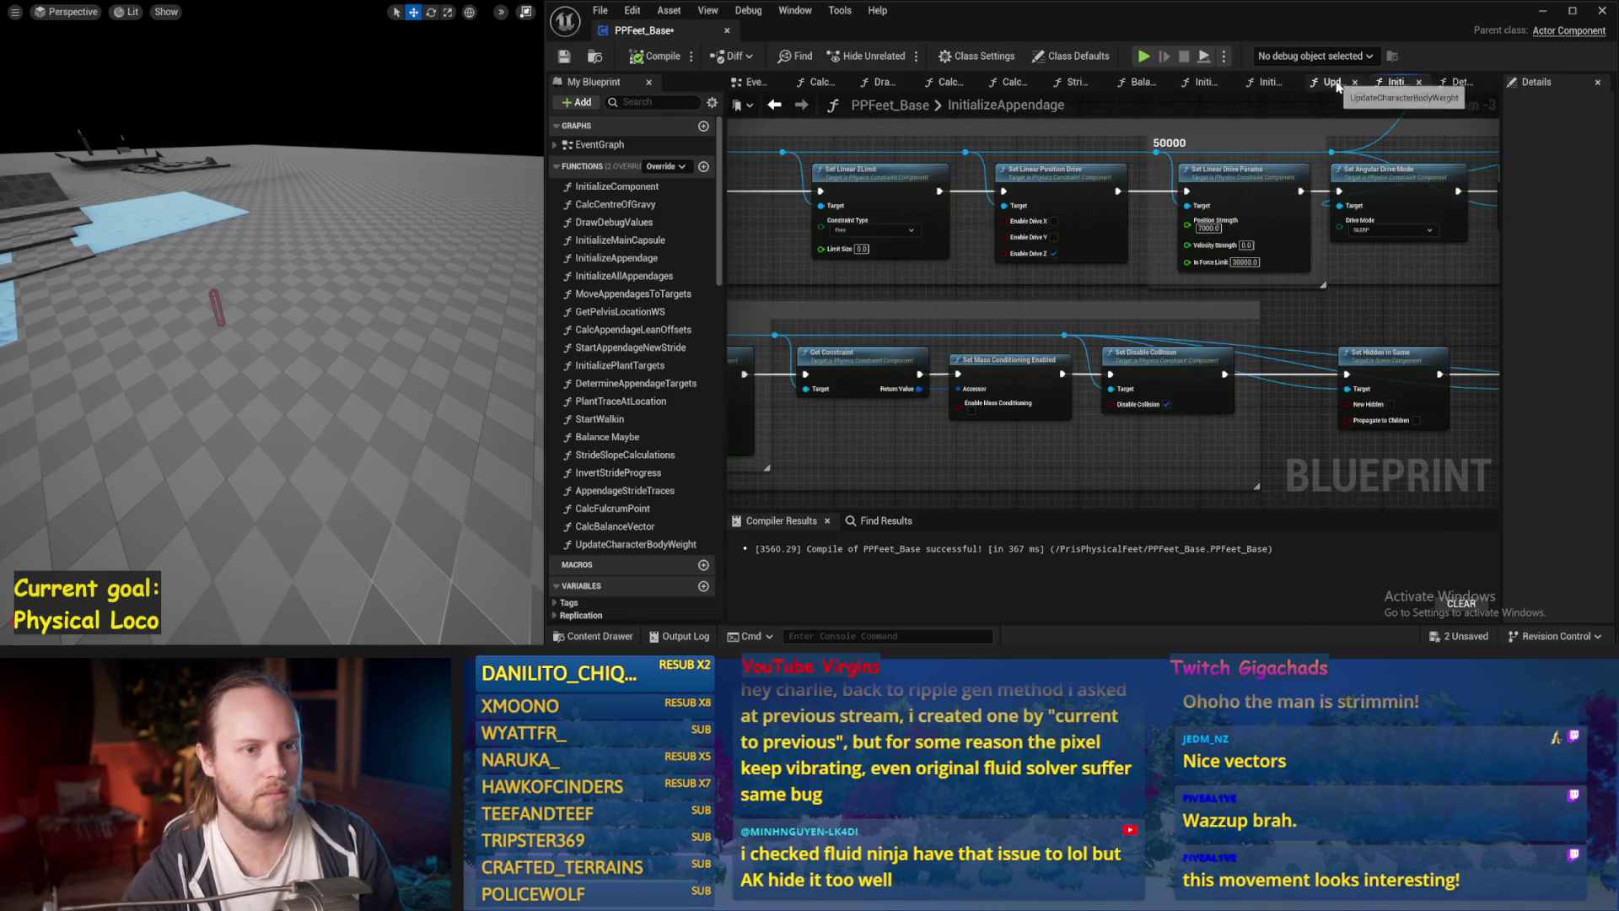
pyautogui.click(1335, 82)
pyautogui.click(1134, 83)
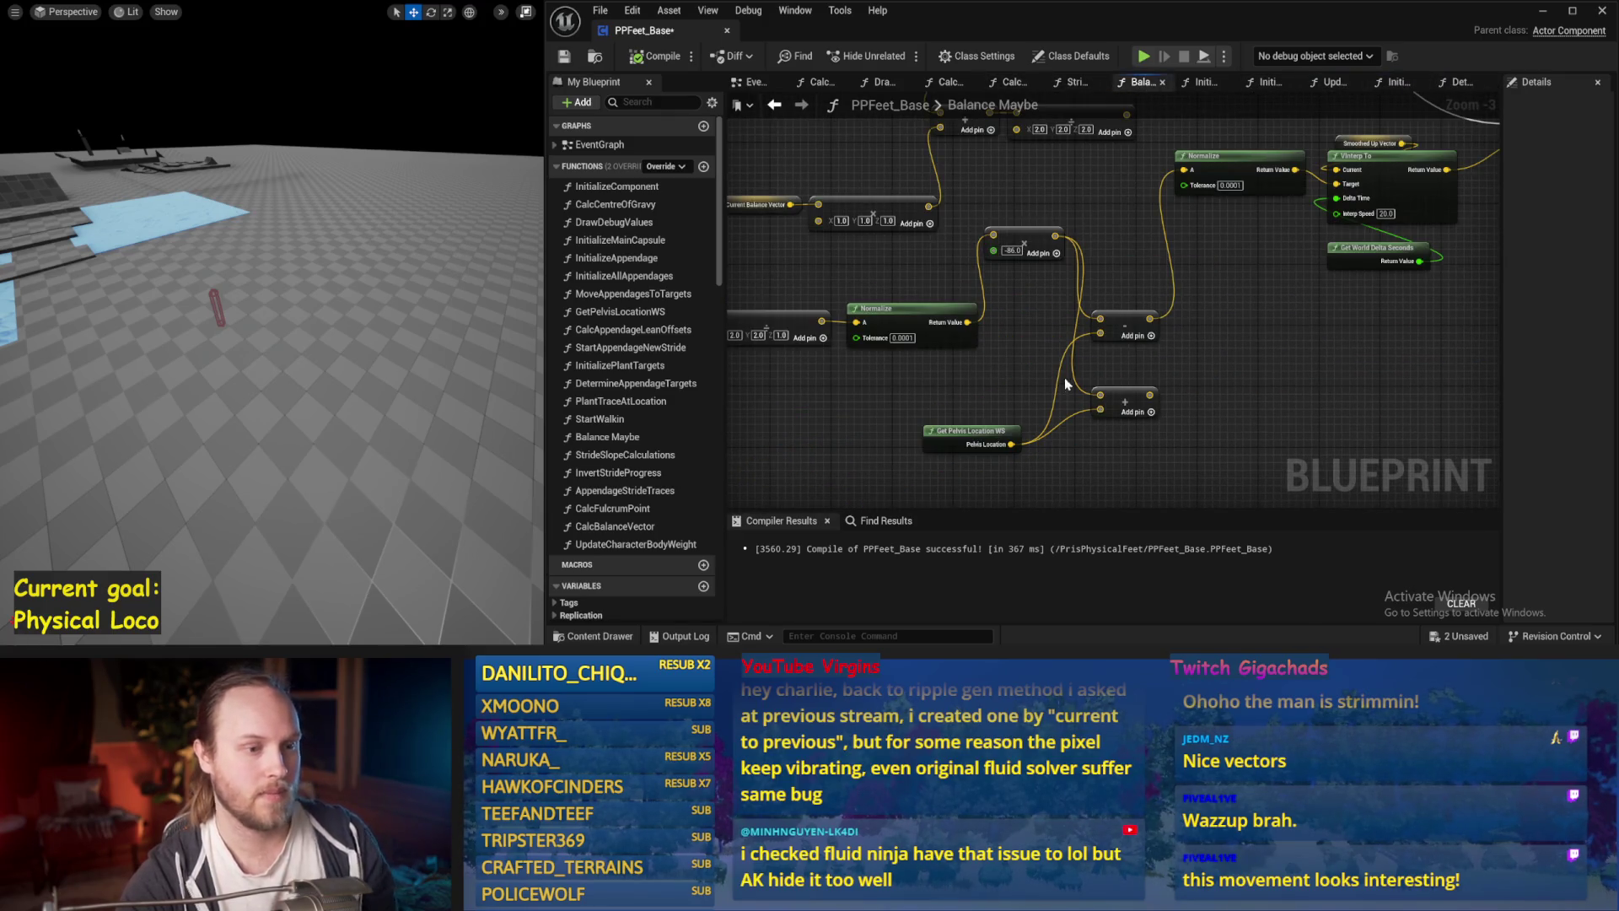
# Rearrange the add, math and -86.0 nodes into a tidier offset row.
pyautogui.moveTo(1144, 319); pyautogui.dragTo(1243, 296)
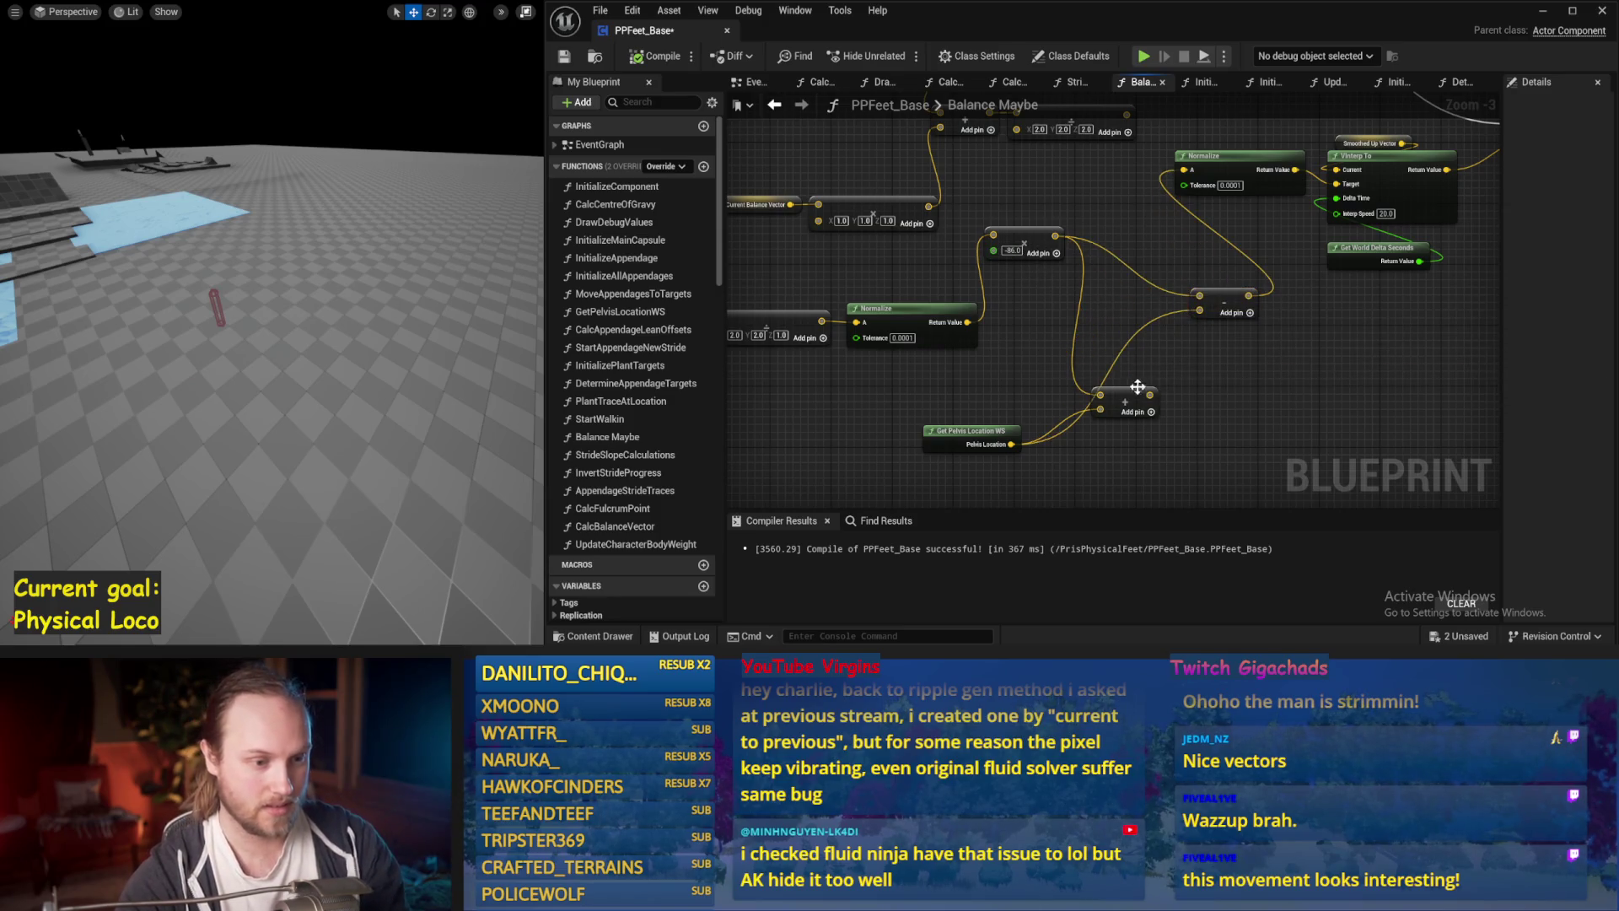
pyautogui.moveTo(1129, 396); pyautogui.dragTo(1136, 324)
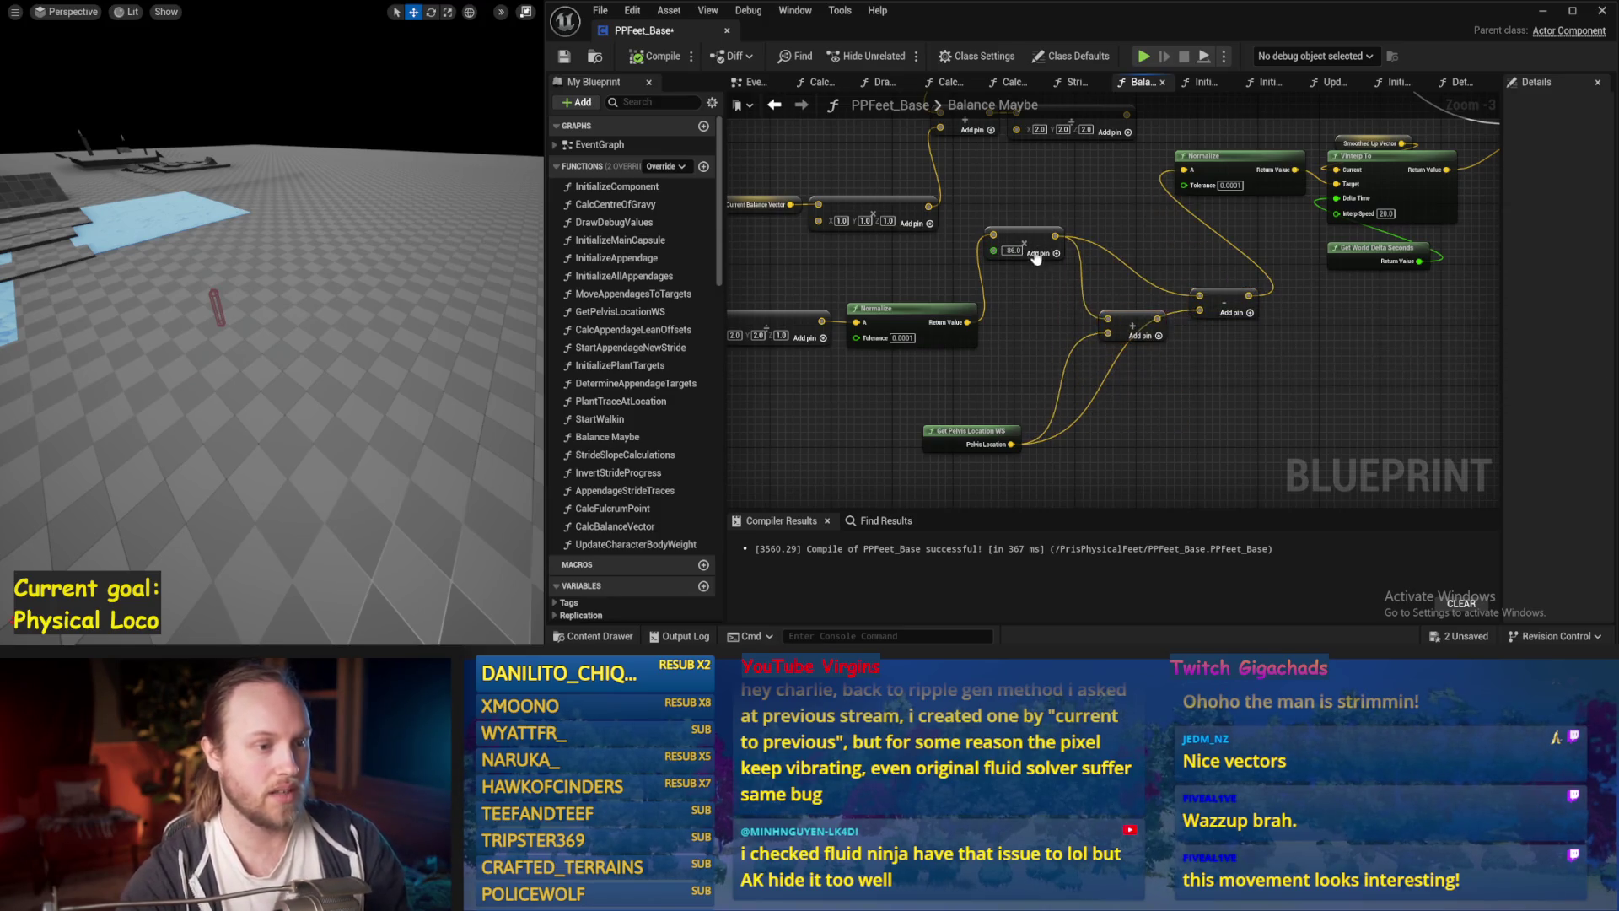
pyautogui.moveTo(1002, 227); pyautogui.dragTo(1001, 304)
pyautogui.click(1214, 268)
pyautogui.moveTo(1285, 264); pyautogui.dragTo(1387, 368)
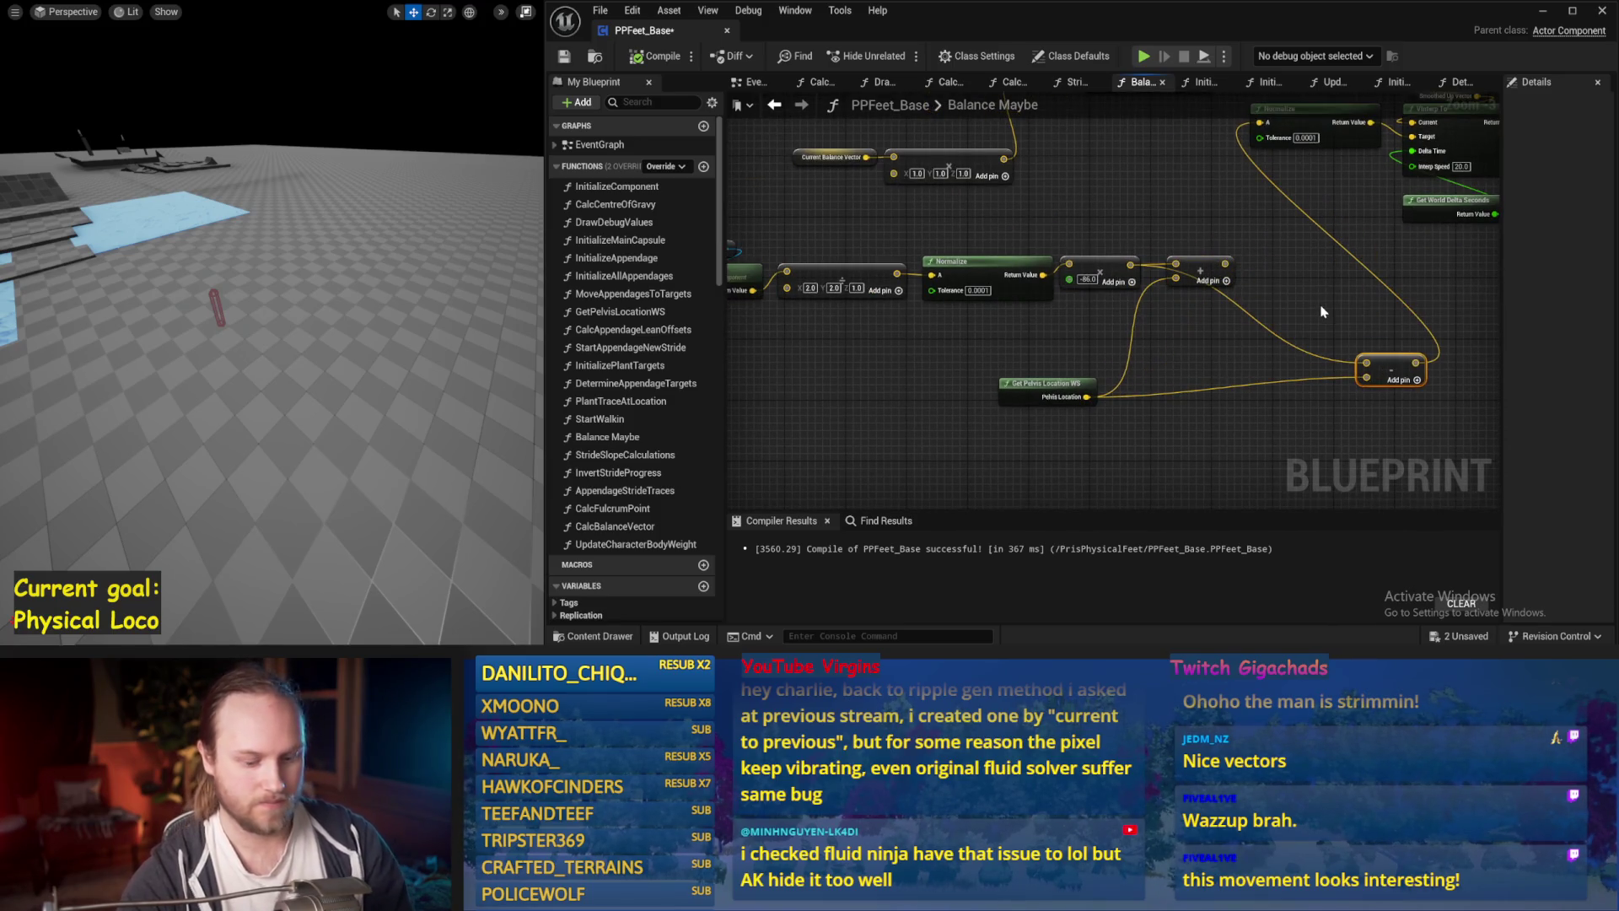
pyautogui.moveTo(1414, 234); pyautogui.dragTo(833, 381)
# Subtract the Character Centre Of Gravy getter from the offset pelvis point and feed it into Normalize A.
pyautogui.rightClick(1132, 235)
pyautogui.write('centere')
pyautogui.press('BackSpace')
pyautogui.press('BackSpace')
pyautogui.press('BackSpace')
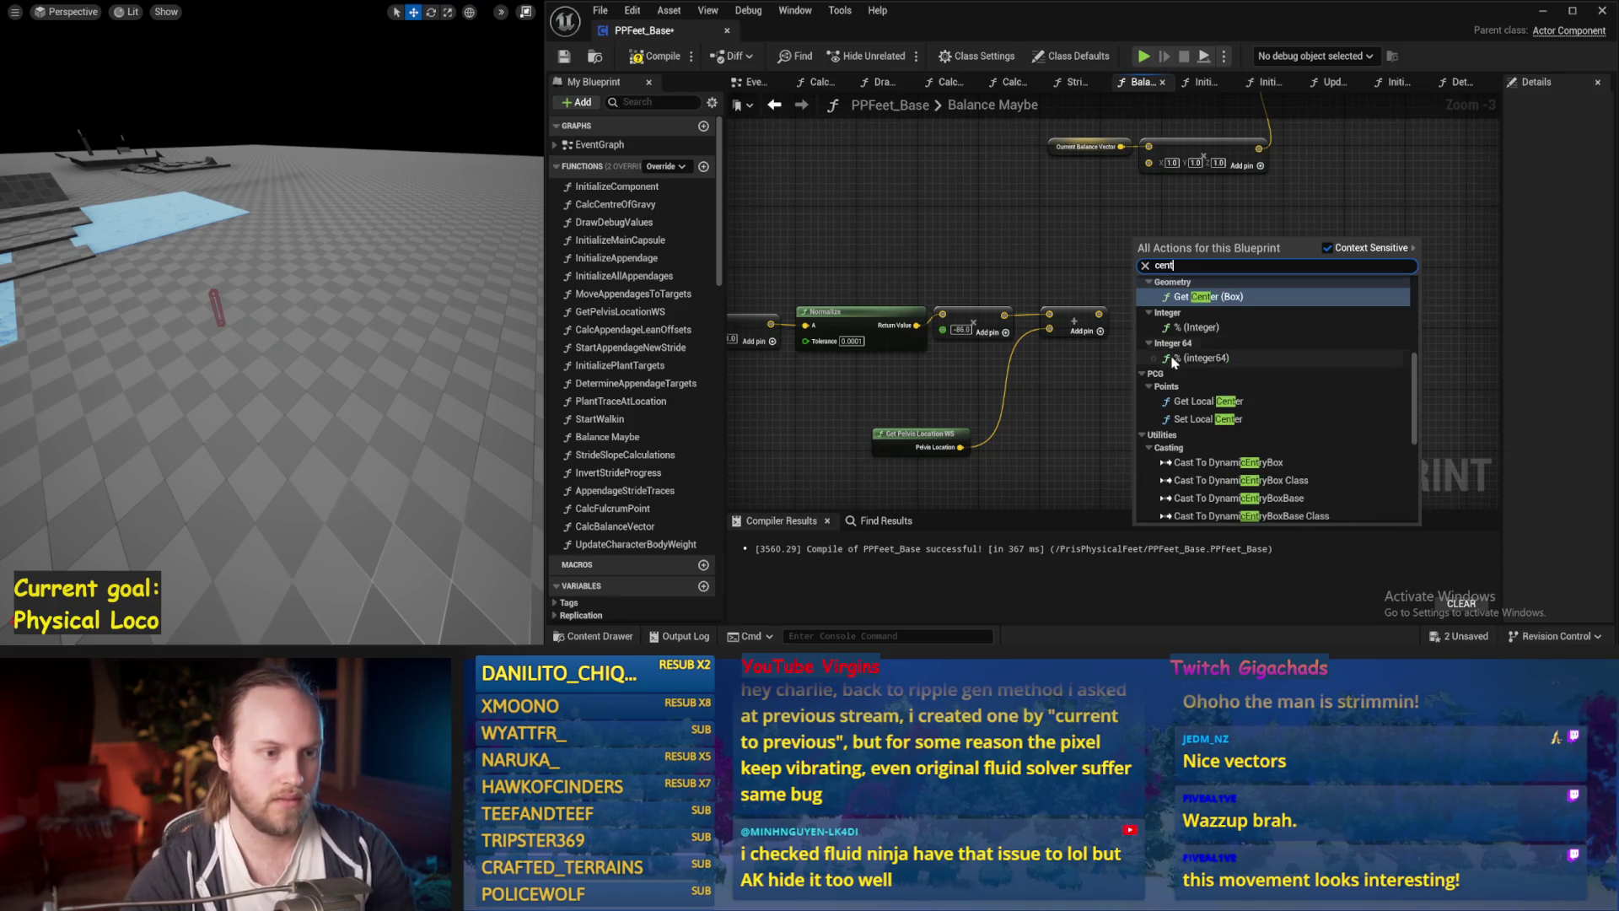
pyautogui.write('re')
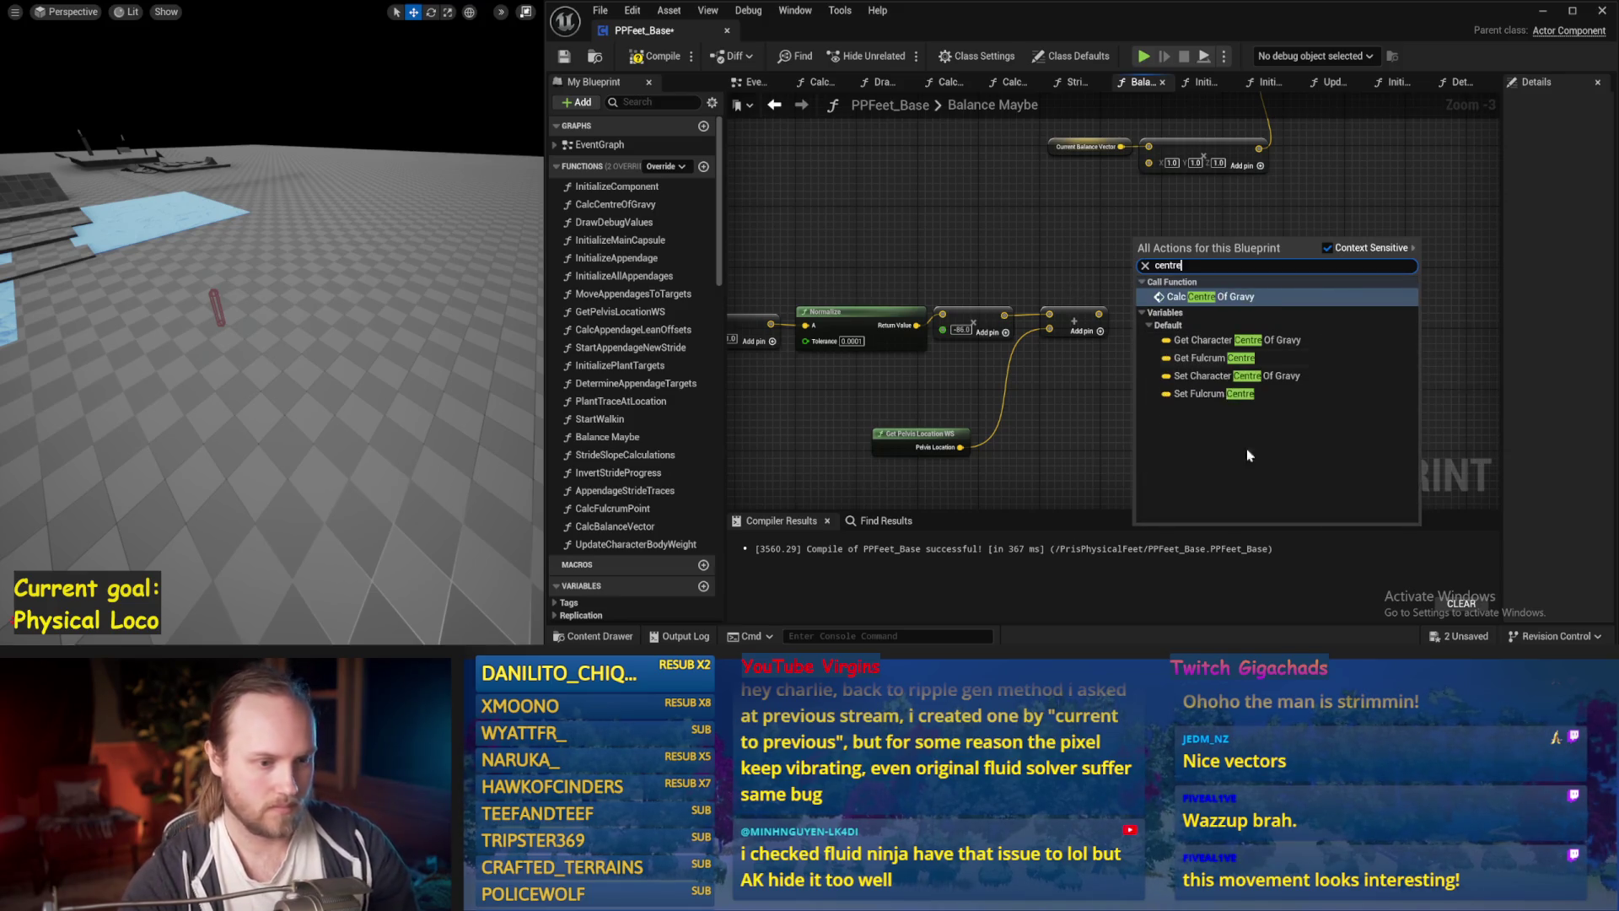
pyautogui.click(1205, 340)
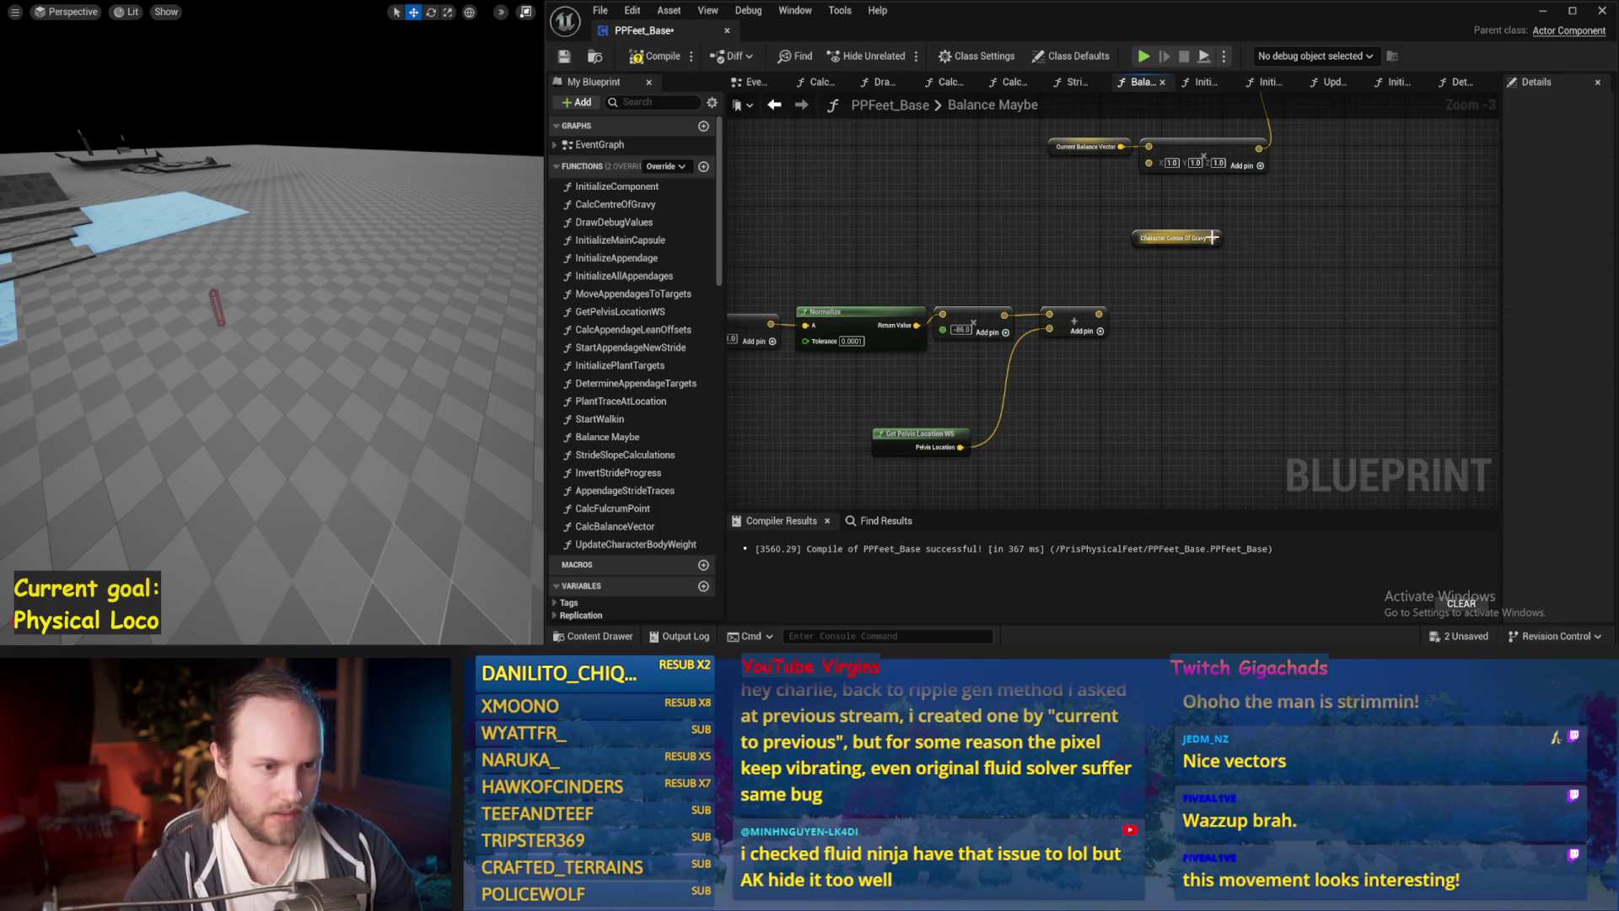
pyautogui.moveTo(1253, 264); pyautogui.dragTo(1257, 270)
pyautogui.moveTo(1102, 317); pyautogui.dragTo(1262, 285)
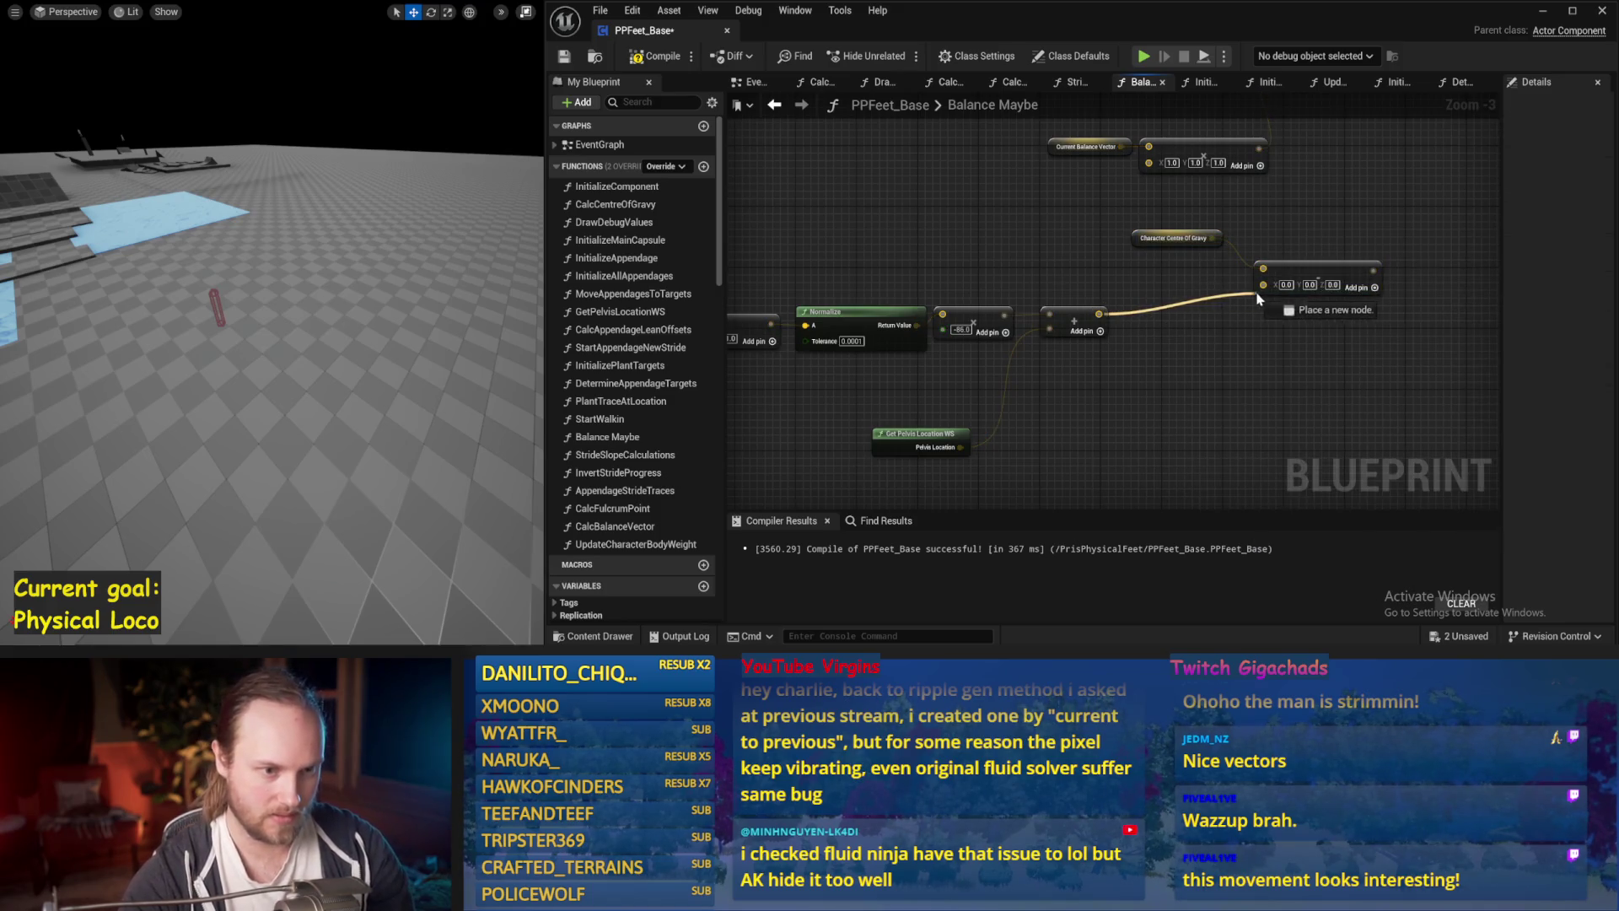
pyautogui.moveTo(1054, 336)
pyautogui.mouseDown()
pyautogui.moveTo(1292, 254)
pyautogui.moveTo(1254, 178)
pyautogui.mouseUp()
pyautogui.moveTo(1243, 352); pyautogui.dragTo(1165, 368)
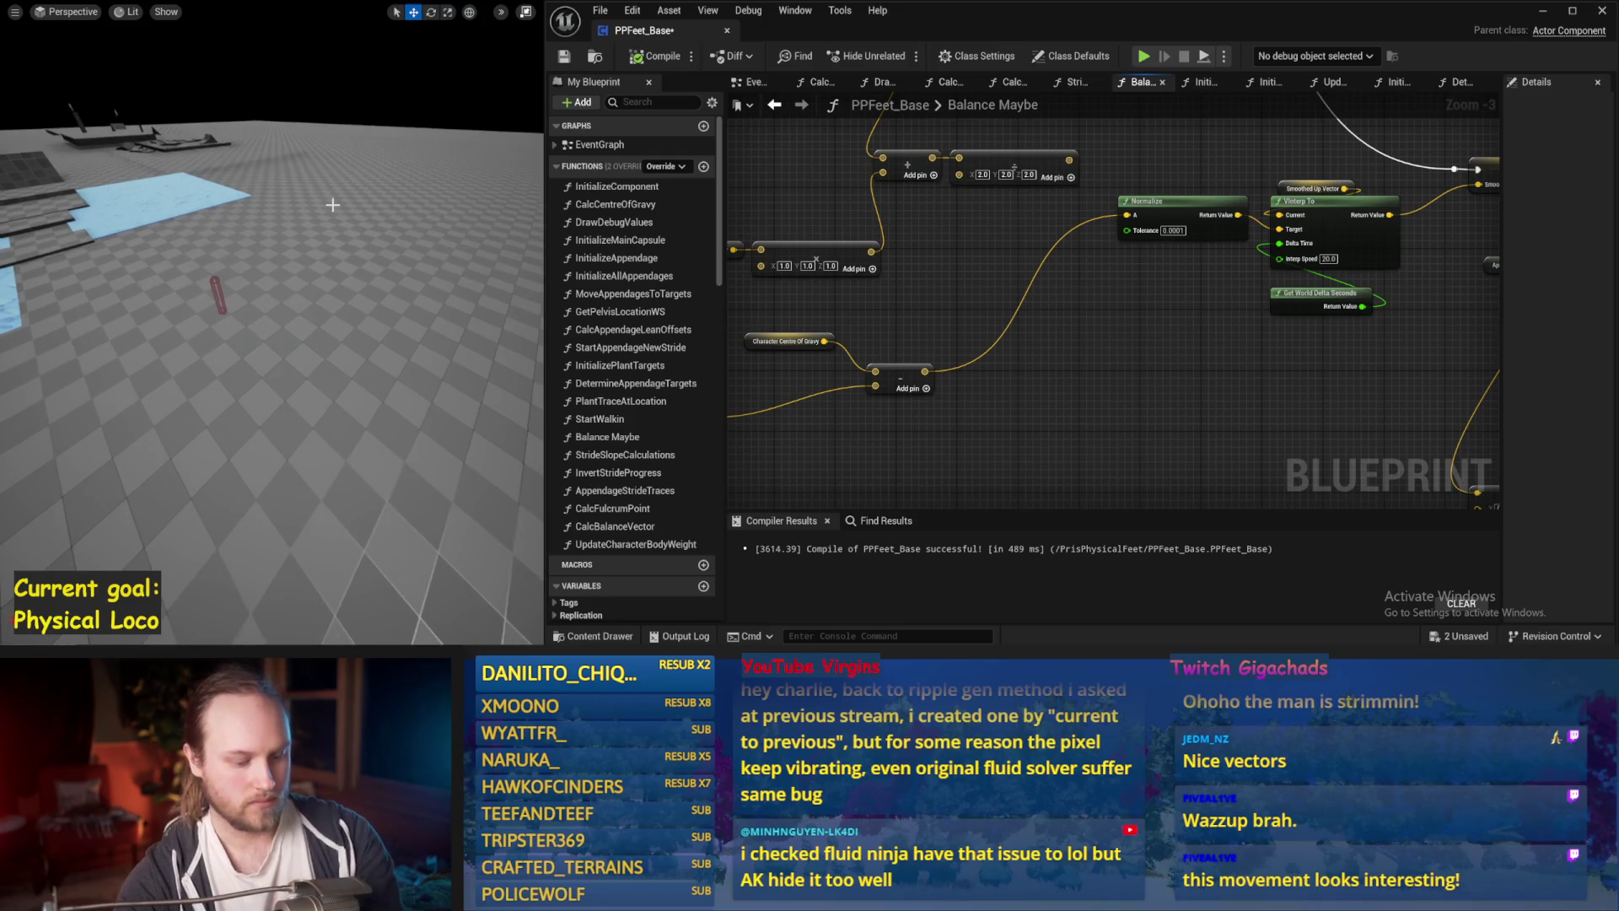
# Run a simulation to watch the new balance debug vectors.
pyautogui.hotkey('alt', 's')
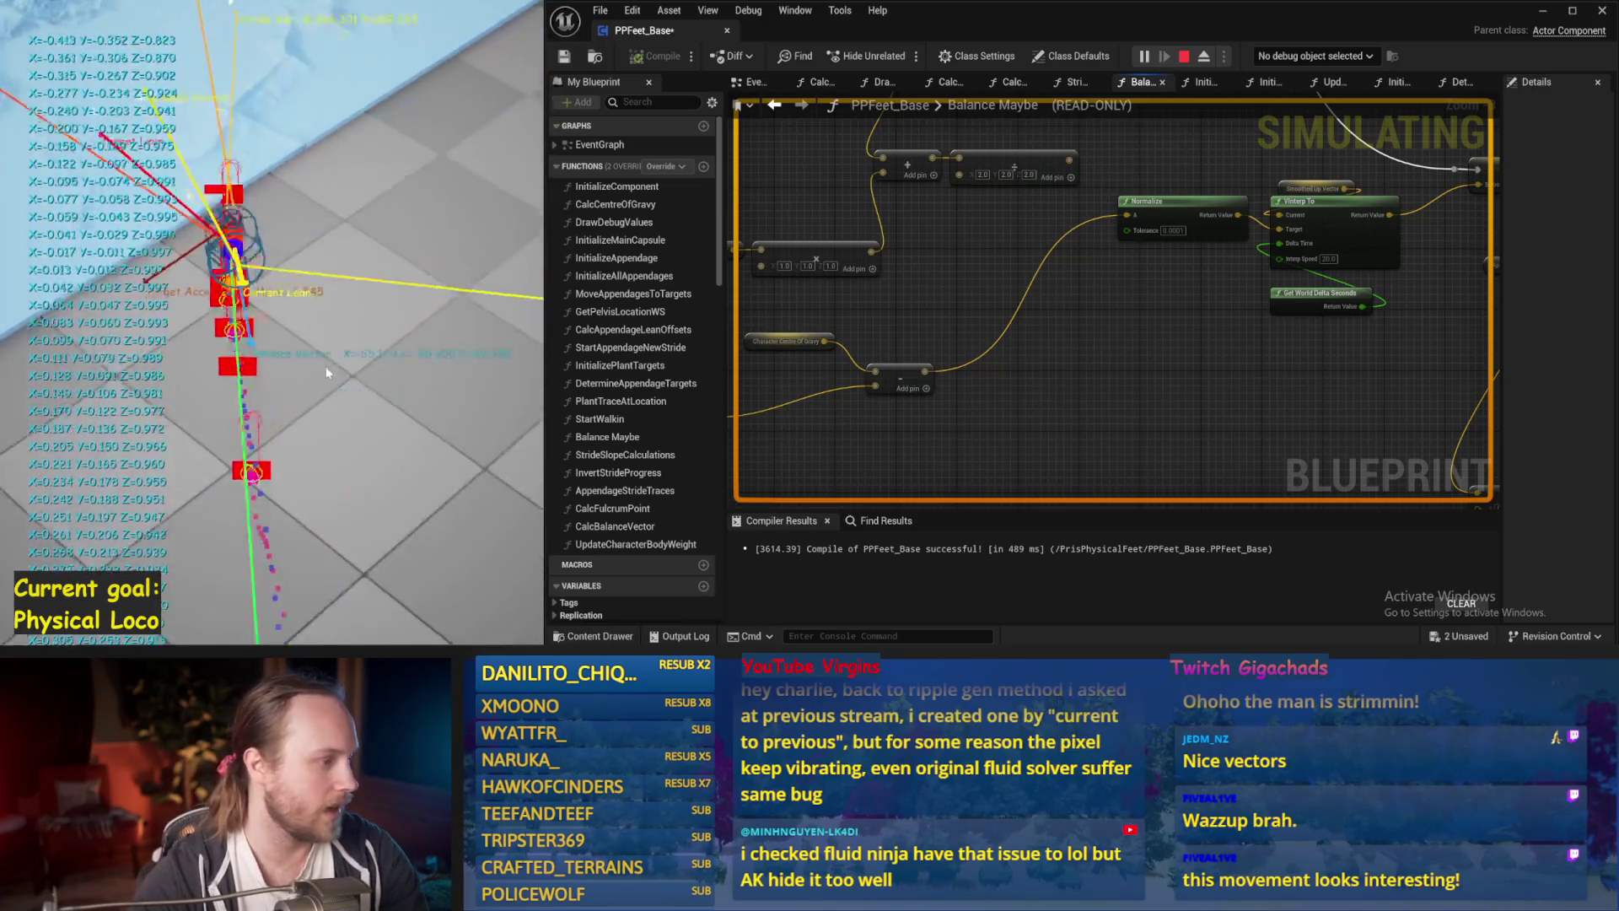
pyautogui.press('Escape')
pyautogui.moveTo(1050, 346); pyautogui.dragTo(1261, 289)
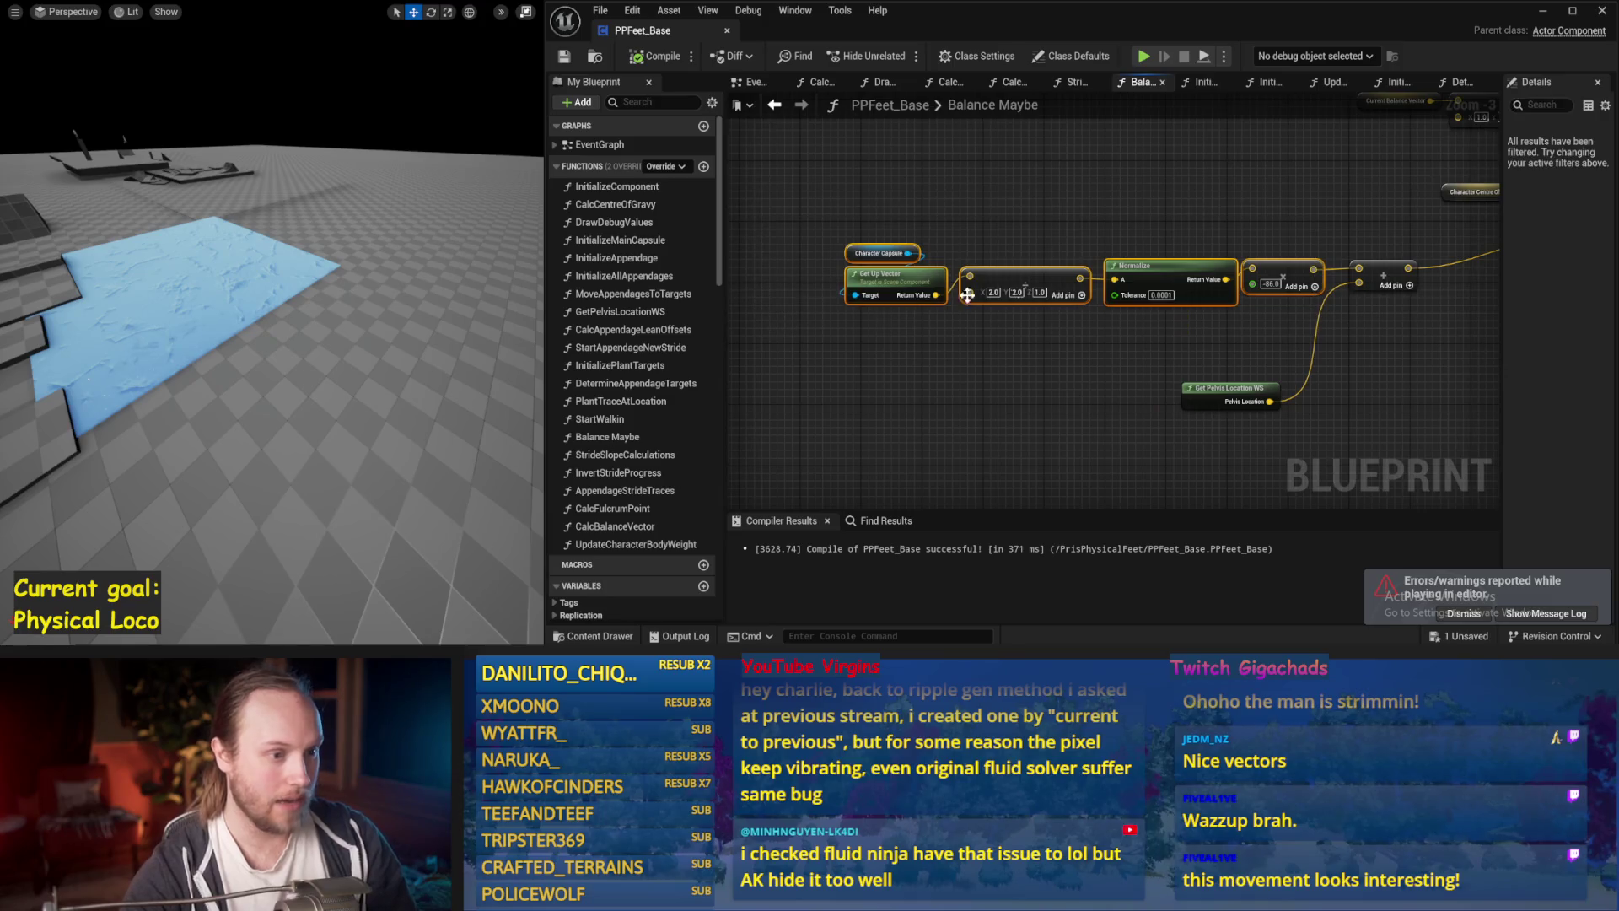
# Move the offset node row into a tidier spot and dismiss the errors and warnings notice.
pyautogui.moveTo(889, 305); pyautogui.dragTo(969, 325)
pyautogui.click(933, 489)
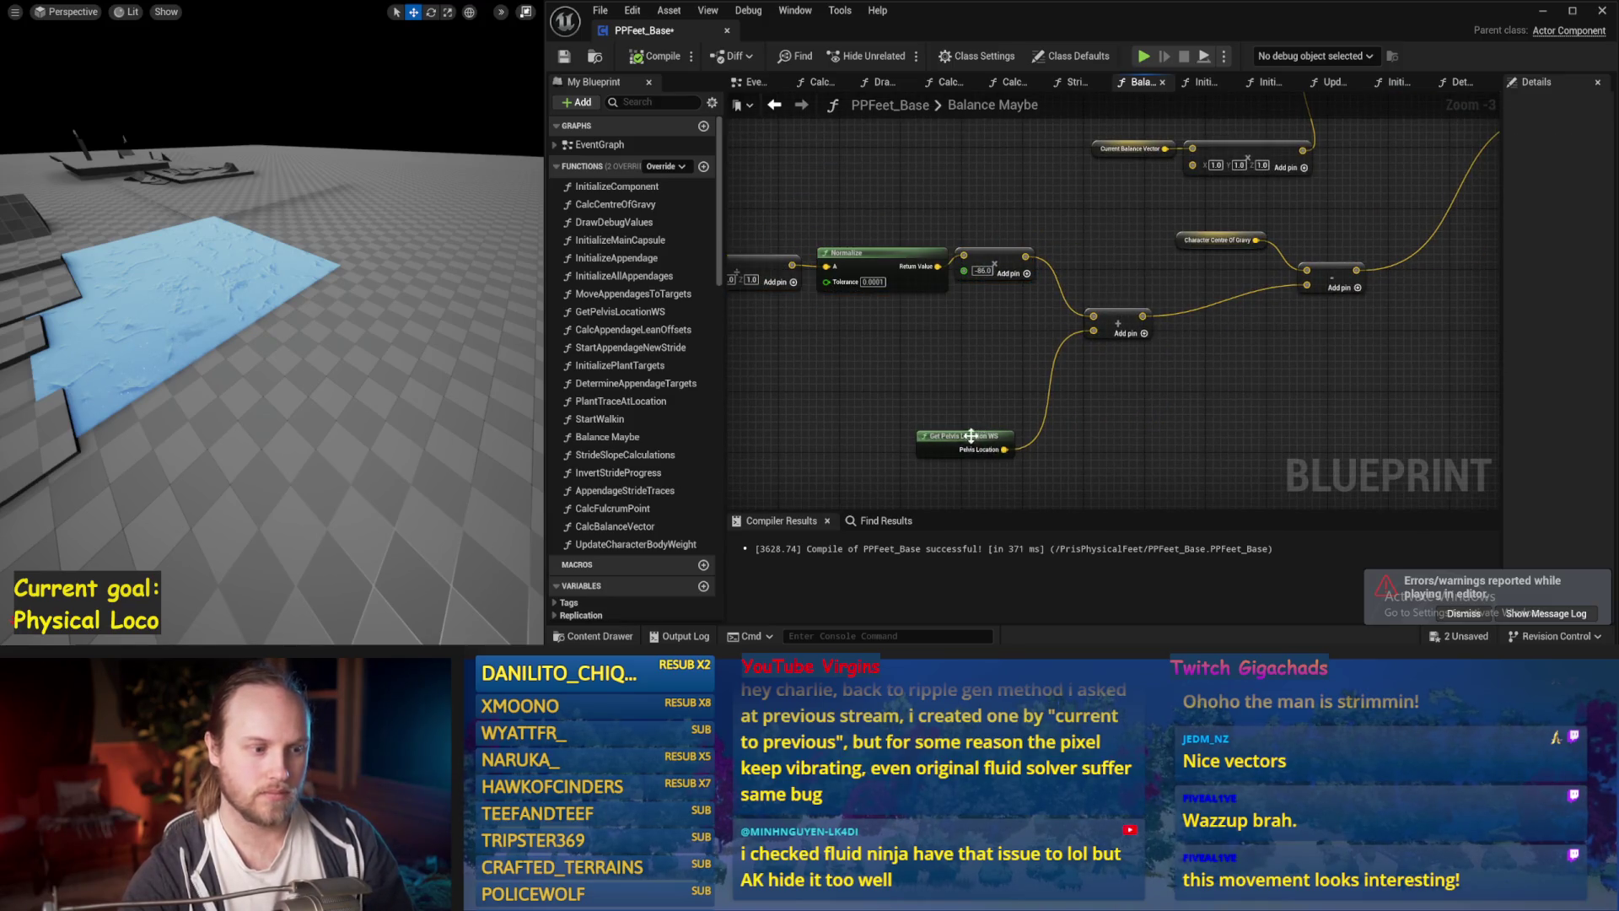
pyautogui.moveTo(1187, 396)
pyautogui.mouseDown()
pyautogui.moveTo(1294, 375)
pyautogui.moveTo(1227, 409)
pyautogui.mouseUp()
pyautogui.moveTo(1111, 376)
pyautogui.mouseDown()
pyautogui.moveTo(1076, 420)
pyautogui.moveTo(1133, 351)
pyautogui.mouseUp()
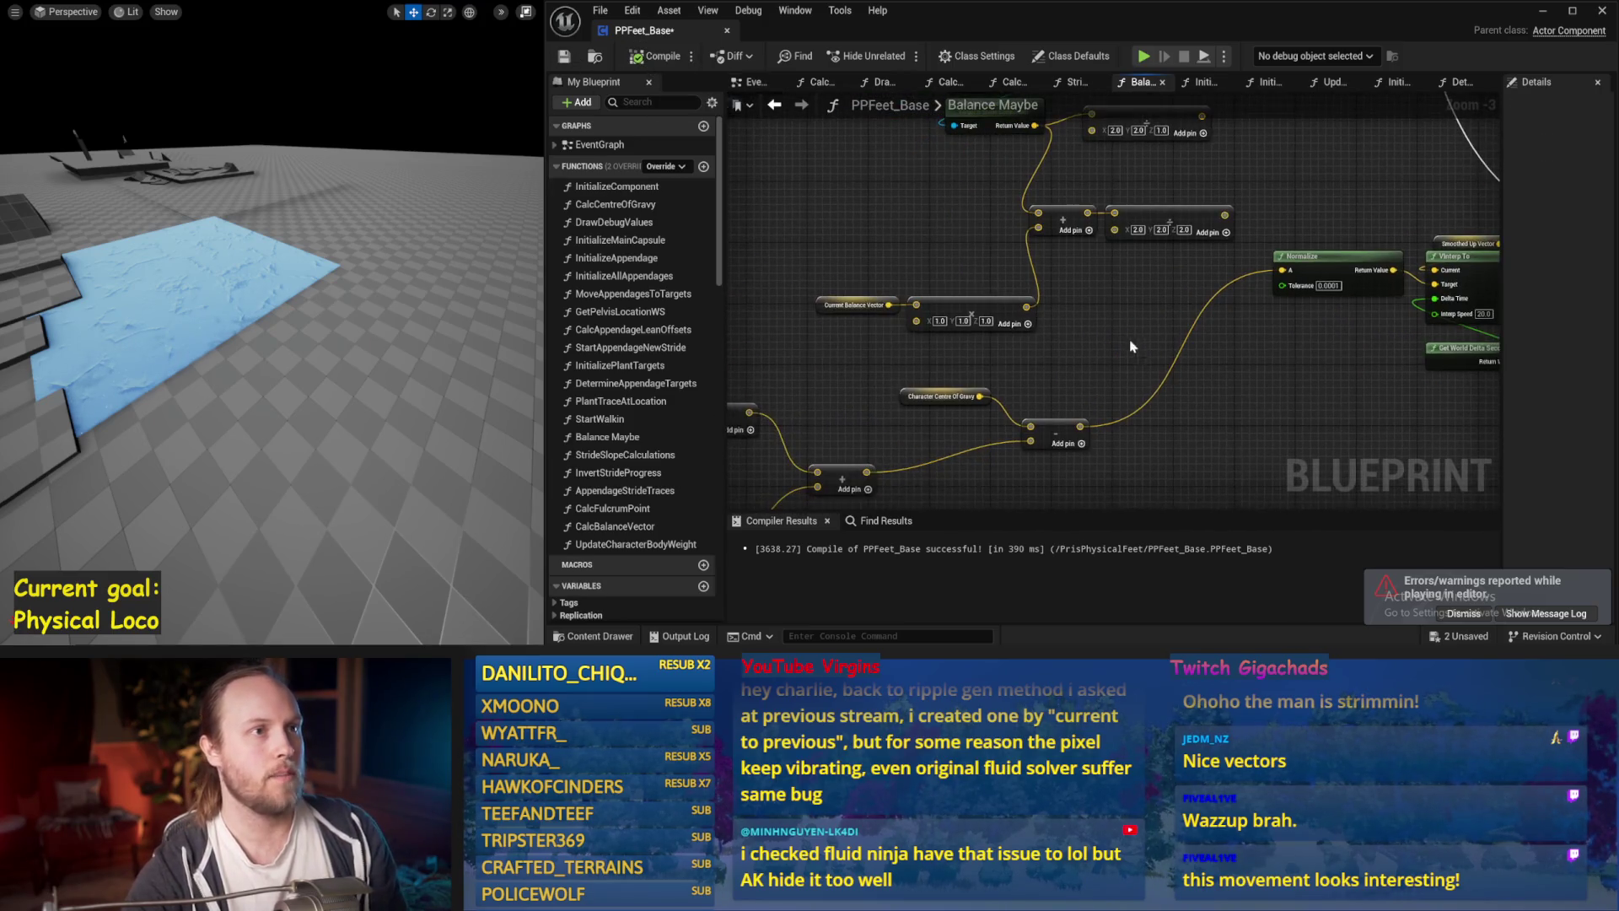
pyautogui.click(1463, 613)
pyautogui.moveTo(1181, 380); pyautogui.dragTo(1033, 376)
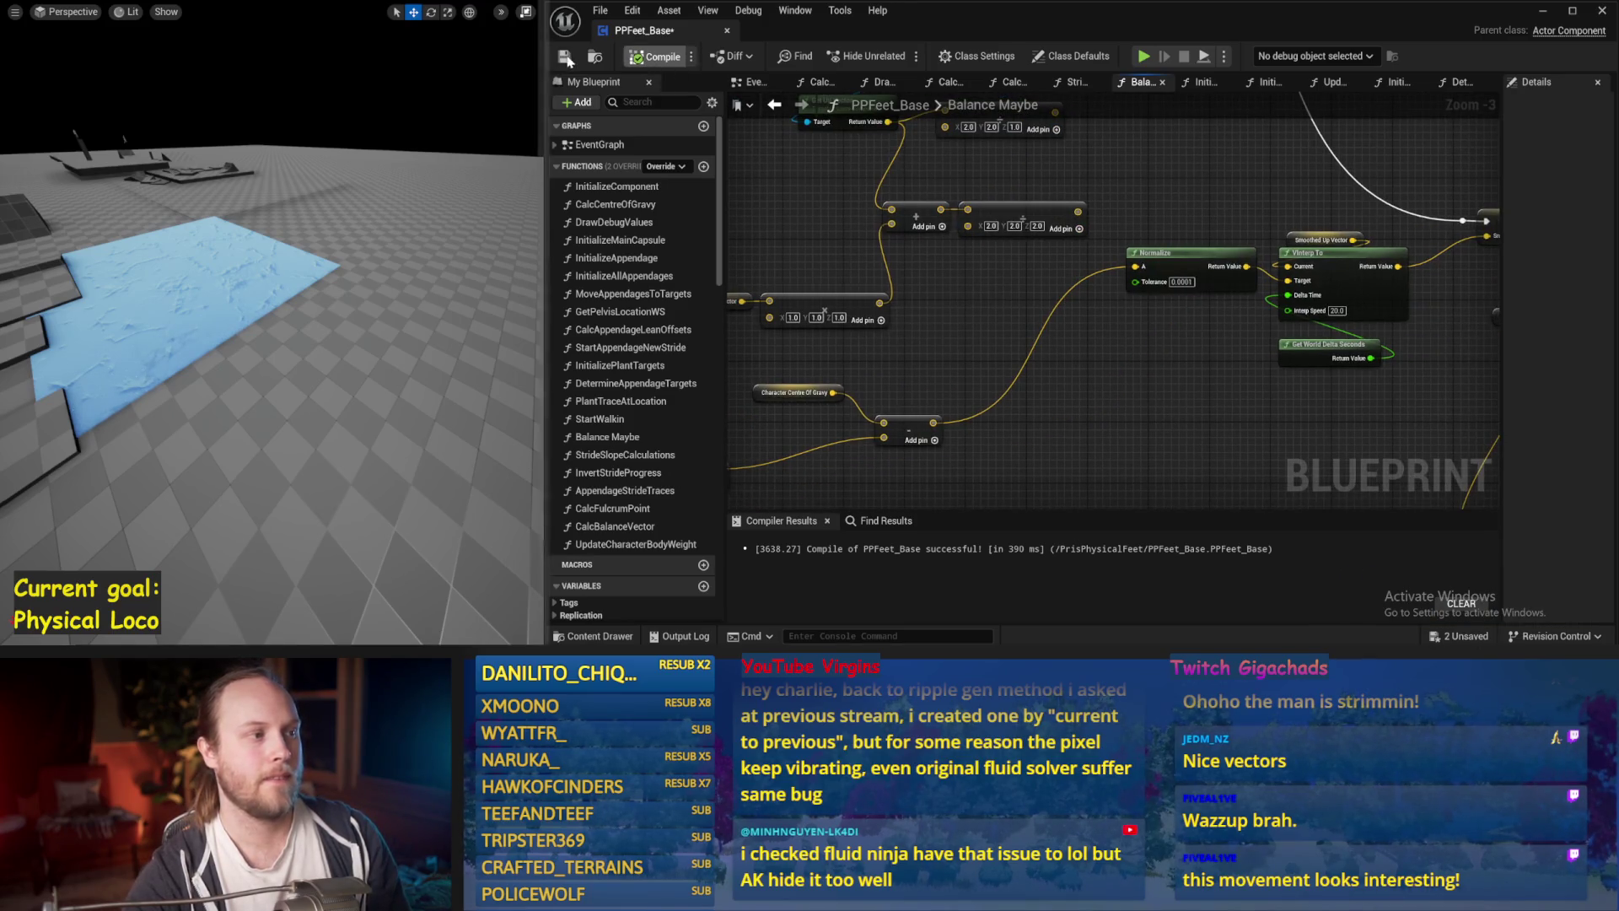
# Compile PPFeet_Base and review the comment sections, Normalize and SET Smoothed Up Vector nodes.
pyautogui.click(653, 55)
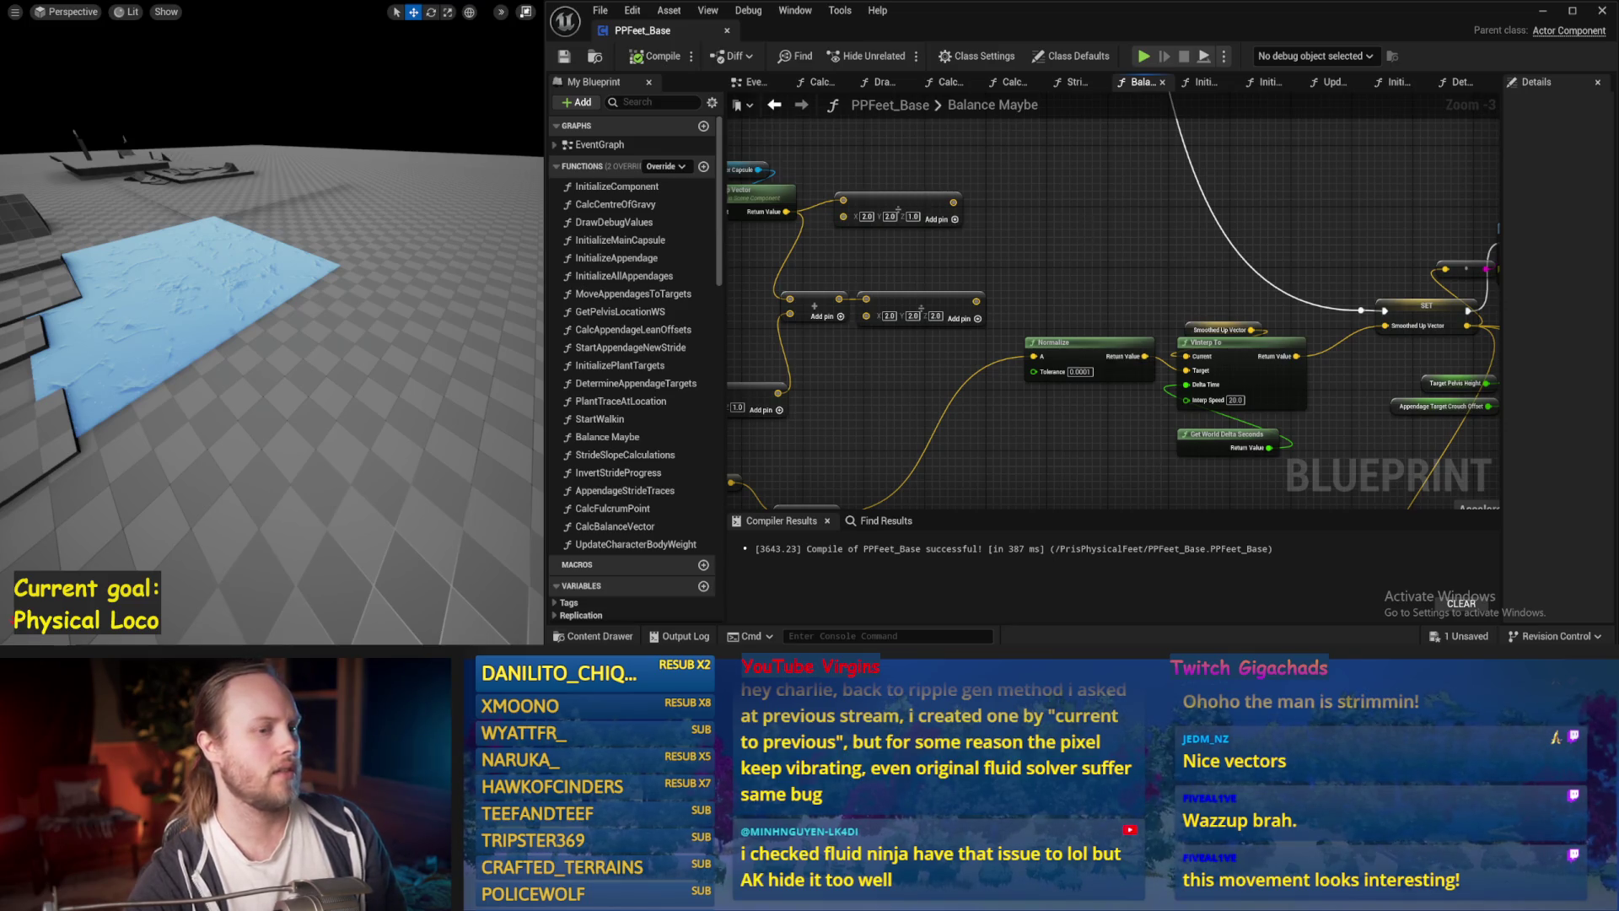
pyautogui.scroll(-1, 1084, 226)
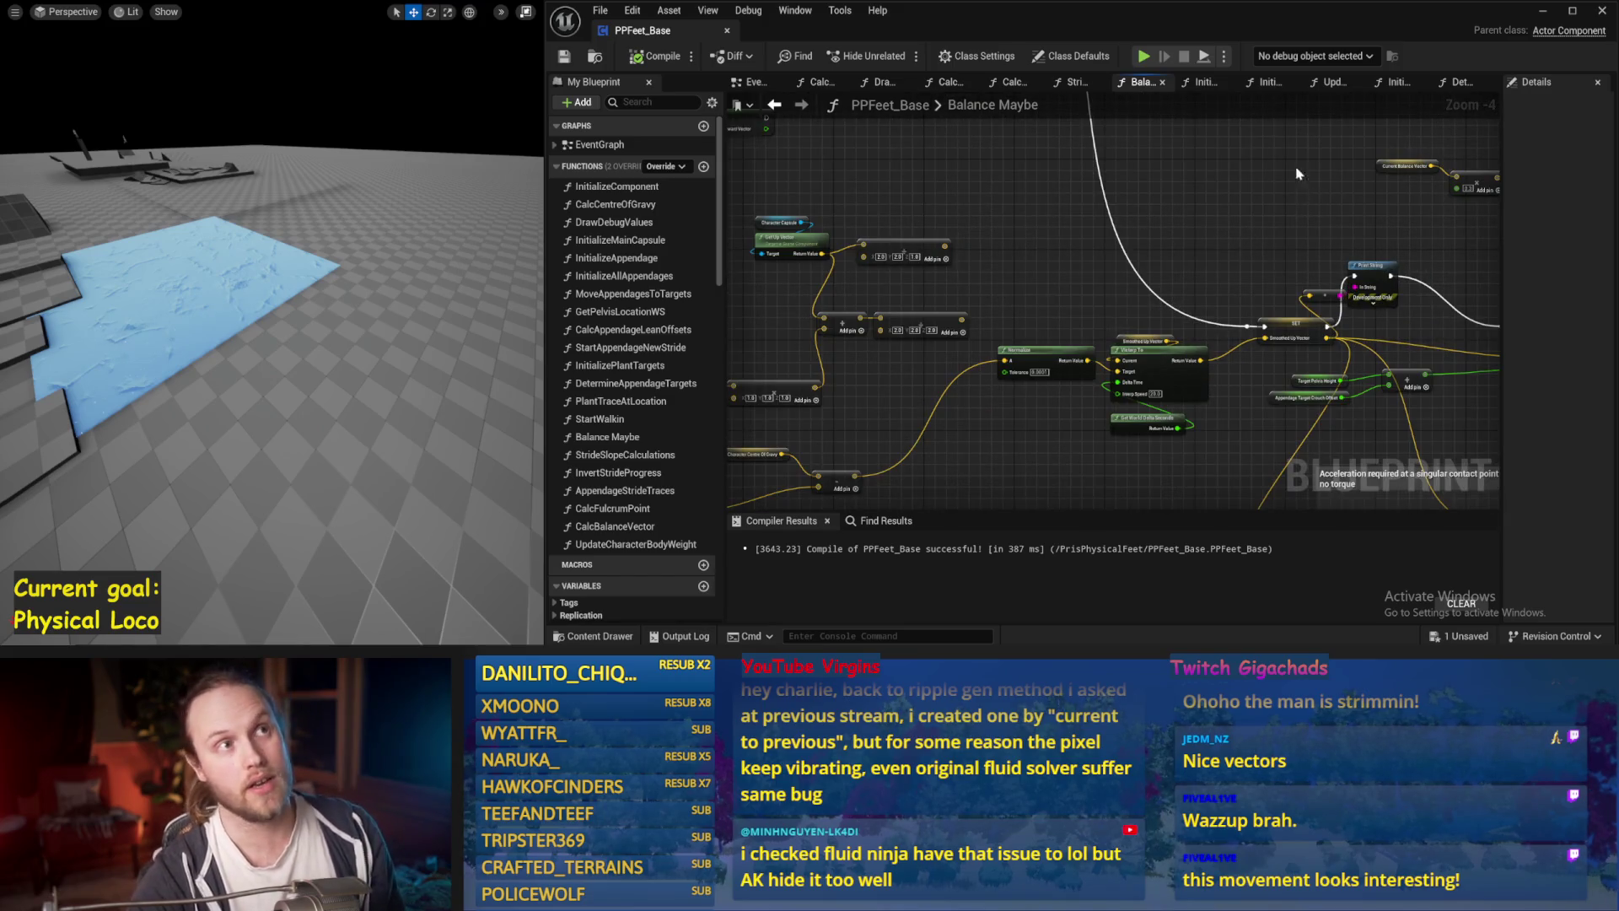
pyautogui.moveTo(1299, 172); pyautogui.dragTo(1058, 204)
pyautogui.scroll(2, 971, 314)
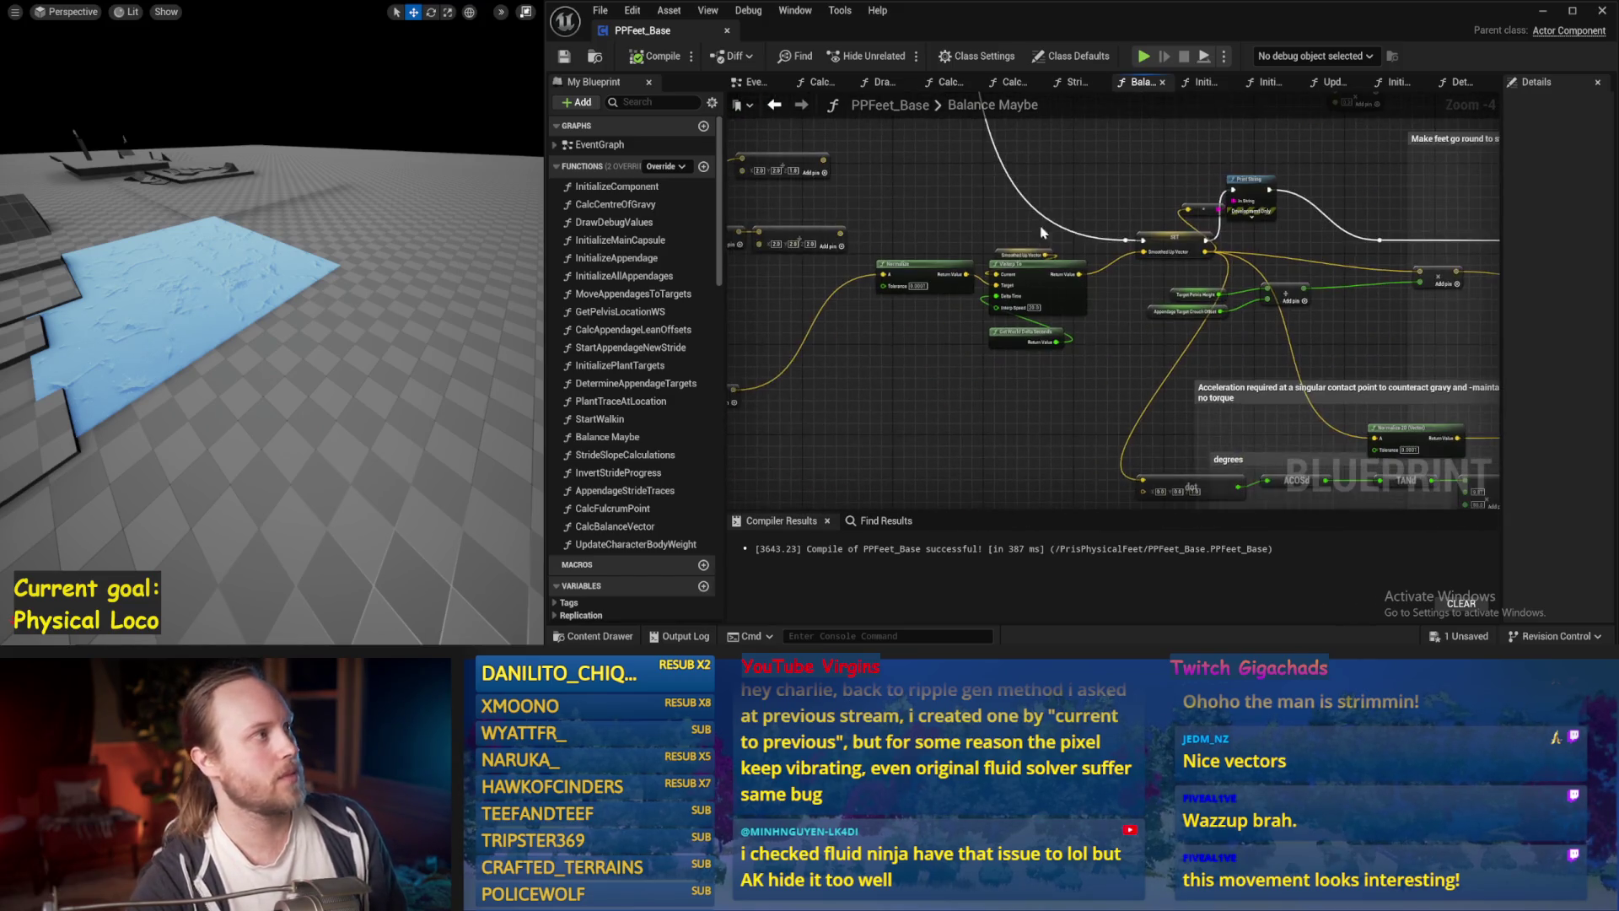
pyautogui.moveTo(953, 223); pyautogui.dragTo(960, 397)
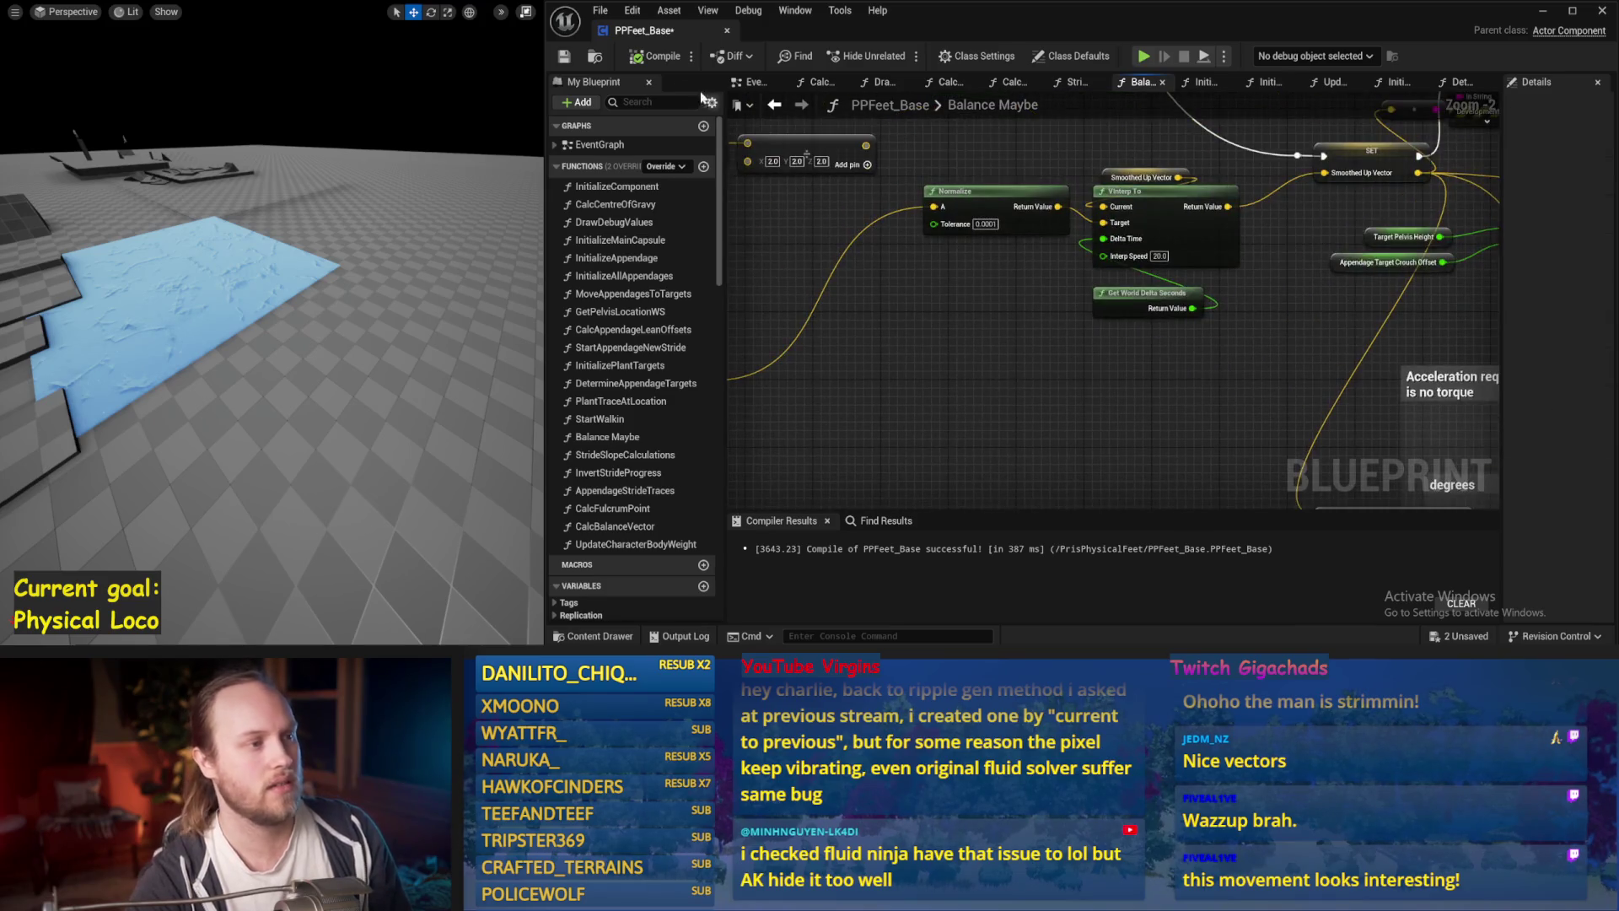
# Recompile with F7 and look over the Print String and counteract torque sections.
pyautogui.press('F7')
pyautogui.scroll(-1, 1166, 320)
pyautogui.moveTo(1118, 272); pyautogui.dragTo(1167, 320)
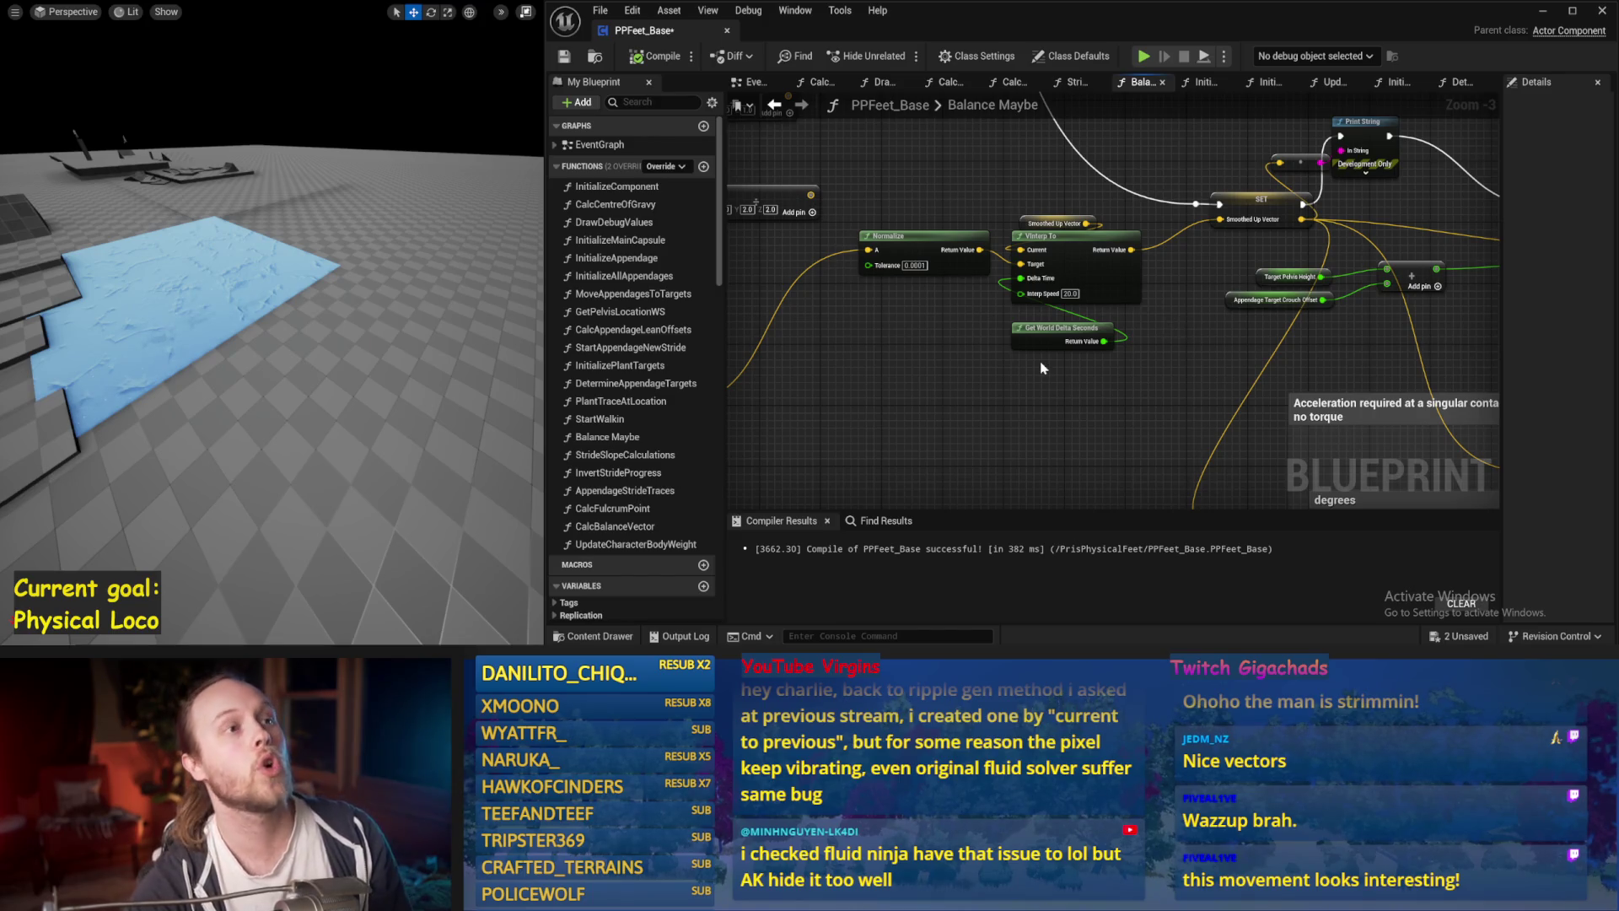
pyautogui.moveTo(898, 413)
pyautogui.mouseDown()
pyautogui.moveTo(982, 342)
pyautogui.moveTo(791, 424)
pyautogui.mouseUp()
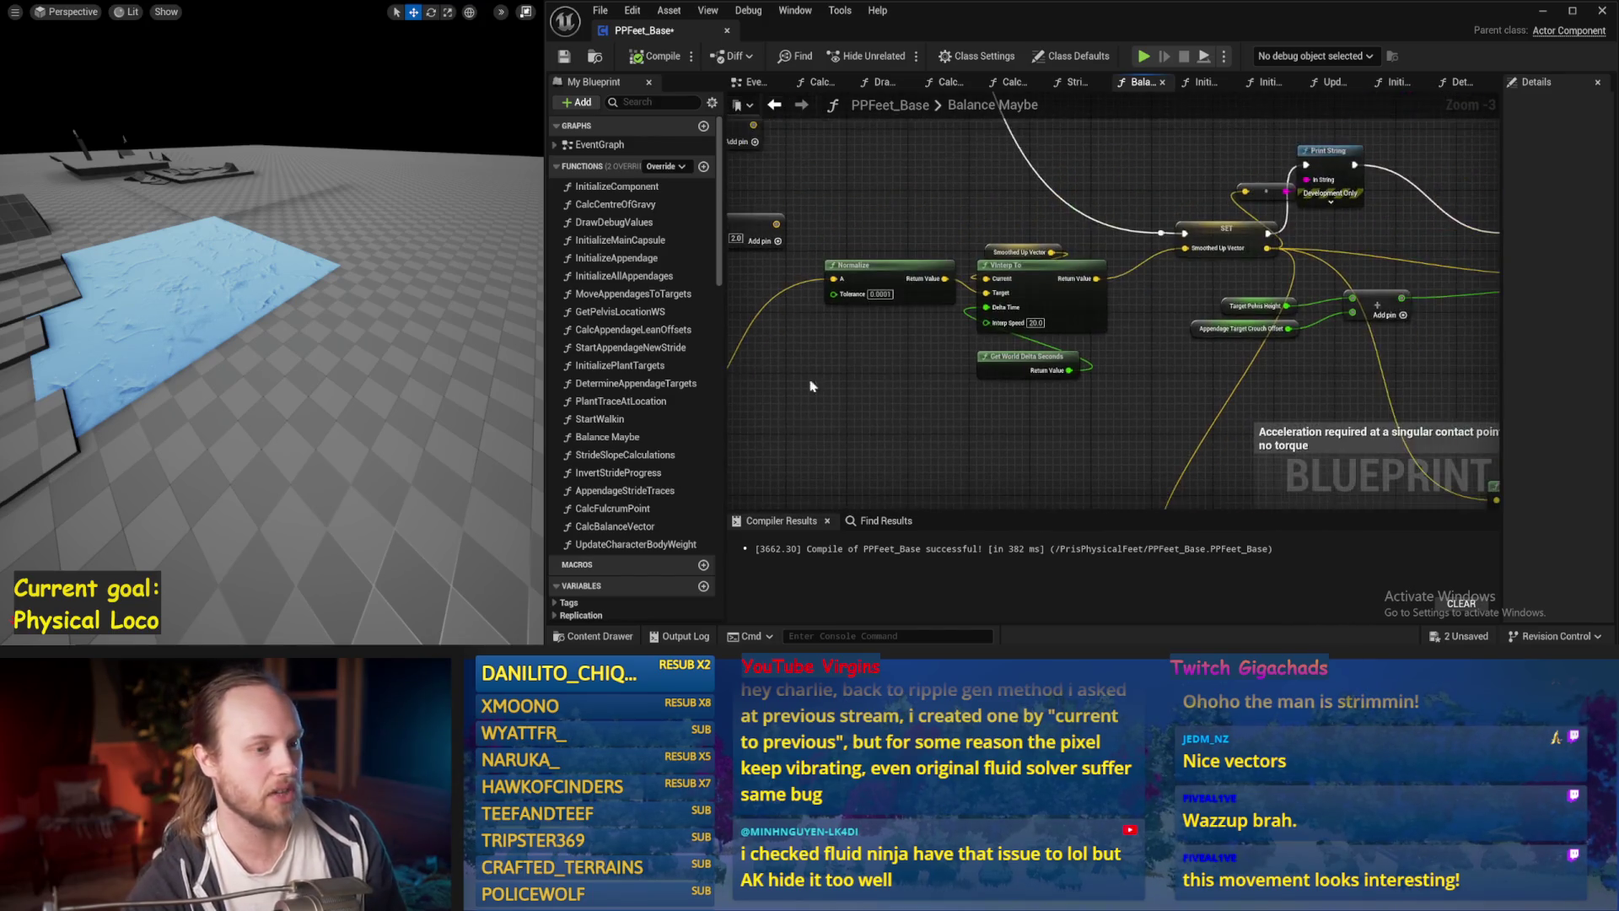
pyautogui.moveTo(1144, 369); pyautogui.dragTo(731, 335)
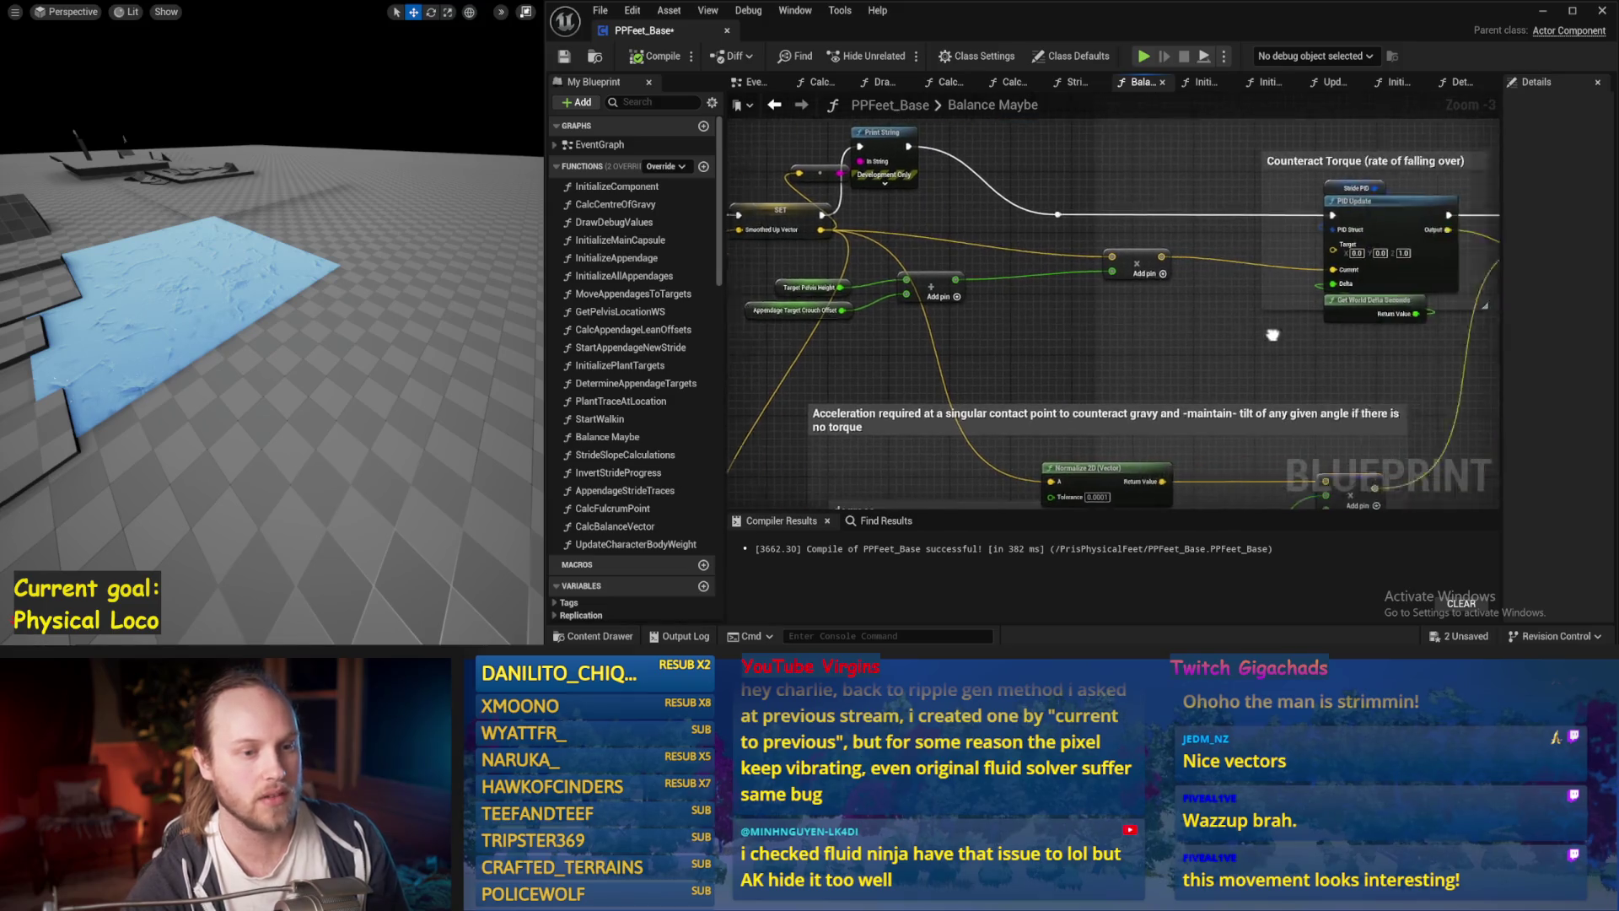
pyautogui.scroll(-1, 1127, 338)
pyautogui.moveTo(1359, 240)
pyautogui.mouseDown()
pyautogui.moveTo(1028, 342)
pyautogui.moveTo(990, 338)
pyautogui.mouseUp()
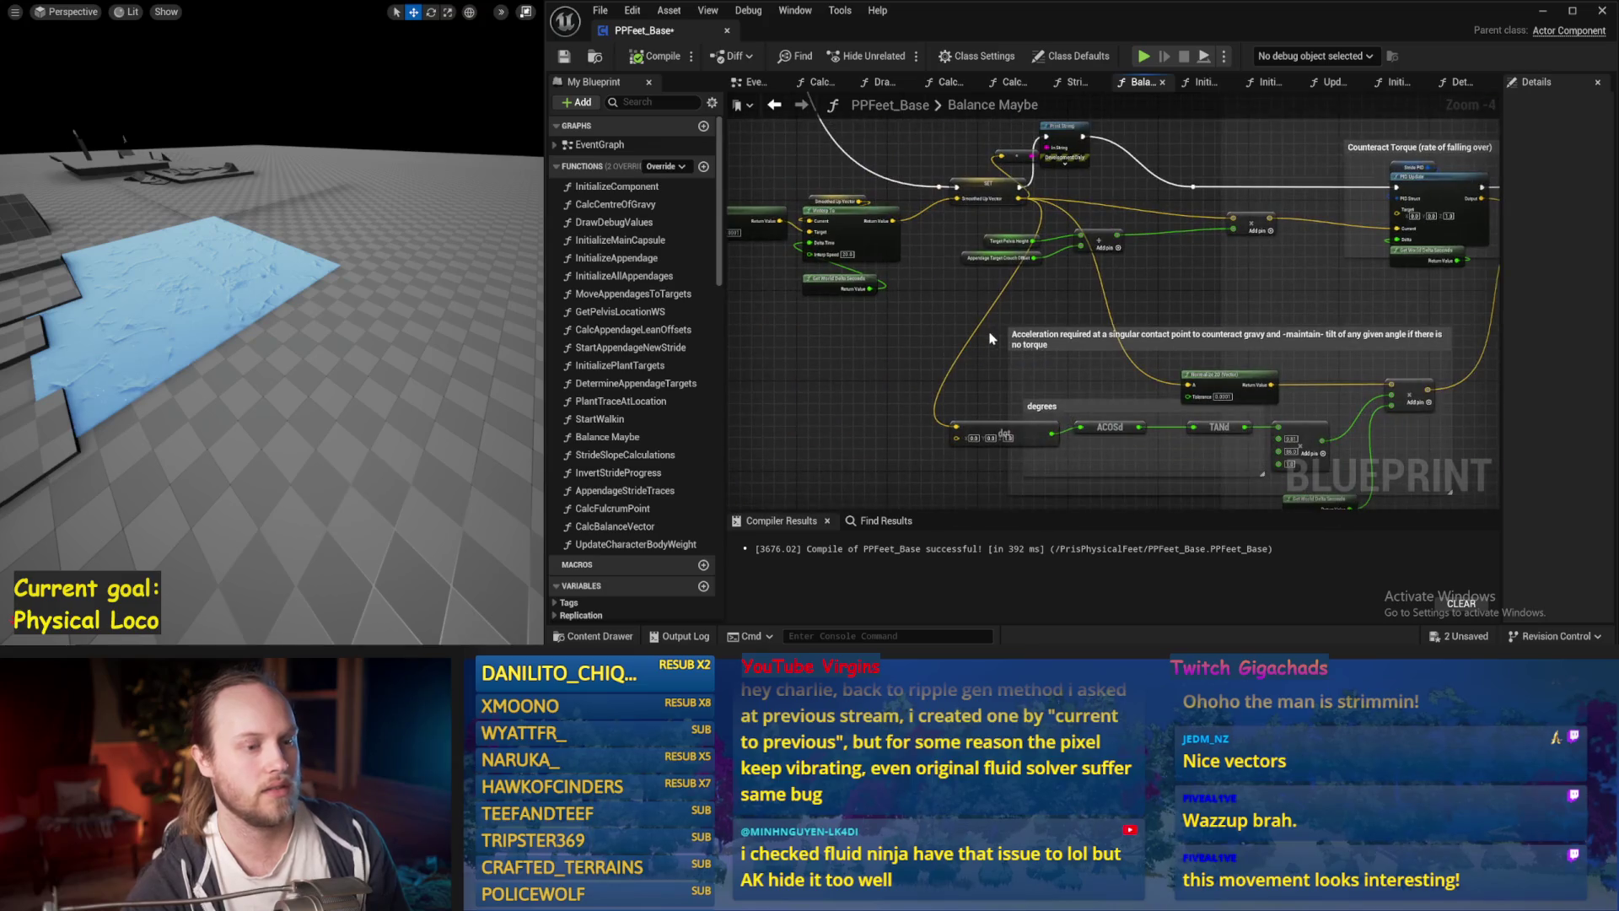
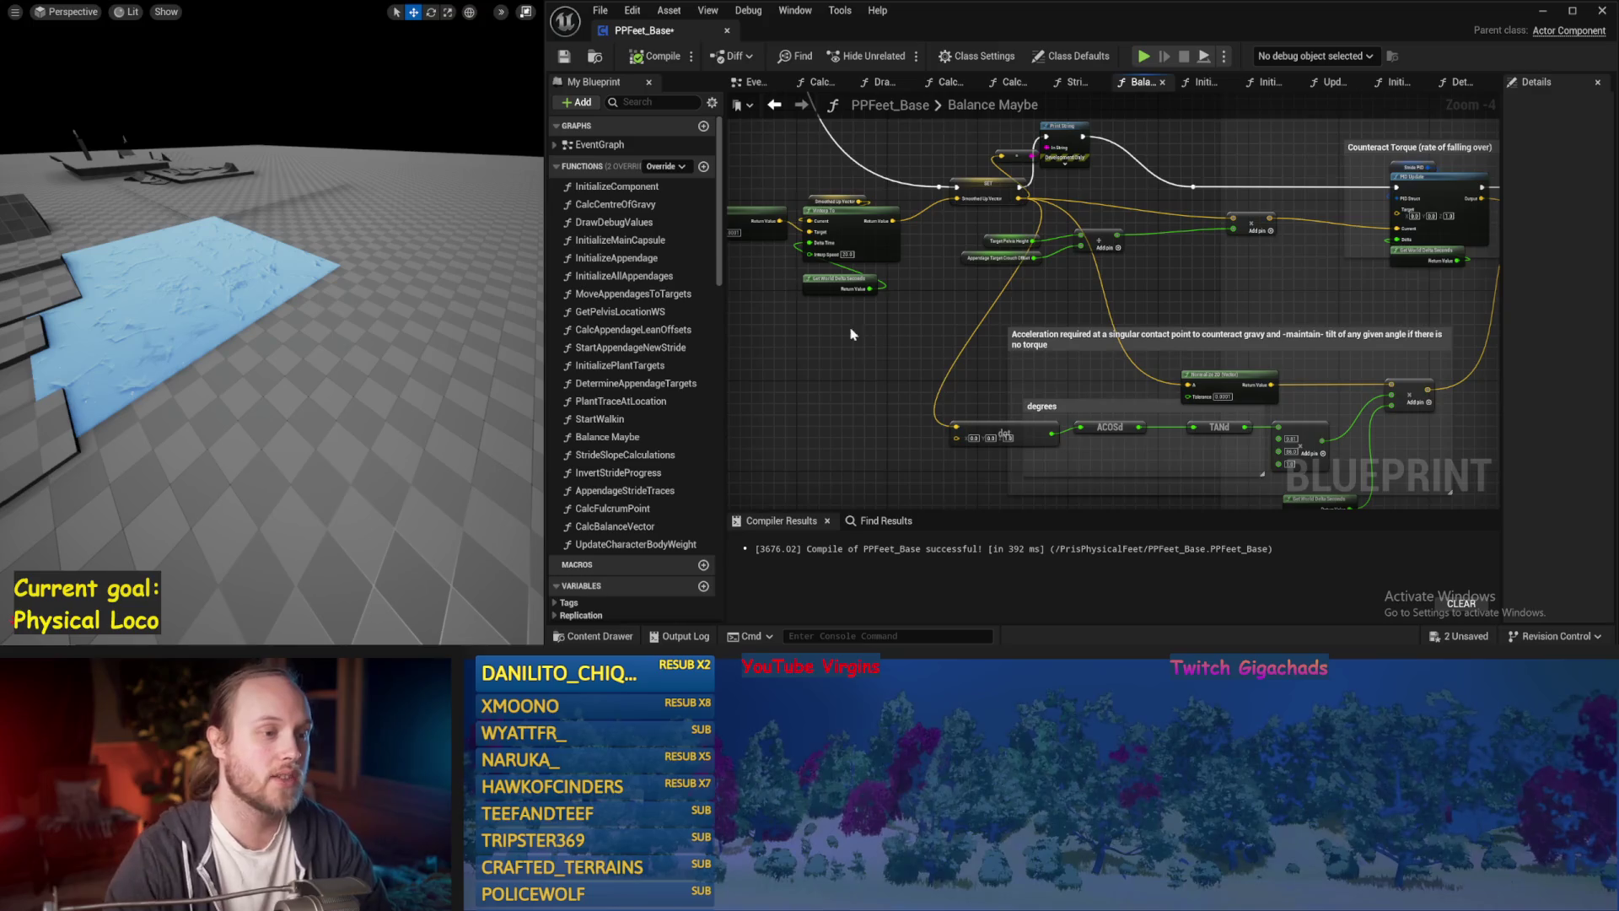
# Save PPFeet_Base after reviewing the Balance Maybe and acceleration nodes.
pyautogui.moveTo(850, 334); pyautogui.dragTo(928, 317)
pyautogui.hotkey('ctrl', 's')
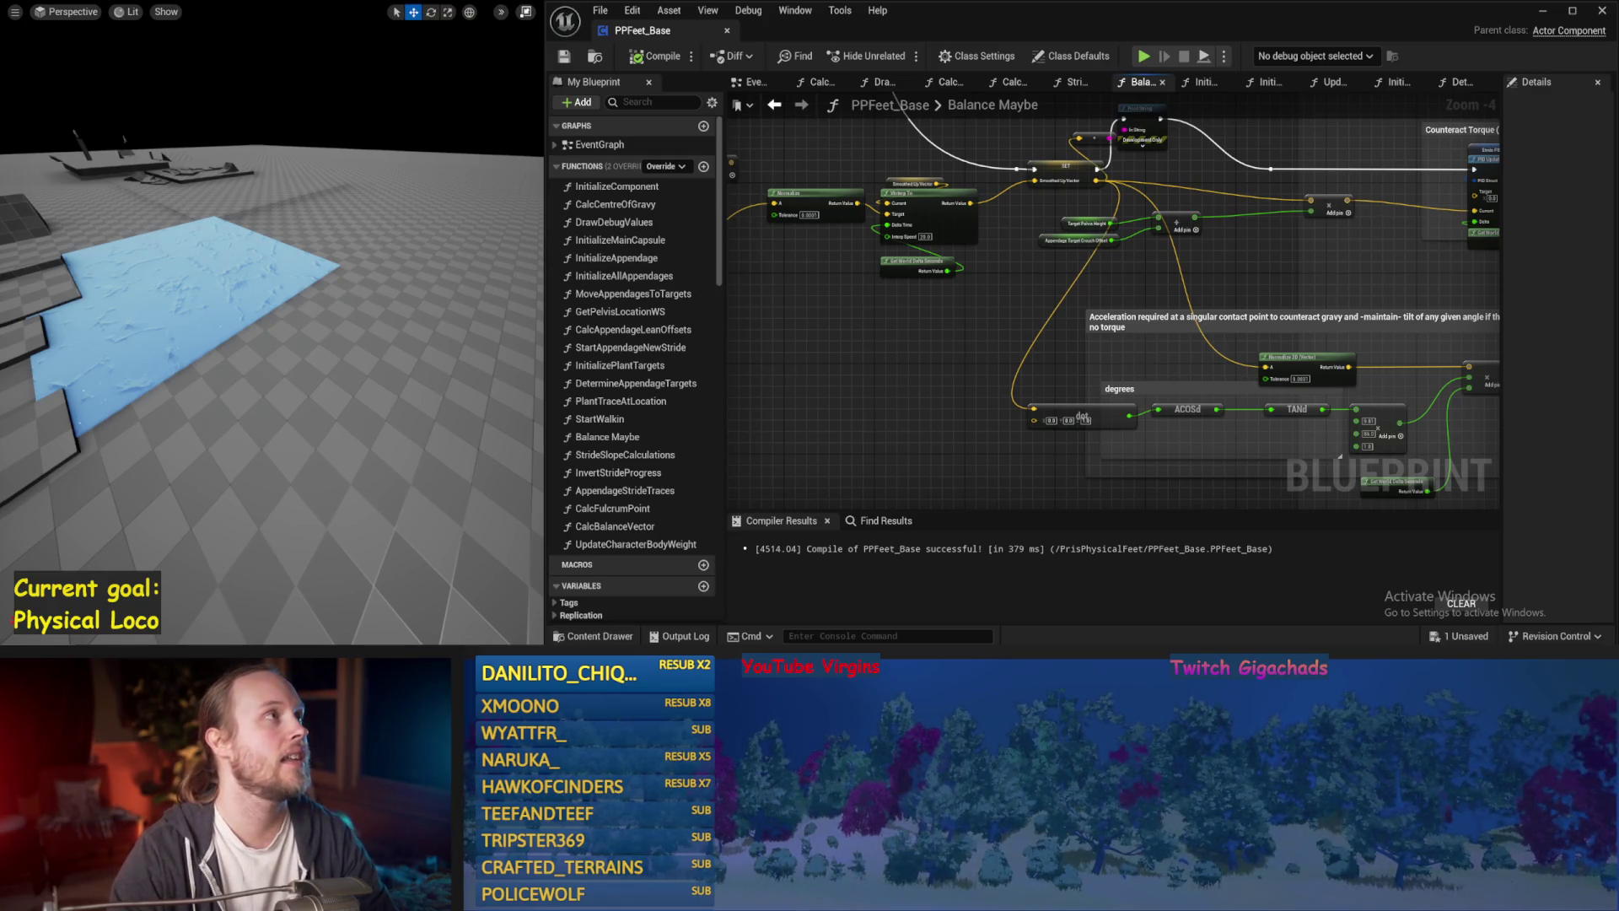
pyautogui.moveTo(1010, 323)
pyautogui.mouseDown()
pyautogui.moveTo(1024, 272)
pyautogui.moveTo(992, 401)
pyautogui.moveTo(965, 347)
pyautogui.moveTo(1065, 326)
pyautogui.moveTo(980, 172)
pyautogui.mouseUp()
pyautogui.hotkey('ctrl', 's')
# Bring the Print String and SET nodes into view and start simulating the level.
pyautogui.moveTo(1087, 245); pyautogui.dragTo(1250, 341)
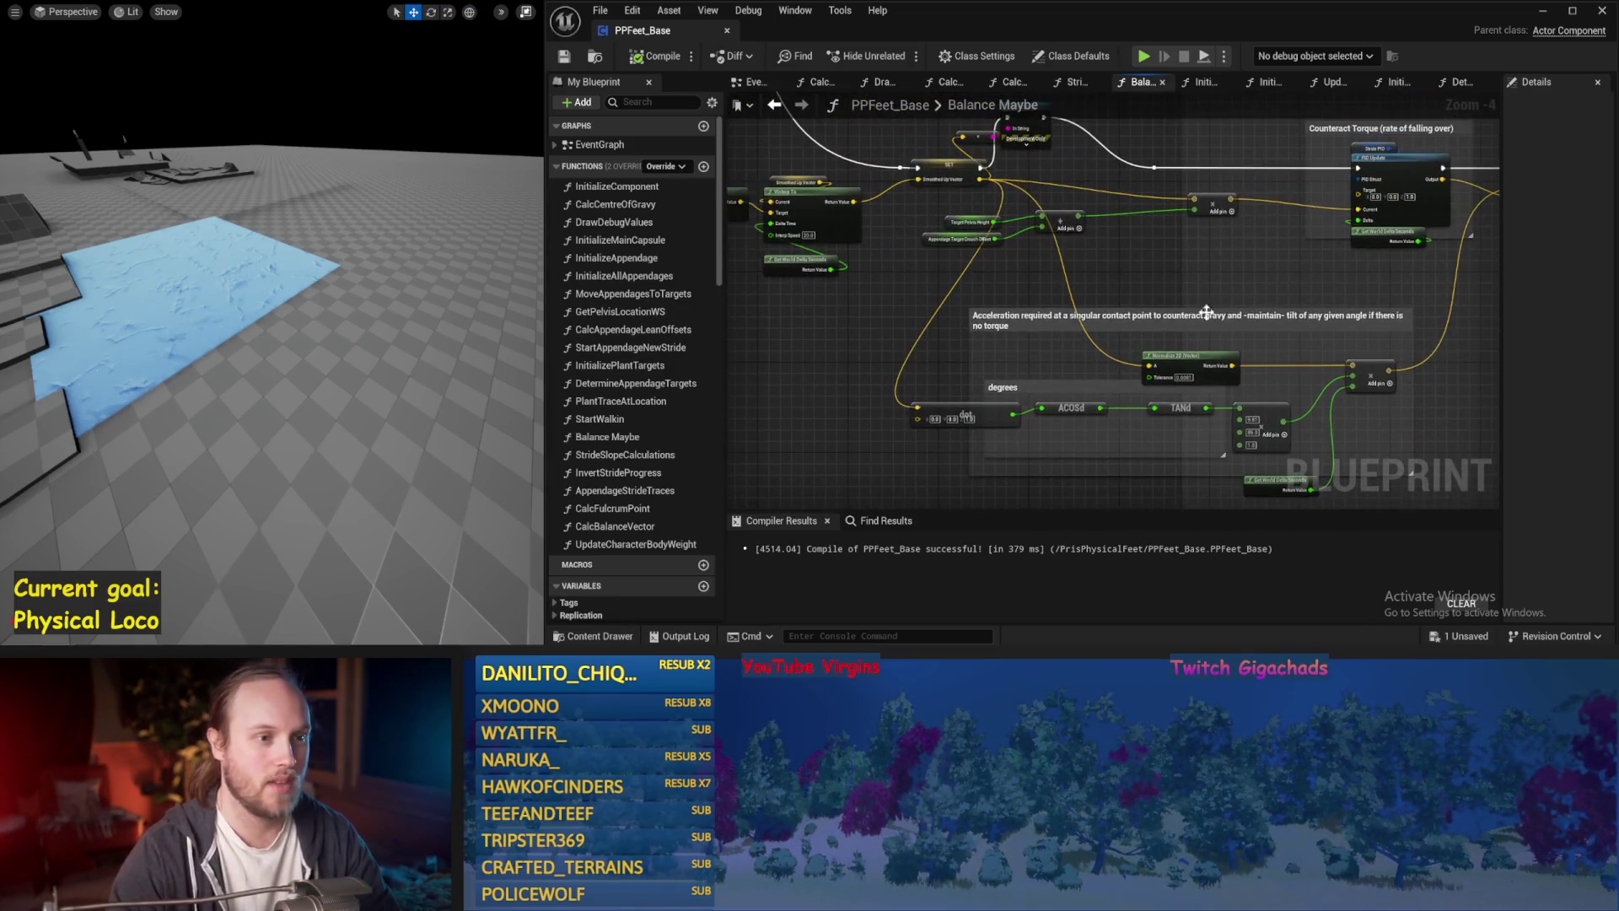
pyautogui.moveTo(866, 291); pyautogui.dragTo(980, 379)
pyautogui.hotkey('alt', 's')
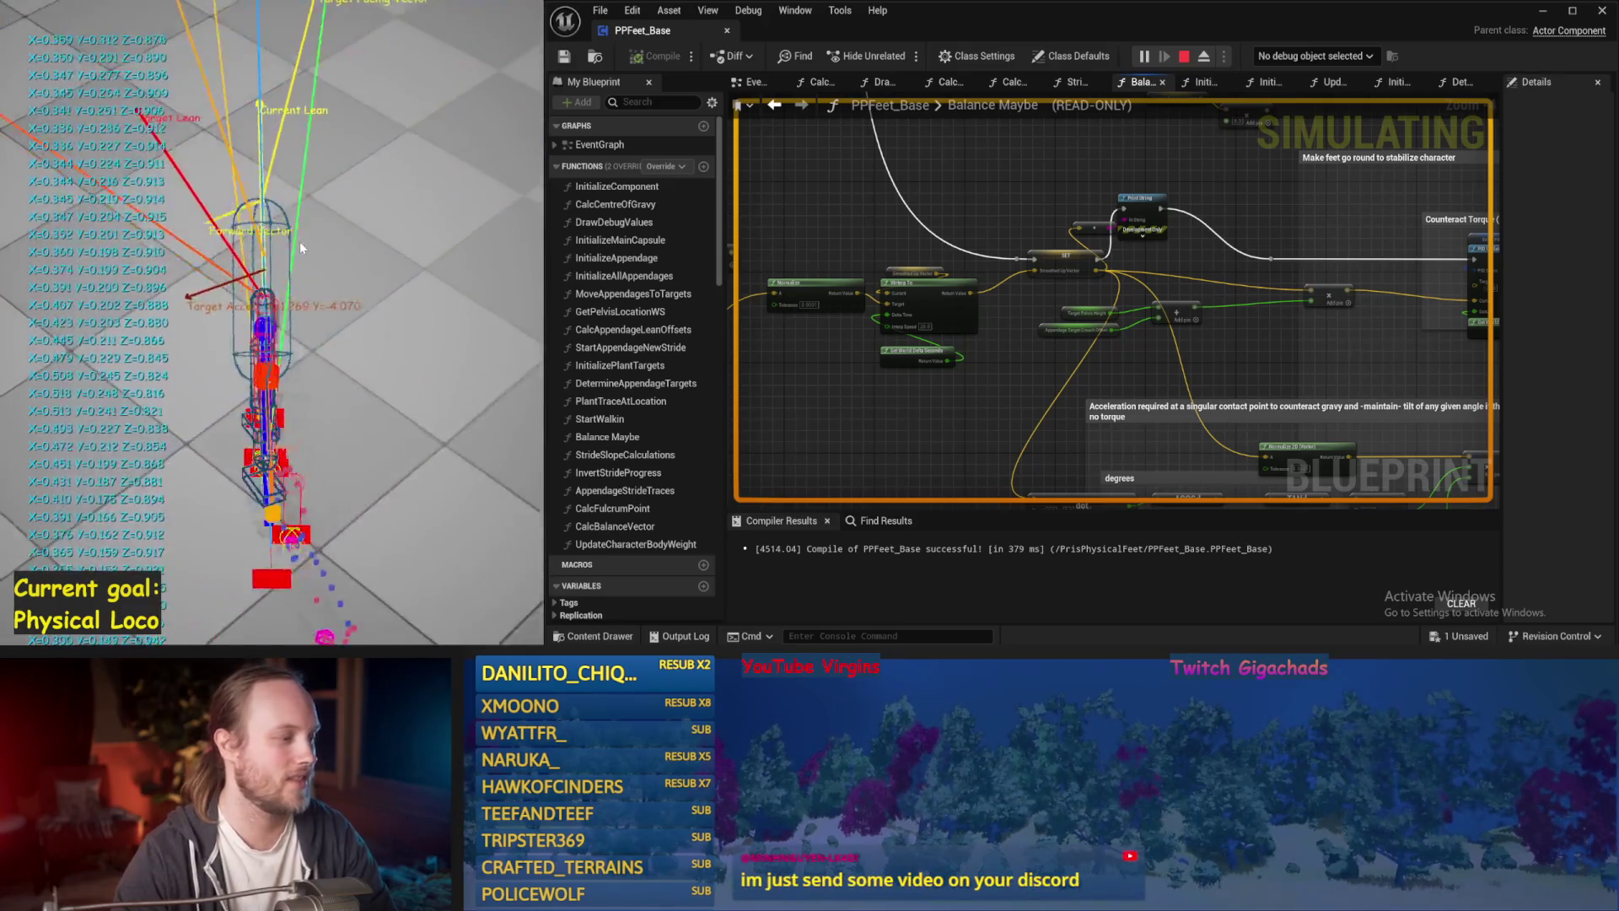
# Stop and restart the balance simulation twice.
pyautogui.press('Escape')
pyautogui.moveTo(837, 283); pyautogui.dragTo(1037, 306)
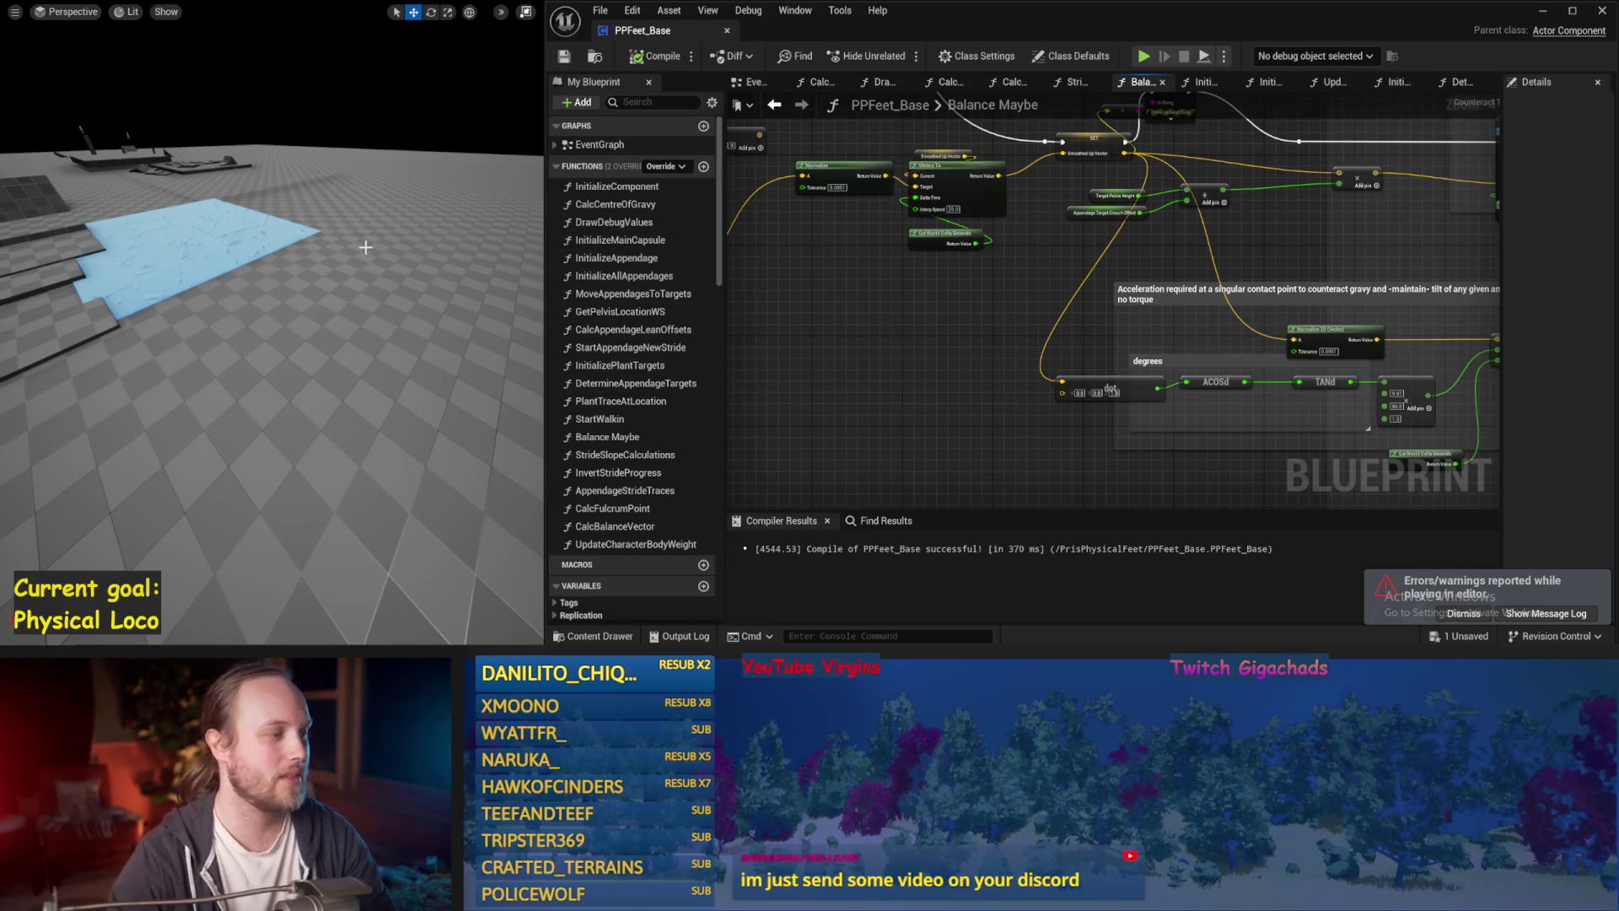
pyautogui.hotkey('alt', 's')
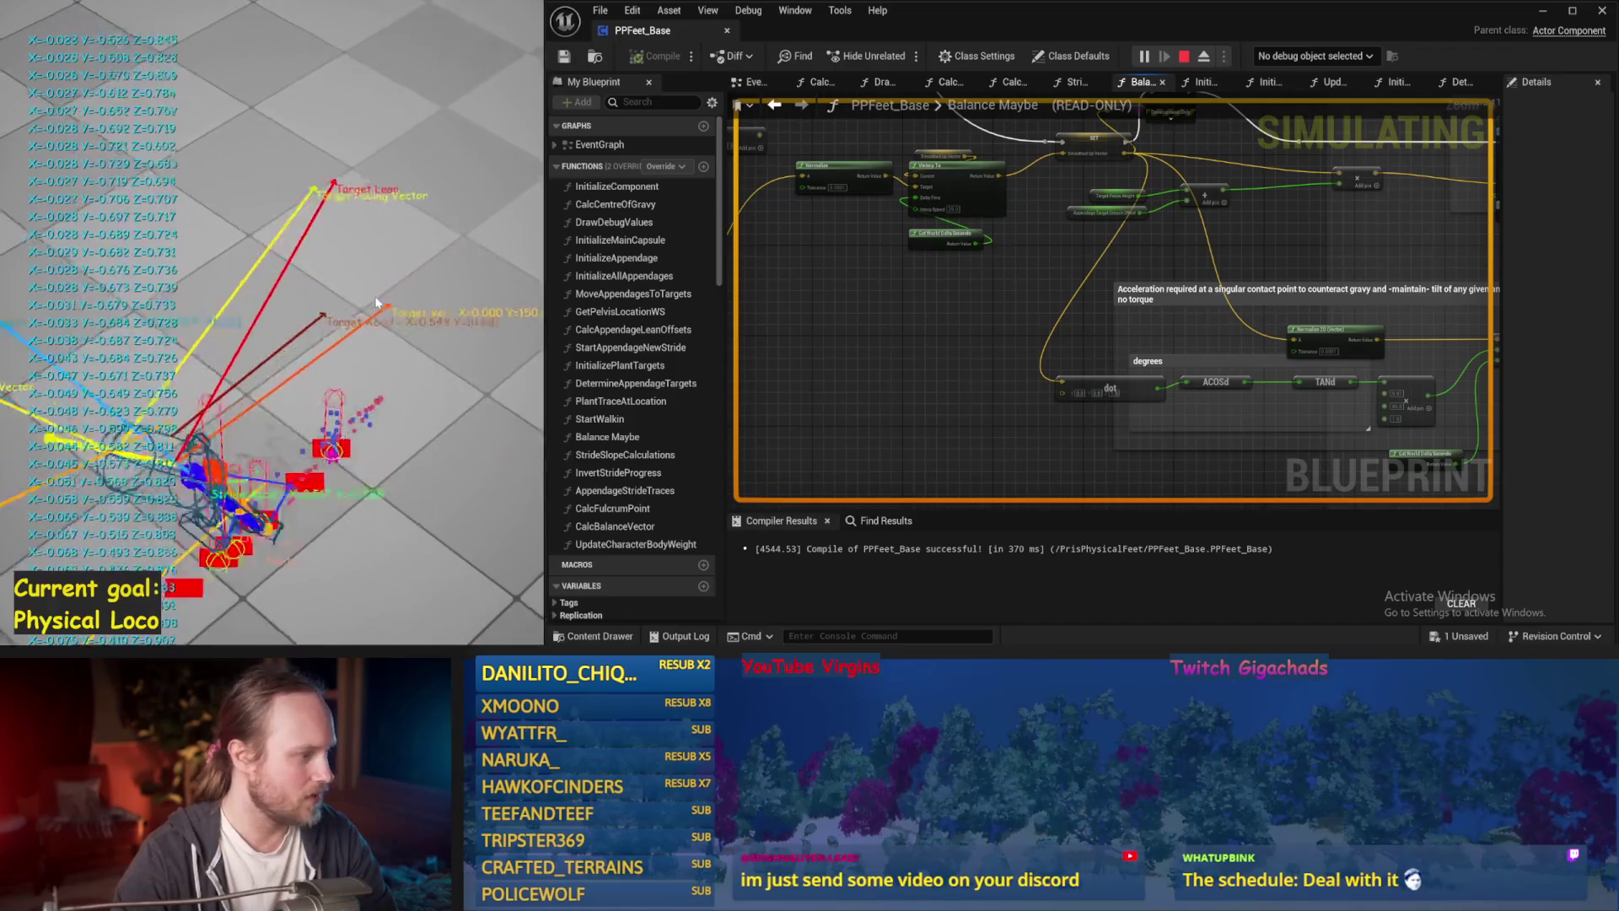
pyautogui.press('Escape')
pyautogui.hotkey('alt', 's')
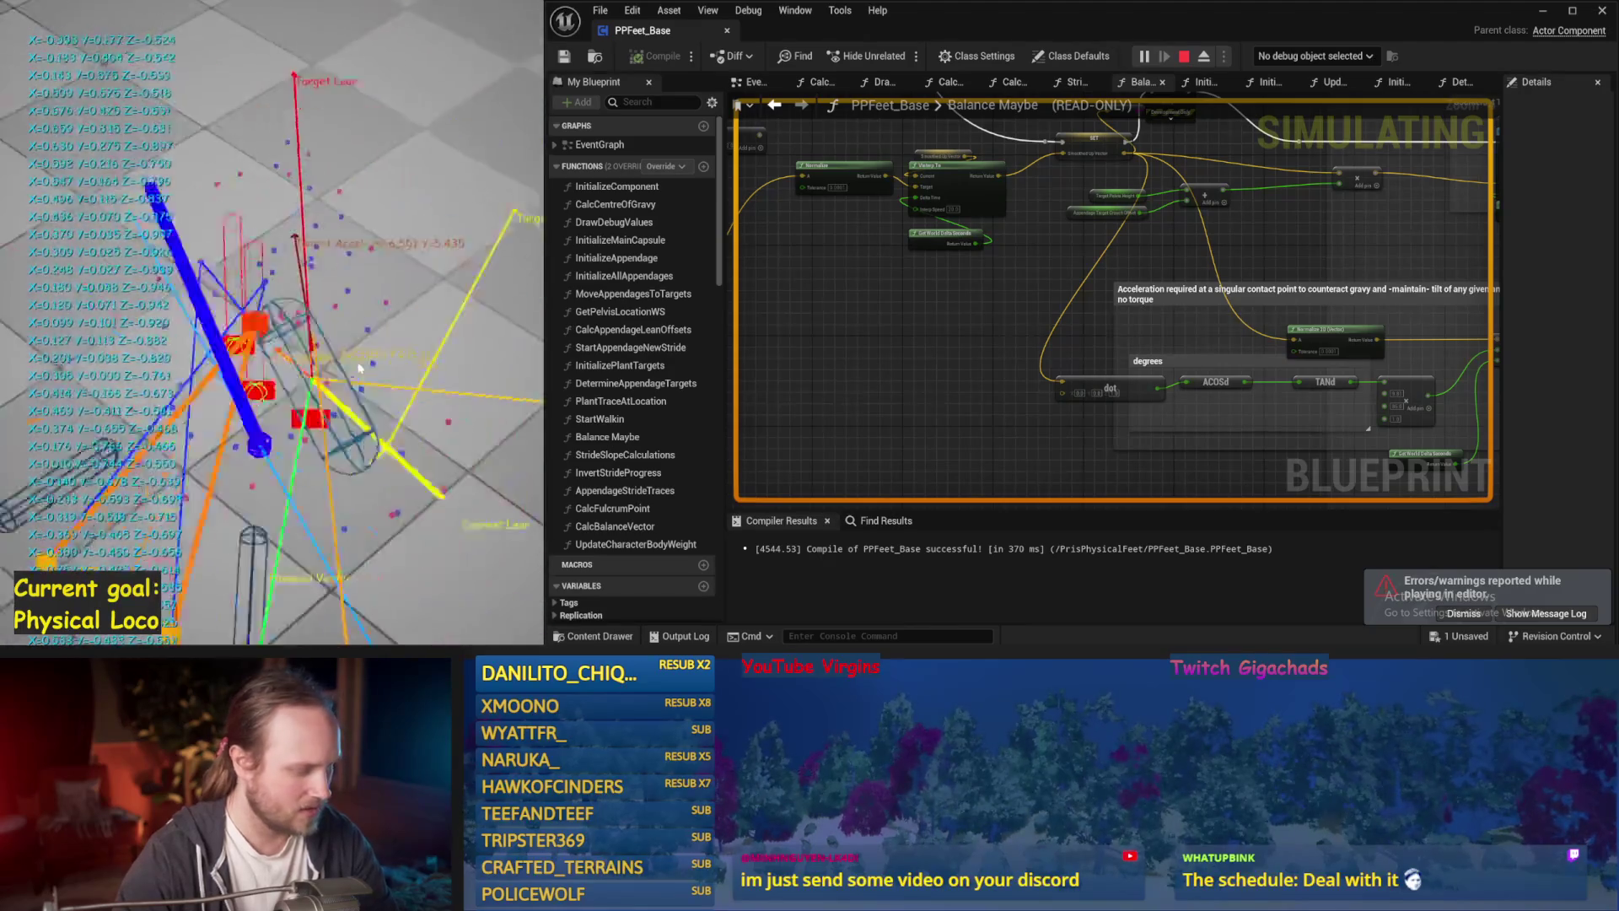
# Fly the level camera closer to the character, simulate once more, then stop.
pyautogui.press('Escape')
pyautogui.rightClick(359, 367)
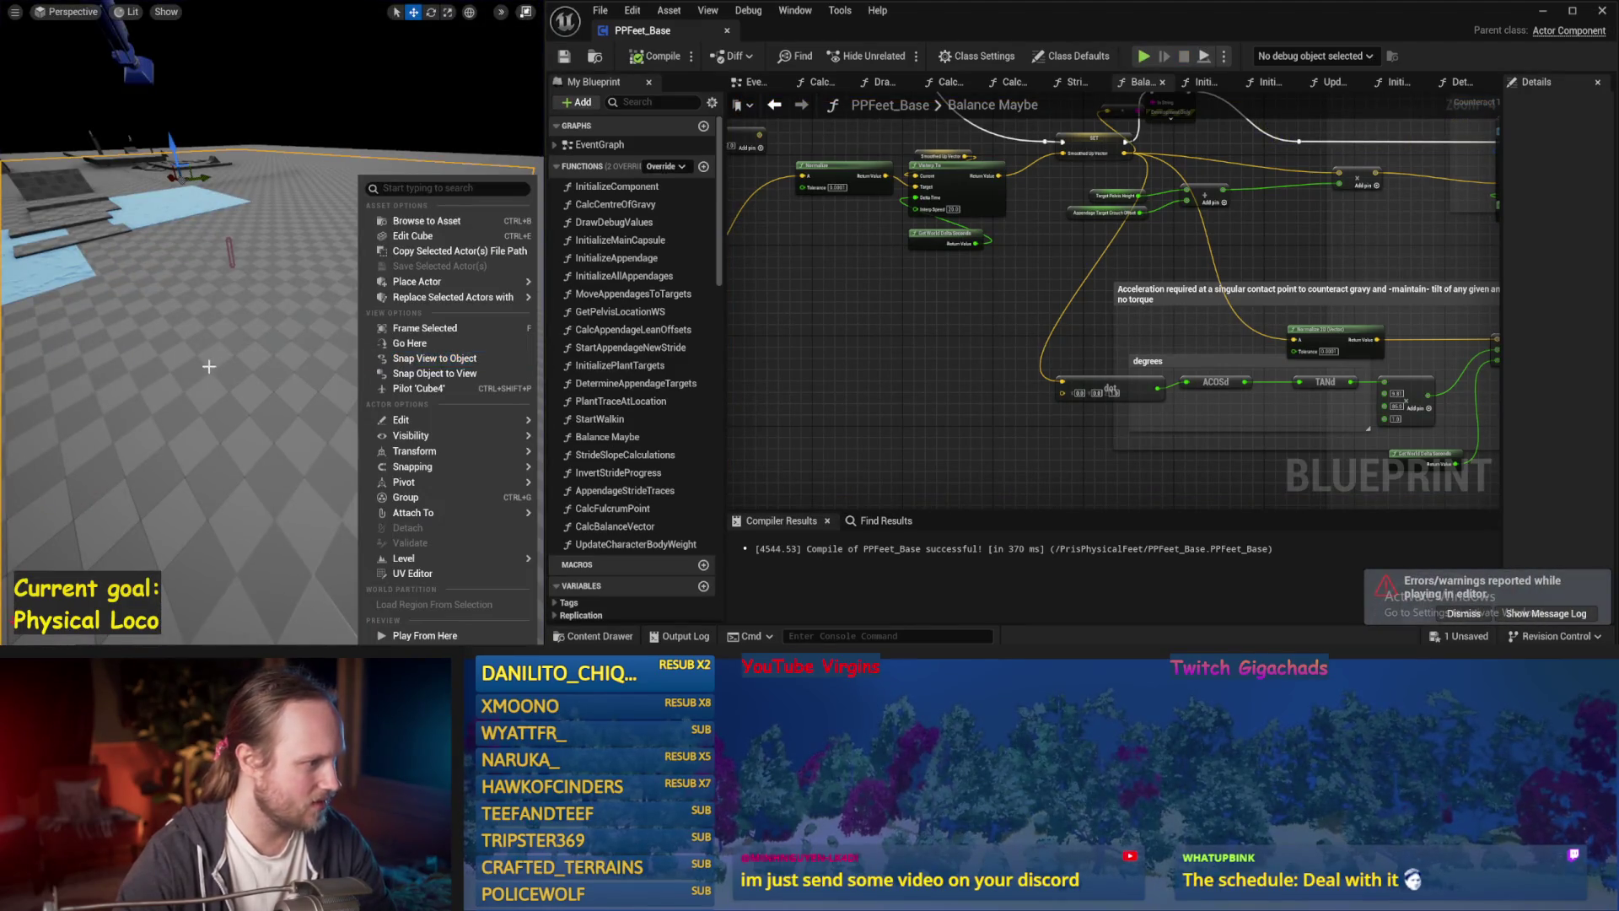
pyautogui.moveTo(208, 367); pyautogui.dragTo(215, 366)
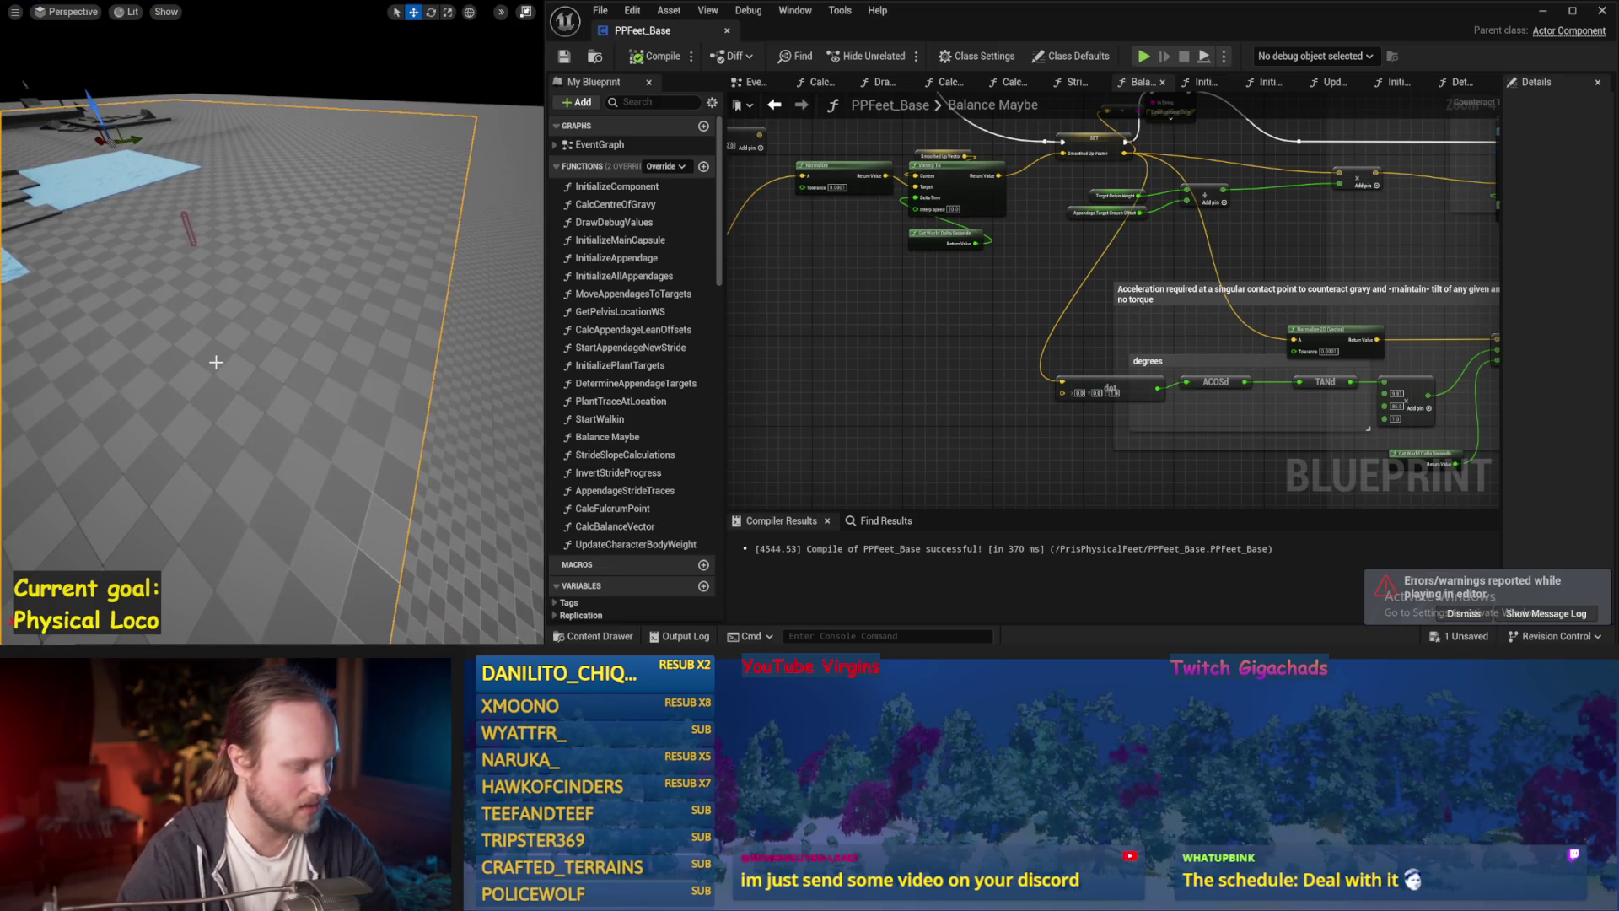
pyautogui.hotkey('alt', 's')
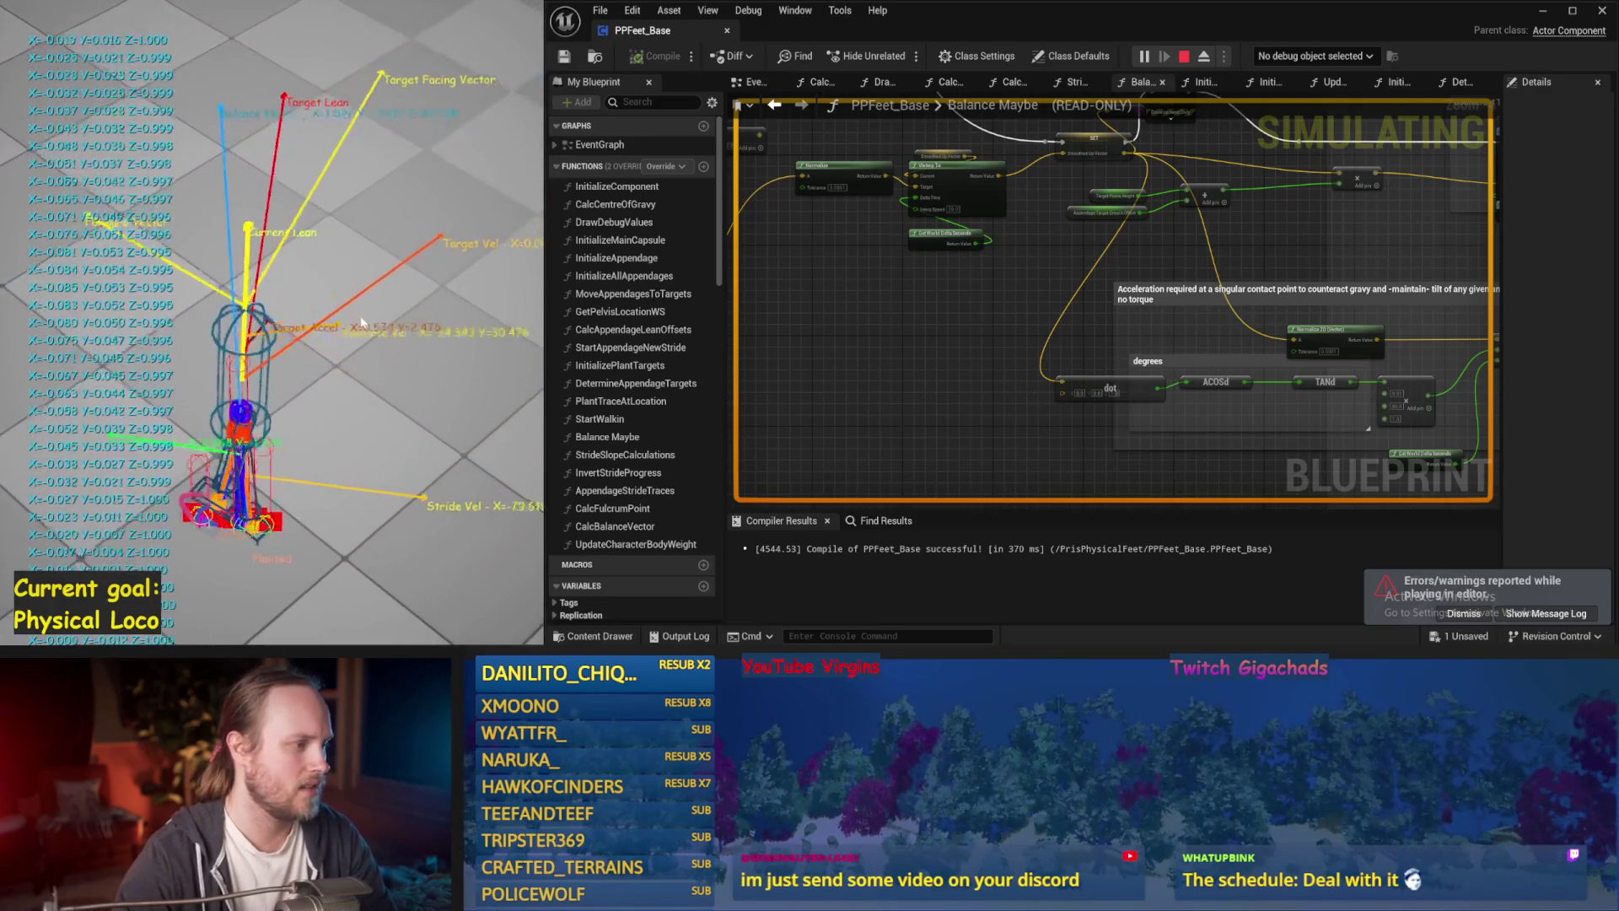
pyautogui.press('Escape')
pyautogui.scroll(1, 1091, 320)
pyautogui.scroll(-1, 1037, 202)
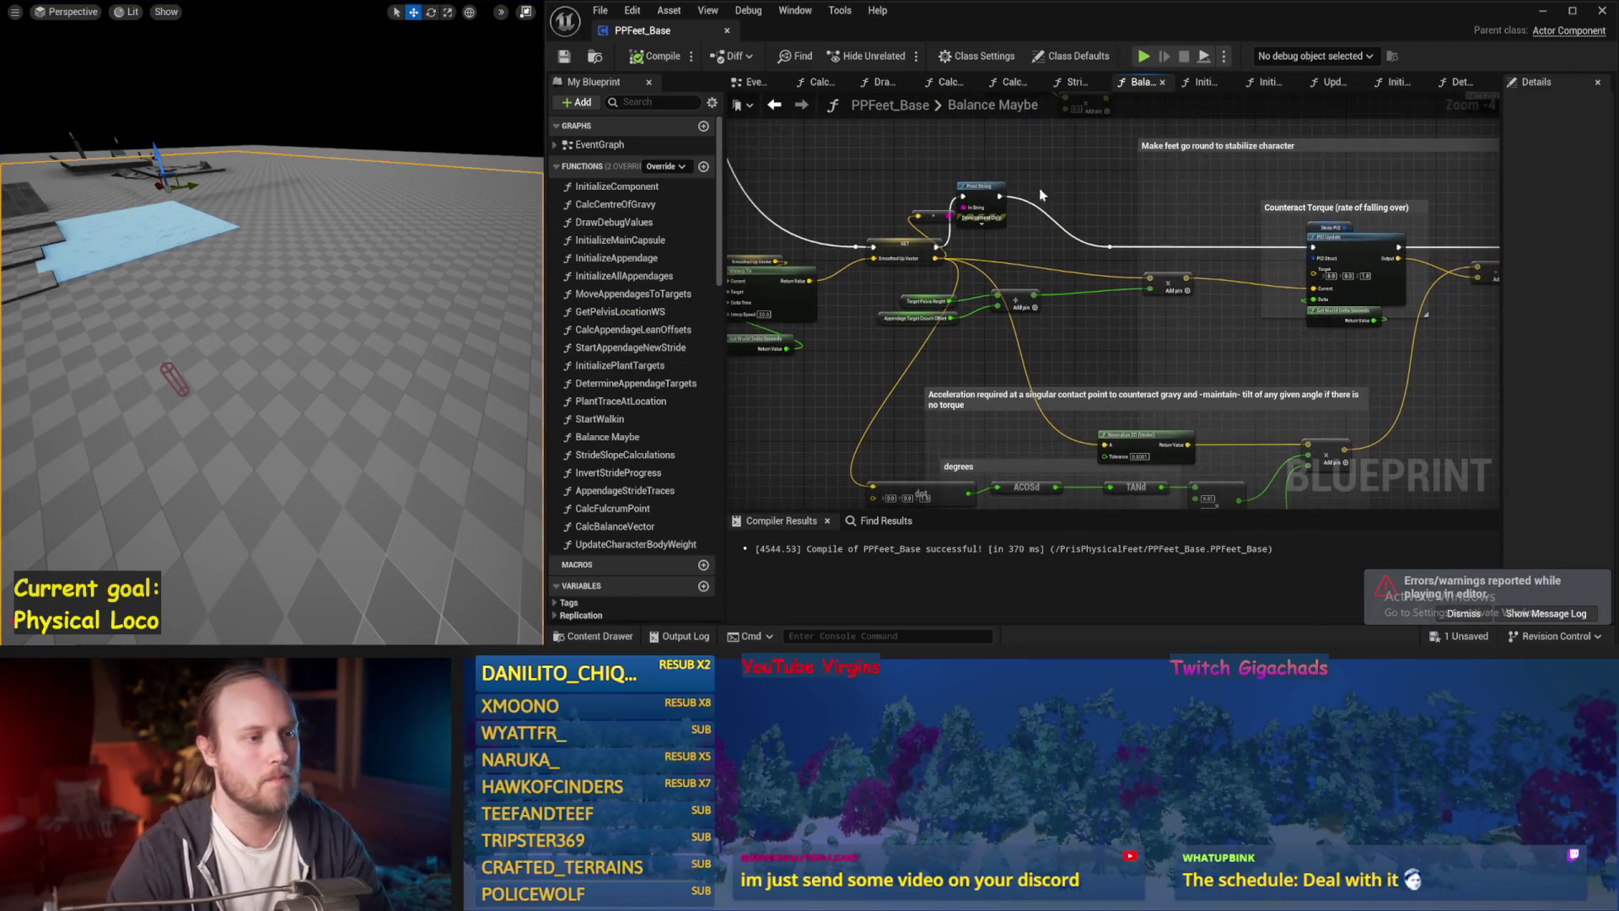
# Delete the debug Print String, wire SET directly to the reroute, and compile.
pyautogui.press('Delete')
pyautogui.moveTo(936, 246); pyautogui.dragTo(1109, 246)
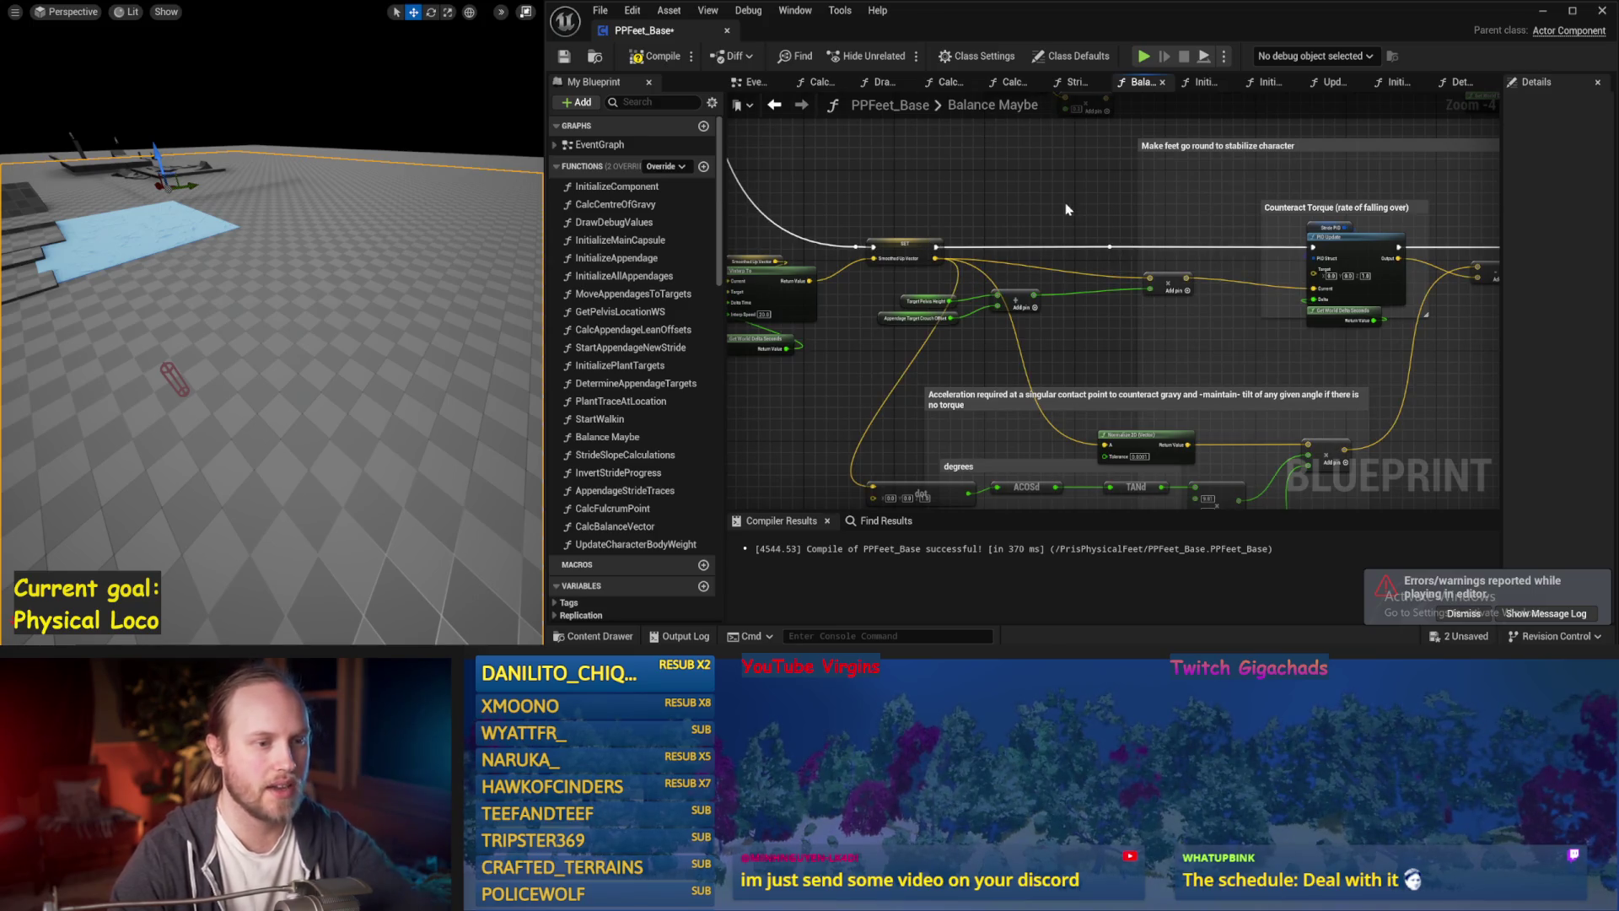
pyautogui.click(564, 55)
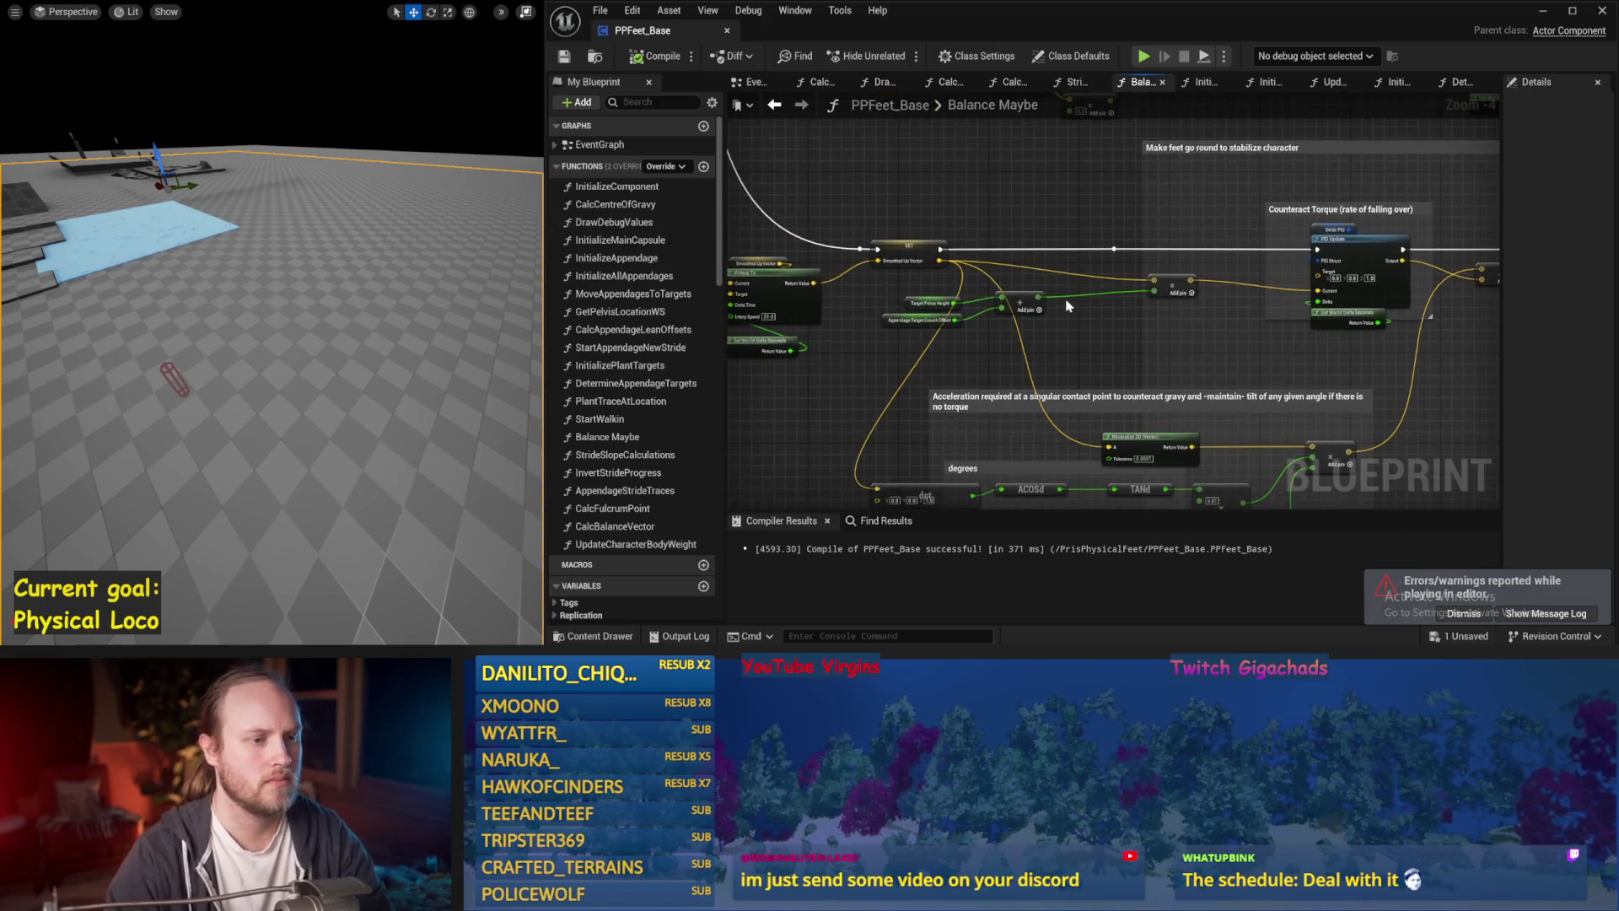
# Reposition the Add math nodes and the Target Pelvis Height and crouch offset variables.
pyautogui.moveTo(921, 335); pyautogui.dragTo(921, 334)
pyautogui.press('f')
pyautogui.moveTo(1172, 305)
pyautogui.mouseDown()
pyautogui.moveTo(1158, 297)
pyautogui.moveTo(1177, 280)
pyautogui.mouseUp()
pyautogui.click(1166, 295)
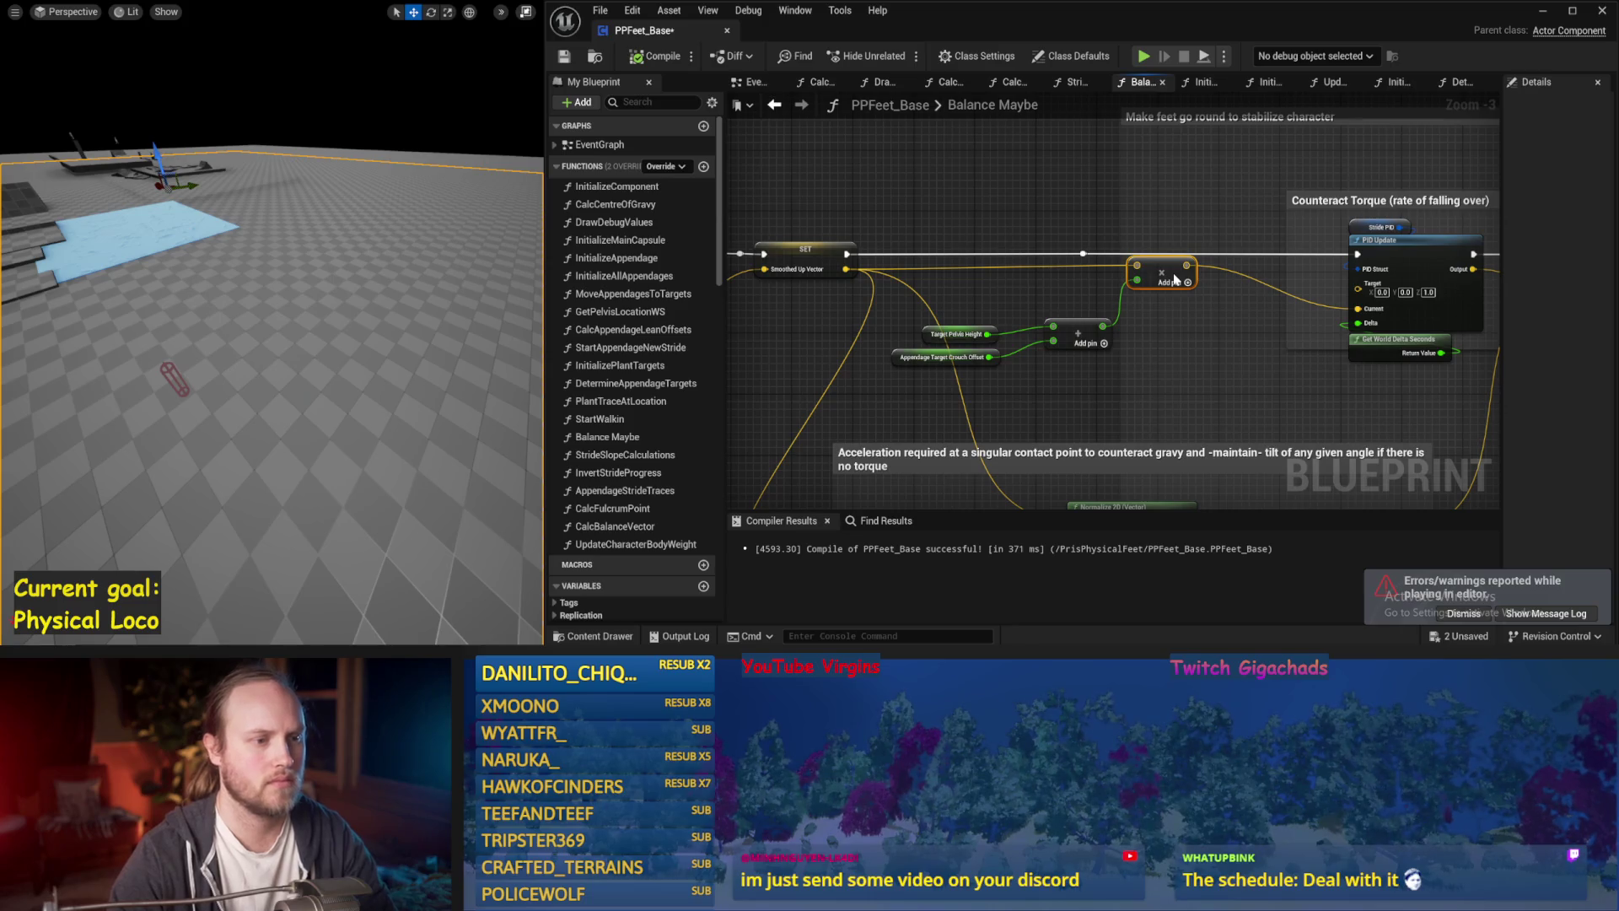
pyautogui.hotkey('ctrl', 's')
pyautogui.moveTo(1039, 374)
pyautogui.mouseDown()
pyautogui.moveTo(933, 291)
pyautogui.moveTo(970, 284)
pyautogui.mouseUp()
pyautogui.click(982, 257)
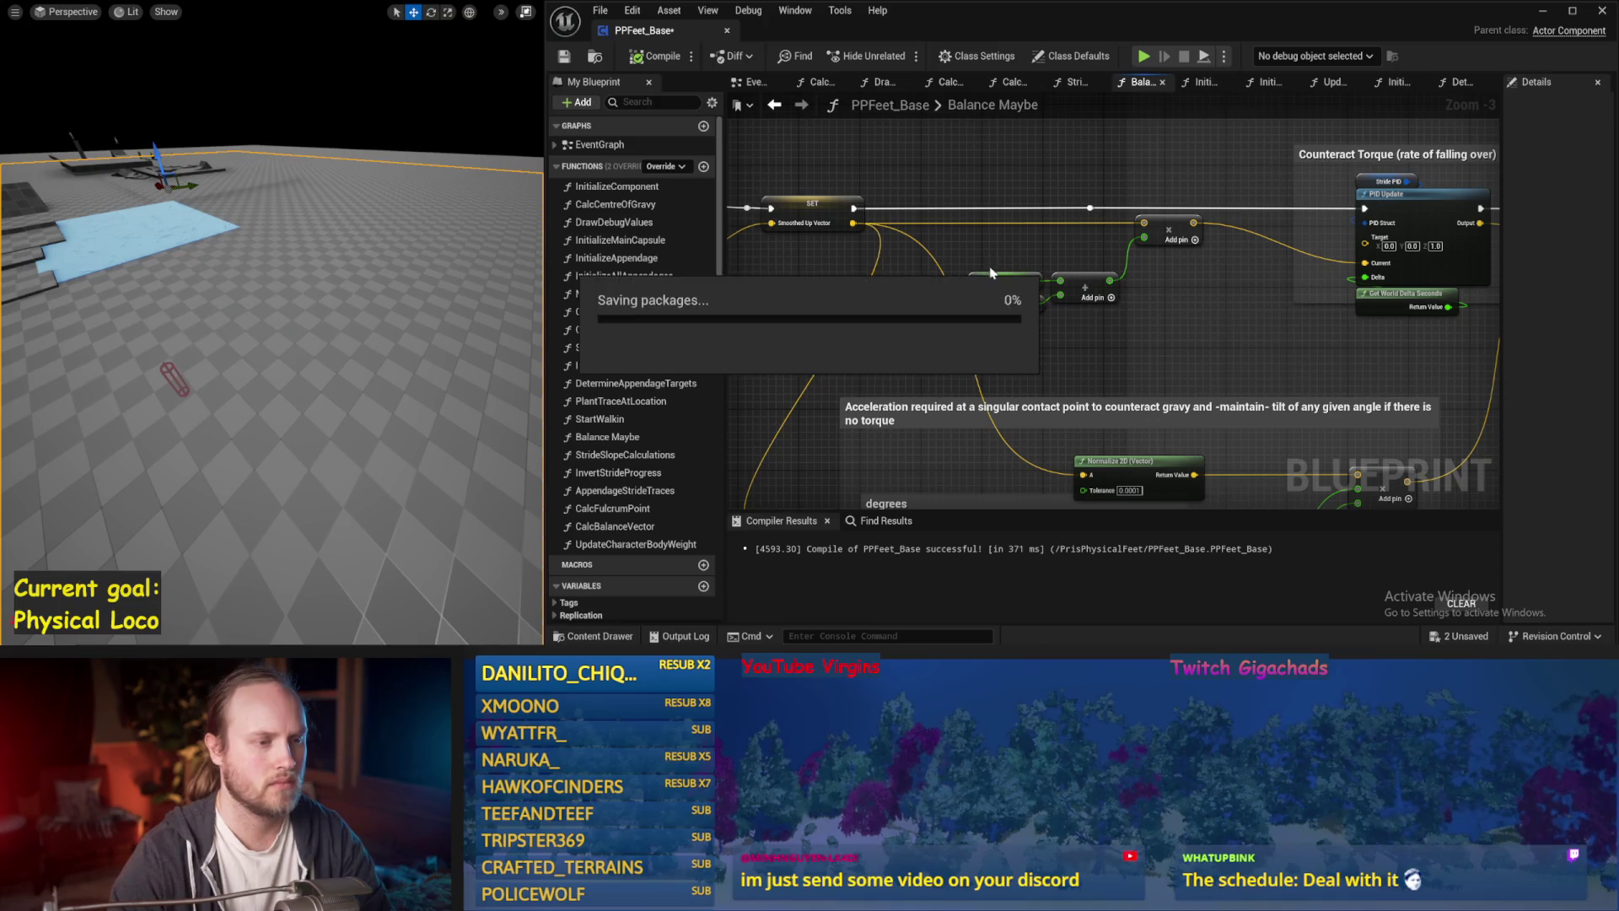
# Widen the Details panel and recompile PPFeet_Base.
pyautogui.scroll(1, 958, 310)
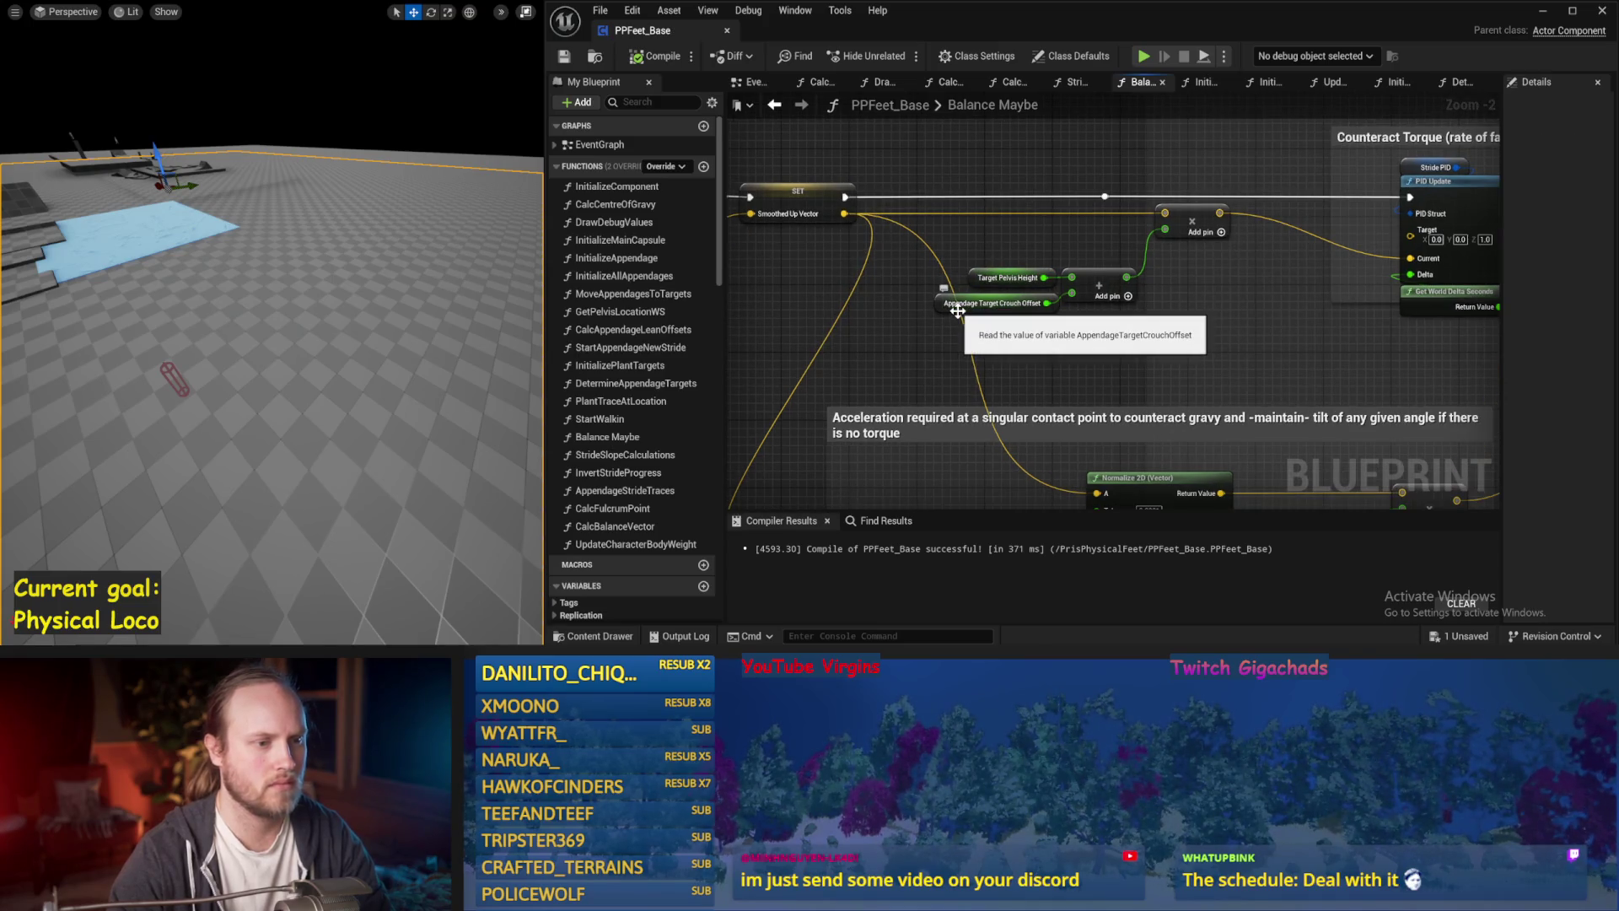
pyautogui.moveTo(958, 311)
pyautogui.mouseDown()
pyautogui.moveTo(941, 353)
pyautogui.moveTo(1073, 314)
pyautogui.moveTo(1155, 344)
pyautogui.mouseUp()
pyautogui.hotkey('ctrl', 's')
pyautogui.scroll(-1, 932, 330)
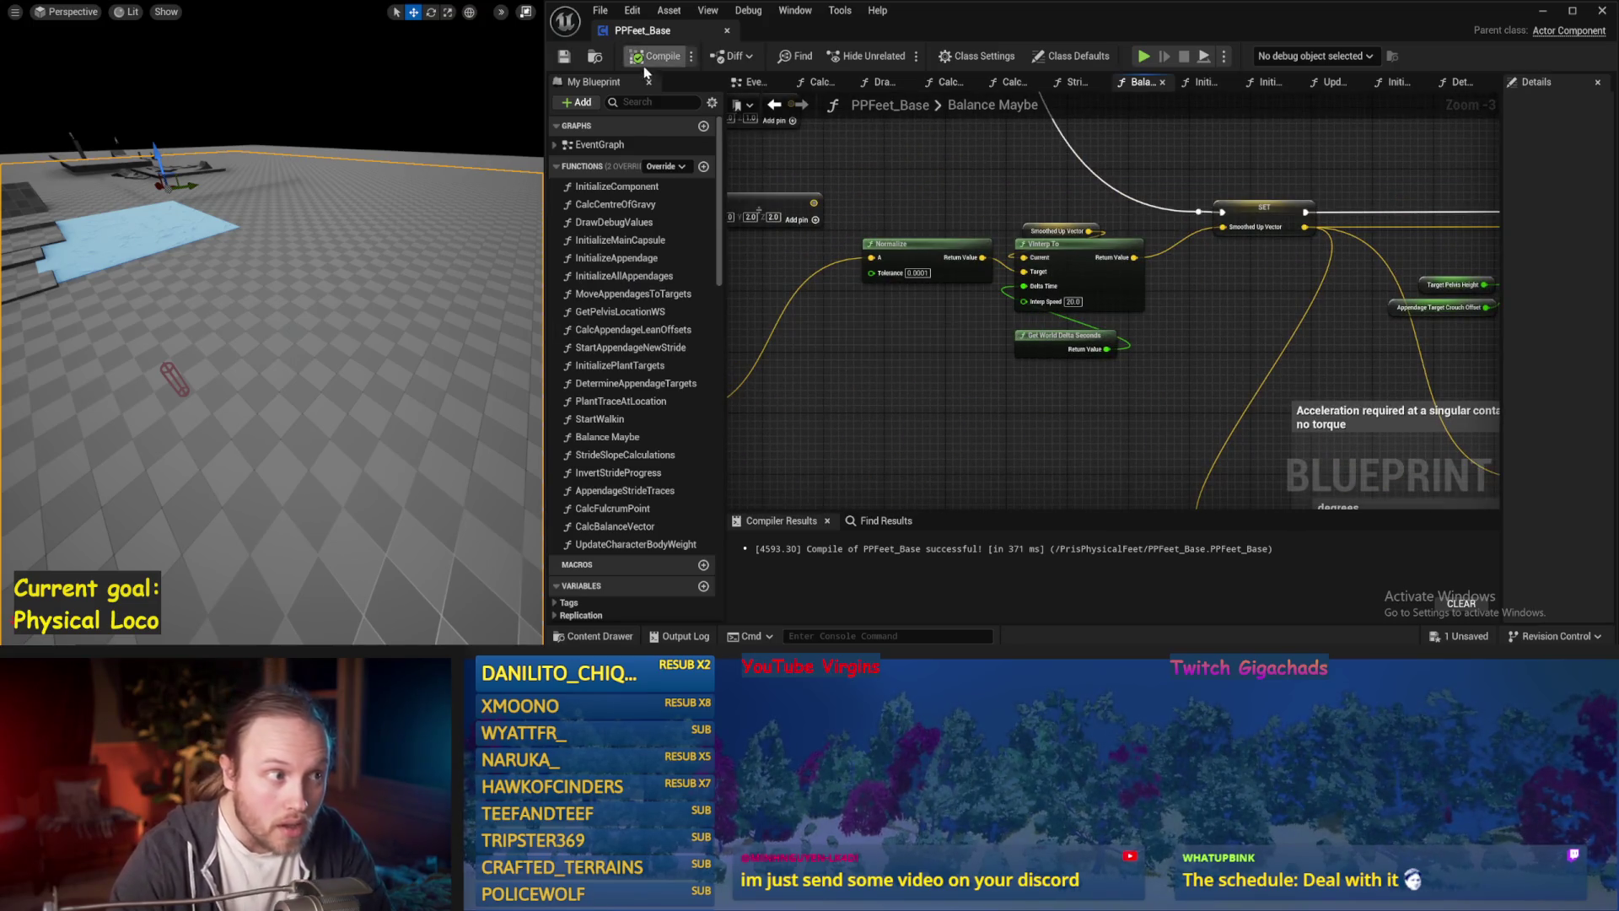
pyautogui.scroll(-1, 1096, 295)
pyautogui.moveTo(1328, 347)
pyautogui.mouseDown()
pyautogui.moveTo(1176, 276)
pyautogui.moveTo(1079, 284)
pyautogui.moveTo(1130, 275)
pyautogui.mouseUp()
pyautogui.scroll(1, 1176, 276)
pyautogui.moveTo(1505, 312); pyautogui.dragTo(1402, 312)
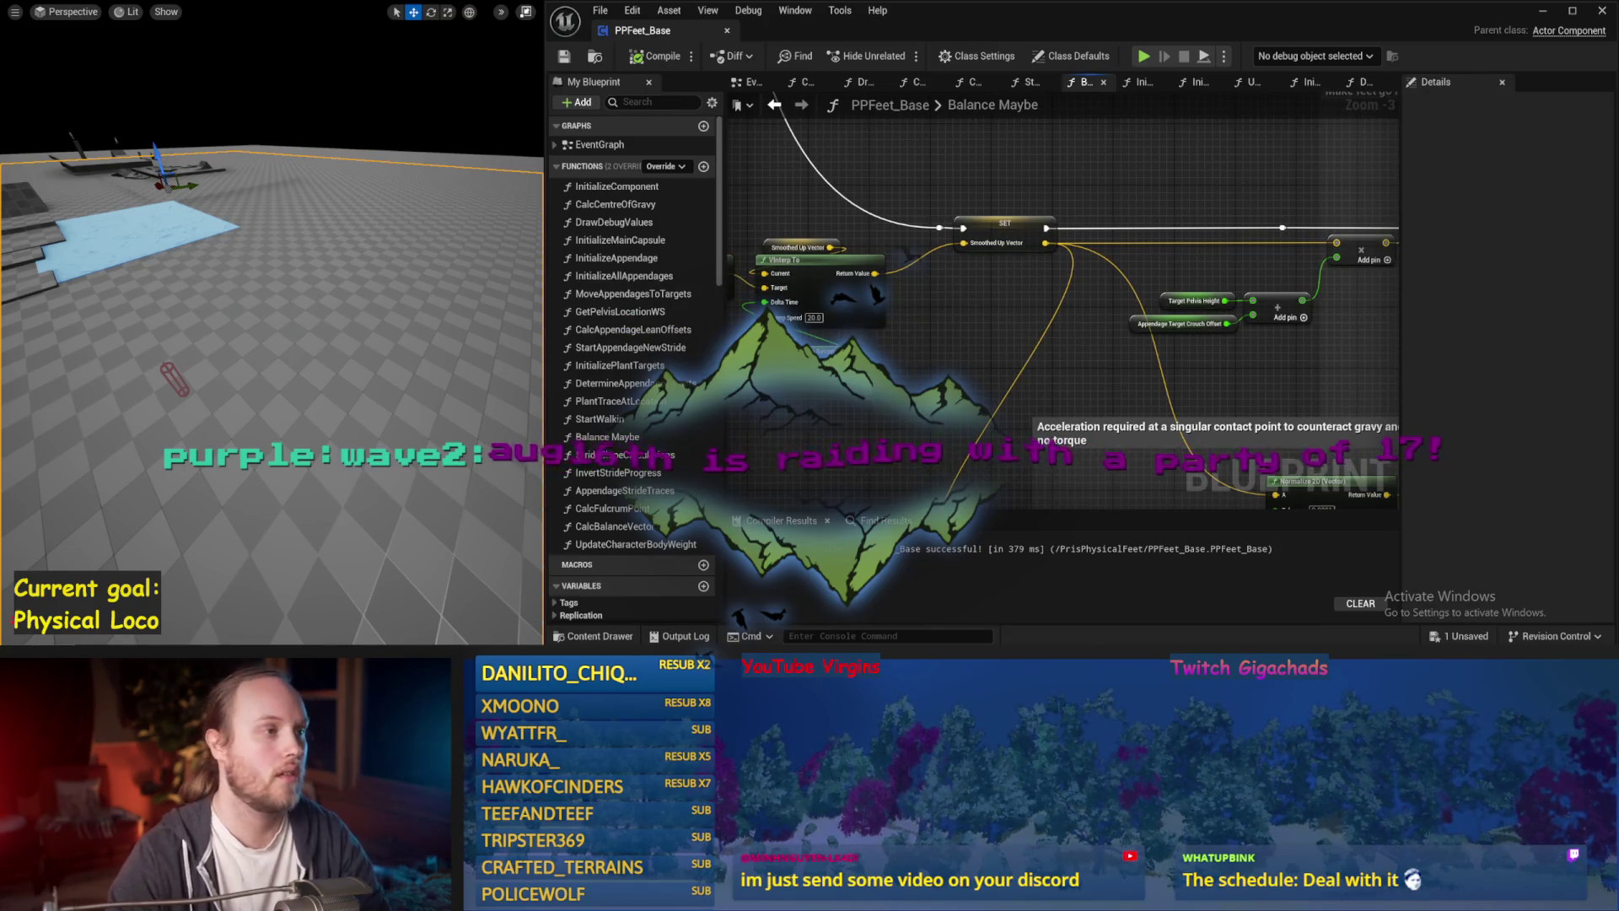
pyautogui.click(642, 56)
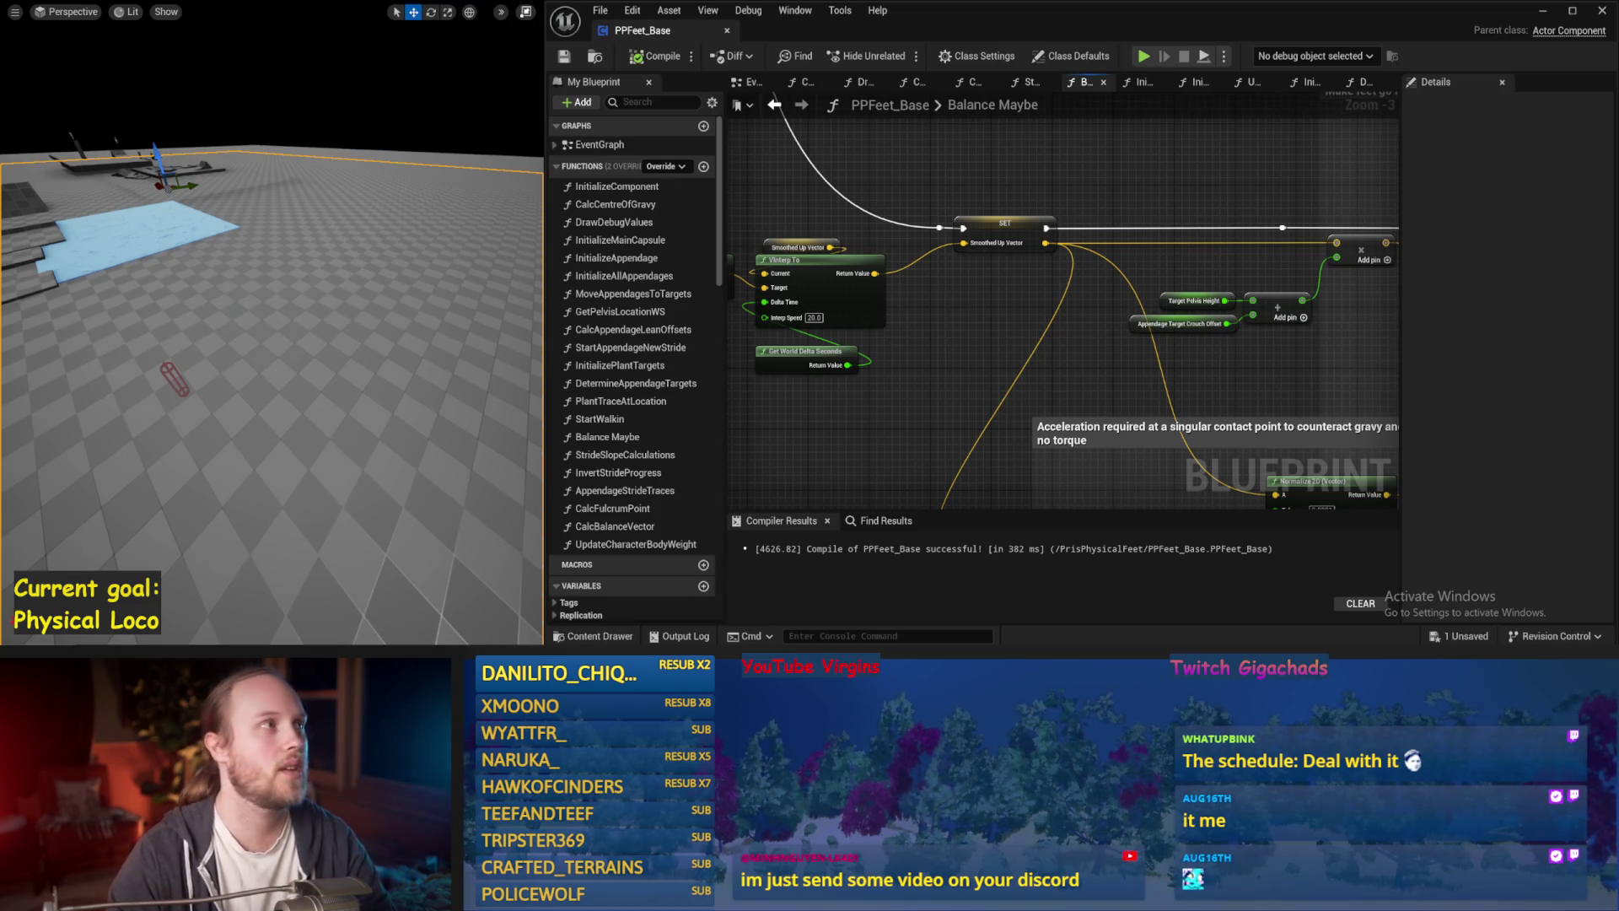
pyautogui.moveTo(945, 419); pyautogui.dragTo(1094, 276)
pyautogui.moveTo(1044, 163); pyautogui.dragTo(1098, 257)
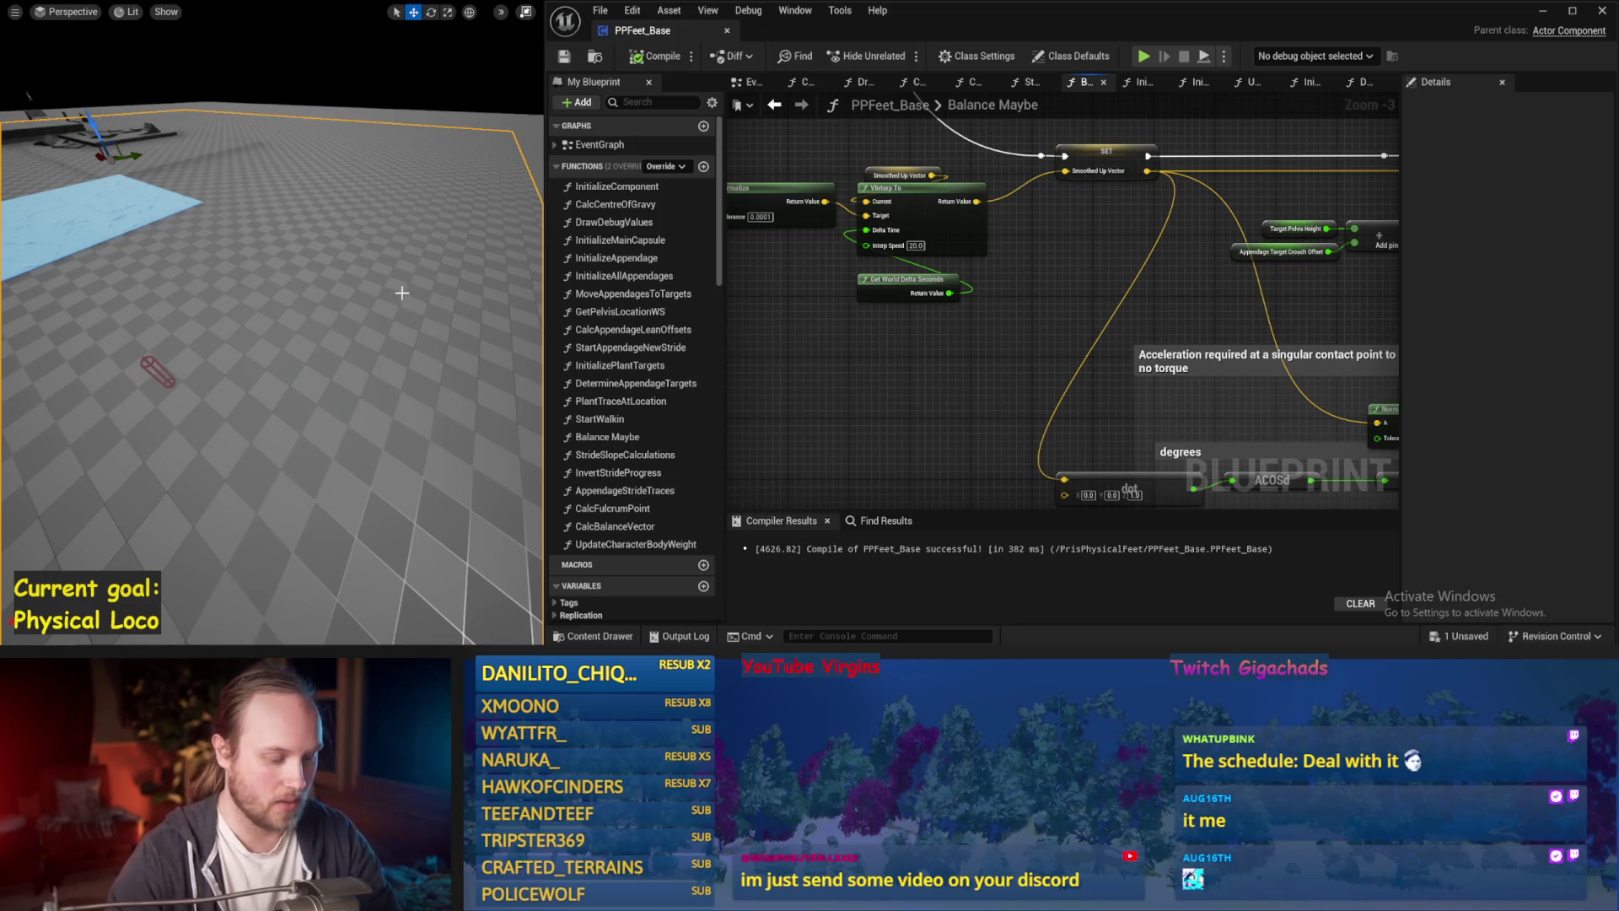
pyautogui.hotkey('alt', 's')
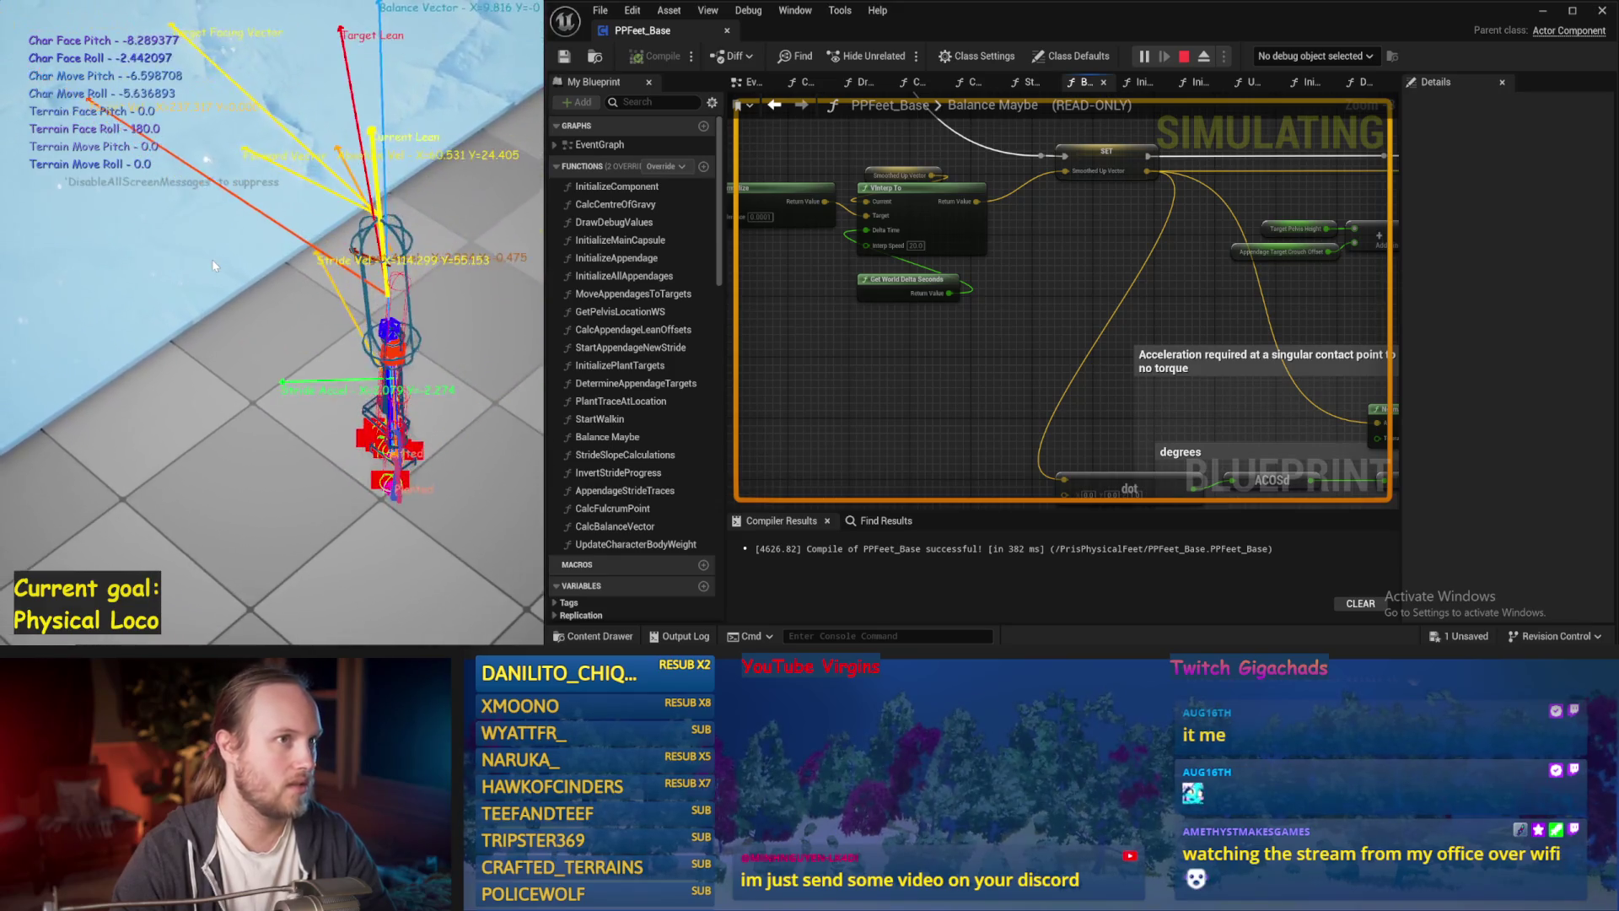
pyautogui.press('Escape')
pyautogui.moveTo(1092, 320); pyautogui.dragTo(1067, 373)
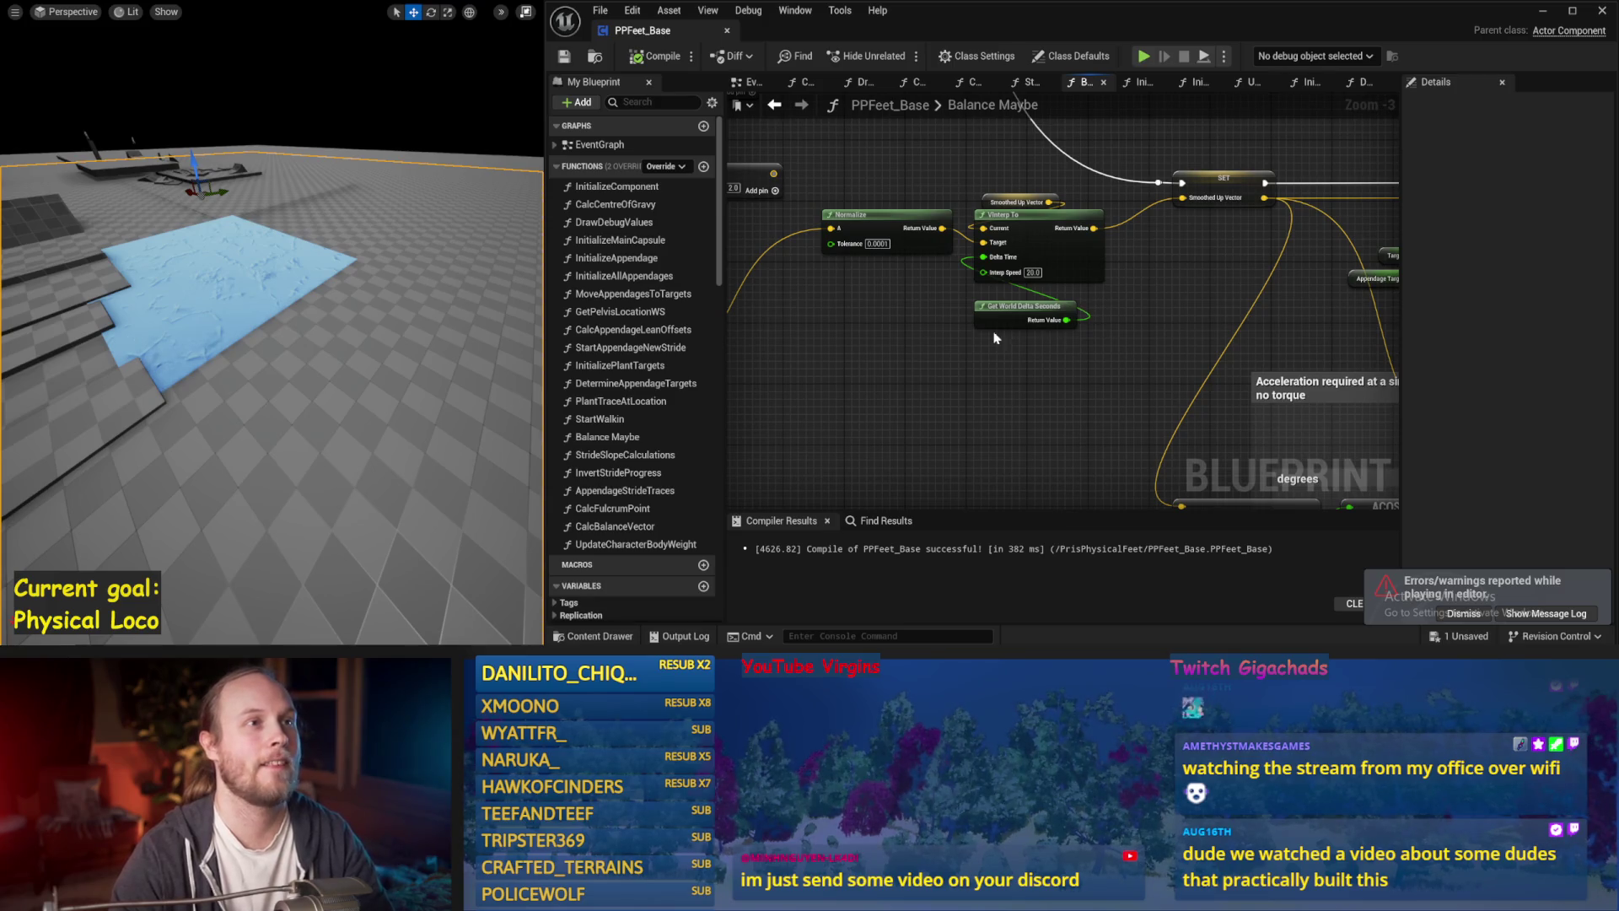
pyautogui.moveTo(942, 304)
pyautogui.mouseDown()
pyautogui.moveTo(1005, 251)
pyautogui.moveTo(1115, 268)
pyautogui.mouseUp()
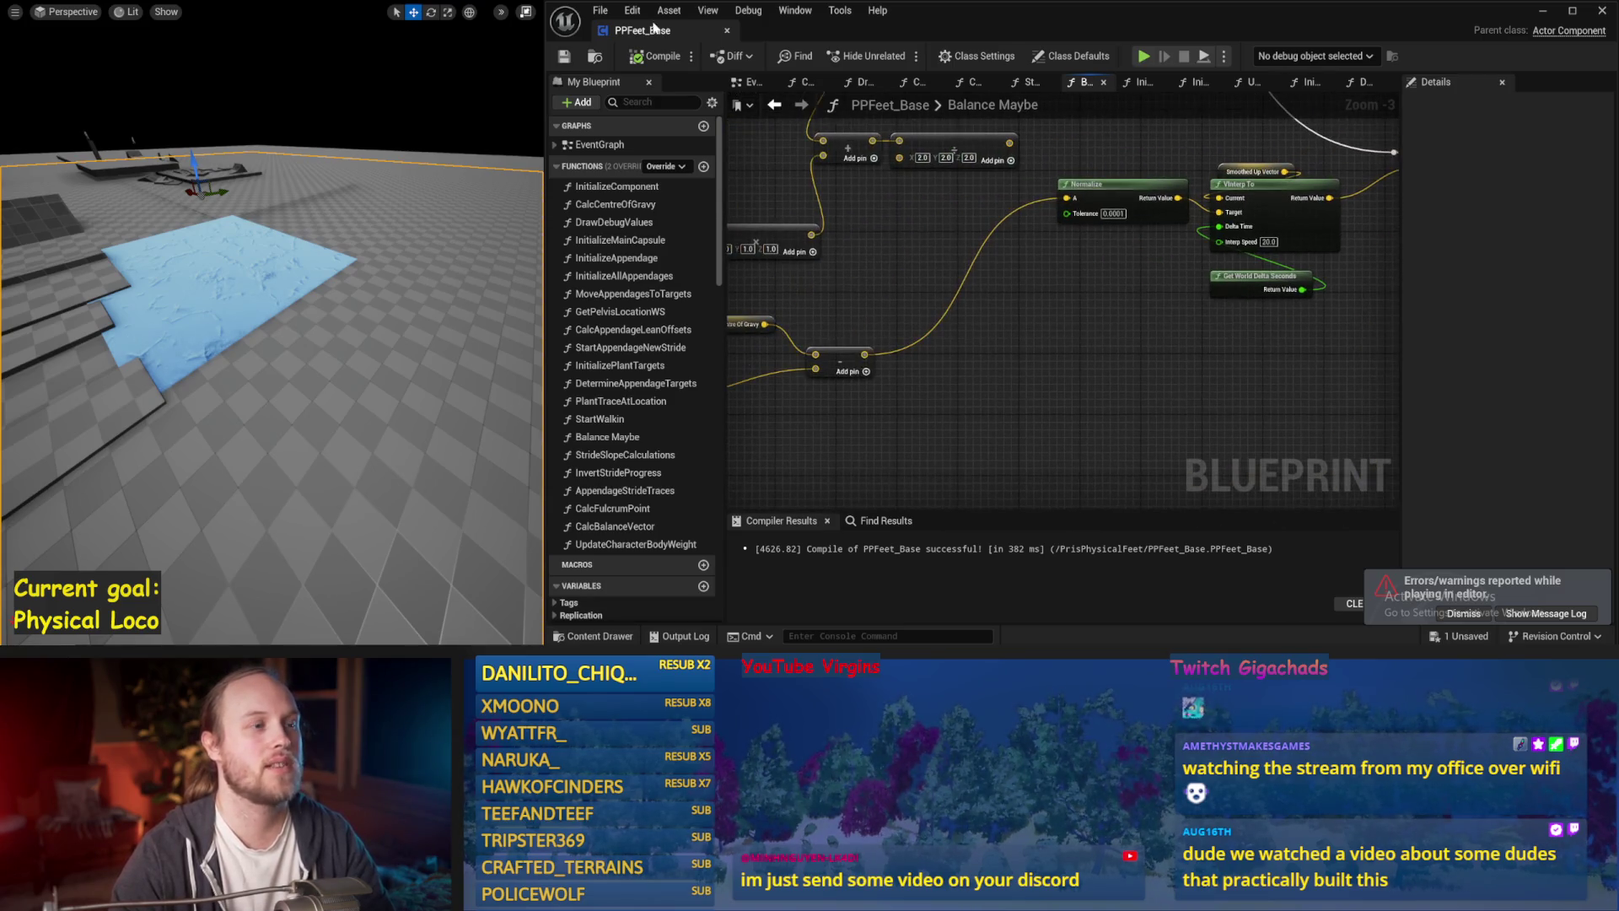
# Compile PPFeet_Base and select the Normalize, VInterp To and delta-seconds nodes.
pyautogui.click(570, 60)
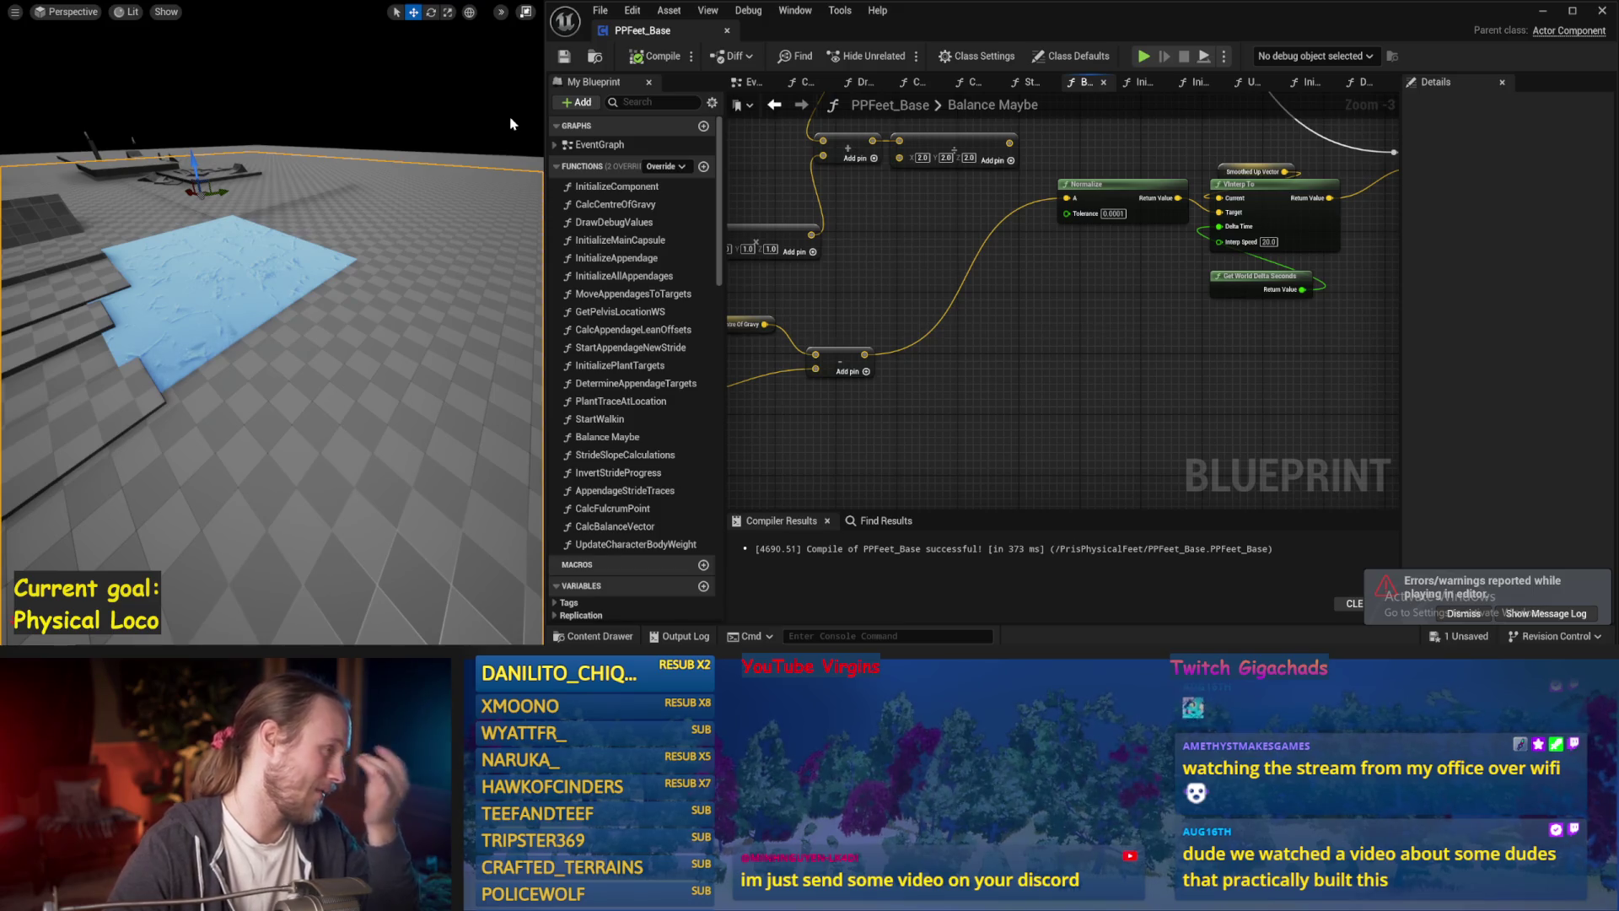
pyautogui.moveTo(1060, 393); pyautogui.dragTo(1009, 266)
pyautogui.moveTo(1021, 352)
pyautogui.mouseDown()
pyautogui.moveTo(1130, 376)
pyautogui.moveTo(1059, 332)
pyautogui.moveTo(994, 336)
pyautogui.mouseUp()
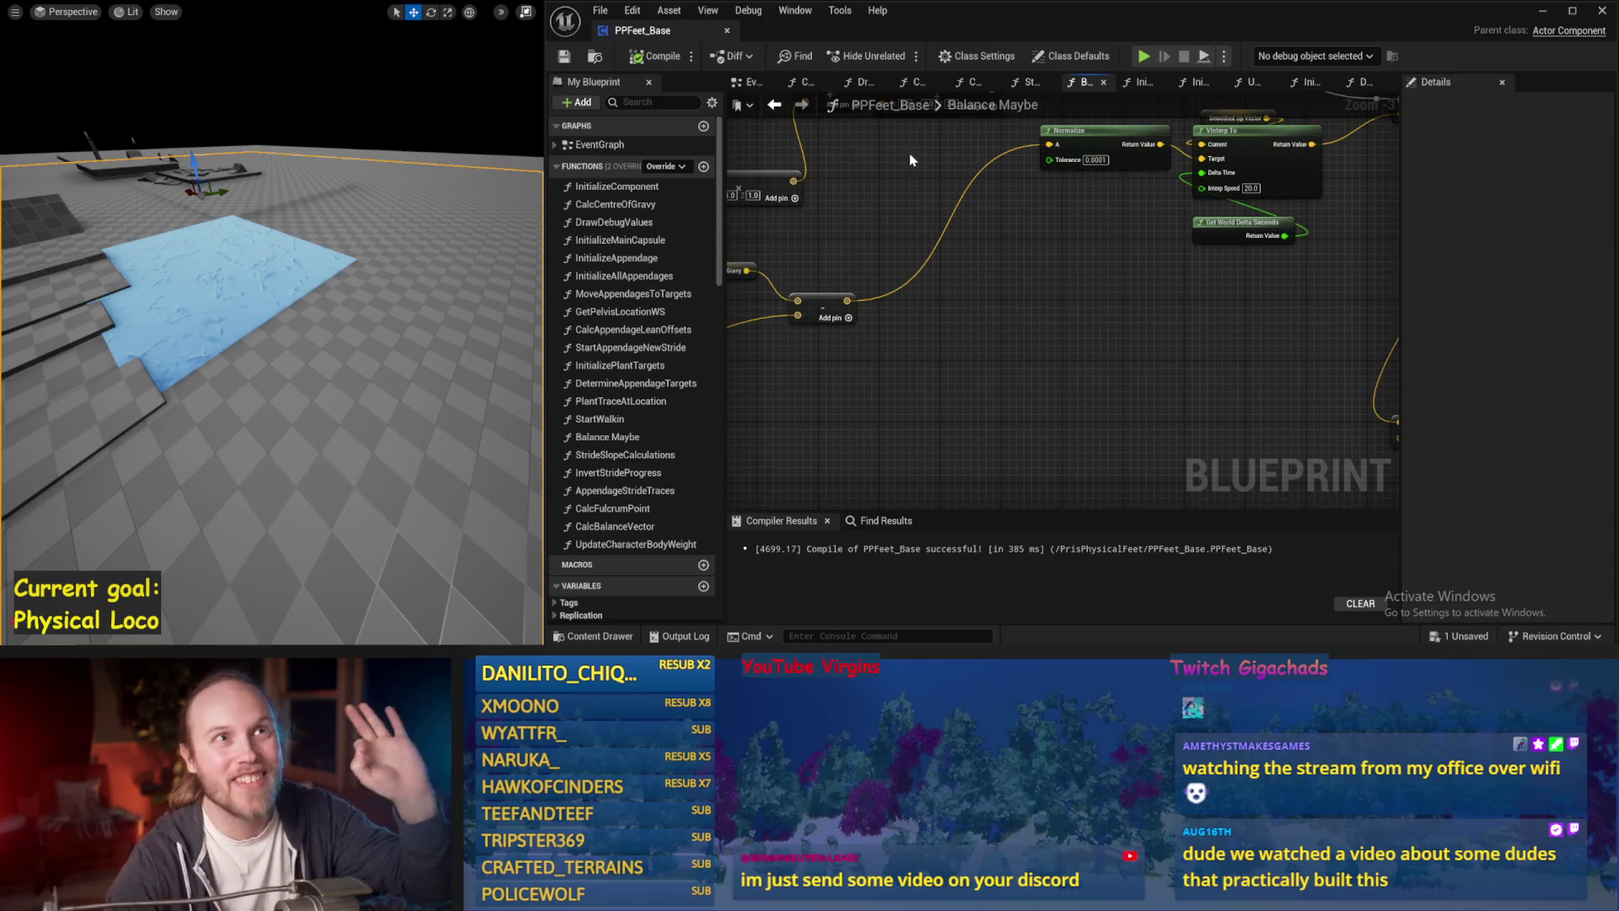
pyautogui.moveTo(917, 257); pyautogui.dragTo(872, 328)
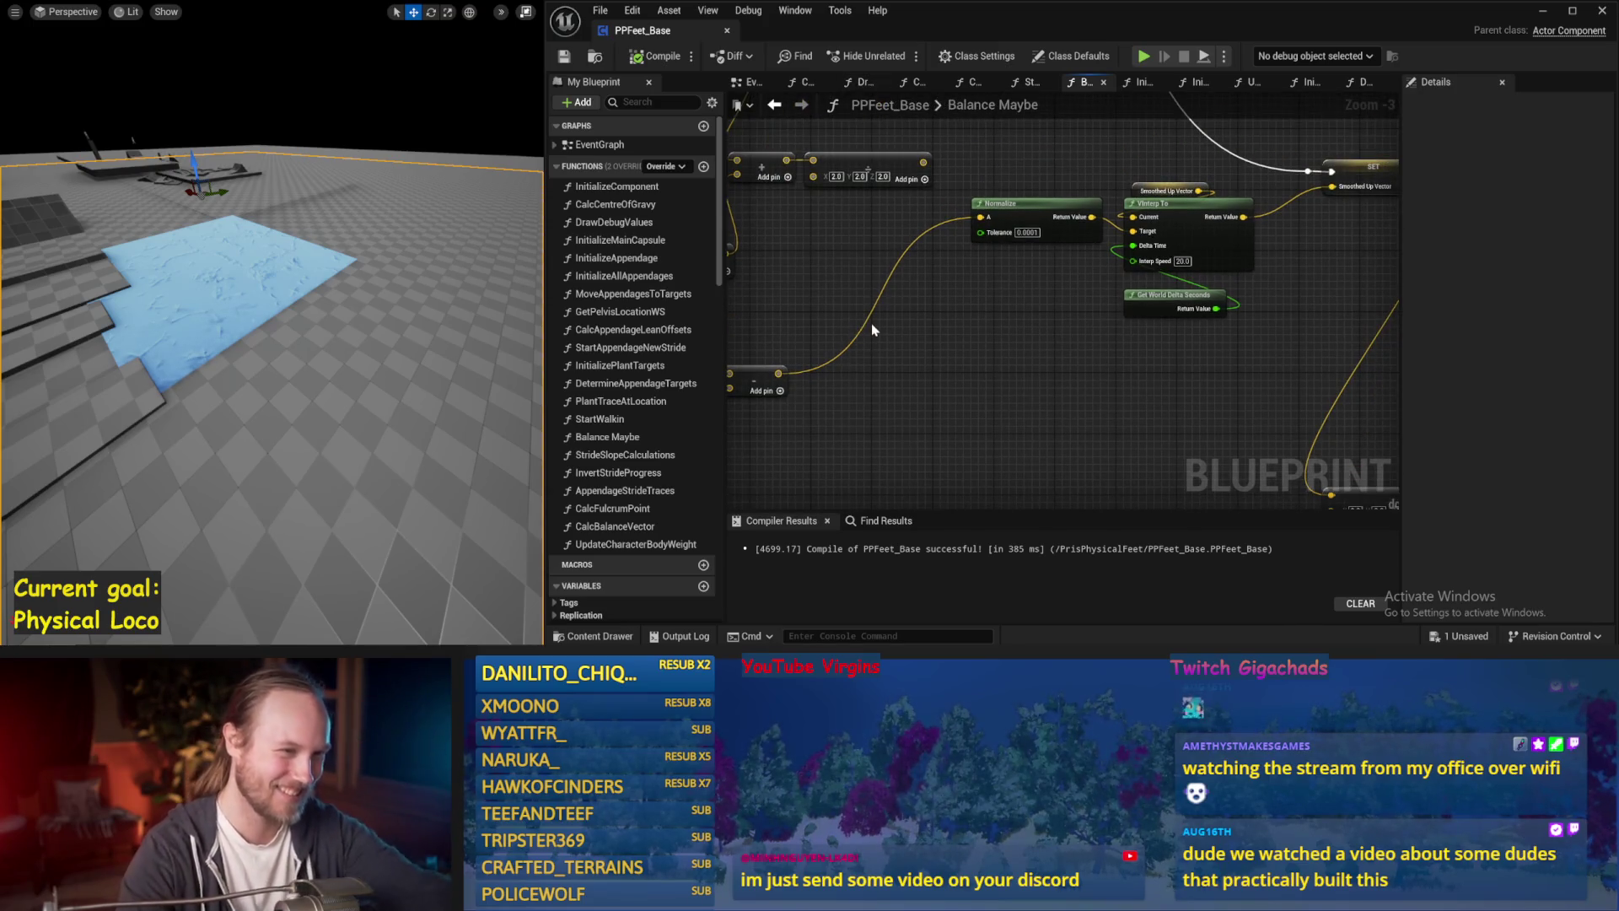
pyautogui.moveTo(1053, 350); pyautogui.dragTo(862, 353)
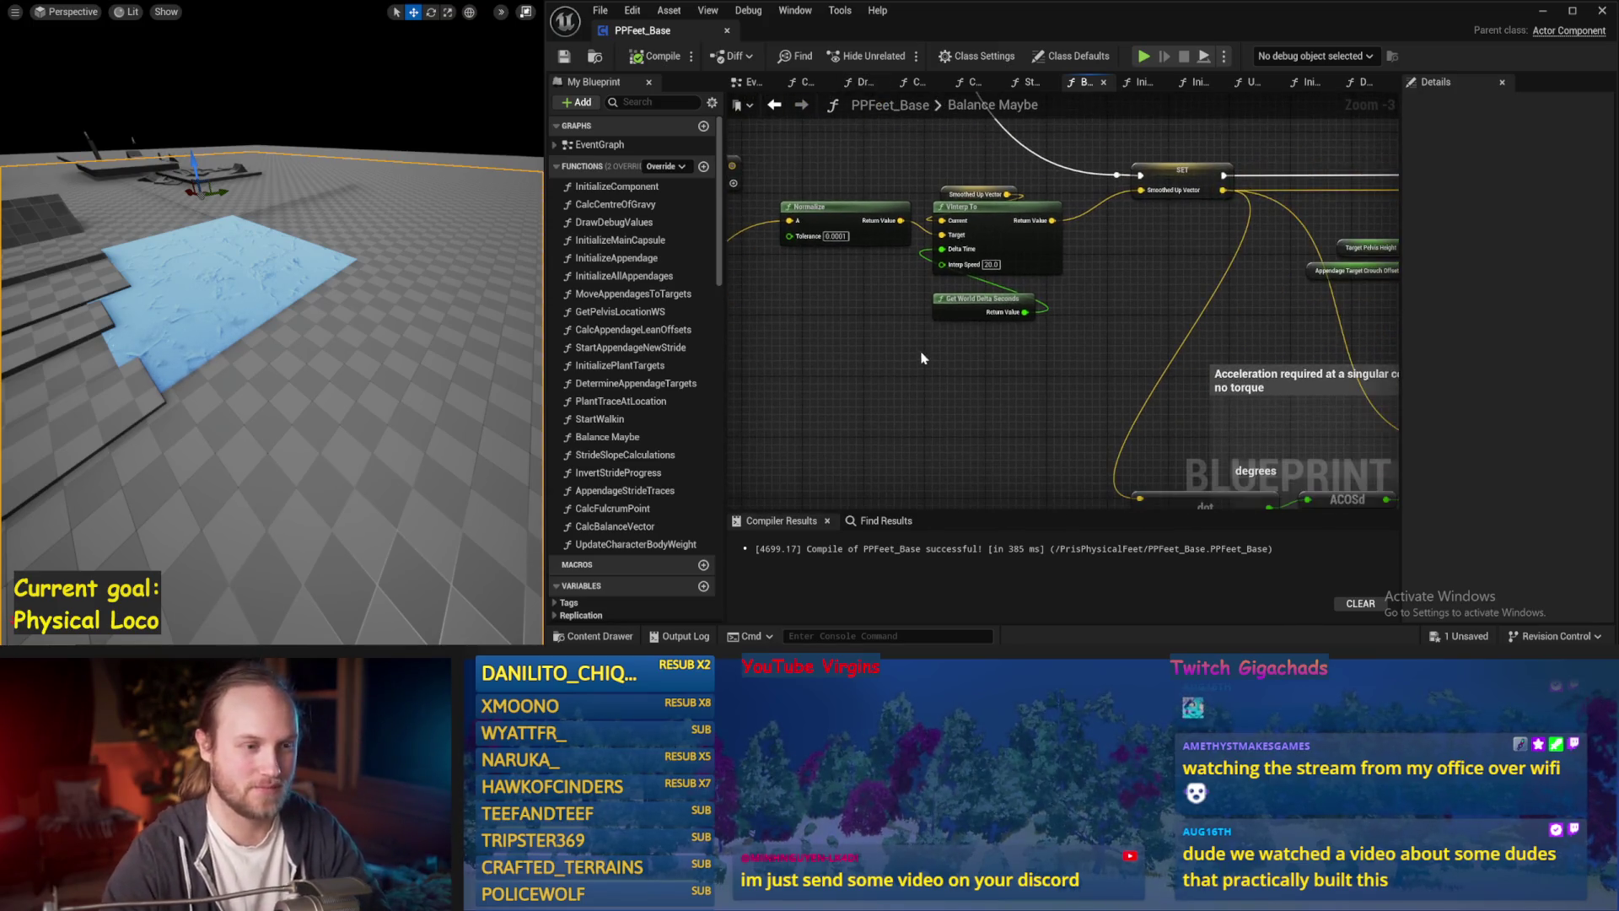
pyautogui.click(957, 294)
pyautogui.moveTo(892, 301); pyautogui.dragTo(955, 331)
pyautogui.hotkey('ctrl', 's')
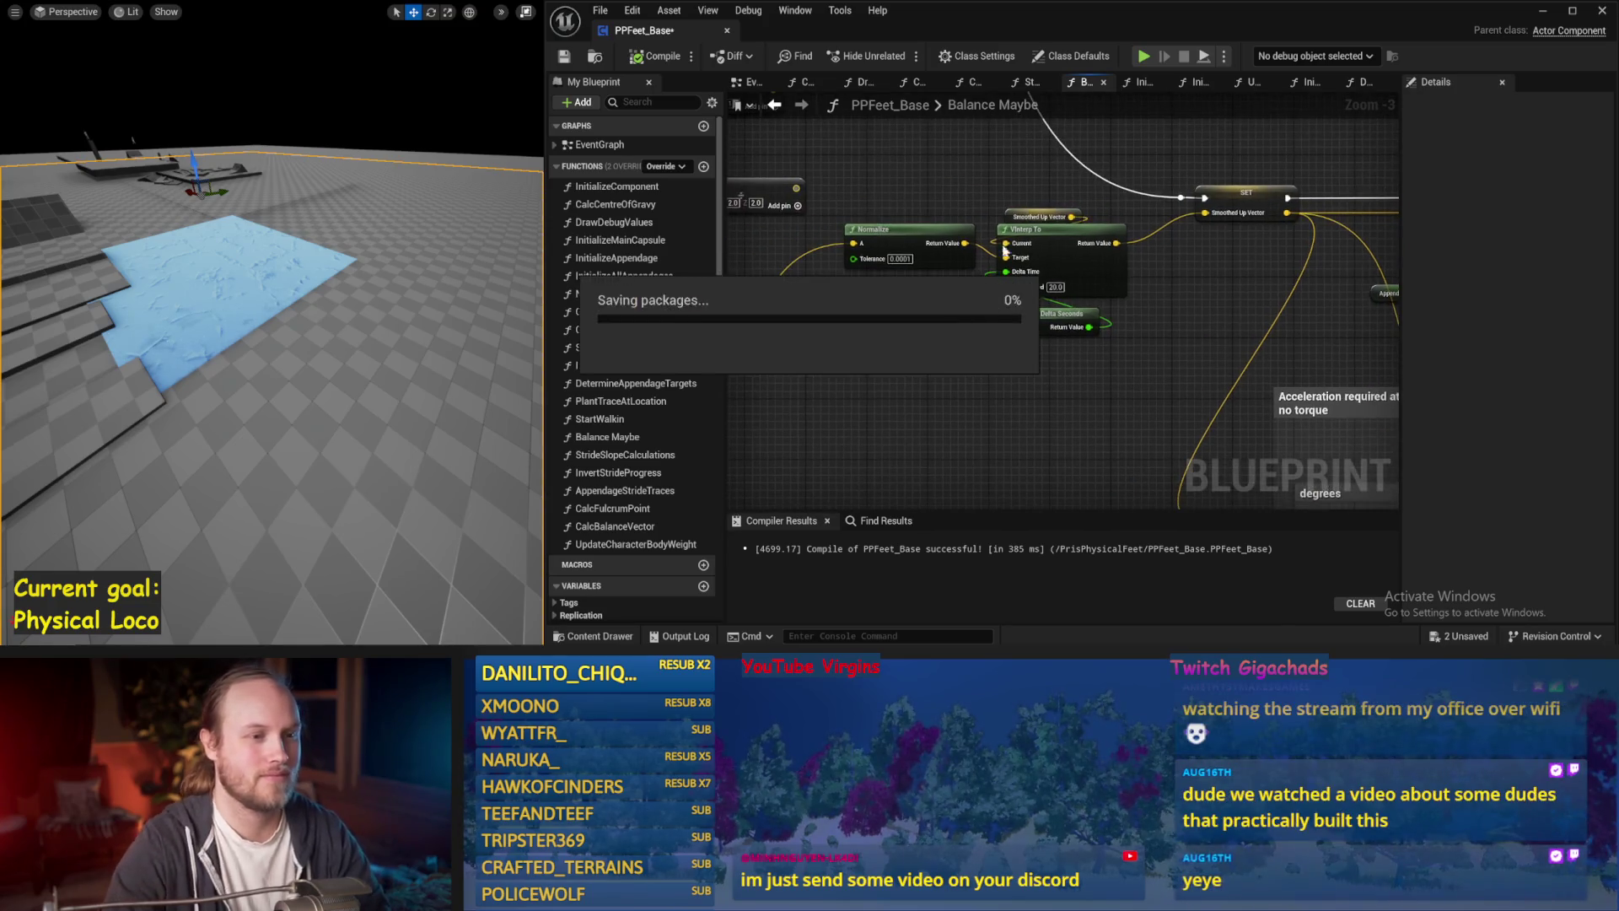
# Shift the Character Centre Of Gravy and add nodes to the right, then save.
pyautogui.moveTo(1122, 215); pyautogui.dragTo(934, 332)
pyautogui.moveTo(1118, 280)
pyautogui.mouseDown()
pyautogui.moveTo(1070, 354)
pyautogui.moveTo(1075, 409)
pyautogui.moveTo(1265, 312)
pyautogui.moveTo(982, 261)
pyautogui.moveTo(961, 294)
pyautogui.mouseUp()
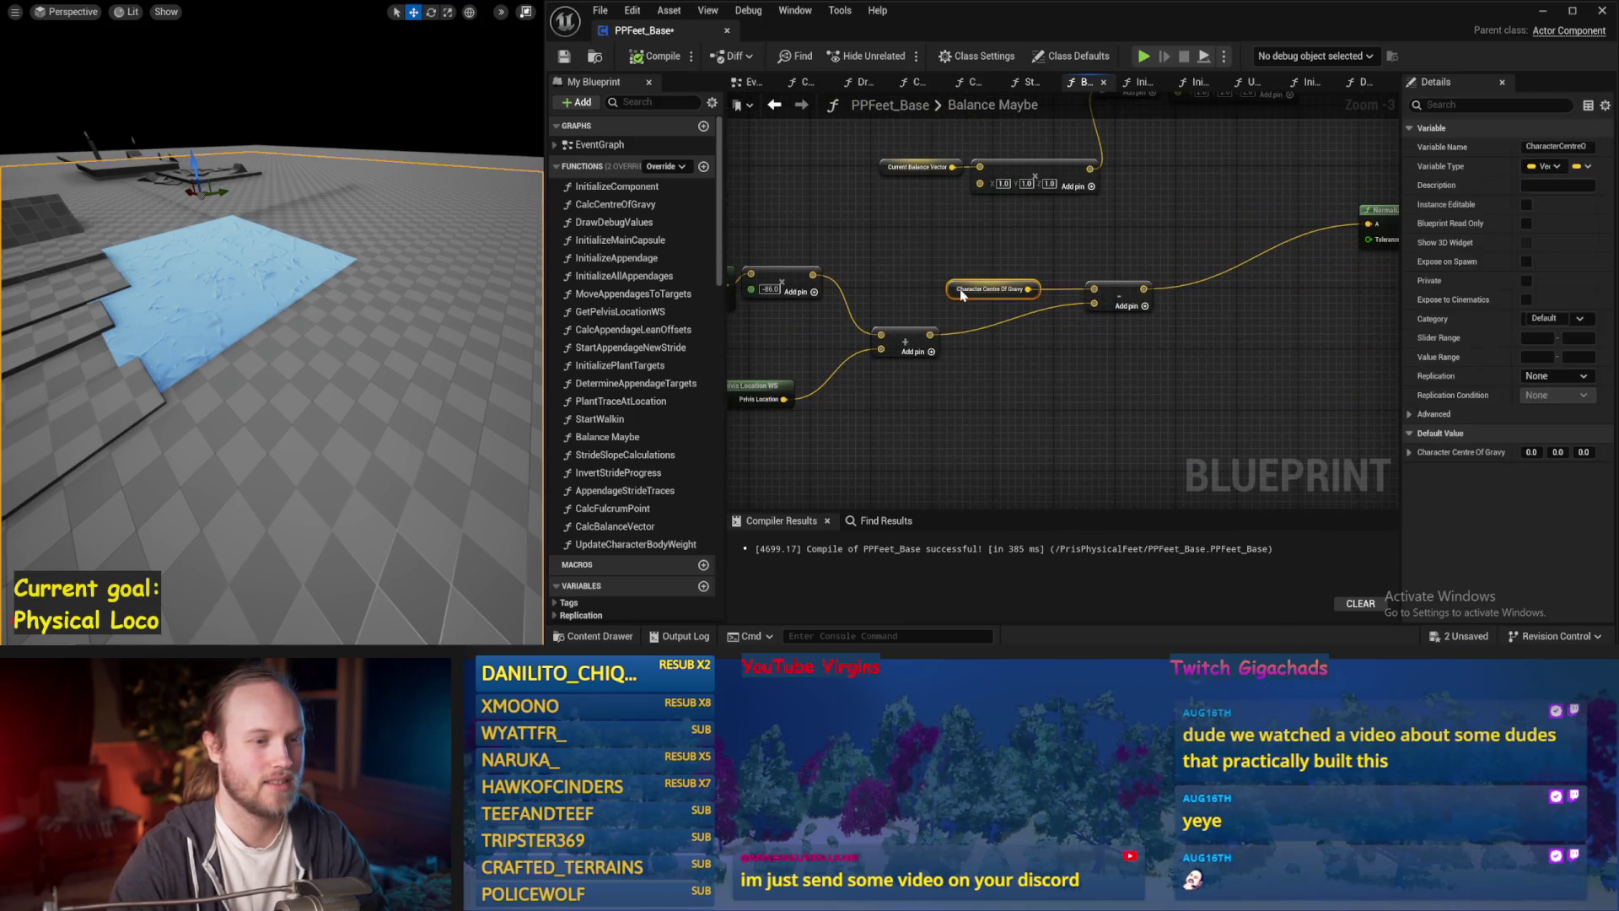
pyautogui.moveTo(1137, 247); pyautogui.dragTo(985, 312)
pyautogui.moveTo(1109, 327)
pyautogui.mouseDown()
pyautogui.moveTo(1292, 275)
pyautogui.moveTo(1140, 265)
pyautogui.moveTo(1095, 283)
pyautogui.mouseUp()
pyautogui.hotkey('ctrl', 's')
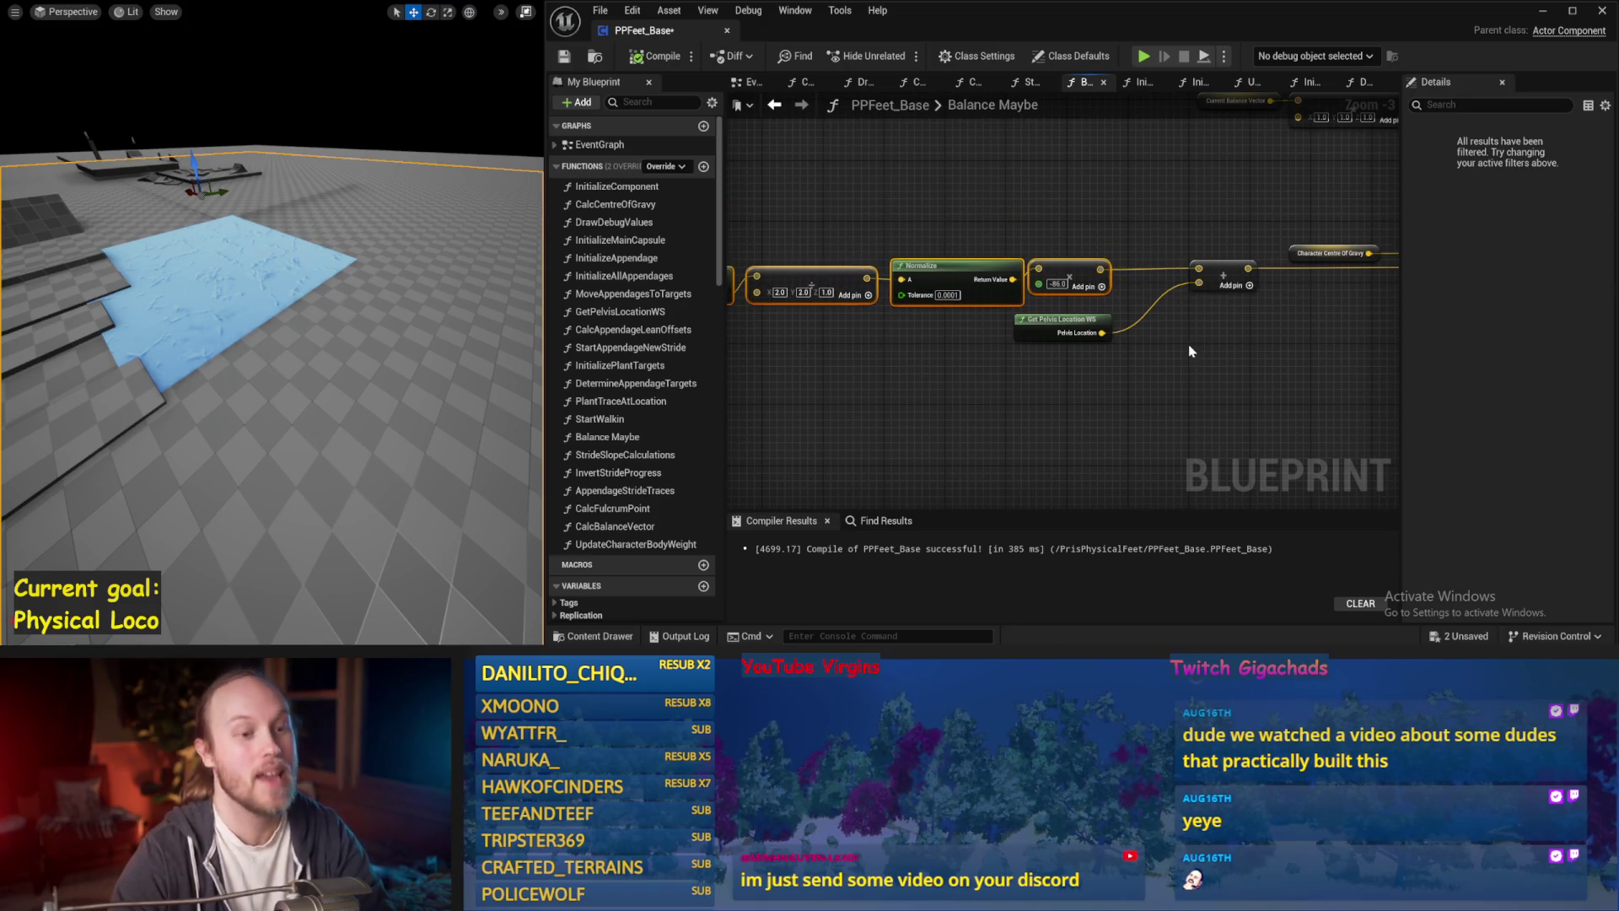
# Save and inspect the balance vector chain, focusing on the Normalize node.
pyautogui.hotkey('ctrl', 's')
pyautogui.scroll(-1, 1009, 371)
pyautogui.moveTo(1317, 251)
pyautogui.mouseDown()
pyautogui.moveTo(807, 377)
pyautogui.moveTo(894, 386)
pyautogui.moveTo(1182, 352)
pyautogui.moveTo(1051, 363)
pyautogui.moveTo(1073, 339)
pyautogui.moveTo(1064, 322)
pyautogui.moveTo(1144, 299)
pyautogui.mouseUp()
pyautogui.scroll(2, 1175, 354)
pyautogui.click(1145, 308)
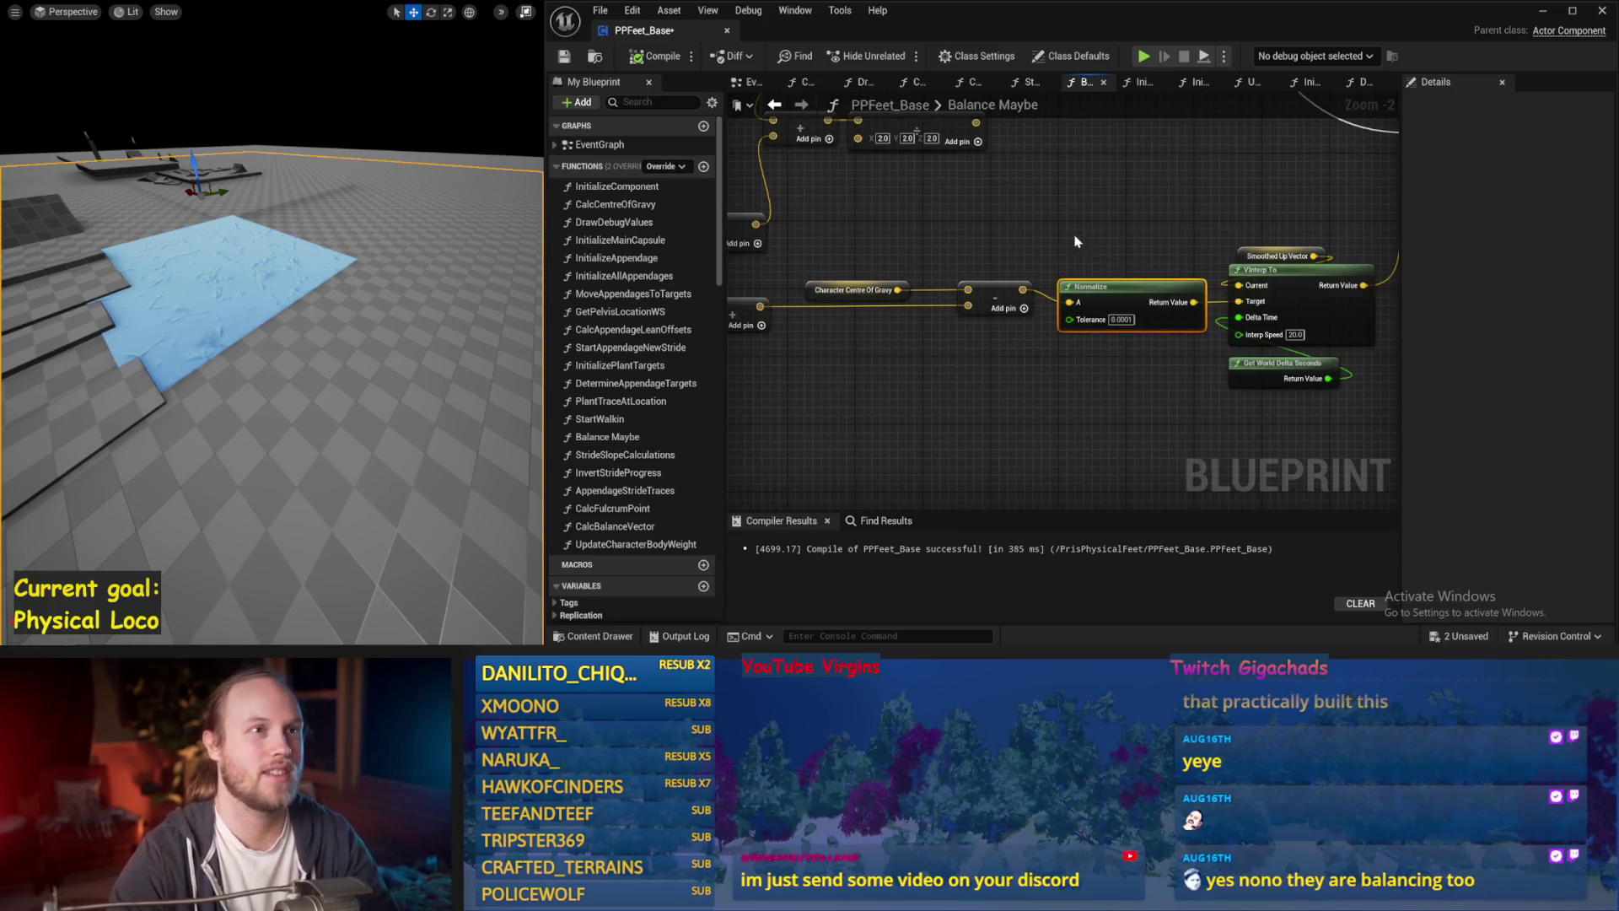
pyautogui.moveTo(1075, 242); pyautogui.dragTo(1003, 253)
pyautogui.click(564, 55)
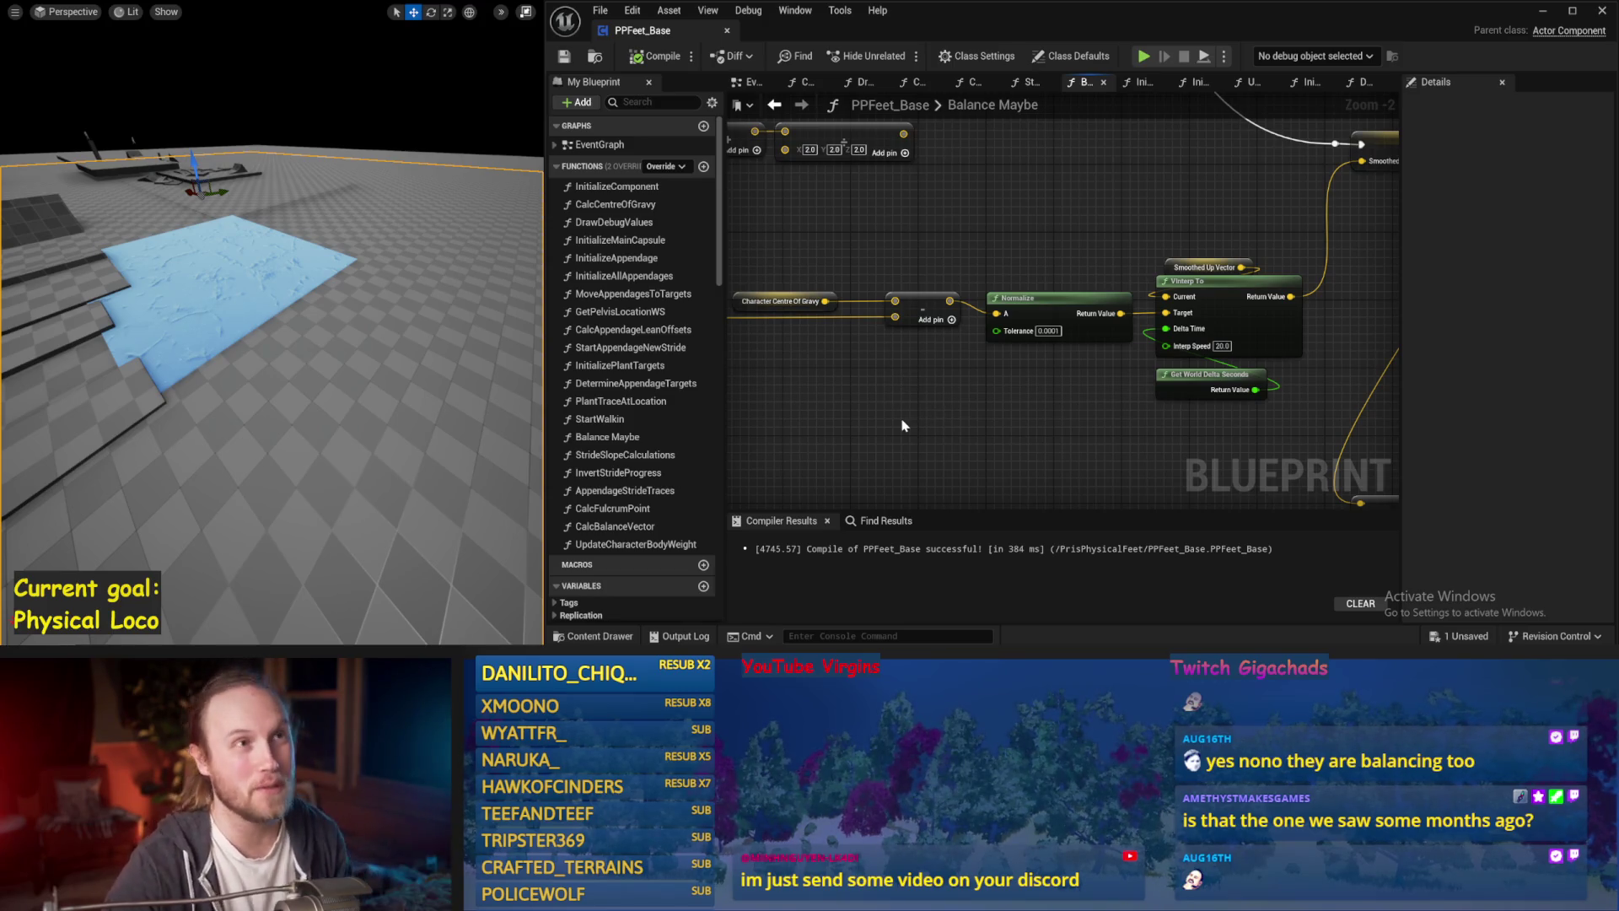
# Follow the SET Smoothed Up Vector chain, move the viewport toward the ice plane, then switch to Paint.
pyautogui.moveTo(1005, 395)
pyautogui.mouseDown()
pyautogui.moveTo(1010, 363)
pyautogui.moveTo(1040, 350)
pyautogui.moveTo(801, 385)
pyautogui.mouseUp()
pyautogui.moveTo(1067, 330)
pyautogui.mouseDown()
pyautogui.moveTo(1099, 318)
pyautogui.moveTo(1009, 377)
pyautogui.mouseUp()
pyautogui.moveTo(1102, 295)
pyautogui.mouseDown()
pyautogui.moveTo(996, 320)
pyautogui.moveTo(1270, 284)
pyautogui.mouseUp()
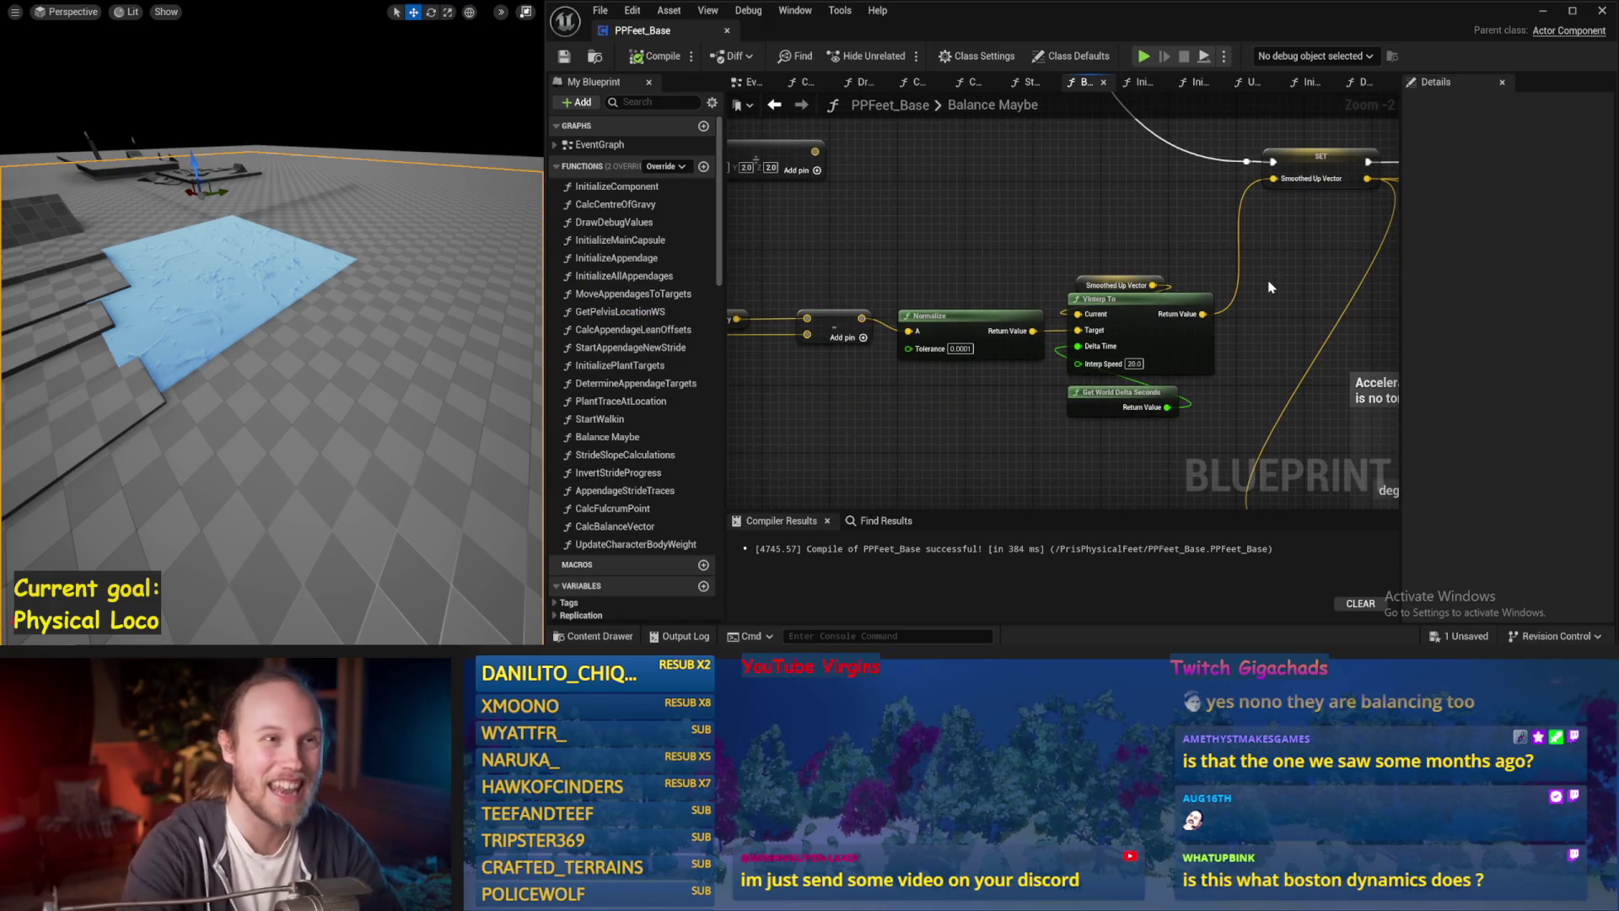
pyautogui.moveTo(1151, 263)
pyautogui.mouseDown()
pyautogui.moveTo(1003, 250)
pyautogui.moveTo(993, 285)
pyautogui.moveTo(1106, 266)
pyautogui.moveTo(1012, 280)
pyautogui.mouseUp()
pyautogui.scroll(-1, 1106, 266)
pyautogui.moveTo(229, 381); pyautogui.dragTo(236, 381)
pyautogui.moveTo(1328, 321)
pyautogui.mouseDown()
pyautogui.moveTo(1115, 349)
pyautogui.moveTo(909, 341)
pyautogui.mouseUp()
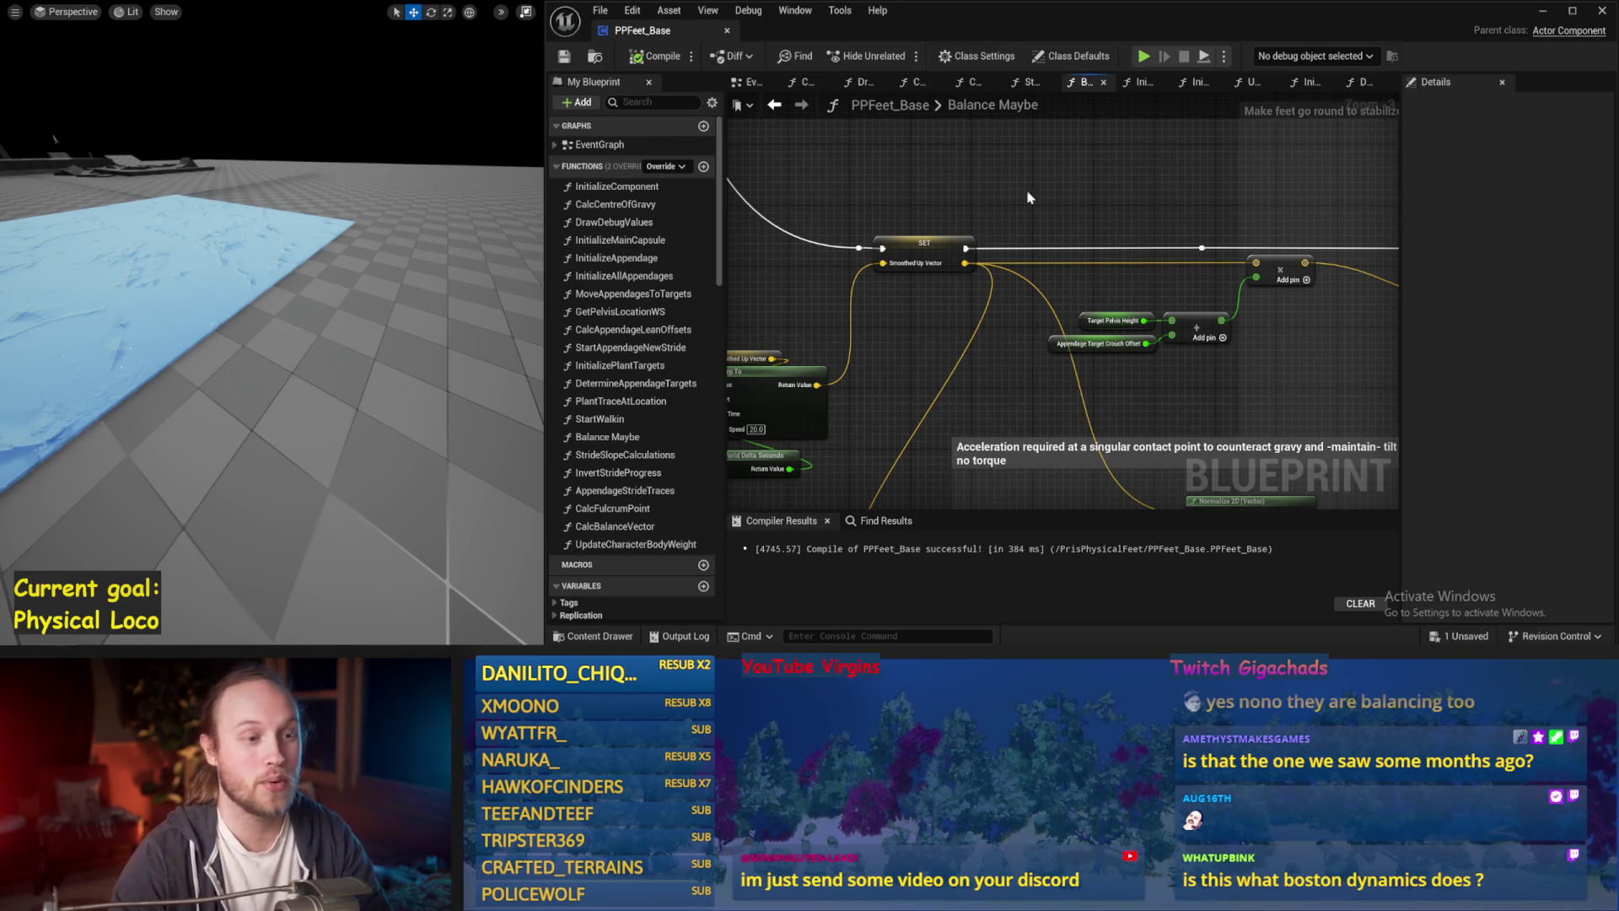
pyautogui.moveTo(1018, 205); pyautogui.dragTo(1012, 233)
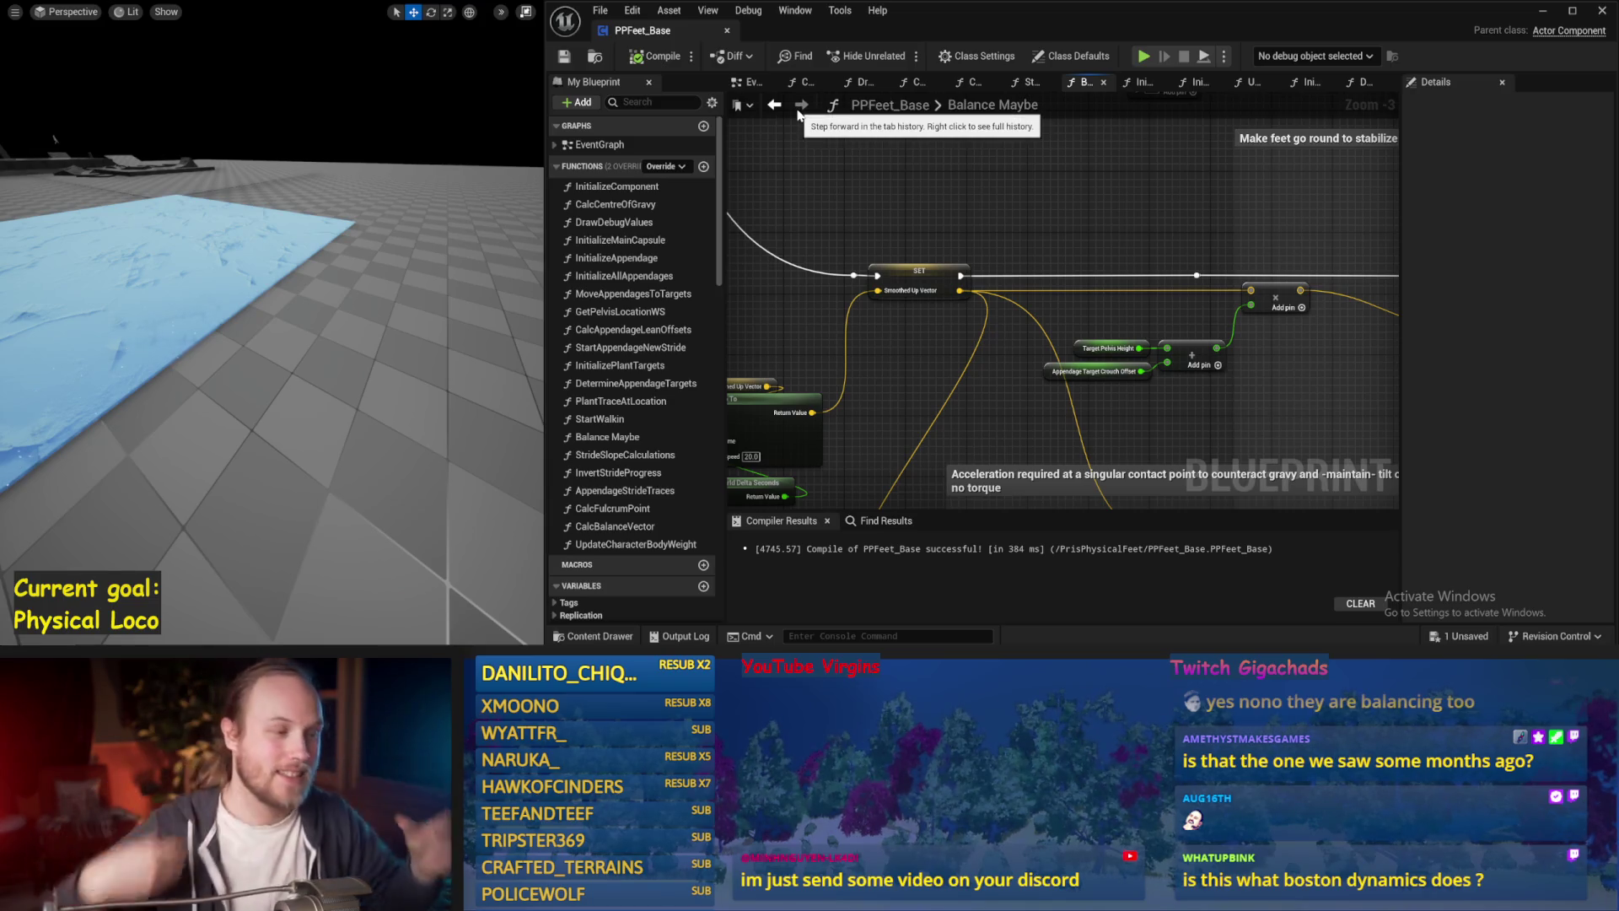
pyautogui.hotkey('alt', 'Tab')
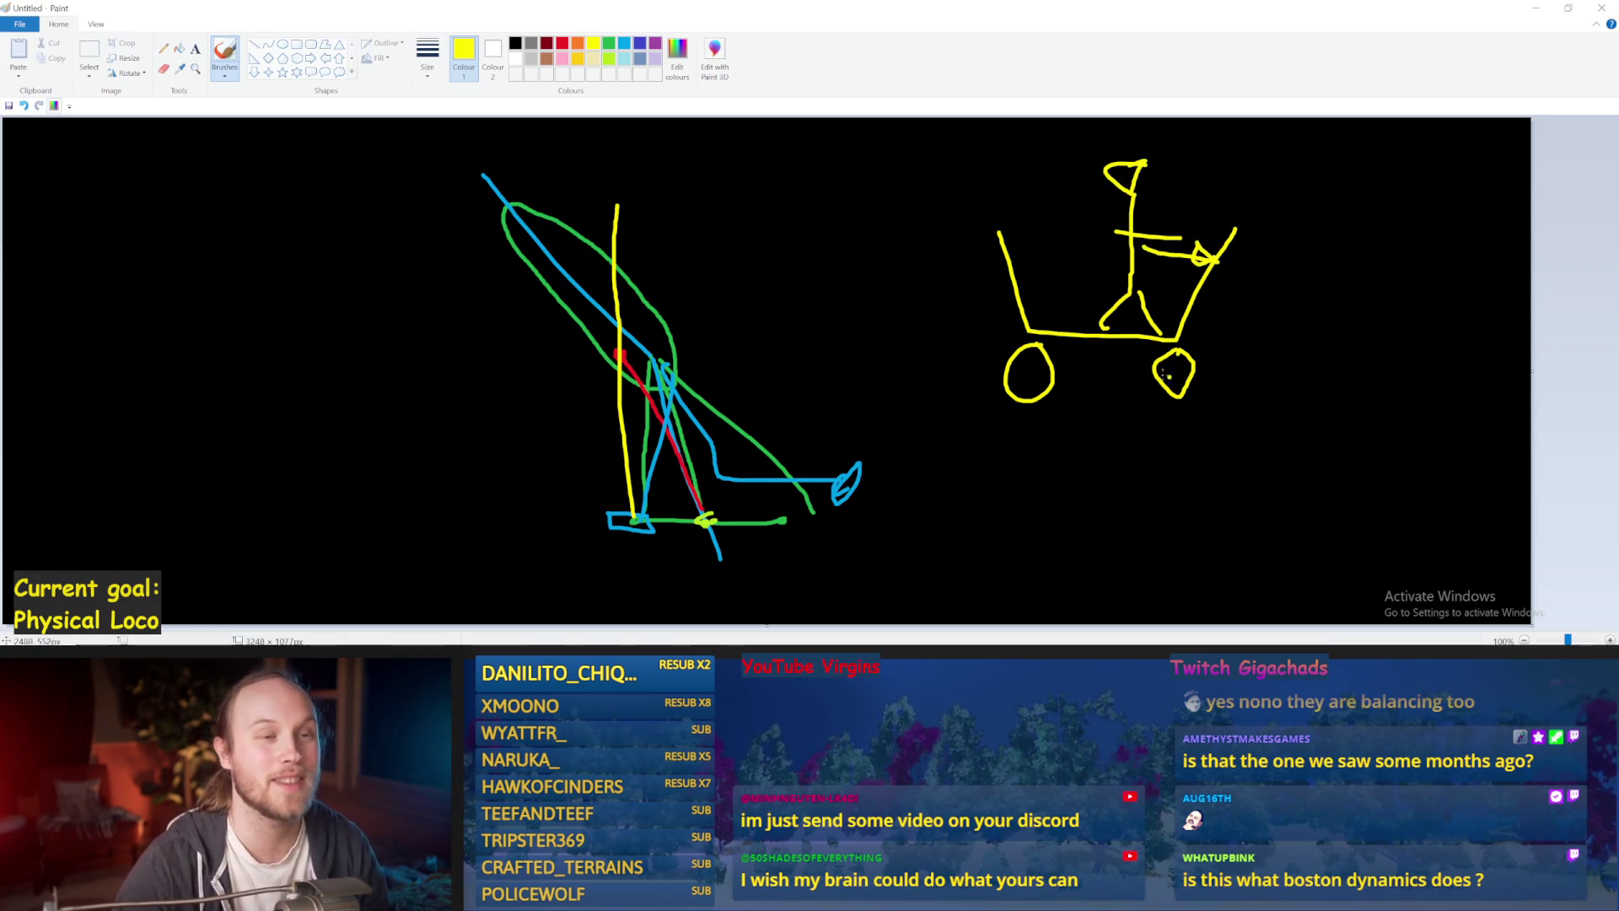
# Draw a rightward arrow beside the cart, undo a stray scribble, and minimize Paint.
pyautogui.moveTo(1280, 301); pyautogui.dragTo(1494, 295)
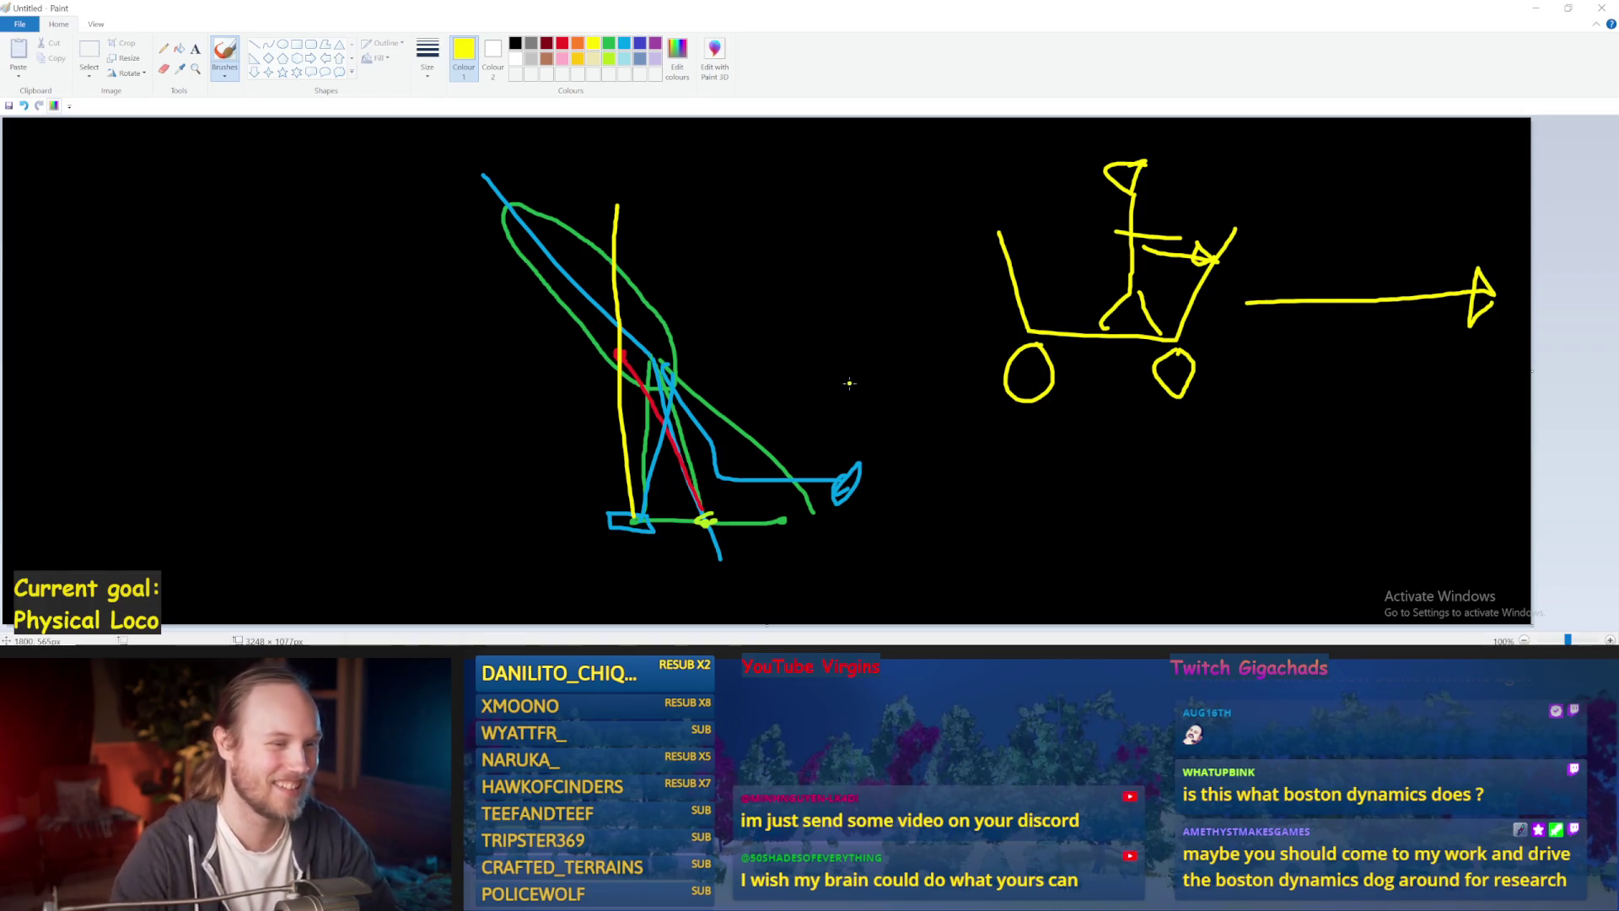
pyautogui.moveTo(840, 345)
pyautogui.mouseDown()
pyautogui.moveTo(1533, 337)
pyautogui.moveTo(1048, 560)
pyautogui.mouseUp()
pyautogui.hotkey('ctrl', 'z')
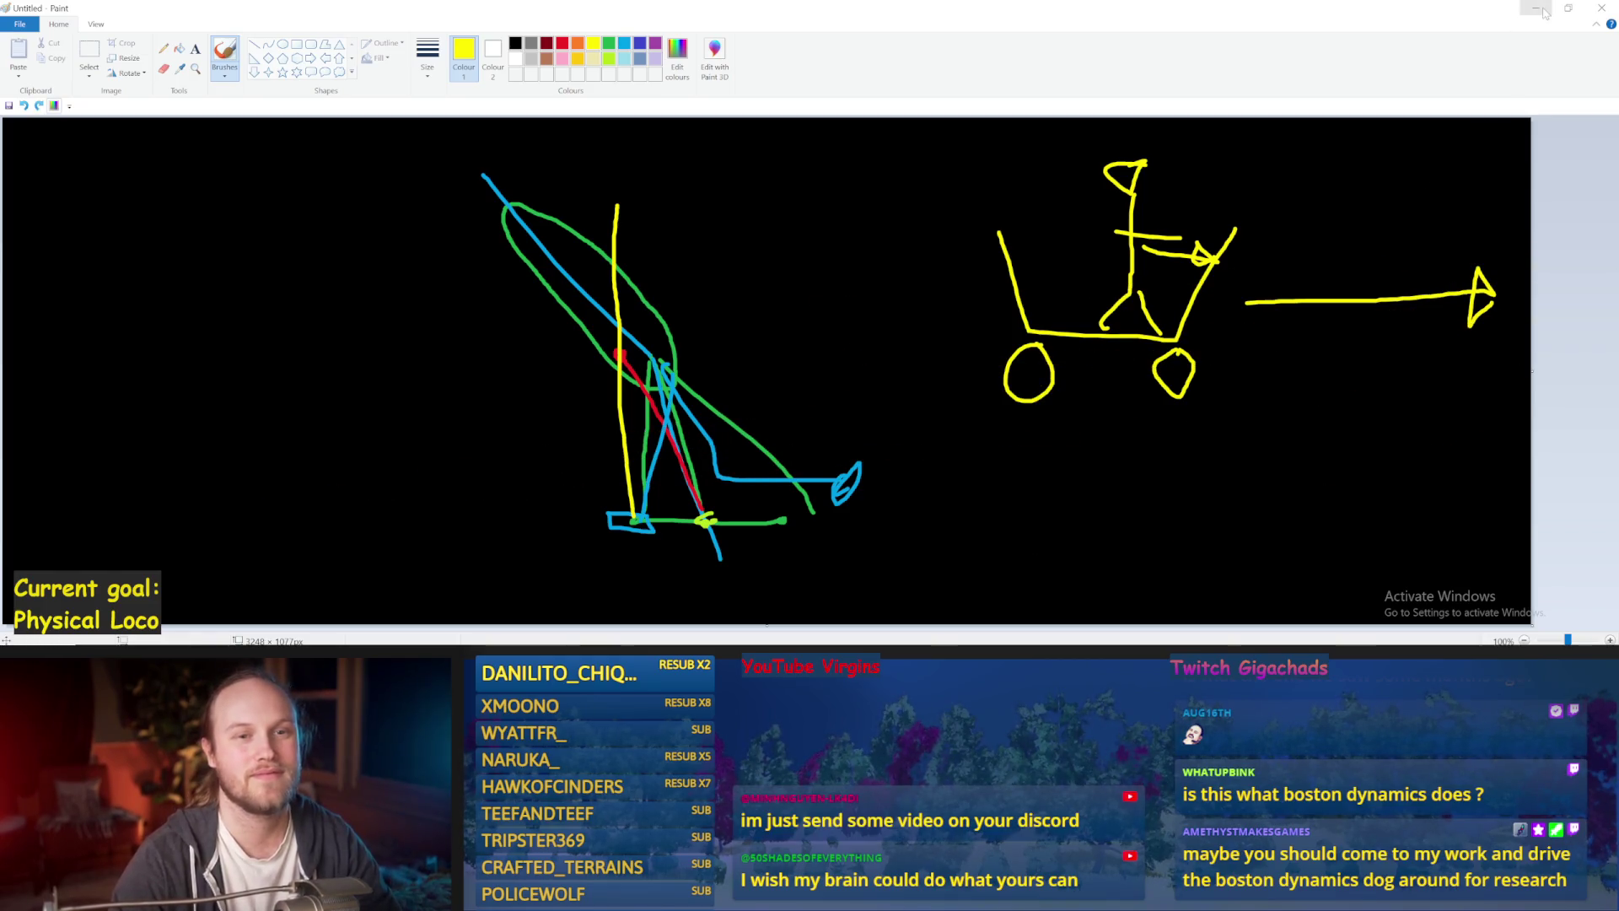
pyautogui.click(1536, 12)
pyautogui.moveTo(208, 322)
pyautogui.mouseDown()
pyautogui.moveTo(215, 380)
pyautogui.moveTo(209, 322)
pyautogui.moveTo(238, 299)
pyautogui.moveTo(238, 270)
pyautogui.moveTo(319, 303)
pyautogui.mouseUp()
# Arrange the vector, add/multiply, Character Capsule and Get Up Vector nodes beside Current Balance Vector.
pyautogui.moveTo(792, 459); pyautogui.dragTo(834, 371)
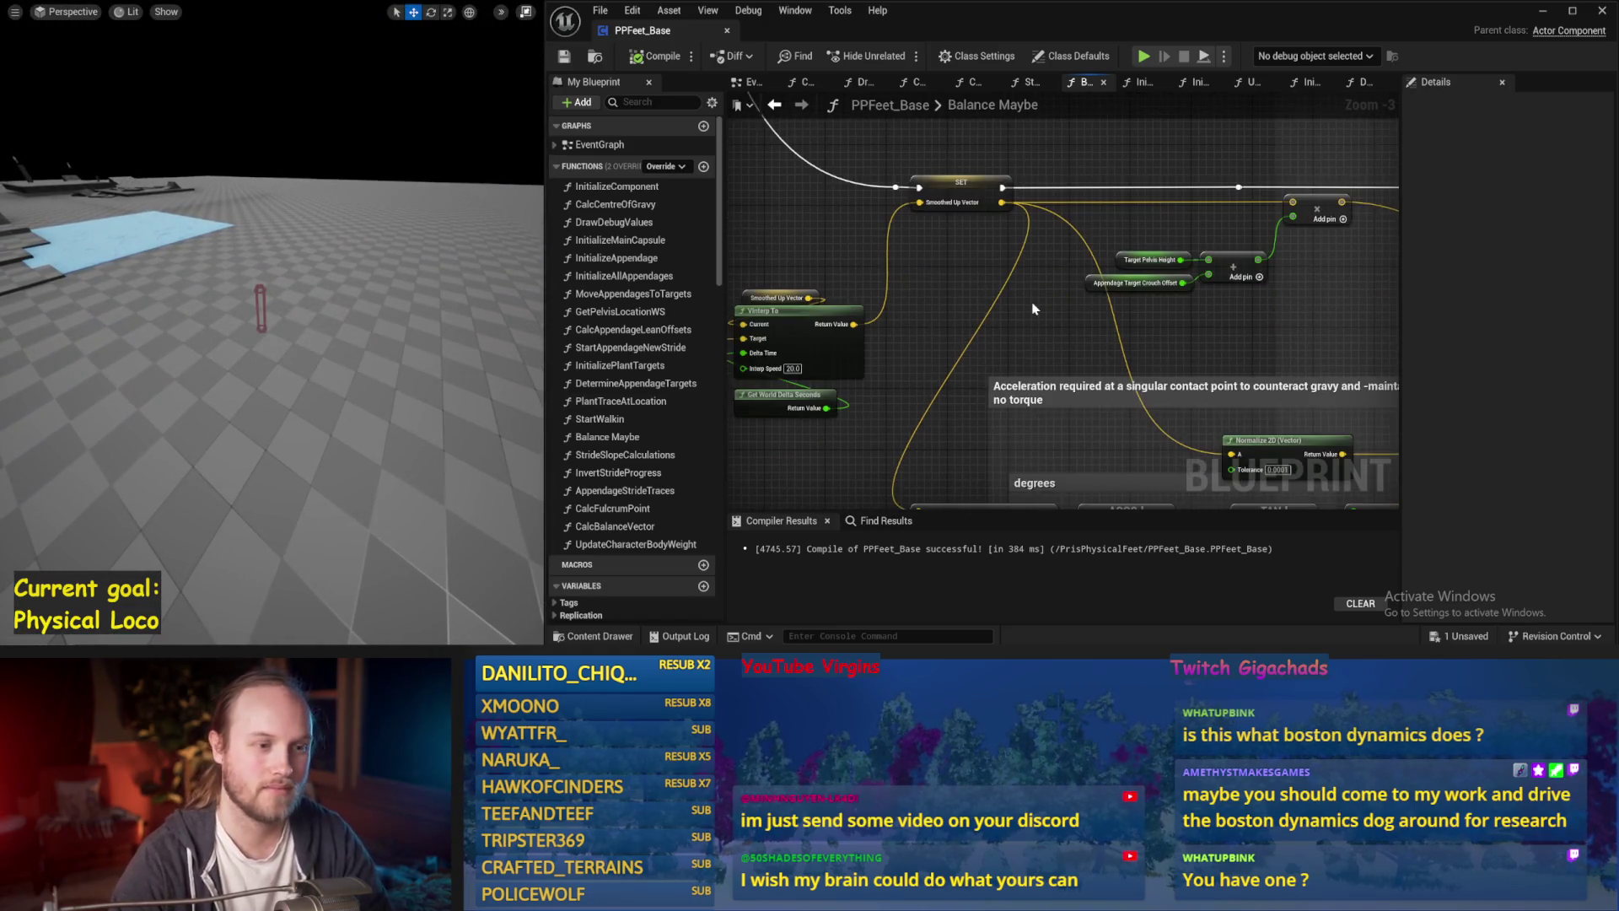
pyautogui.moveTo(934, 345); pyautogui.dragTo(1300, 211)
pyautogui.moveTo(1201, 369)
pyautogui.mouseDown()
pyautogui.moveTo(1048, 354)
pyautogui.moveTo(1129, 371)
pyautogui.mouseUp()
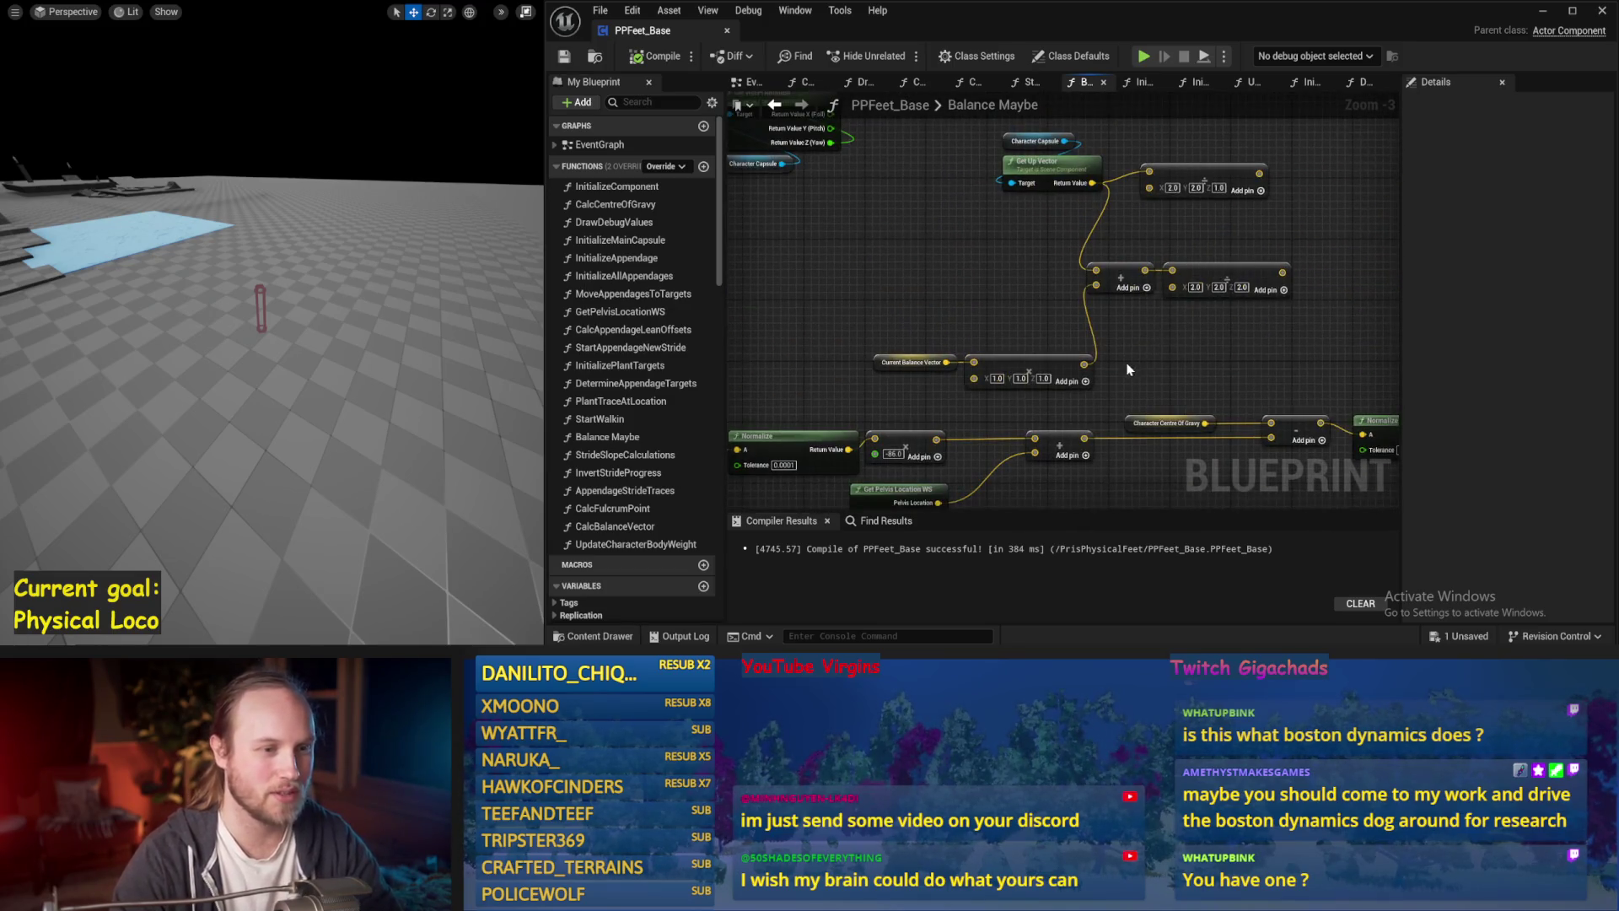
pyautogui.click(1003, 358)
pyautogui.moveTo(1003, 358)
pyautogui.mouseDown()
pyautogui.moveTo(978, 264)
pyautogui.moveTo(910, 305)
pyautogui.mouseUp()
pyautogui.moveTo(1140, 377)
pyautogui.mouseDown()
pyautogui.moveTo(1050, 314)
pyautogui.moveTo(1050, 285)
pyautogui.mouseUp()
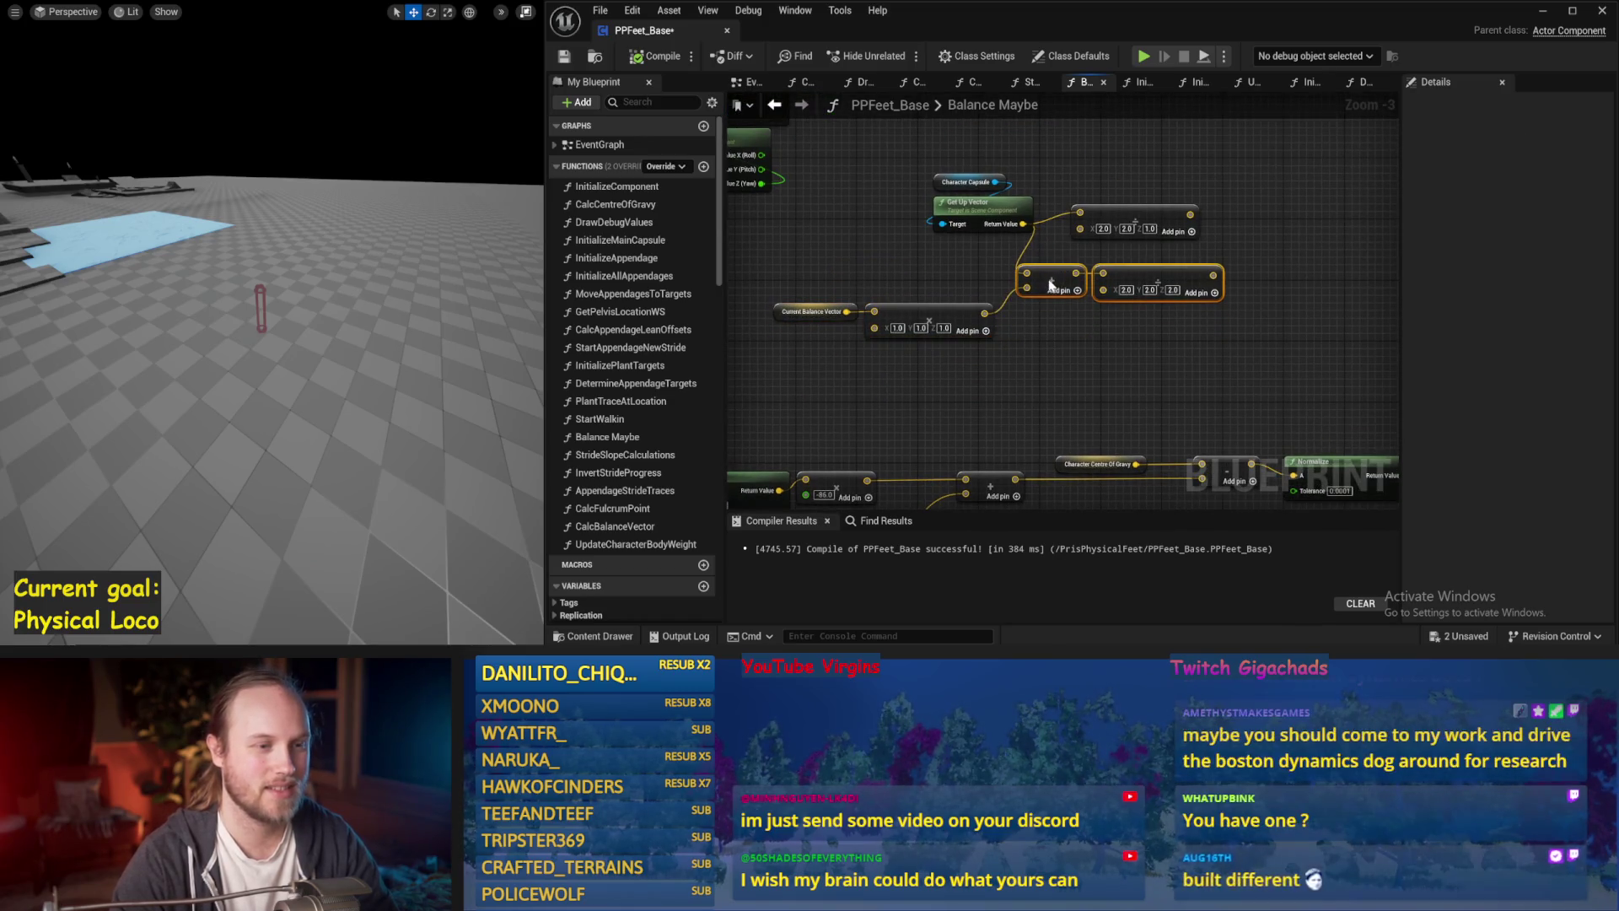
pyautogui.moveTo(1128, 176); pyautogui.dragTo(935, 239)
pyautogui.moveTo(1067, 242); pyautogui.dragTo(1060, 211)
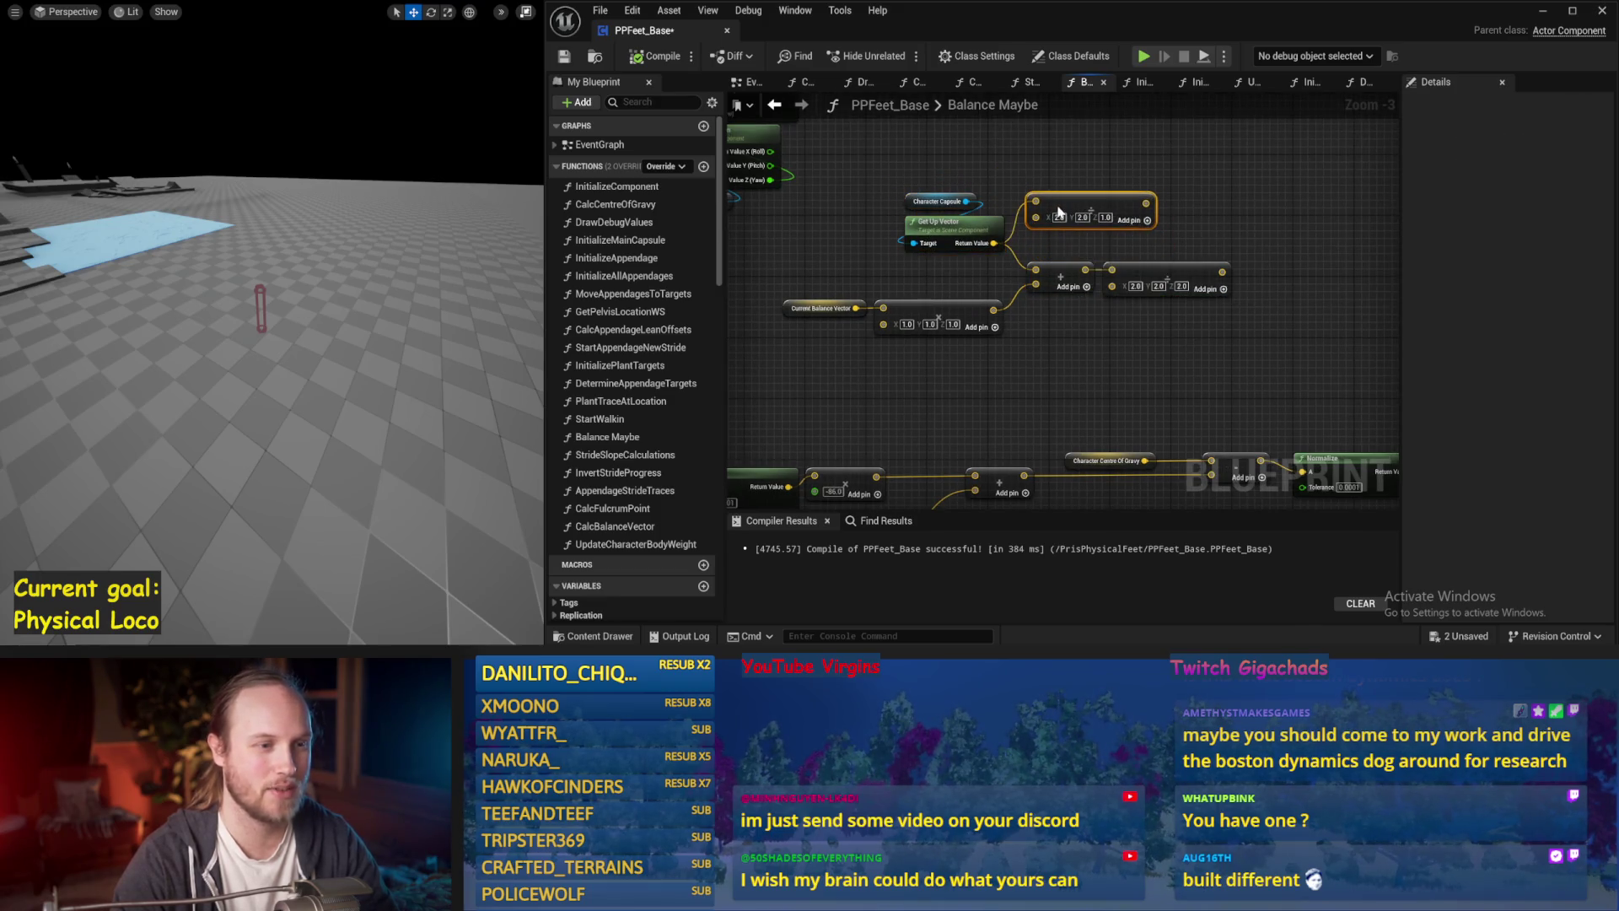
pyautogui.hotkey('ctrl', 's')
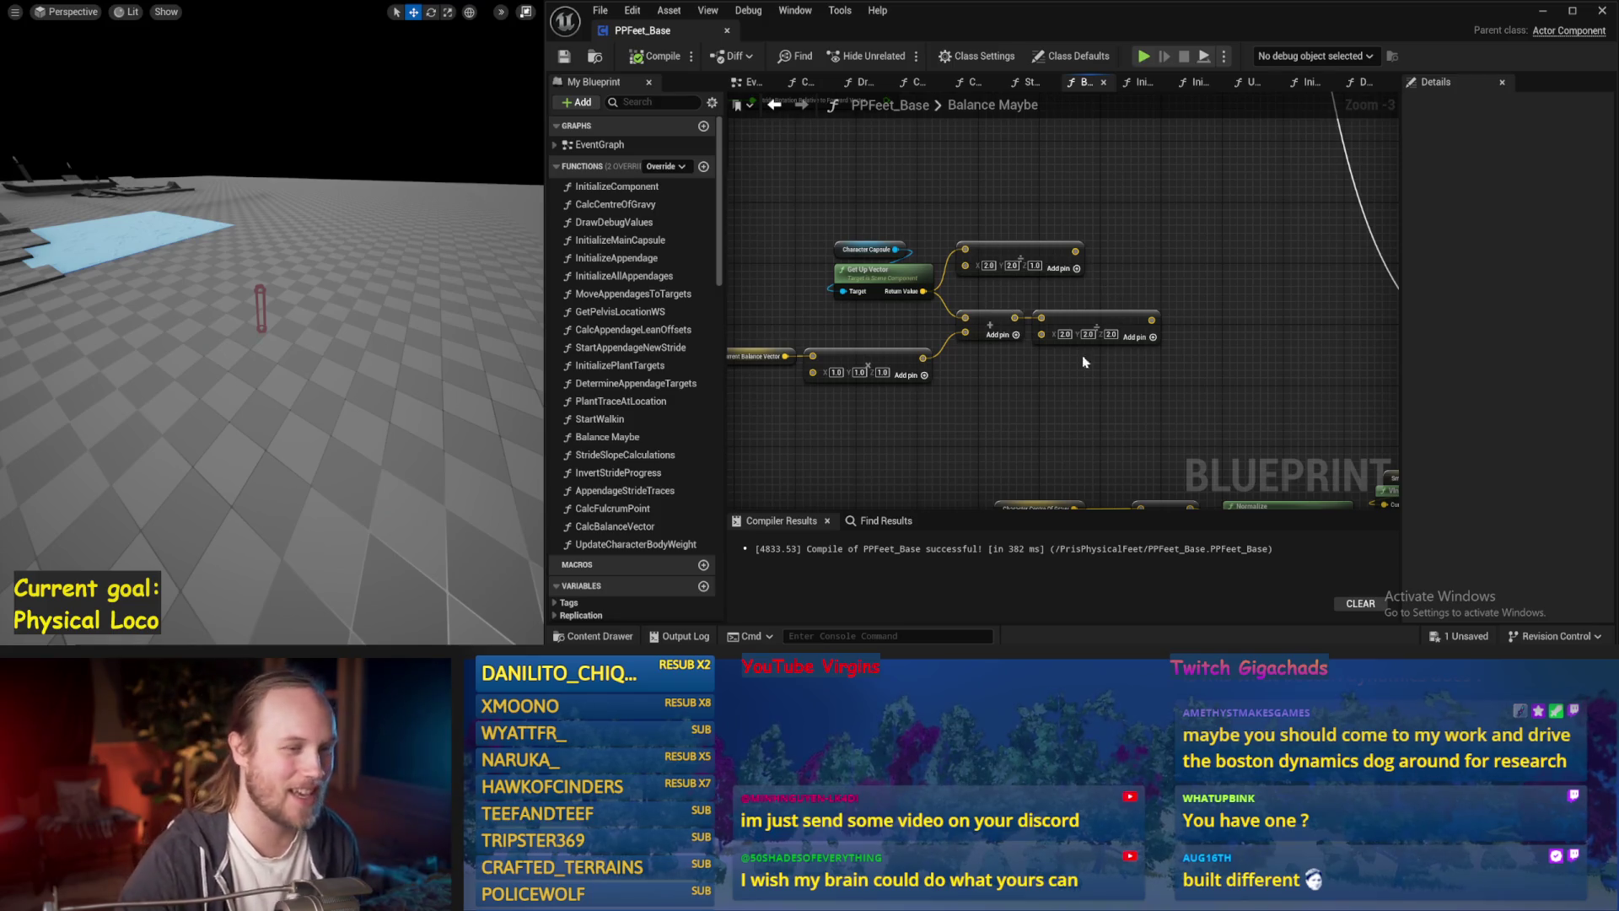
# Shift the SET Stride Rotation node right, then save and compile with F7.
pyautogui.moveTo(1091, 351); pyautogui.dragTo(1162, 316)
pyautogui.moveTo(864, 292); pyautogui.dragTo(1075, 308)
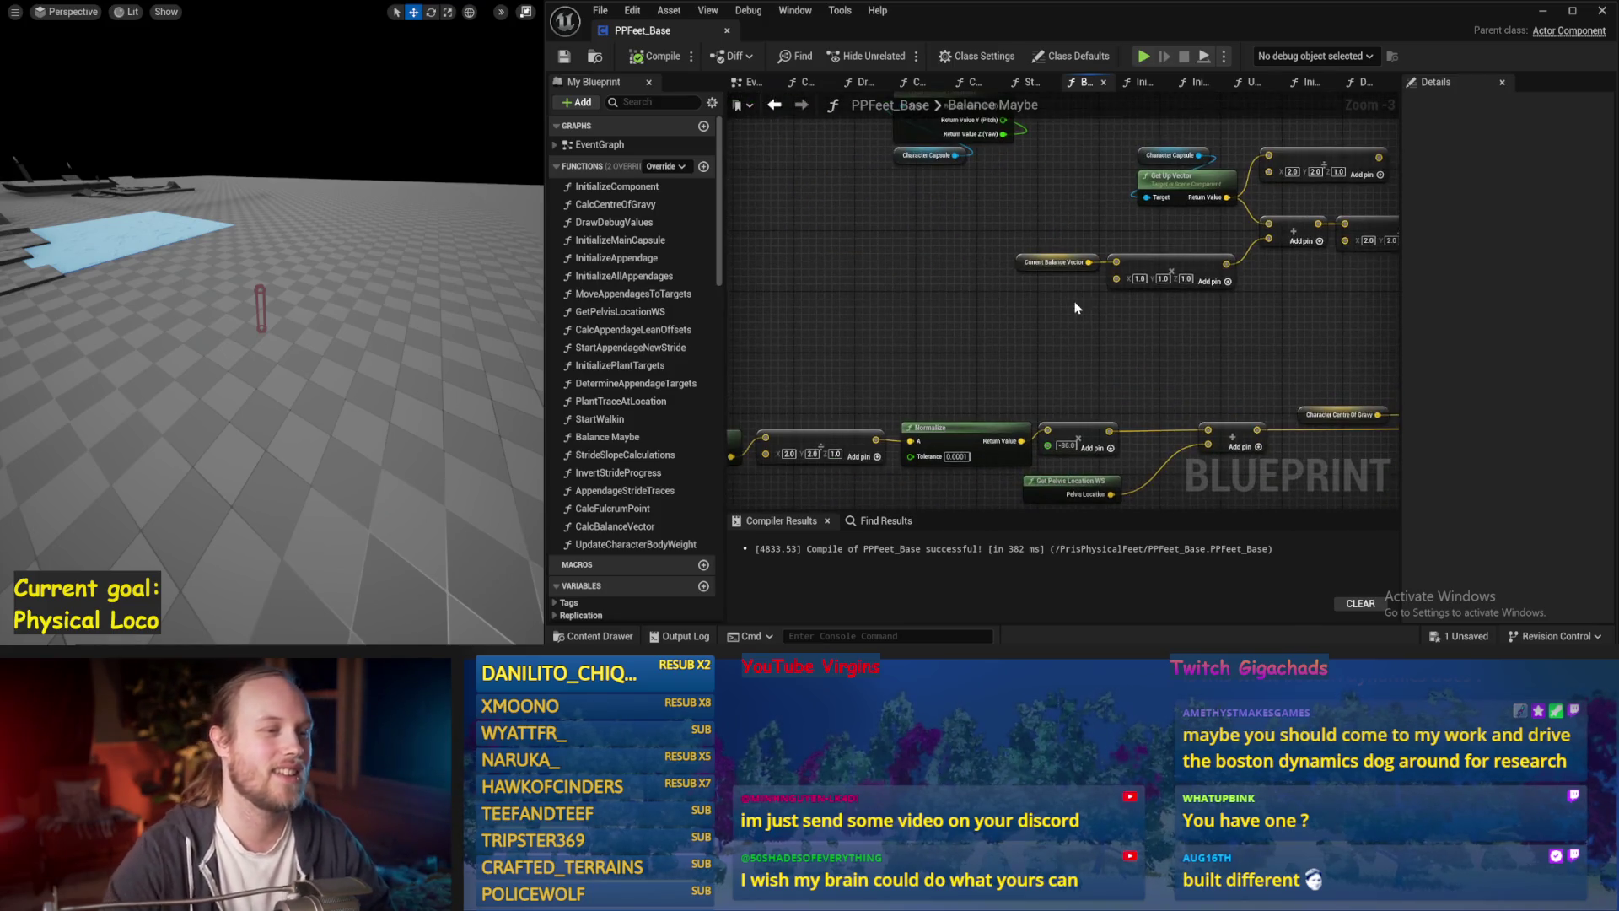
pyautogui.moveTo(1076, 225); pyautogui.dragTo(1027, 353)
pyautogui.moveTo(1083, 283)
pyautogui.mouseDown()
pyautogui.moveTo(1150, 342)
pyautogui.moveTo(1161, 262)
pyautogui.mouseUp()
pyautogui.moveTo(1107, 209)
pyautogui.mouseDown()
pyautogui.moveTo(1135, 218)
pyautogui.moveTo(1125, 187)
pyautogui.mouseUp()
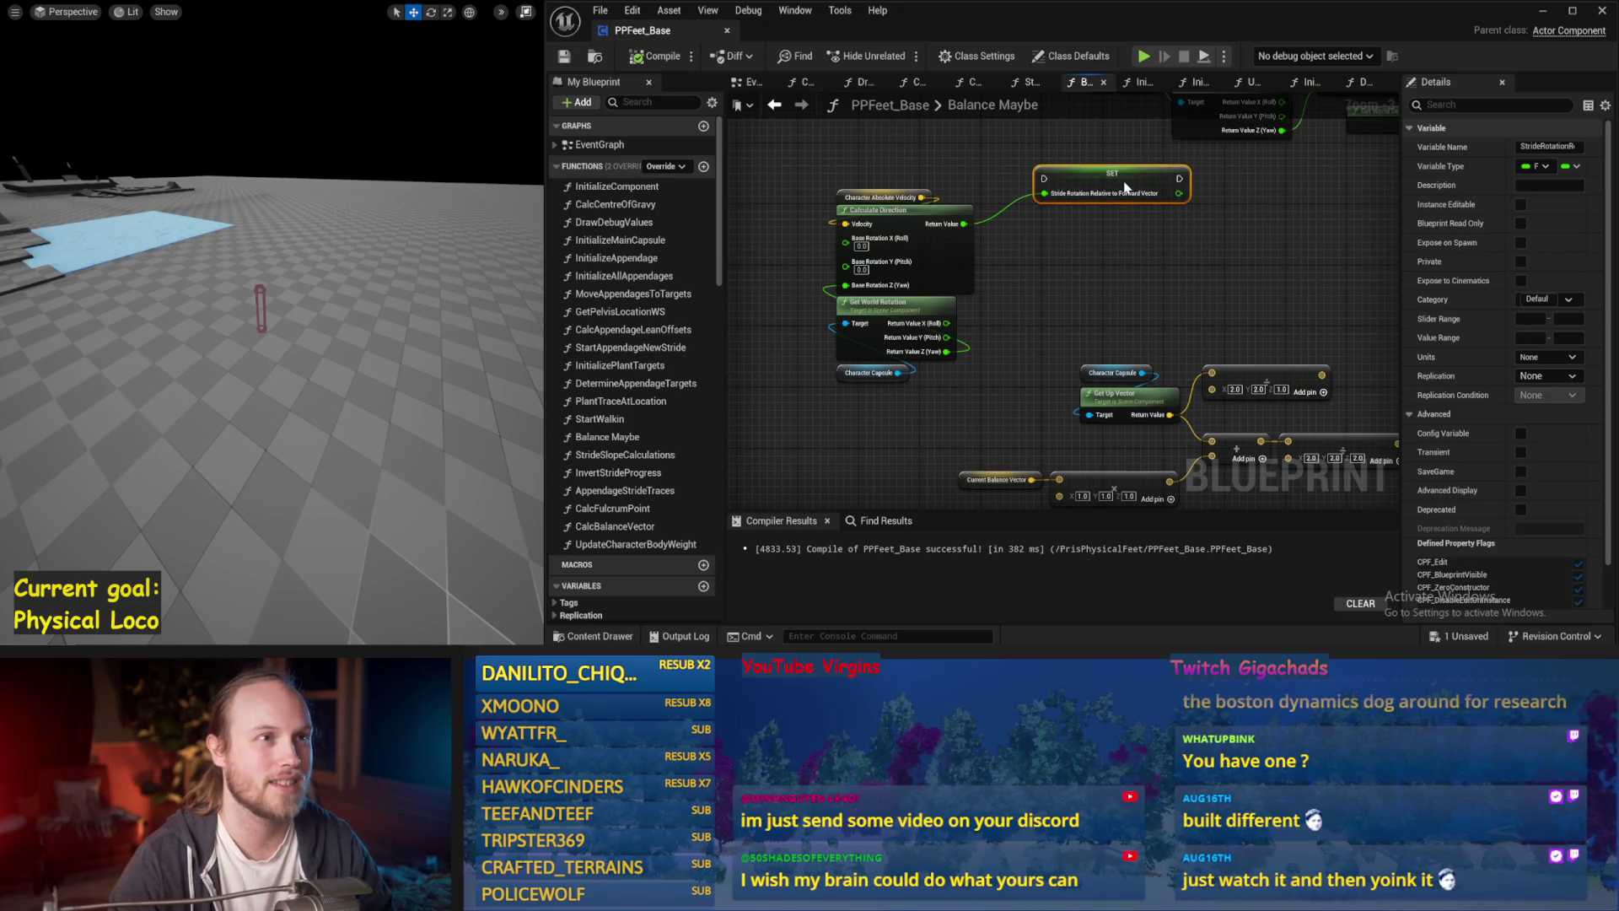
pyautogui.click(1072, 254)
pyautogui.hotkey('ctrl', 's')
pyautogui.press('F7')
# Move Get World Delta Seconds up and left near the ACOSd and TANd nodes.
pyautogui.moveTo(976, 216); pyautogui.dragTo(719, 115)
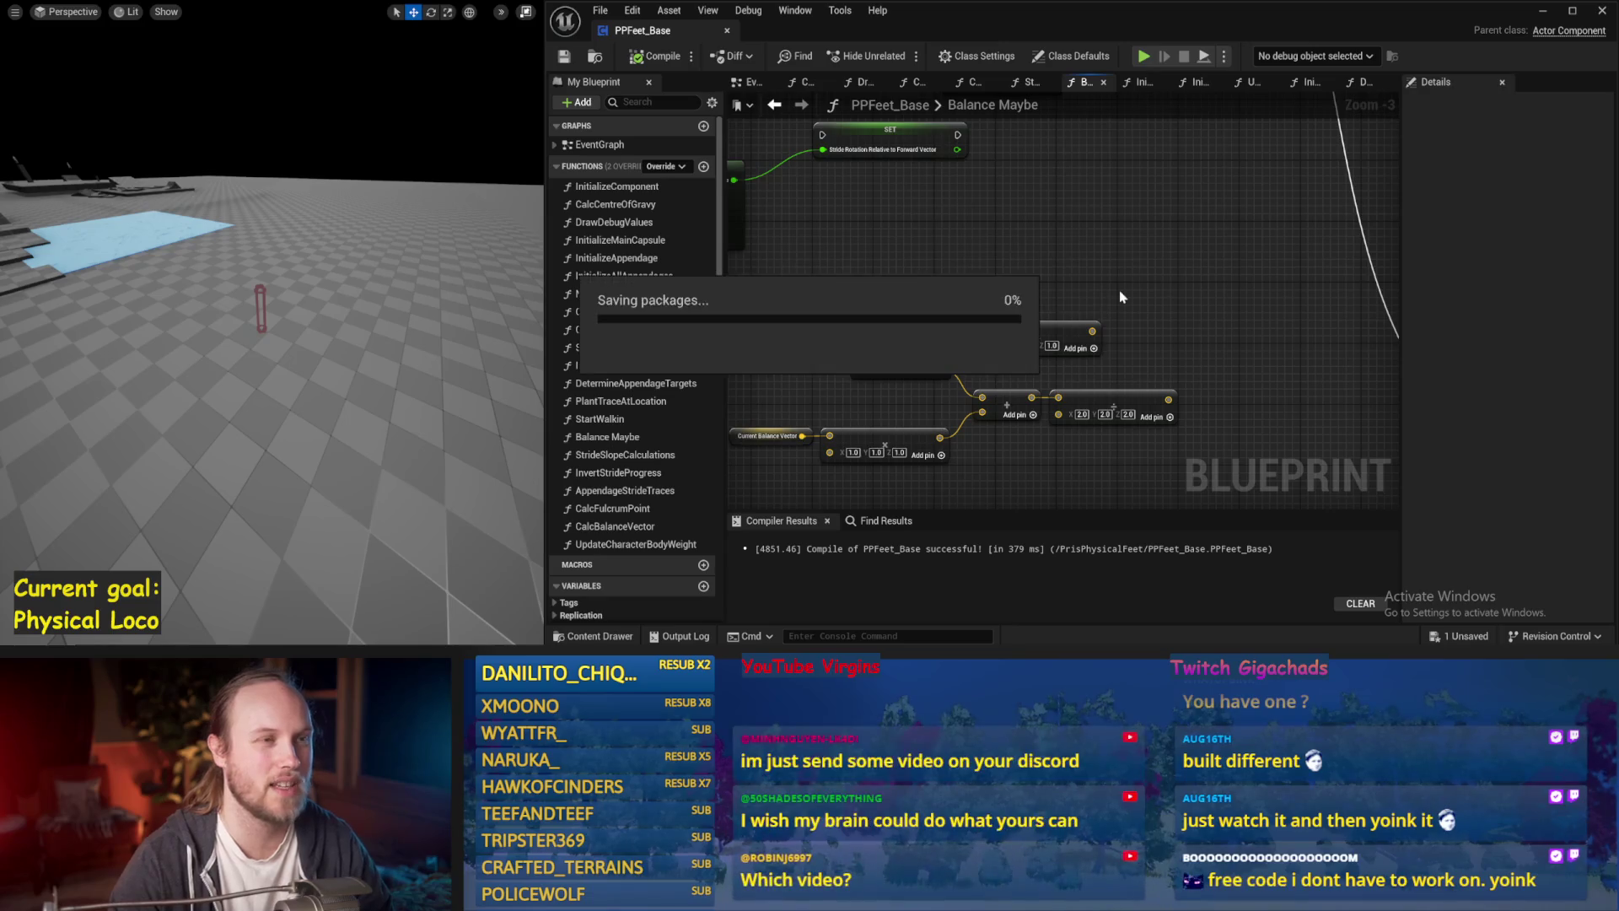
pyautogui.moveTo(1119, 290)
pyautogui.mouseDown()
pyautogui.moveTo(1122, 225)
pyautogui.moveTo(958, 240)
pyautogui.moveTo(997, 256)
pyautogui.mouseUp()
pyautogui.moveTo(1118, 283)
pyautogui.mouseDown()
pyautogui.moveTo(1054, 308)
pyautogui.moveTo(1184, 264)
pyautogui.moveTo(822, 260)
pyautogui.mouseUp()
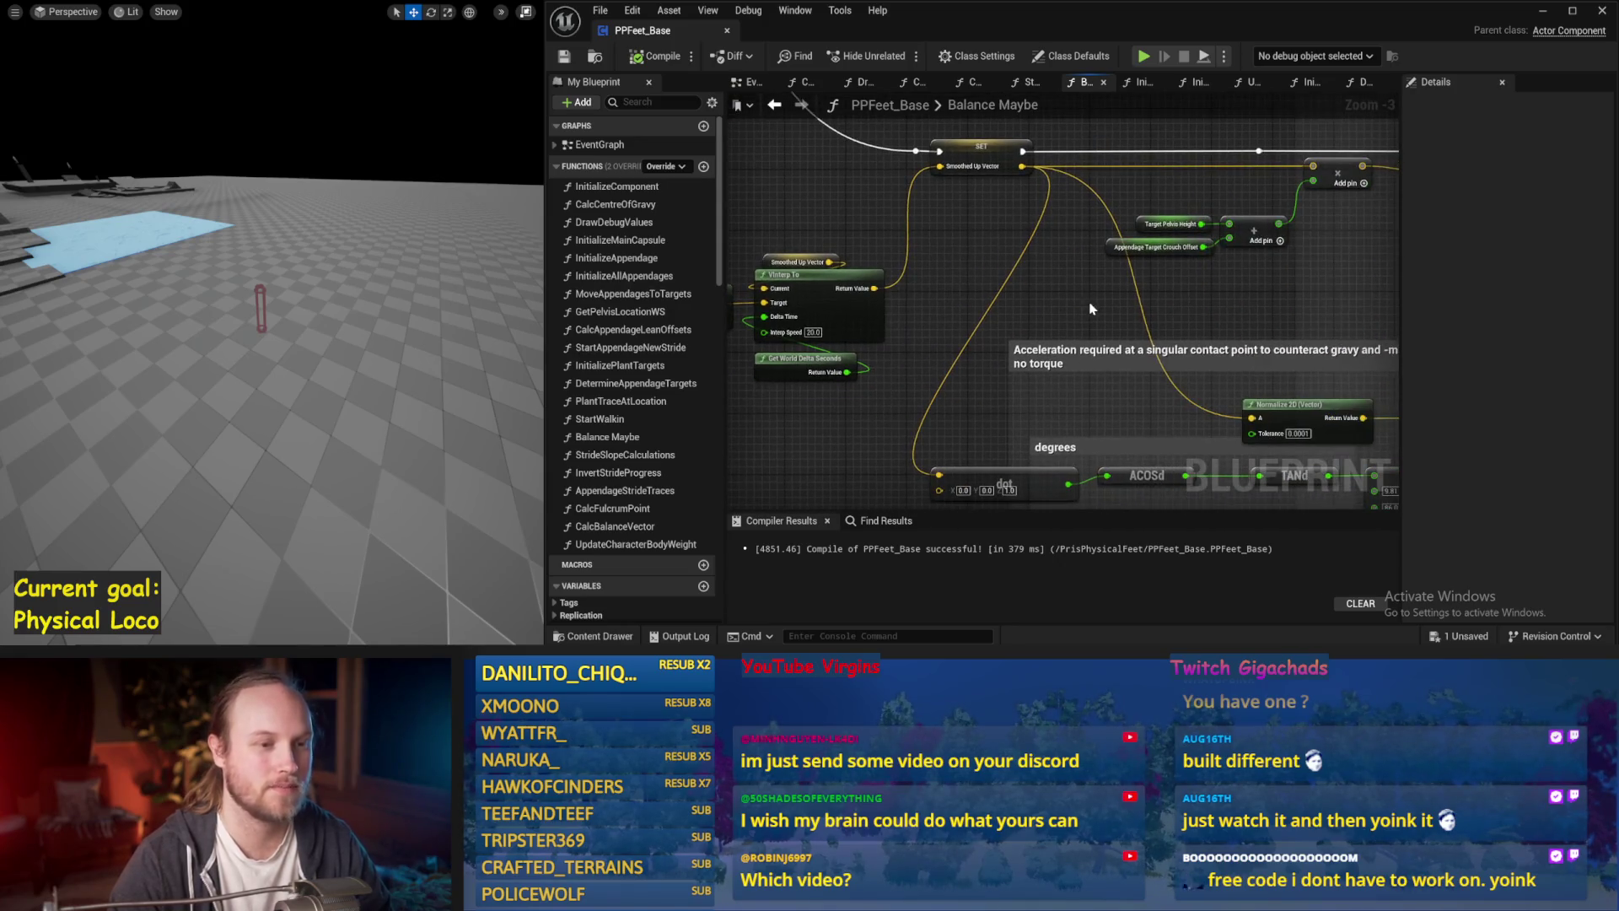
pyautogui.moveTo(988, 295); pyautogui.dragTo(874, 296)
pyautogui.moveTo(1106, 378); pyautogui.dragTo(1054, 211)
pyautogui.moveTo(1074, 411); pyautogui.dragTo(1060, 390)
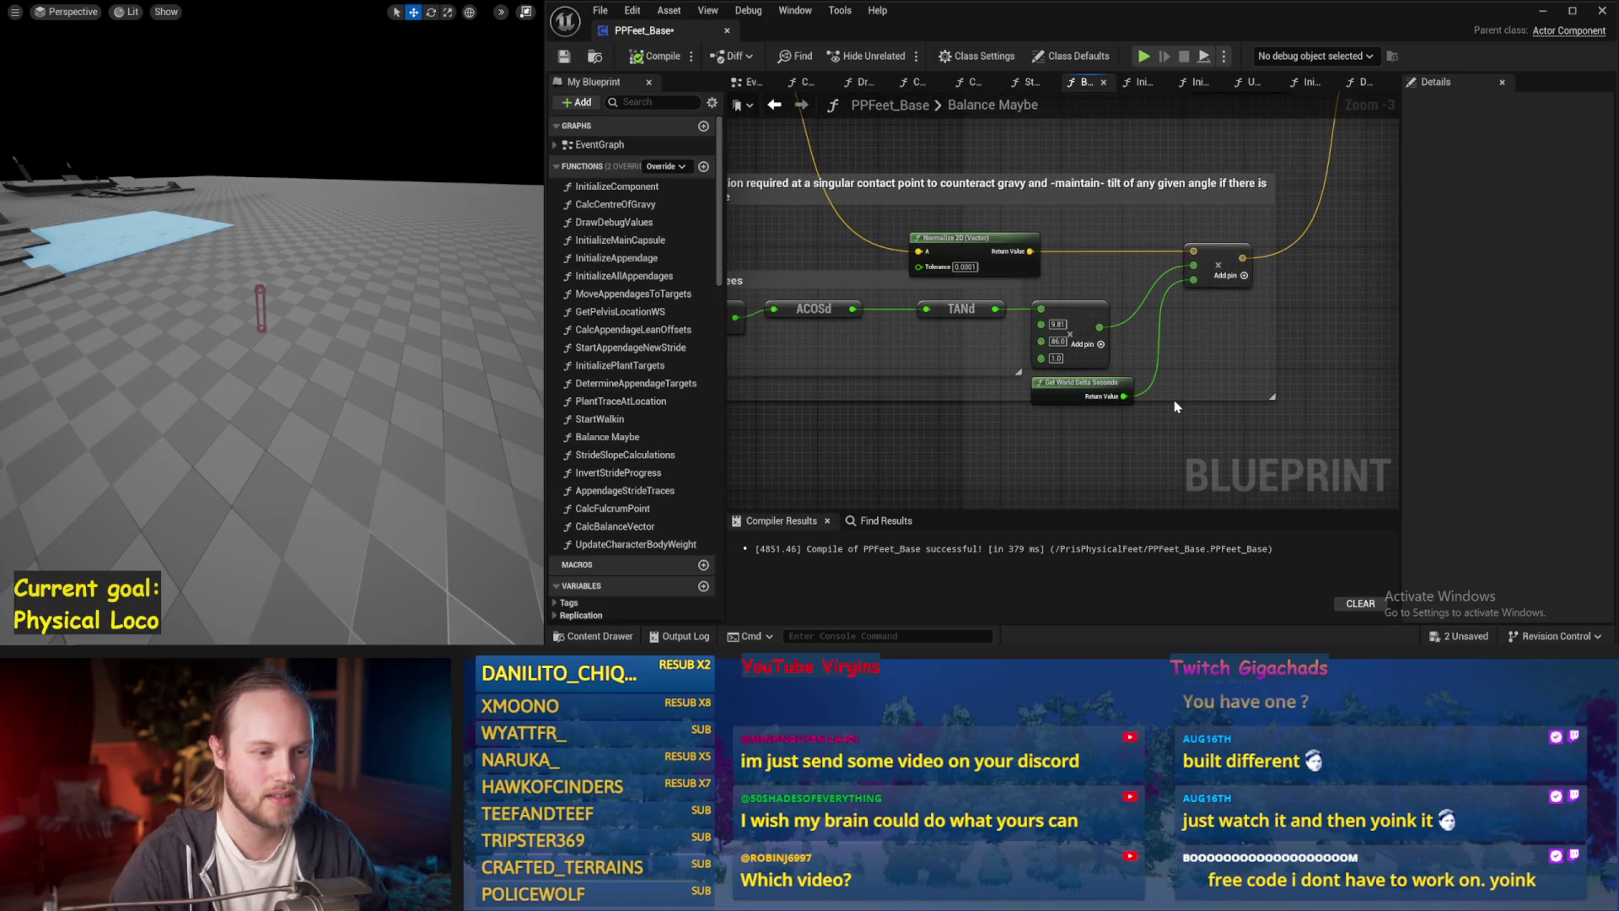
pyautogui.moveTo(957, 444)
pyautogui.mouseDown()
pyautogui.moveTo(932, 278)
pyautogui.moveTo(960, 252)
pyautogui.mouseUp()
pyautogui.hotkey('ctrl', 's')
# Regroup the dot, ACOSd and TANd nodes, placing TANd below ACOSd.
pyautogui.scroll(-1, 1188, 315)
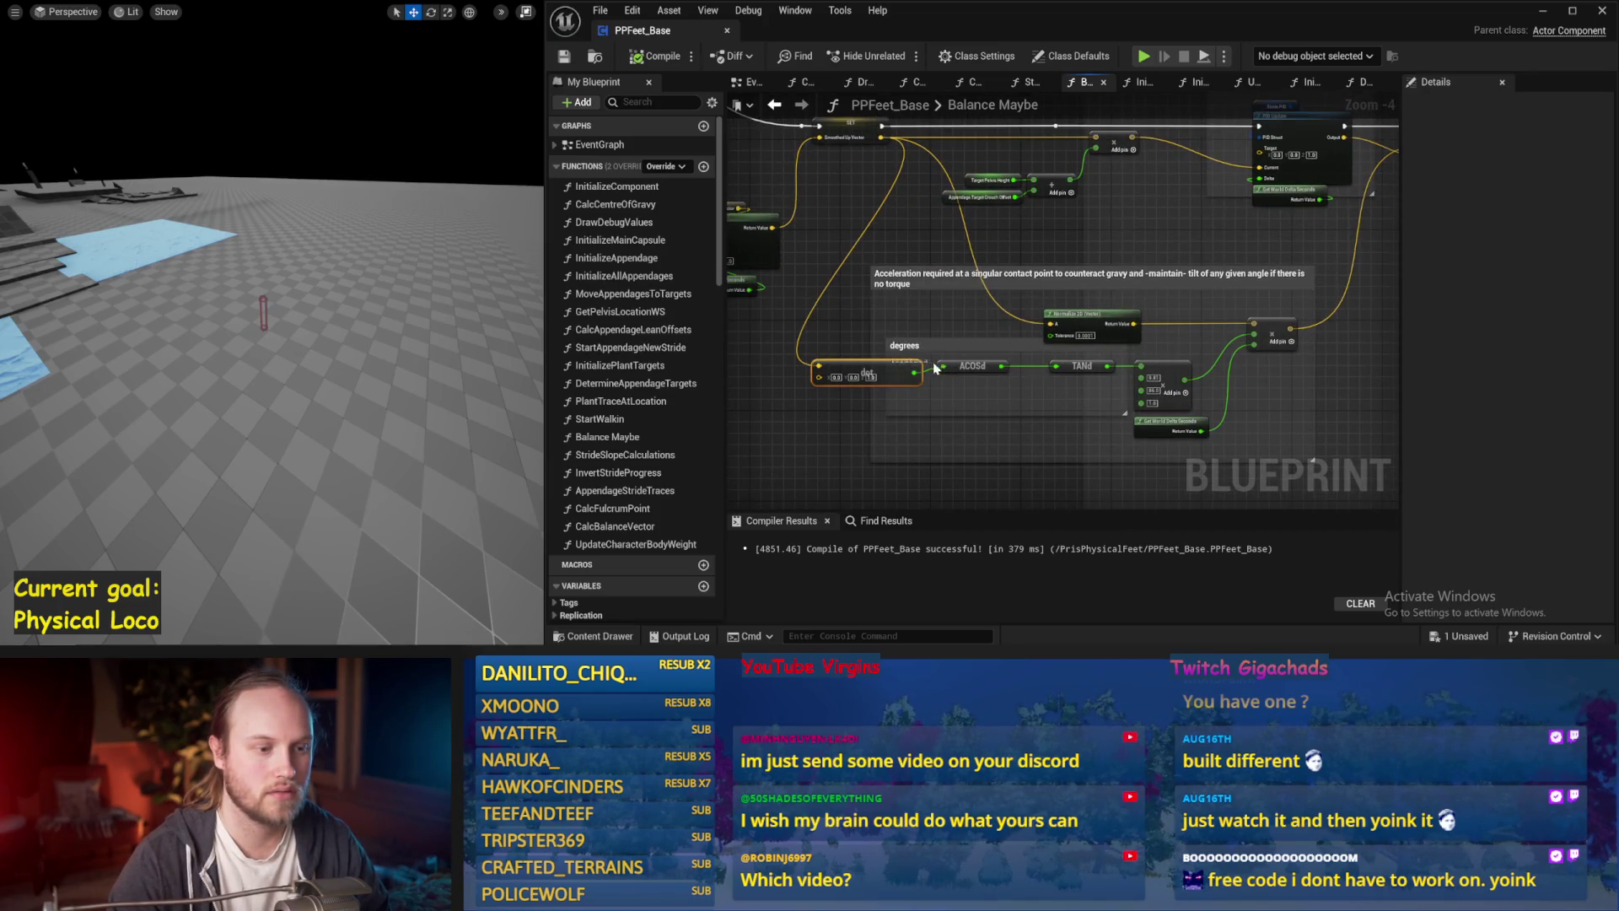
pyautogui.moveTo(900, 366); pyautogui.dragTo(939, 369)
pyautogui.moveTo(1089, 385); pyautogui.dragTo(887, 360)
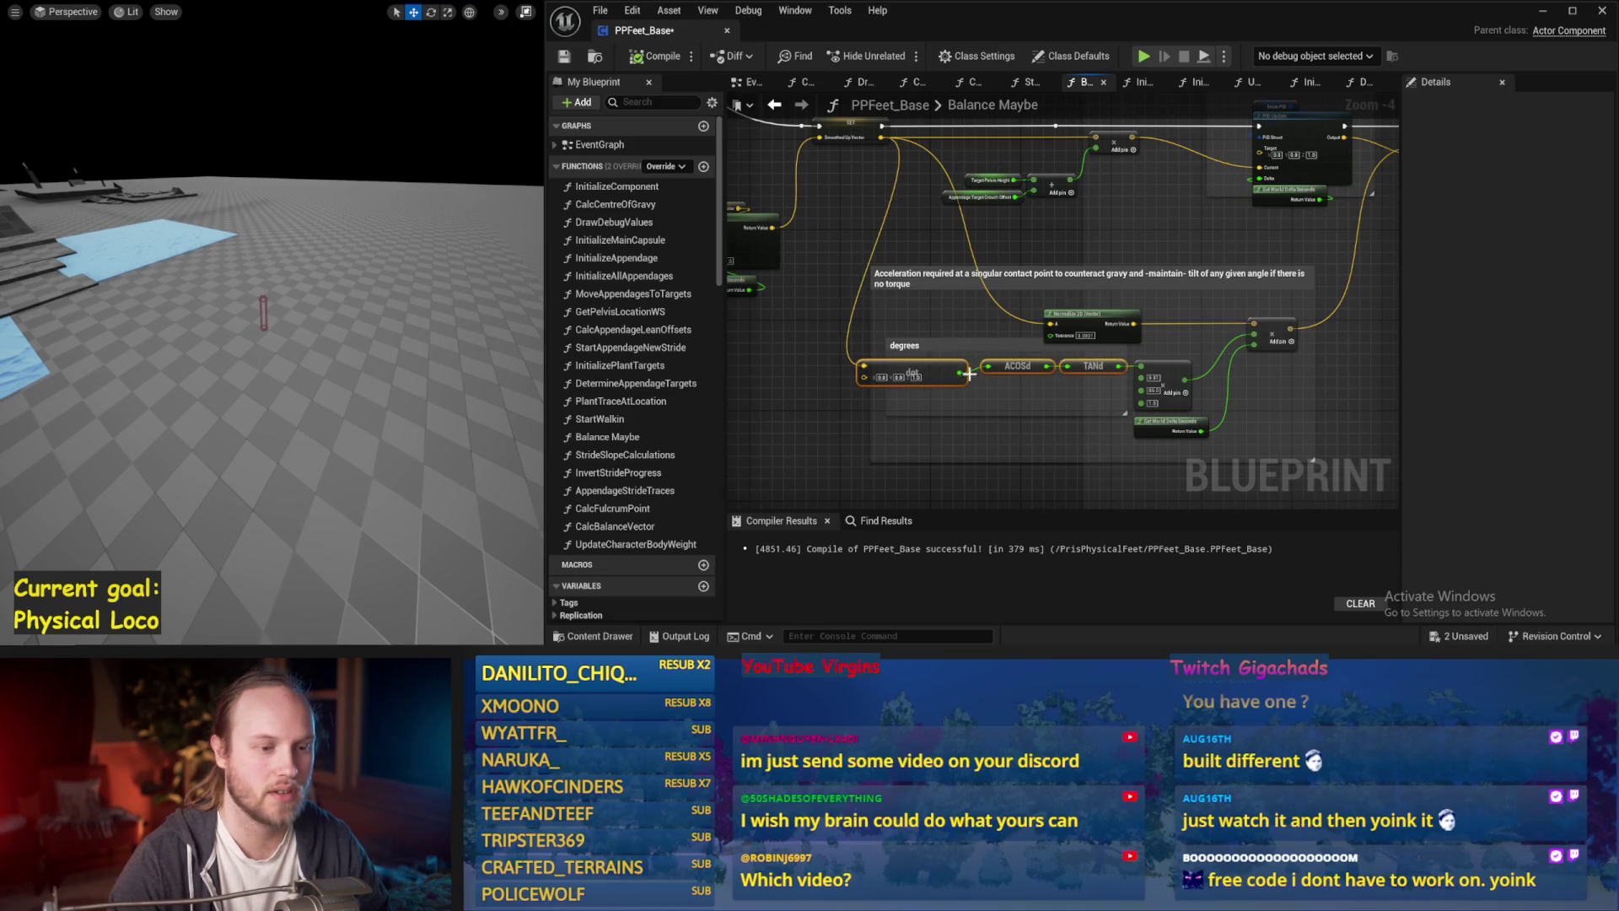
pyautogui.scroll(1, 1168, 411)
pyautogui.moveTo(1231, 447)
pyautogui.mouseDown()
pyautogui.moveTo(1188, 388)
pyautogui.moveTo(1219, 361)
pyautogui.mouseUp()
pyautogui.click(1189, 320)
pyautogui.scroll(1, 1071, 276)
pyautogui.hotkey('ctrl', 's')
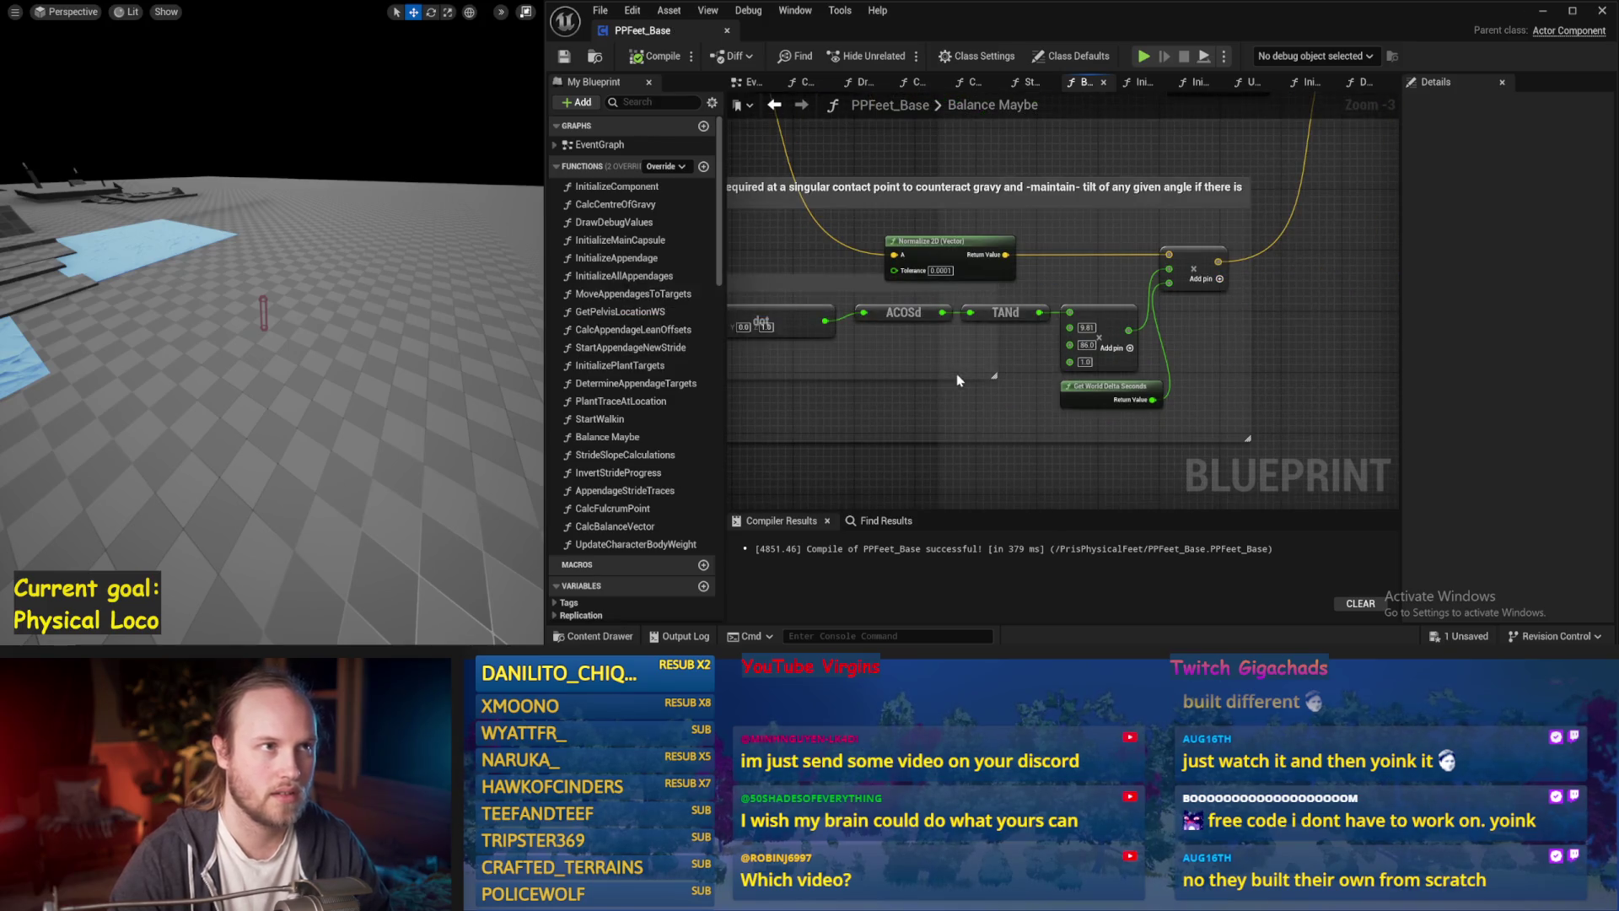
pyautogui.moveTo(1095, 312); pyautogui.dragTo(977, 337)
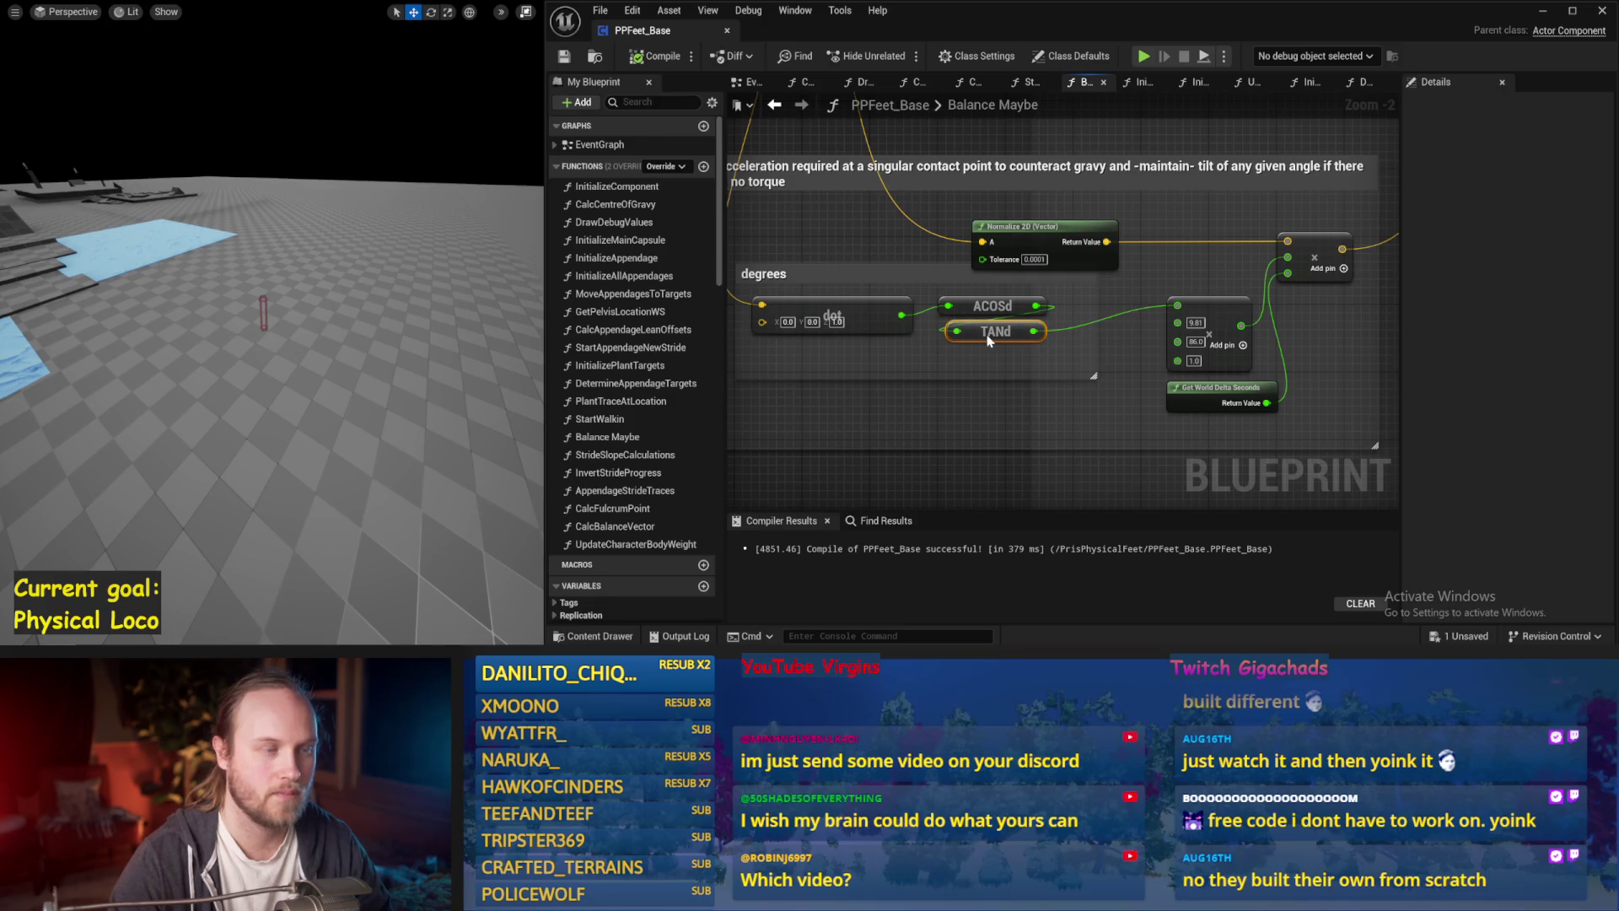
pyautogui.hotkey('ctrl', 's')
# Place the multiply node beside TANd with Get World Delta Seconds beneath it.
pyautogui.moveTo(1101, 368); pyautogui.dragTo(900, 351)
pyautogui.moveTo(1031, 309)
pyautogui.mouseDown()
pyautogui.moveTo(944, 277)
pyautogui.moveTo(961, 288)
pyautogui.mouseUp()
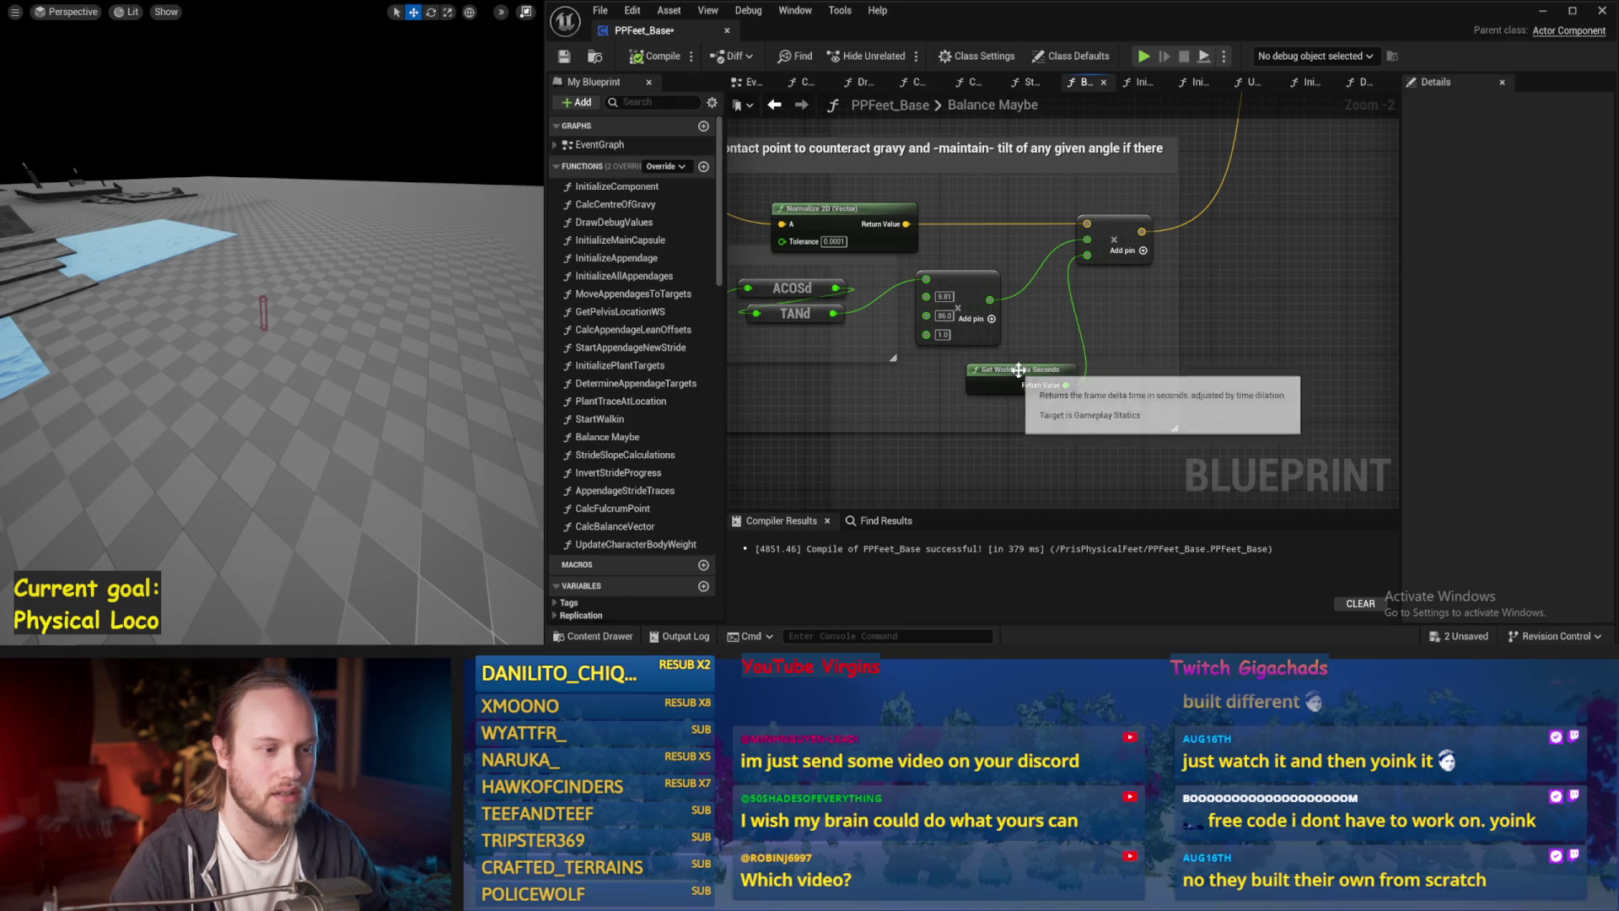
pyautogui.moveTo(978, 369); pyautogui.dragTo(925, 358)
pyautogui.keyDown('shift'); pyautogui.click(947, 283); pyautogui.keyUp('shift')
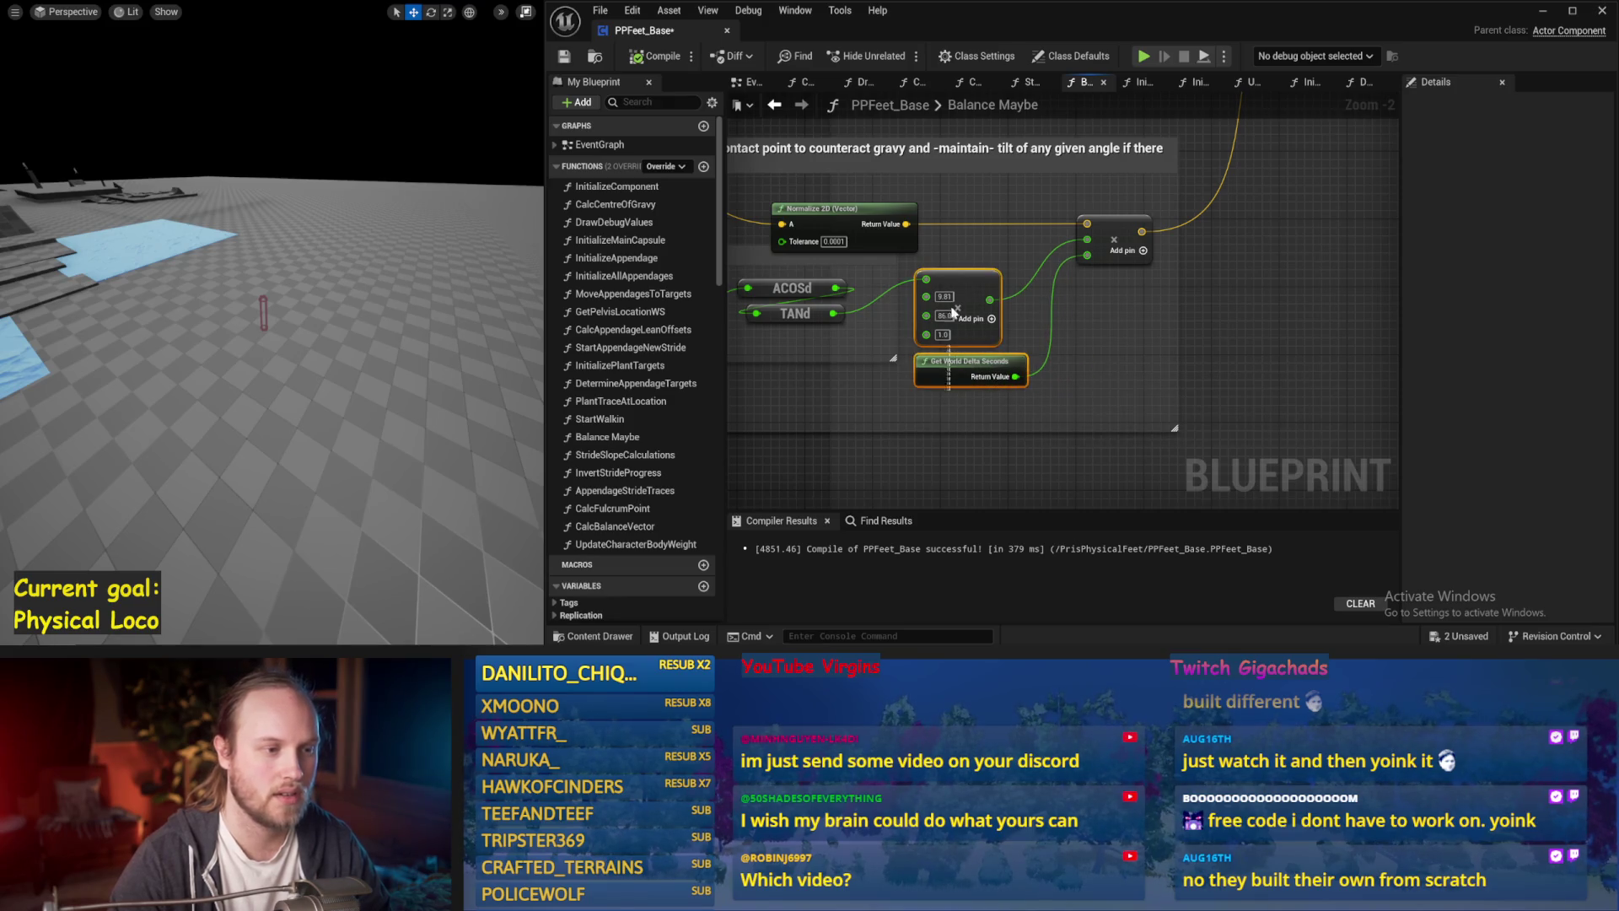
pyautogui.moveTo(946, 283); pyautogui.dragTo(958, 291)
pyautogui.click(564, 57)
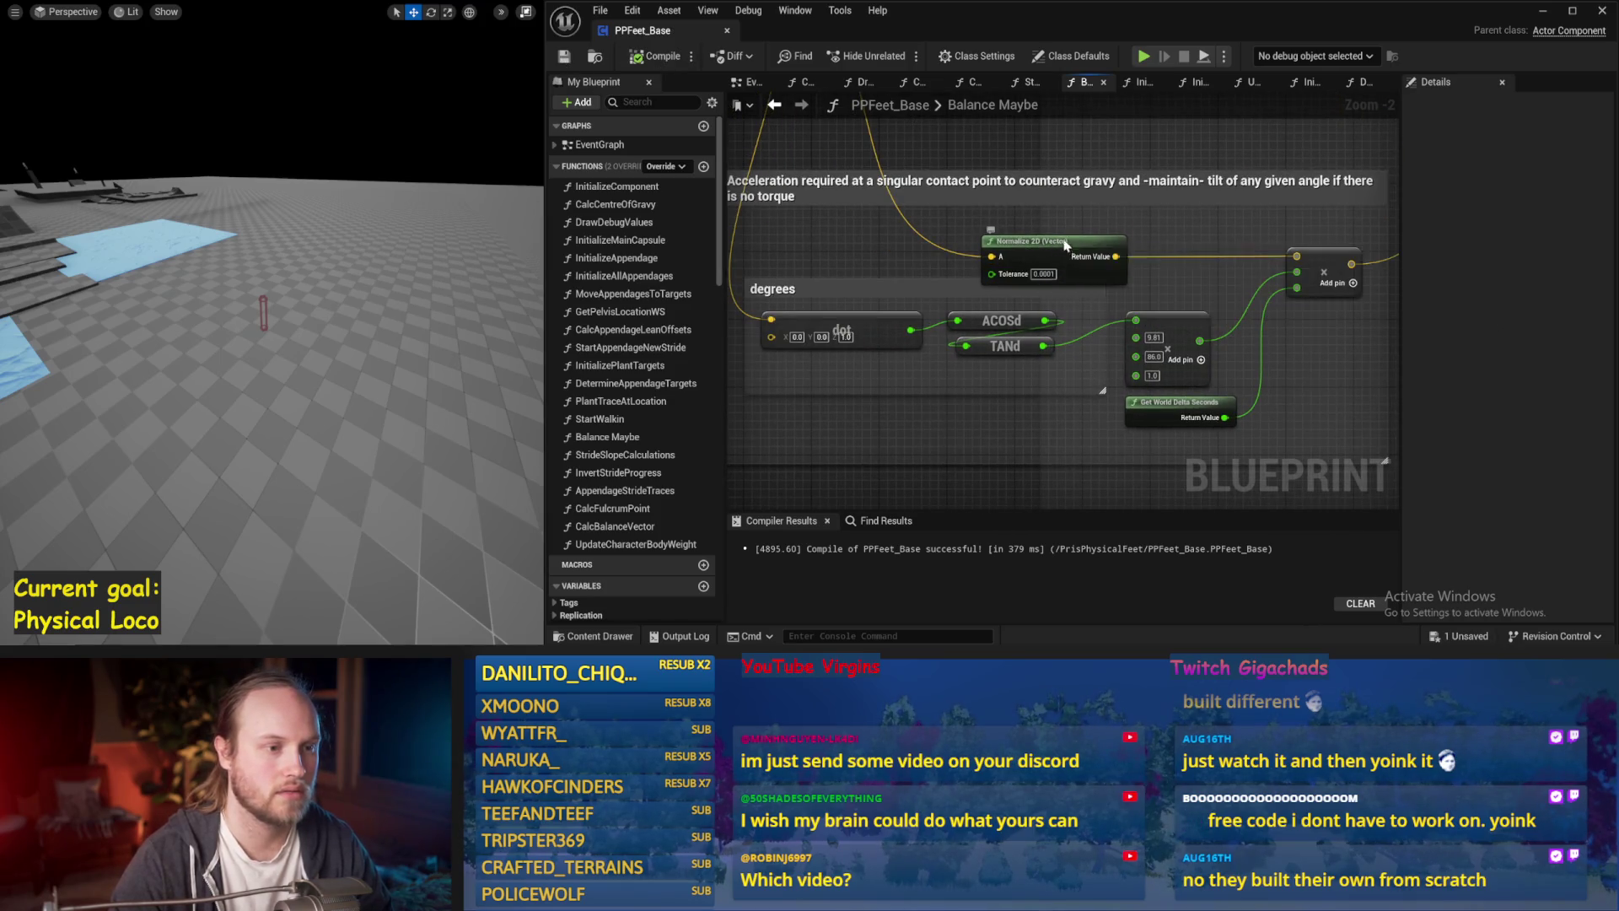
pyautogui.click(1066, 237)
pyautogui.moveTo(1066, 236)
pyautogui.mouseDown()
pyautogui.moveTo(1065, 281)
pyautogui.moveTo(1115, 317)
pyautogui.mouseUp()
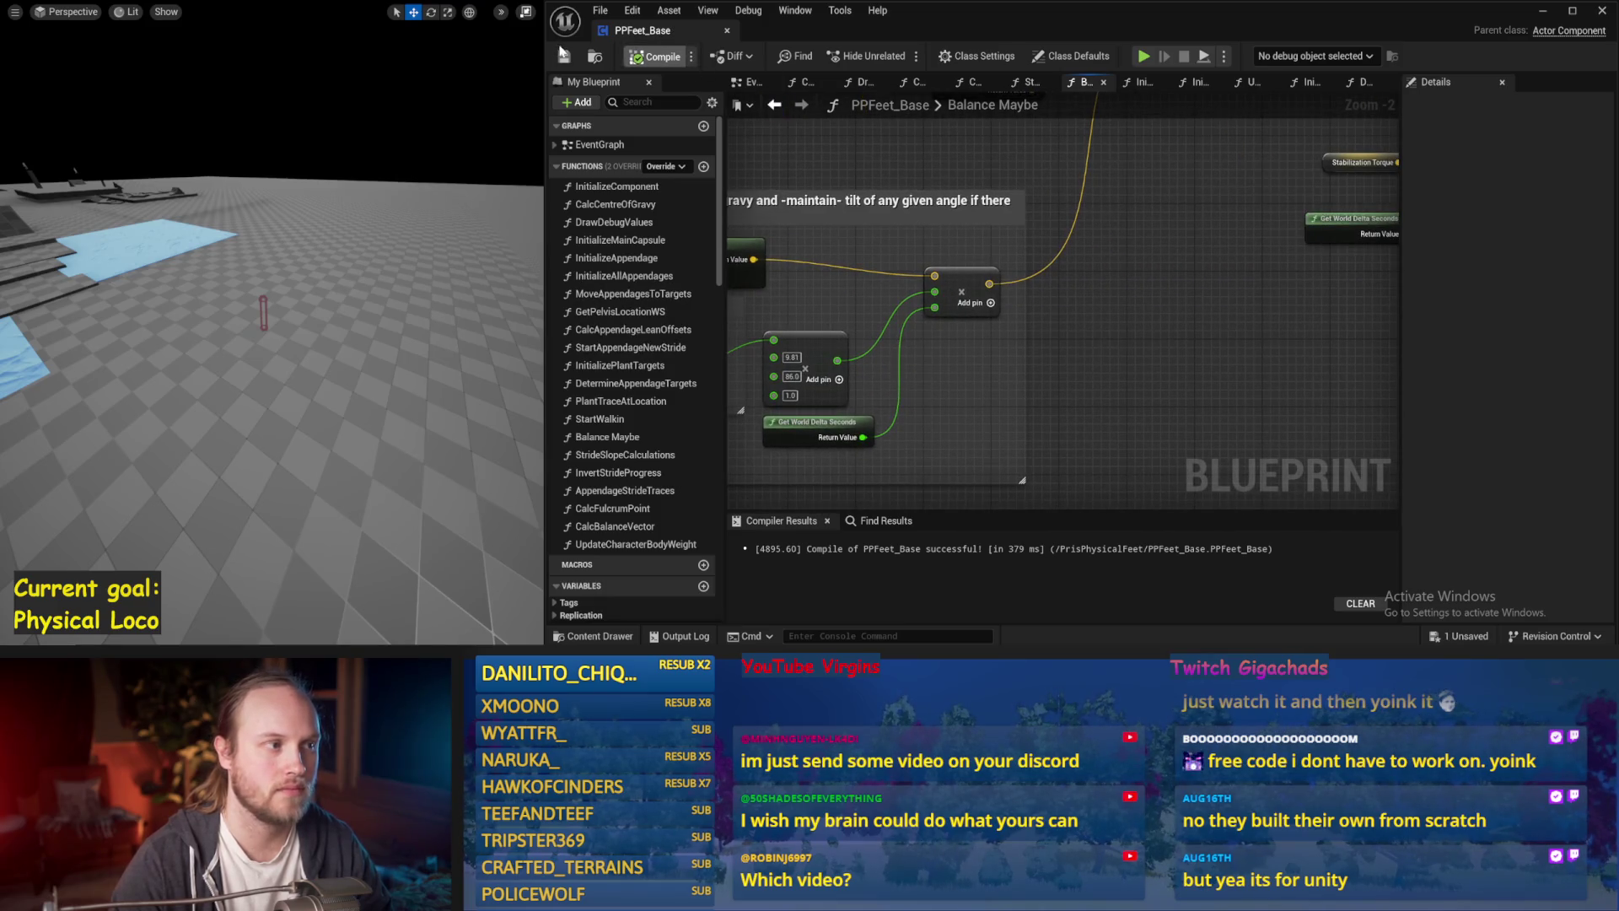
pyautogui.scroll(-2, 984, 272)
pyautogui.hotkey('ctrl', 's')
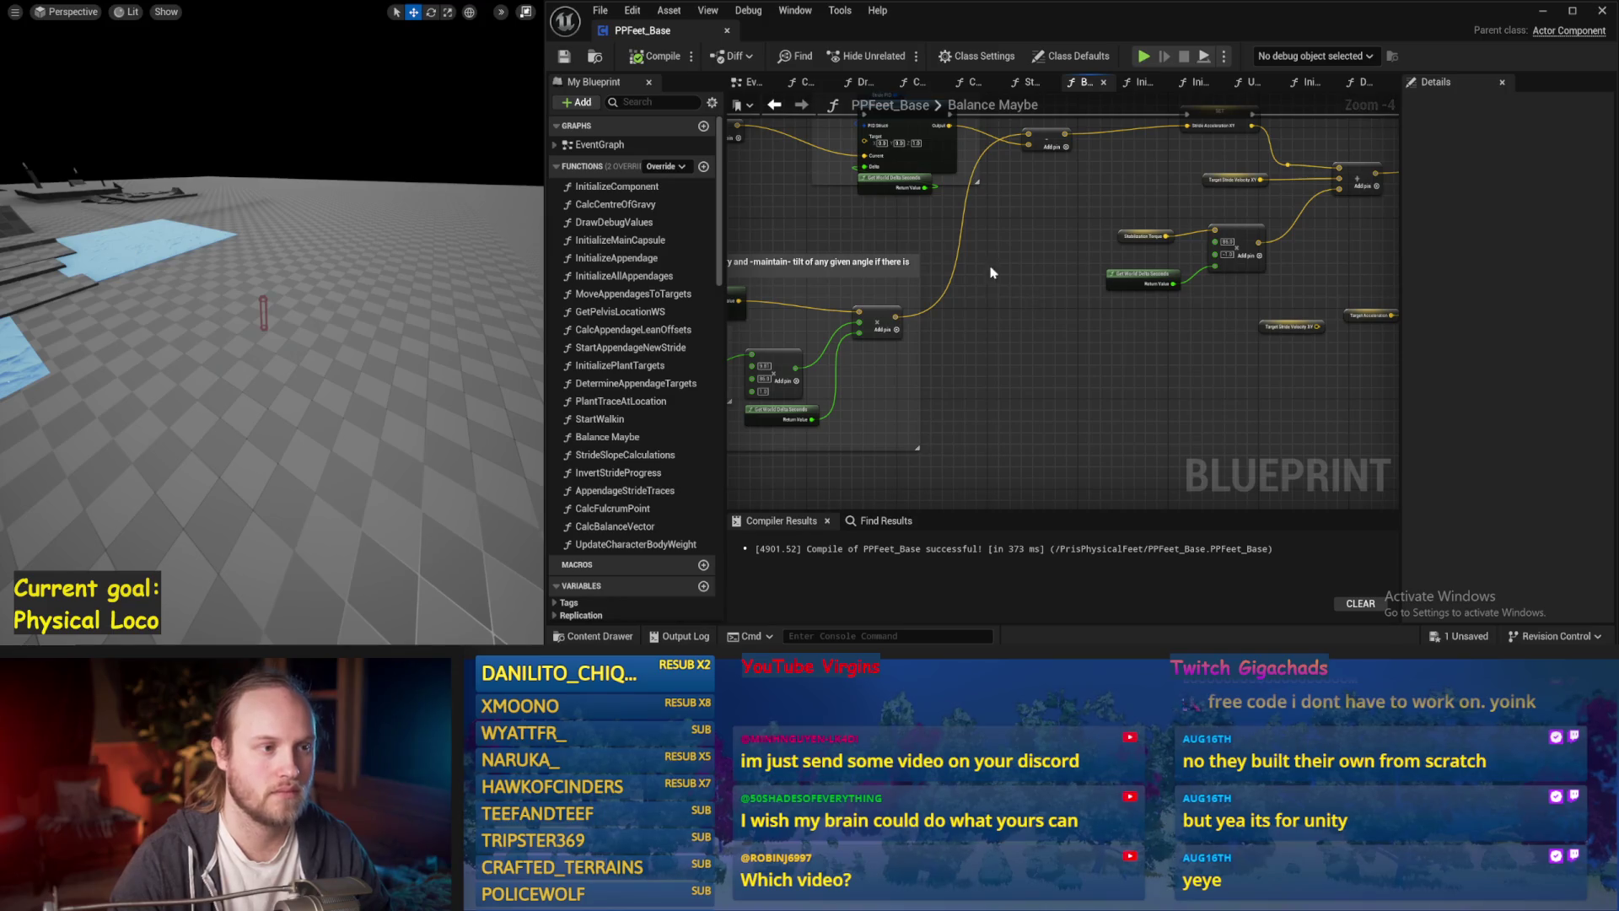
# Enlarge the torque comment box downward, save, and start a simulation.
pyautogui.moveTo(984, 272); pyautogui.dragTo(1178, 296)
pyautogui.moveTo(1103, 235)
pyautogui.mouseDown()
pyautogui.moveTo(1105, 273)
pyautogui.moveTo(1302, 305)
pyautogui.mouseUp()
pyautogui.hotkey('ctrl', 's')
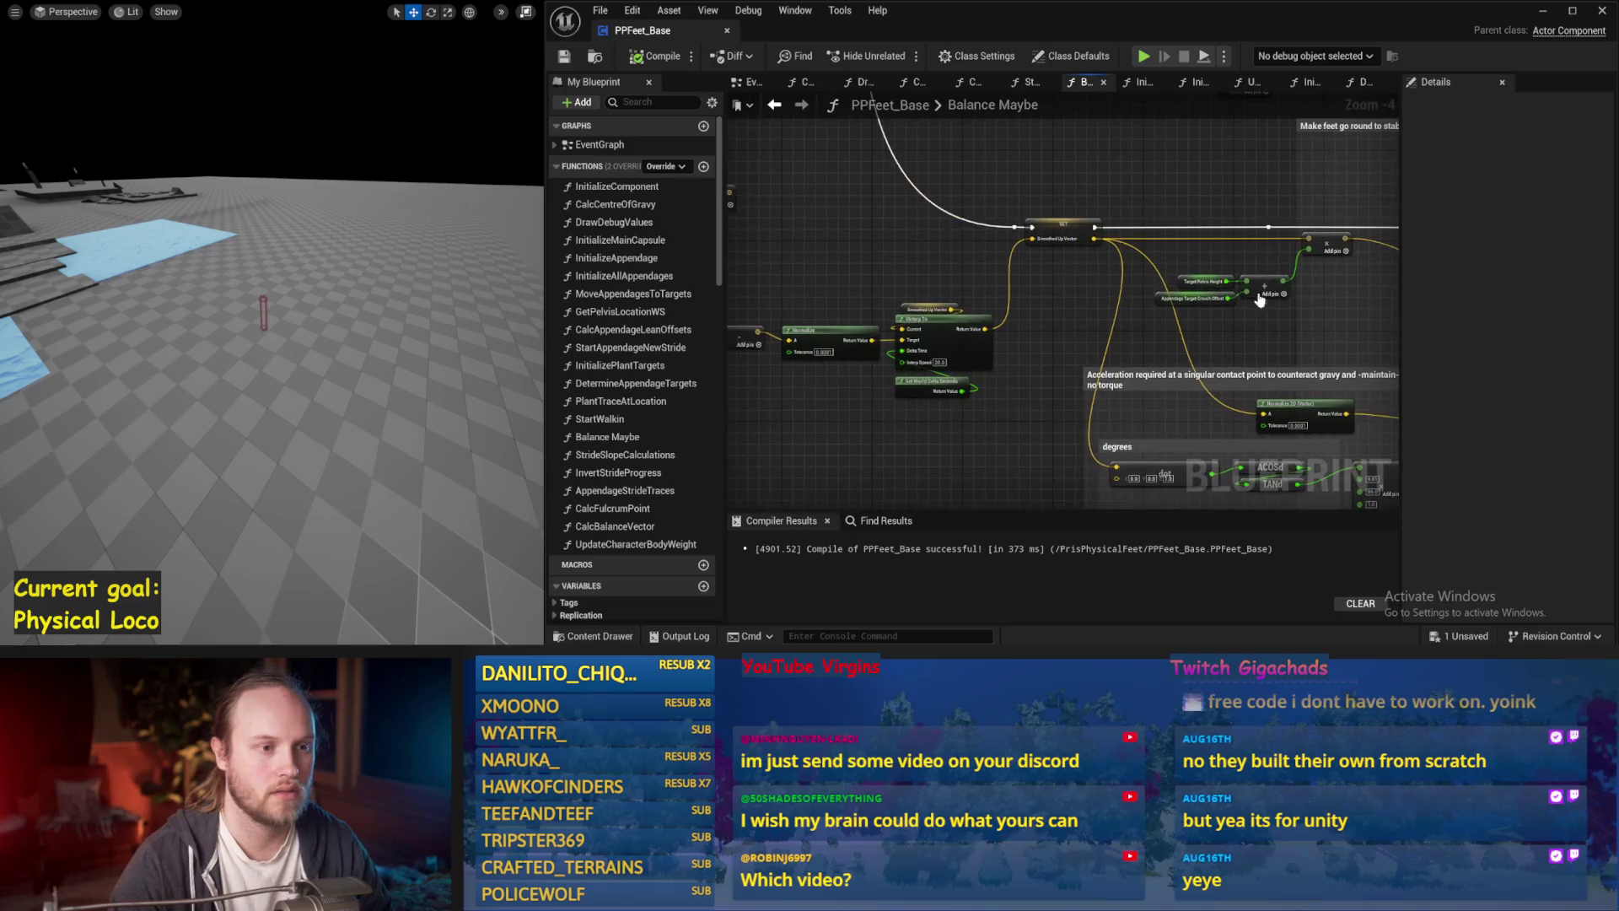
pyautogui.hotkey('alt', 'p')
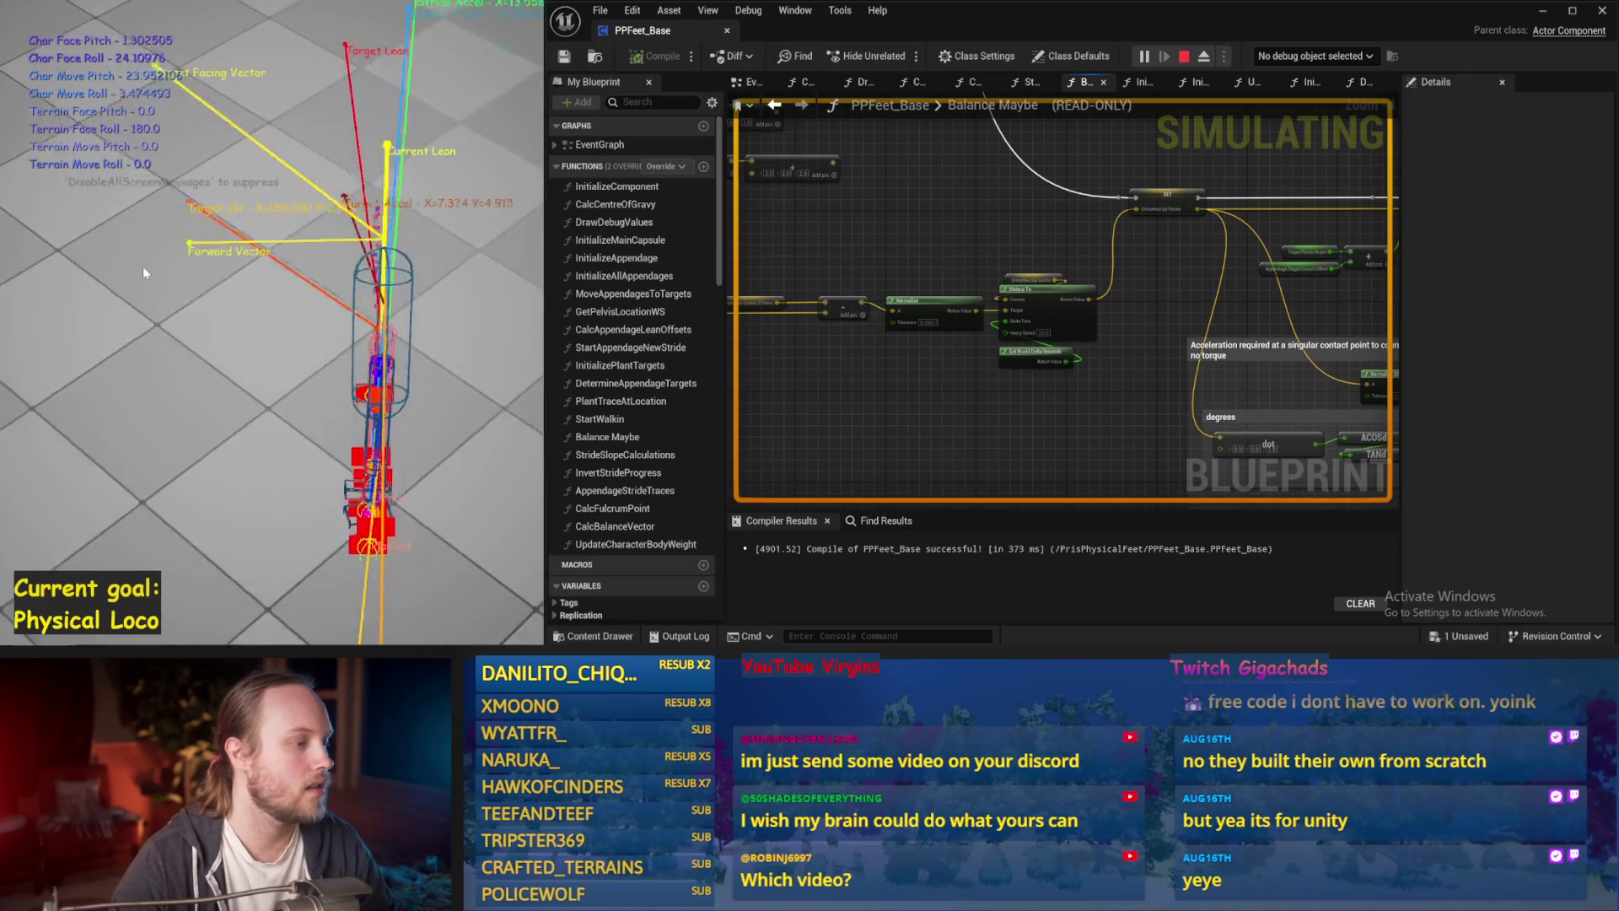
# Stop the simulation, save, and switch to the EventGraph.
pyautogui.press('Escape')
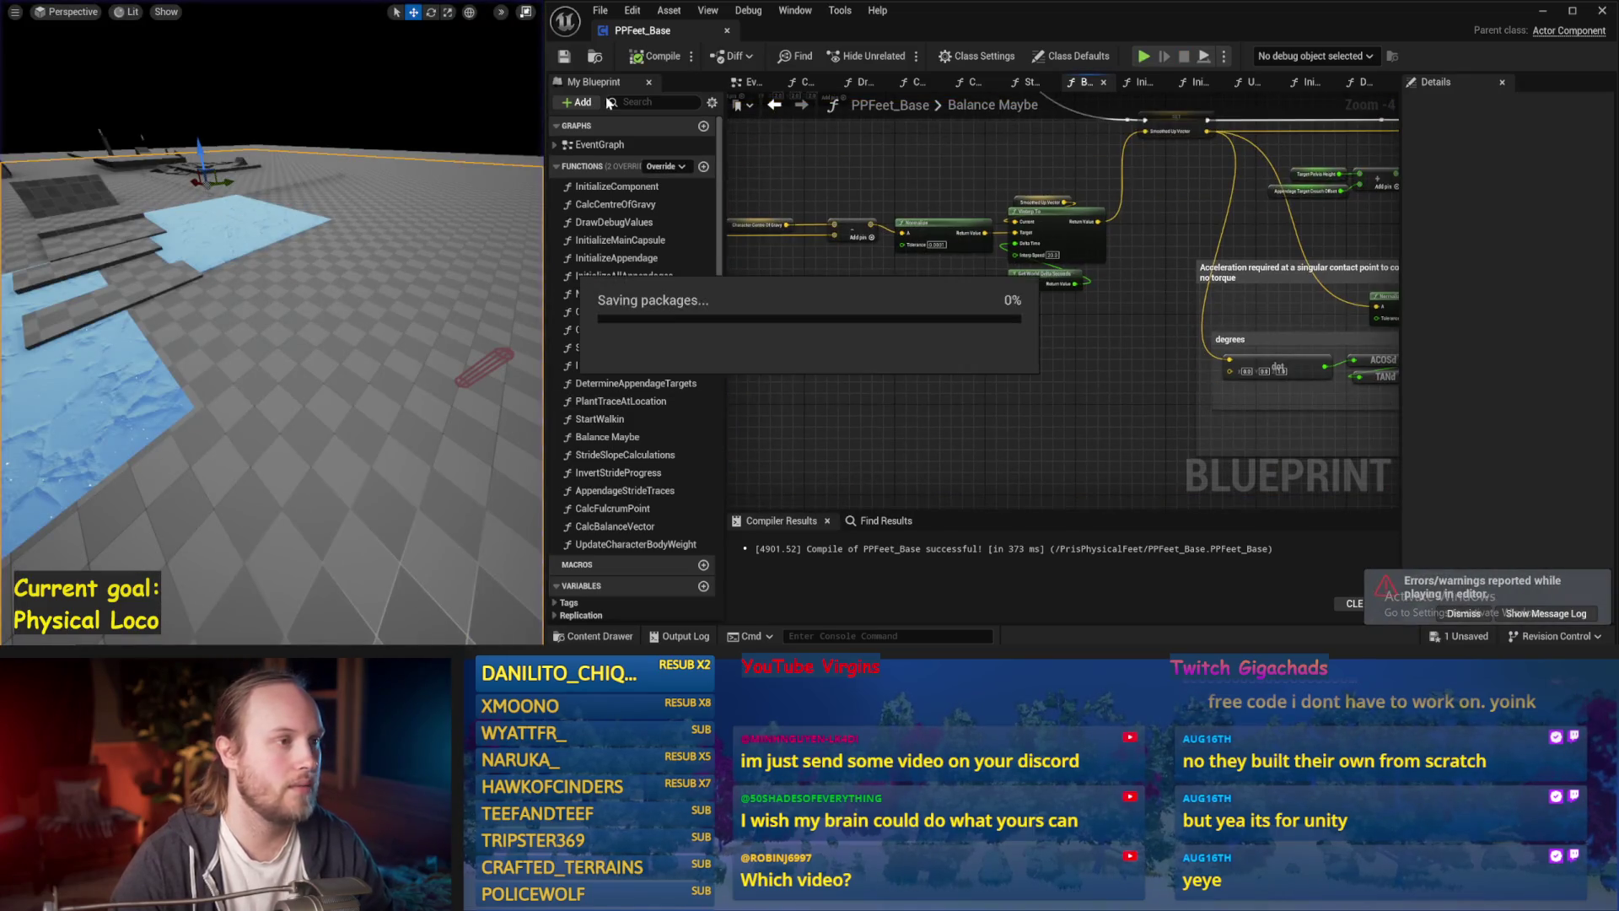
pyautogui.hotkey('ctrl', 's')
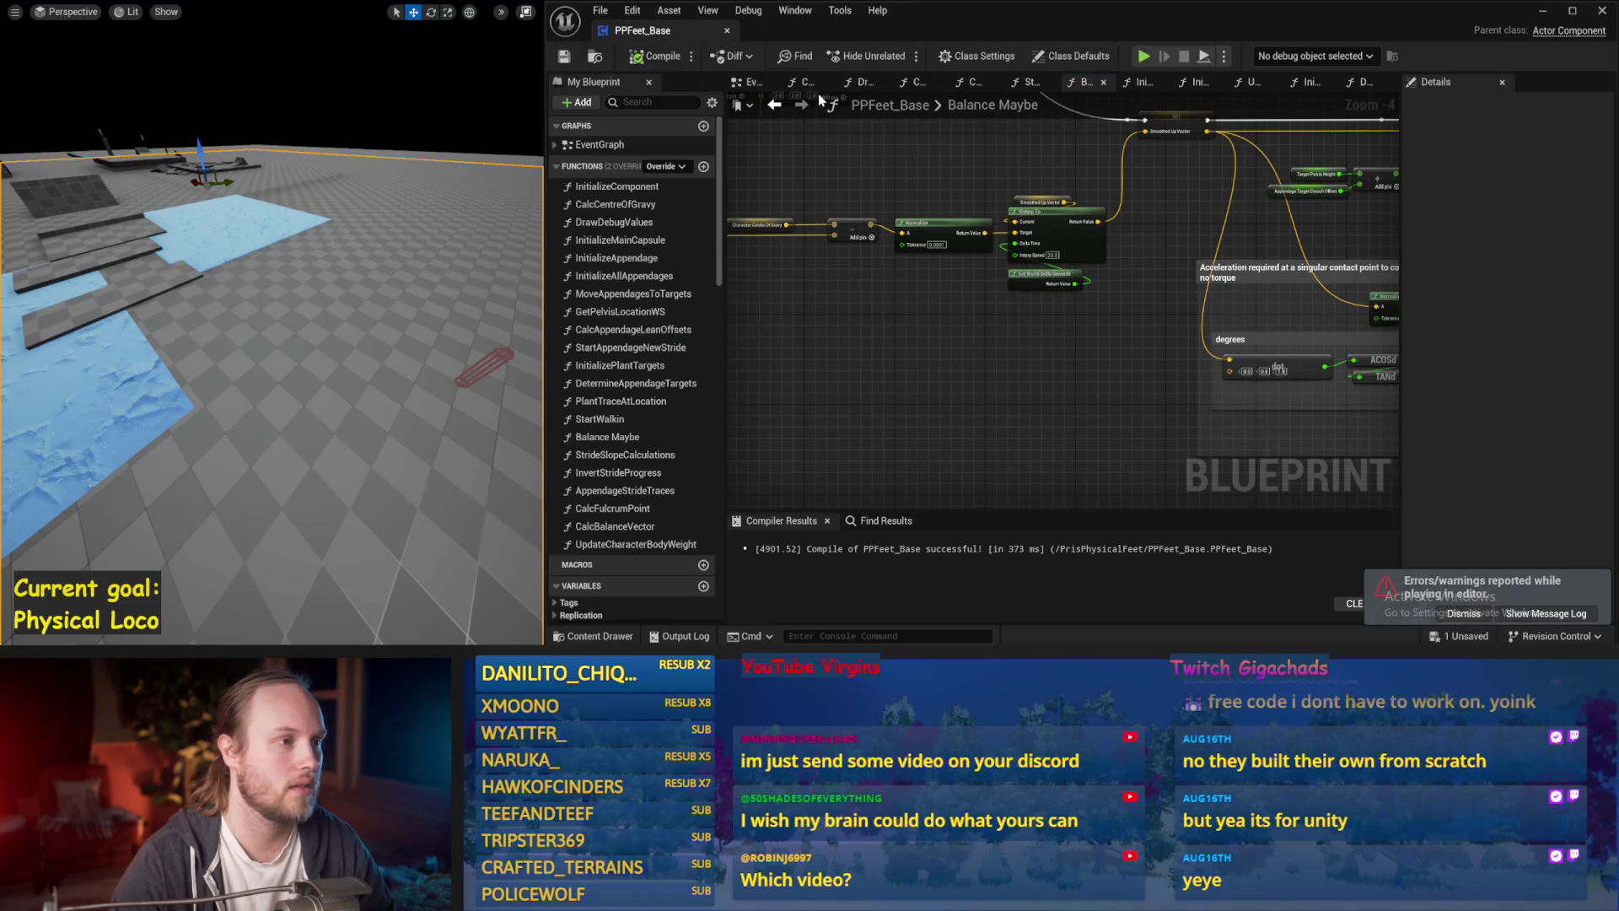
pyautogui.click(753, 84)
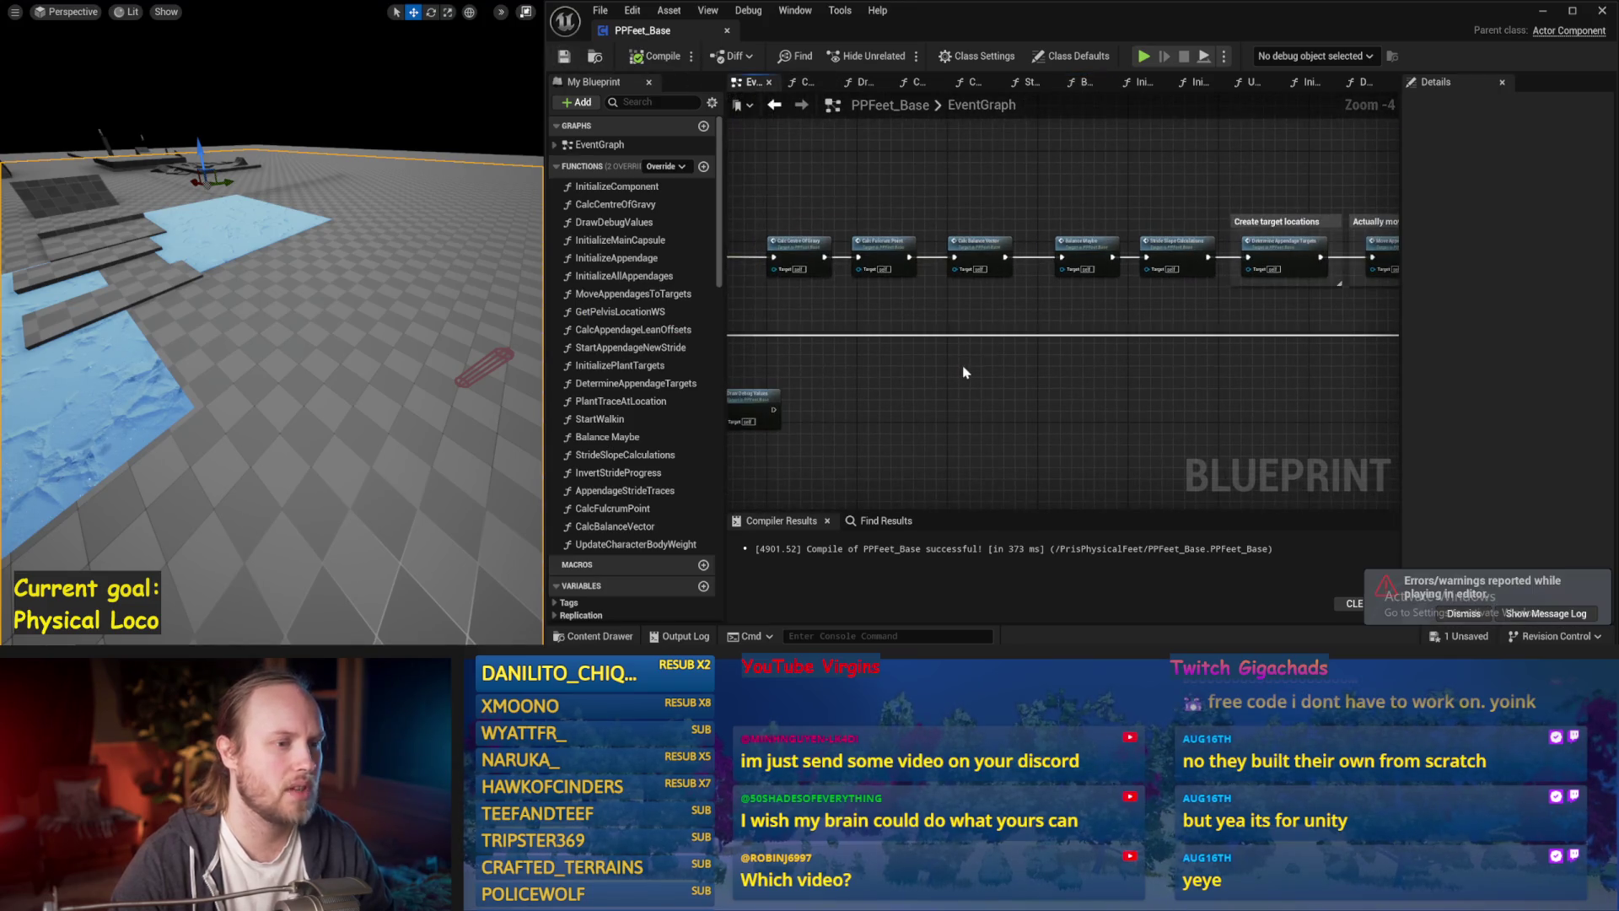
pyautogui.moveTo(965, 372)
pyautogui.mouseDown()
pyautogui.moveTo(769, 354)
pyautogui.moveTo(1112, 370)
pyautogui.moveTo(866, 333)
pyautogui.moveTo(1184, 348)
pyautogui.moveTo(1209, 417)
pyautogui.mouseUp()
# Run a quick simulation, then open the DrawDebugValues function from its call node.
pyautogui.click(1588, 582)
pyautogui.hotkey('alt', 's')
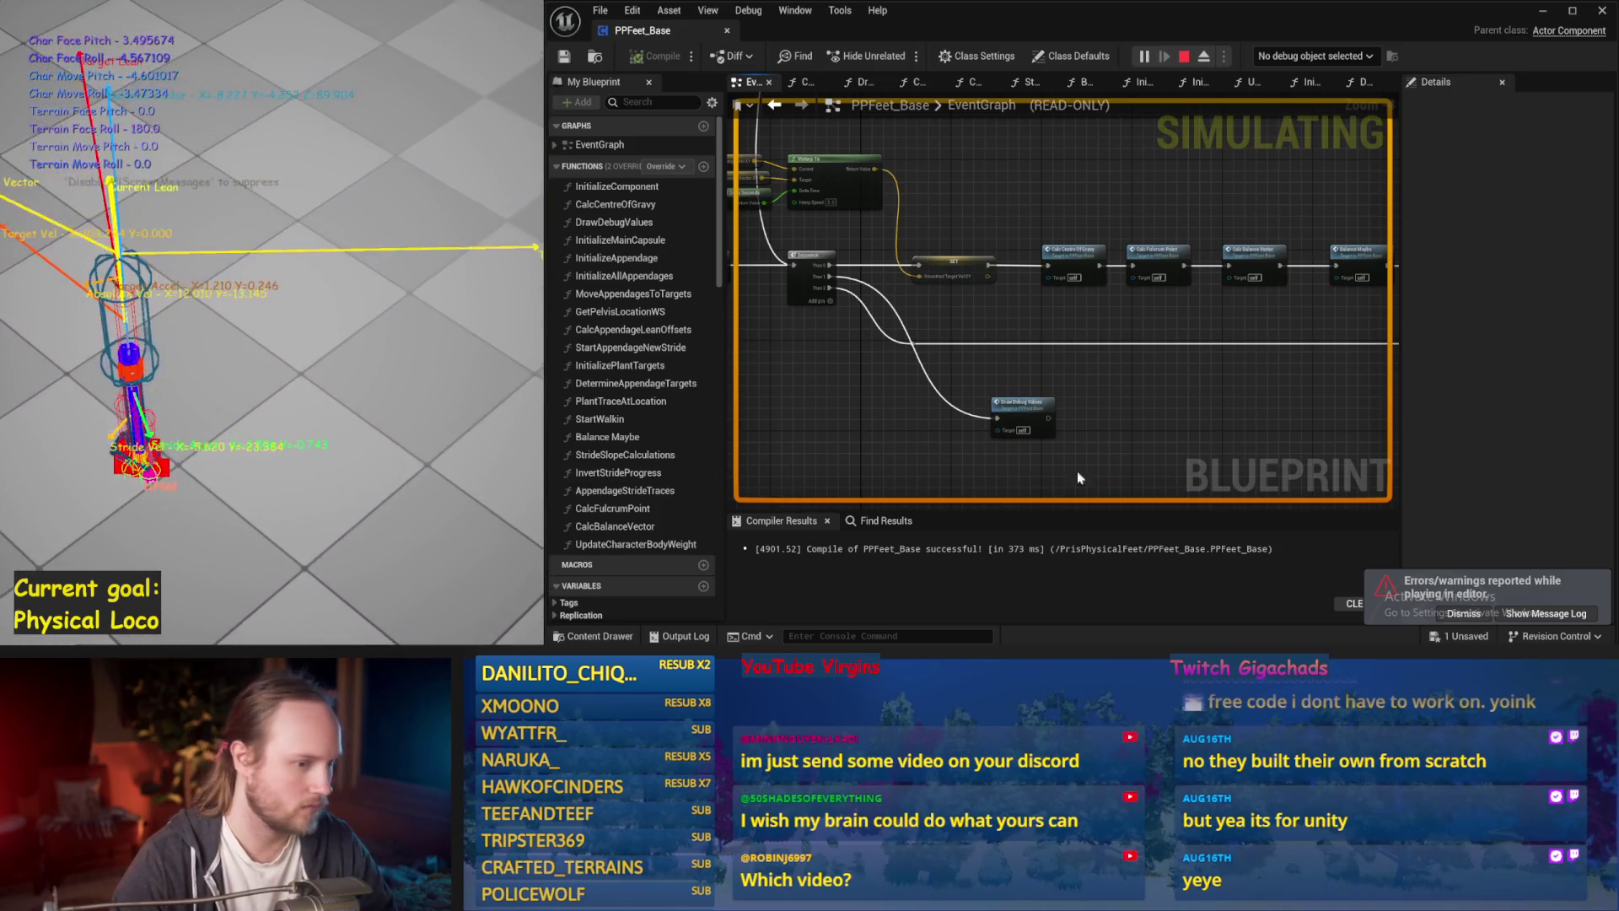
pyautogui.press('Escape')
pyautogui.click(1028, 408)
pyautogui.doubleClick(1028, 408)
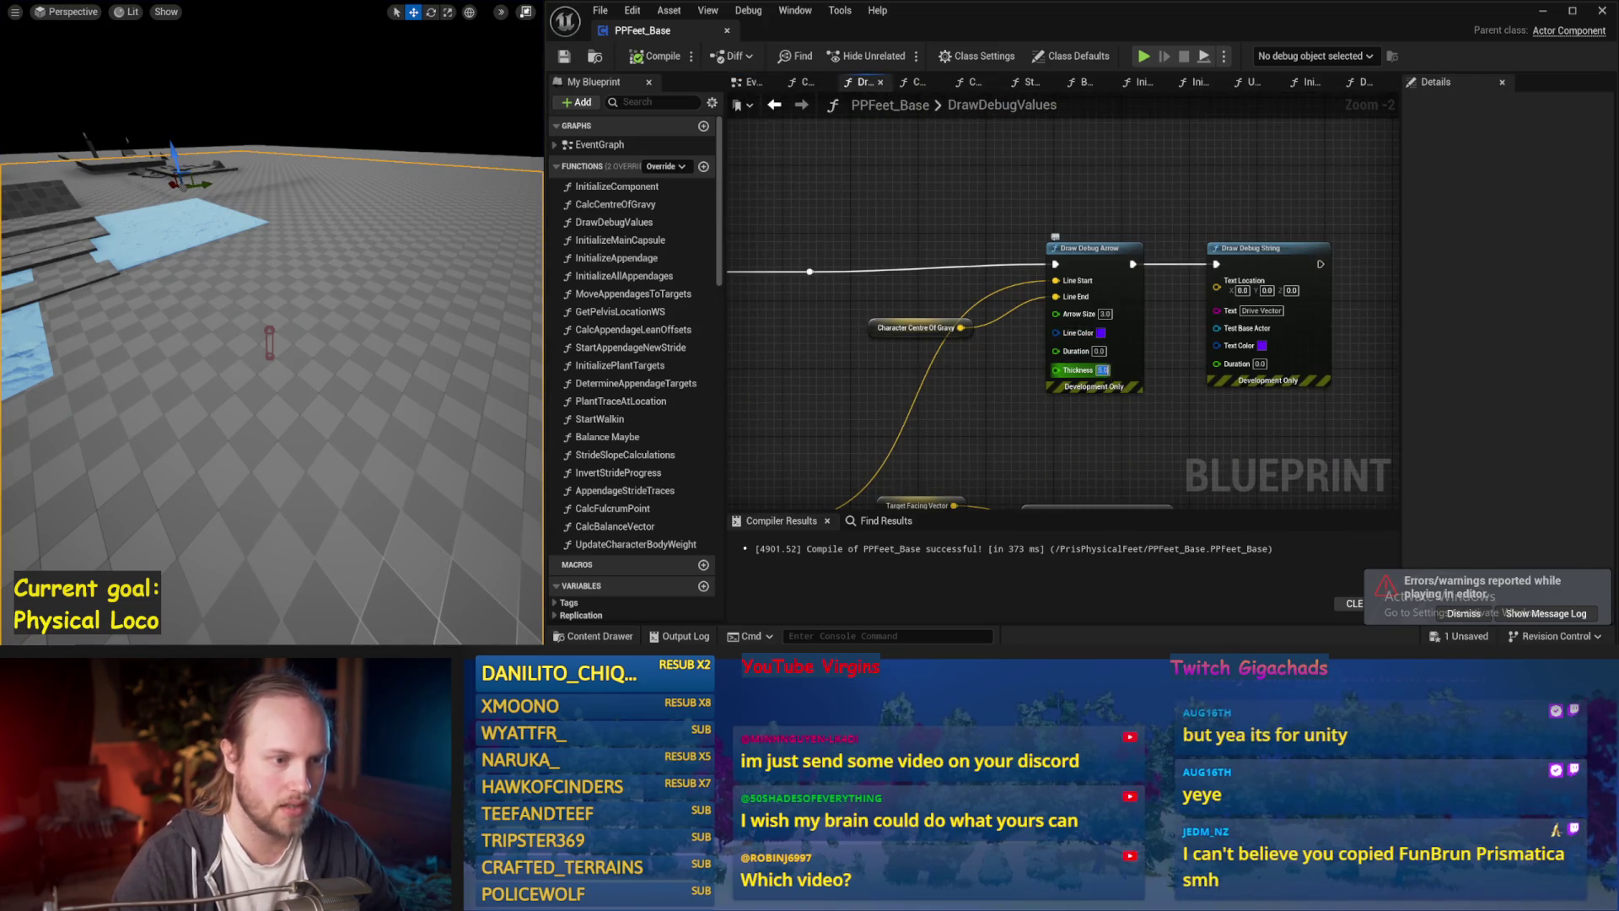
# Simulate the scene and orbit around the character to check the debug drawing.
pyautogui.moveTo(273, 310); pyautogui.dragTo(317, 310)
pyautogui.hotkey('alt', 's')
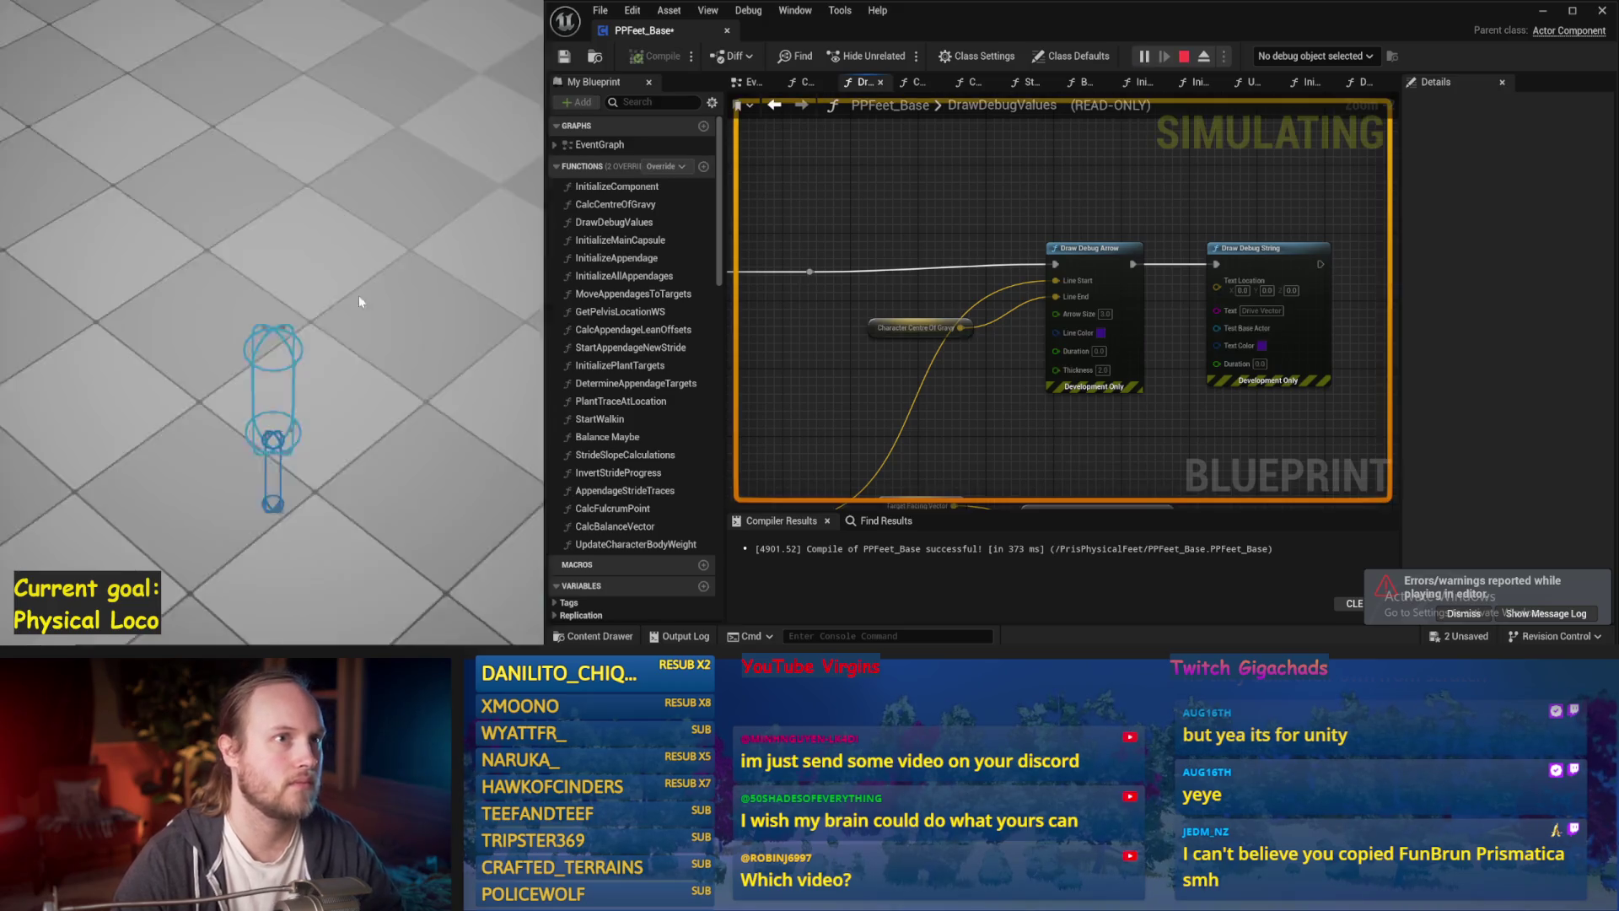
pyautogui.moveTo(220, 342); pyautogui.dragTo(275, 340)
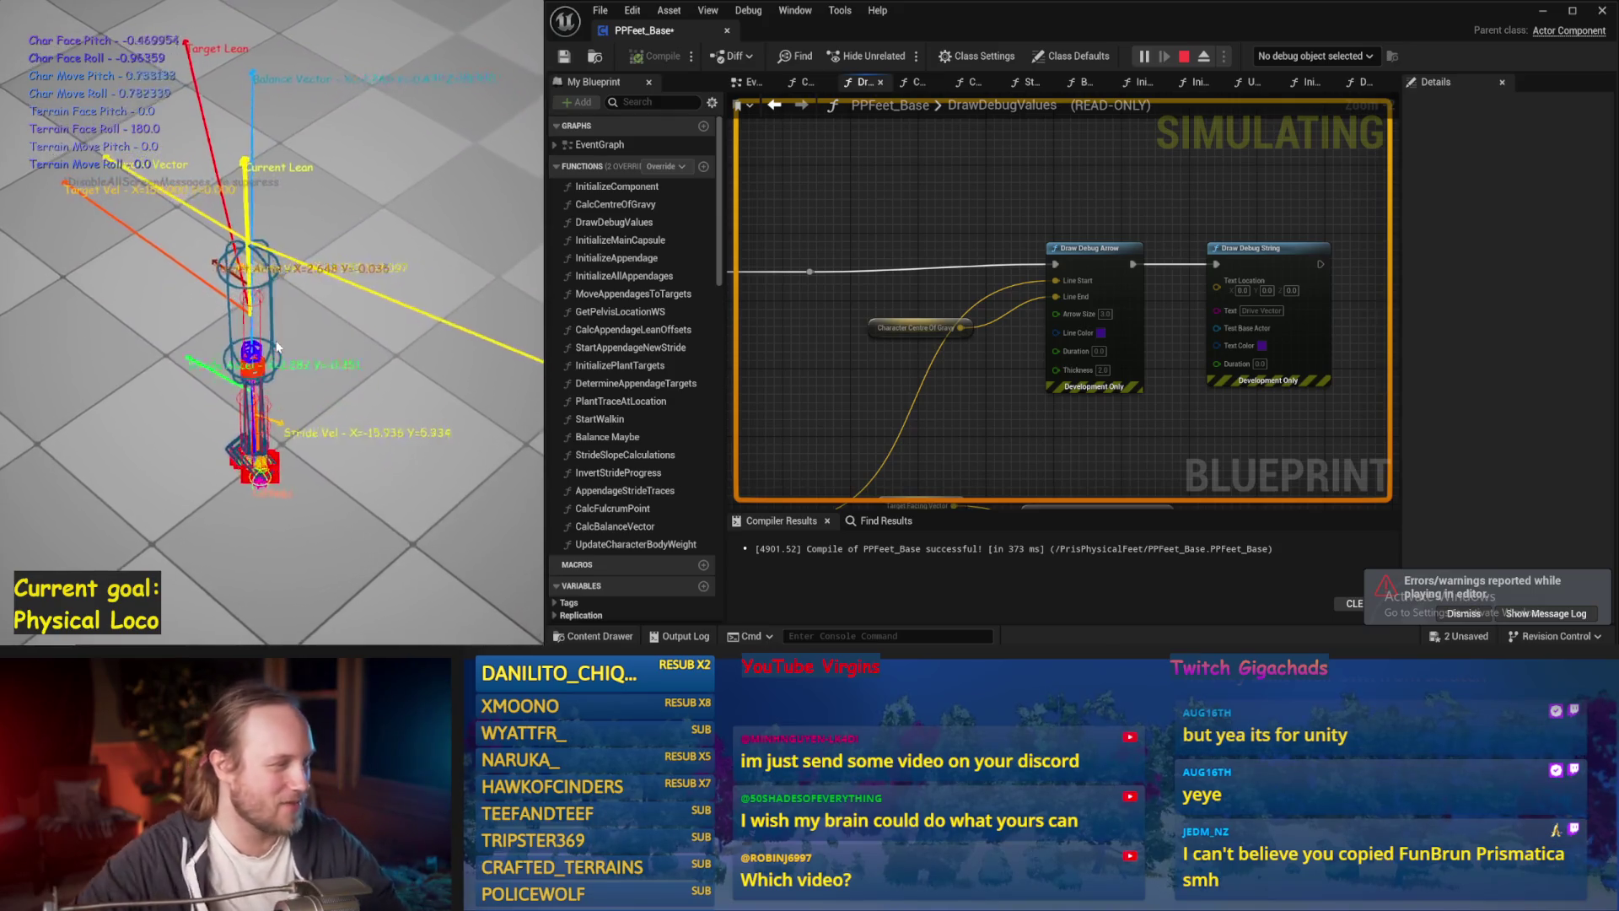
pyautogui.moveTo(275, 341); pyautogui.dragTo(257, 360)
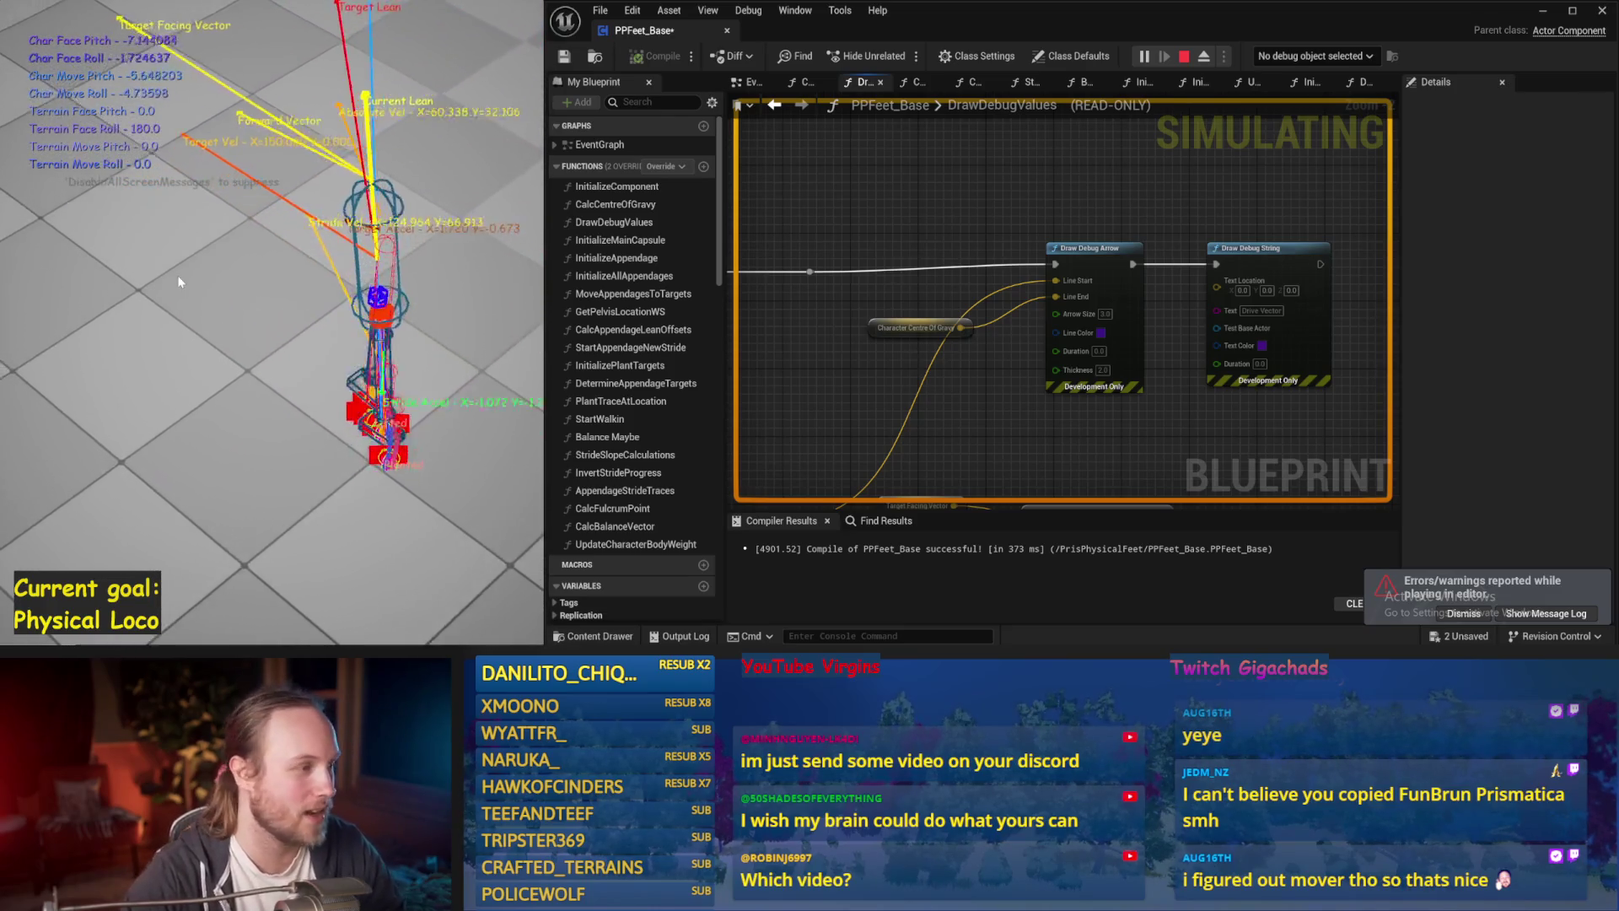
pyautogui.press('Escape')
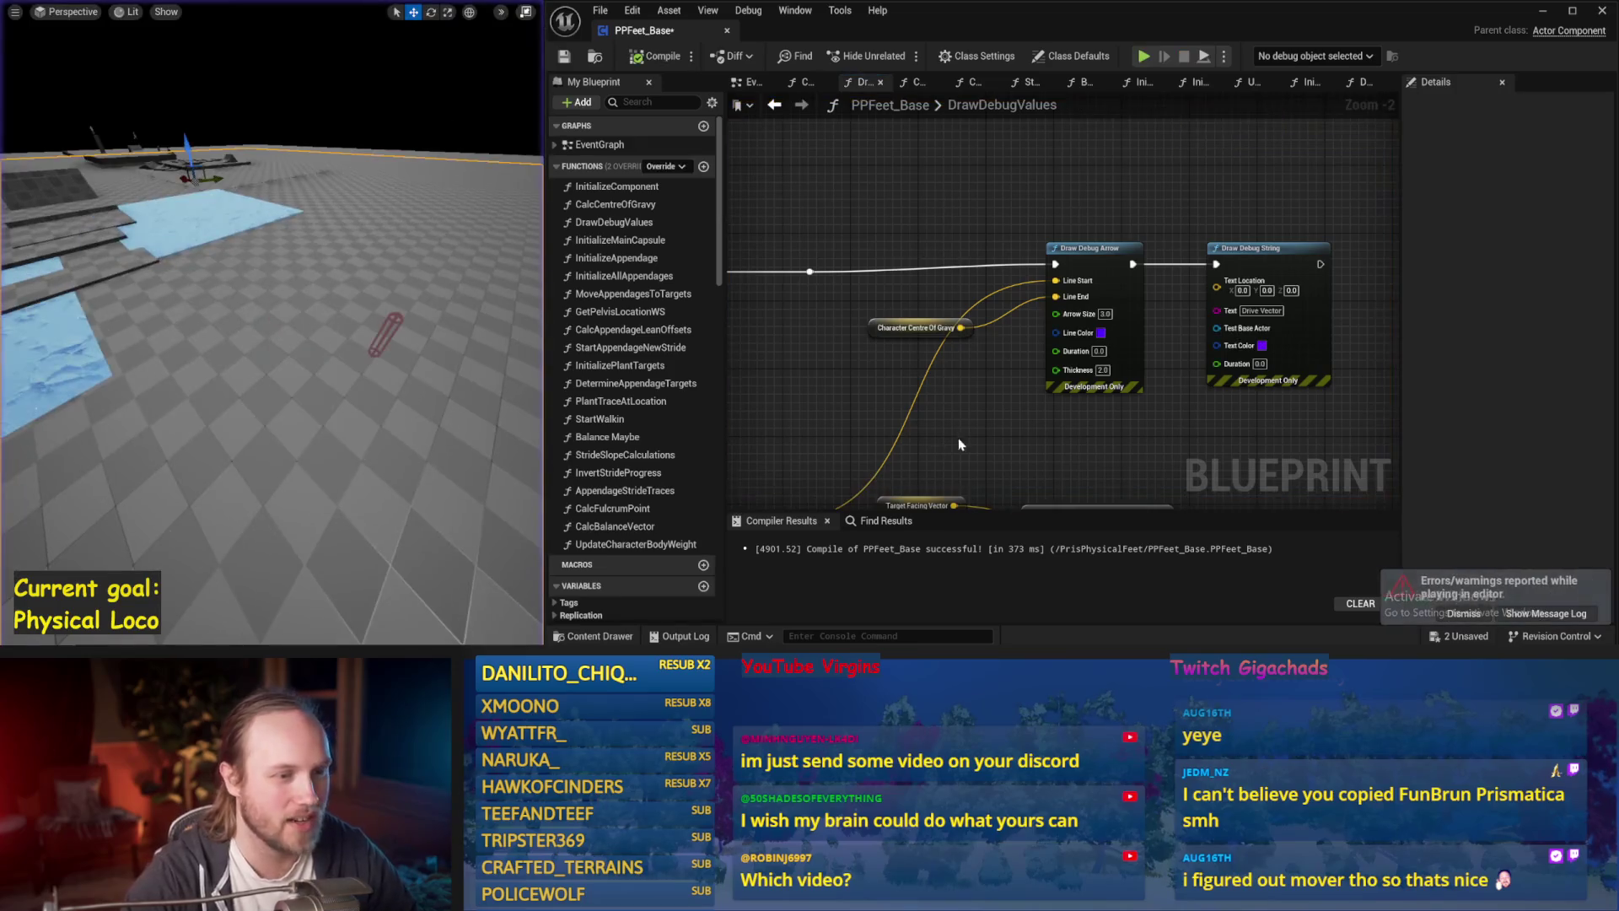
# Move the Draw Debug Arrow/String nodes and lower Character Centre Of Gravy, save, and return to the EventGraph.
pyautogui.moveTo(1335, 141); pyautogui.dragTo(1006, 320)
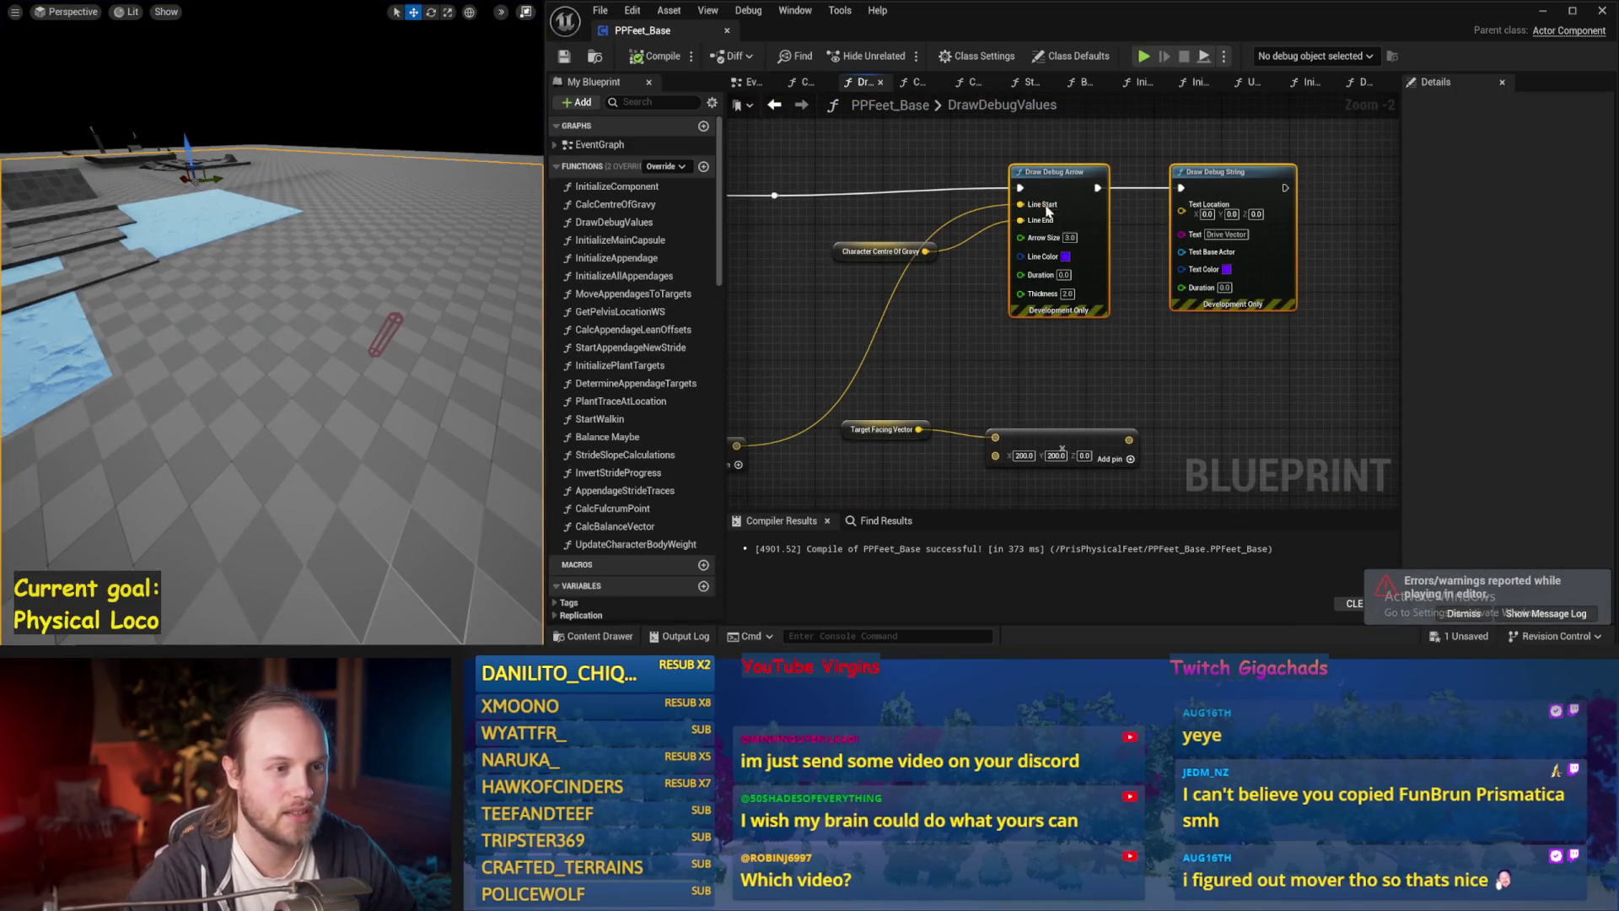
pyautogui.moveTo(1067, 184); pyautogui.dragTo(1050, 192)
pyautogui.moveTo(902, 273); pyautogui.dragTo(915, 331)
pyautogui.click(805, 264)
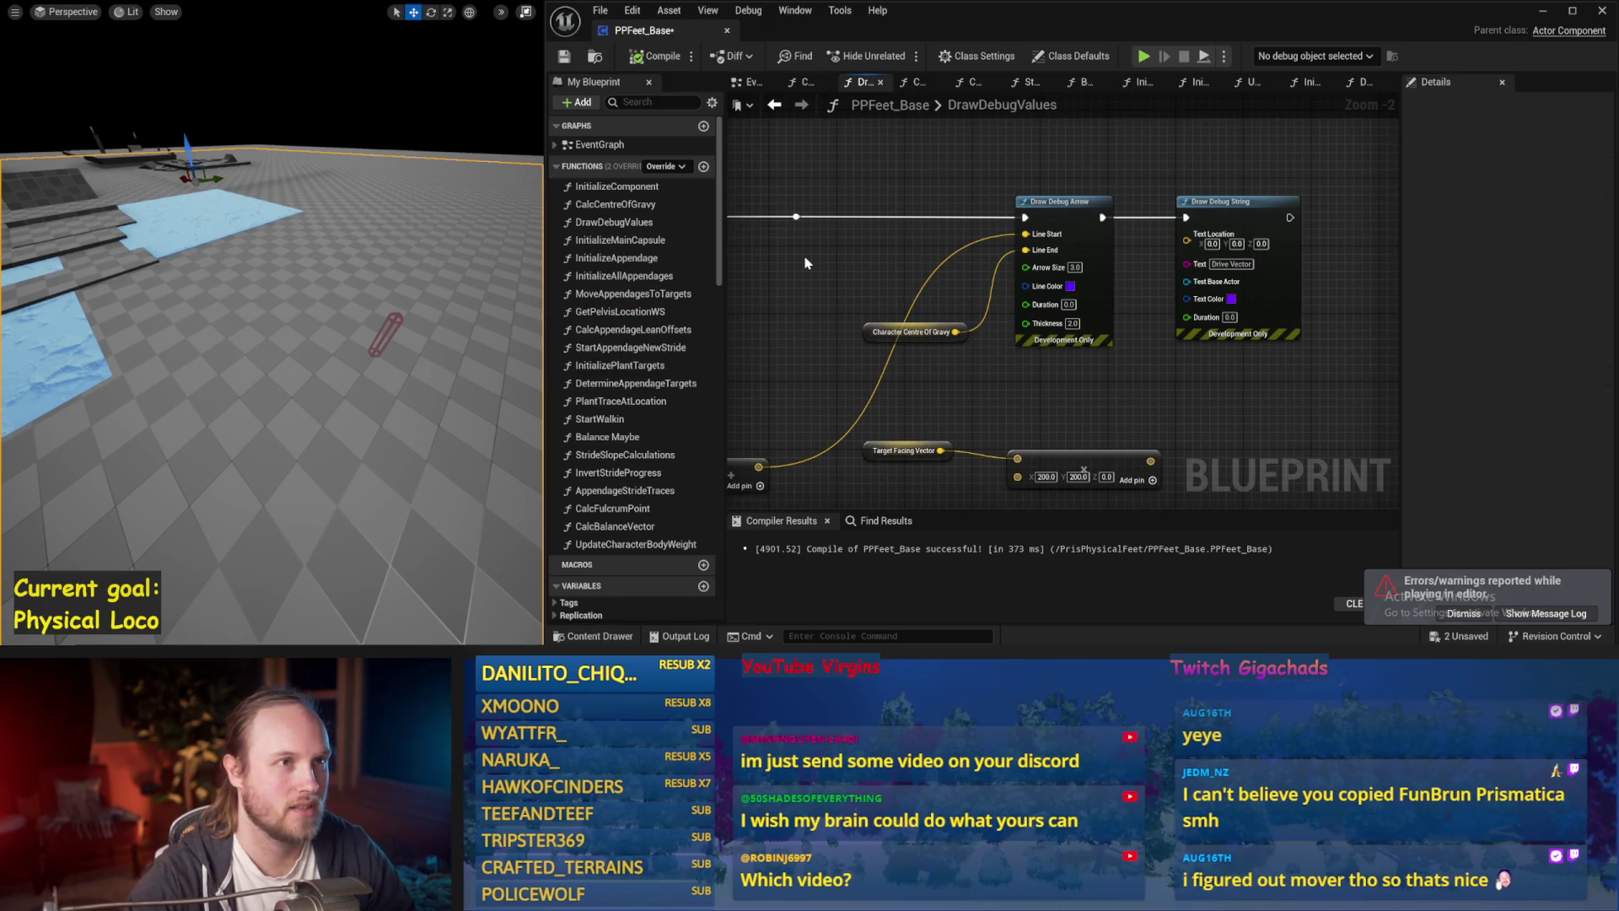
pyautogui.hotkey('ctrl', 's')
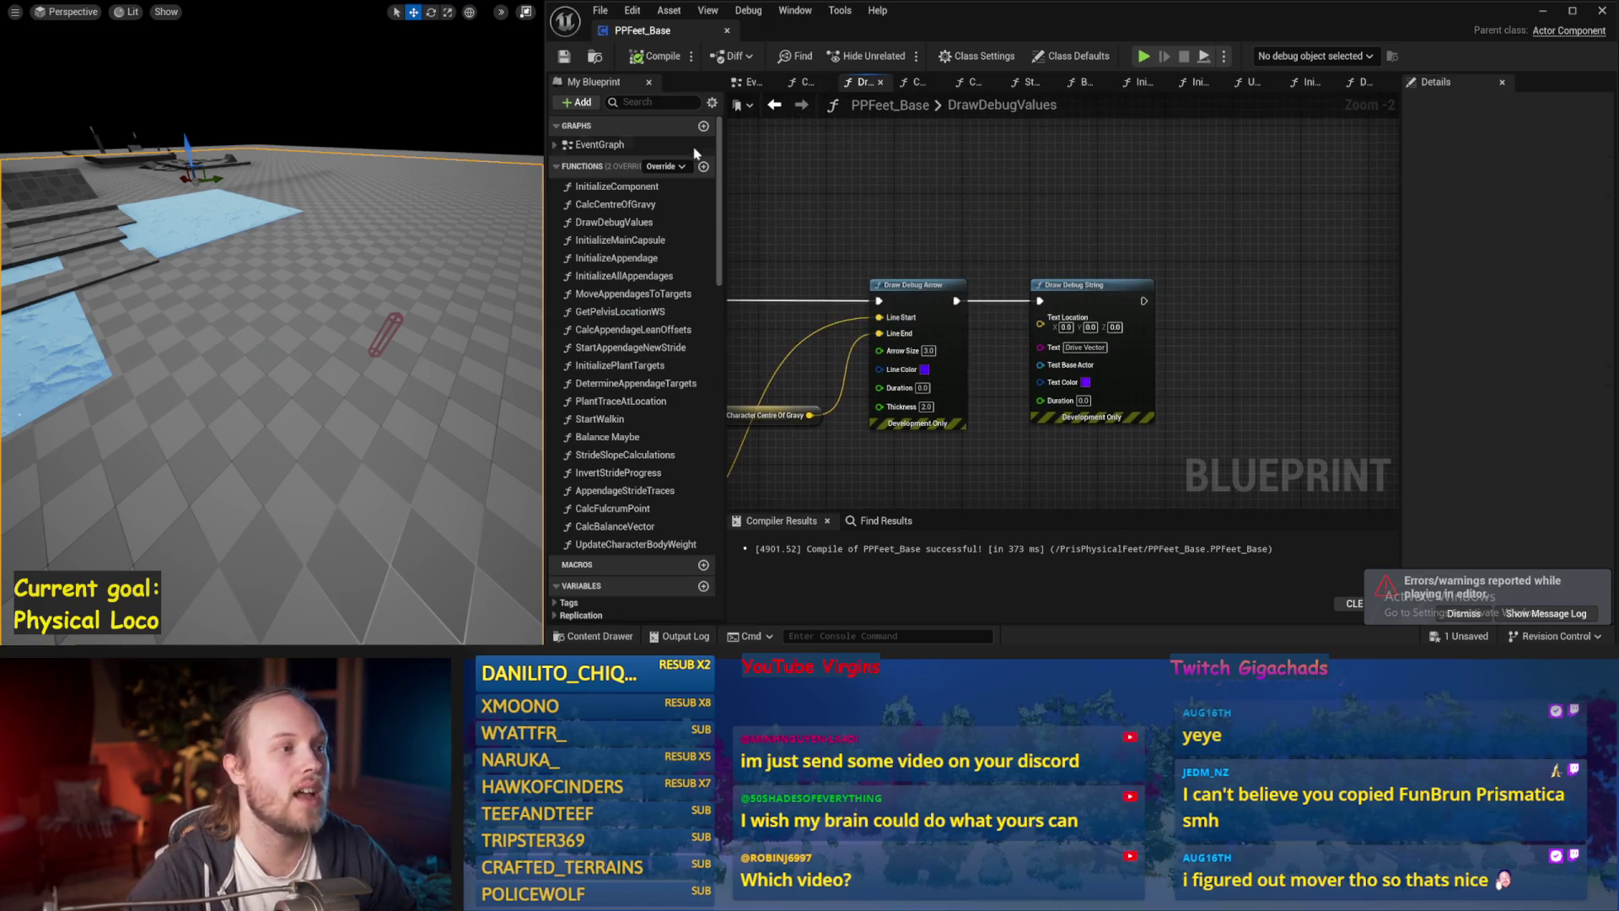
pyautogui.click(753, 83)
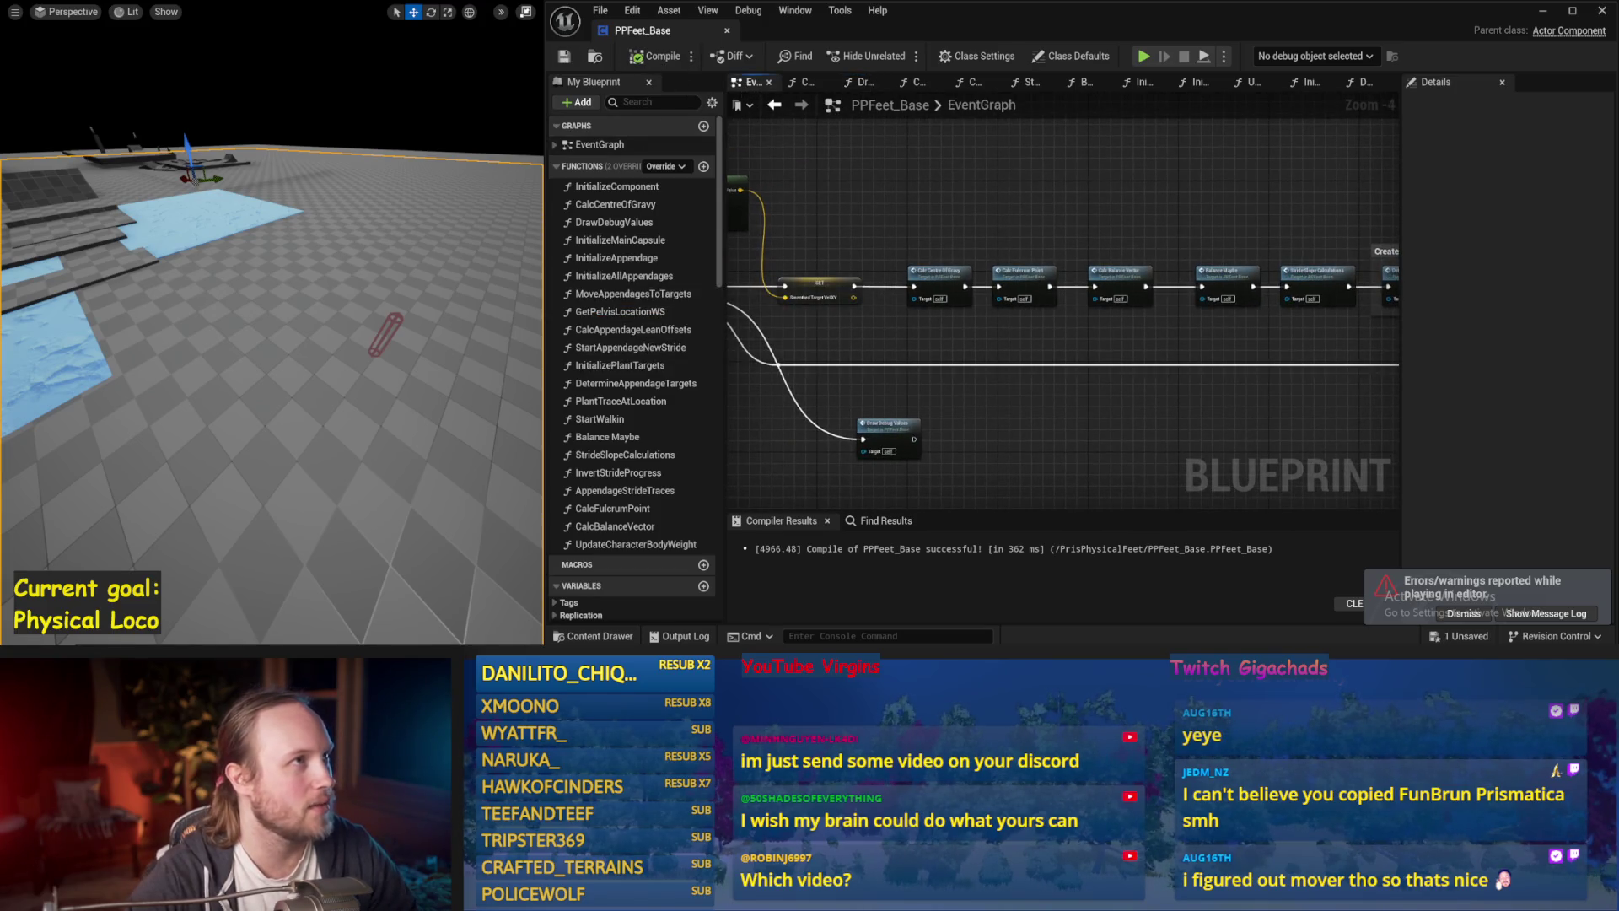
# Move Draw Debug Values up beside the main chain and add a reroute point on its wire.
pyautogui.moveTo(1172, 354); pyautogui.dragTo(1119, 335)
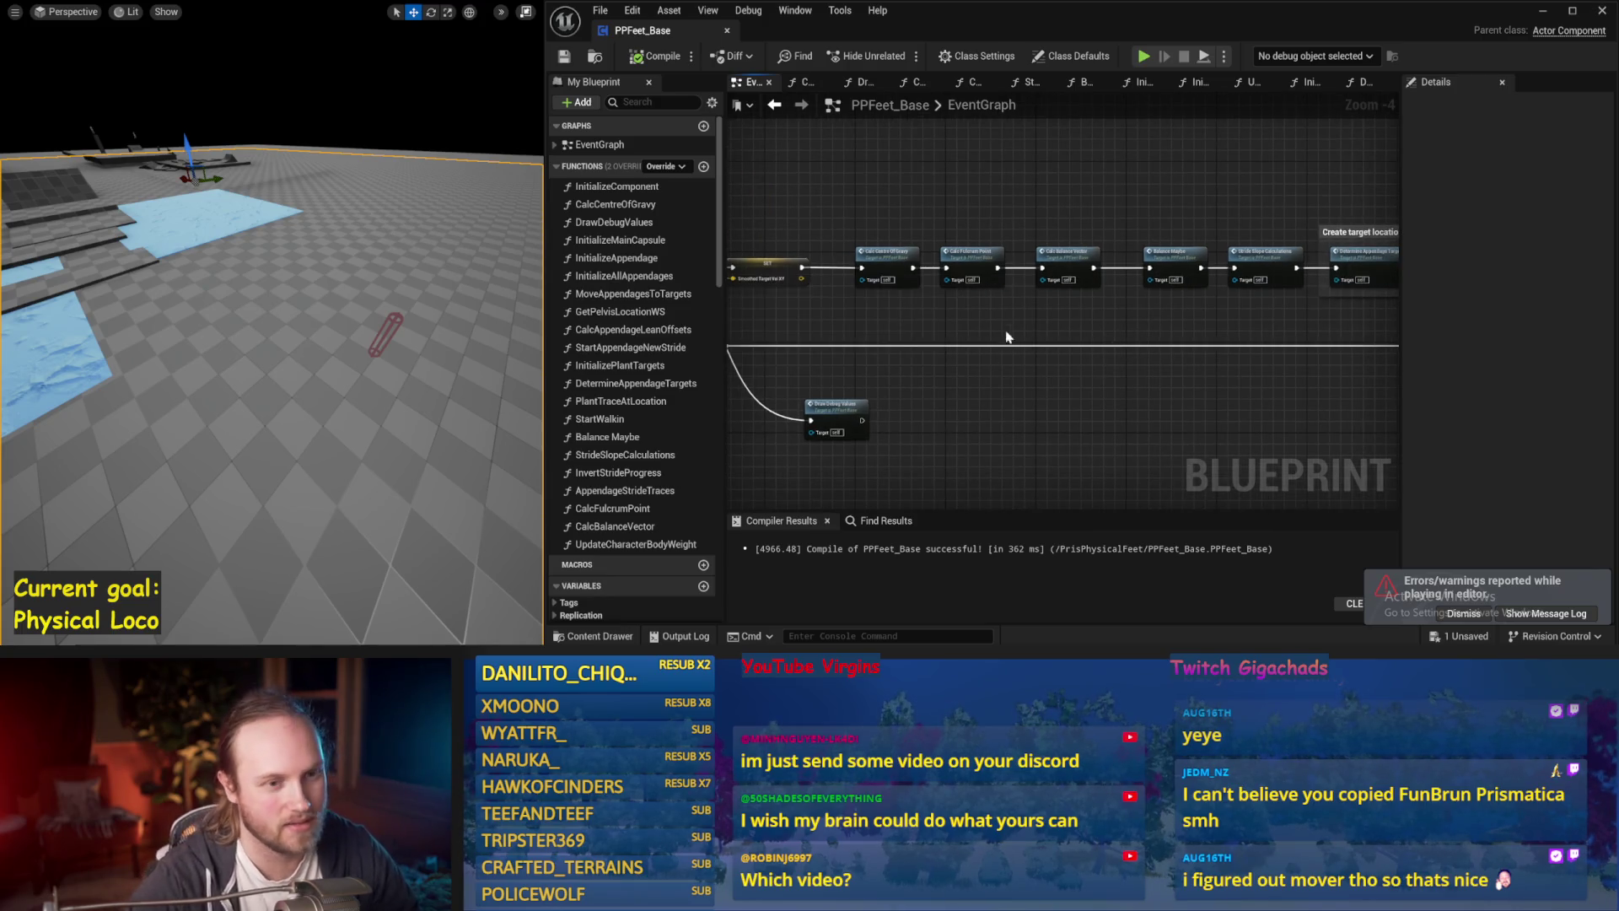
pyautogui.press('f')
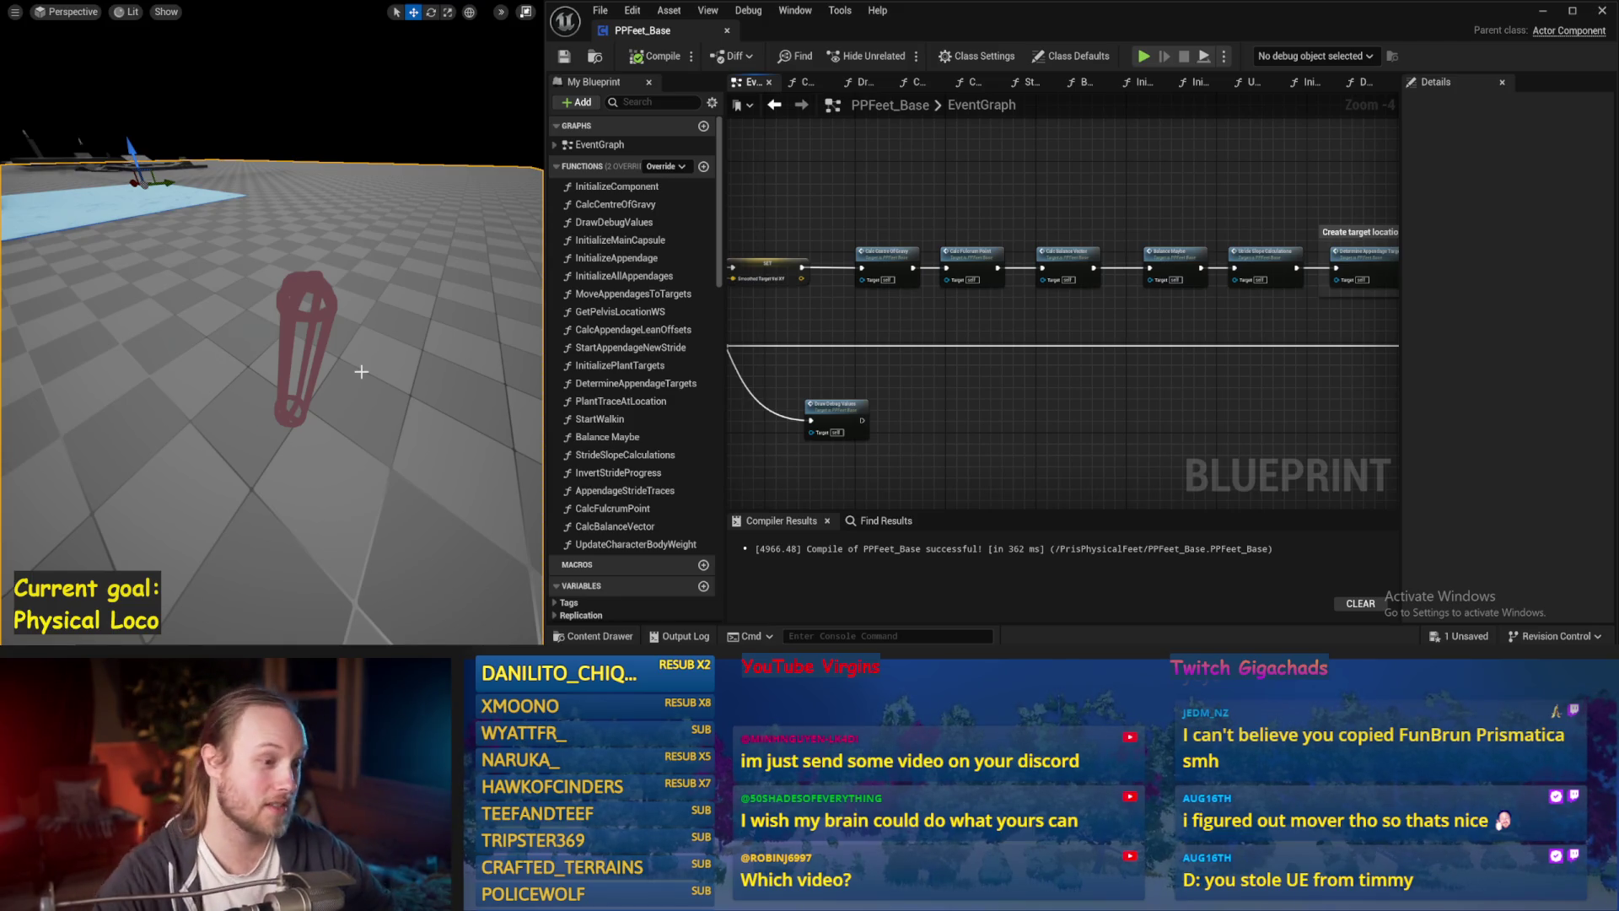
pyautogui.moveTo(928, 405); pyautogui.dragTo(1044, 399)
pyautogui.moveTo(942, 390); pyautogui.dragTo(1005, 292)
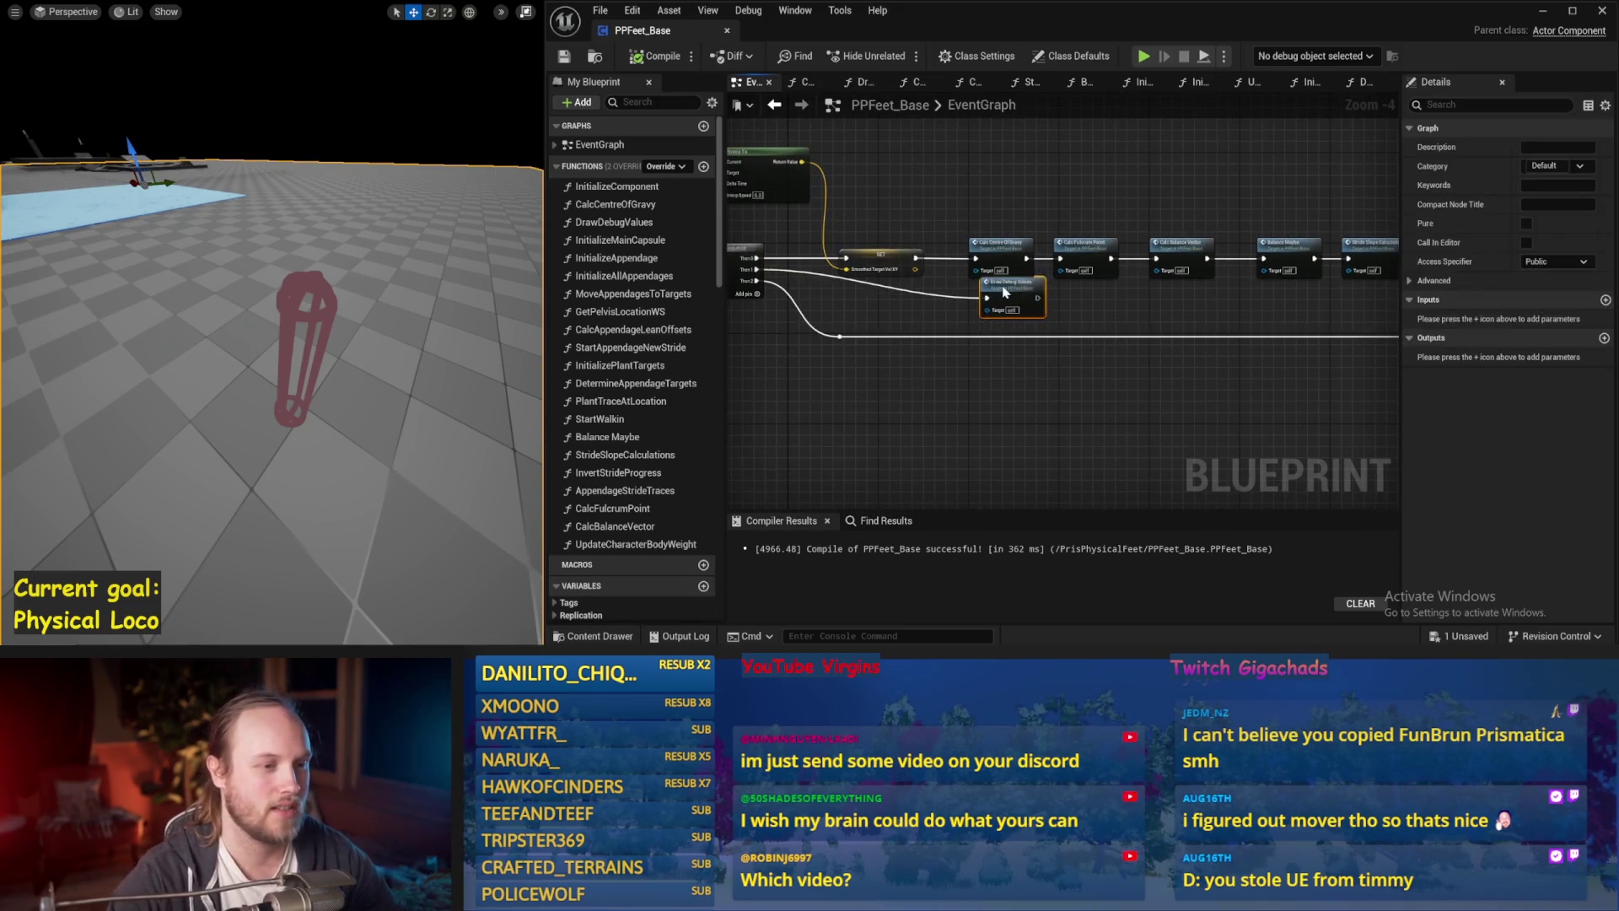
pyautogui.scroll(2, 898, 315)
pyautogui.doubleClick(905, 283)
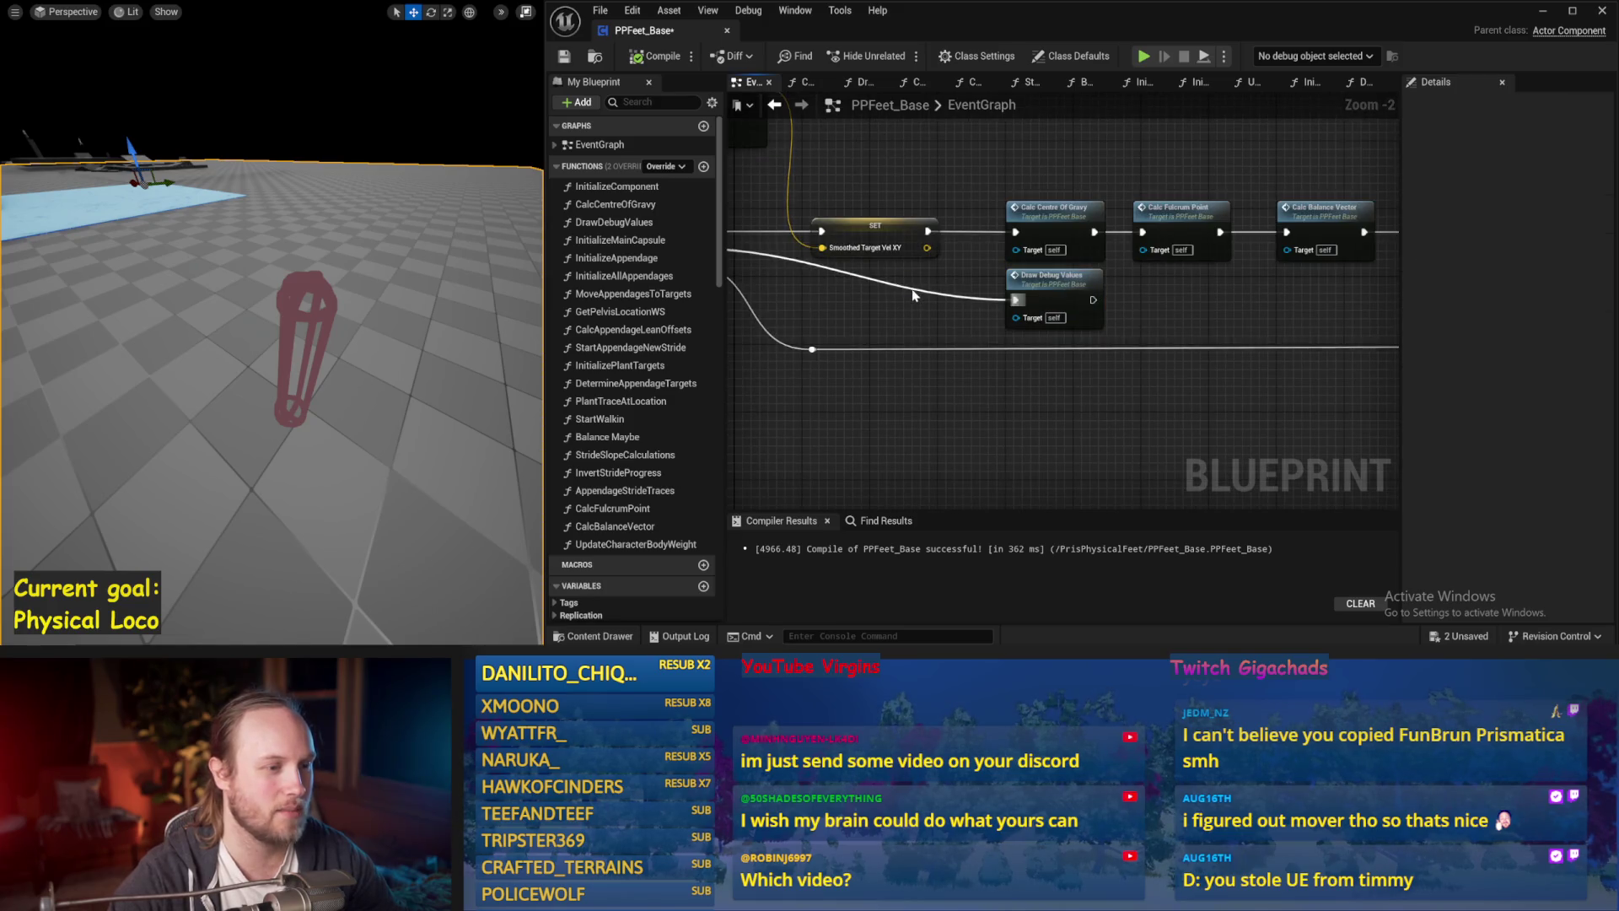
pyautogui.moveTo(911, 285); pyautogui.dragTo(824, 311)
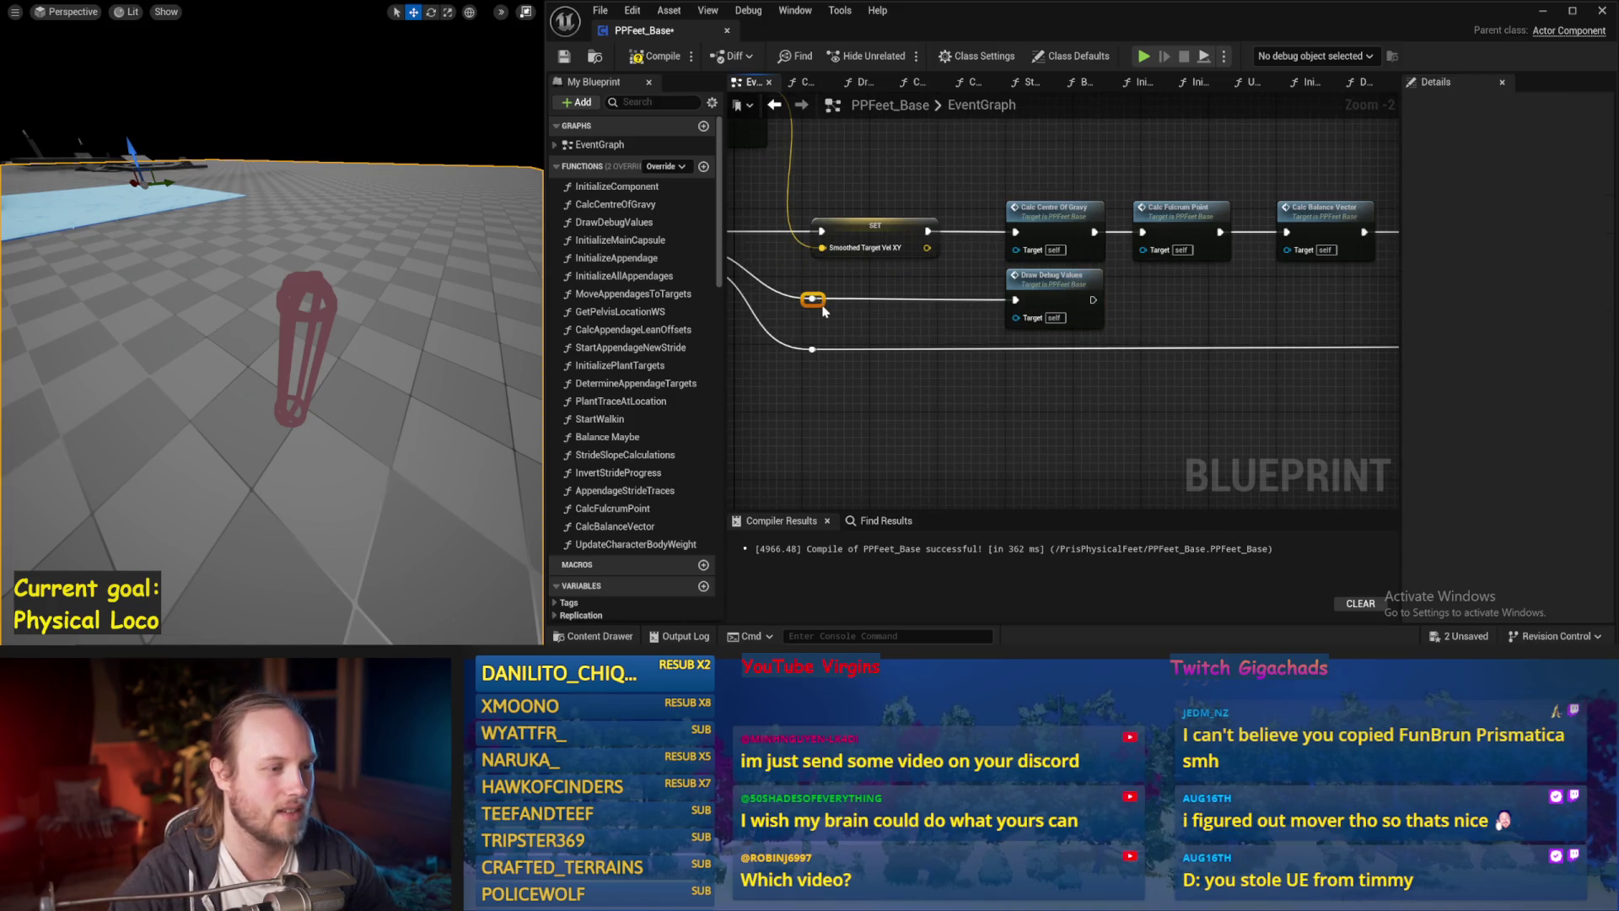
# Save the blueprint and open the CalcBalanceVector function graph.
pyautogui.moveTo(1212, 297); pyautogui.dragTo(1021, 305)
pyautogui.hotkey('ctrl', 's')
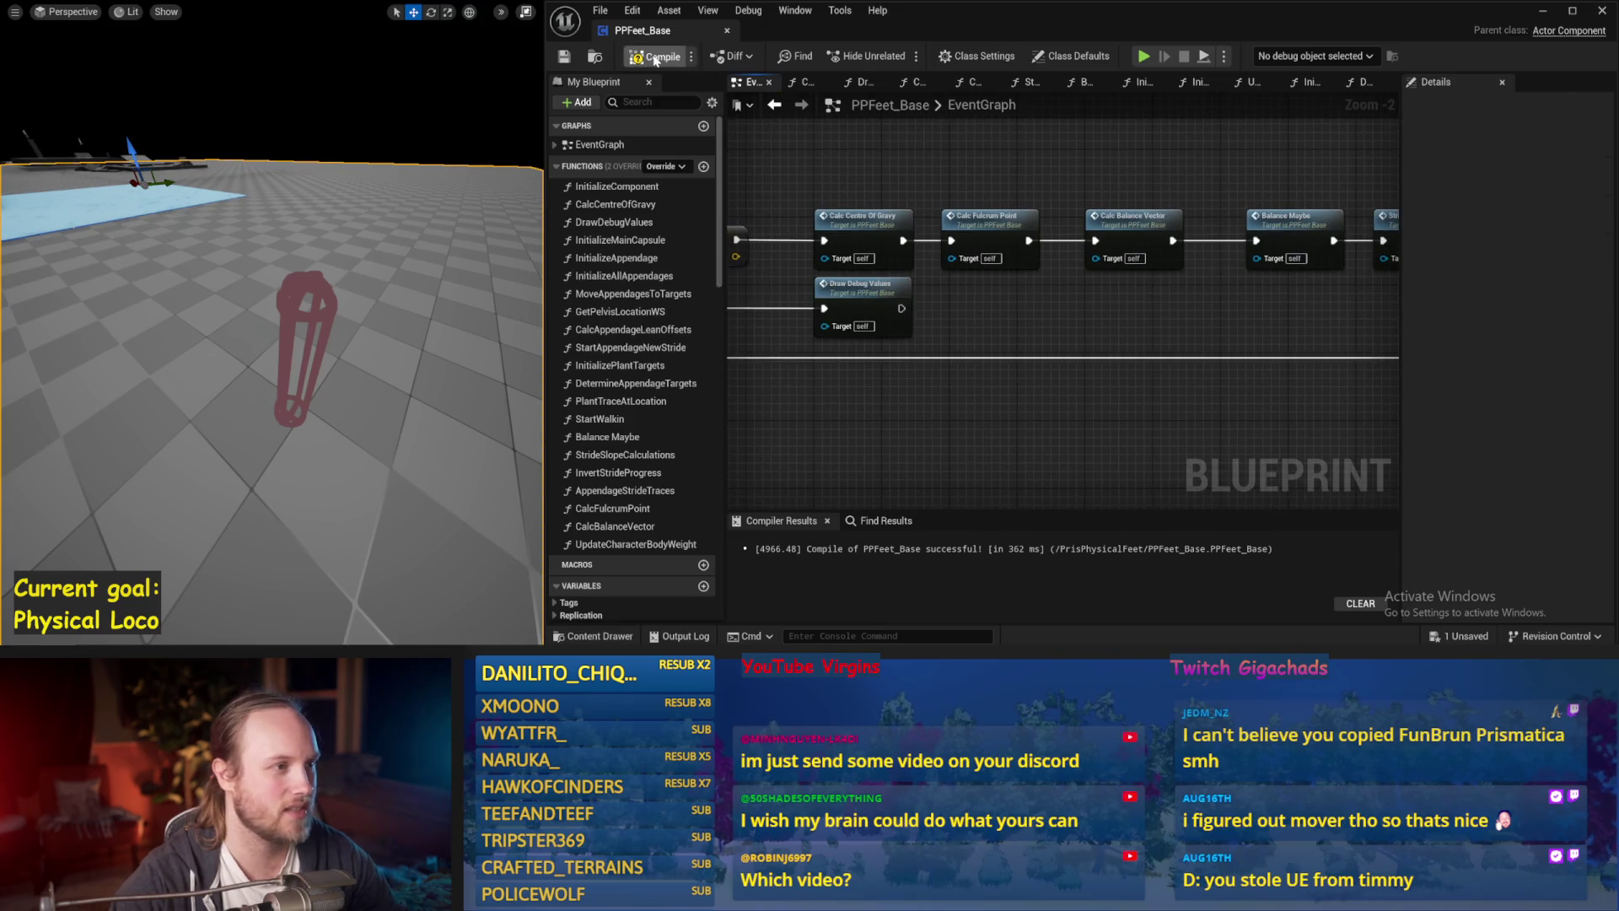
pyautogui.moveTo(1118, 352); pyautogui.dragTo(947, 364)
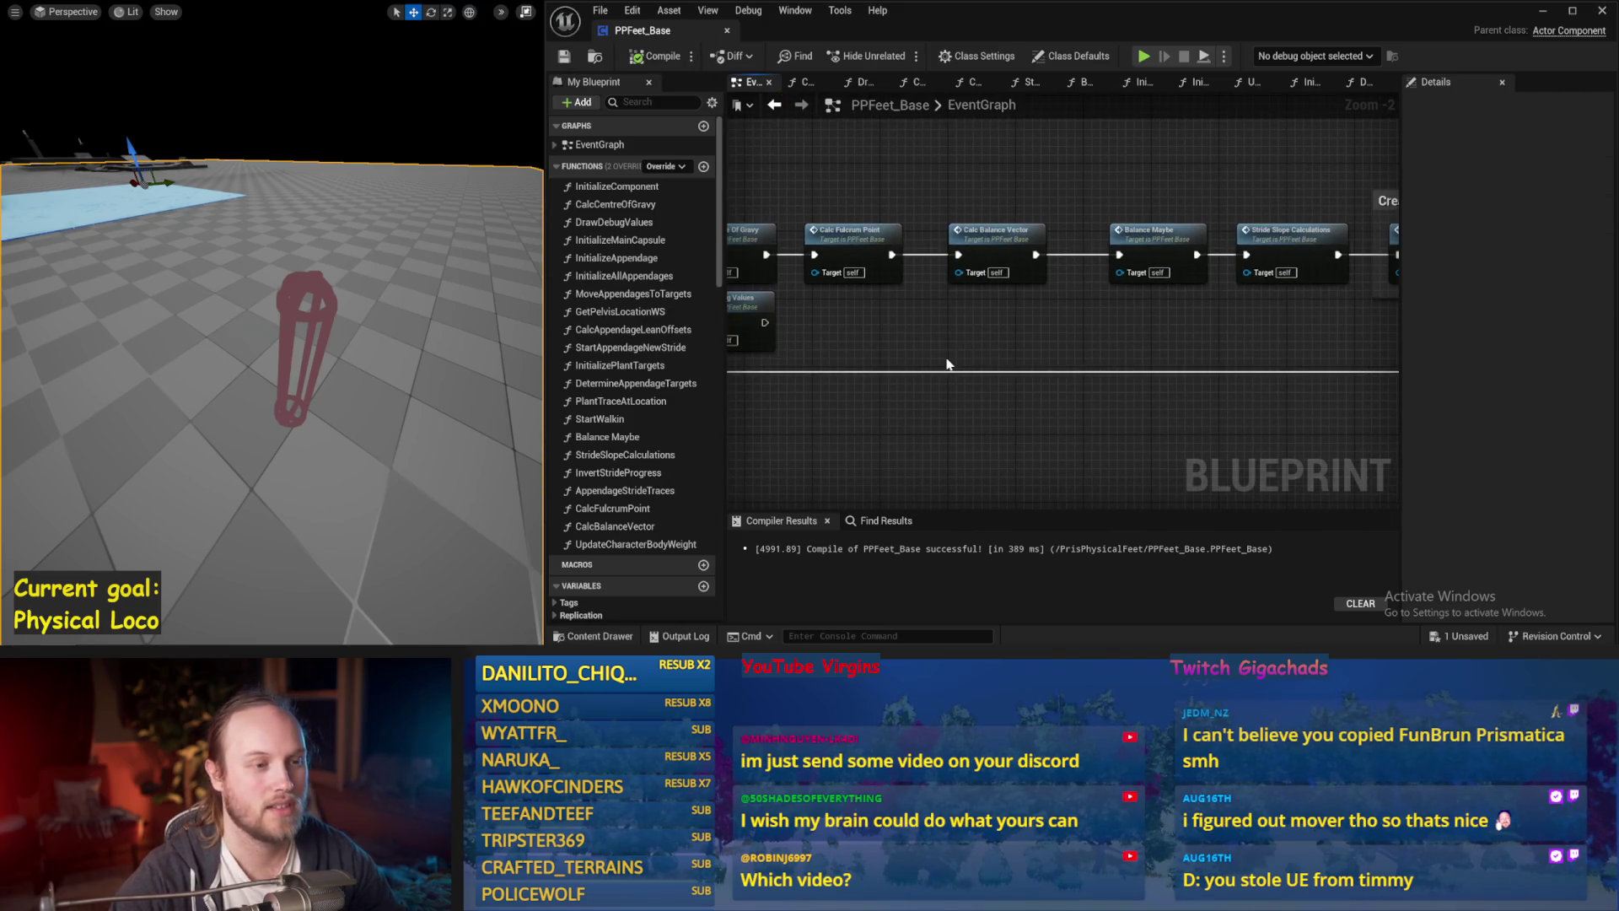
pyautogui.doubleClick(991, 231)
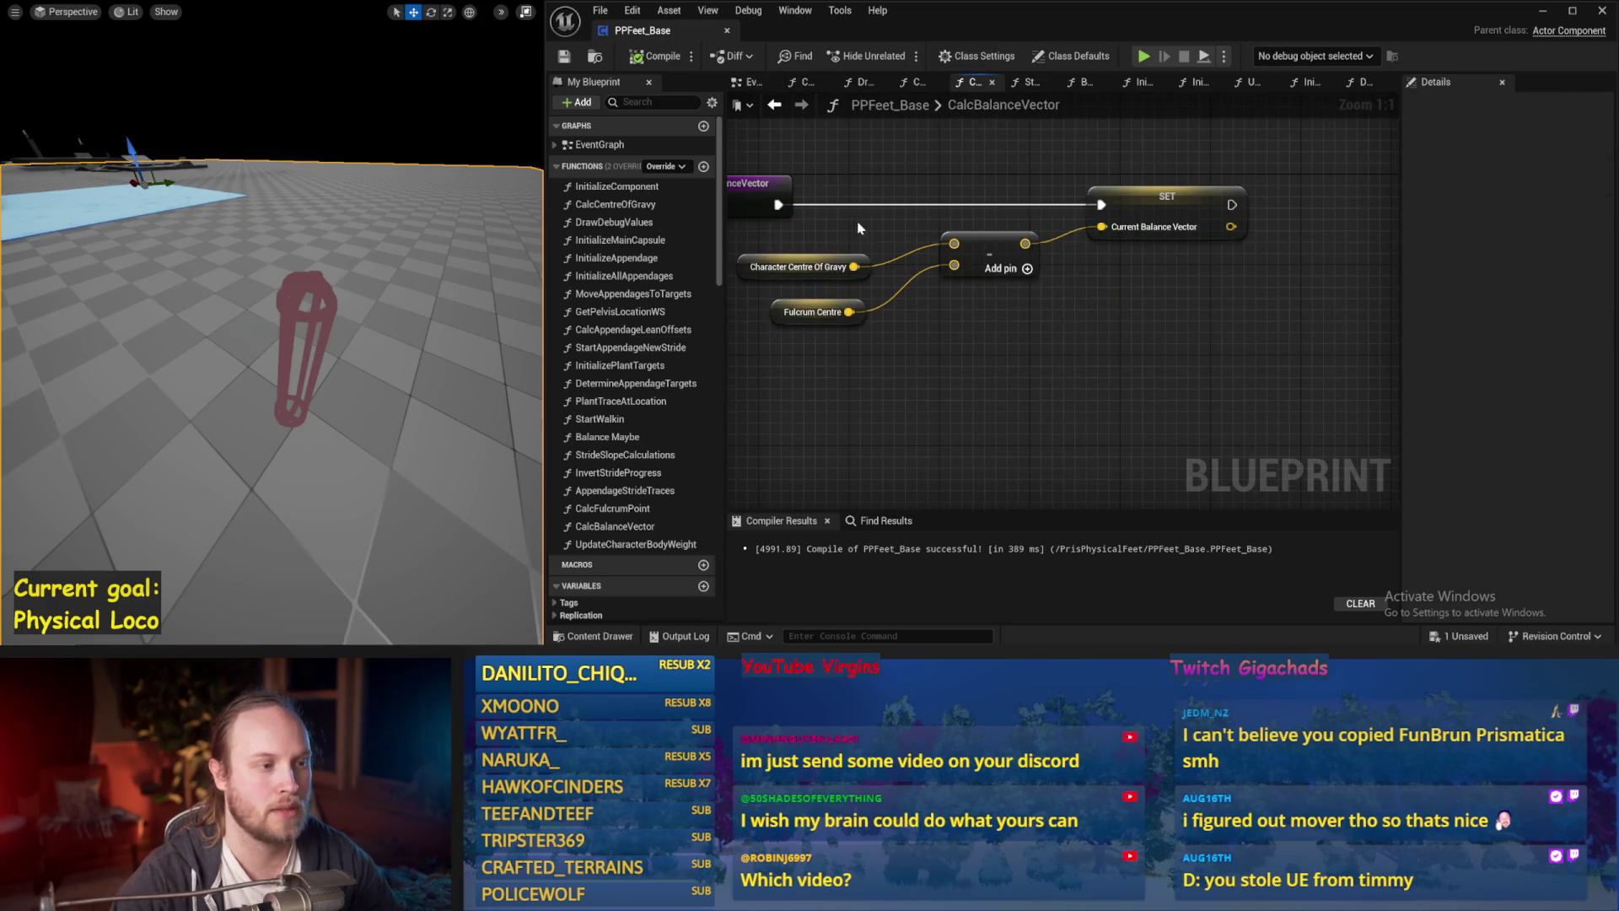
# Save, then inspect the Current Balance Vector variable's details in CalcBalanceVector.
pyautogui.hotkey('ctrl', 's')
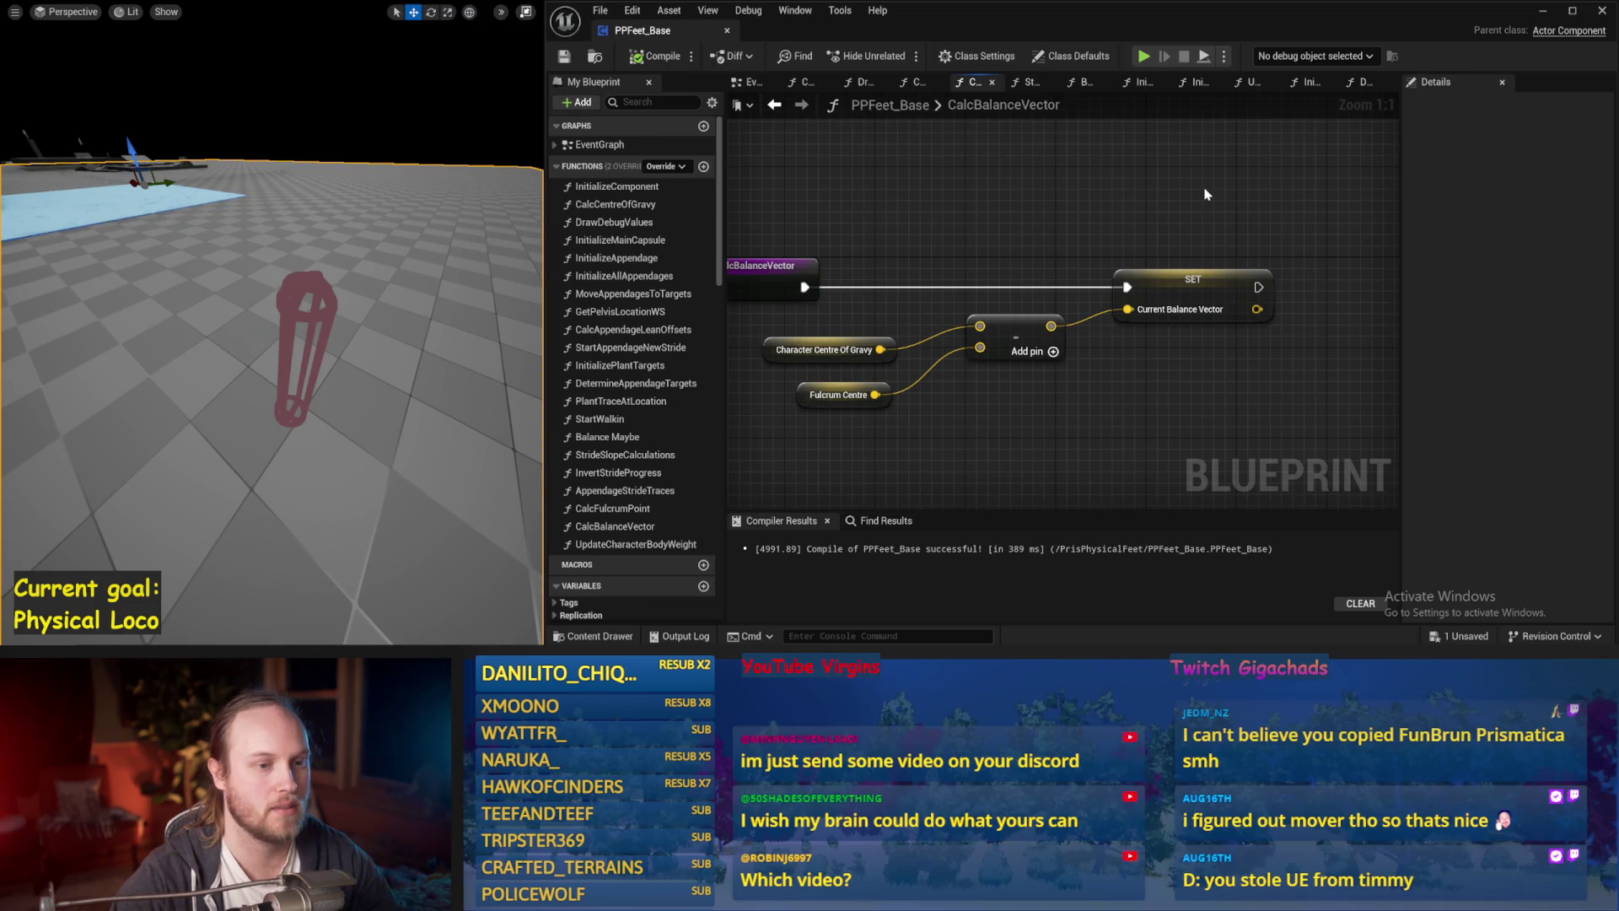
pyautogui.click(1192, 297)
pyautogui.click(1247, 374)
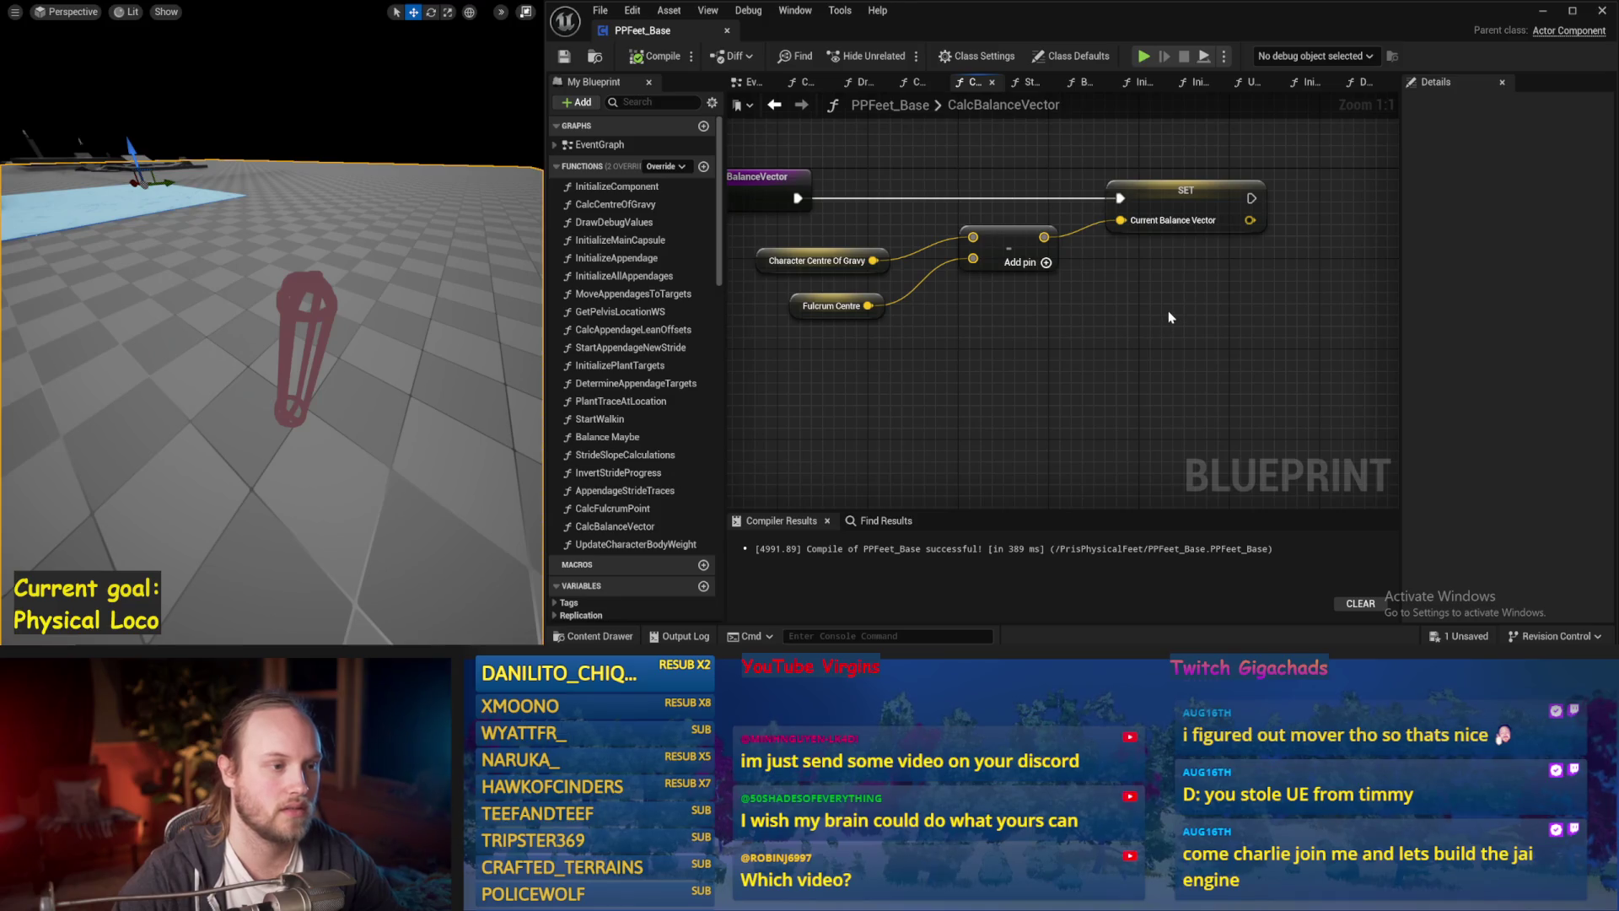
pyautogui.moveTo(1169, 317); pyautogui.dragTo(1085, 365)
pyautogui.click(1104, 246)
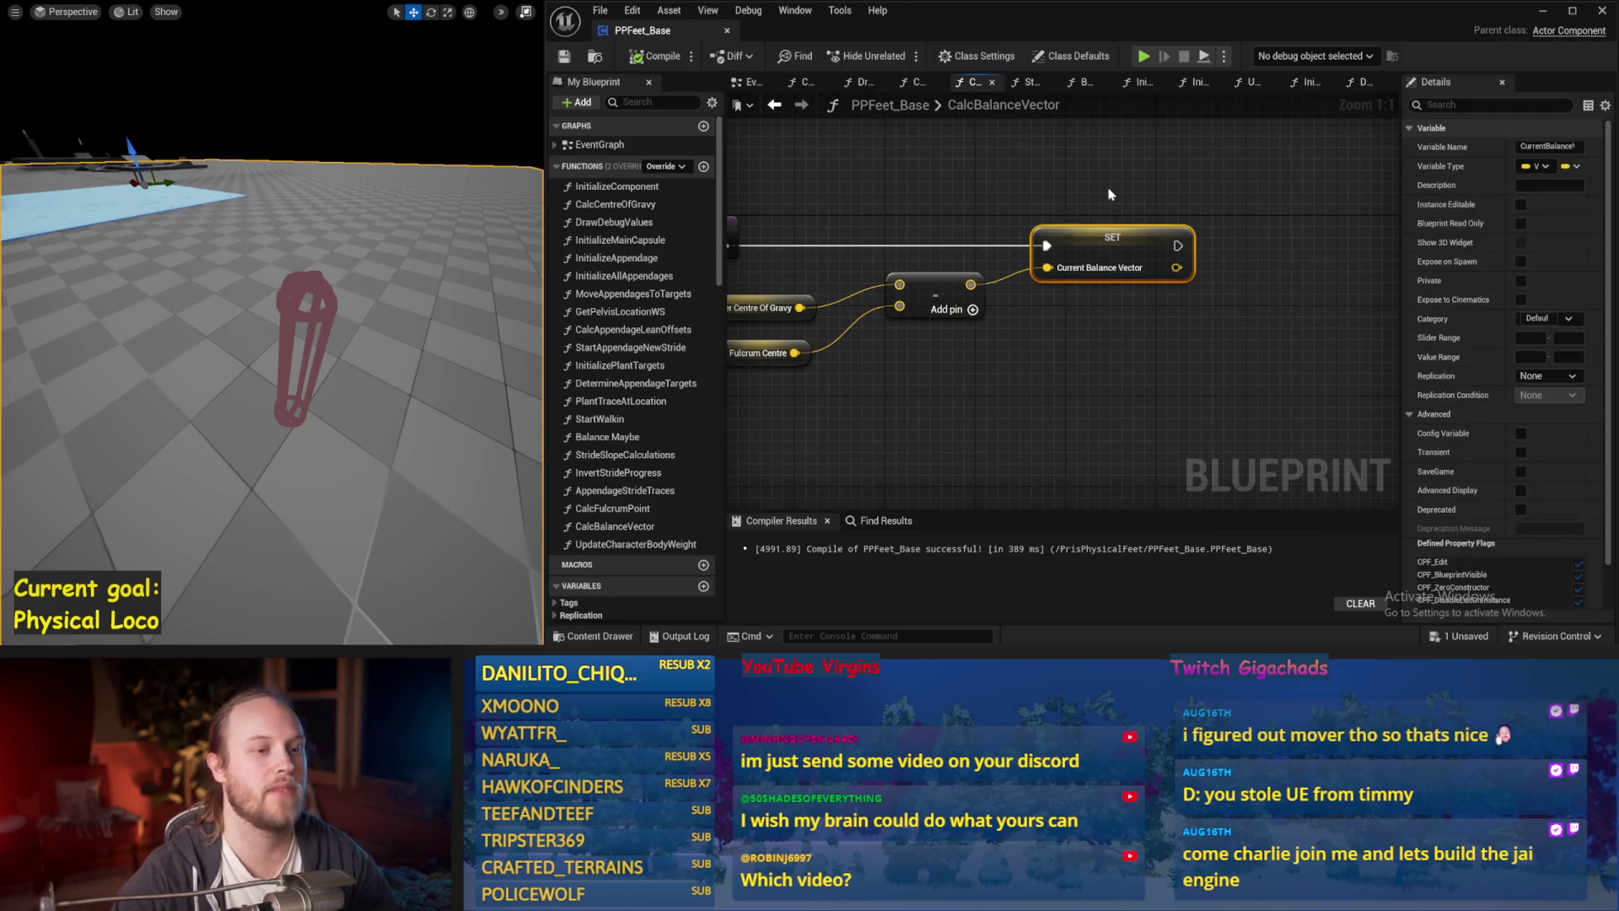
pyautogui.moveTo(1612, 179); pyautogui.dragTo(1593, 178)
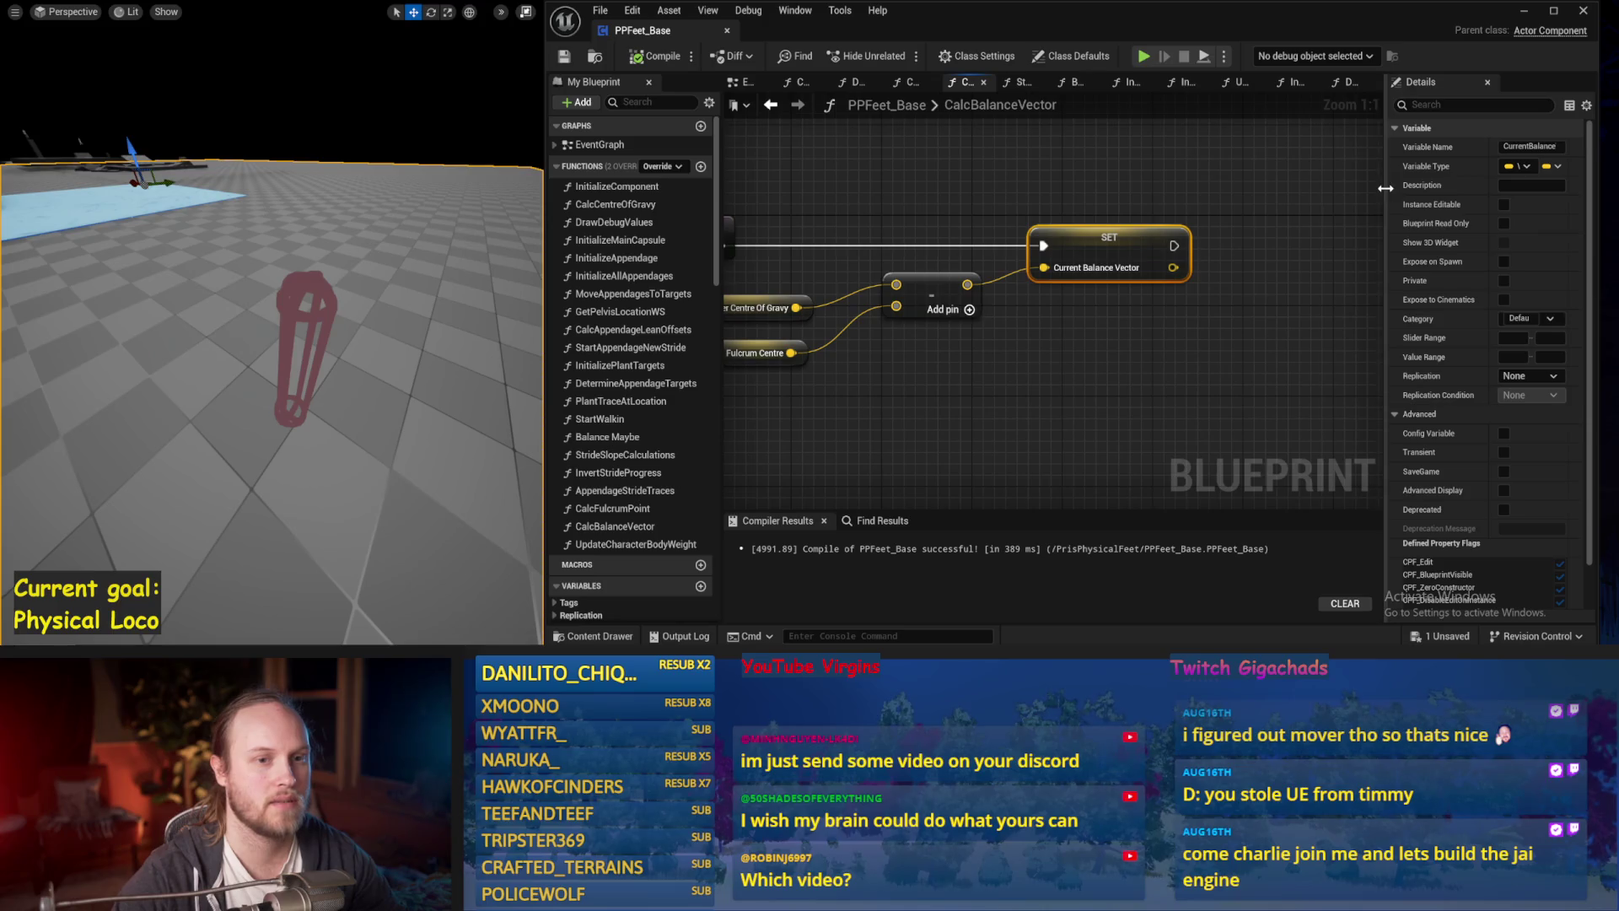
pyautogui.moveTo(1332, 210); pyautogui.dragTo(1229, 222)
pyautogui.click(1229, 222)
# Frame the whole function graph, then go back to the EventGraph's main event chain.
pyautogui.moveTo(918, 384); pyautogui.dragTo(1168, 330)
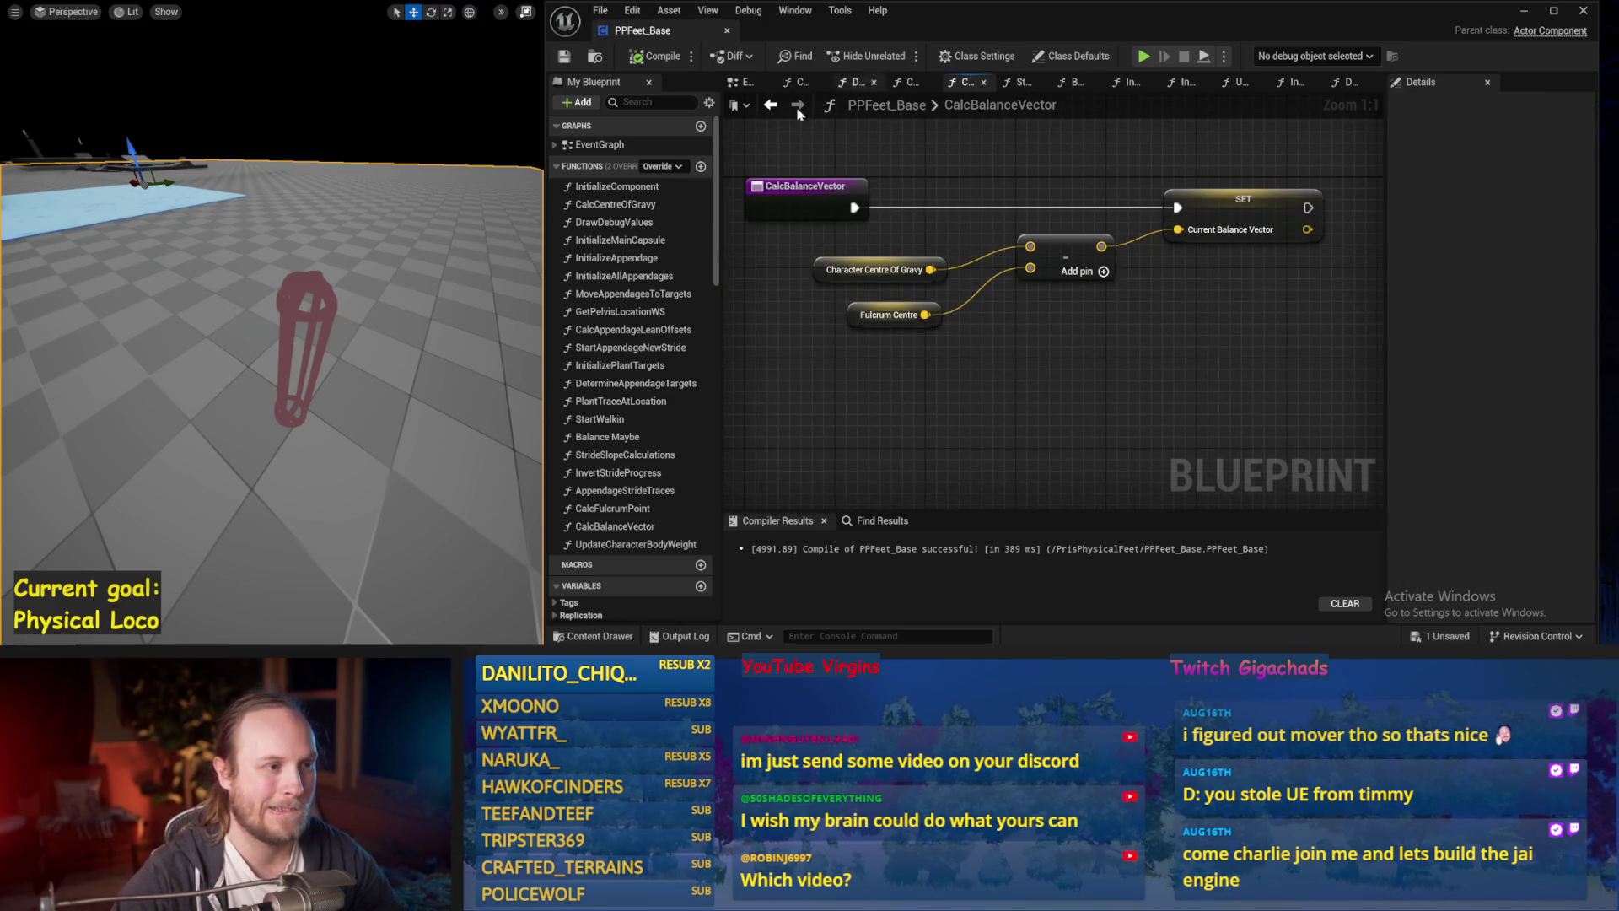
pyautogui.click(746, 84)
pyautogui.moveTo(921, 343)
pyautogui.mouseDown()
pyautogui.moveTo(1039, 329)
pyautogui.moveTo(986, 365)
pyautogui.moveTo(929, 339)
pyautogui.mouseUp()
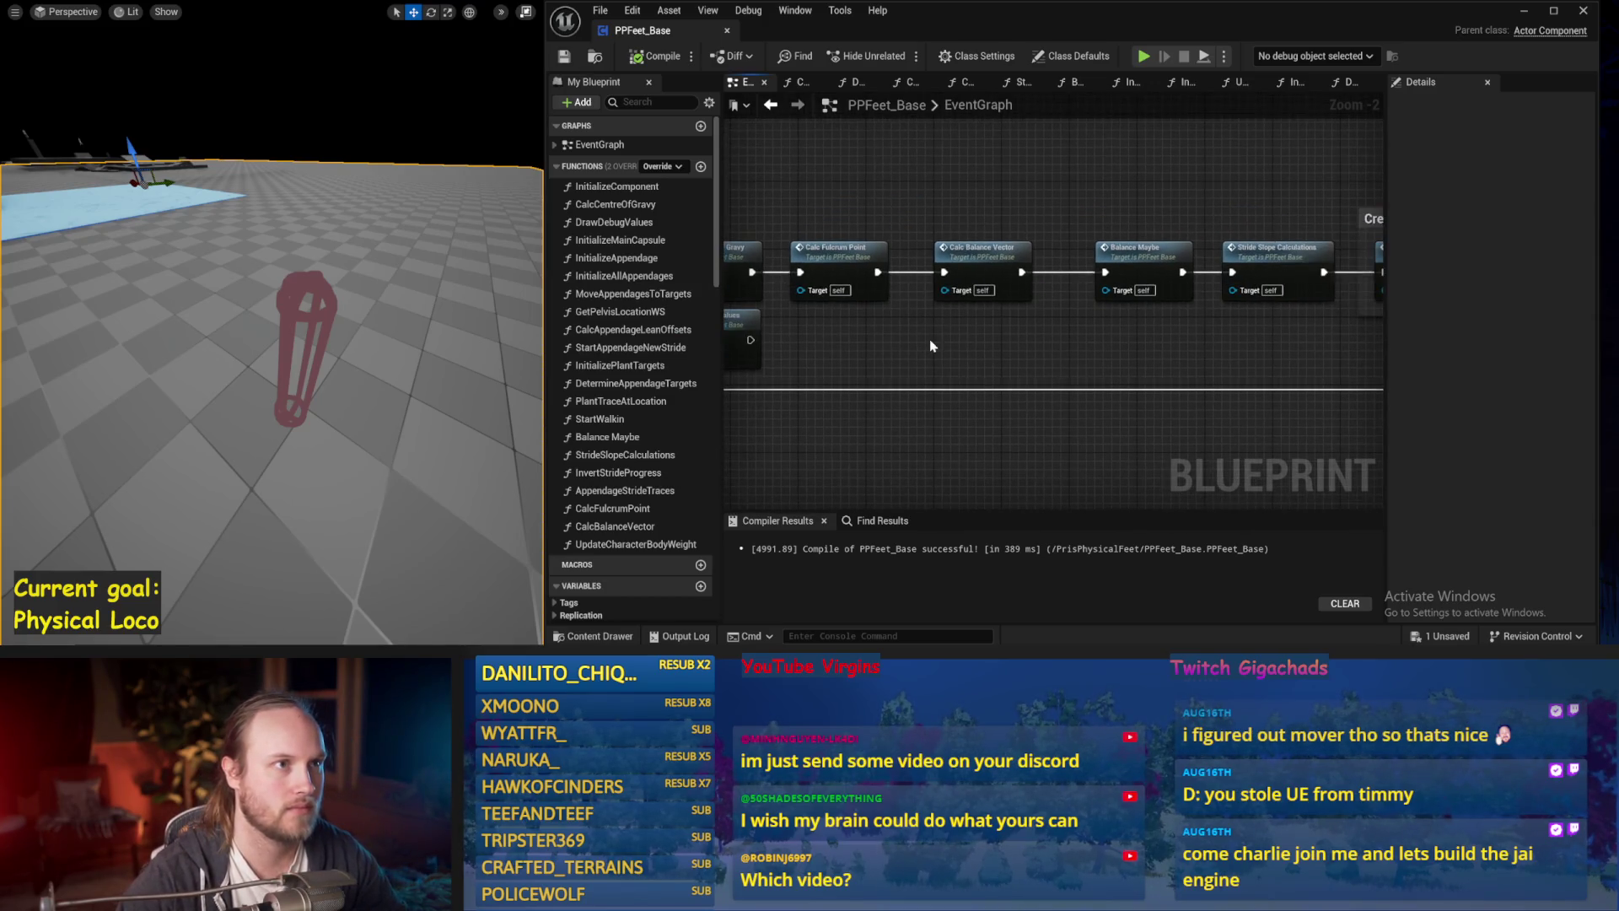
pyautogui.moveTo(1119, 215); pyautogui.dragTo(843, 228)
pyautogui.moveTo(733, 179); pyautogui.dragTo(972, 243)
pyautogui.moveTo(1075, 283); pyautogui.dragTo(1433, 275)
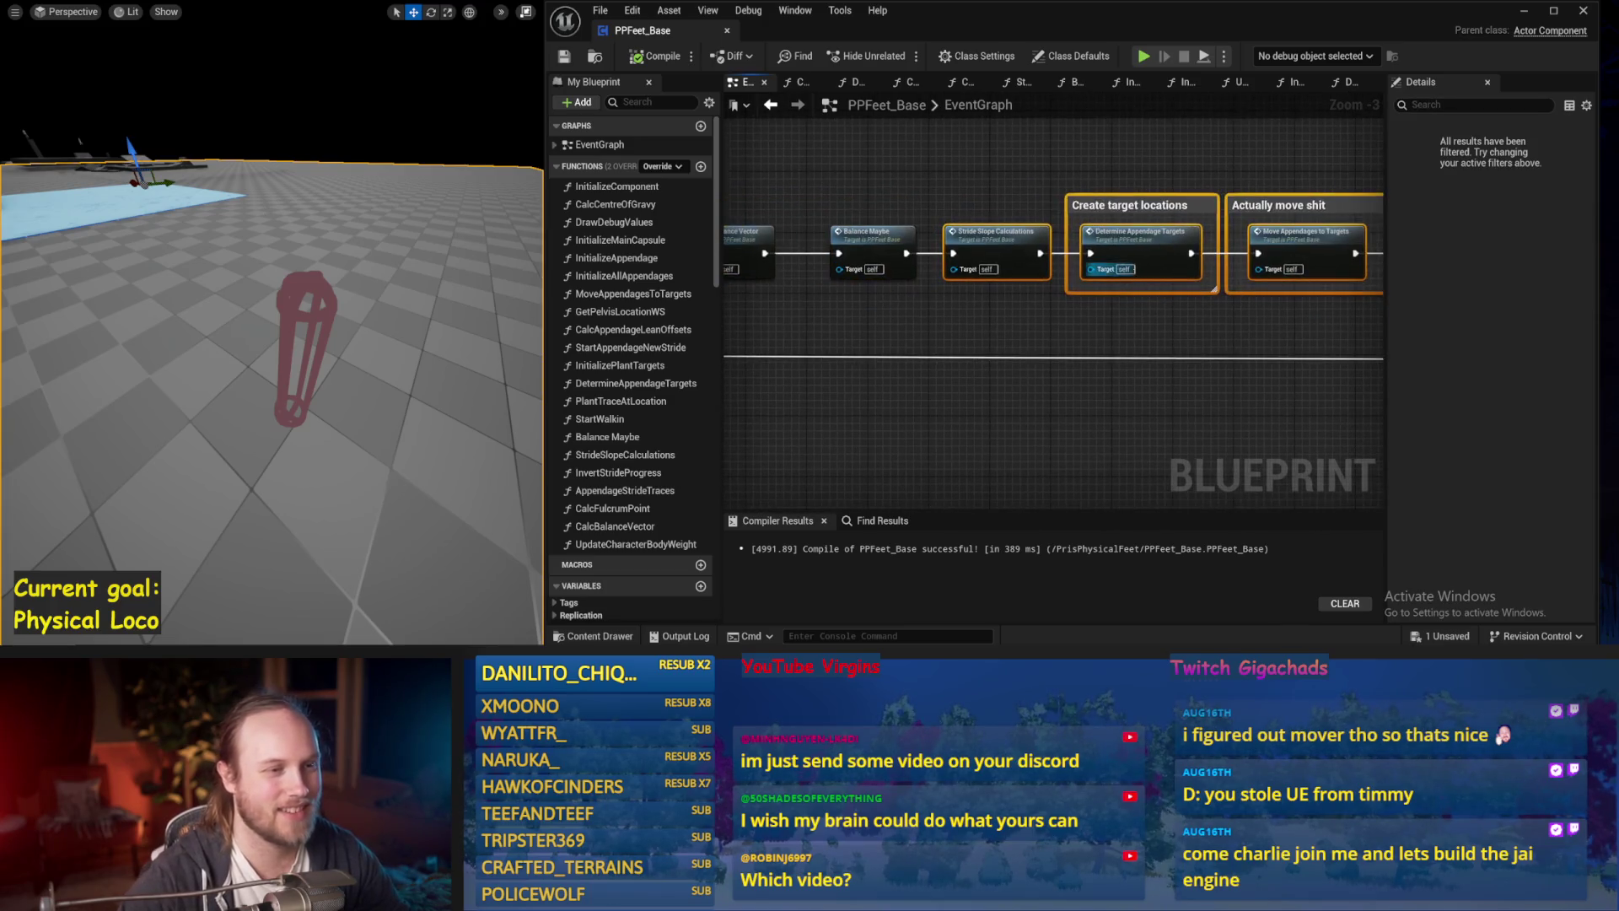
pyautogui.keyDown('shift'); pyautogui.click(1012, 237); pyautogui.keyUp('shift')
pyautogui.moveTo(1011, 236); pyautogui.dragTo(795, 233)
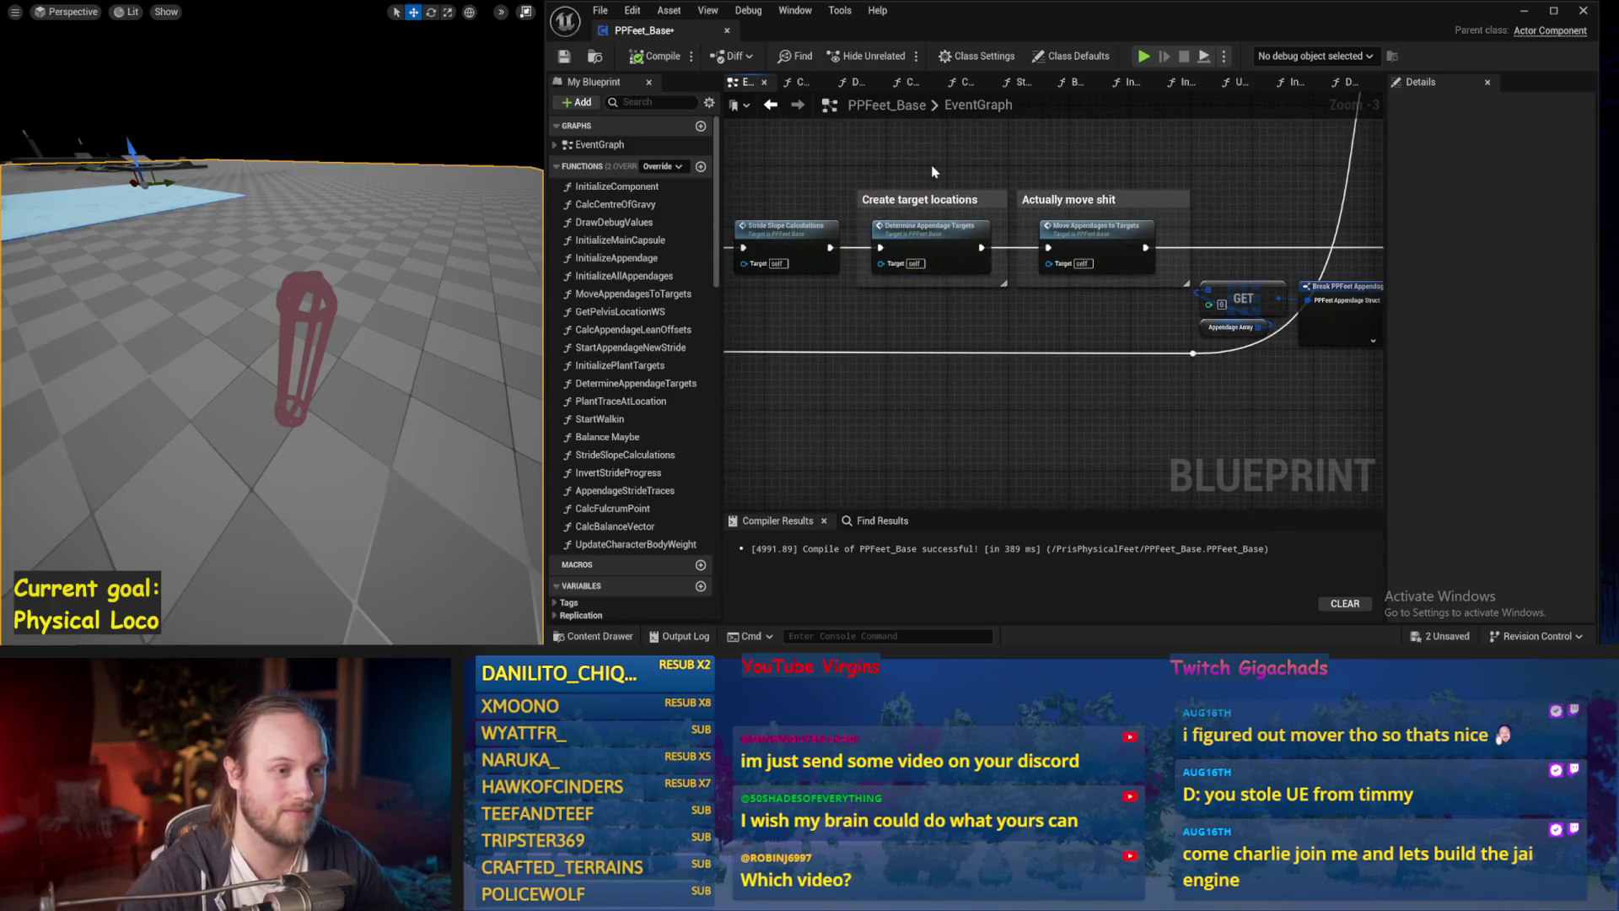
pyautogui.moveTo(1083, 236); pyautogui.dragTo(1155, 242)
pyautogui.hotkey('ctrl', 's')
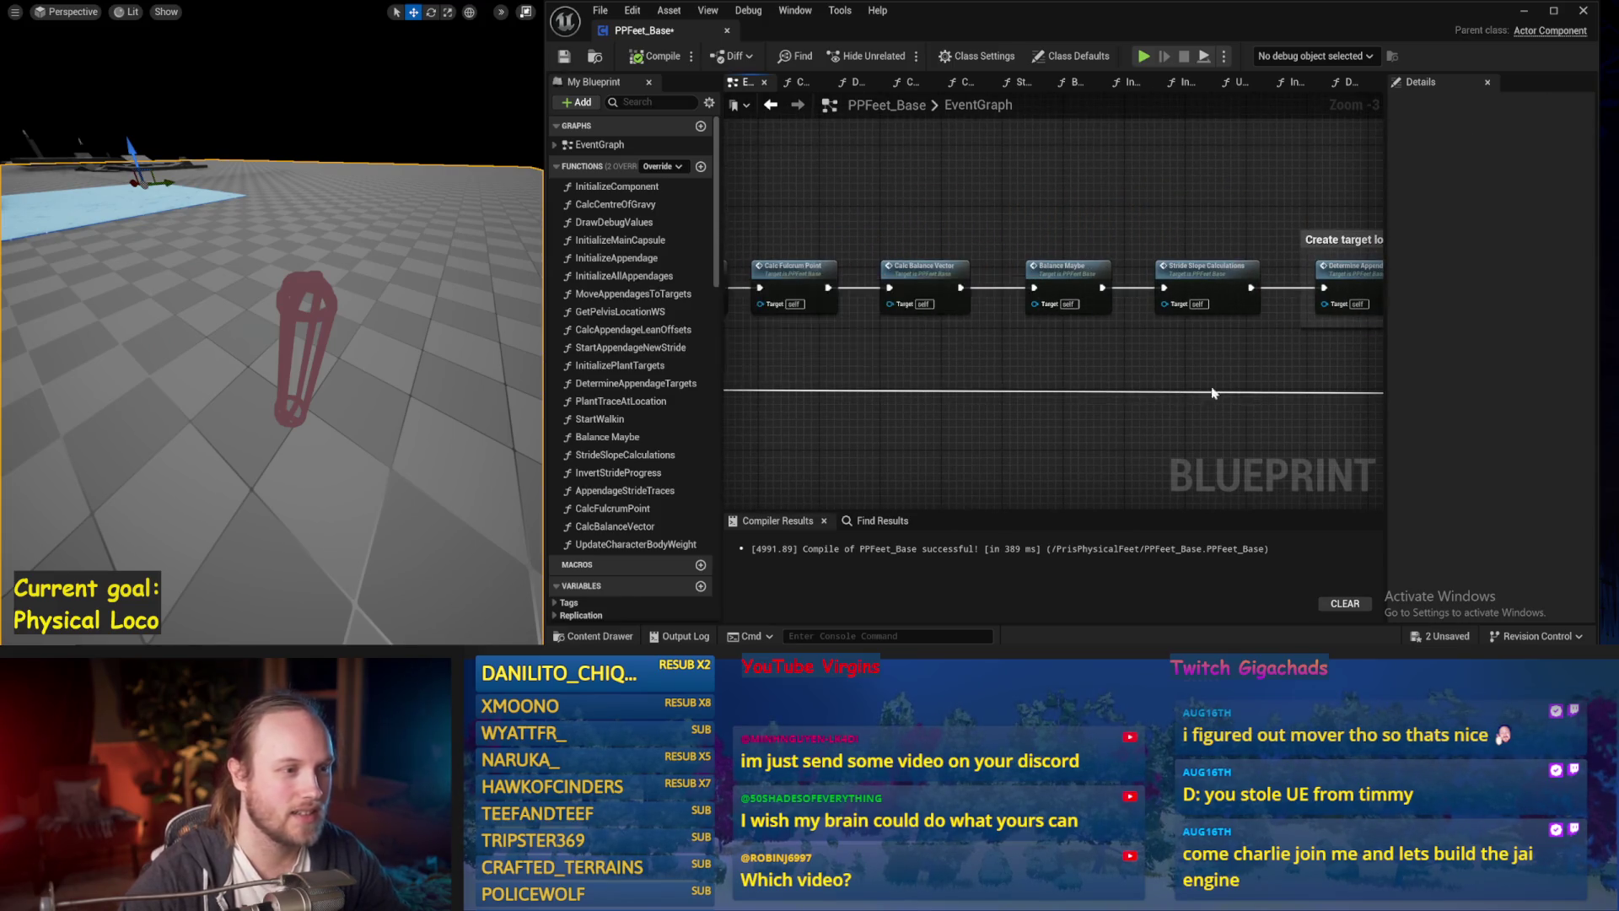
pyautogui.moveTo(1268, 387)
pyautogui.mouseDown()
pyautogui.moveTo(935, 372)
pyautogui.moveTo(948, 343)
pyautogui.moveTo(640, 282)
pyautogui.mouseUp()
pyautogui.click(662, 59)
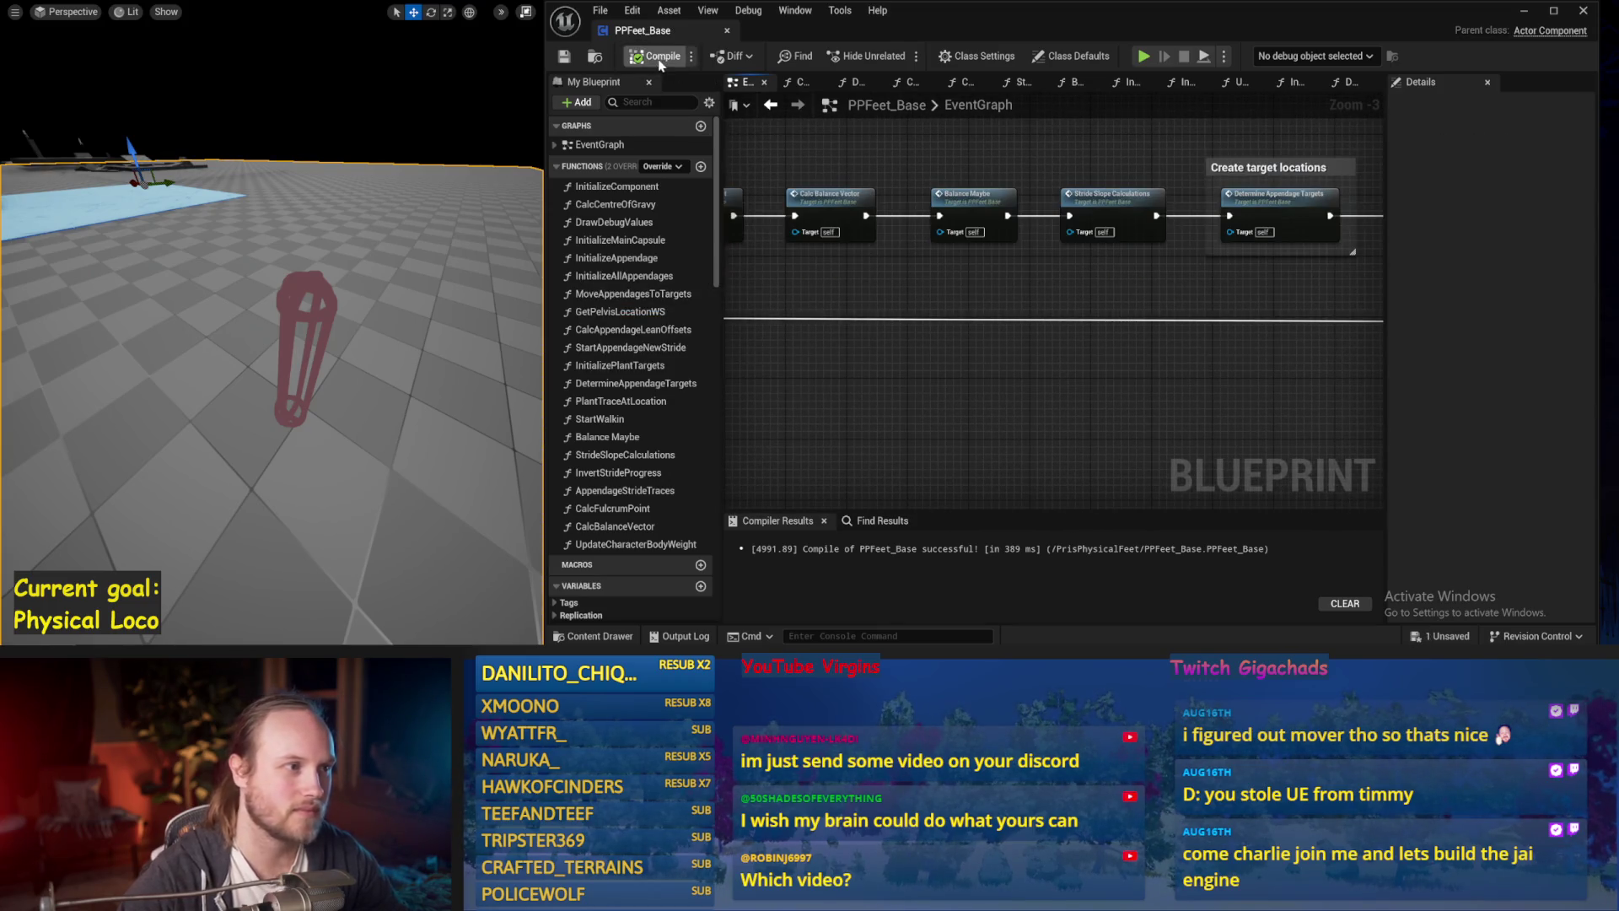
pyautogui.moveTo(875, 350); pyautogui.dragTo(968, 319)
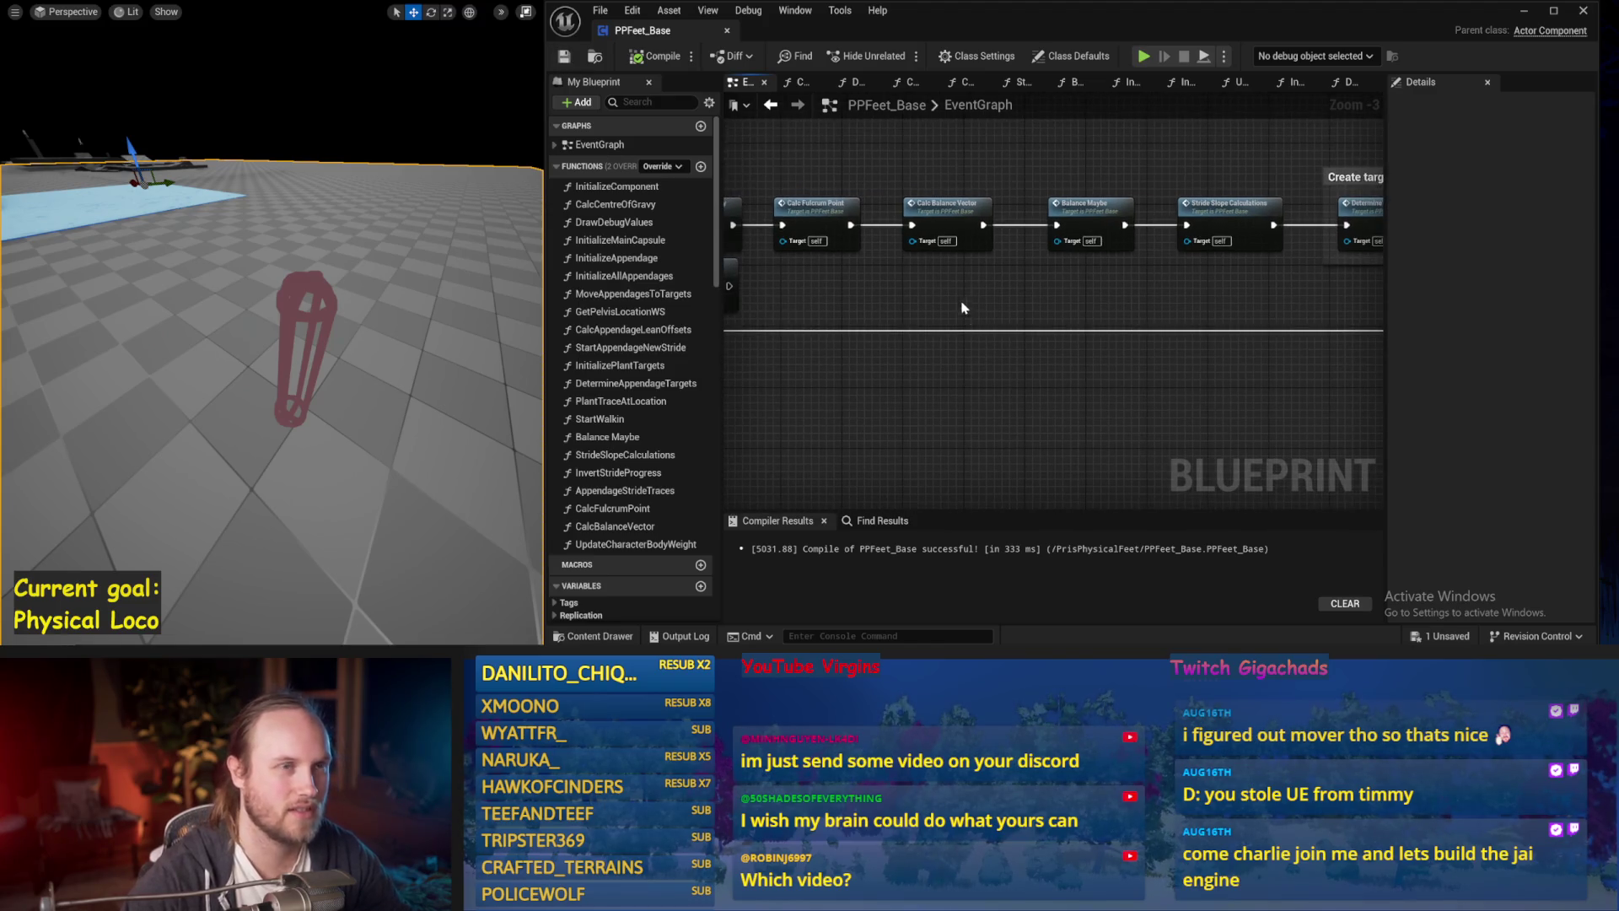
pyautogui.doubleClick(943, 211)
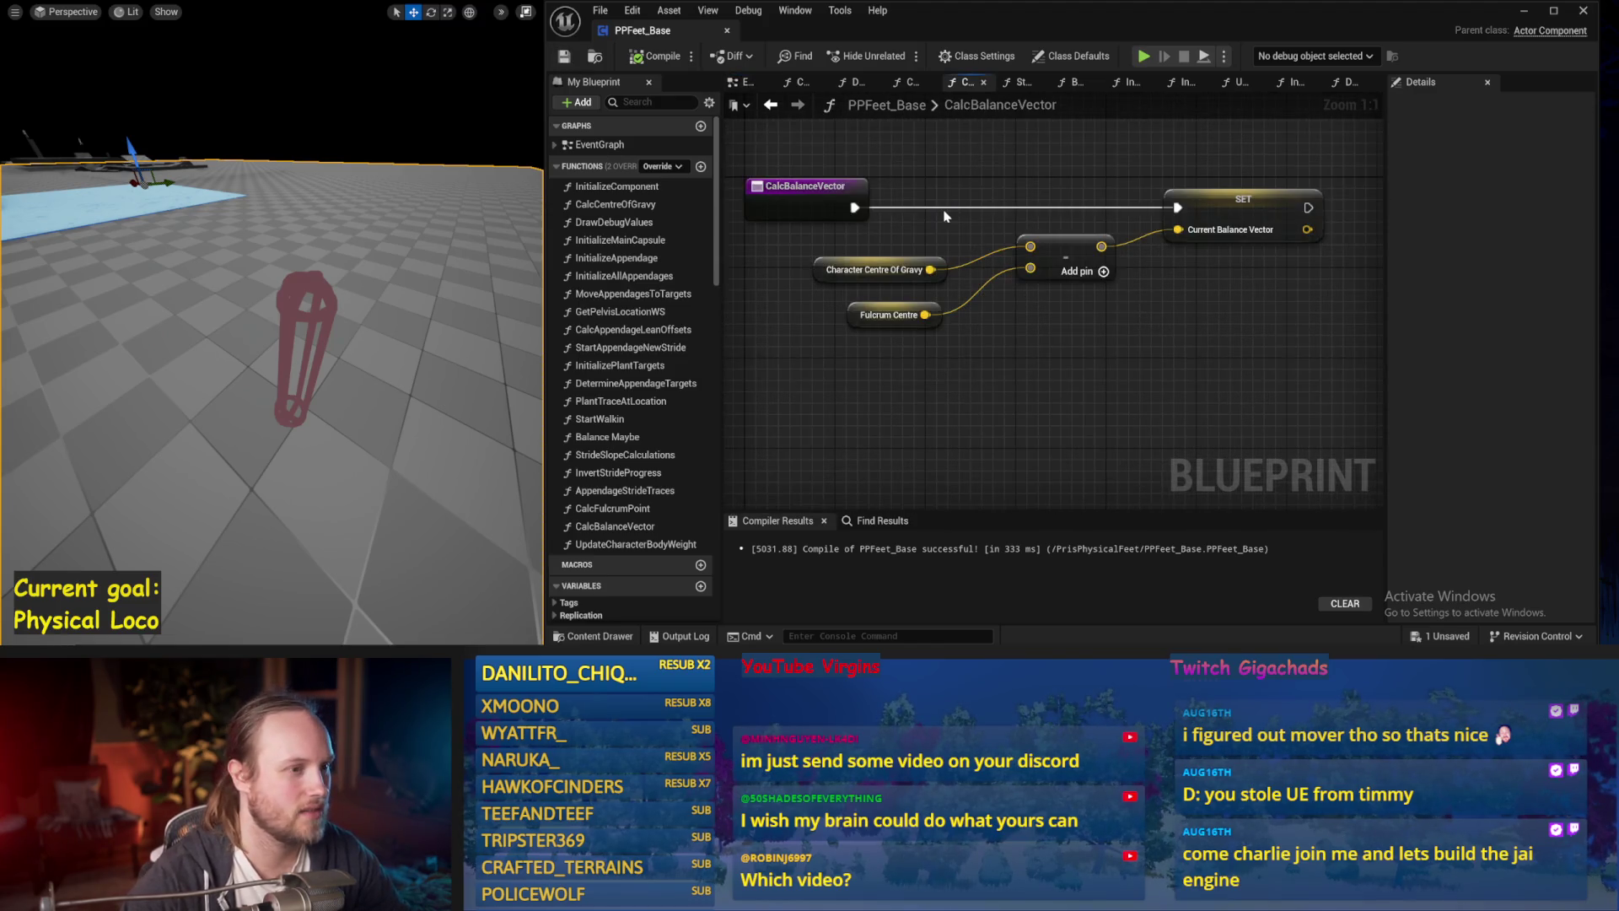
pyautogui.click(772, 105)
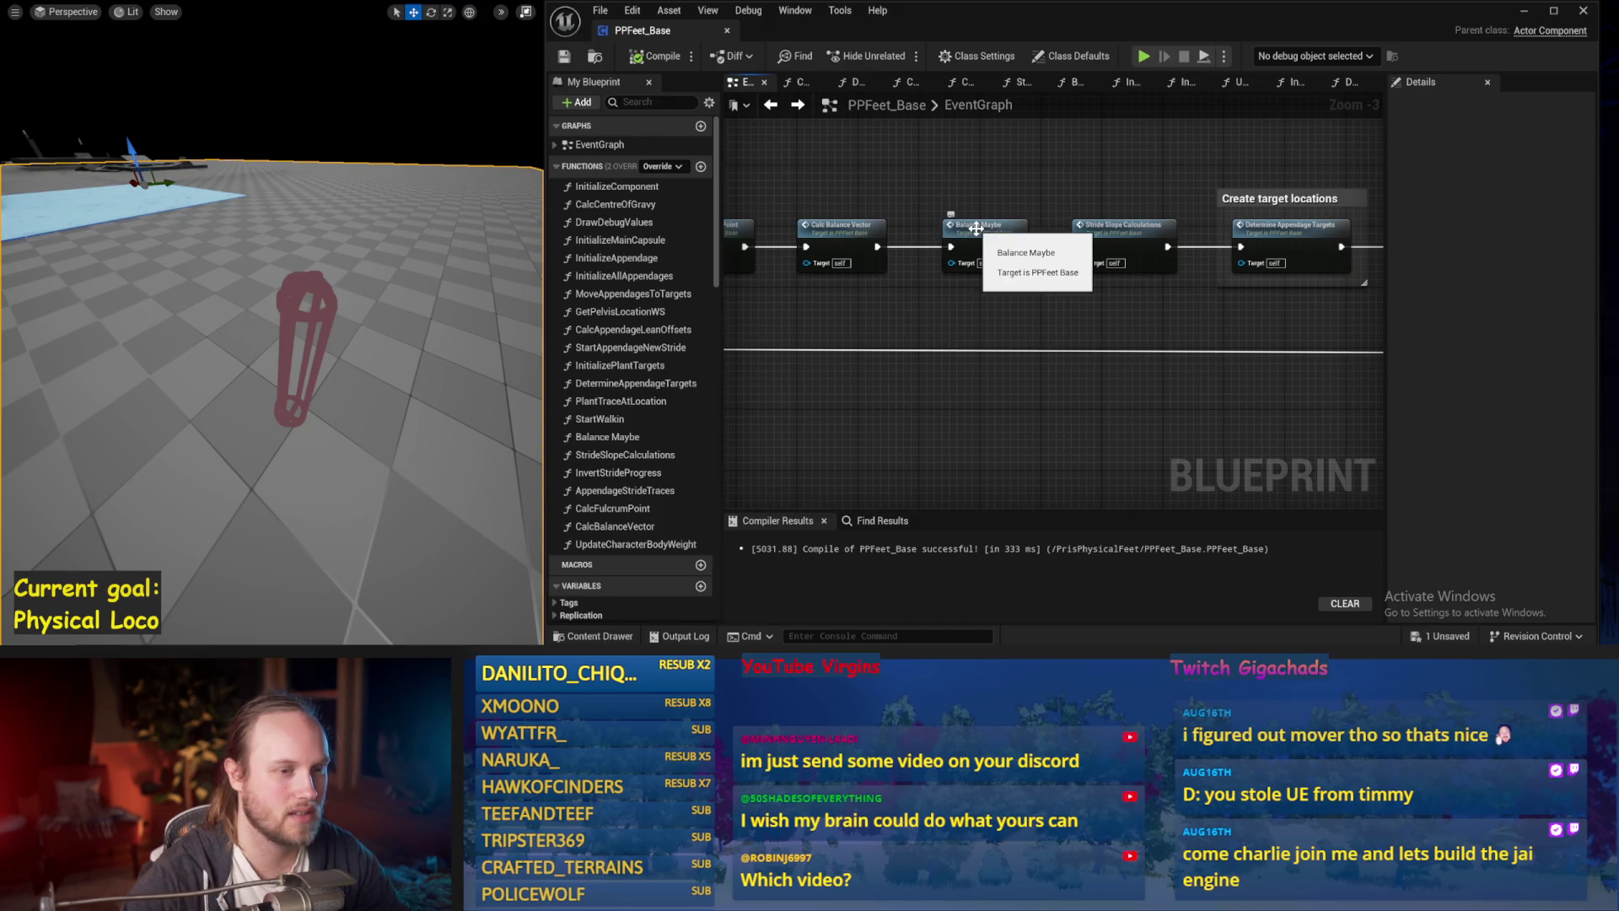
pyautogui.moveTo(1120, 200); pyautogui.dragTo(1033, 247)
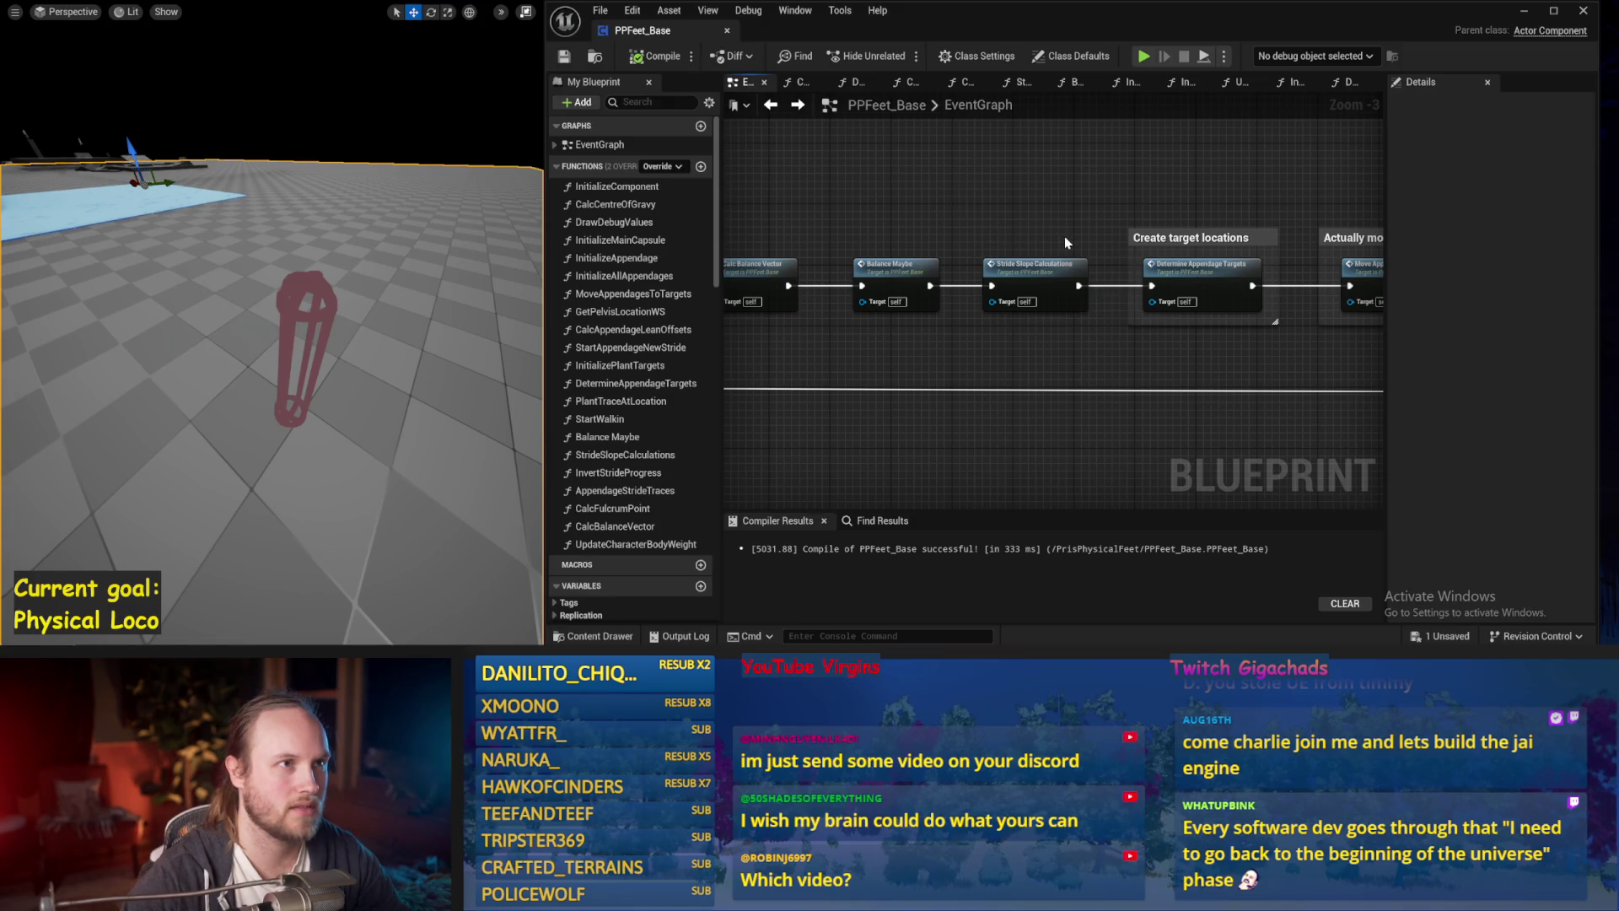
pyautogui.moveTo(1064, 236); pyautogui.dragTo(931, 207)
pyautogui.moveTo(957, 344)
pyautogui.mouseDown()
pyautogui.moveTo(972, 280)
pyautogui.moveTo(945, 348)
pyautogui.mouseUp()
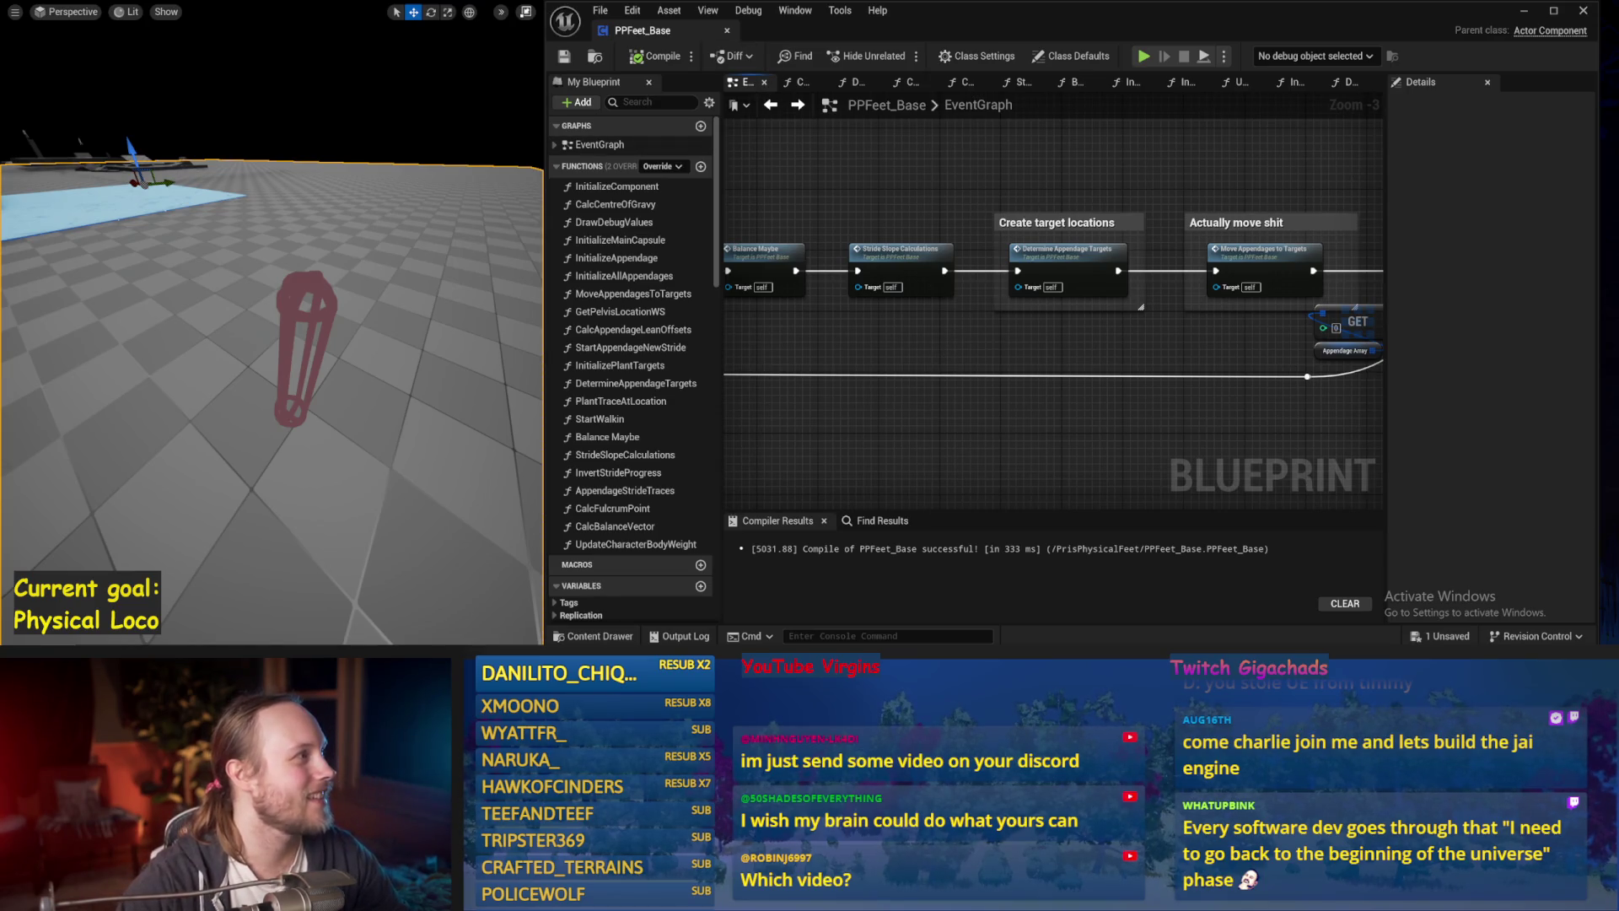
pyautogui.moveTo(1106, 383)
pyautogui.mouseDown()
pyautogui.moveTo(1023, 404)
pyautogui.moveTo(1117, 400)
pyautogui.mouseUp()
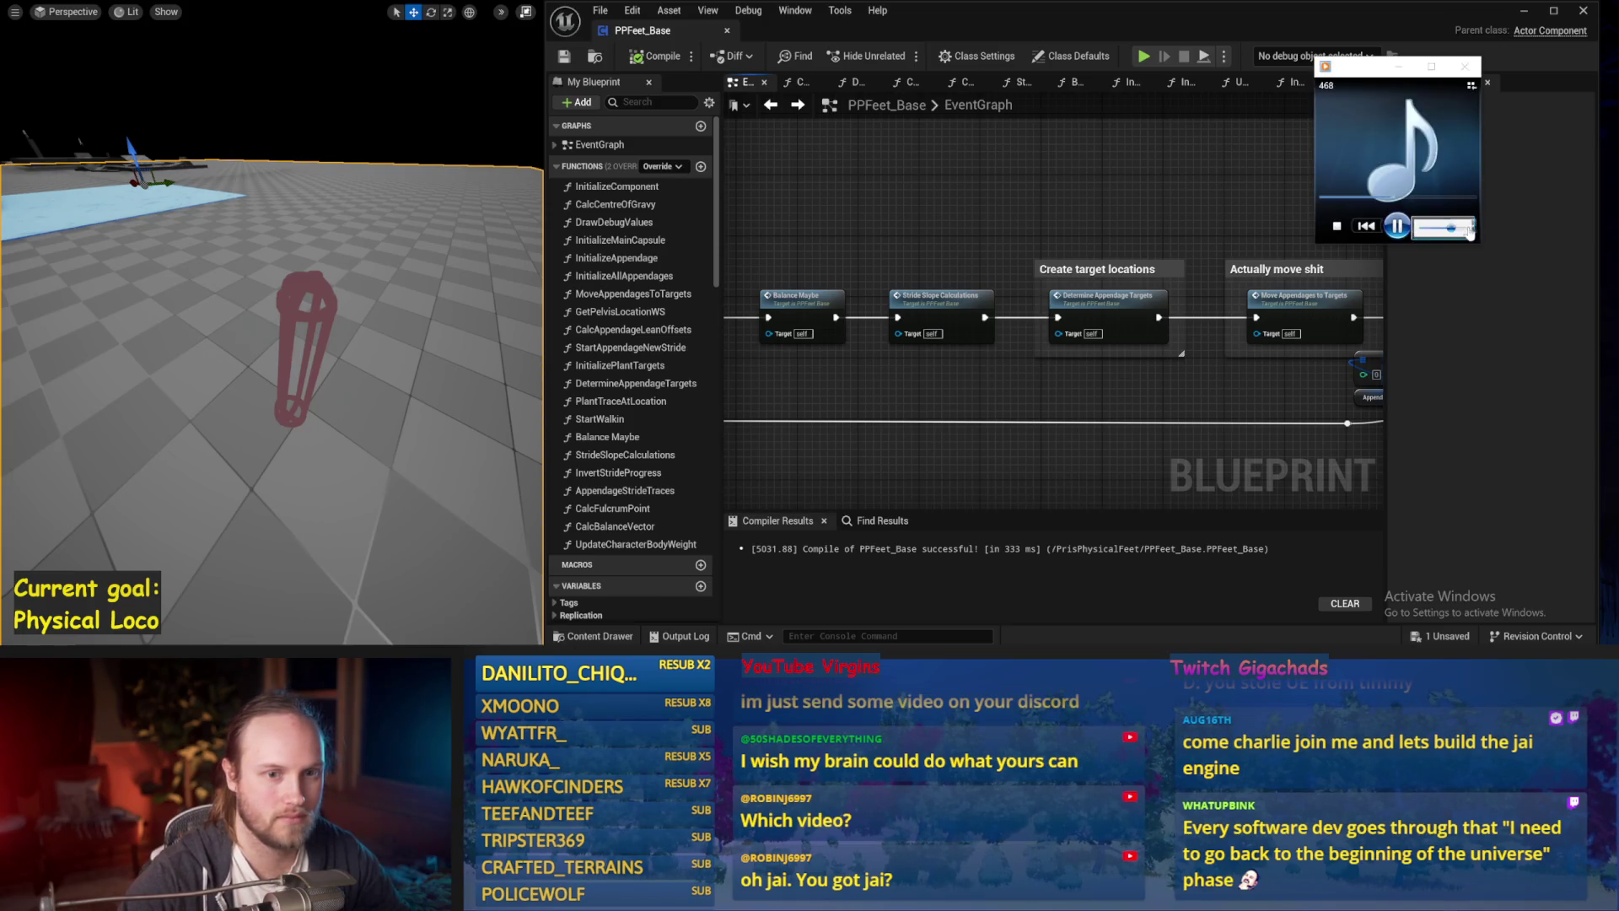
pyautogui.moveTo(961, 200); pyautogui.dragTo(1015, 176)
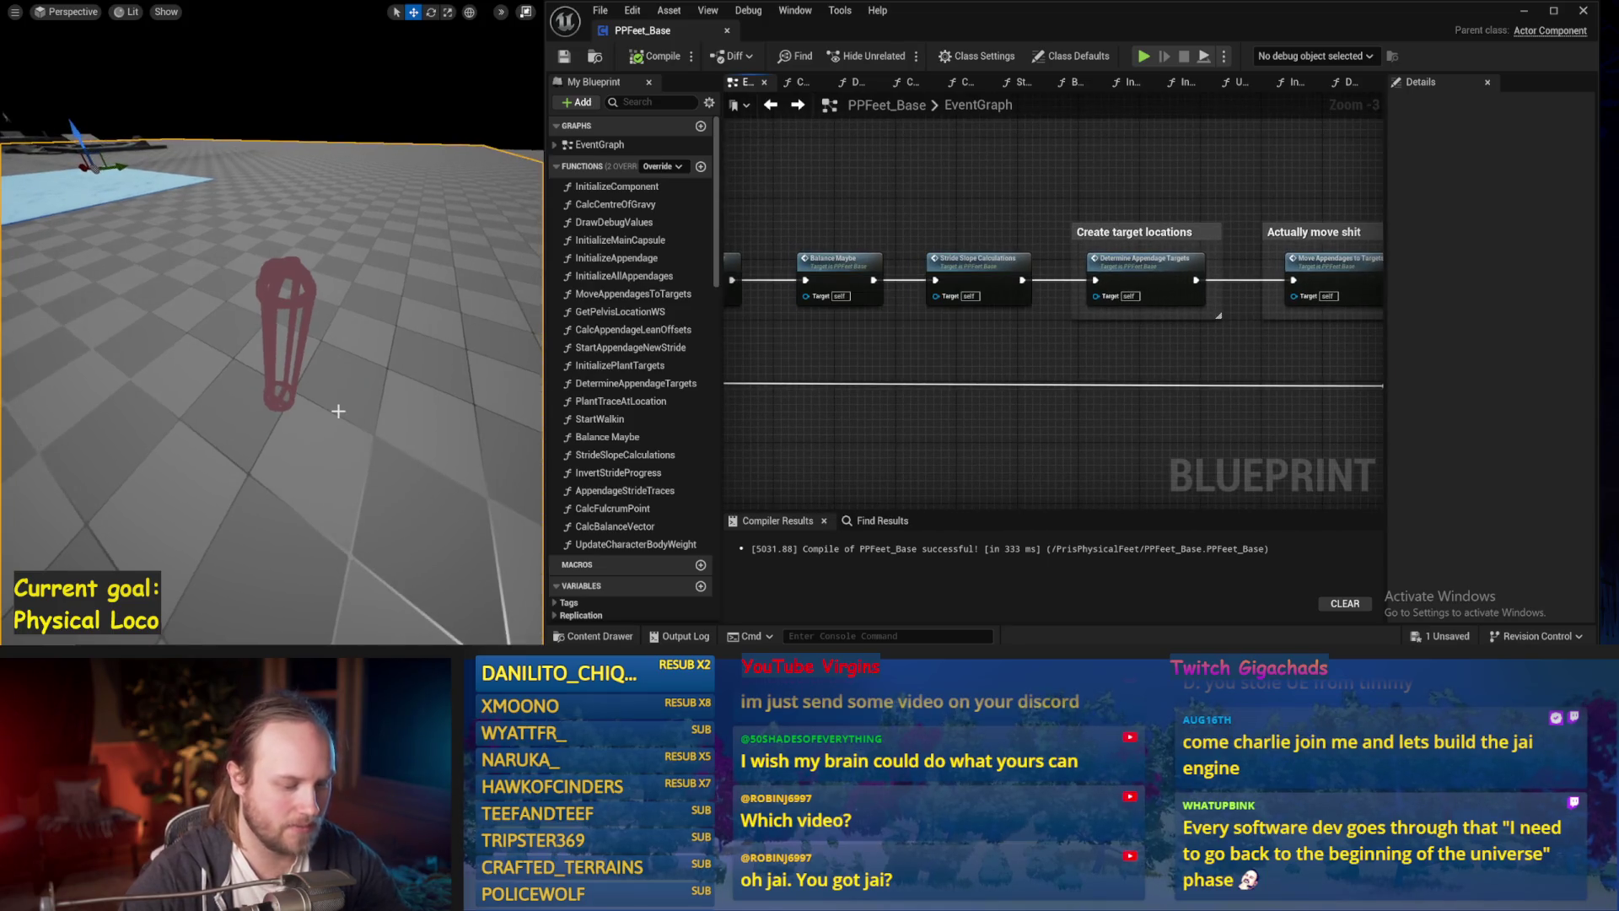
# Run a short simulation to watch the character's balance vectors, then stop it.
pyautogui.hotkey('alt', 's')
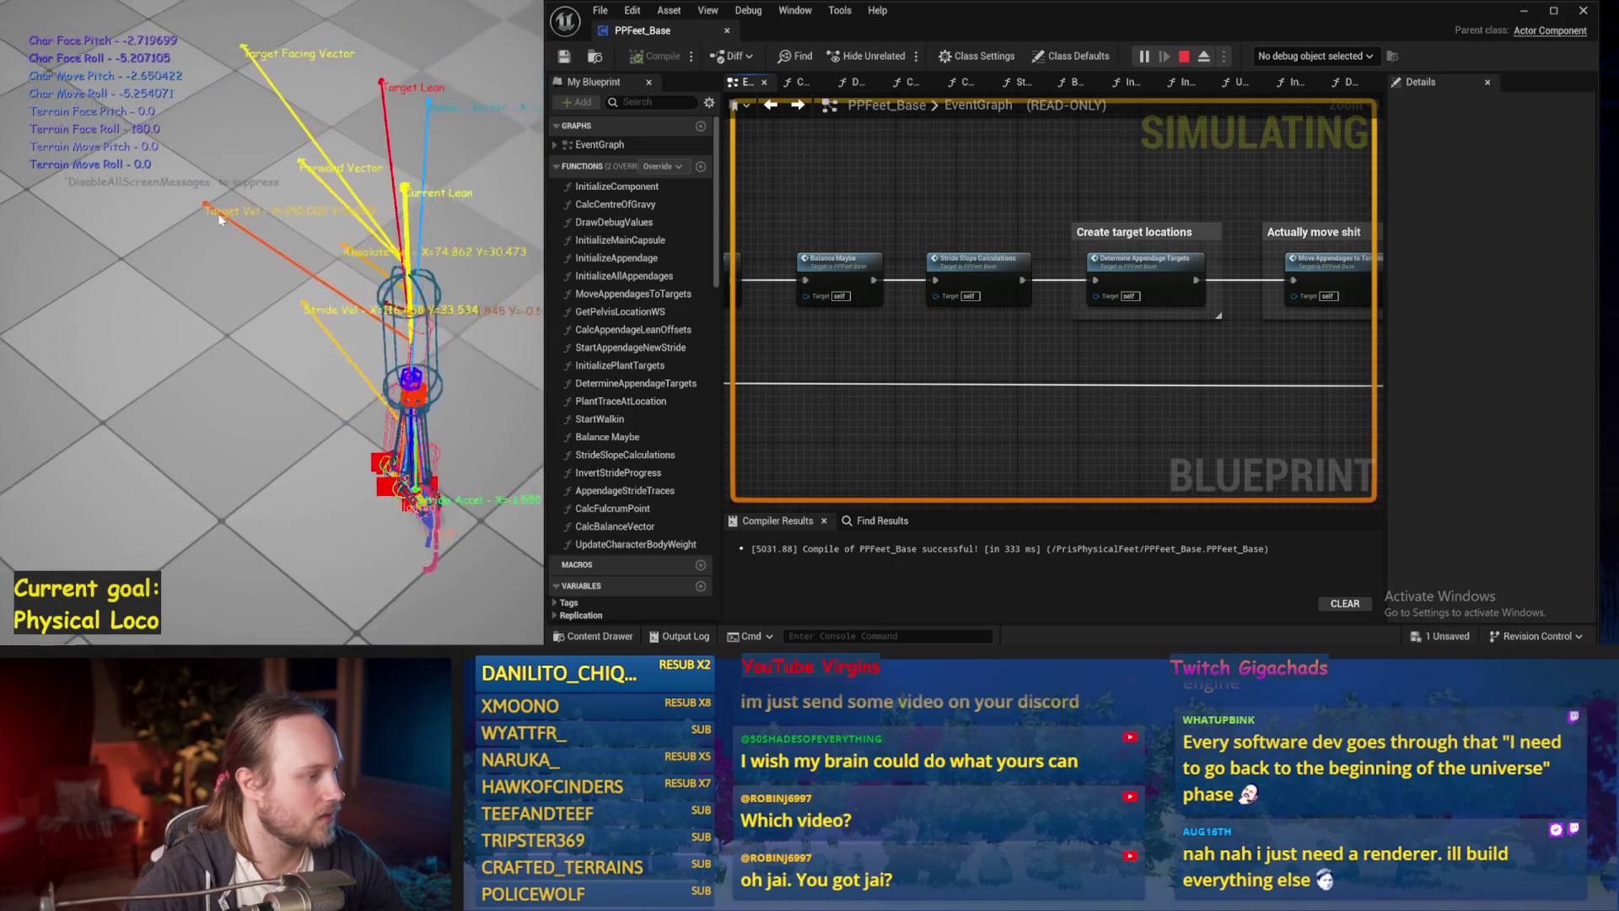
pyautogui.press('Escape')
pyautogui.moveTo(917, 340)
pyautogui.mouseDown()
pyautogui.moveTo(961, 329)
pyautogui.moveTo(1031, 171)
pyautogui.moveTo(1089, 173)
pyautogui.mouseUp()
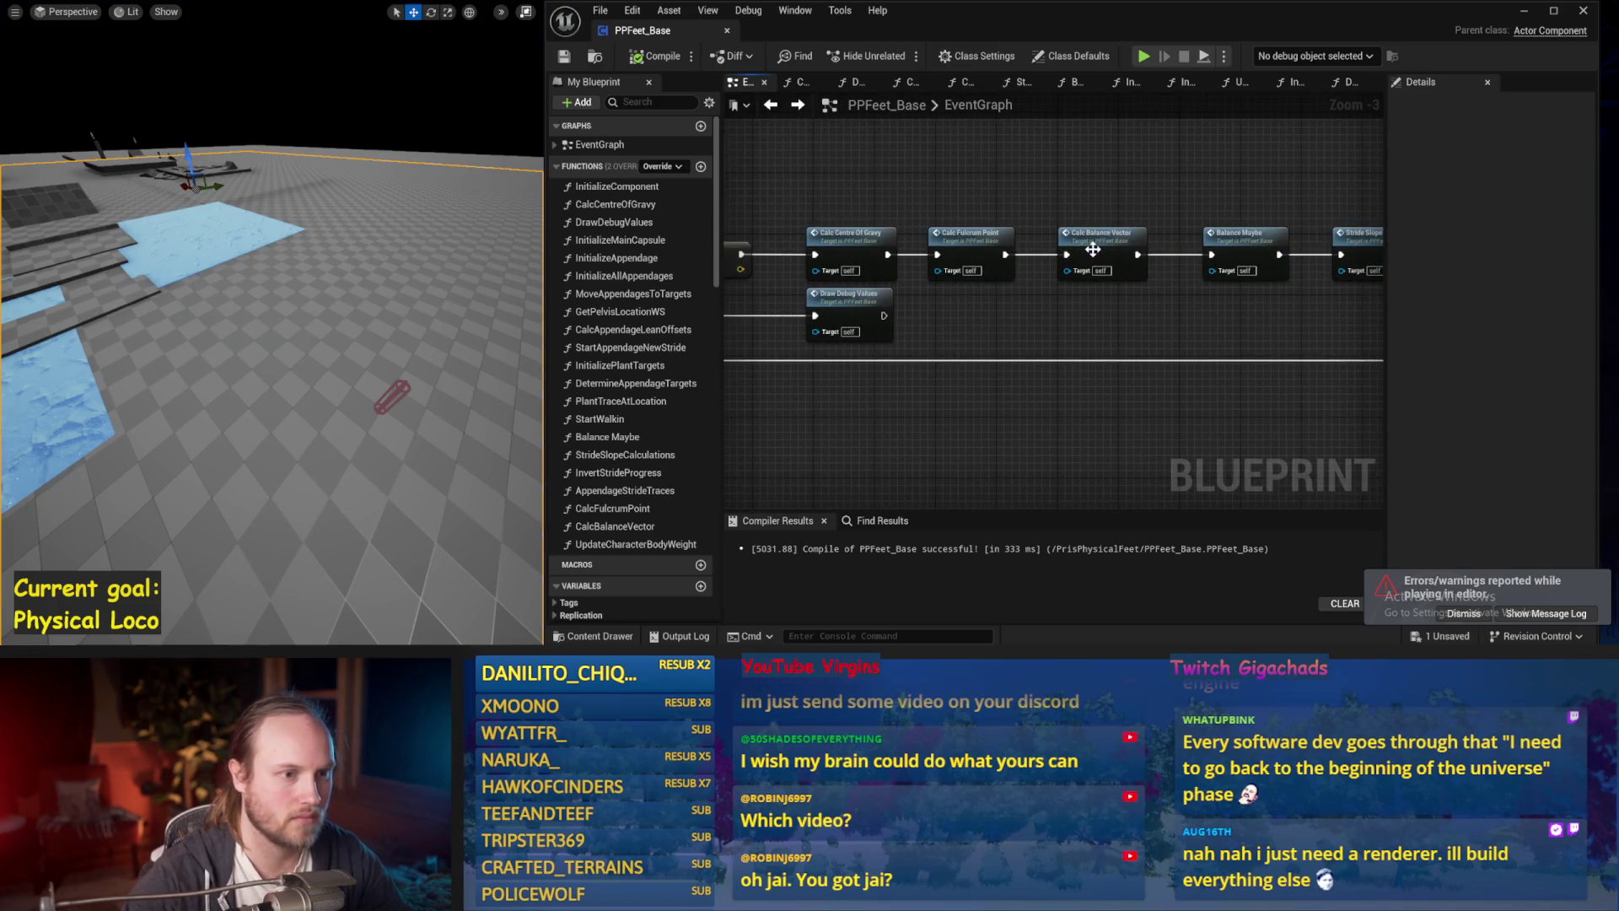
# Open the Balance Maybe function graph and locate its Normalize node.
pyautogui.click(1228, 255)
pyautogui.doubleClick(1227, 255)
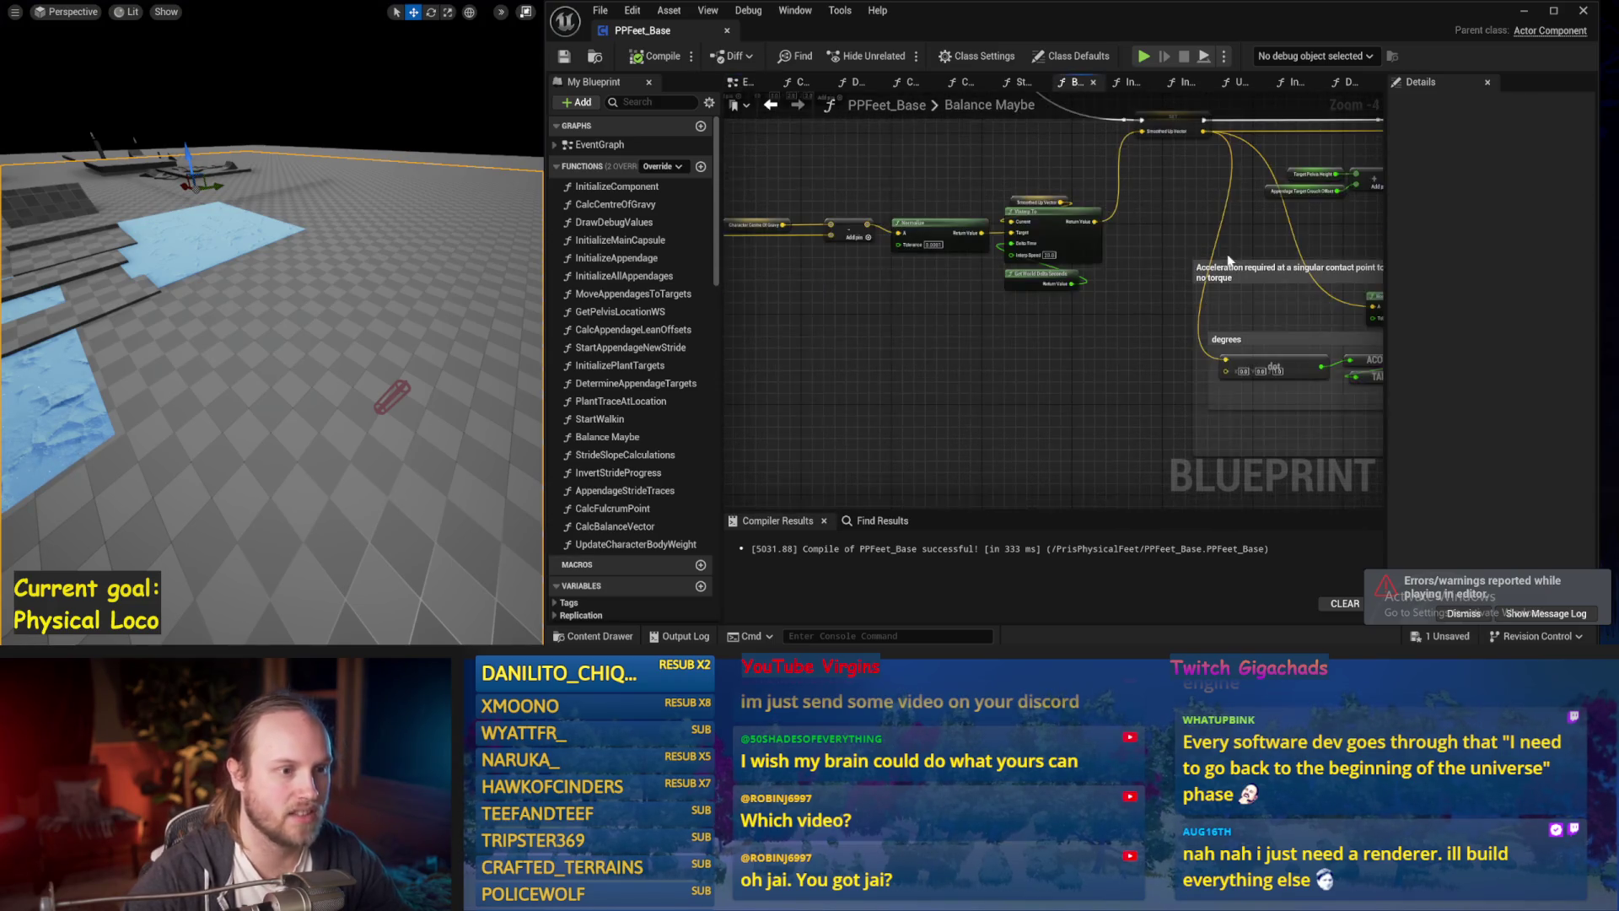
pyautogui.moveTo(1012, 365)
pyautogui.mouseDown()
pyautogui.moveTo(1128, 325)
pyautogui.moveTo(999, 398)
pyautogui.mouseUp()
pyautogui.moveTo(988, 314)
pyautogui.mouseDown()
pyautogui.moveTo(1141, 346)
pyautogui.moveTo(1027, 342)
pyautogui.moveTo(1066, 396)
pyautogui.mouseUp()
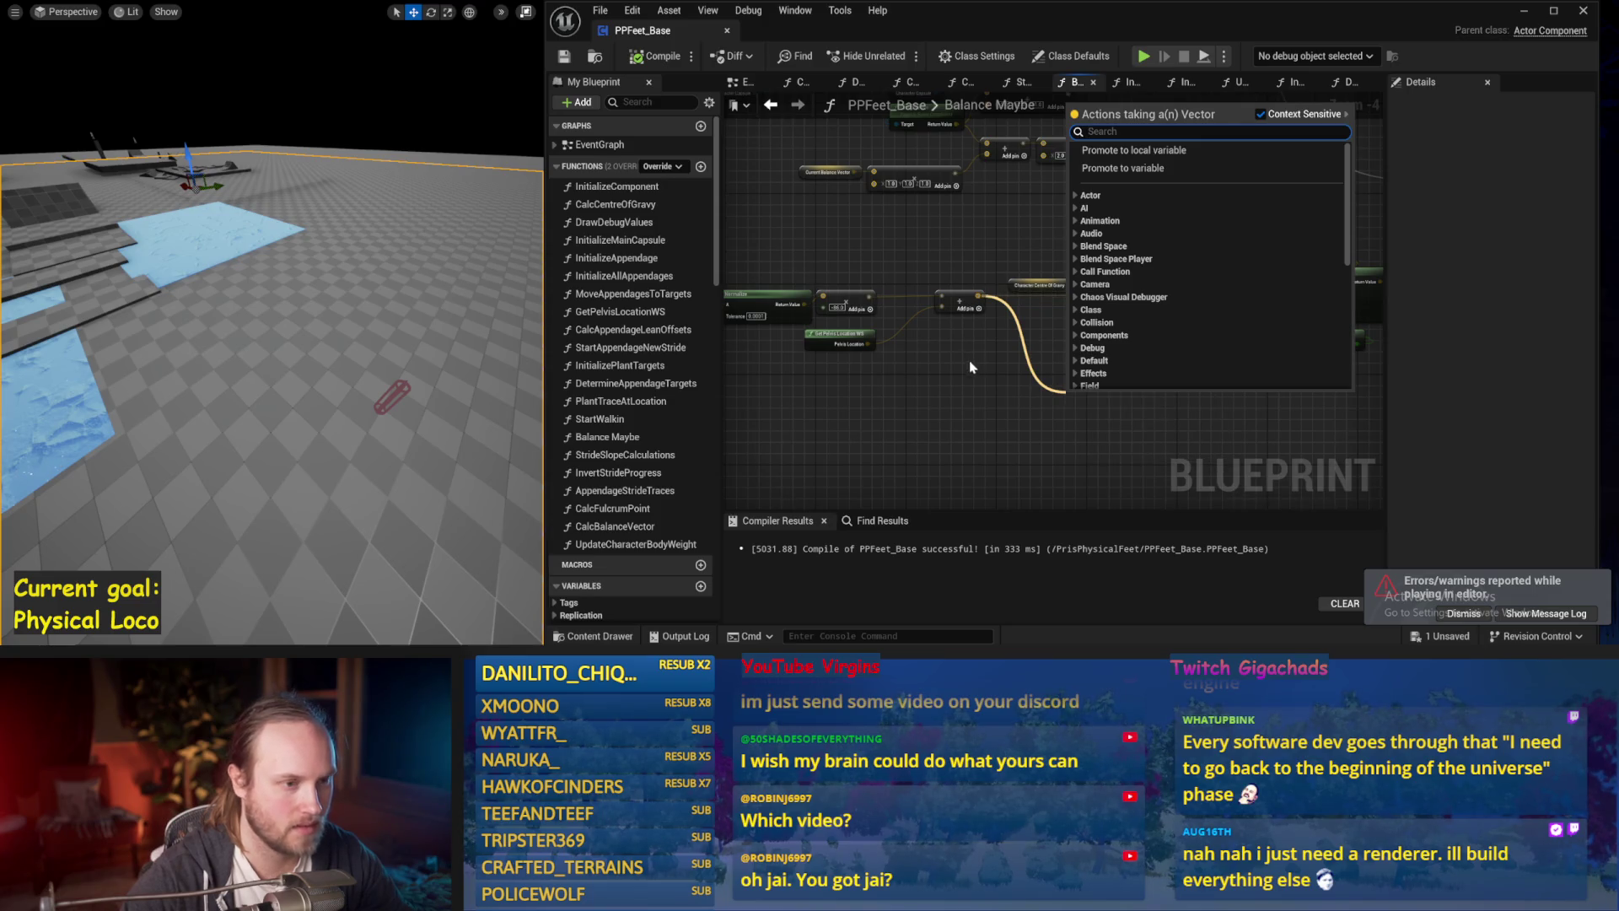
pyautogui.press('Escape')
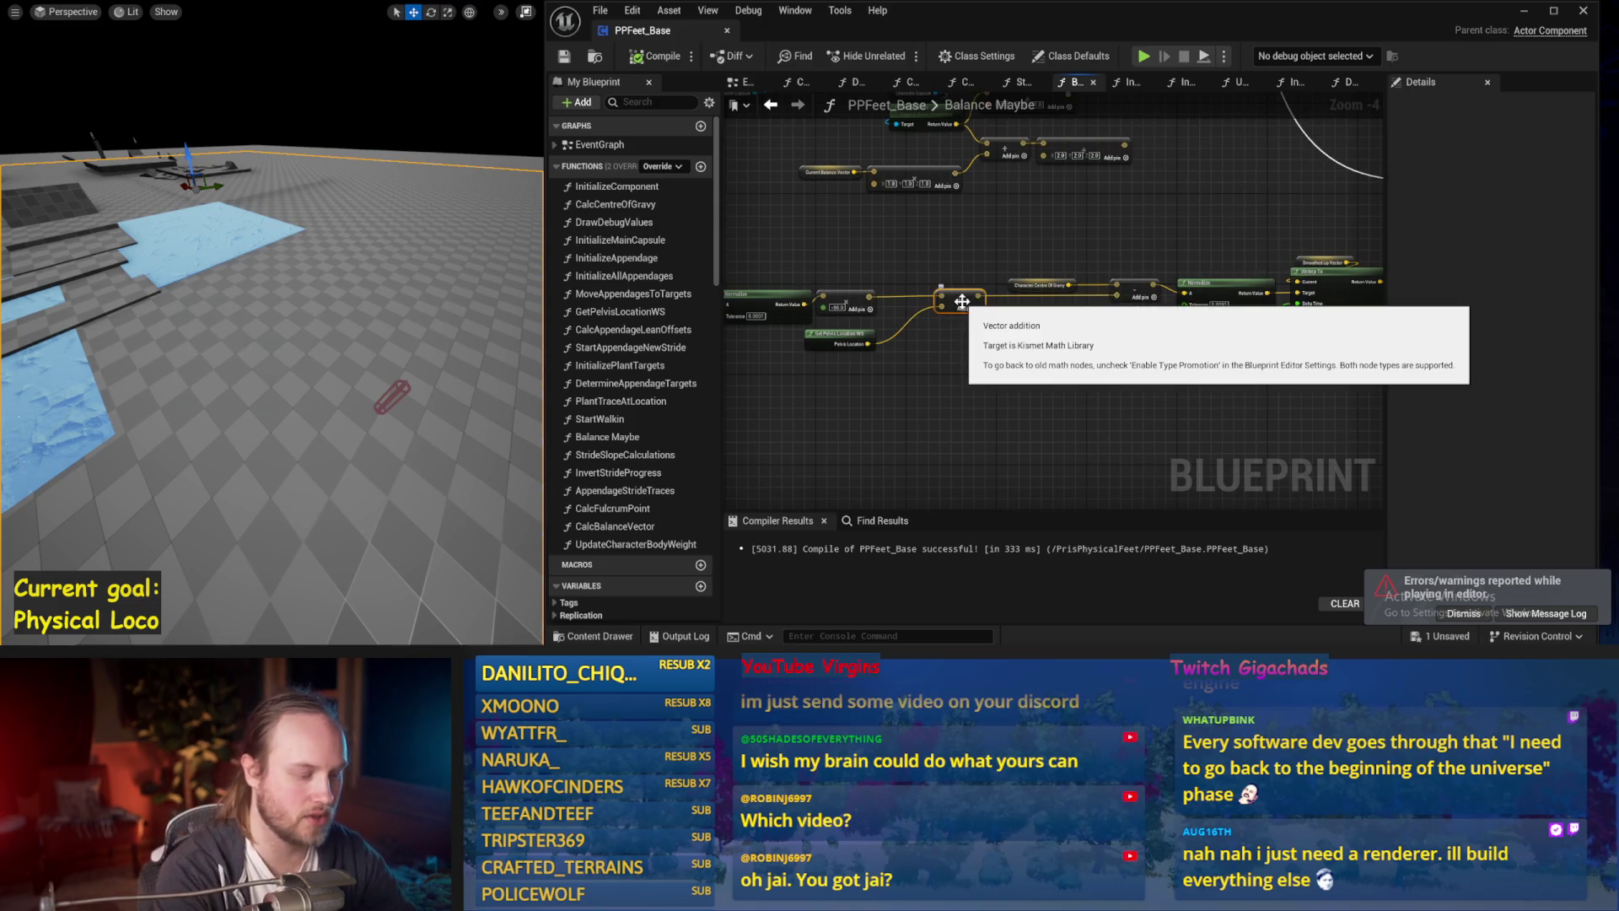
# Wrap the vector addition node in a 'Drive Vector' comment and save.
pyautogui.press('c')
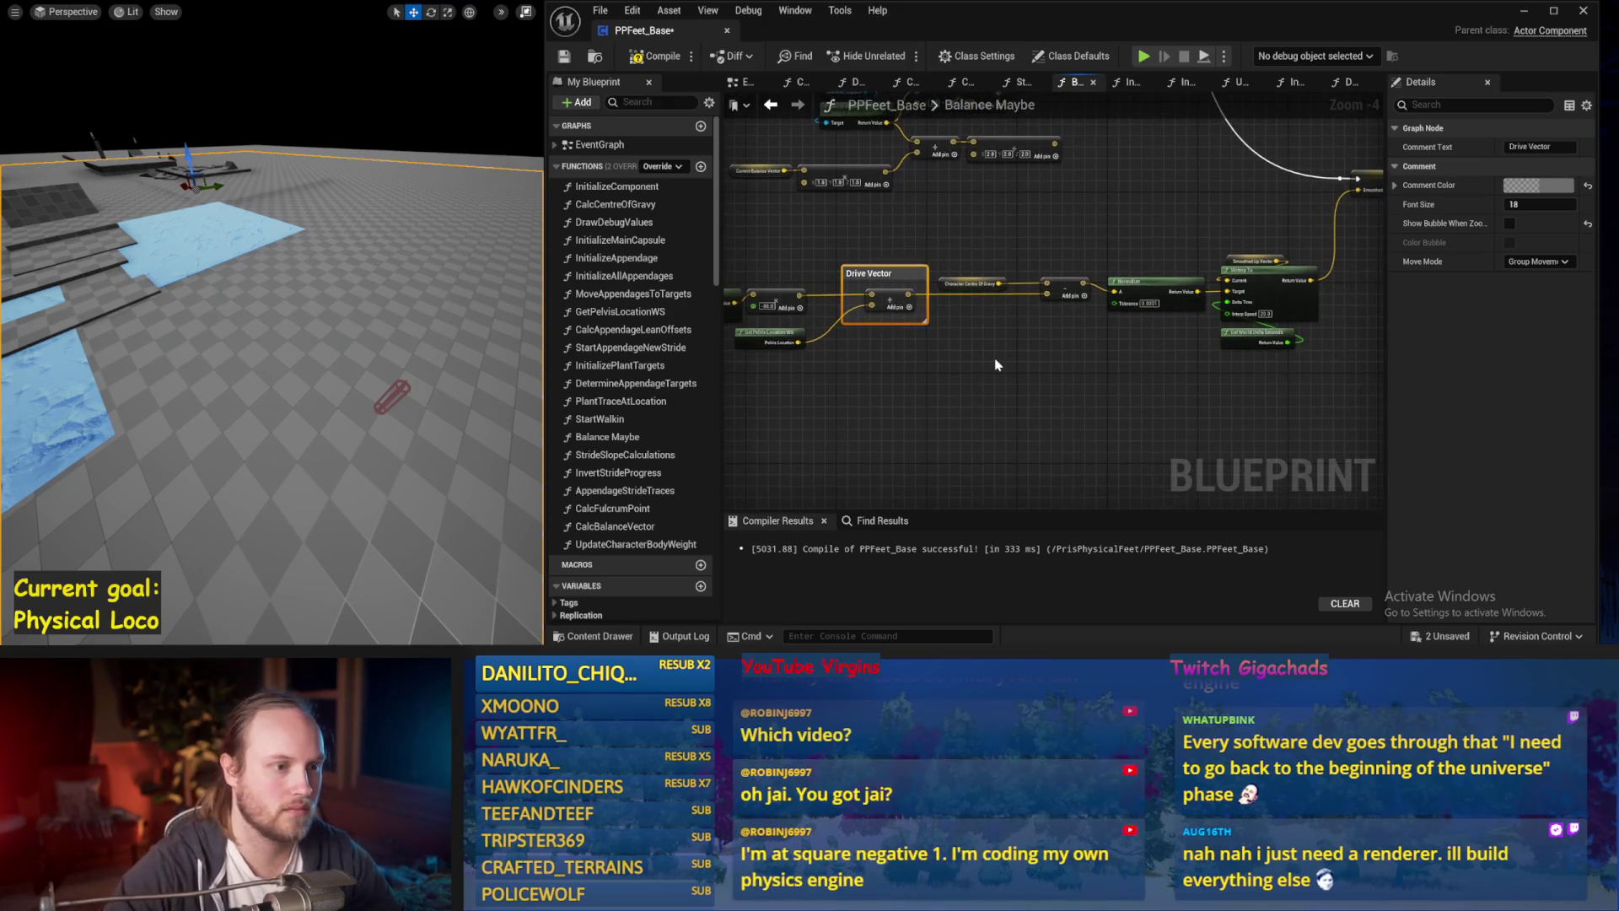
pyautogui.scroll(1, 1059, 350)
pyautogui.click(777, 134)
pyautogui.hotkey('ctrl', 's')
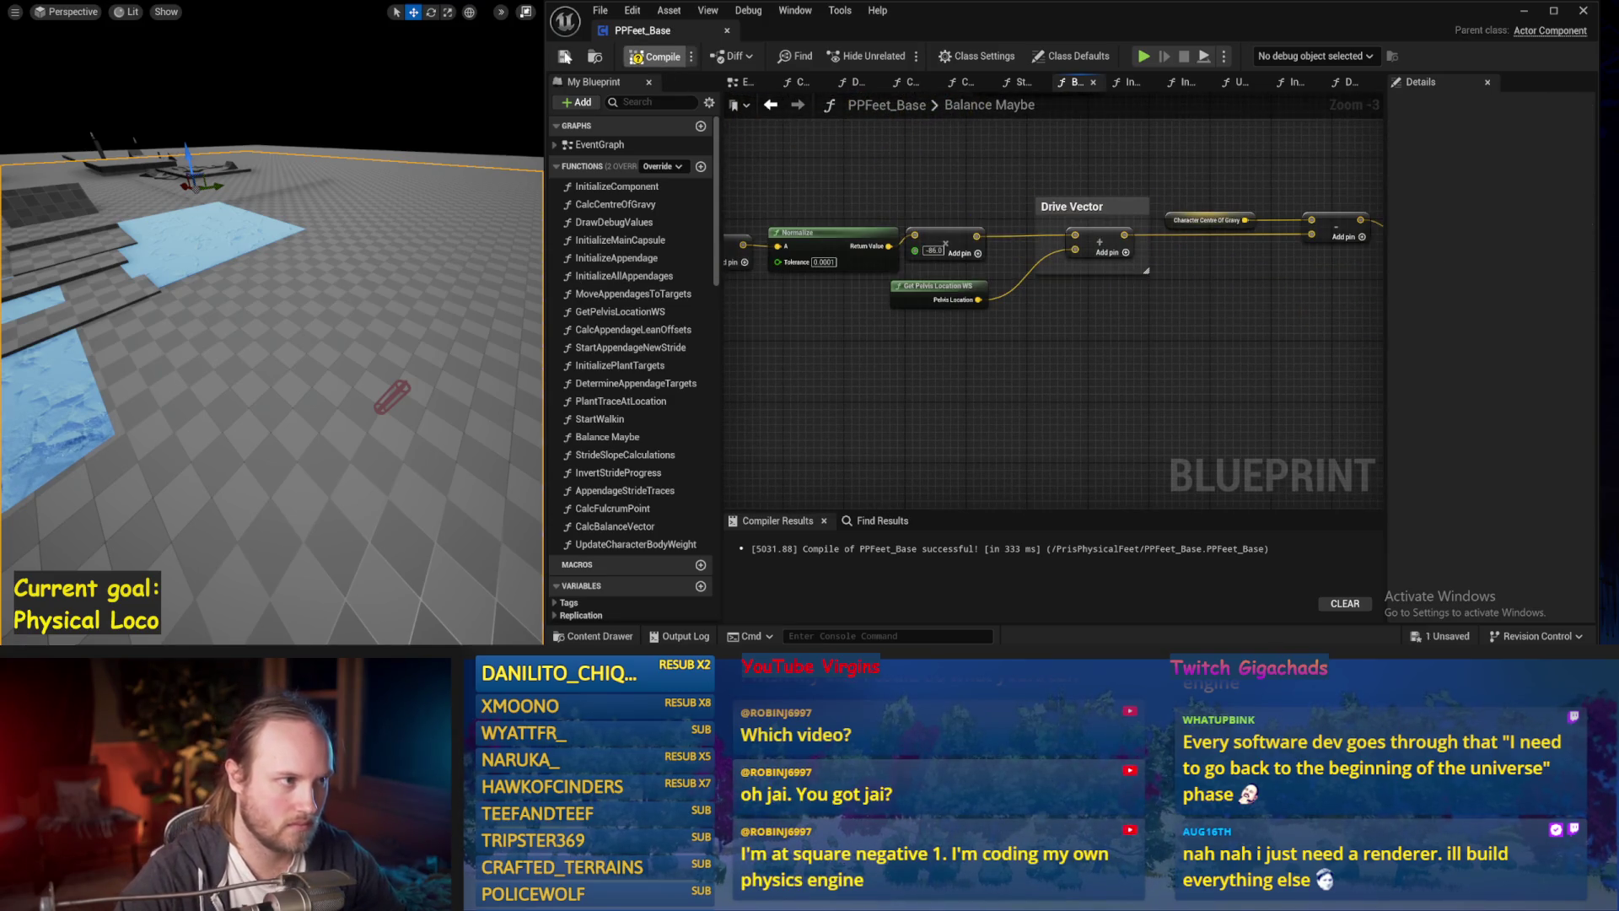
pyautogui.scroll(-1, 1214, 346)
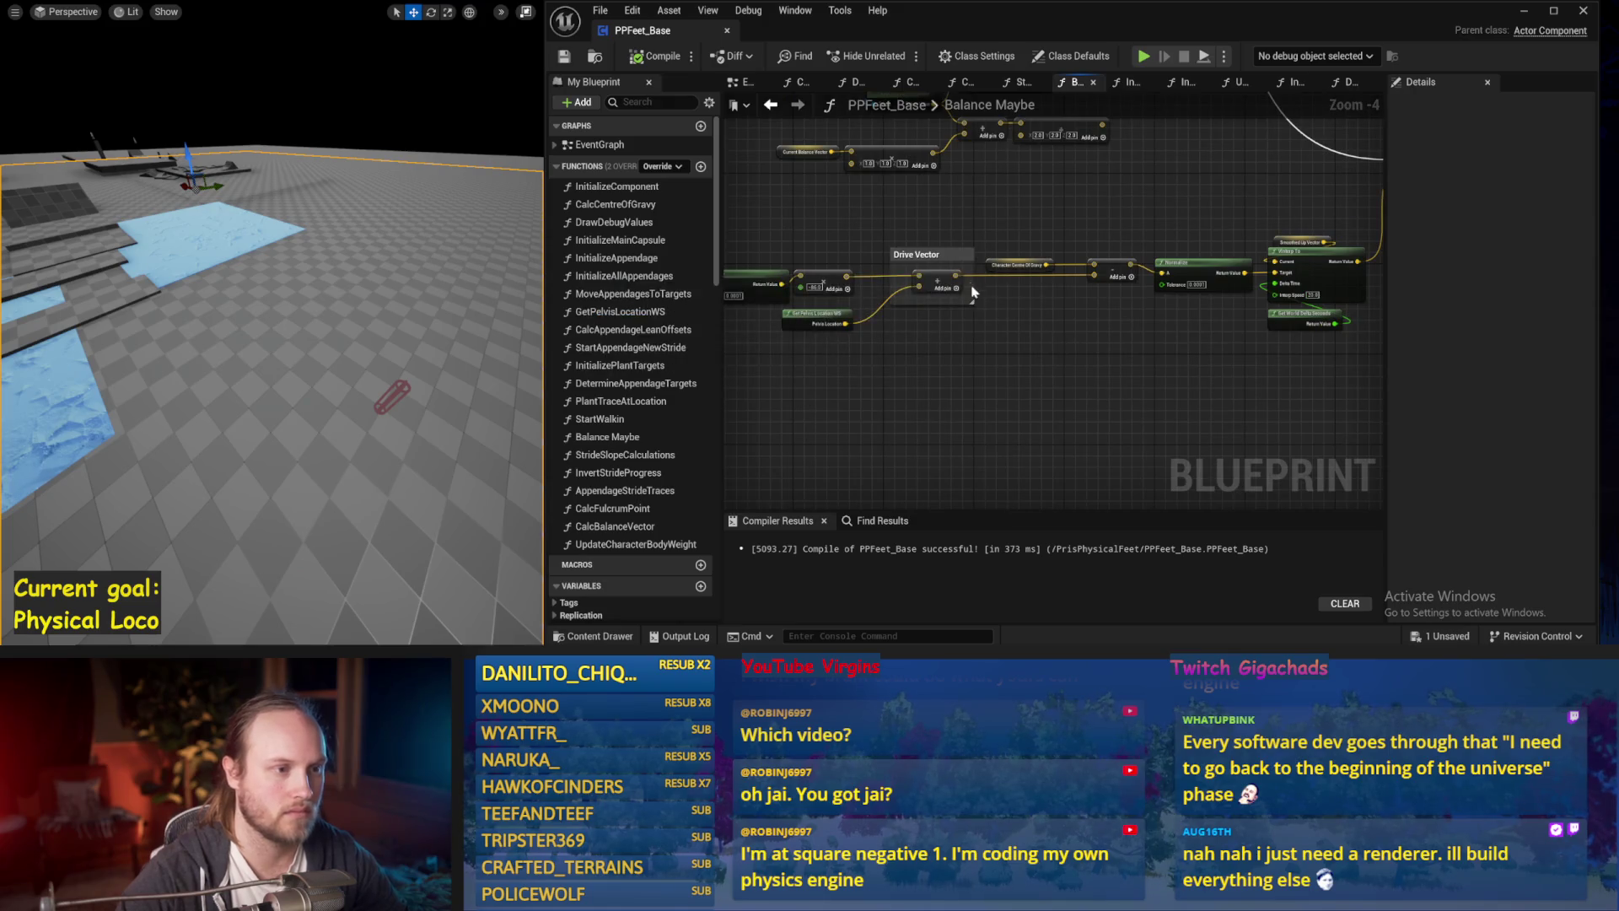
pyautogui.click(932, 251)
pyautogui.write('Centre of Stride centre of Gravy vector')
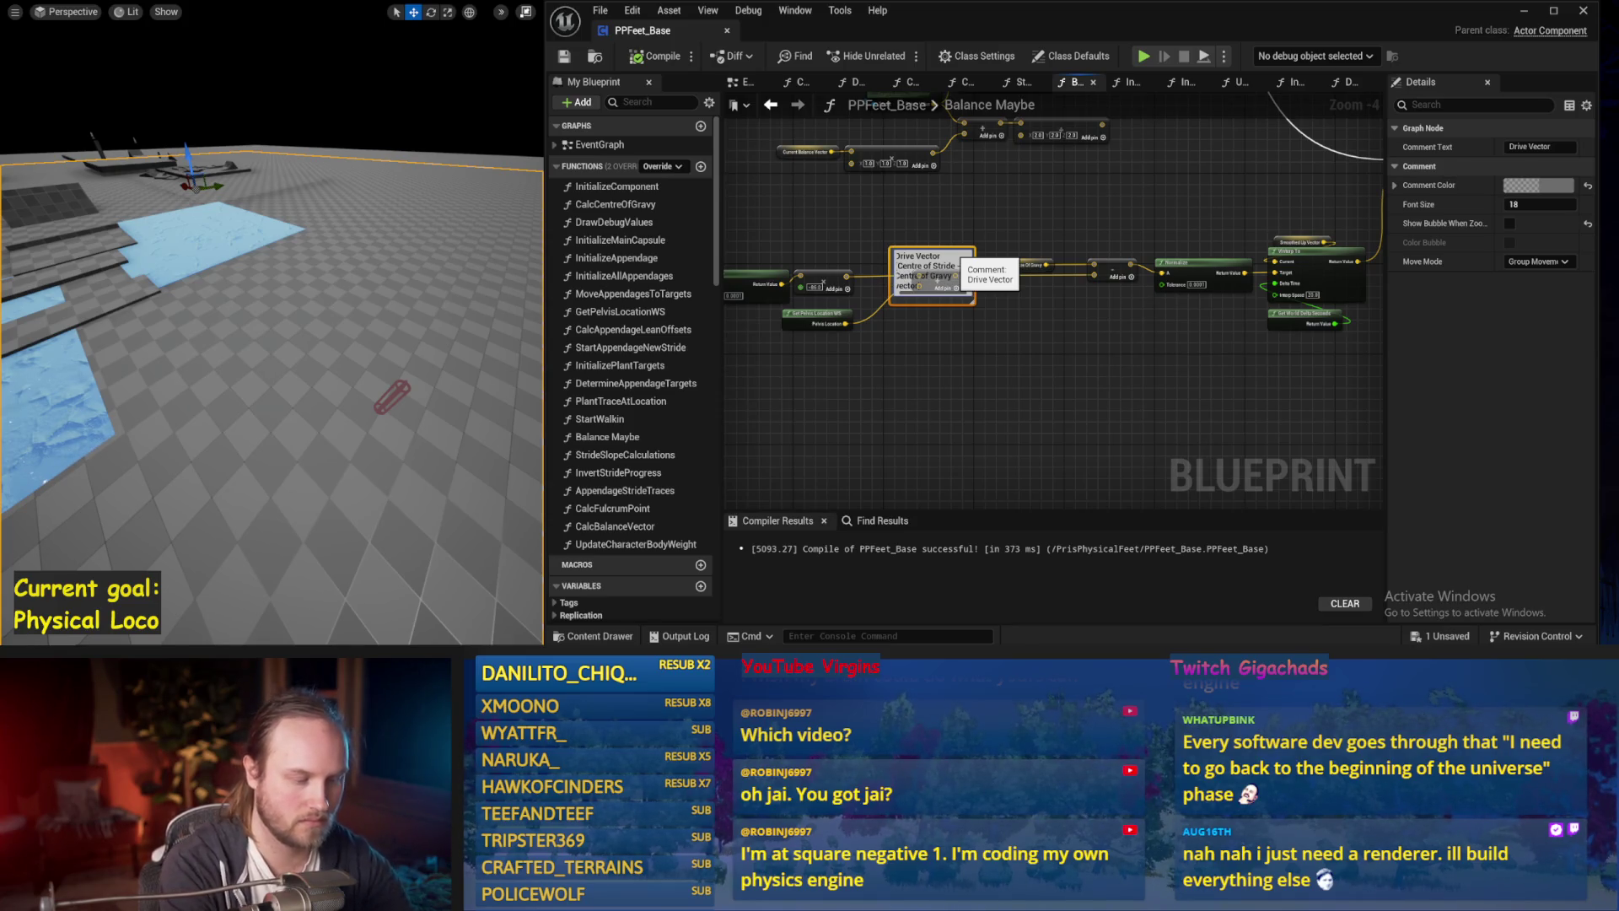
# Confirm the longer Drive Vector title, save, and shrink the comment onto the subtraction node.
pyautogui.press('Return')
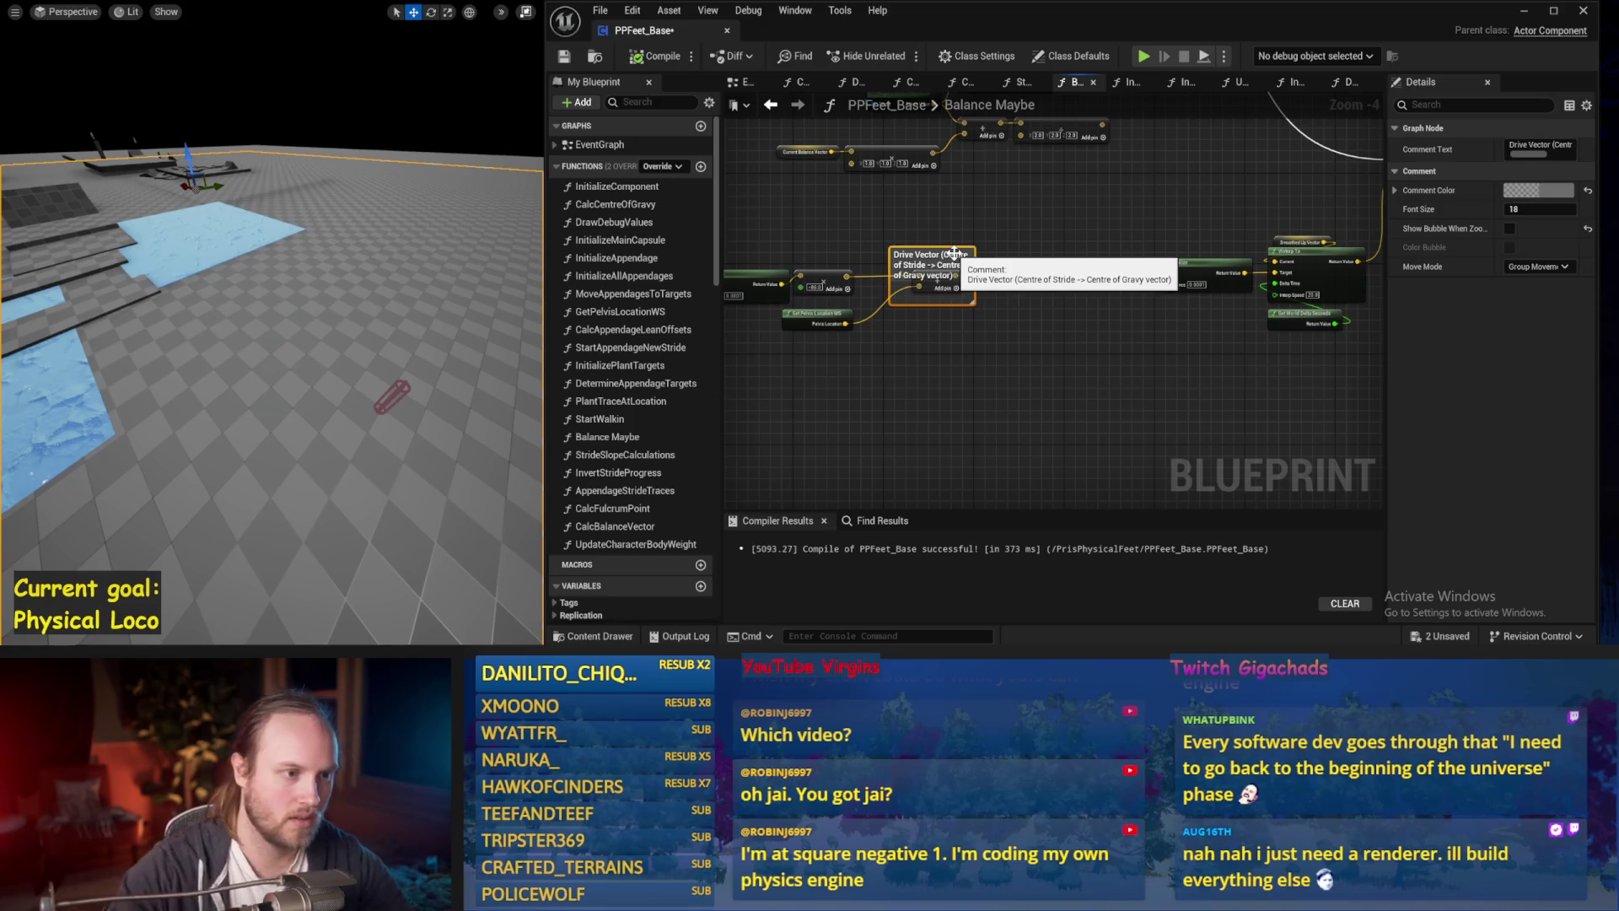
pyautogui.click(948, 234)
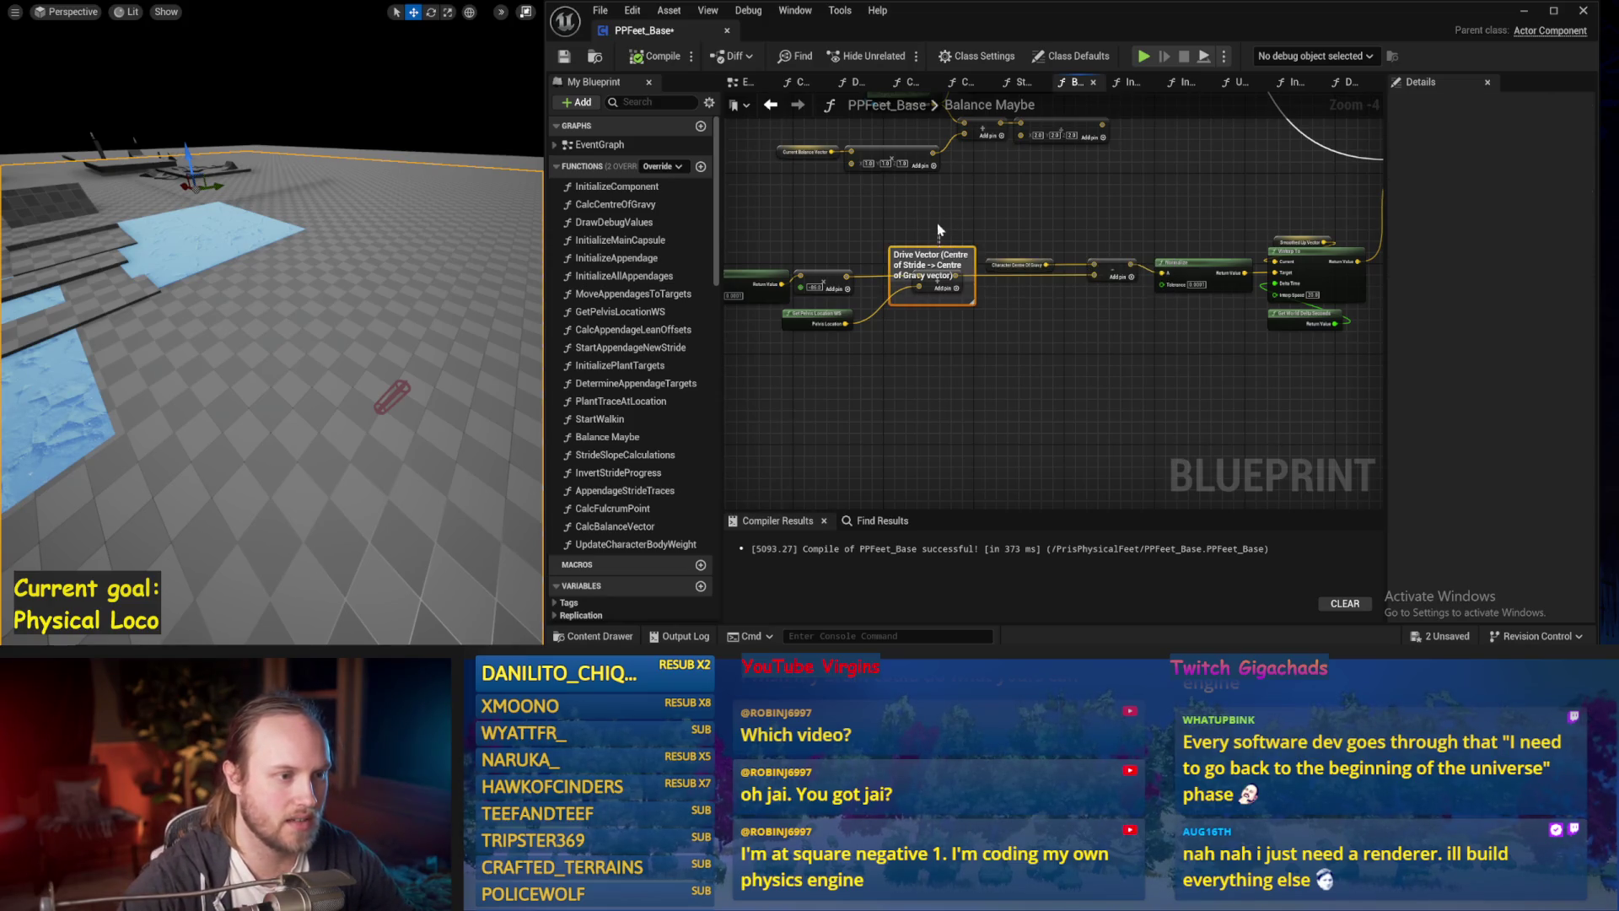
pyautogui.scroll(1, 939, 236)
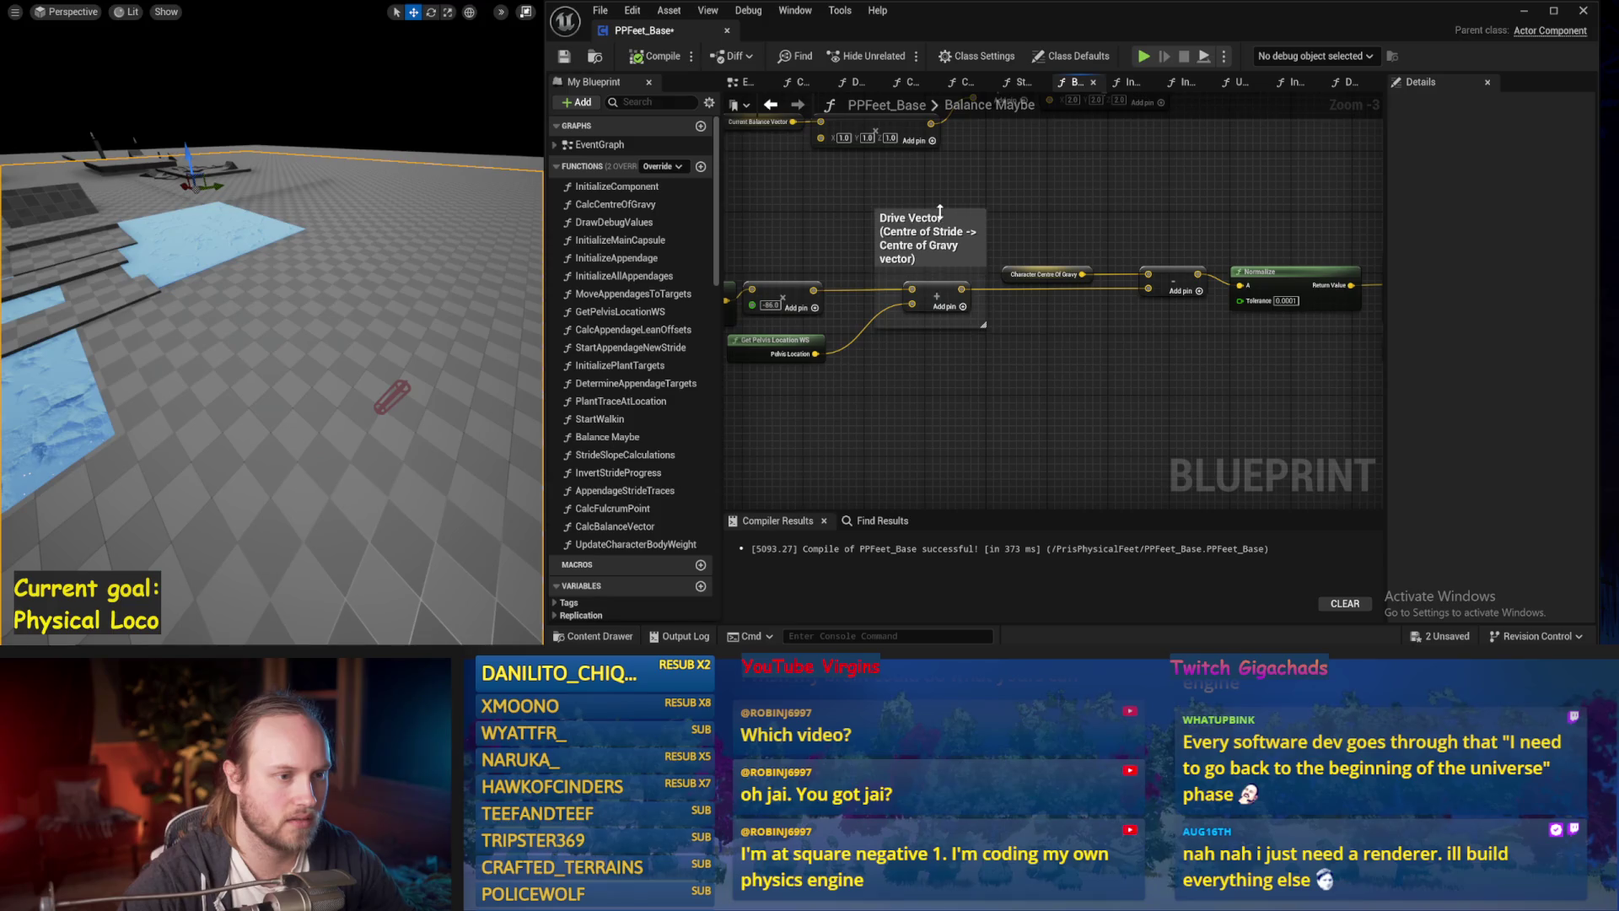
pyautogui.moveTo(939, 211); pyautogui.dragTo(788, 204)
pyautogui.hotkey('ctrl', 's')
pyautogui.moveTo(851, 318)
pyautogui.mouseDown()
pyautogui.moveTo(974, 316)
pyautogui.moveTo(957, 307)
pyautogui.moveTo(1160, 352)
pyautogui.mouseUp()
pyautogui.moveTo(860, 353)
pyautogui.mouseDown()
pyautogui.moveTo(1045, 336)
pyautogui.moveTo(864, 394)
pyautogui.mouseUp()
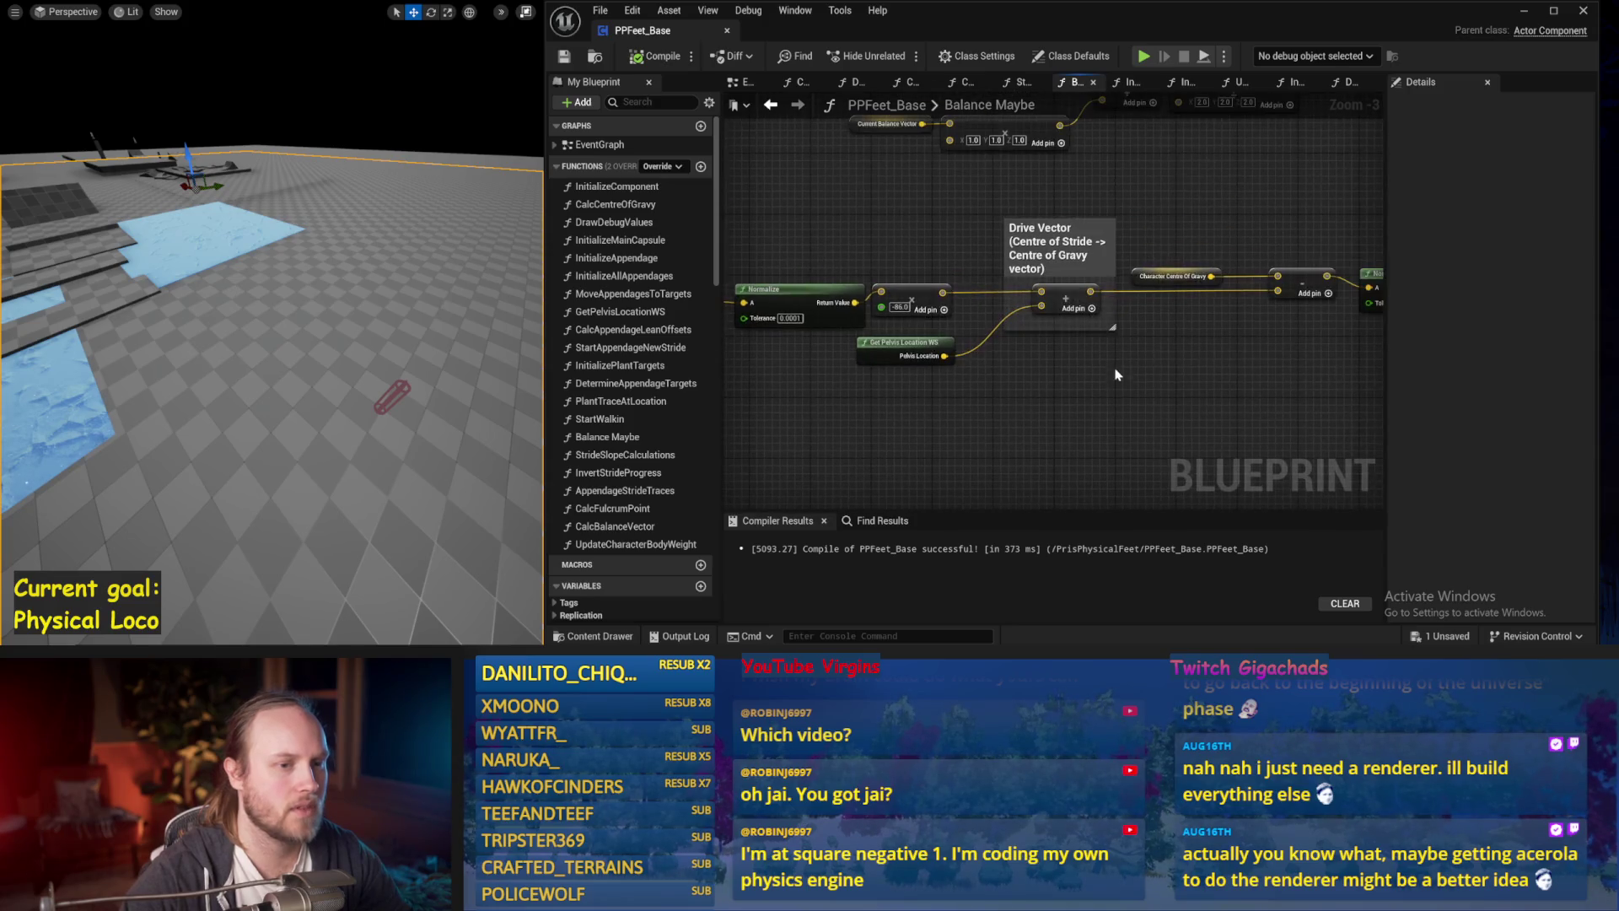
pyautogui.moveTo(1160, 231)
pyautogui.mouseDown()
pyautogui.moveTo(988, 270)
pyautogui.moveTo(1257, 274)
pyautogui.mouseUp()
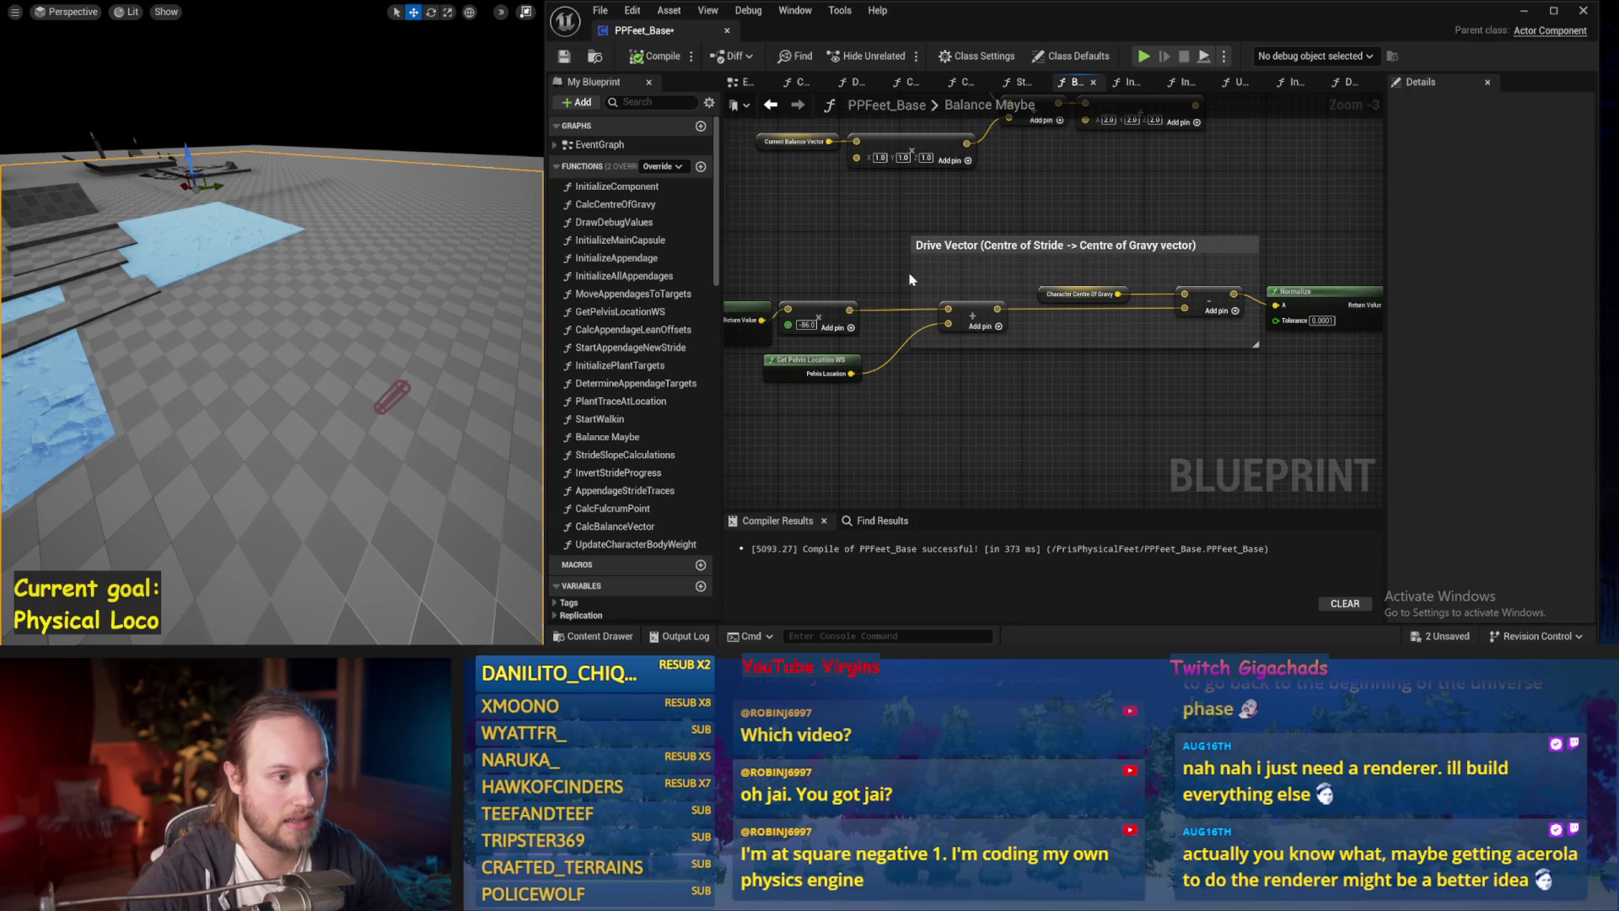
pyautogui.moveTo(912, 272)
pyautogui.mouseDown()
pyautogui.moveTo(1186, 265)
pyautogui.moveTo(1189, 235)
pyautogui.mouseUp()
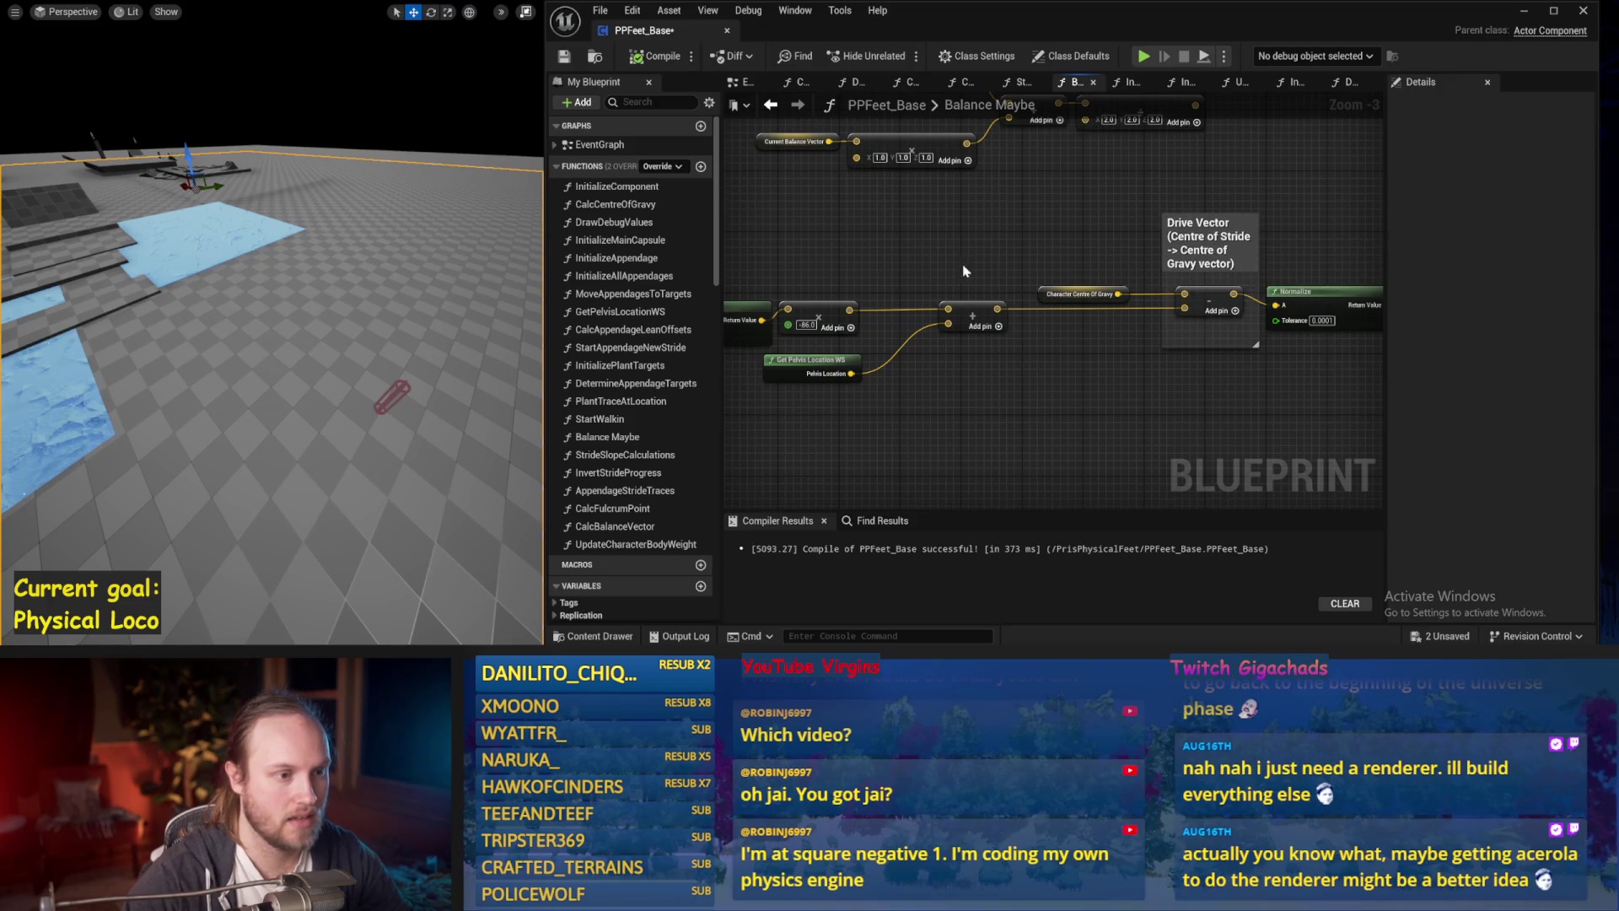
# Wrap the addition node in a 'Stride Angle' comment describing the vector from minus to centre.
pyautogui.press('c')
pyautogui.write('Stride Angle (vecto')
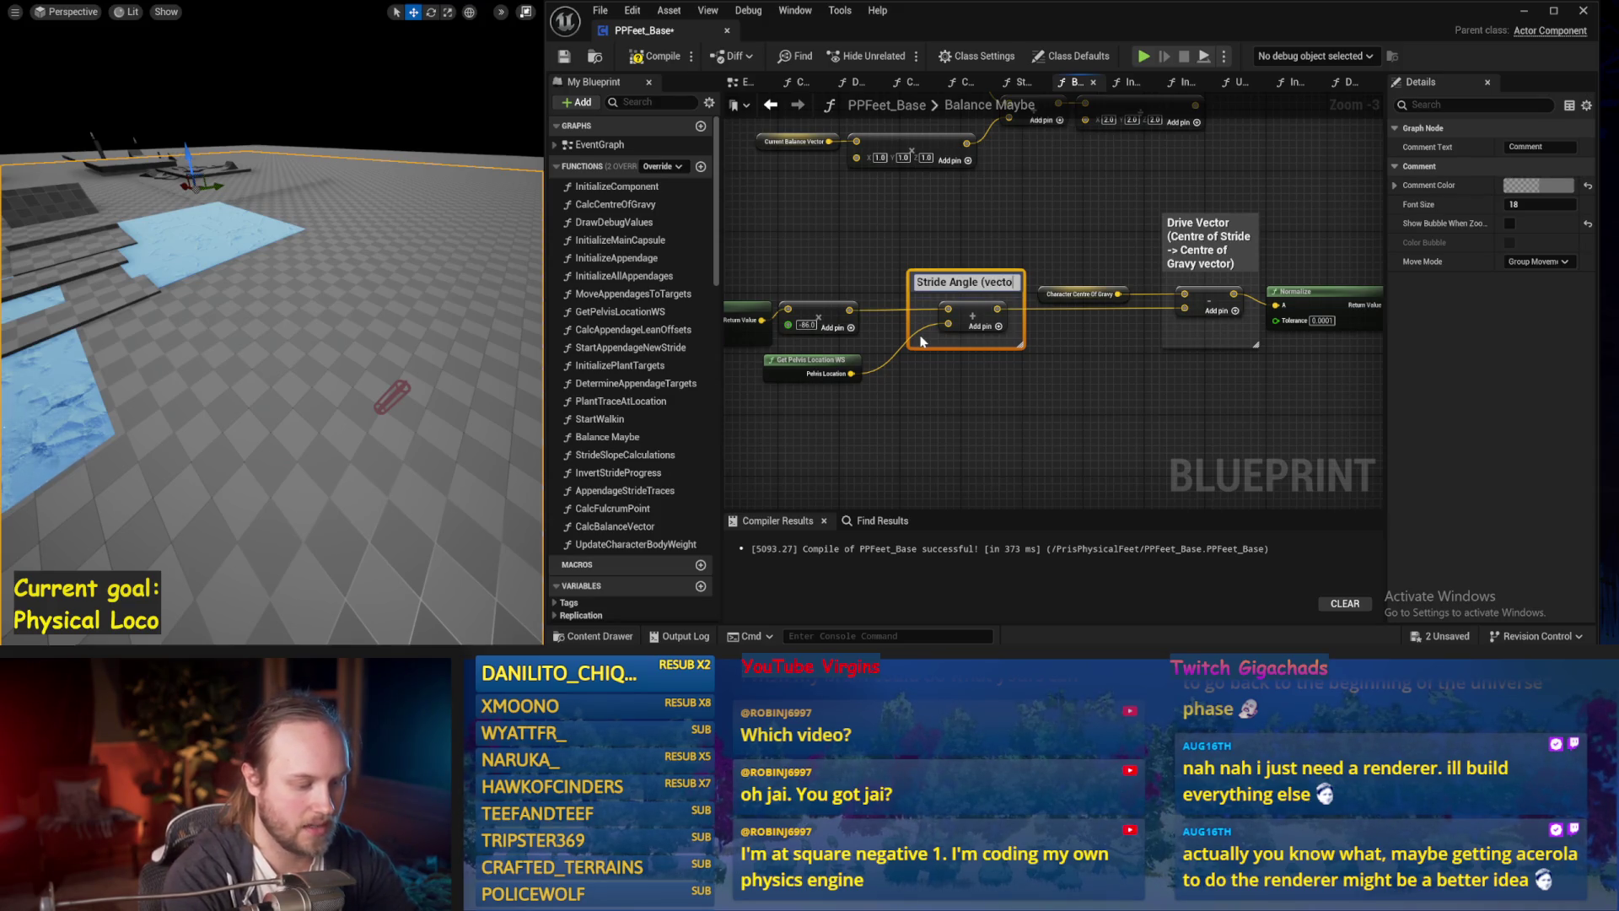
pyautogui.write('r pointing from minus to cent')
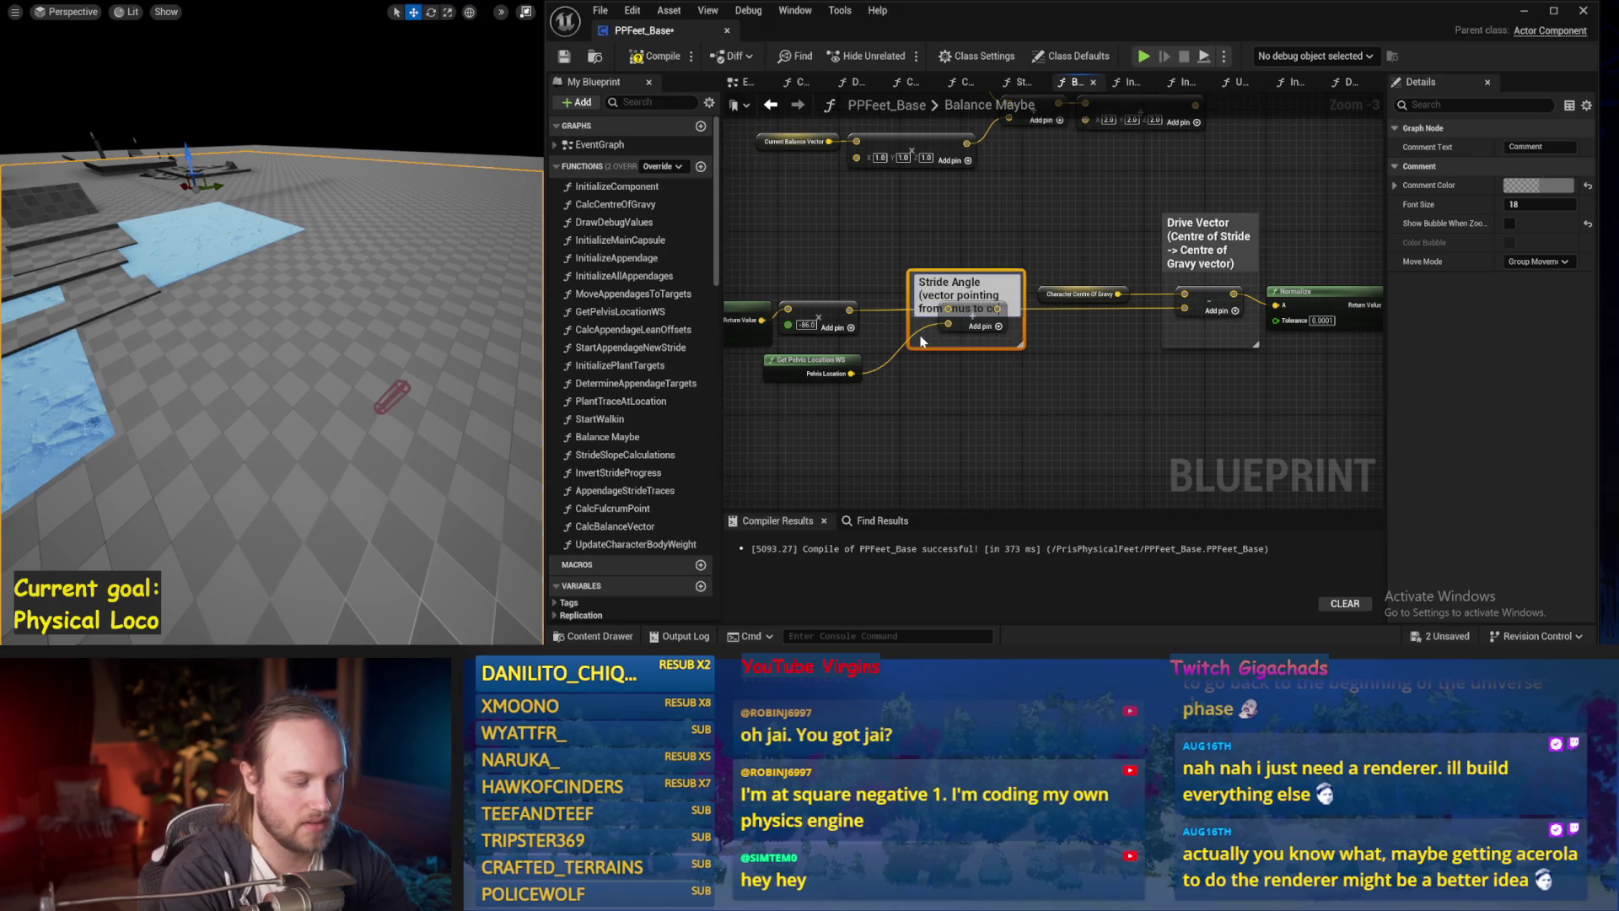
pyautogui.write('re of feet')
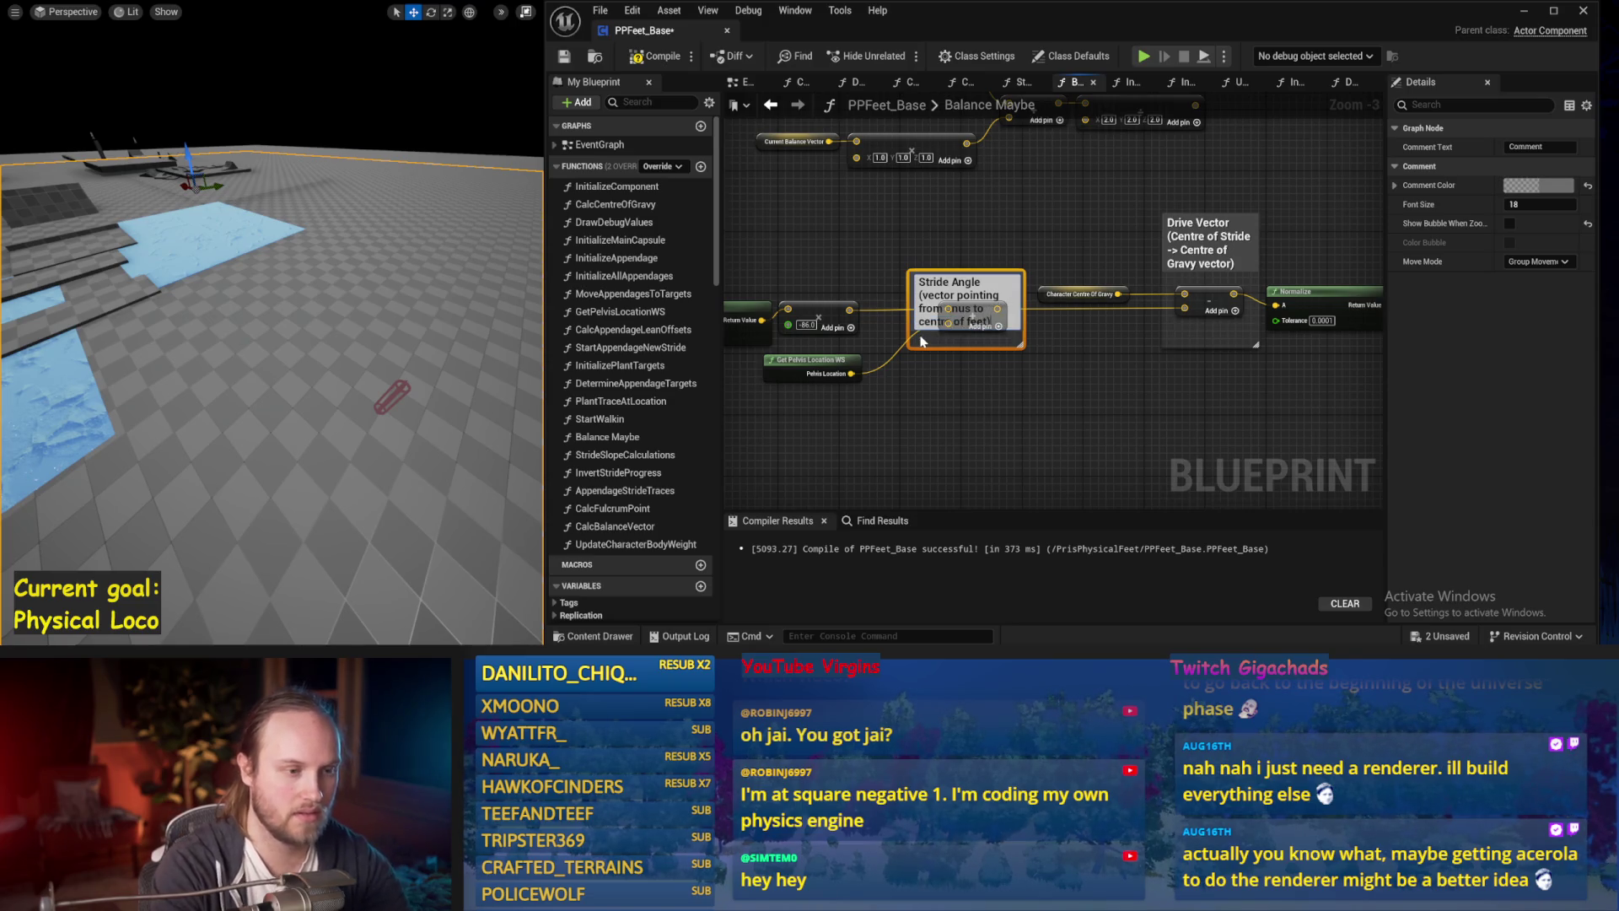
pyautogui.press('Return')
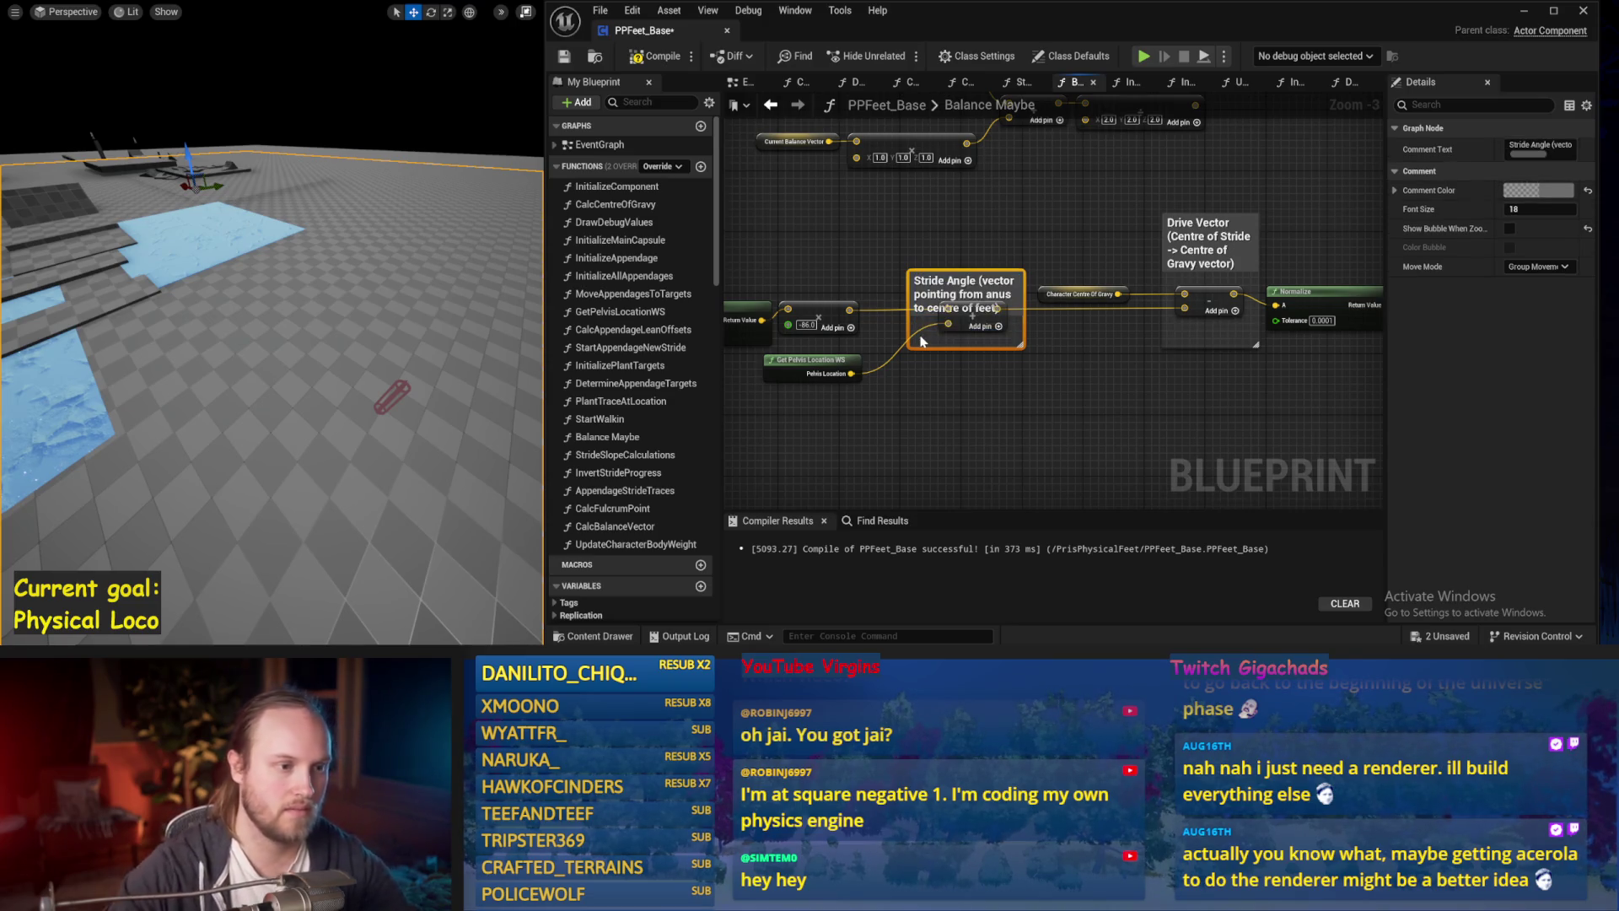
pyautogui.click(952, 240)
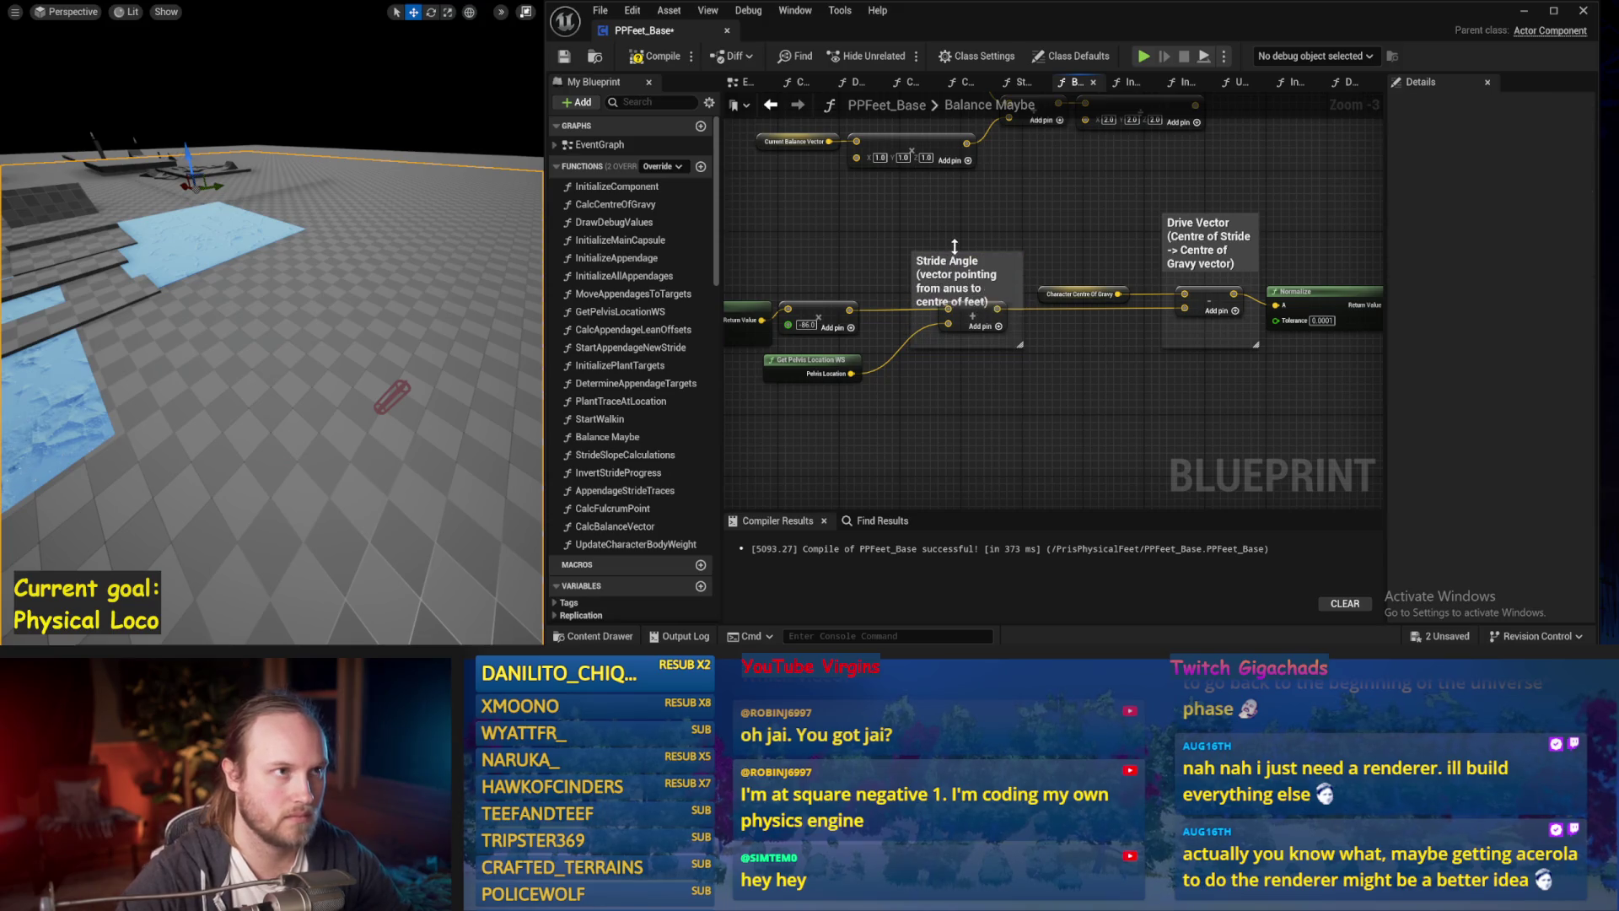
pyautogui.moveTo(1060, 223); pyautogui.dragTo(1033, 191)
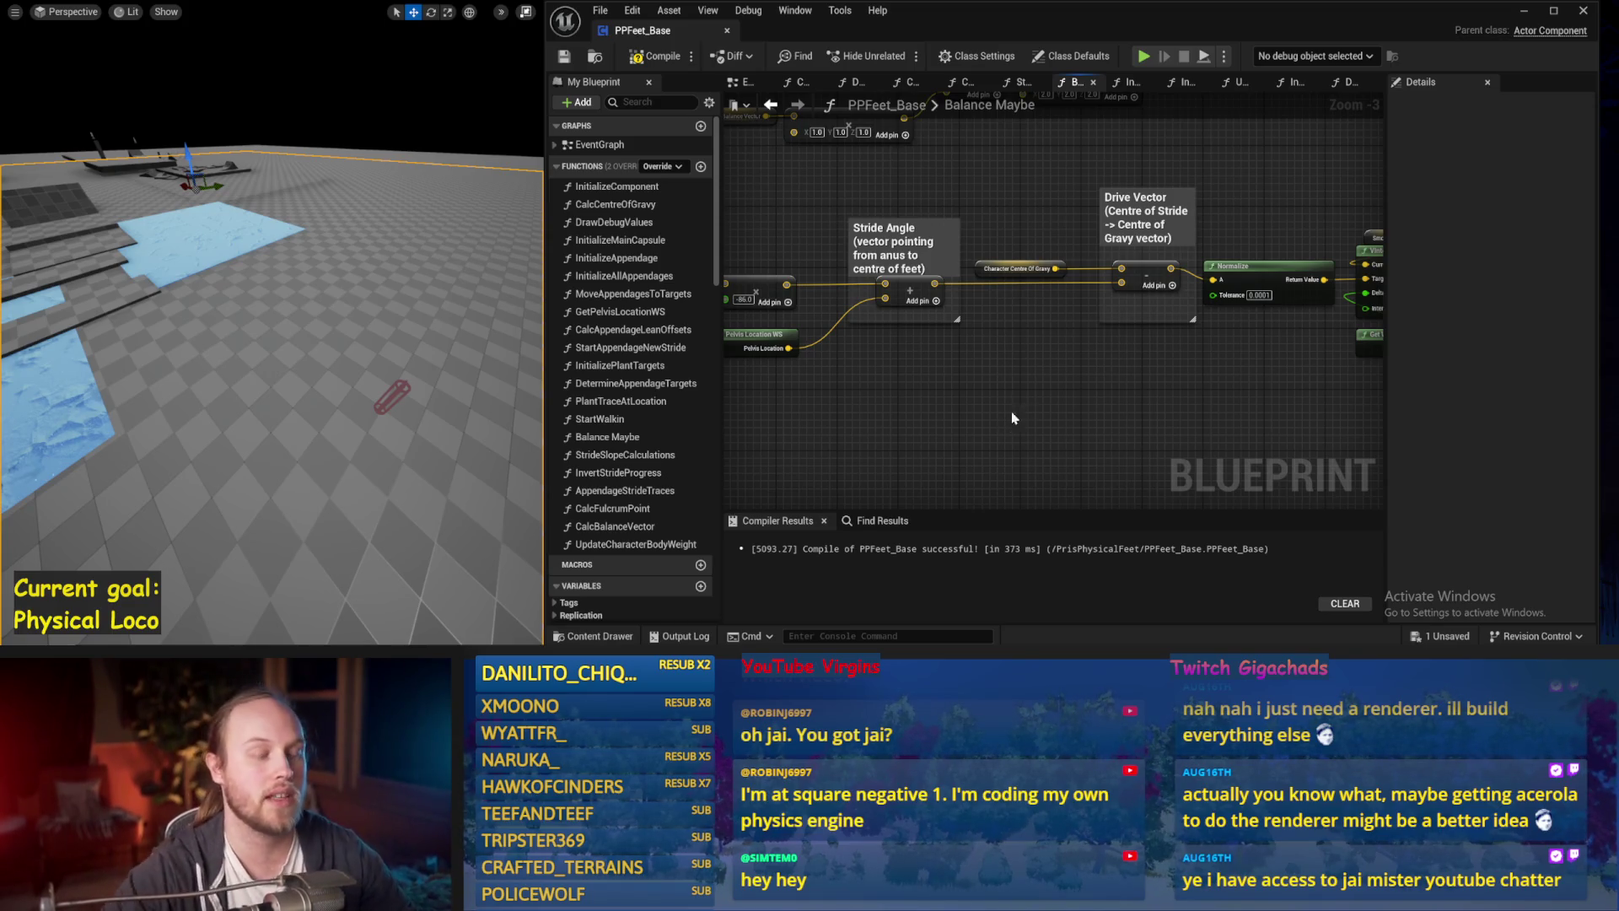
# Compile and save the blueprint, then review the balance calculation up to SET Smoothed Up Vector.
pyautogui.moveTo(1006, 419); pyautogui.dragTo(980, 374)
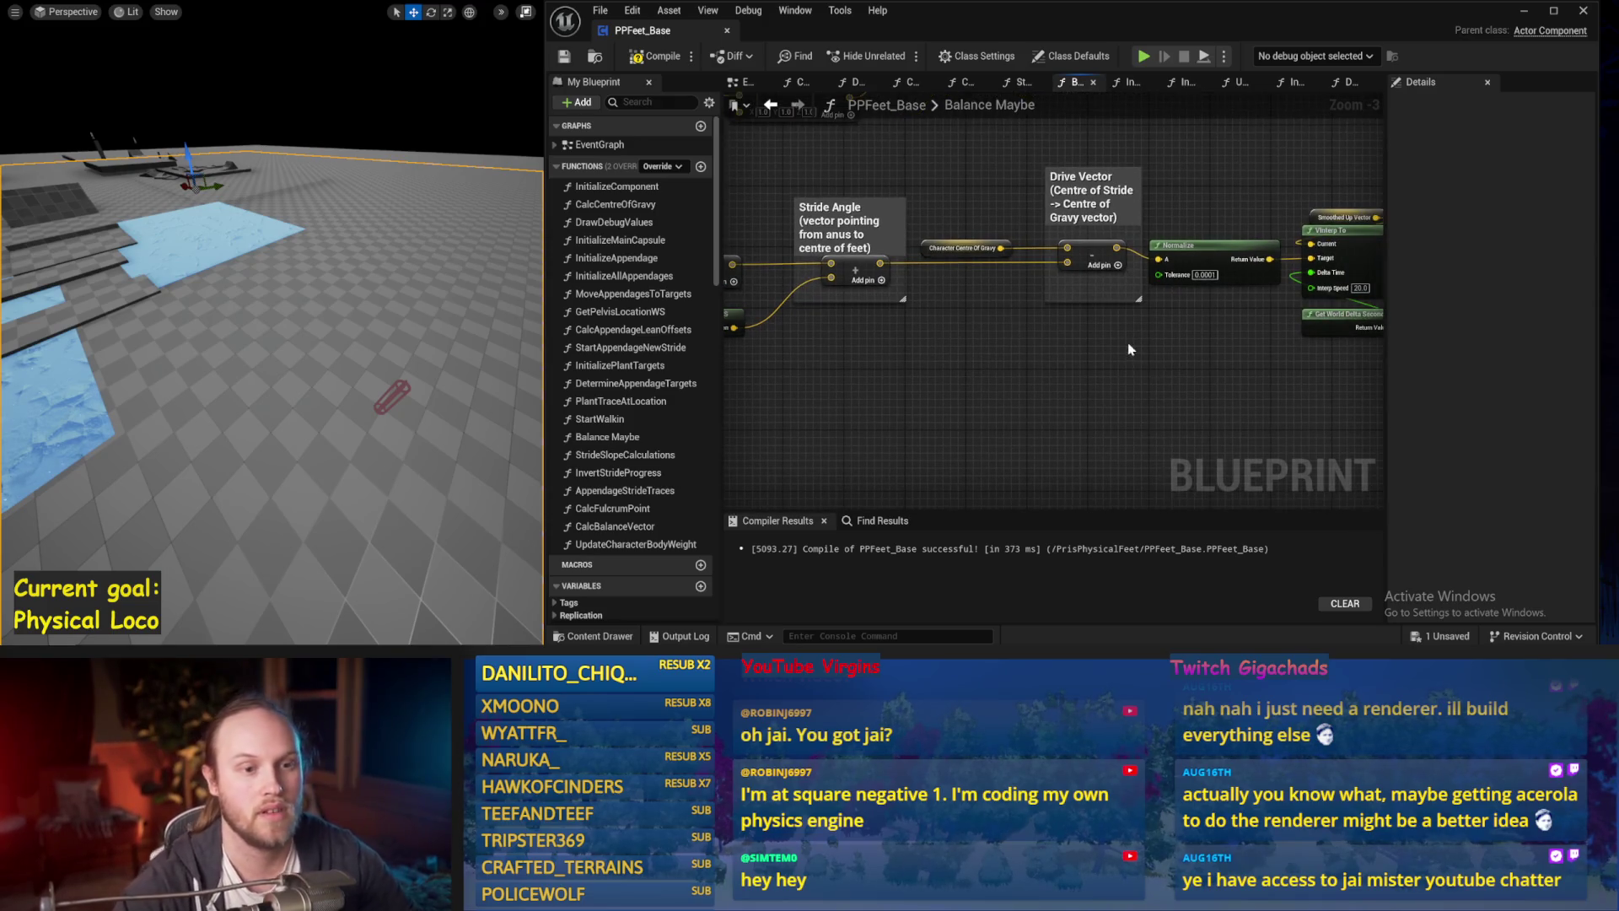
pyautogui.moveTo(1149, 429); pyautogui.dragTo(950, 454)
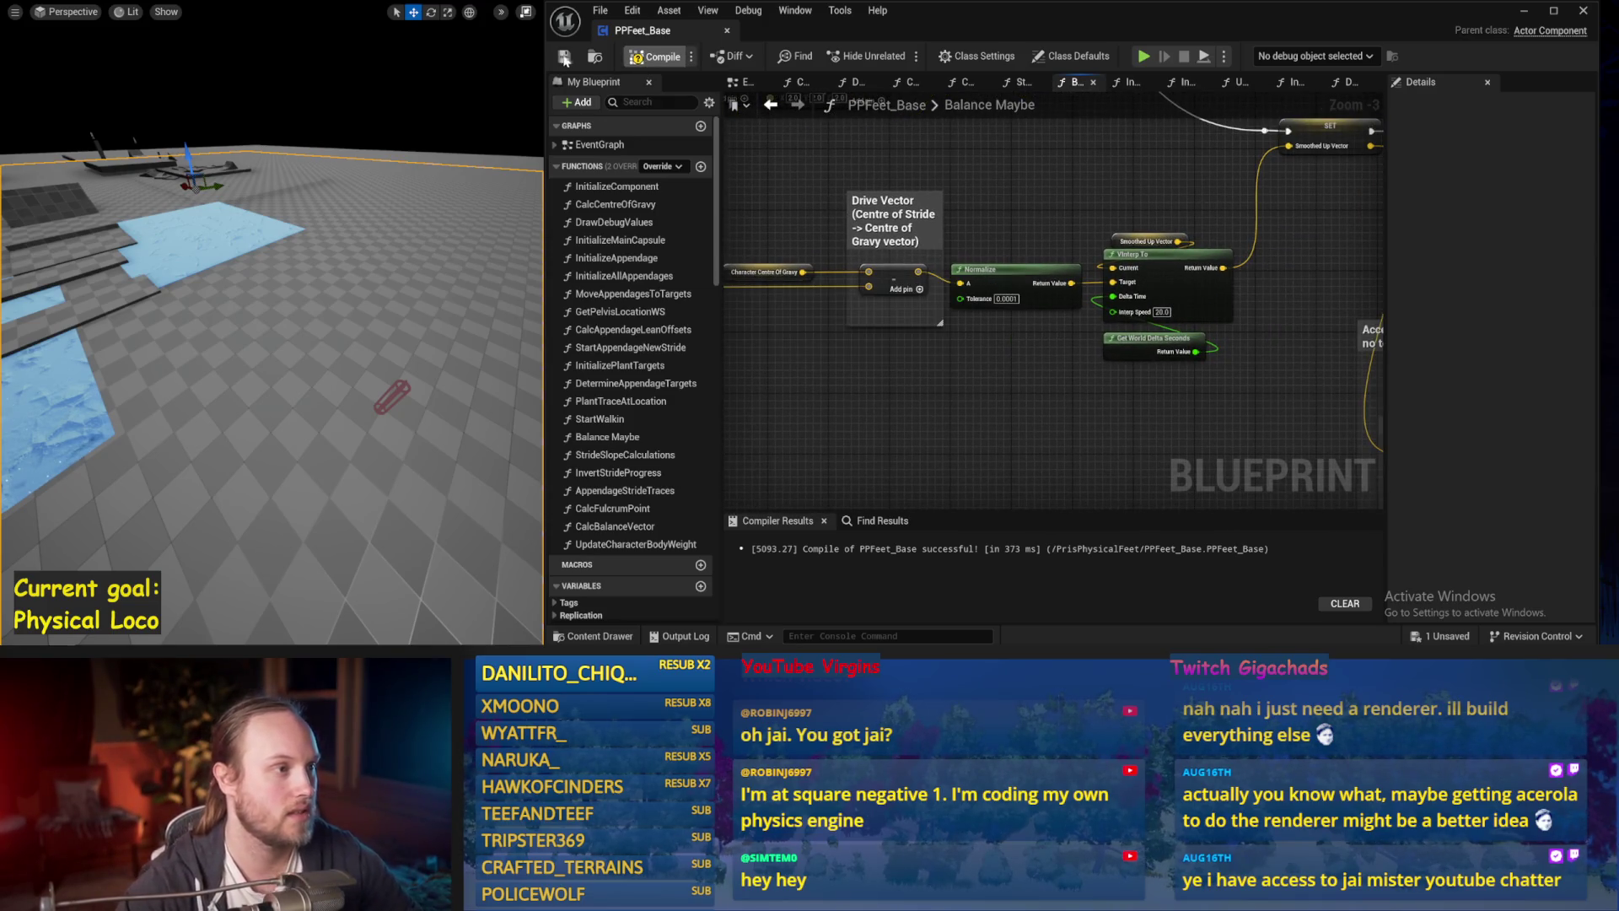
pyautogui.click(564, 57)
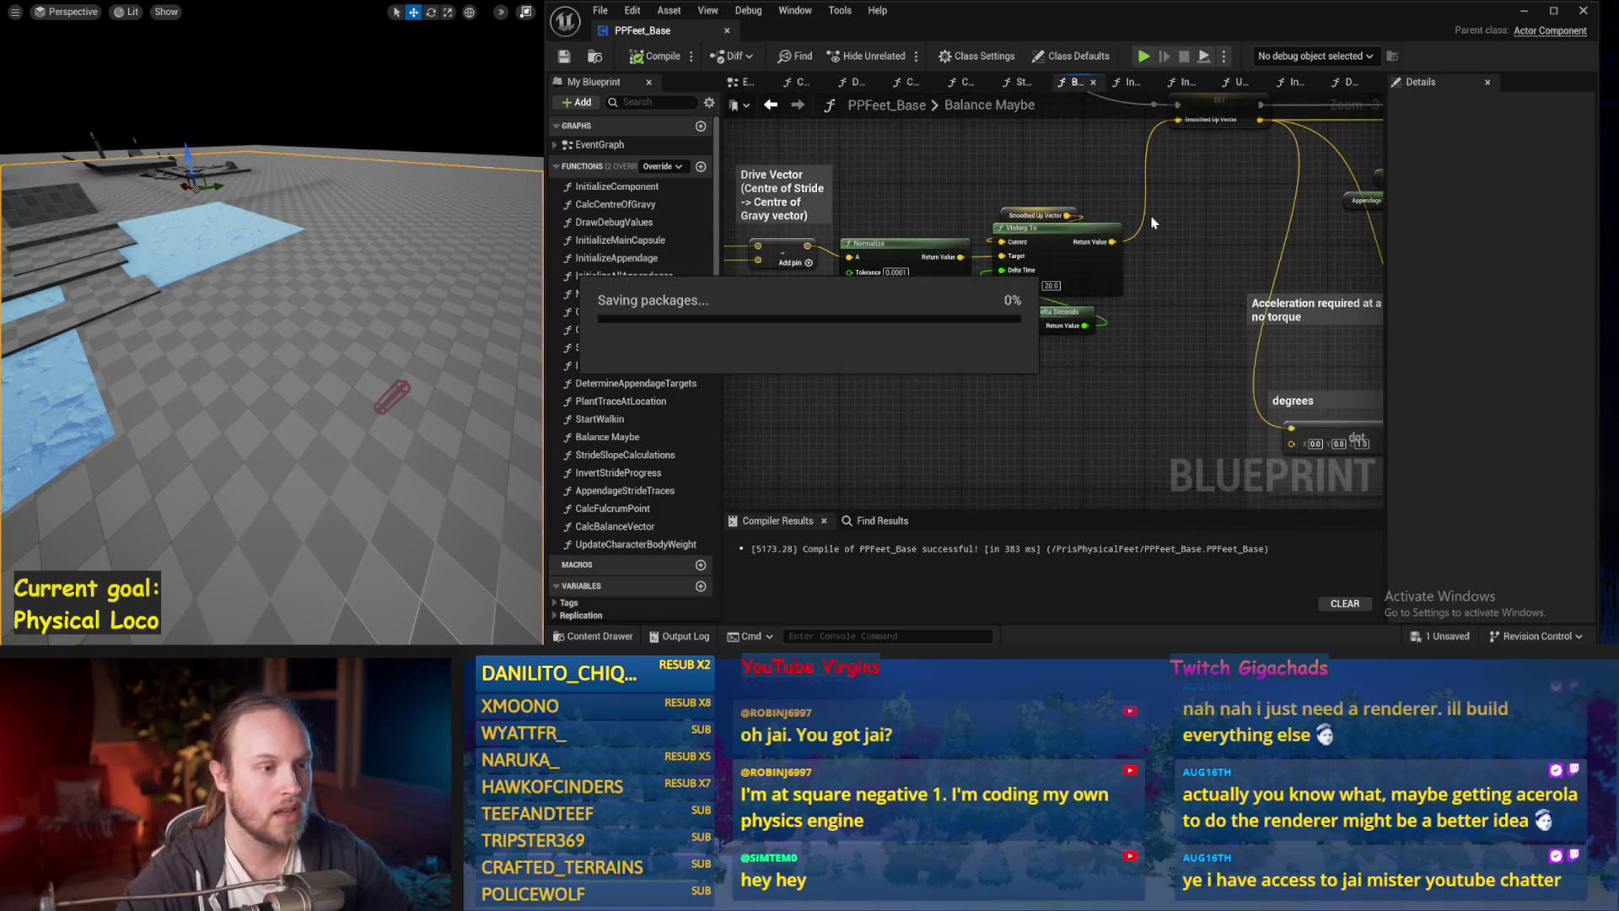
pyautogui.moveTo(983, 216); pyautogui.dragTo(1068, 266)
pyautogui.scroll(-2, 989, 383)
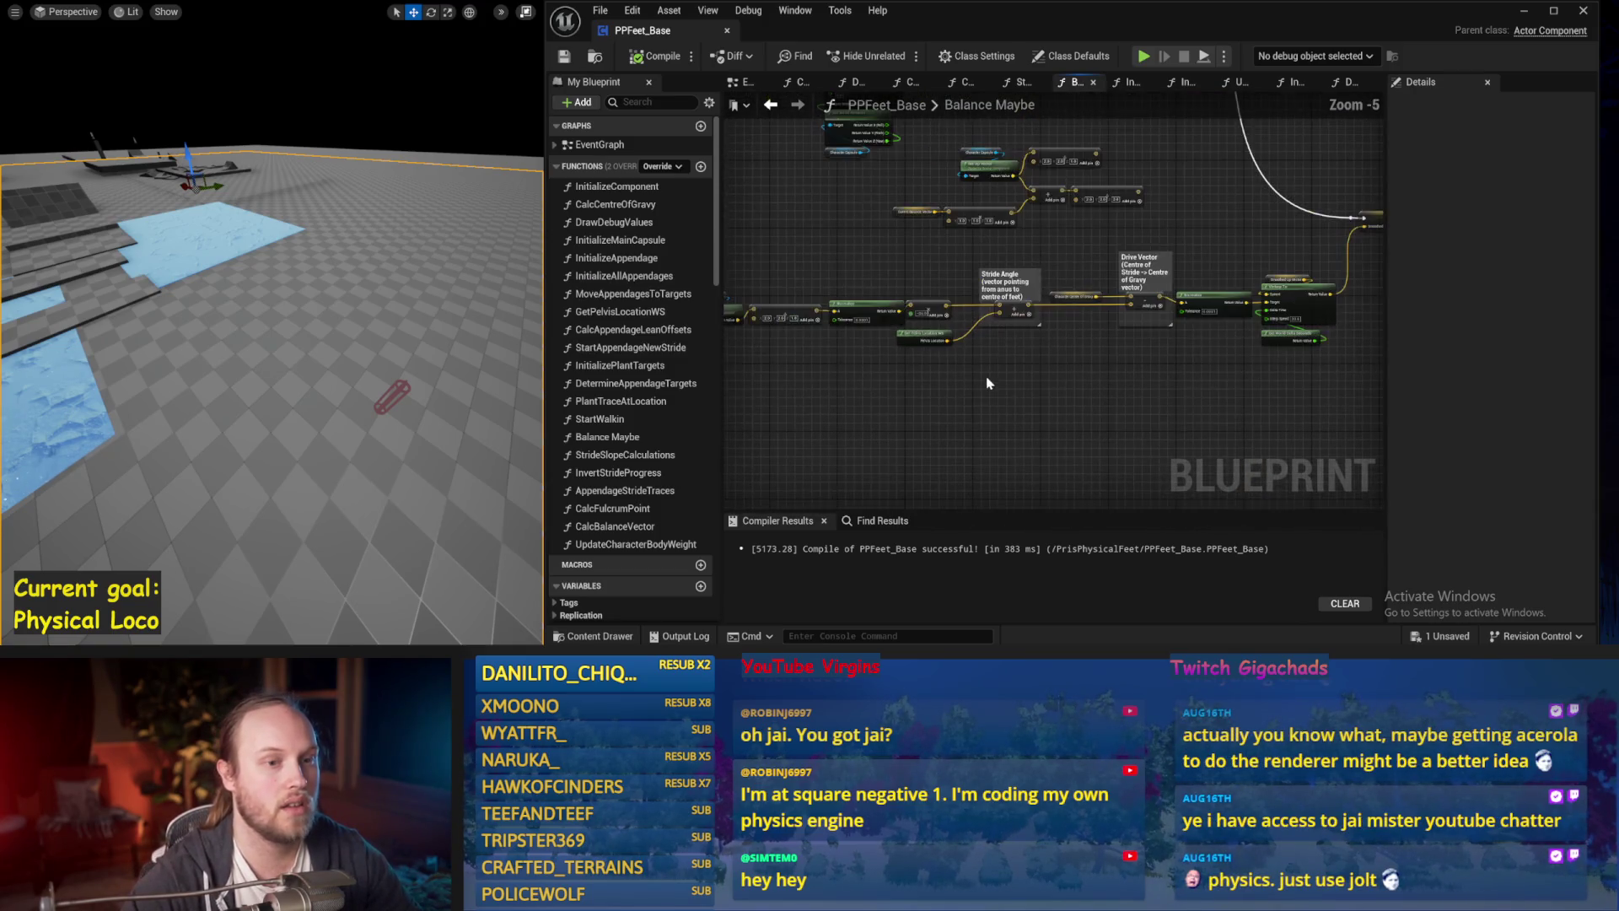
pyautogui.moveTo(988, 384)
pyautogui.mouseDown()
pyautogui.moveTo(1157, 358)
pyautogui.moveTo(979, 361)
pyautogui.mouseUp()
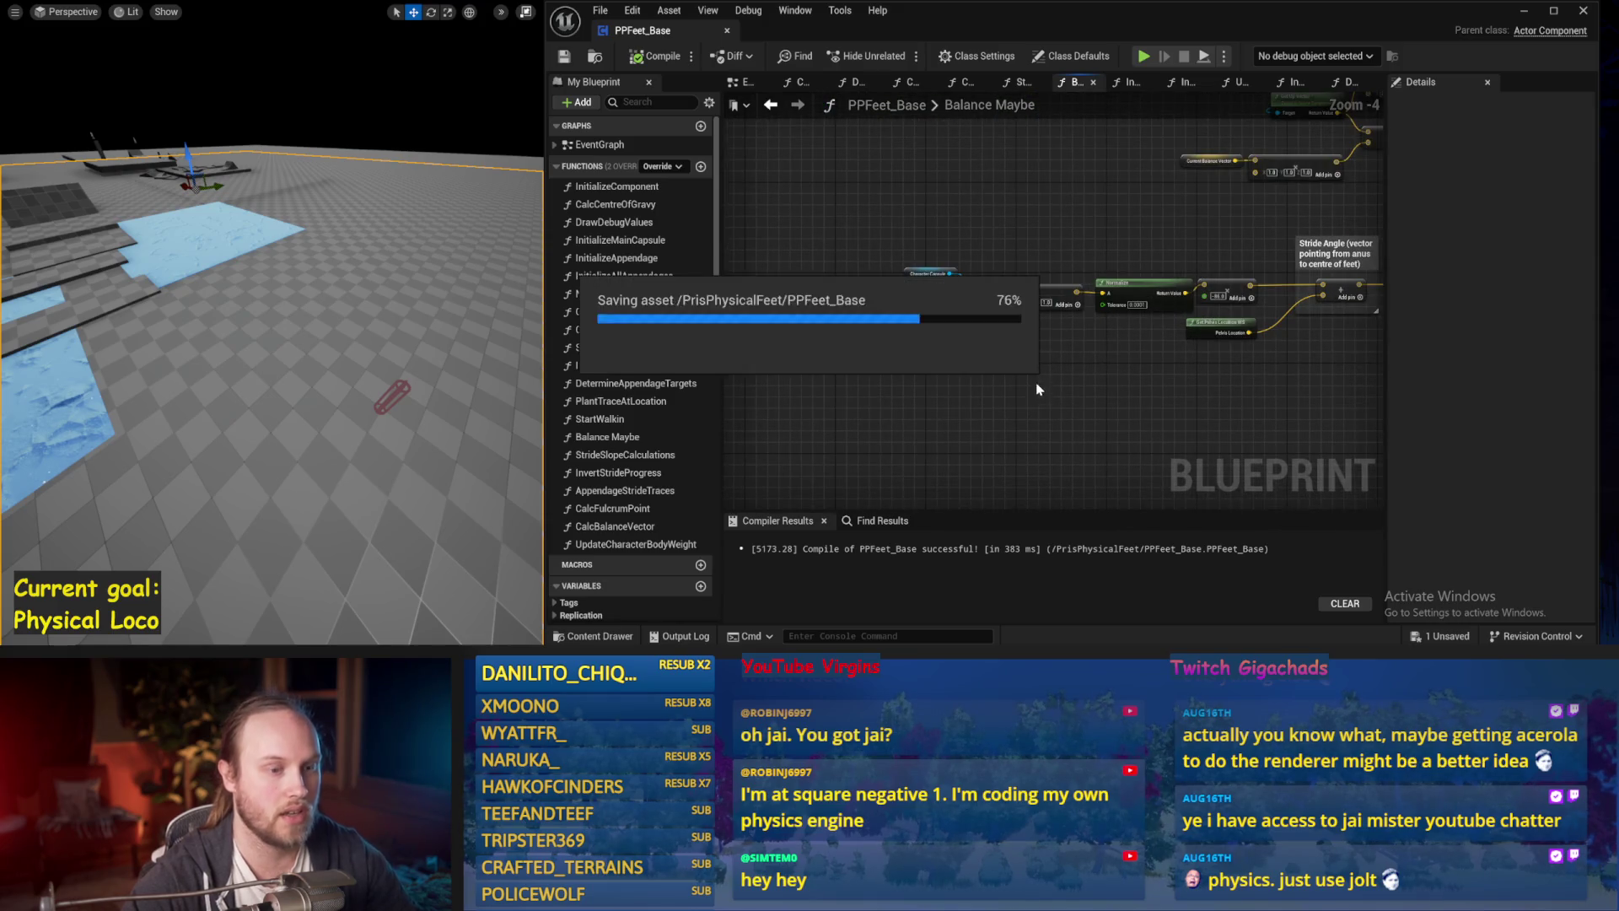
pyautogui.scroll(1, 1035, 382)
pyautogui.moveTo(1248, 134)
pyautogui.mouseDown()
pyautogui.moveTo(1069, 165)
pyautogui.moveTo(950, 257)
pyautogui.mouseUp()
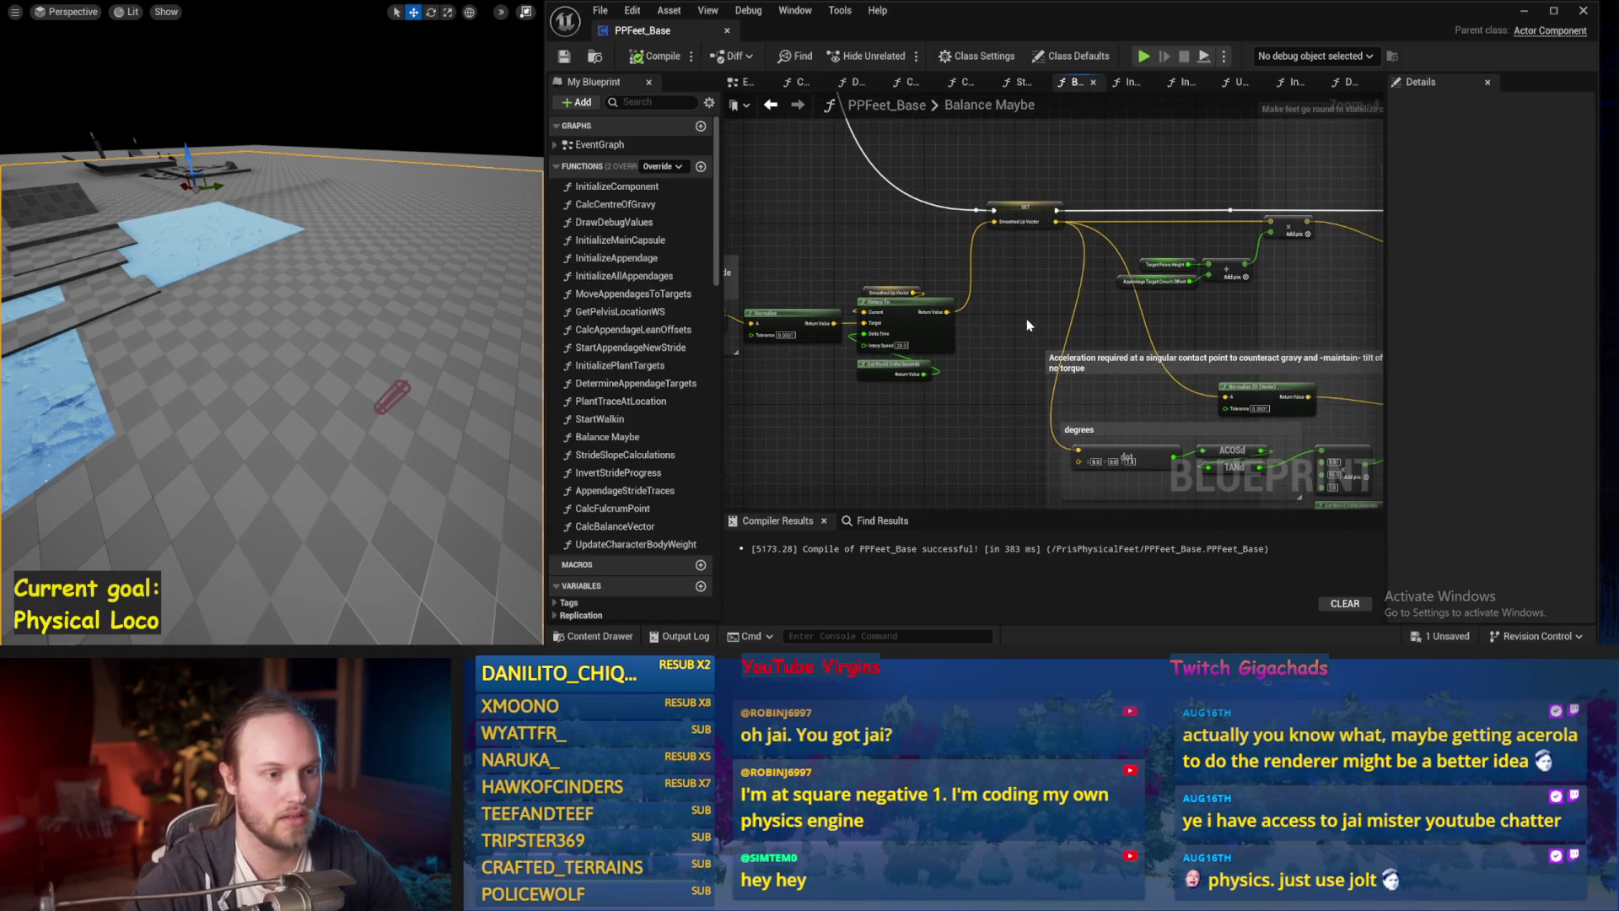
# Run the balance simulation twice to watch the character, stopping each run.
pyautogui.hotkey('alt', 's')
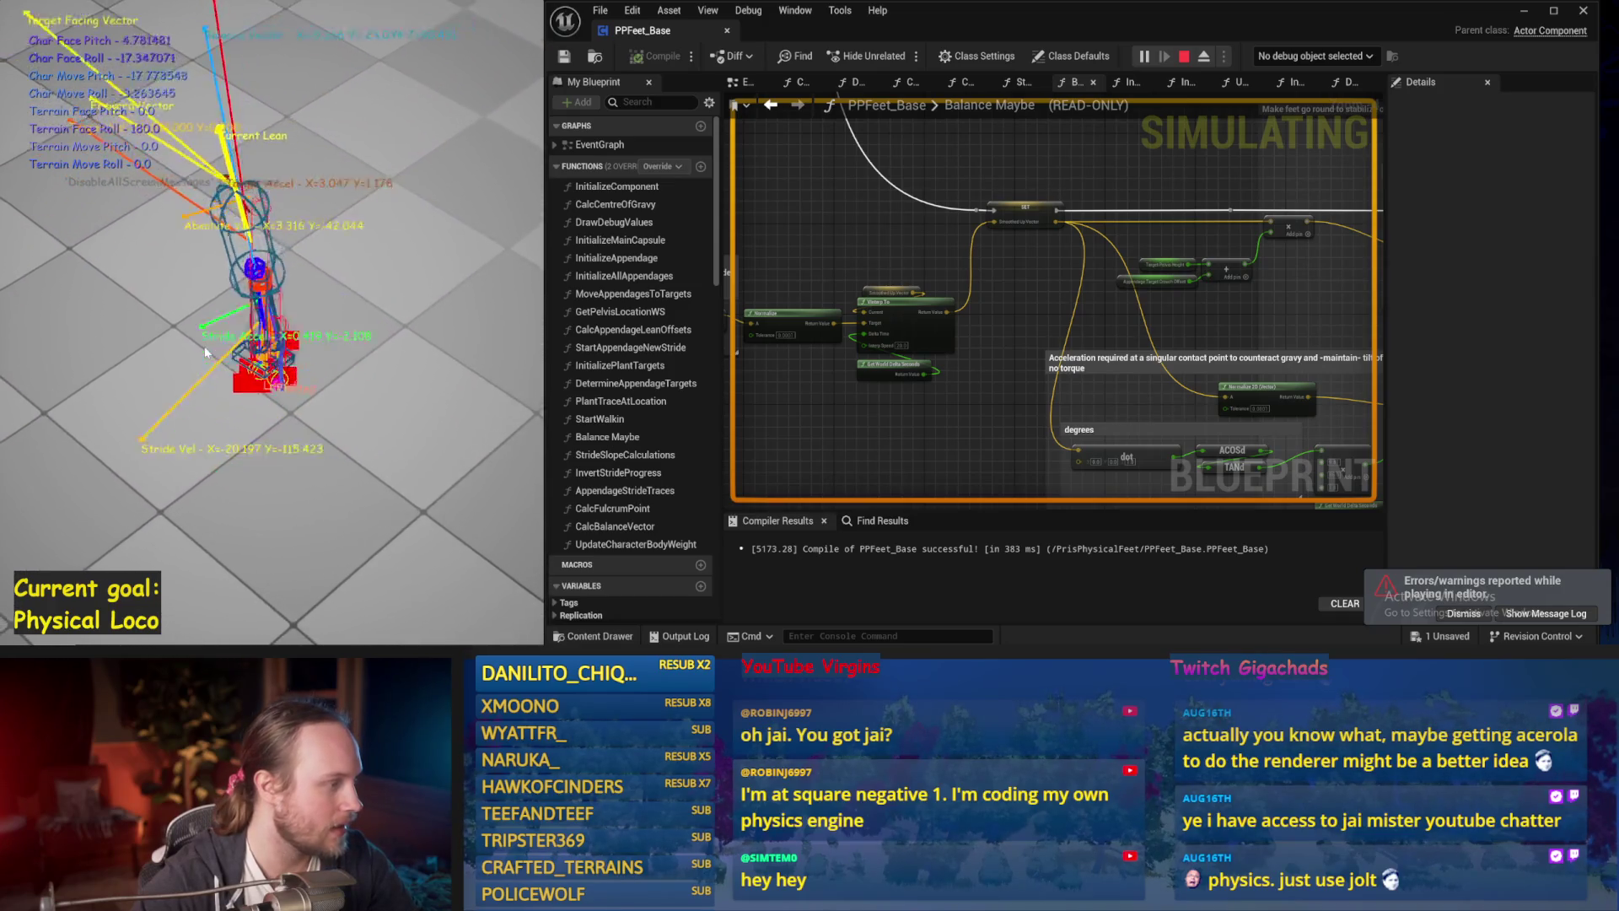
pyautogui.press('Escape')
pyautogui.hotkey('alt', 's')
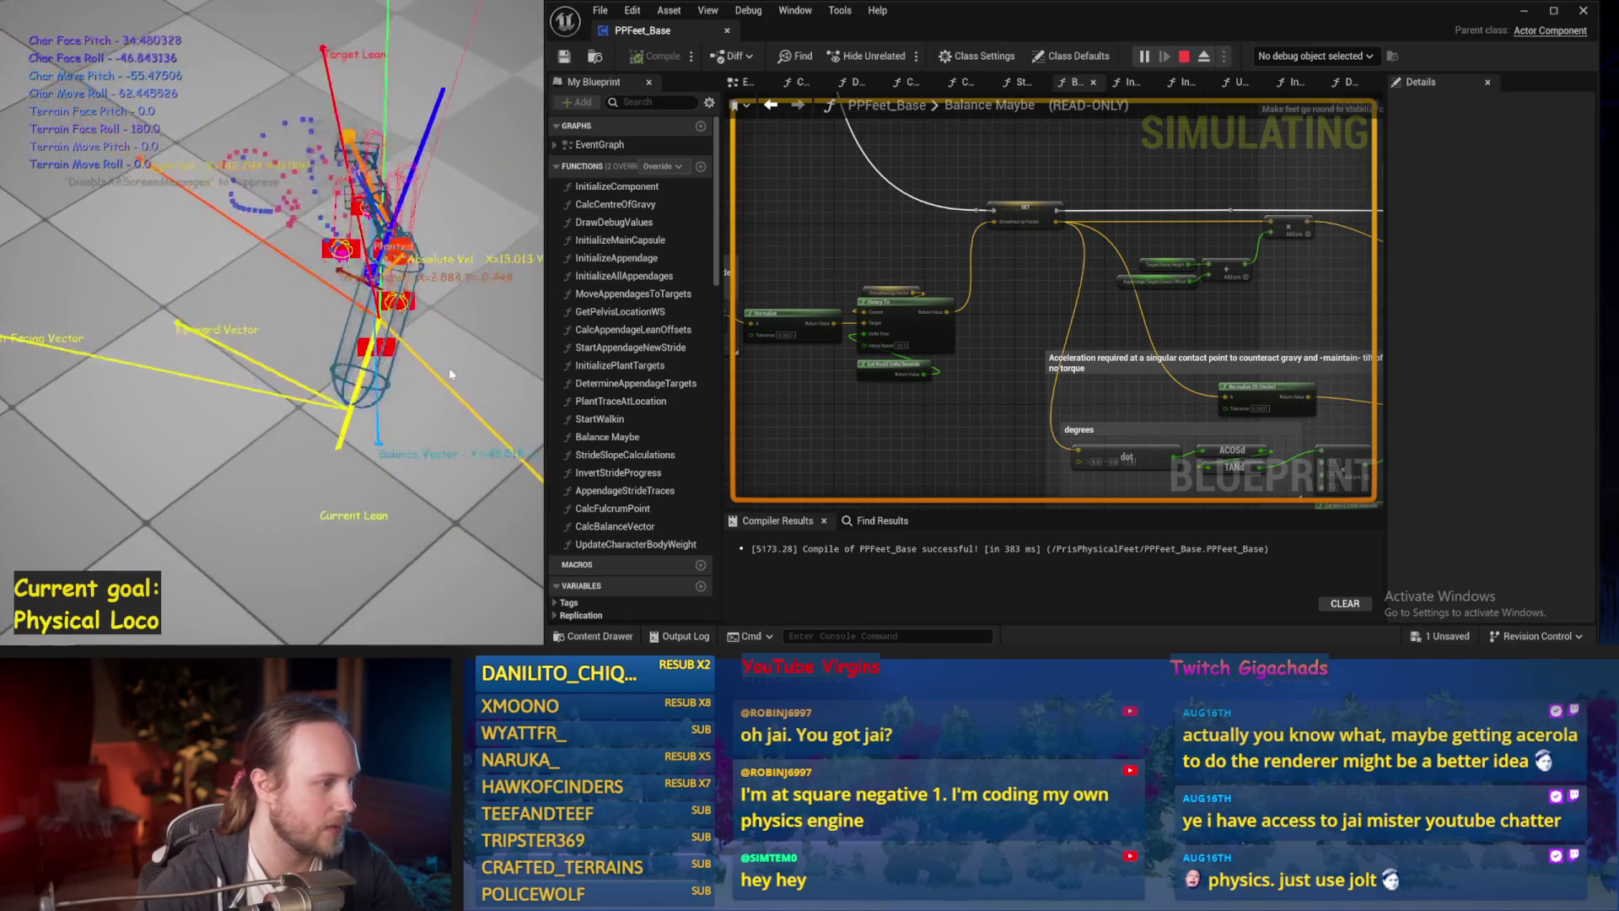
pyautogui.press('Escape')
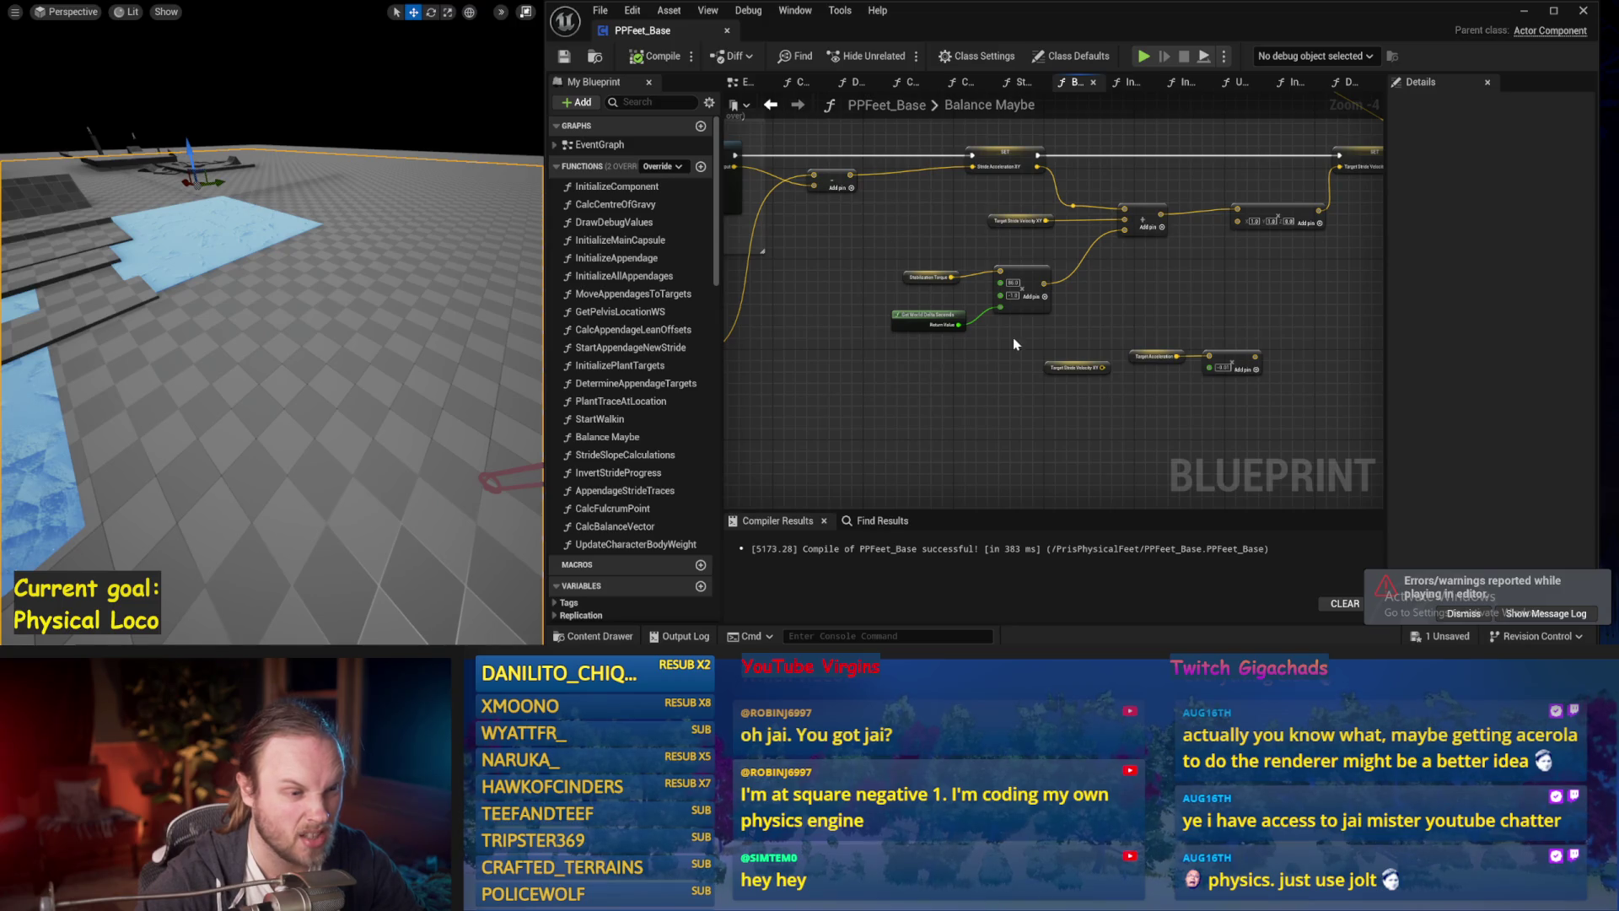
pyautogui.scroll(1, 1014, 340)
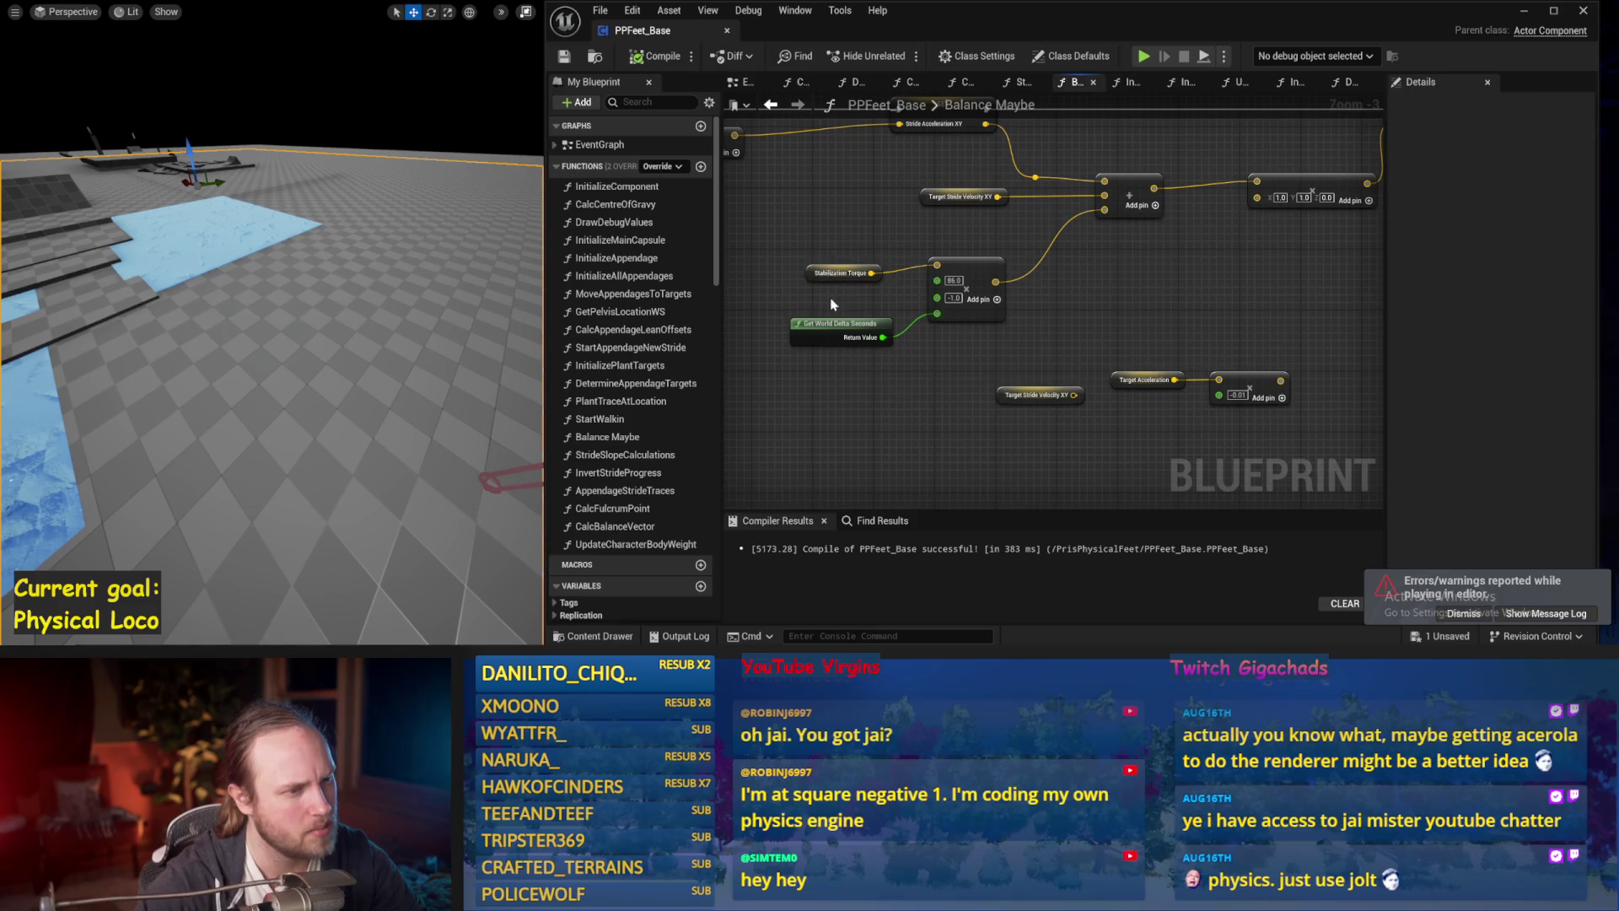
pyautogui.scroll(-1, 927, 296)
pyautogui.scroll(-1, 1005, 284)
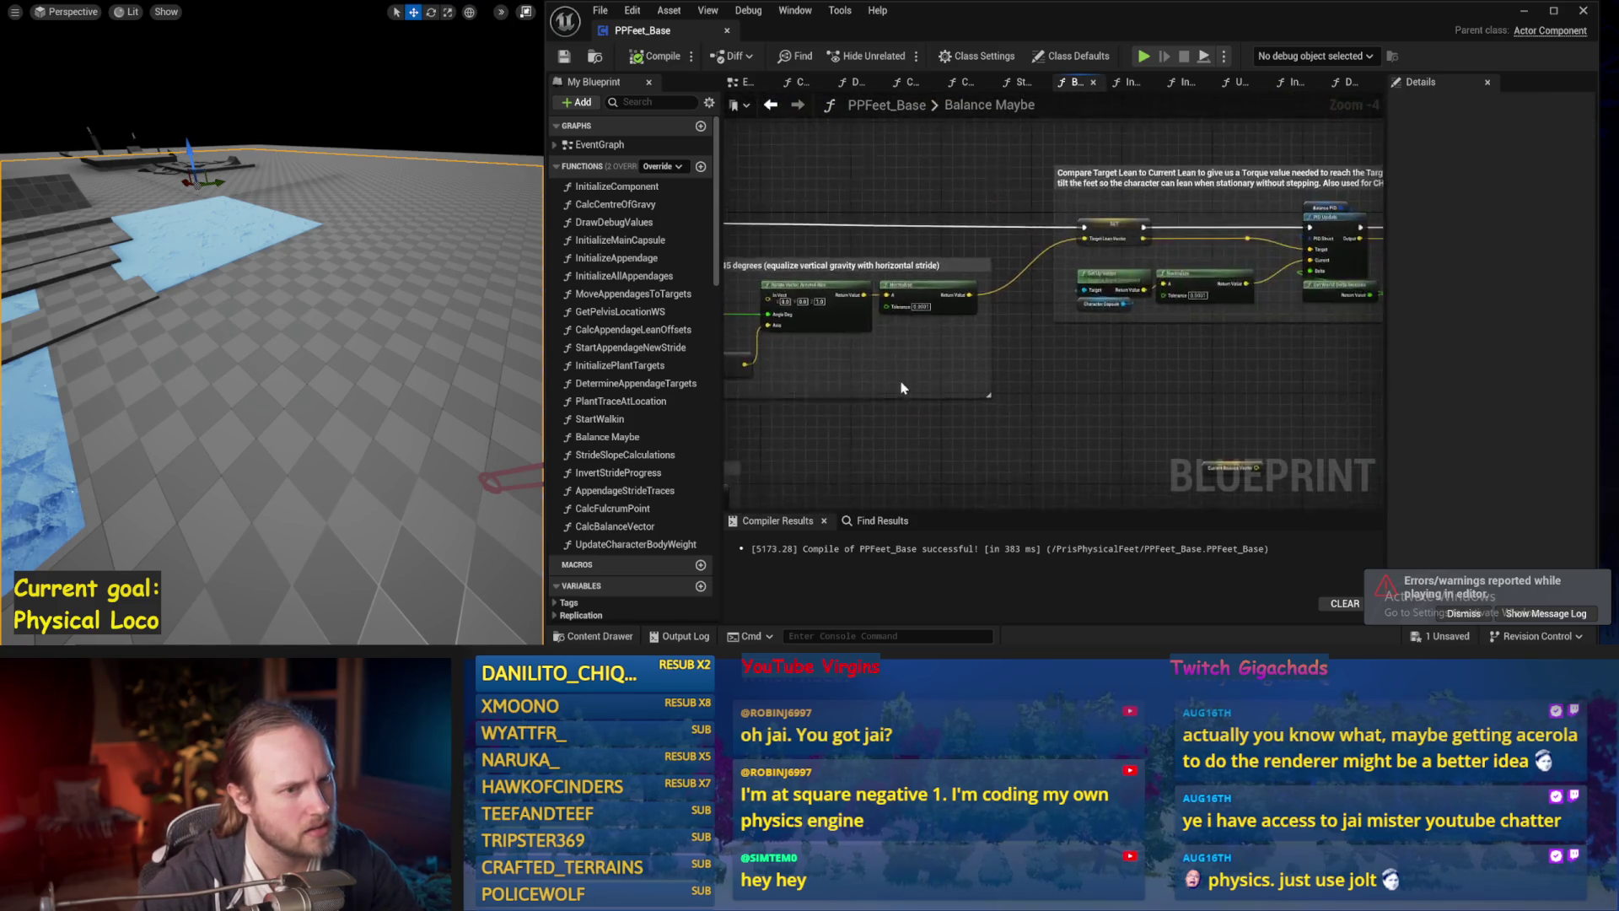
pyautogui.moveTo(1042, 379); pyautogui.dragTo(759, 361)
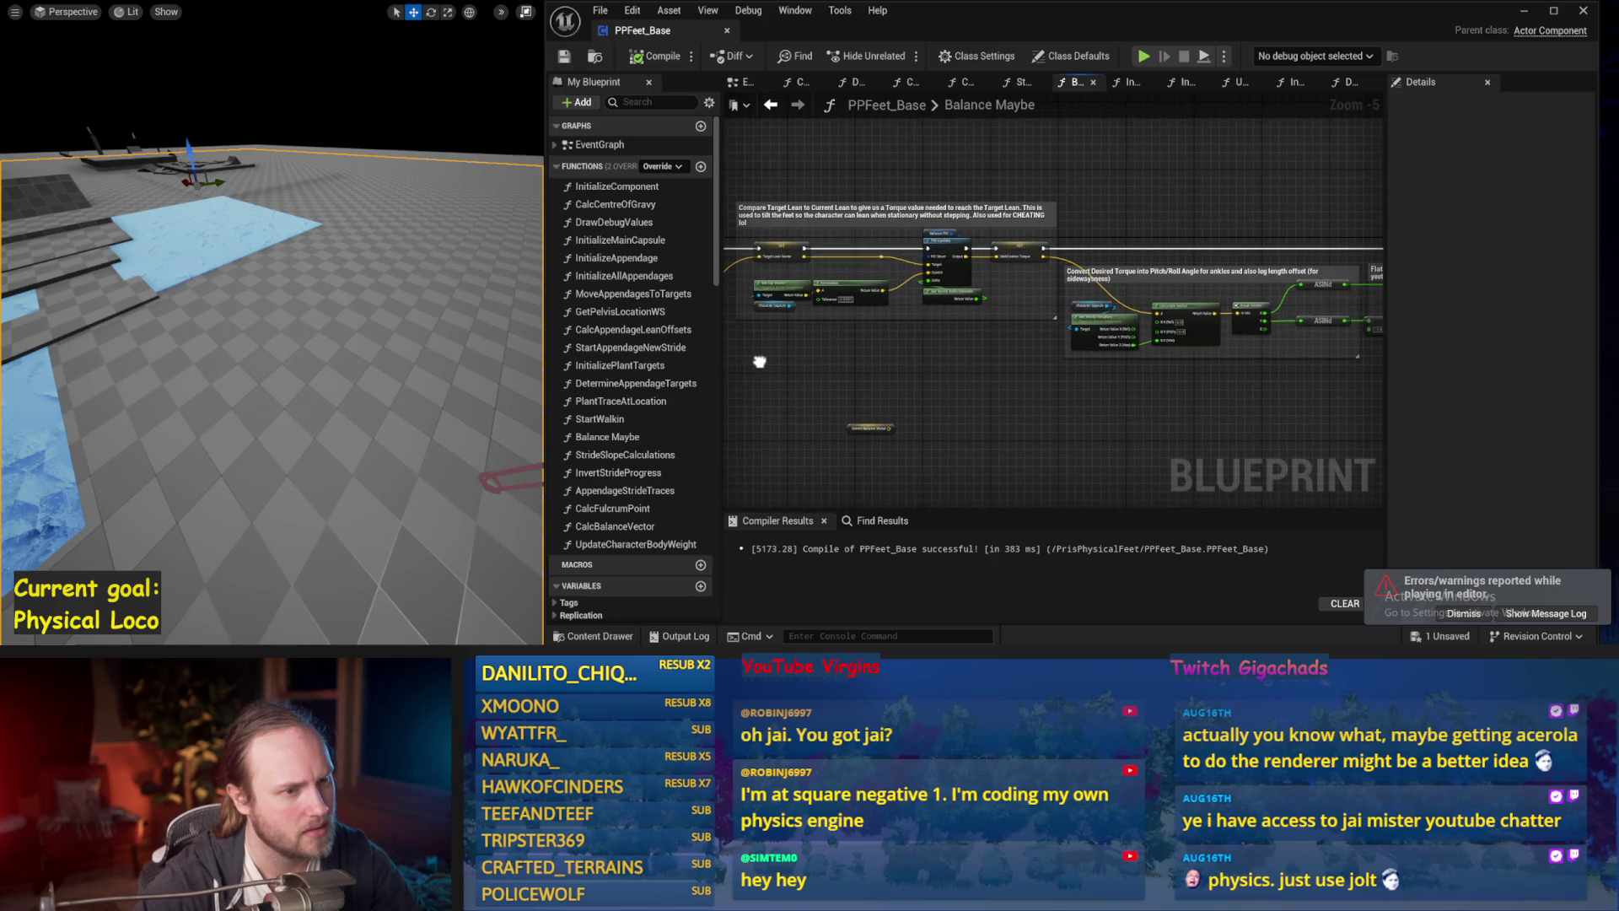
pyautogui.scroll(1, 958, 320)
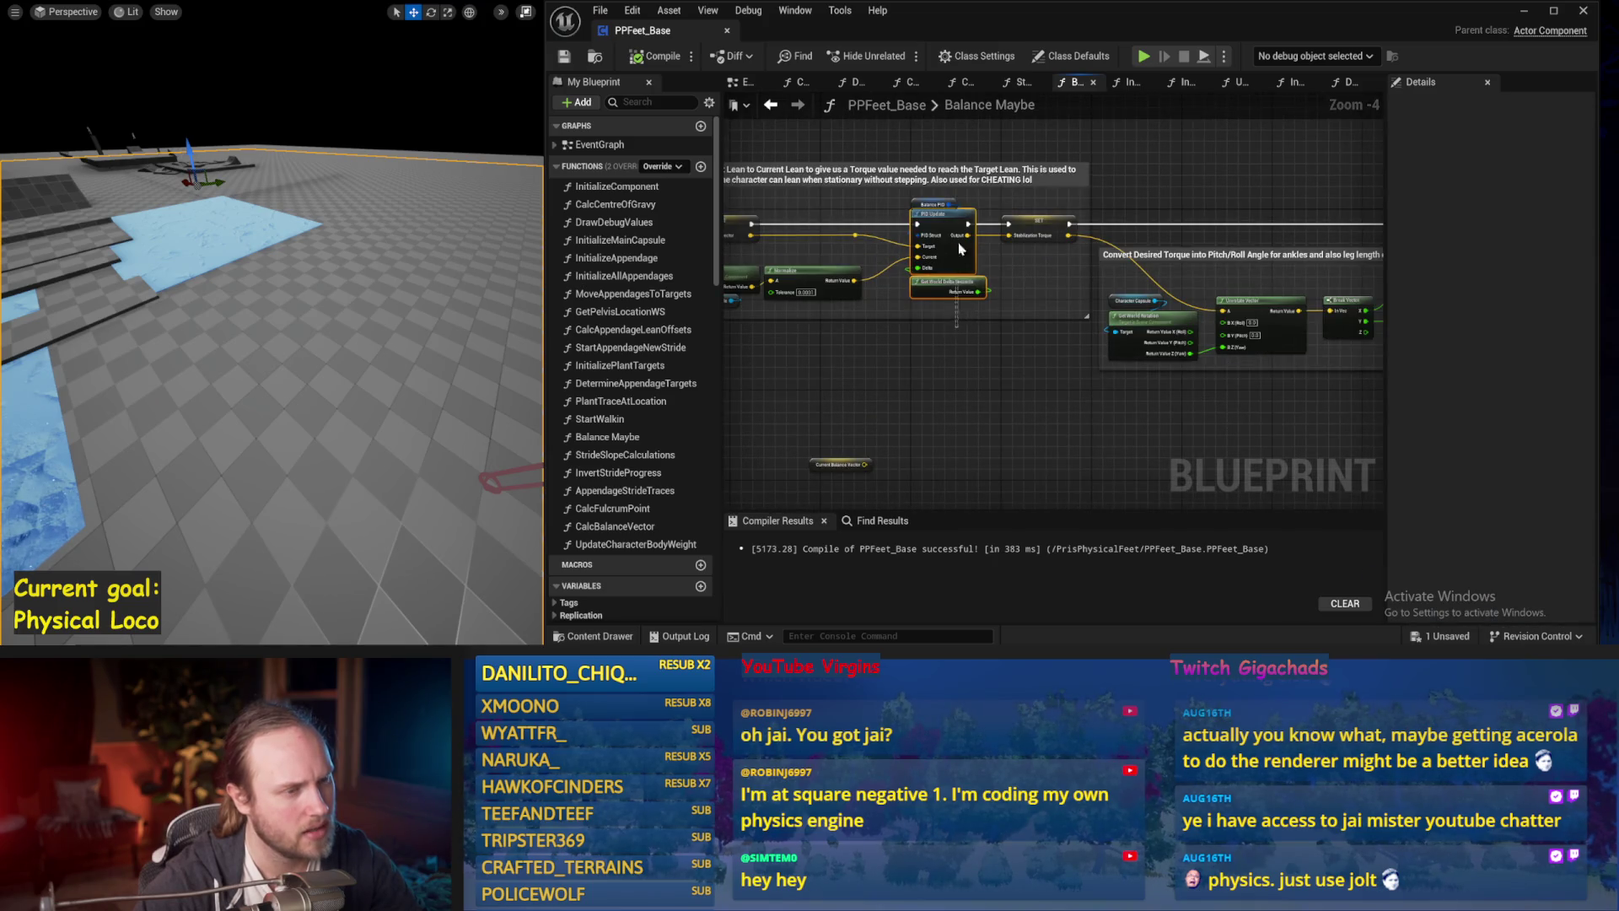
pyautogui.moveTo(979, 368); pyautogui.dragTo(1011, 385)
pyautogui.moveTo(966, 439)
pyautogui.mouseDown()
pyautogui.moveTo(976, 271)
pyautogui.moveTo(1040, 192)
pyautogui.moveTo(939, 359)
pyautogui.moveTo(1134, 424)
pyautogui.mouseUp()
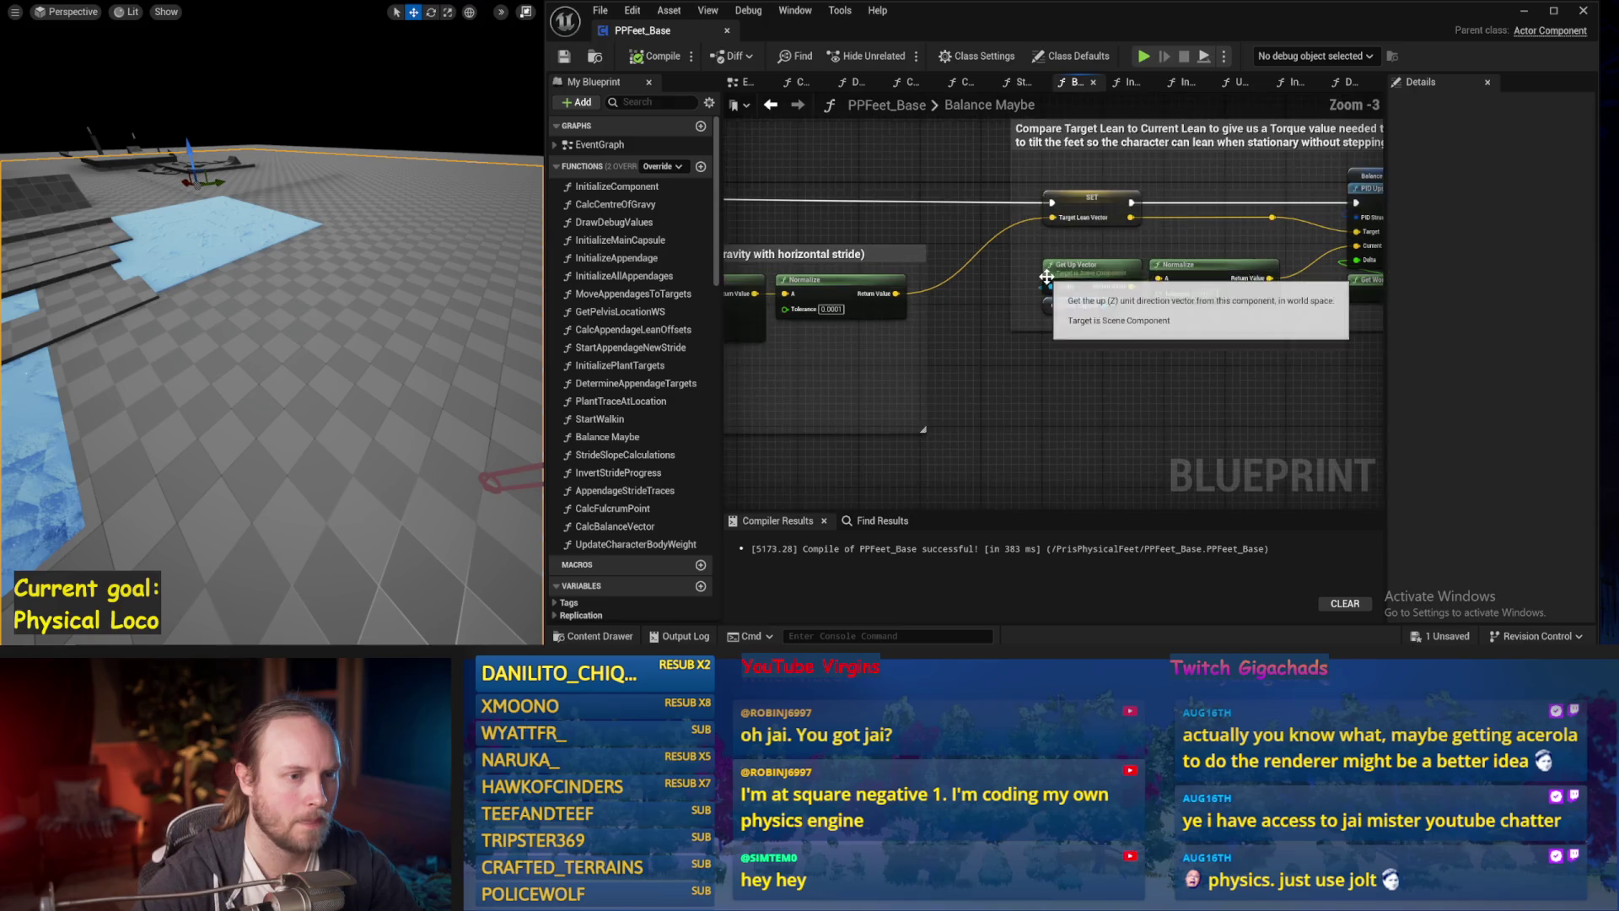
pyautogui.scroll(1, 1045, 284)
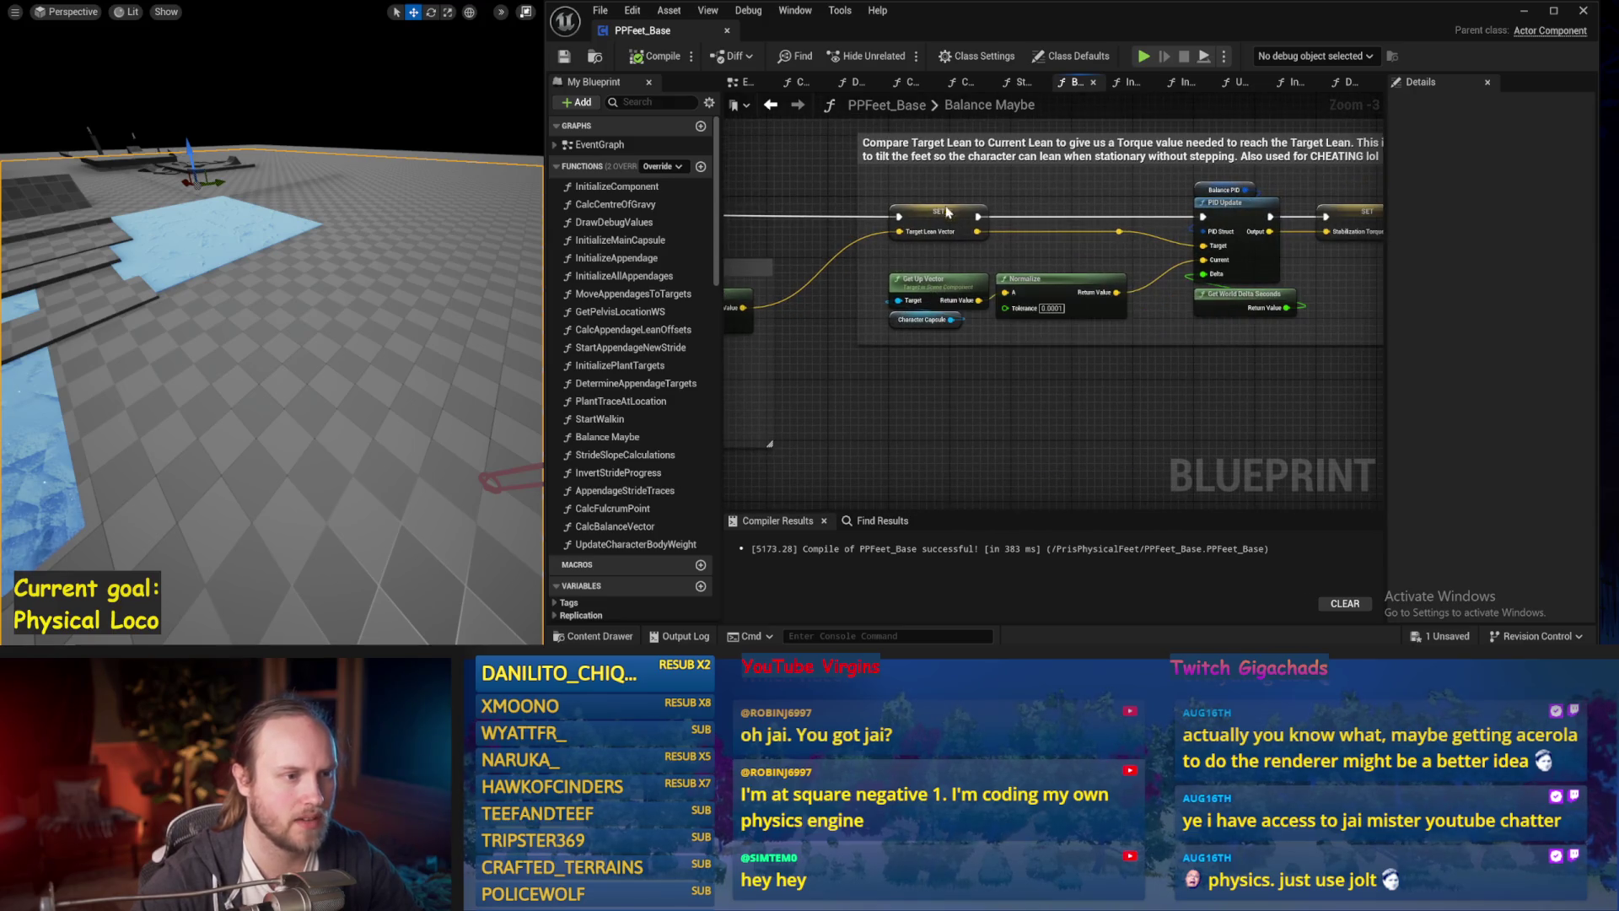
pyautogui.moveTo(942, 206); pyautogui.dragTo(1039, 479)
pyautogui.click(1106, 293)
pyautogui.moveTo(1107, 294)
pyautogui.mouseDown()
pyautogui.moveTo(999, 204)
pyautogui.moveTo(788, 205)
pyautogui.moveTo(1045, 209)
pyautogui.moveTo(781, 230)
pyautogui.mouseUp()
pyautogui.click(955, 211)
pyautogui.scroll(-1, 788, 205)
pyautogui.click(1026, 243)
pyautogui.moveTo(1181, 191)
pyautogui.mouseDown()
pyautogui.moveTo(921, 177)
pyautogui.moveTo(725, 196)
pyautogui.mouseUp()
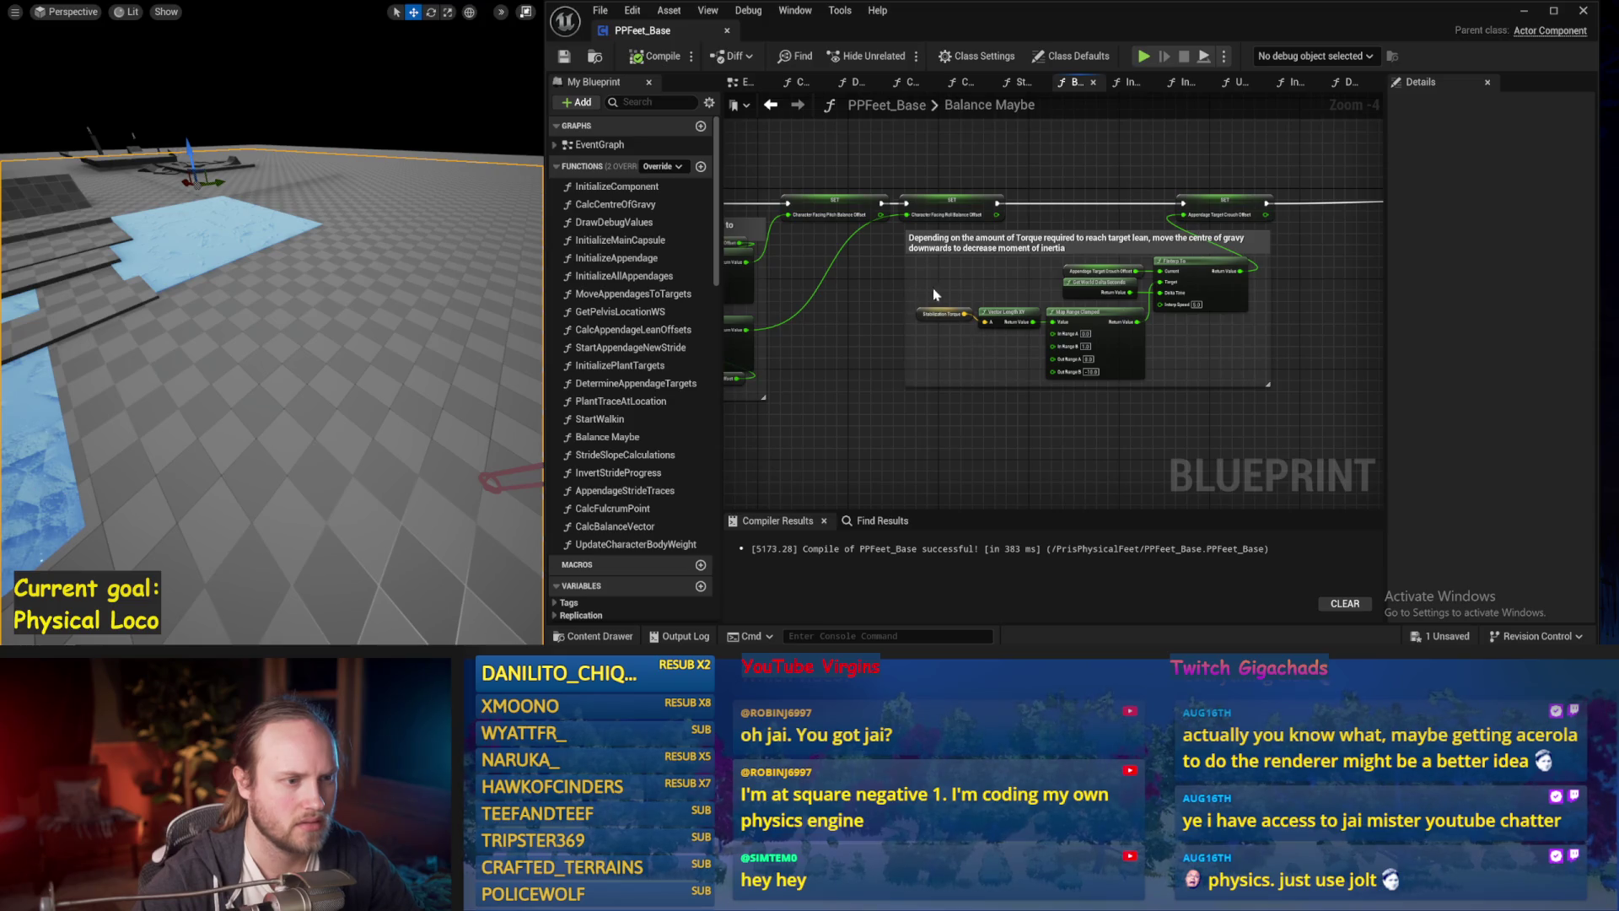
pyautogui.moveTo(931, 294)
pyautogui.mouseDown()
pyautogui.moveTo(1379, 359)
pyautogui.moveTo(865, 293)
pyautogui.mouseUp()
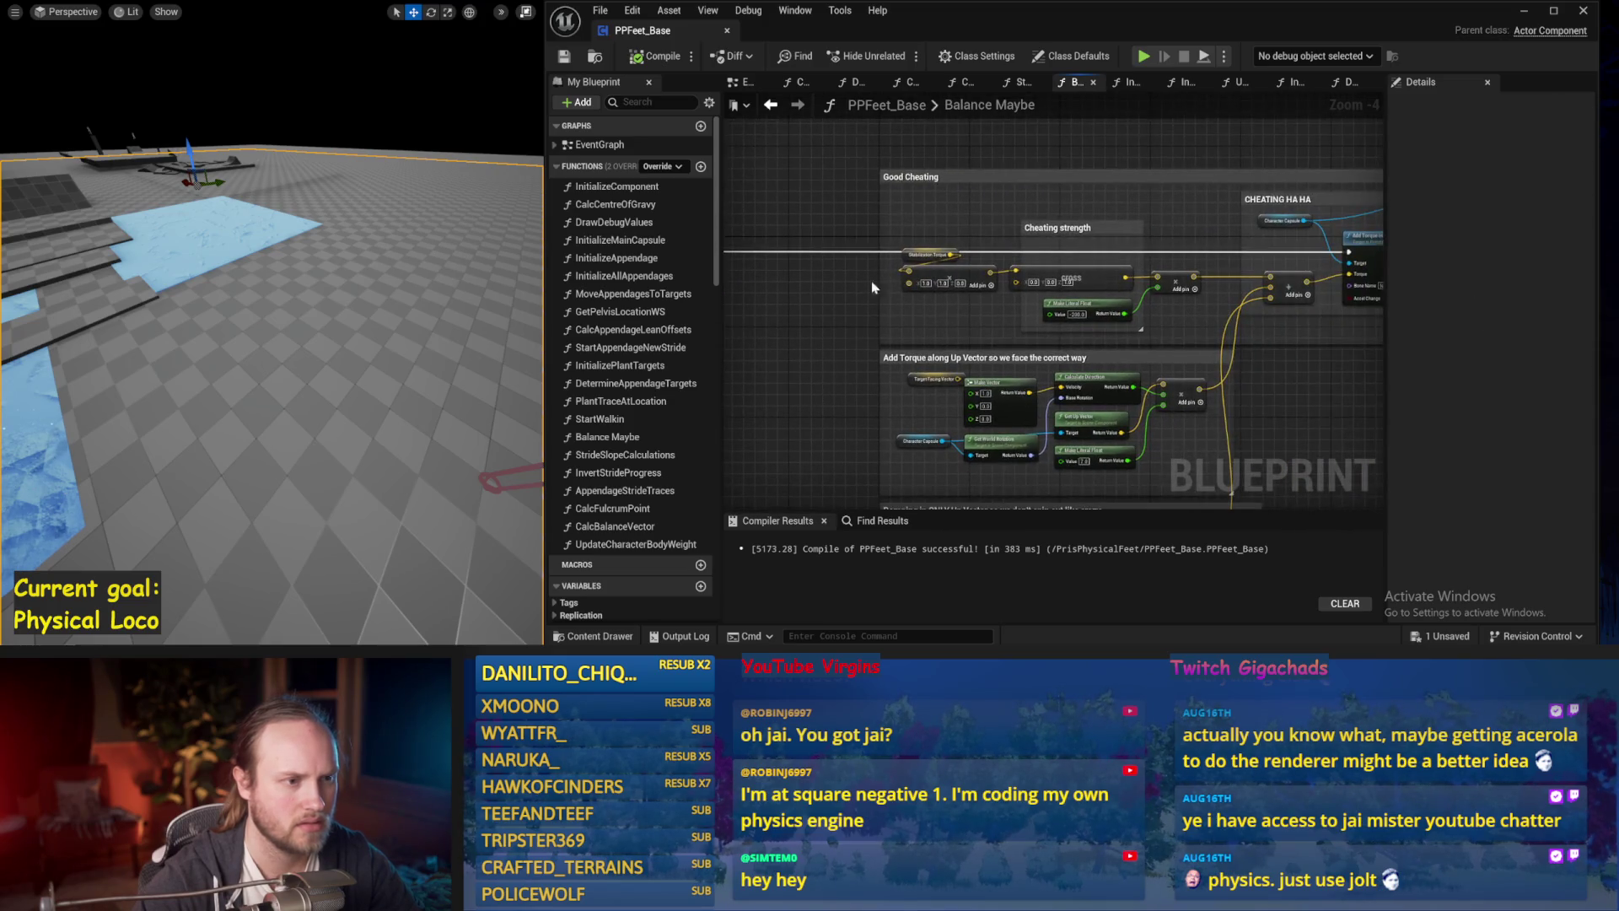
pyautogui.moveTo(978, 278); pyautogui.dragTo(964, 319)
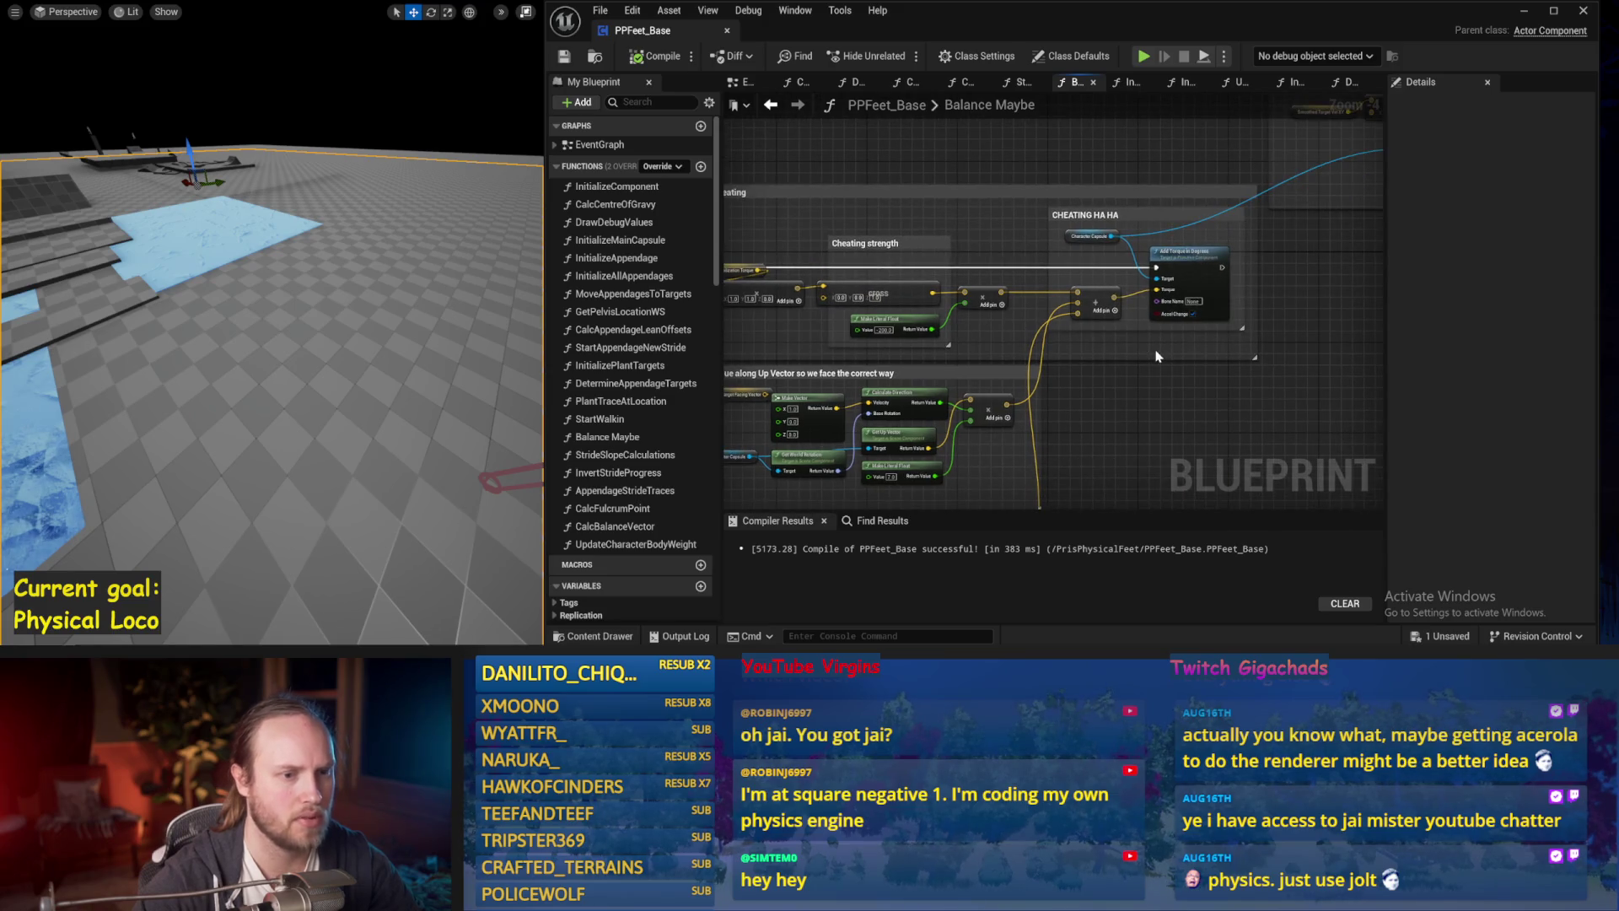
pyautogui.moveTo(1221, 245); pyautogui.dragTo(1011, 337)
pyautogui.scroll(-8, 632, 379)
pyautogui.moveTo(758, 463)
pyautogui.mouseDown()
pyautogui.moveTo(1081, 296)
pyautogui.moveTo(1214, 332)
pyautogui.moveTo(1160, 316)
pyautogui.moveTo(1015, 356)
pyautogui.moveTo(930, 335)
pyautogui.mouseUp()
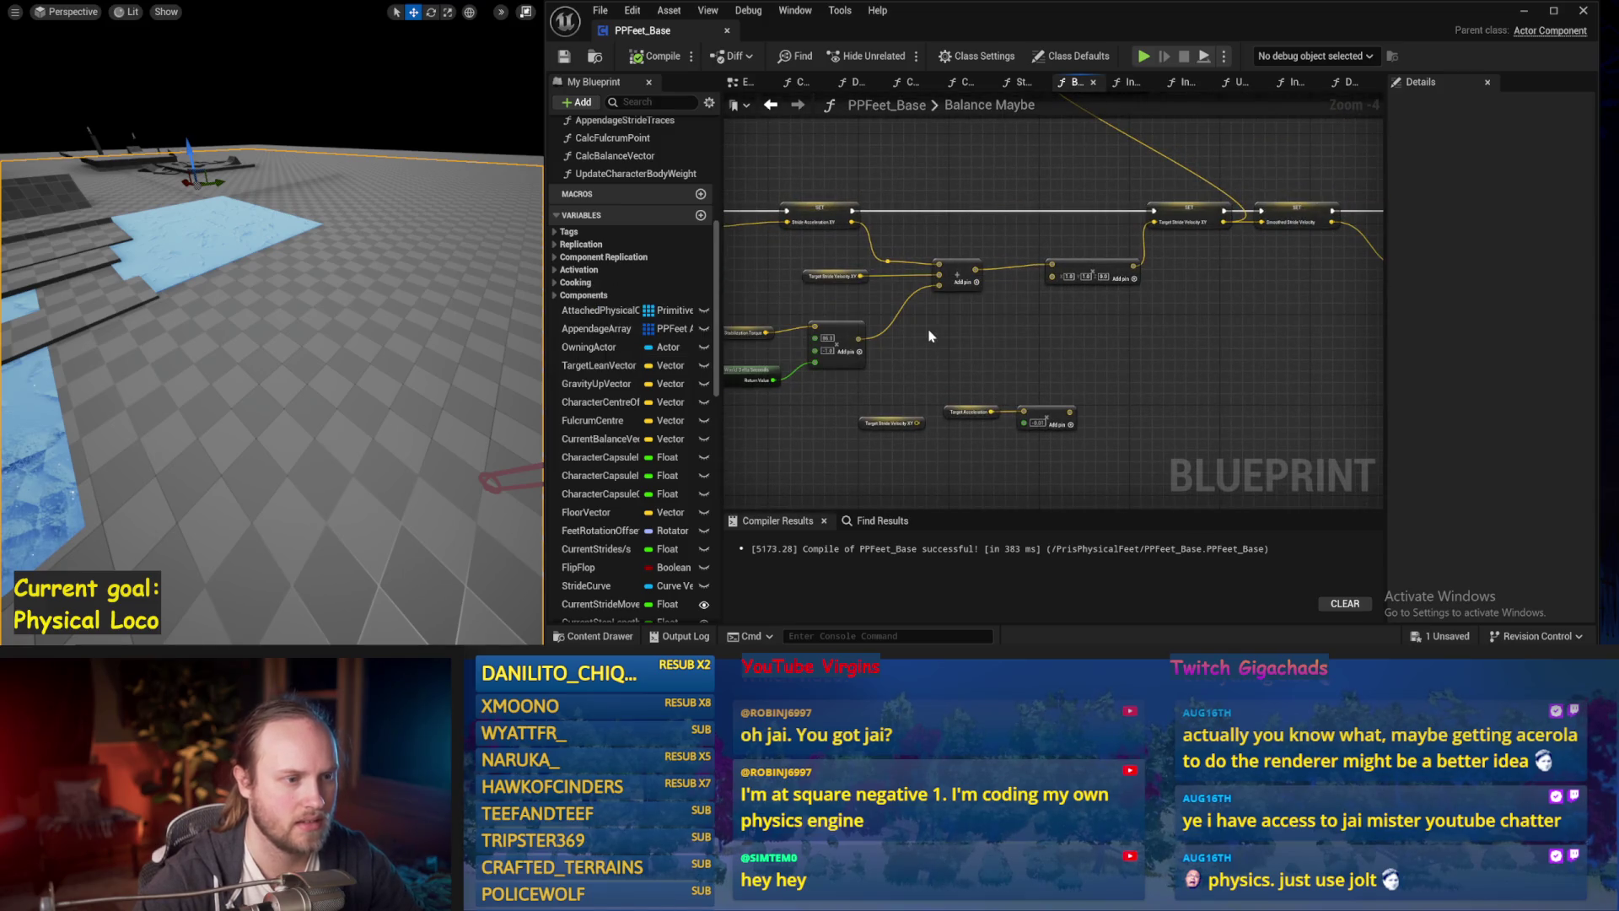
# Compile with F7 and run a quick play test of the current stride setup.
pyautogui.scroll(1, 890, 318)
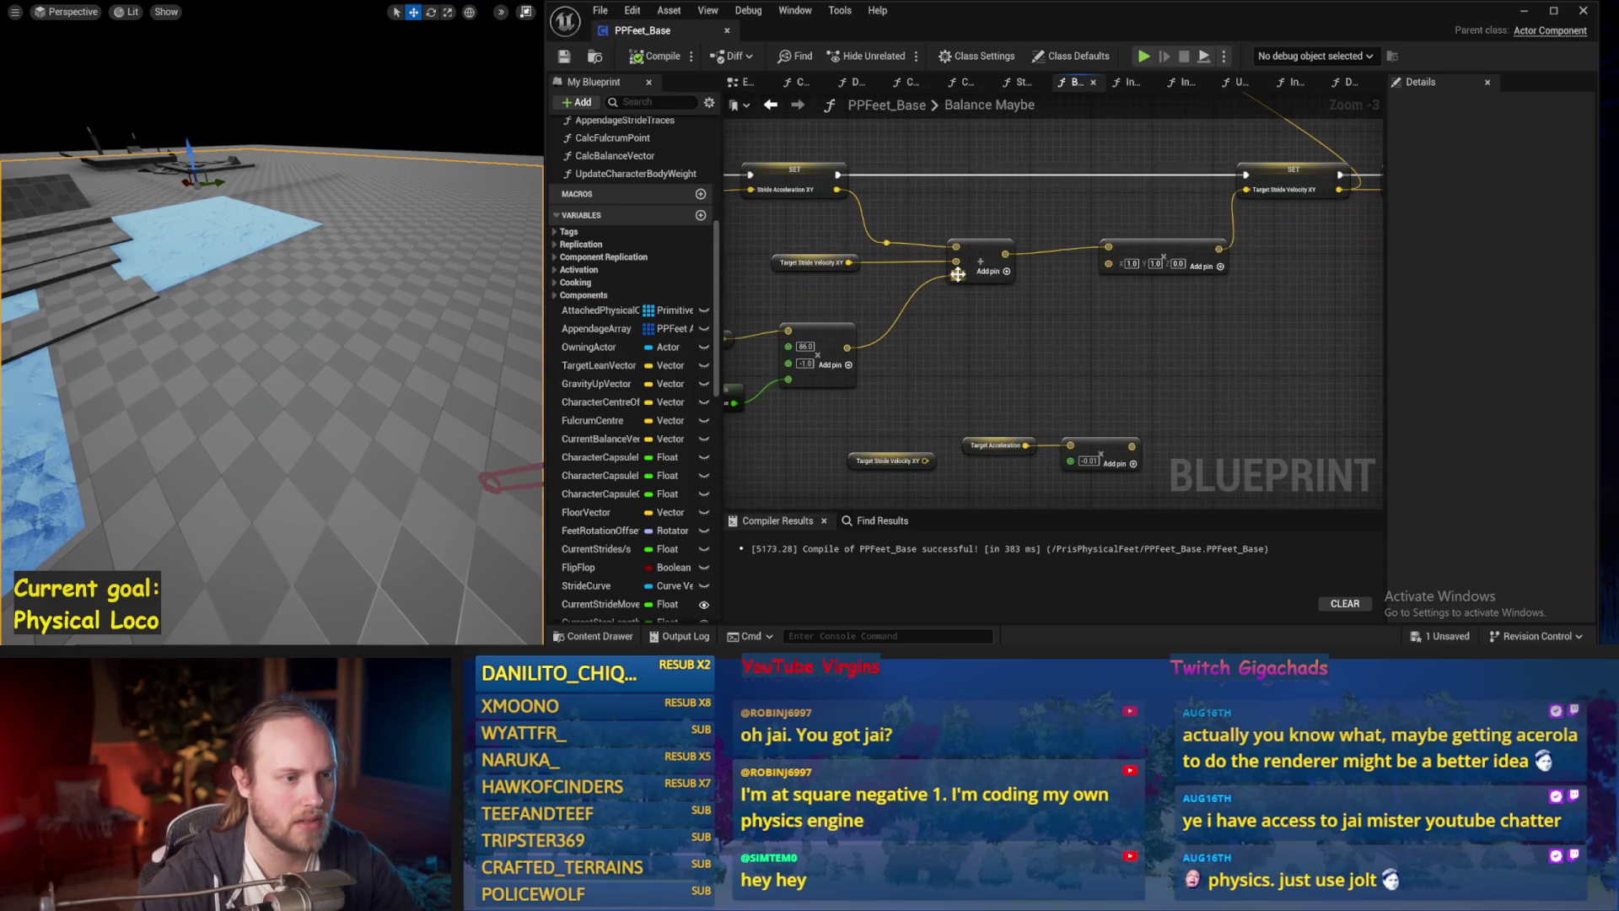
pyautogui.moveTo(958, 274)
pyautogui.mouseDown()
pyautogui.moveTo(843, 321)
pyautogui.moveTo(674, 337)
pyautogui.mouseUp()
pyautogui.scroll(-1, 1000, 348)
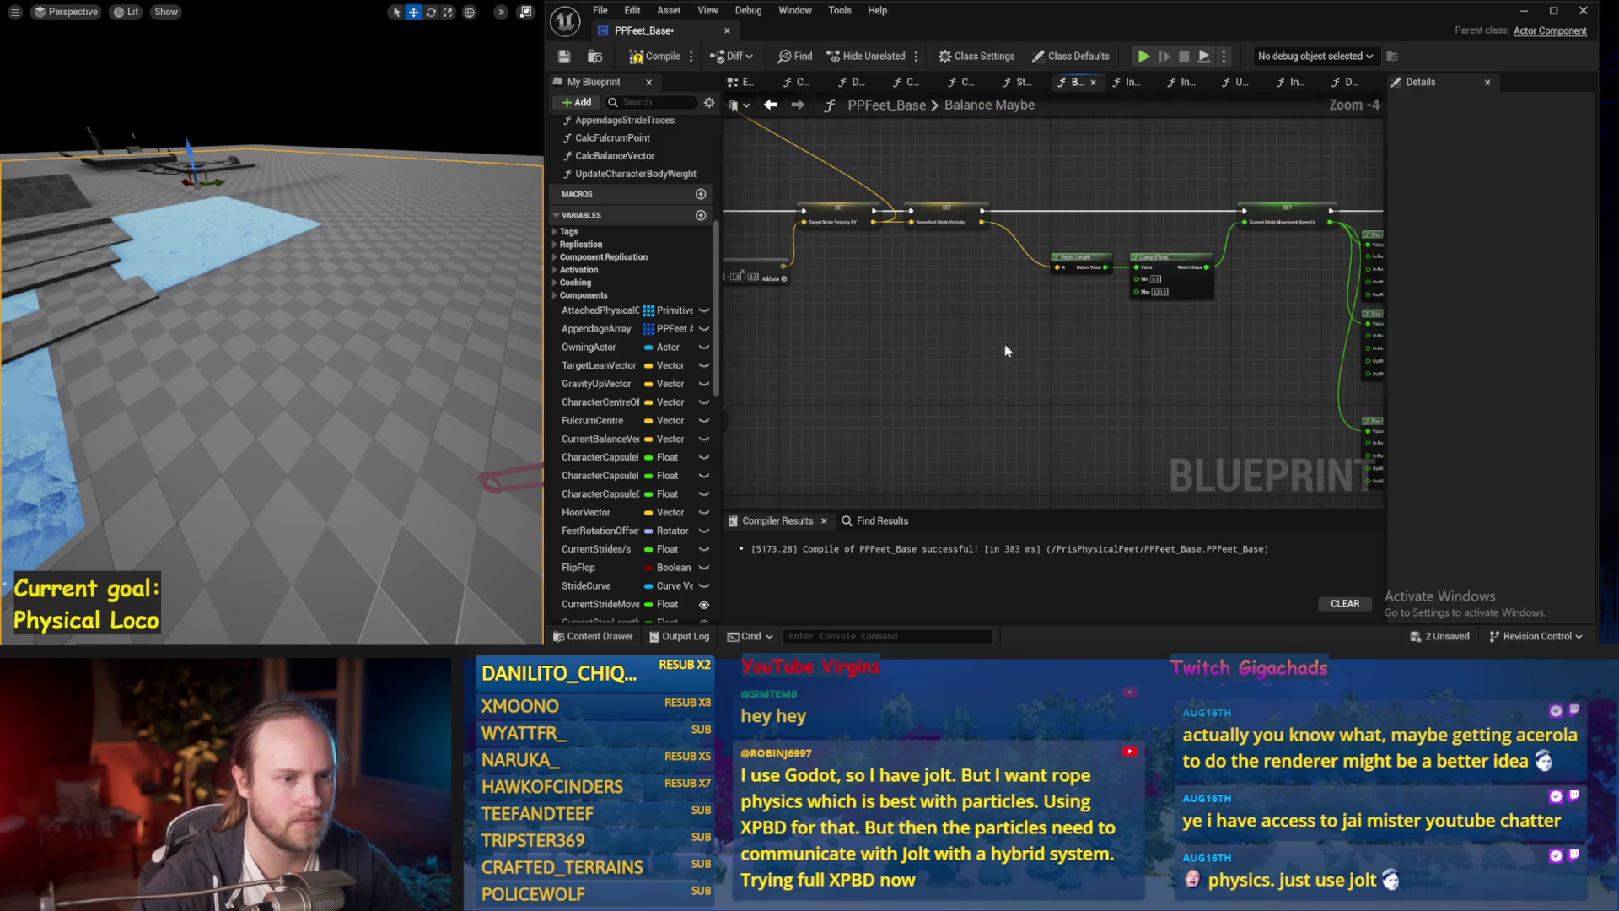
pyautogui.press('F7')
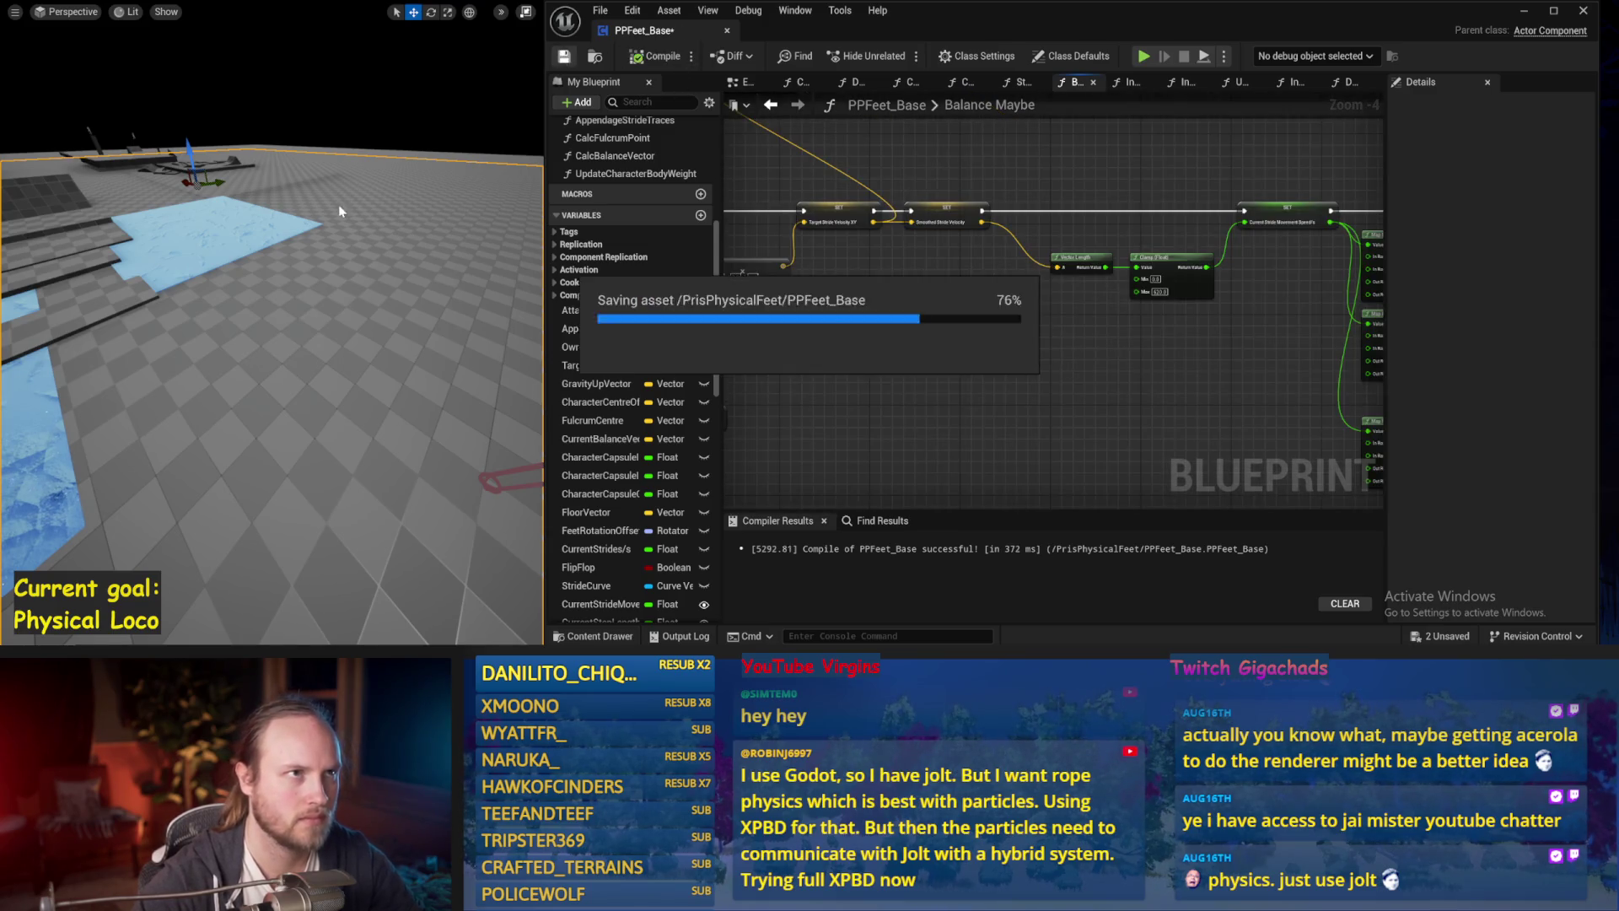
pyautogui.hotkey('alt', 'p')
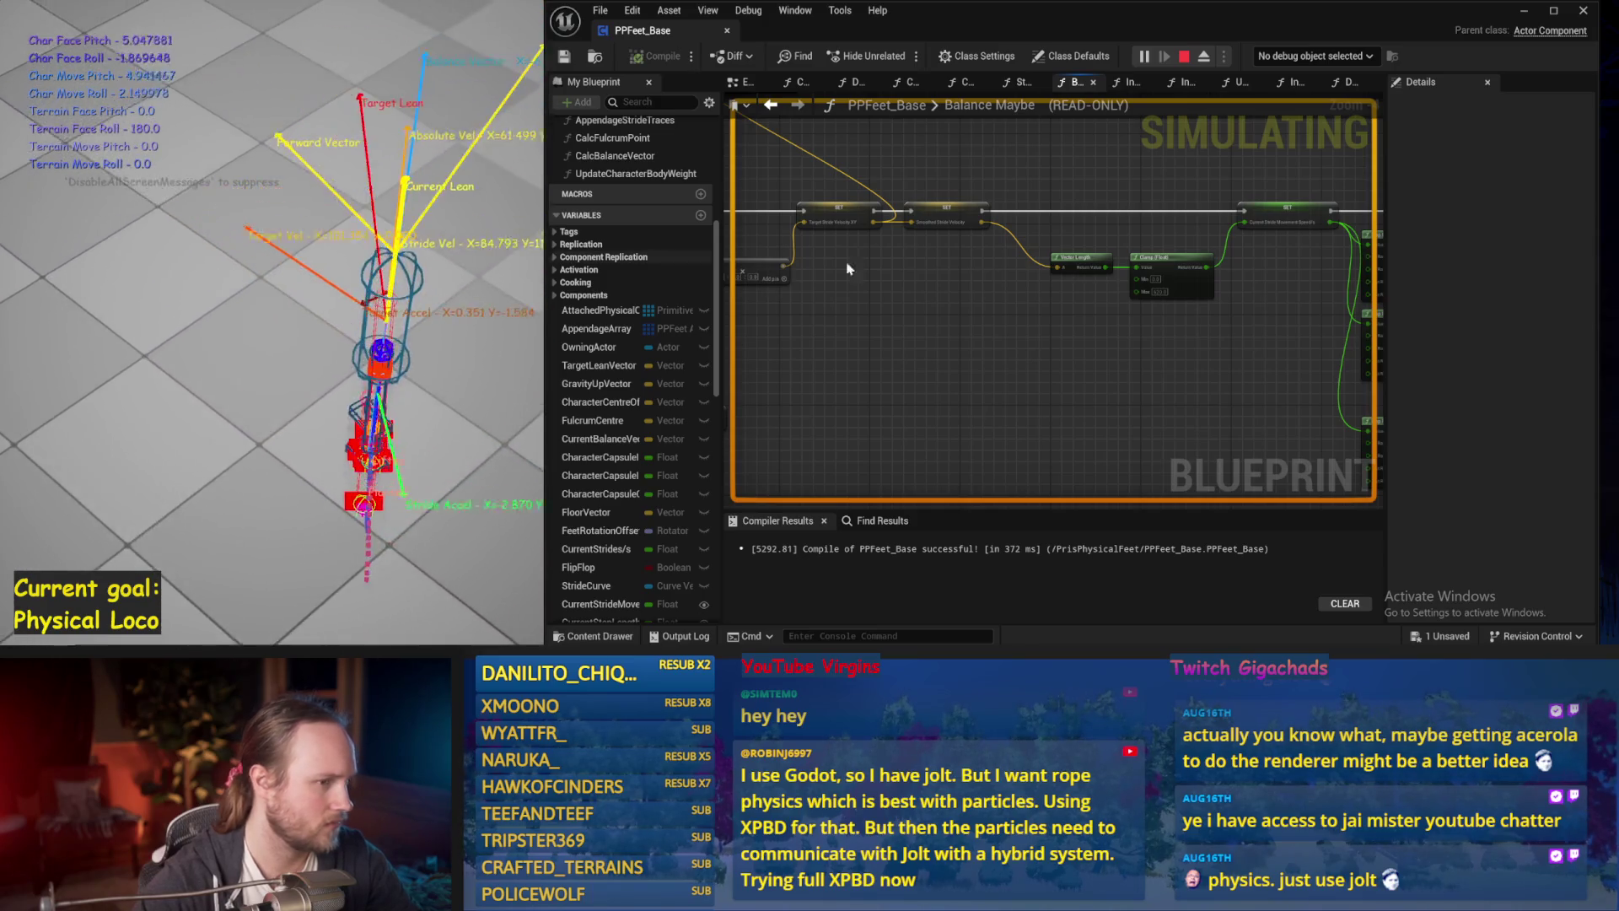
pyautogui.press('Escape')
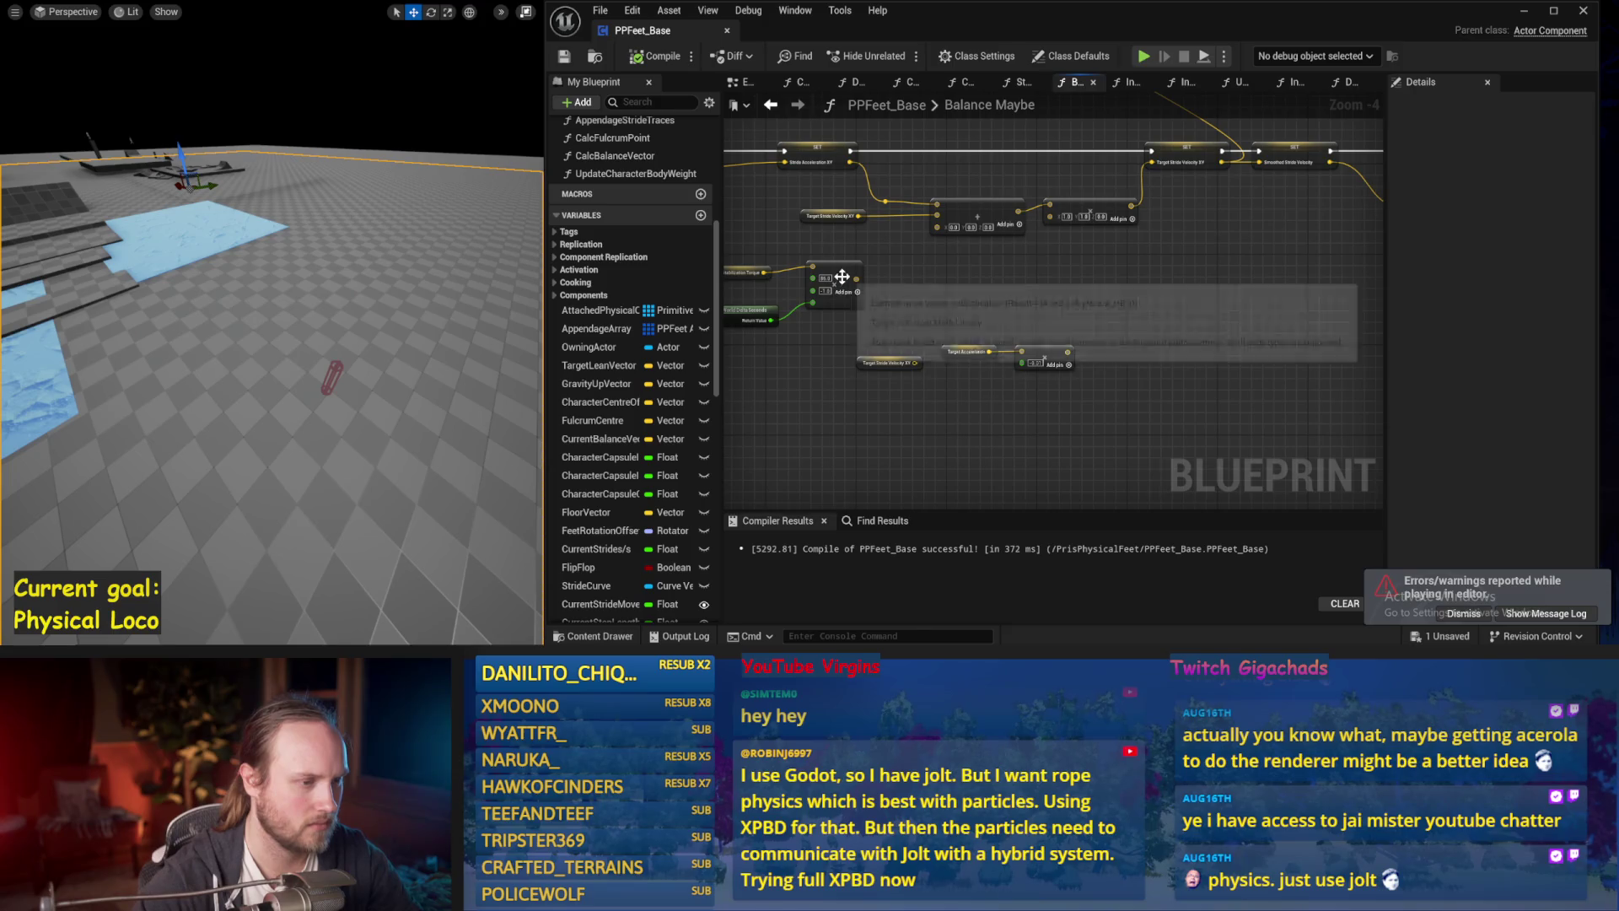
# Wire the lower node's output into the upper Add node, simulate to test, and save.
pyautogui.moveTo(856, 278); pyautogui.dragTo(943, 232)
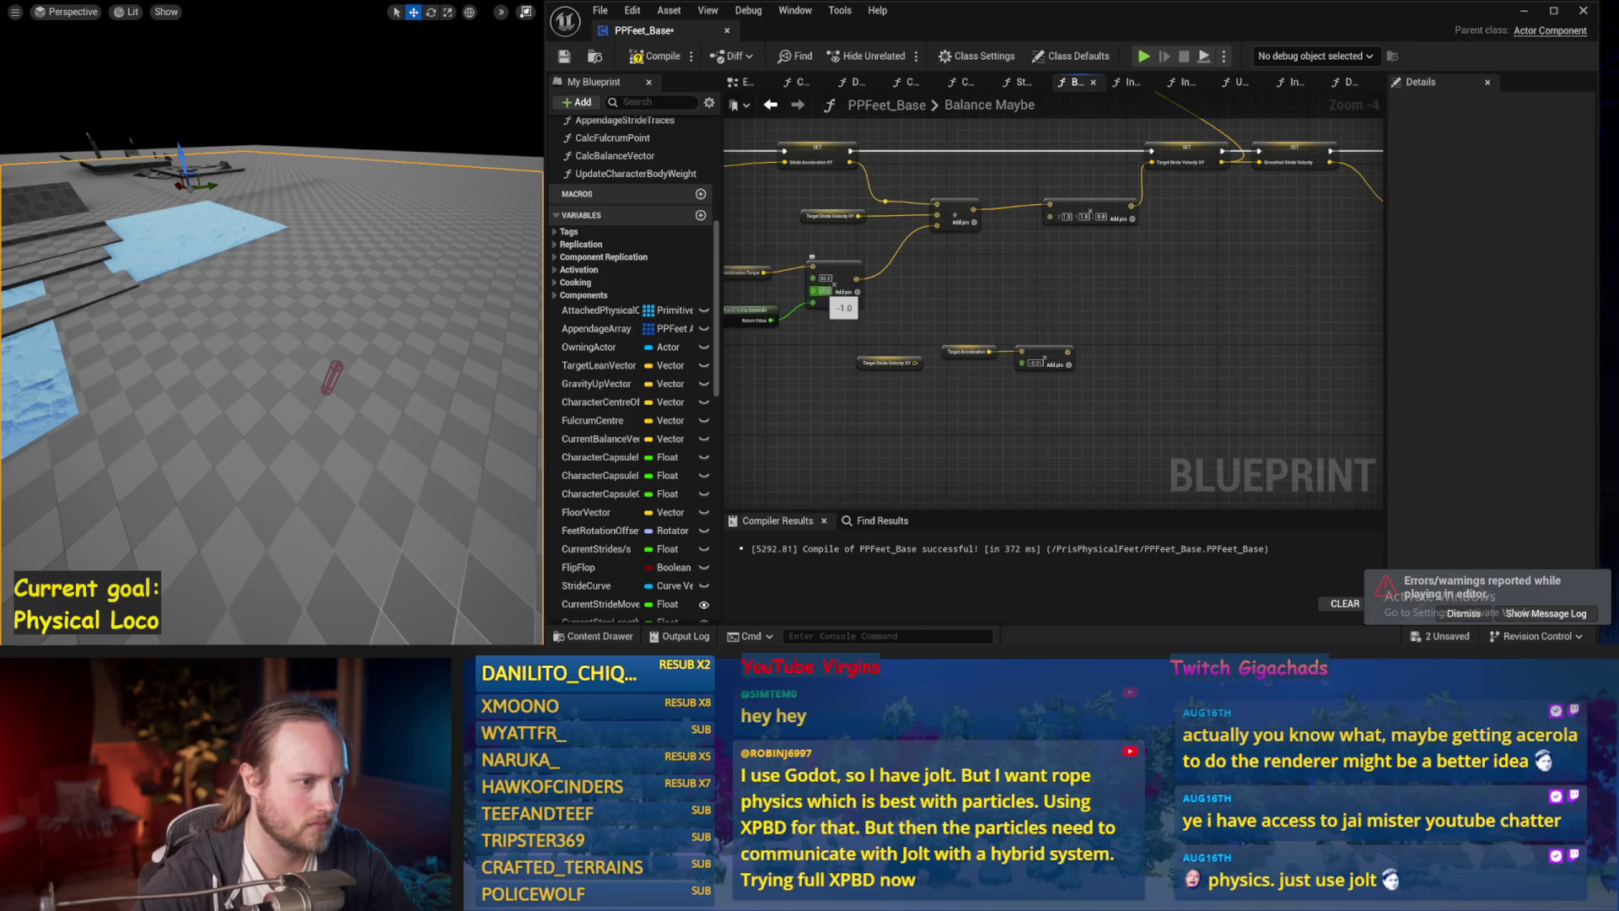
pyautogui.moveTo(320, 337); pyautogui.dragTo(320, 371)
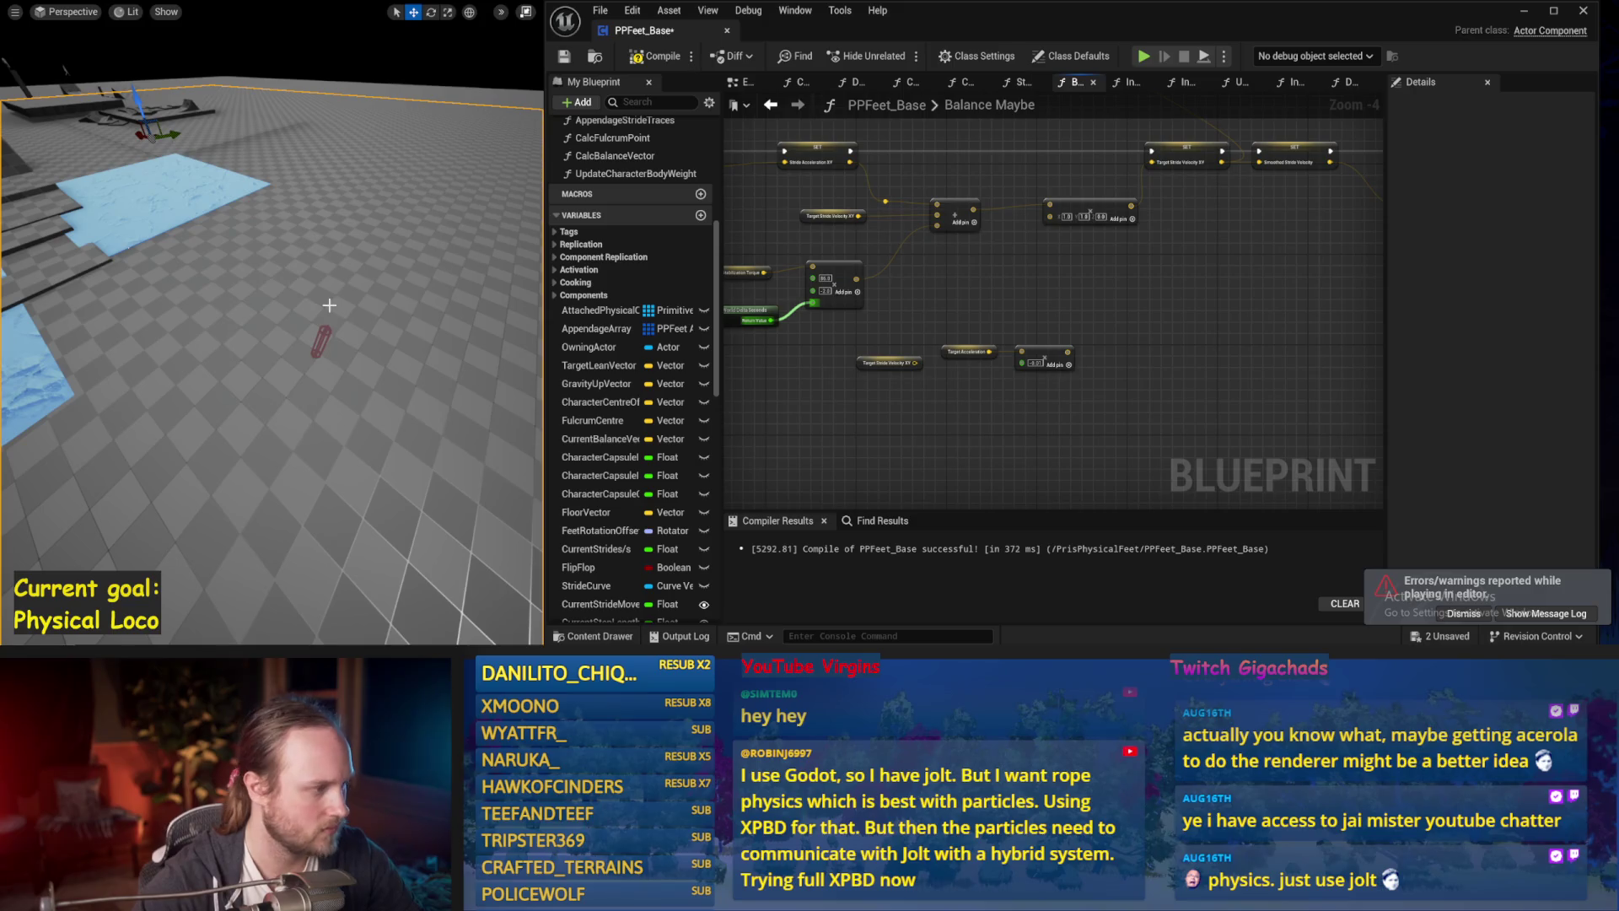
pyautogui.hotkey('alt', 's')
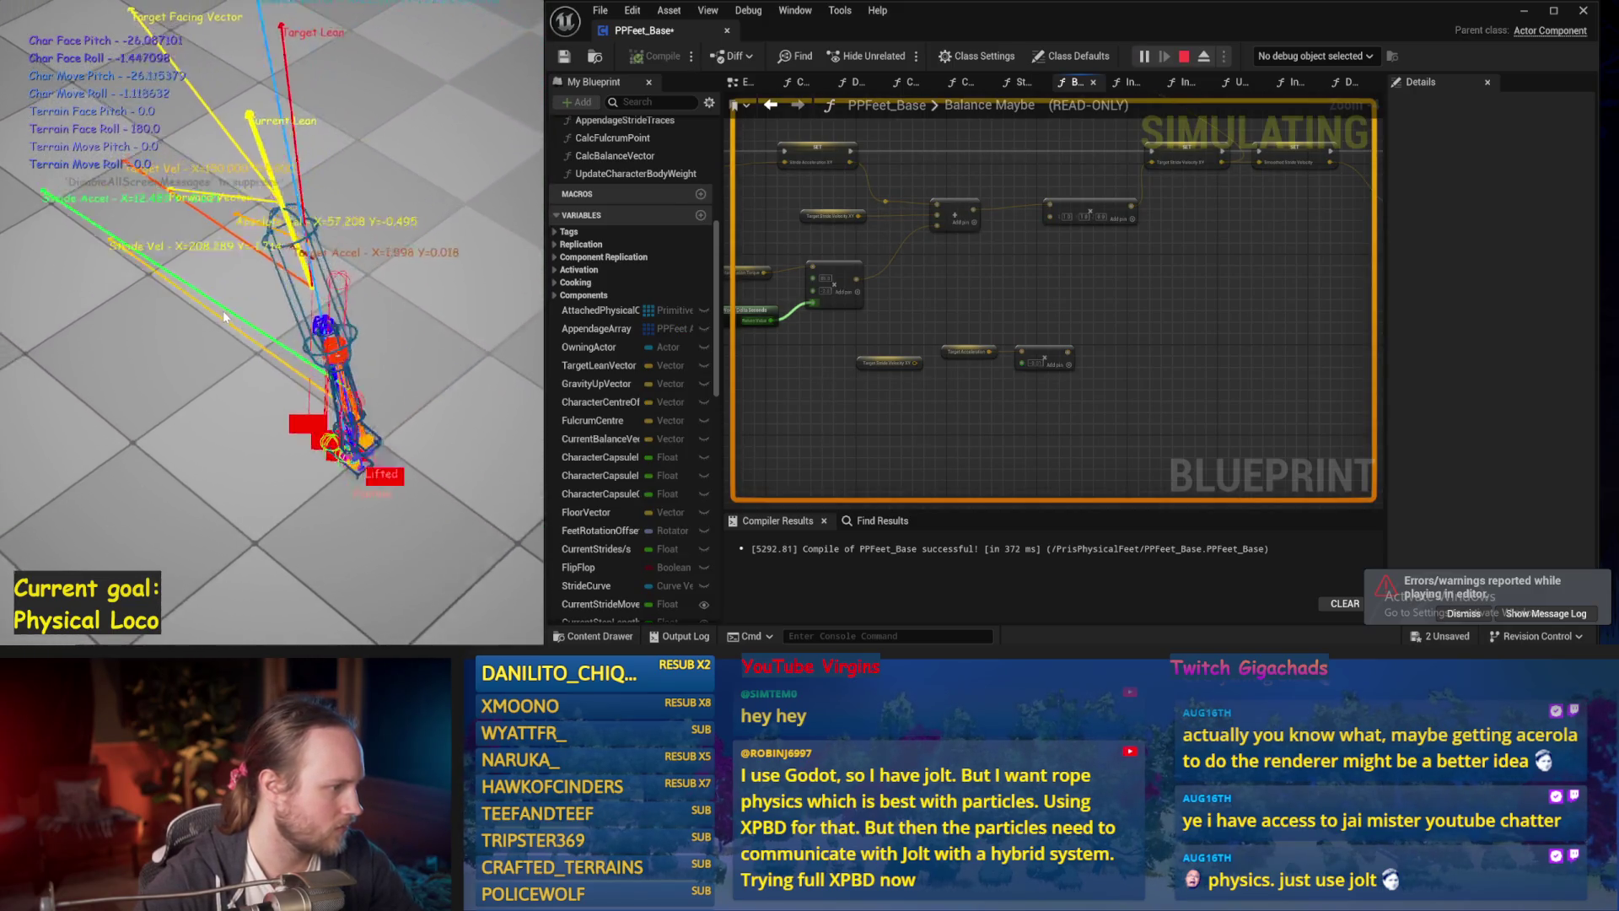
pyautogui.press('Escape')
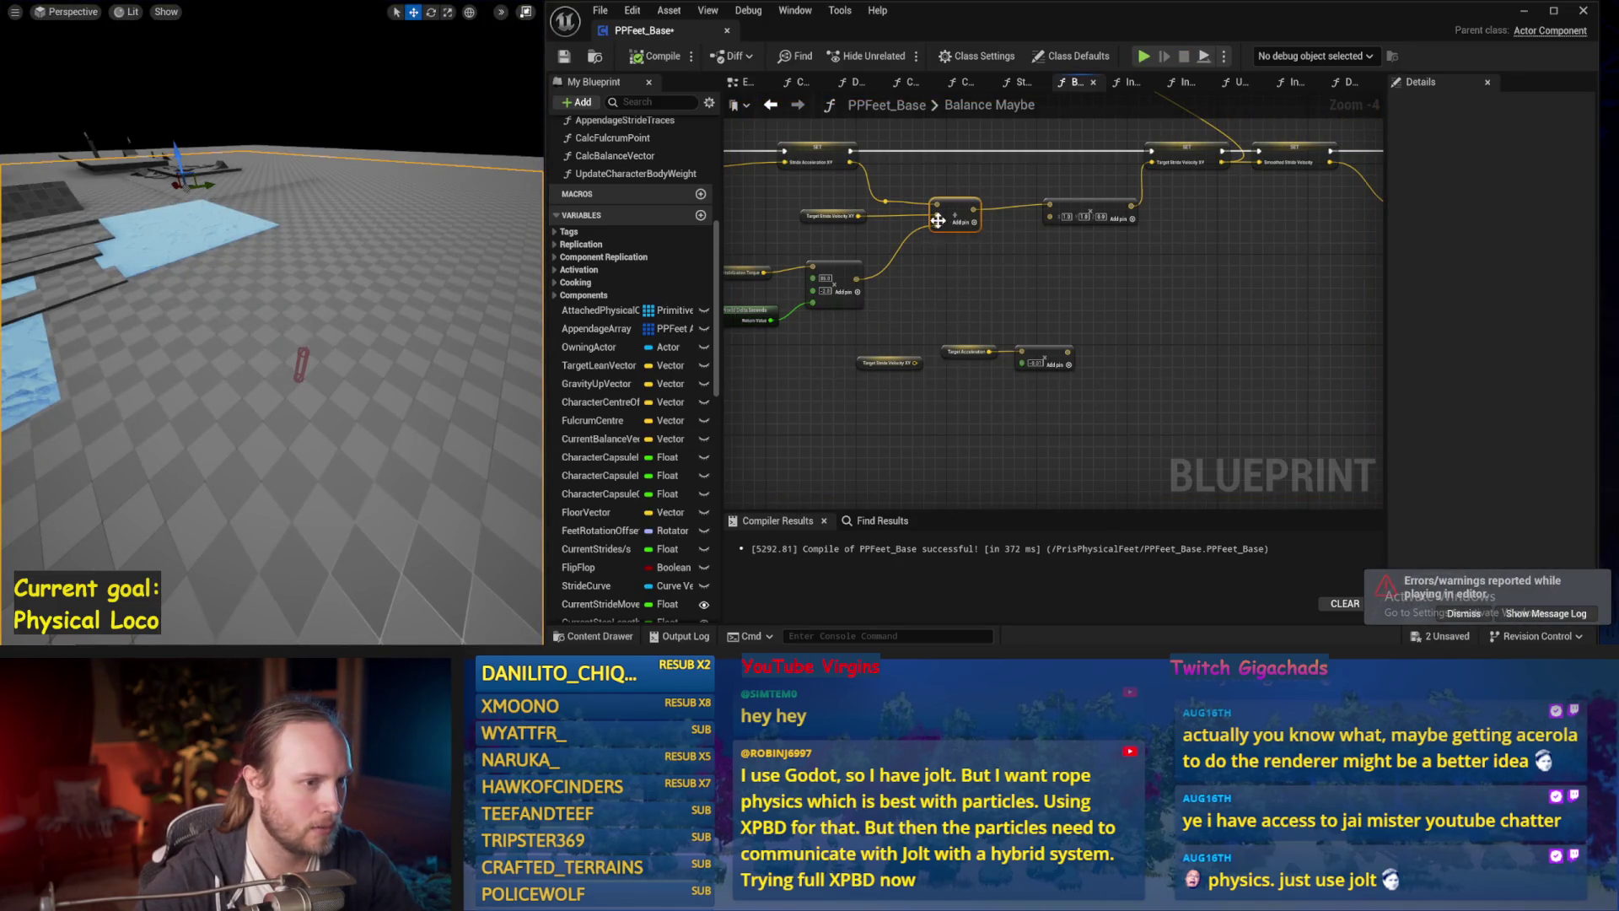
pyautogui.hotkey('ctrl', 's')
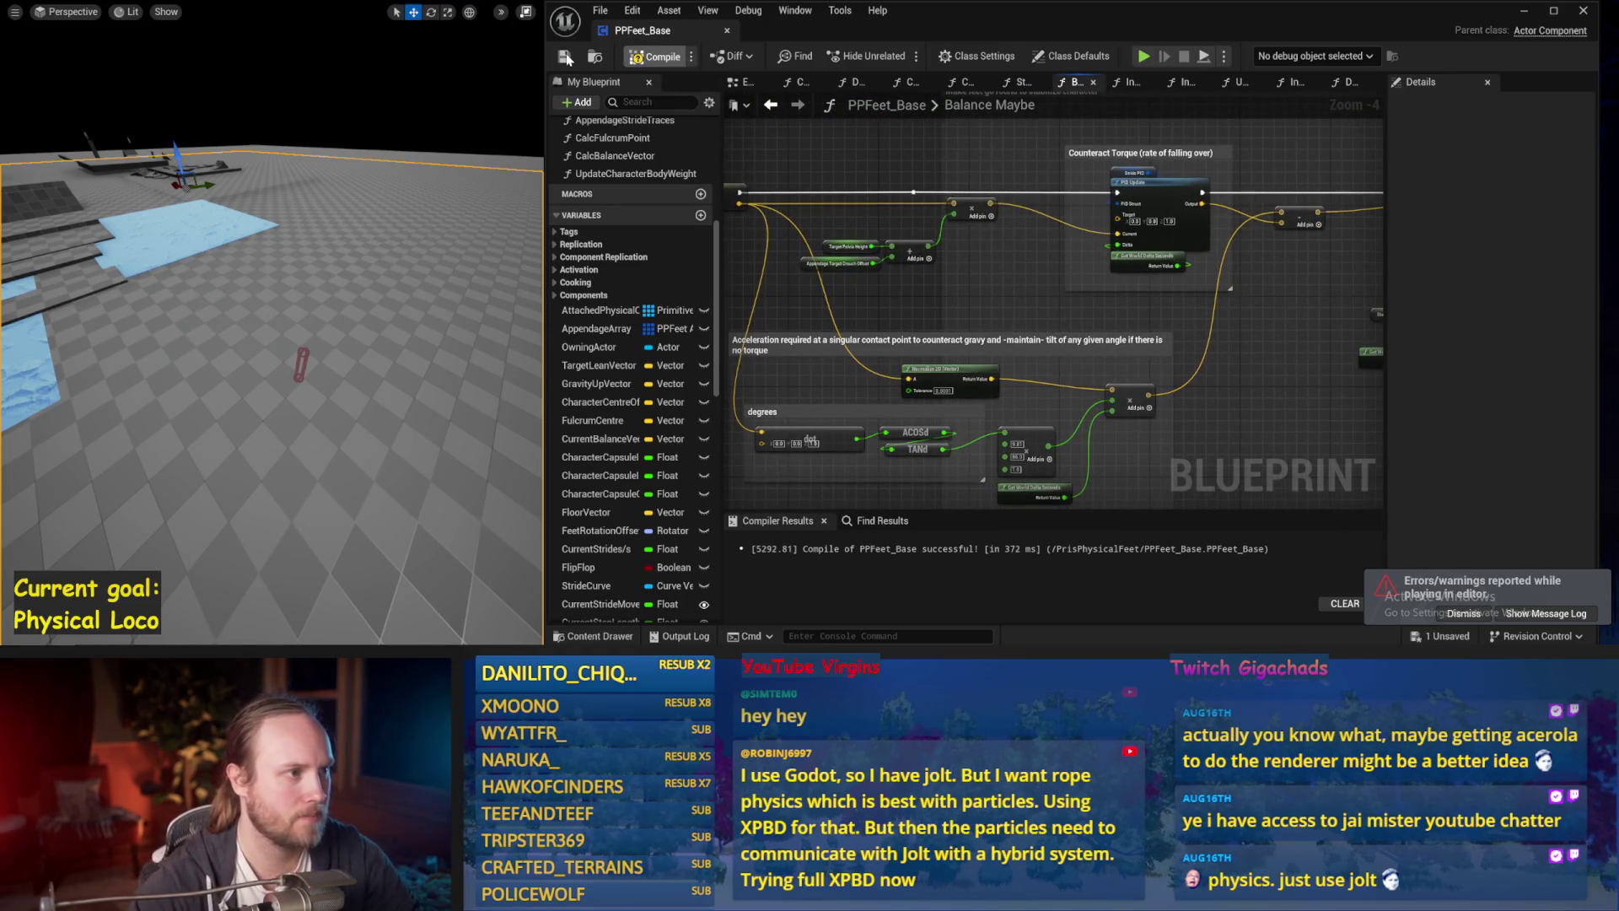
# On the Stride PID variable, set DerivativeFactor to 0.05 and play-test it.
pyautogui.moveTo(1166, 363); pyautogui.dragTo(1016, 309)
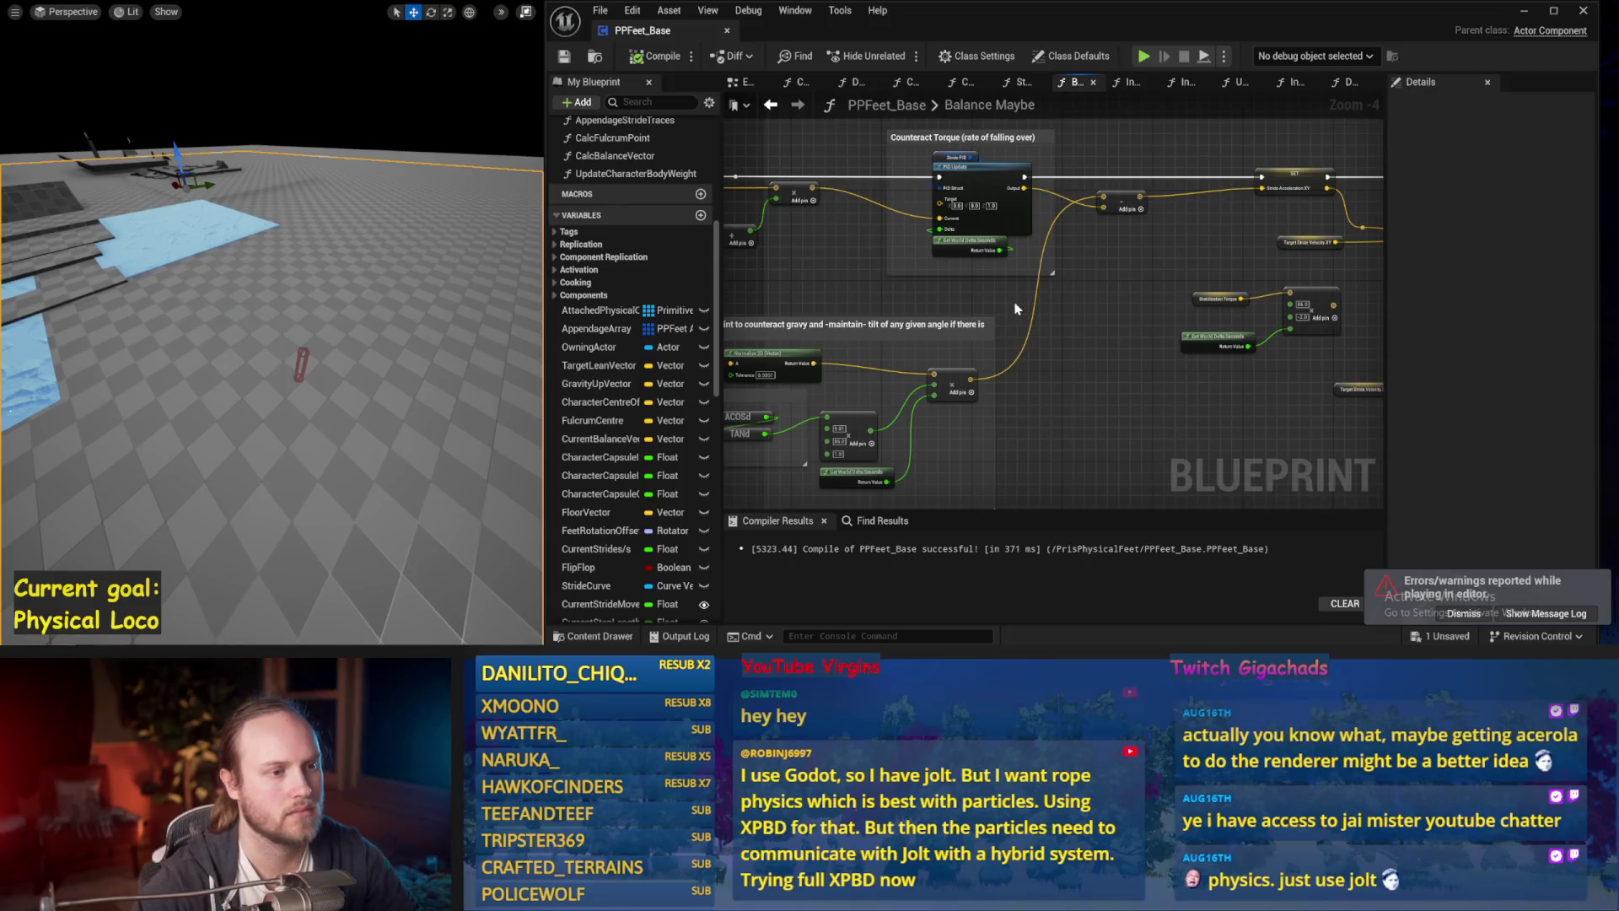
pyautogui.click(943, 156)
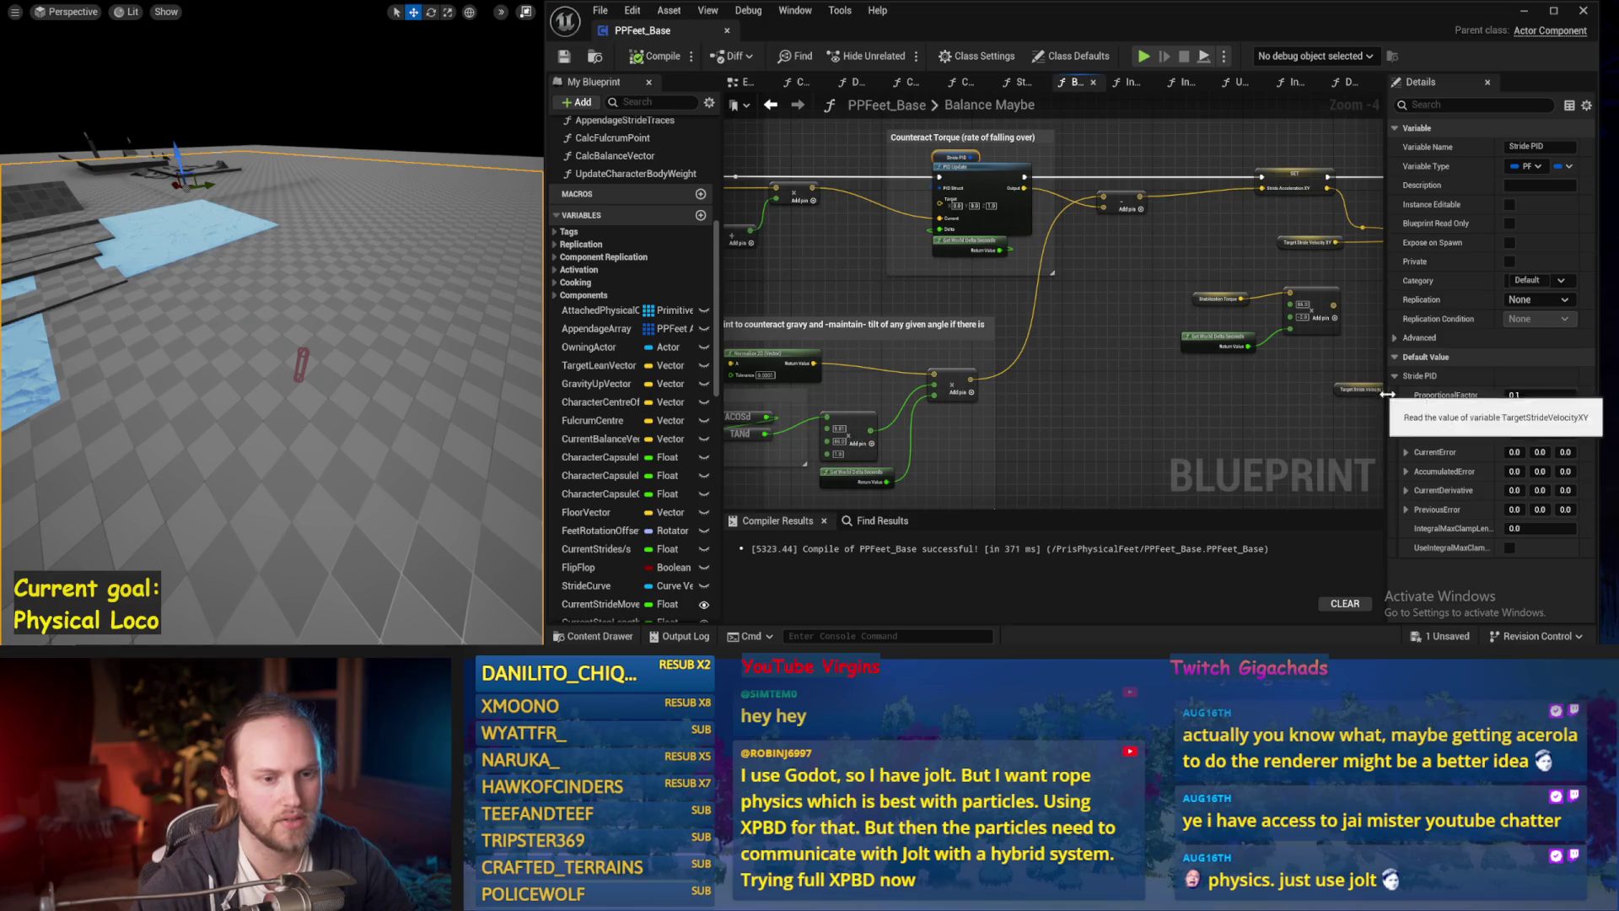
pyautogui.moveTo(1387, 409); pyautogui.dragTo(1142, 409)
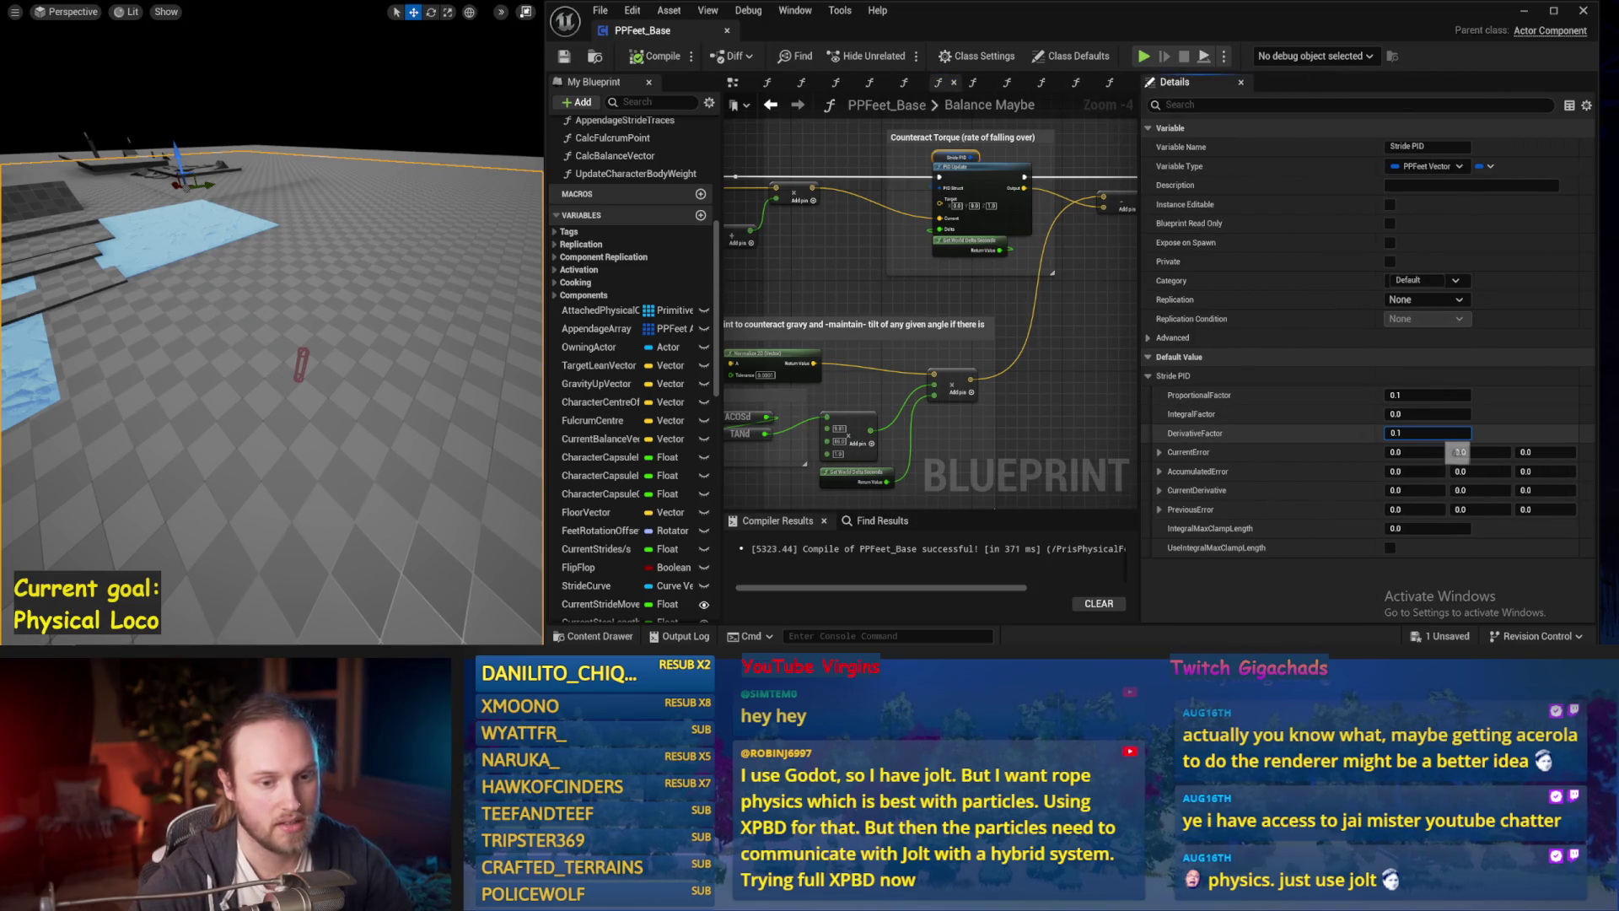
pyautogui.write('0.05')
pyautogui.press('Return')
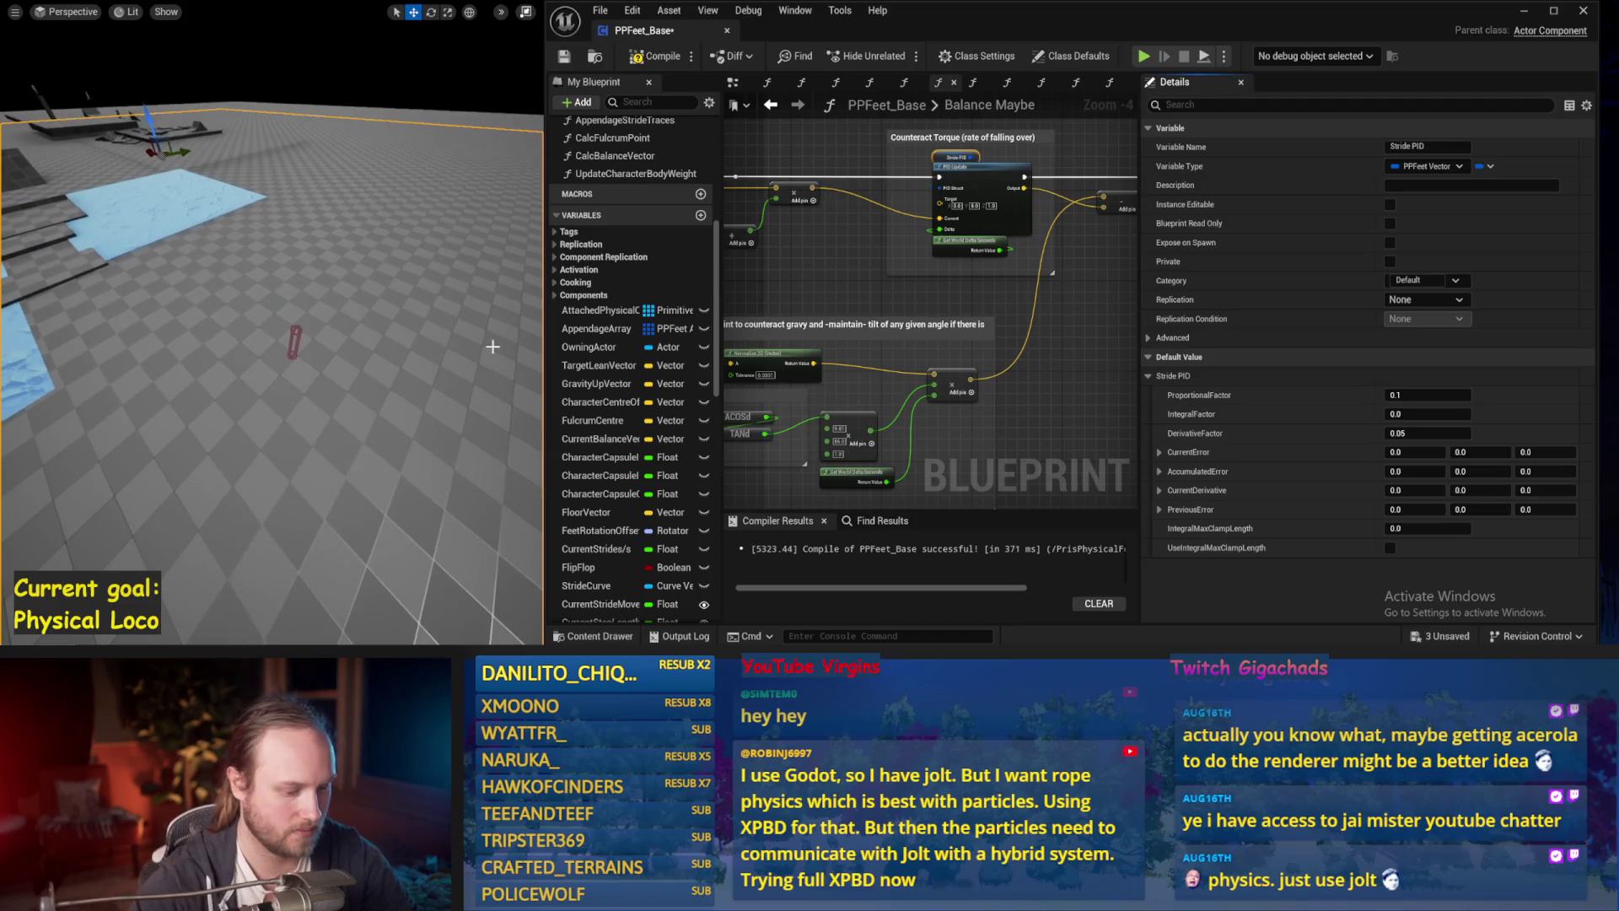
pyautogui.hotkey('alt', 'p')
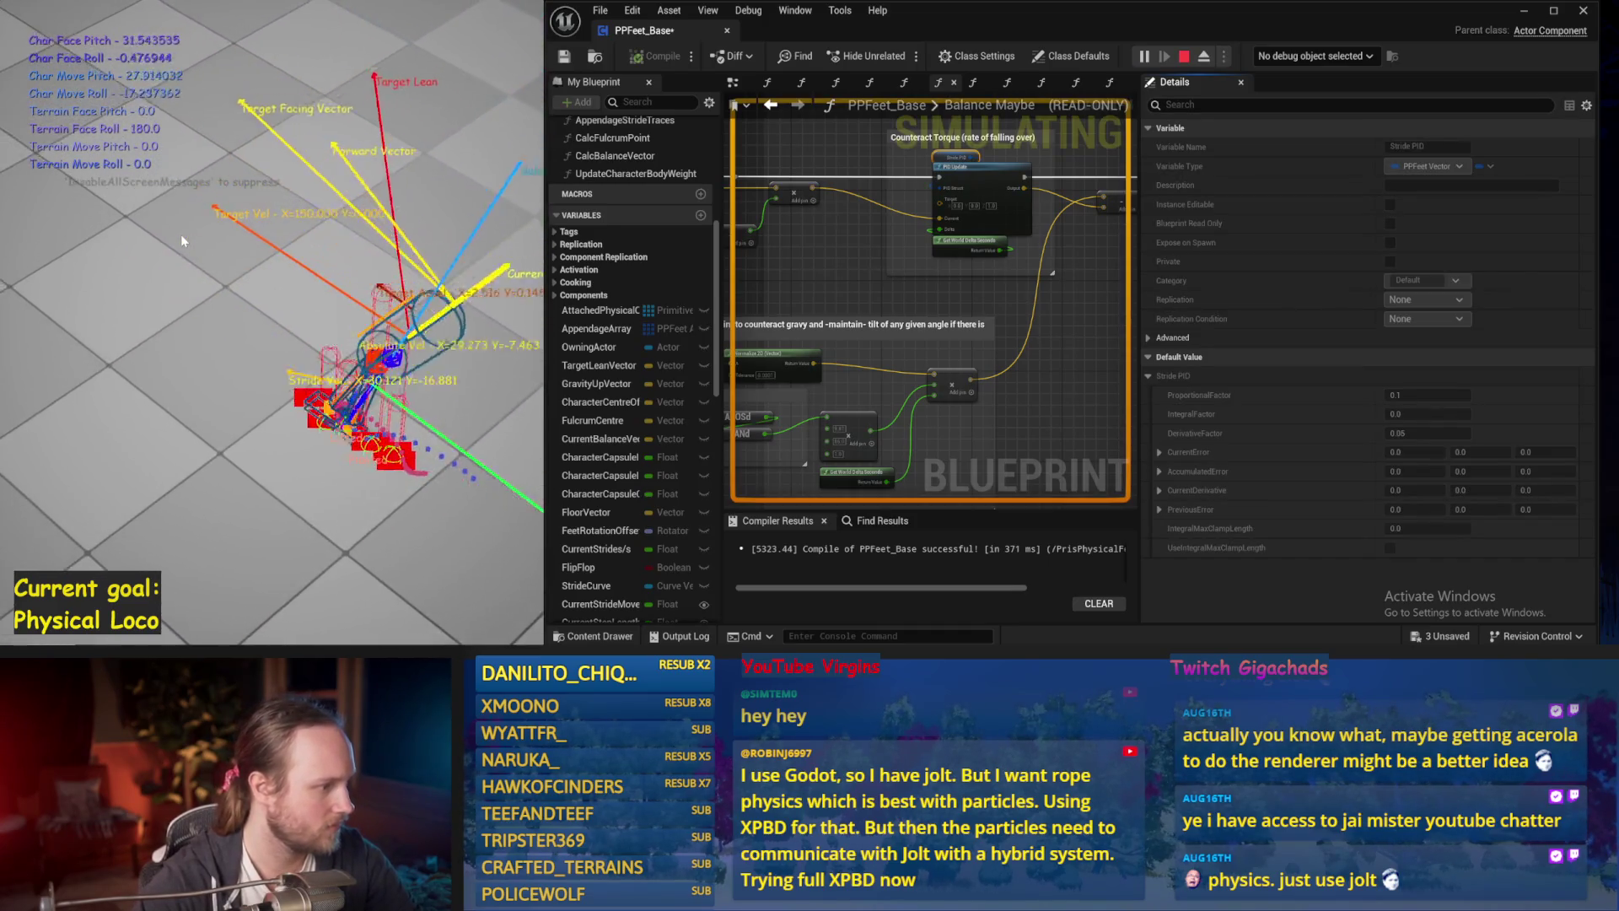
pyautogui.press('Escape')
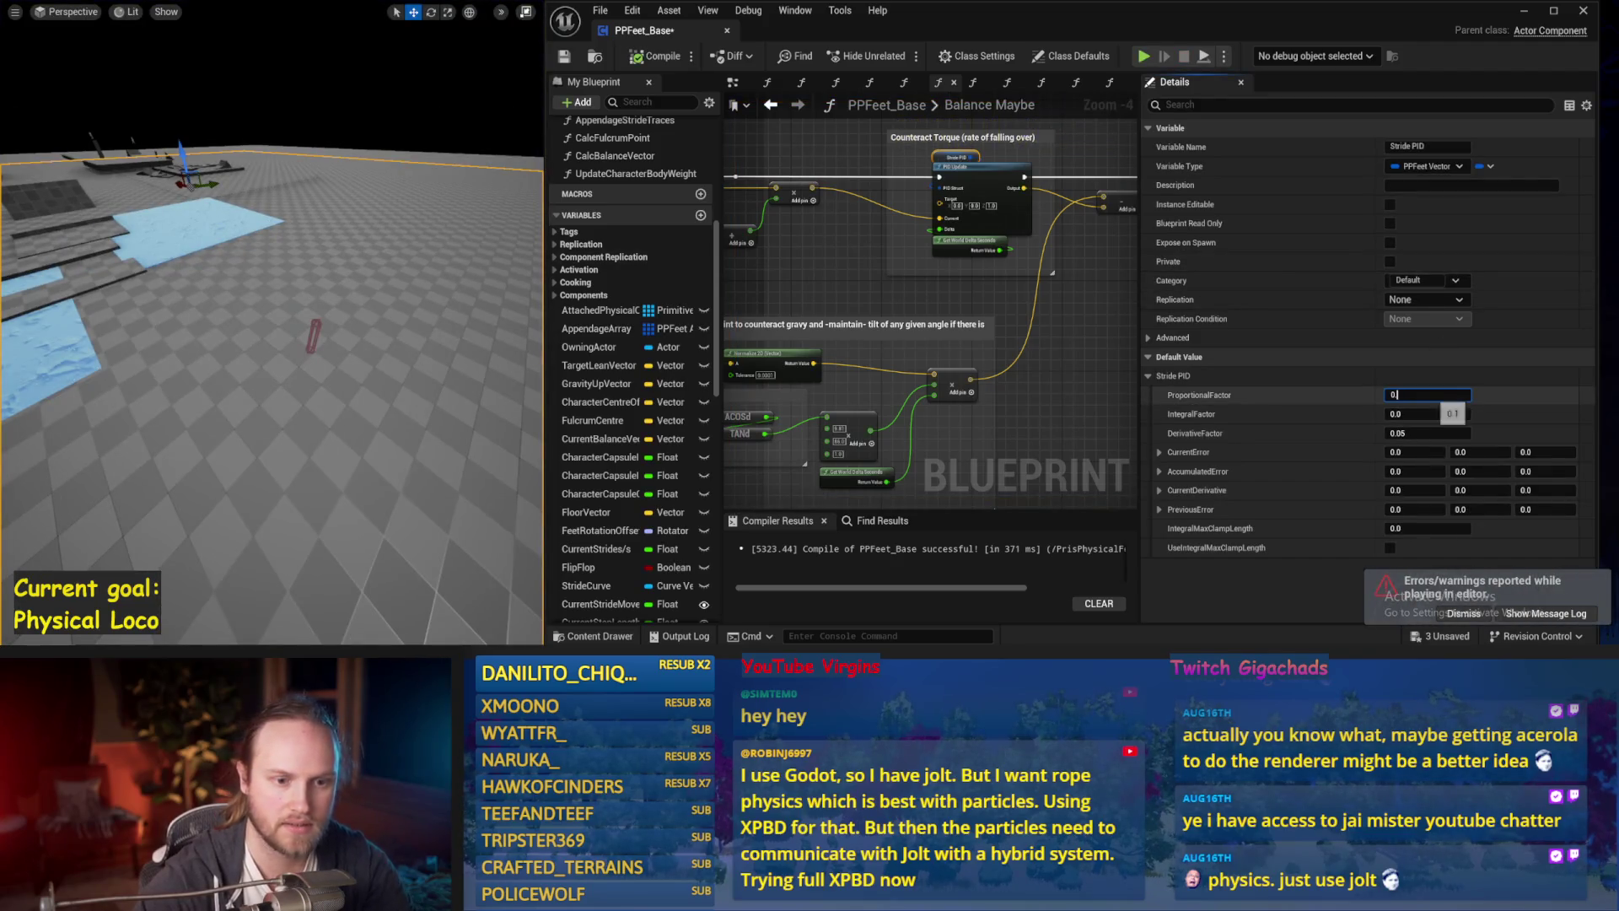
# Try ProportionalFactor 0.05, then 0.01, play-testing each value.
pyautogui.moveTo(387, 327); pyautogui.dragTo(426, 341)
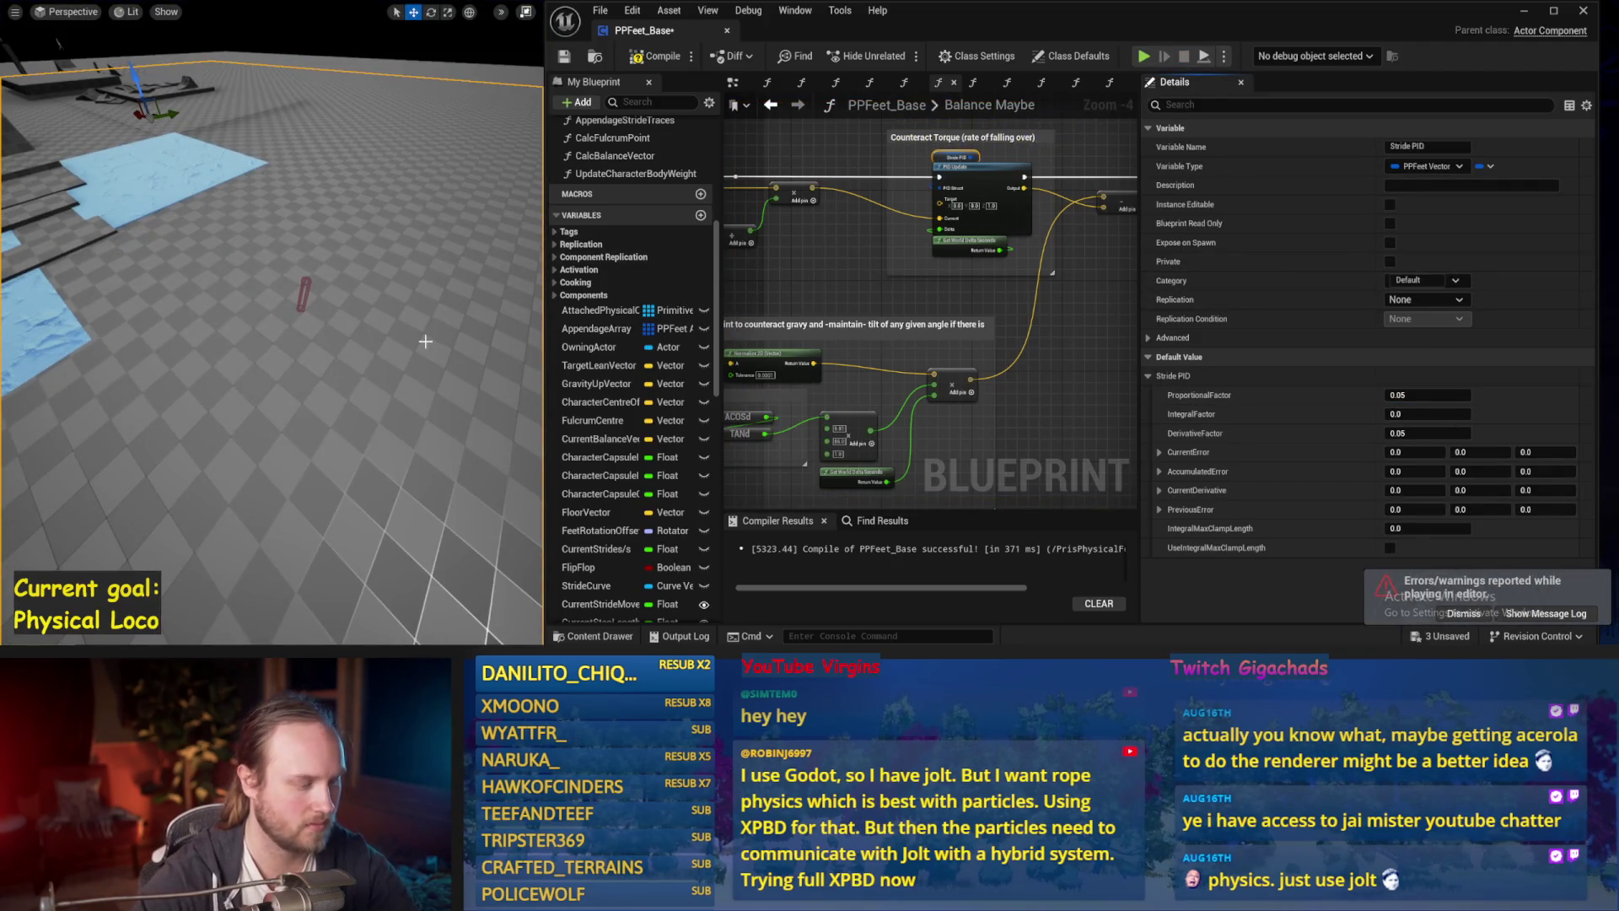
pyautogui.hotkey('alt', 'p')
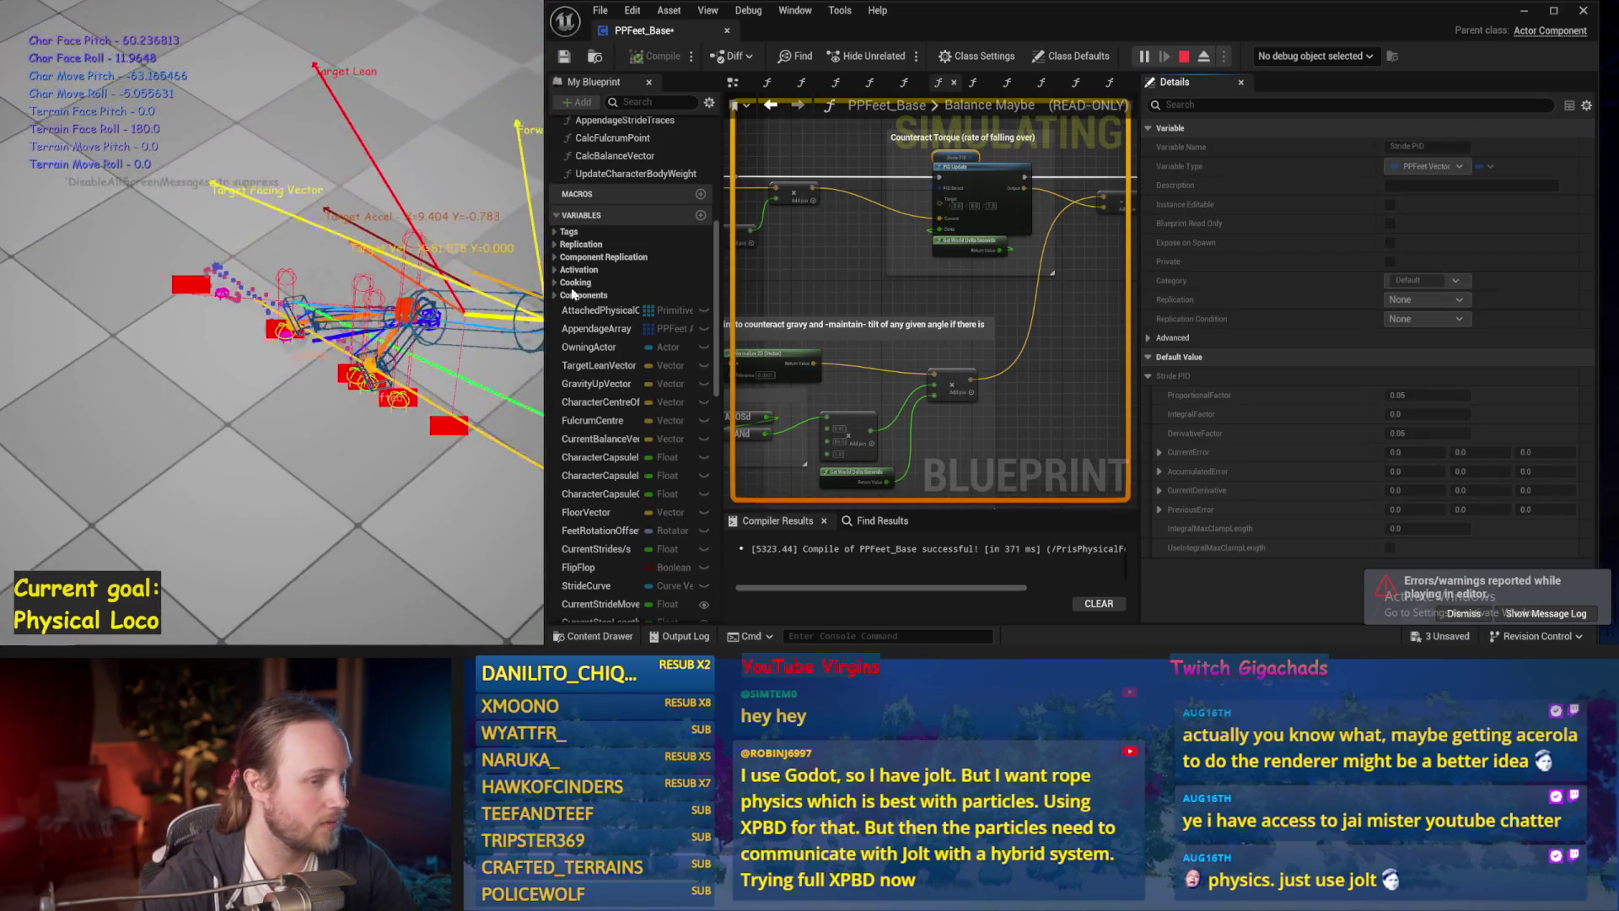
pyautogui.press('Escape')
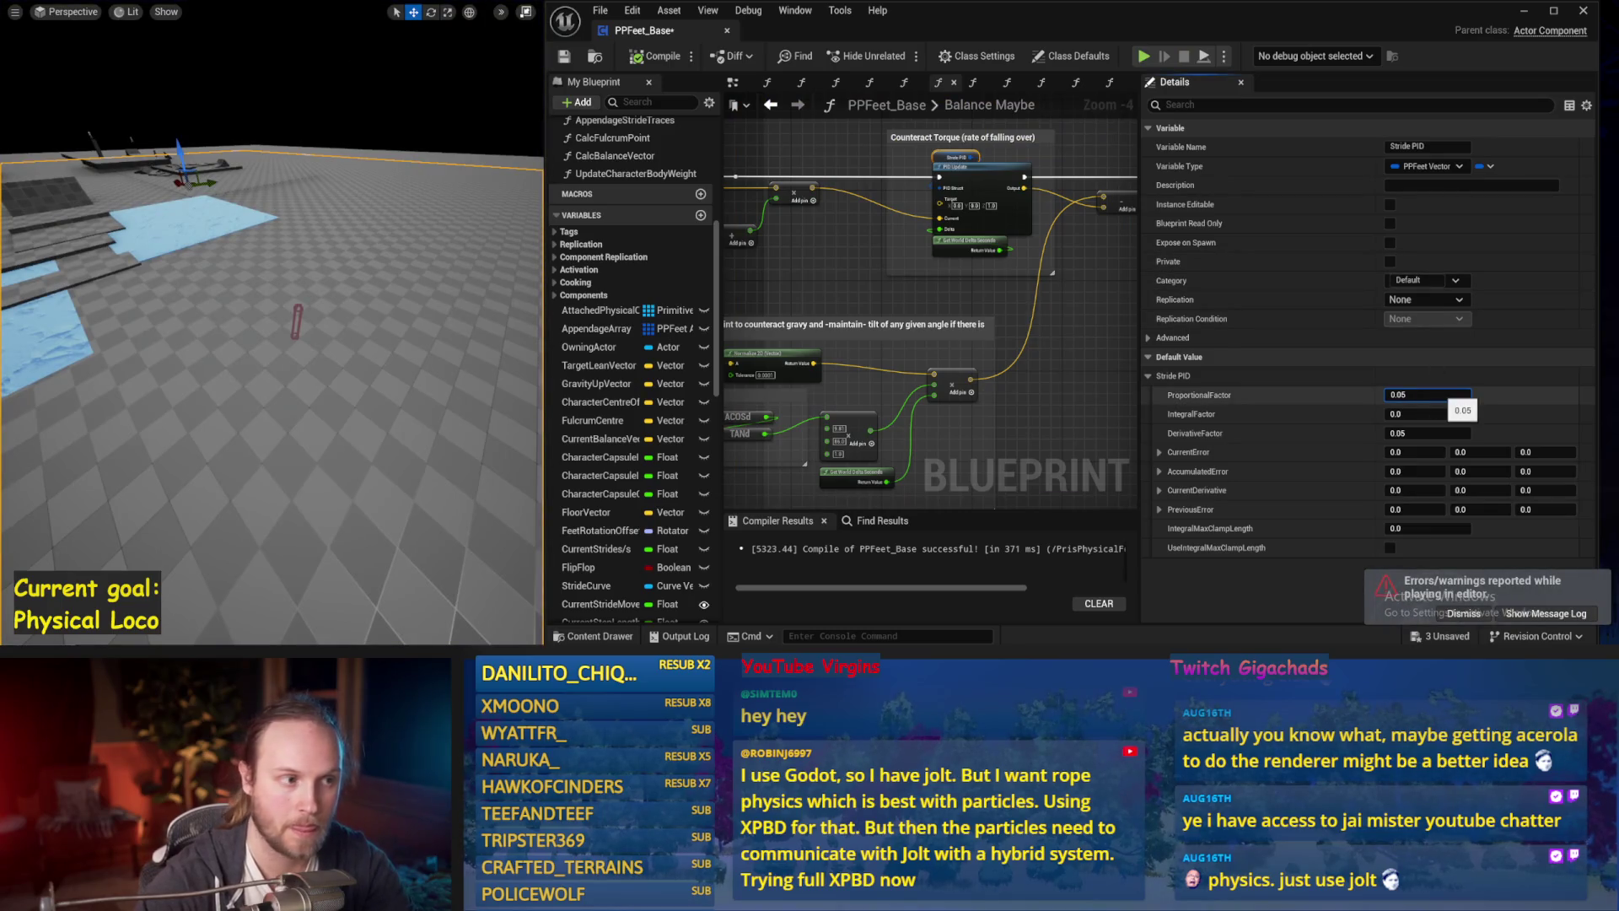
pyautogui.moveTo(439, 290); pyautogui.dragTo(443, 294)
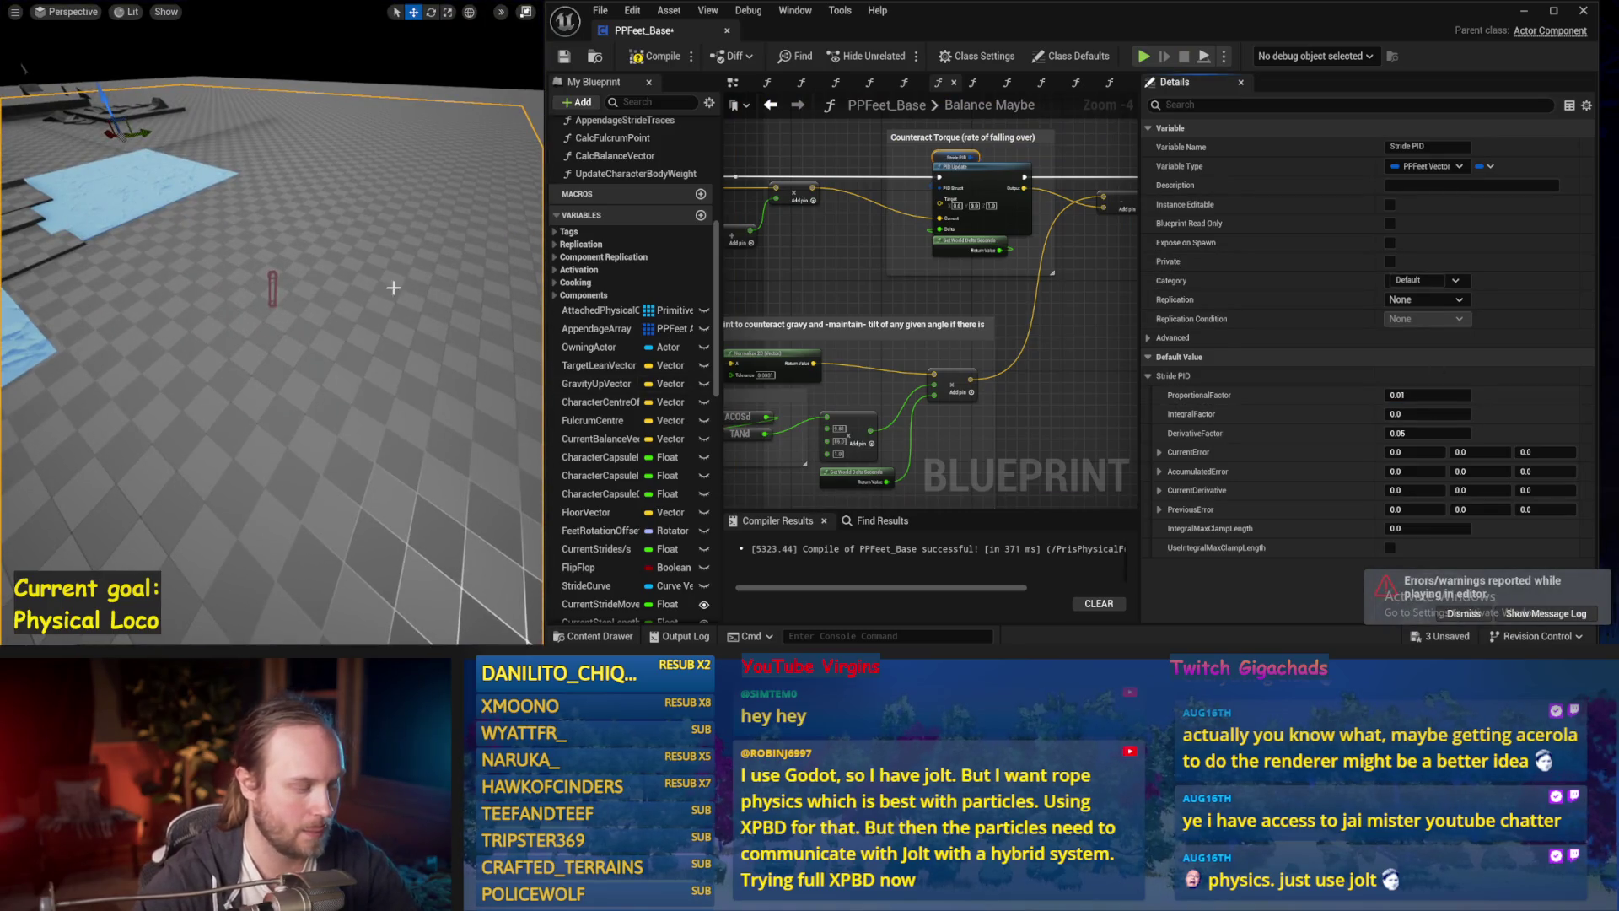
pyautogui.hotkey('alt', 'p')
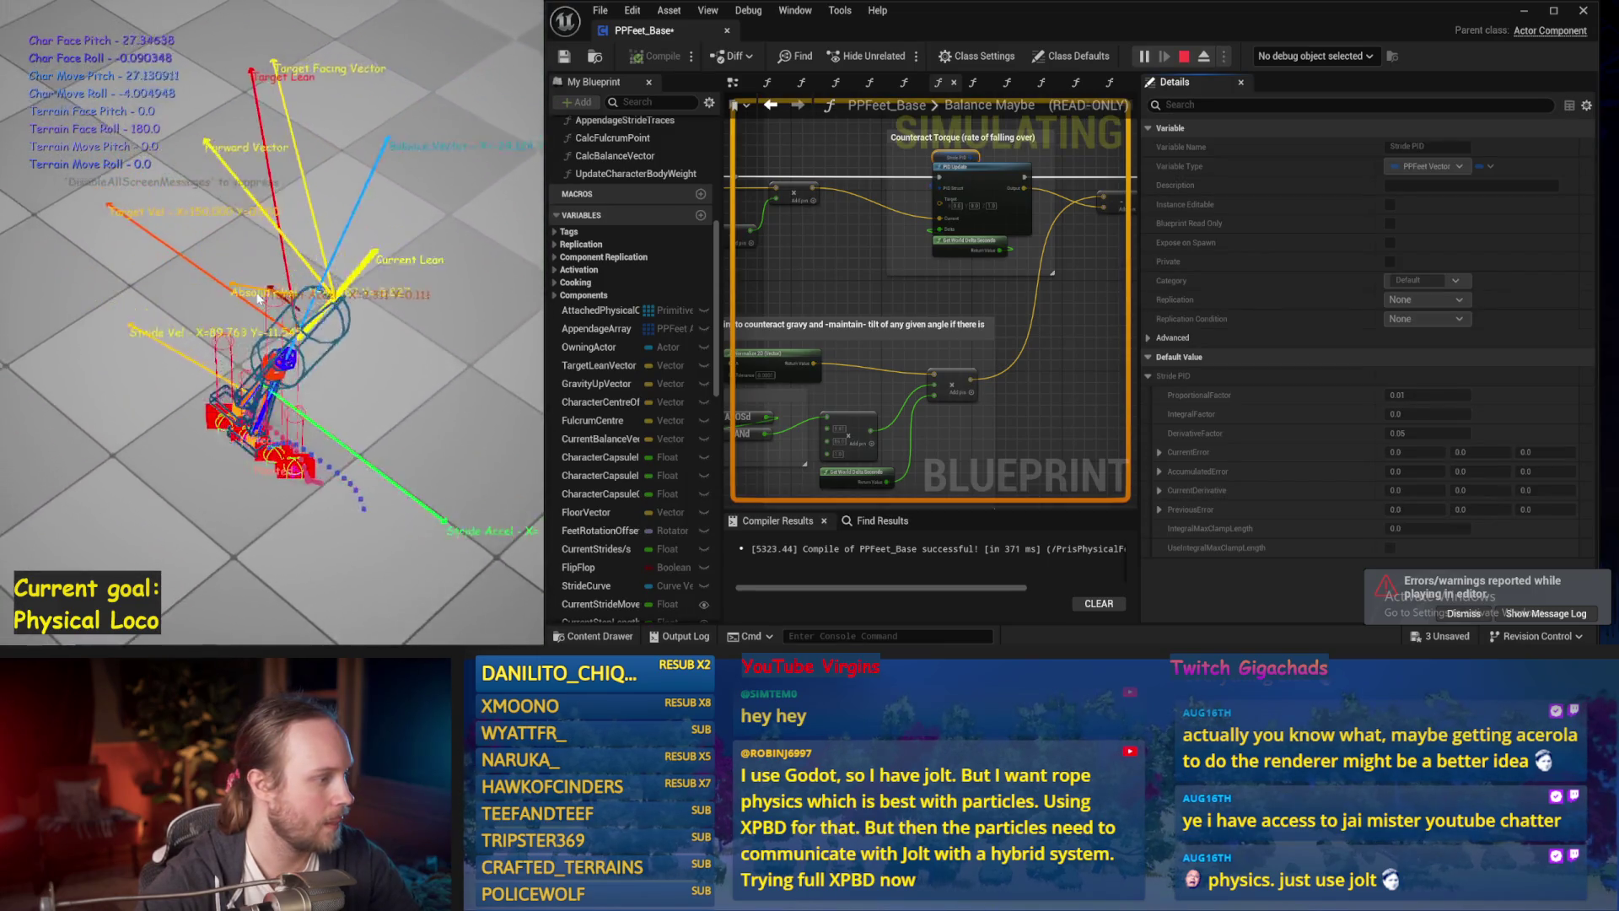
pyautogui.press('Escape')
# Try DerivativeFactor 0.01, then 0.02, play-testing each value.
pyautogui.scroll(3, 916, 346)
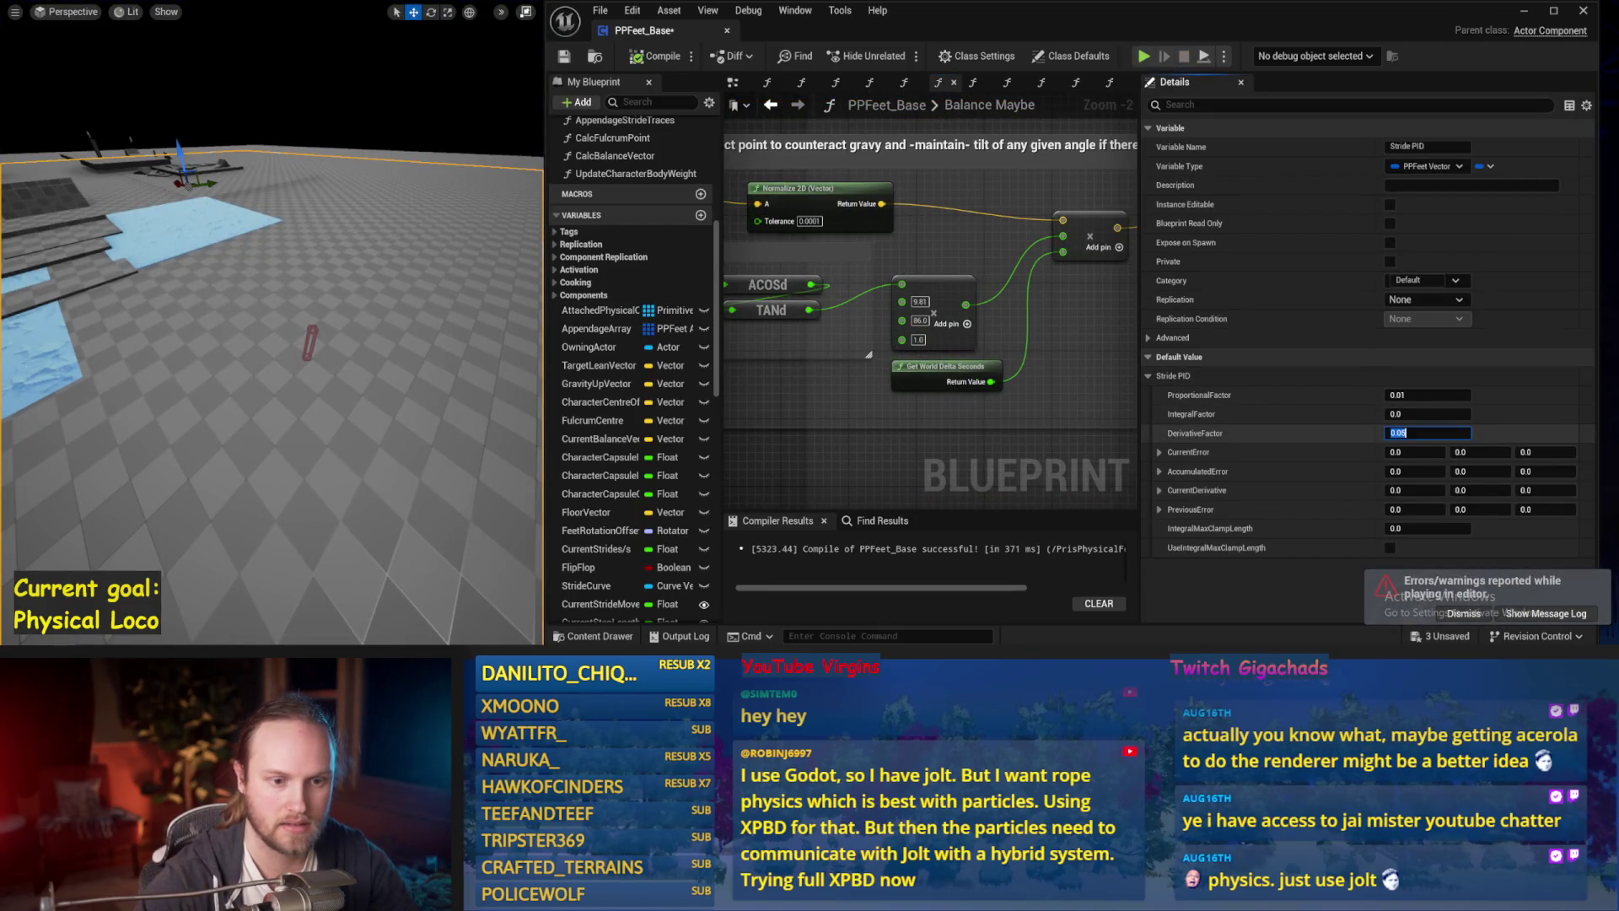
pyautogui.moveTo(433, 363); pyautogui.dragTo(447, 370)
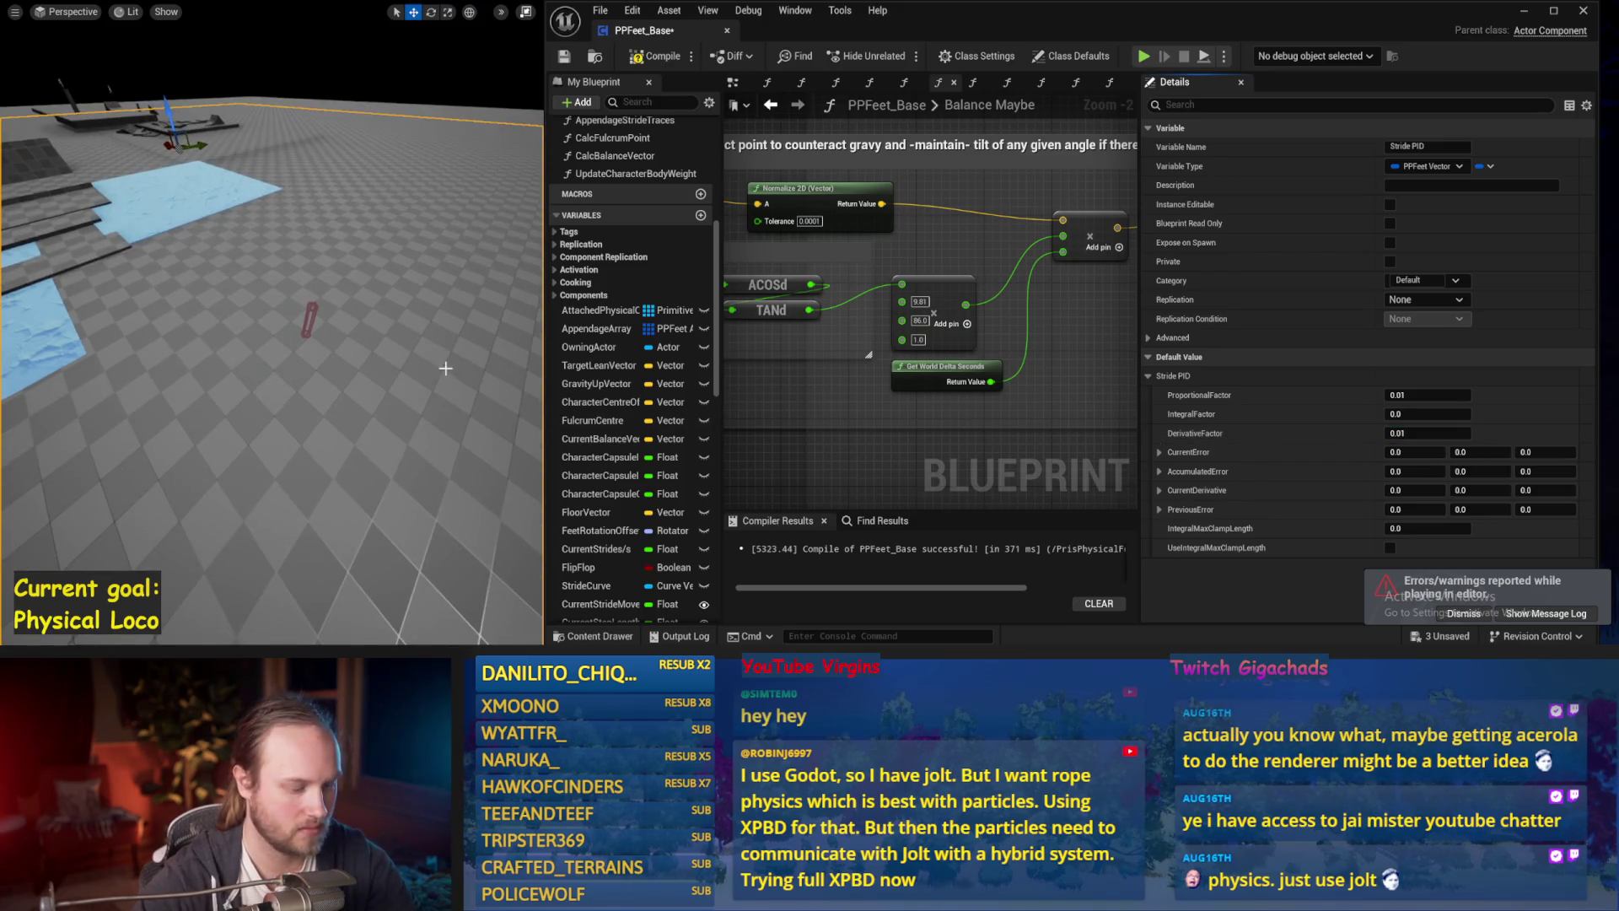
pyautogui.hotkey('alt', 'p')
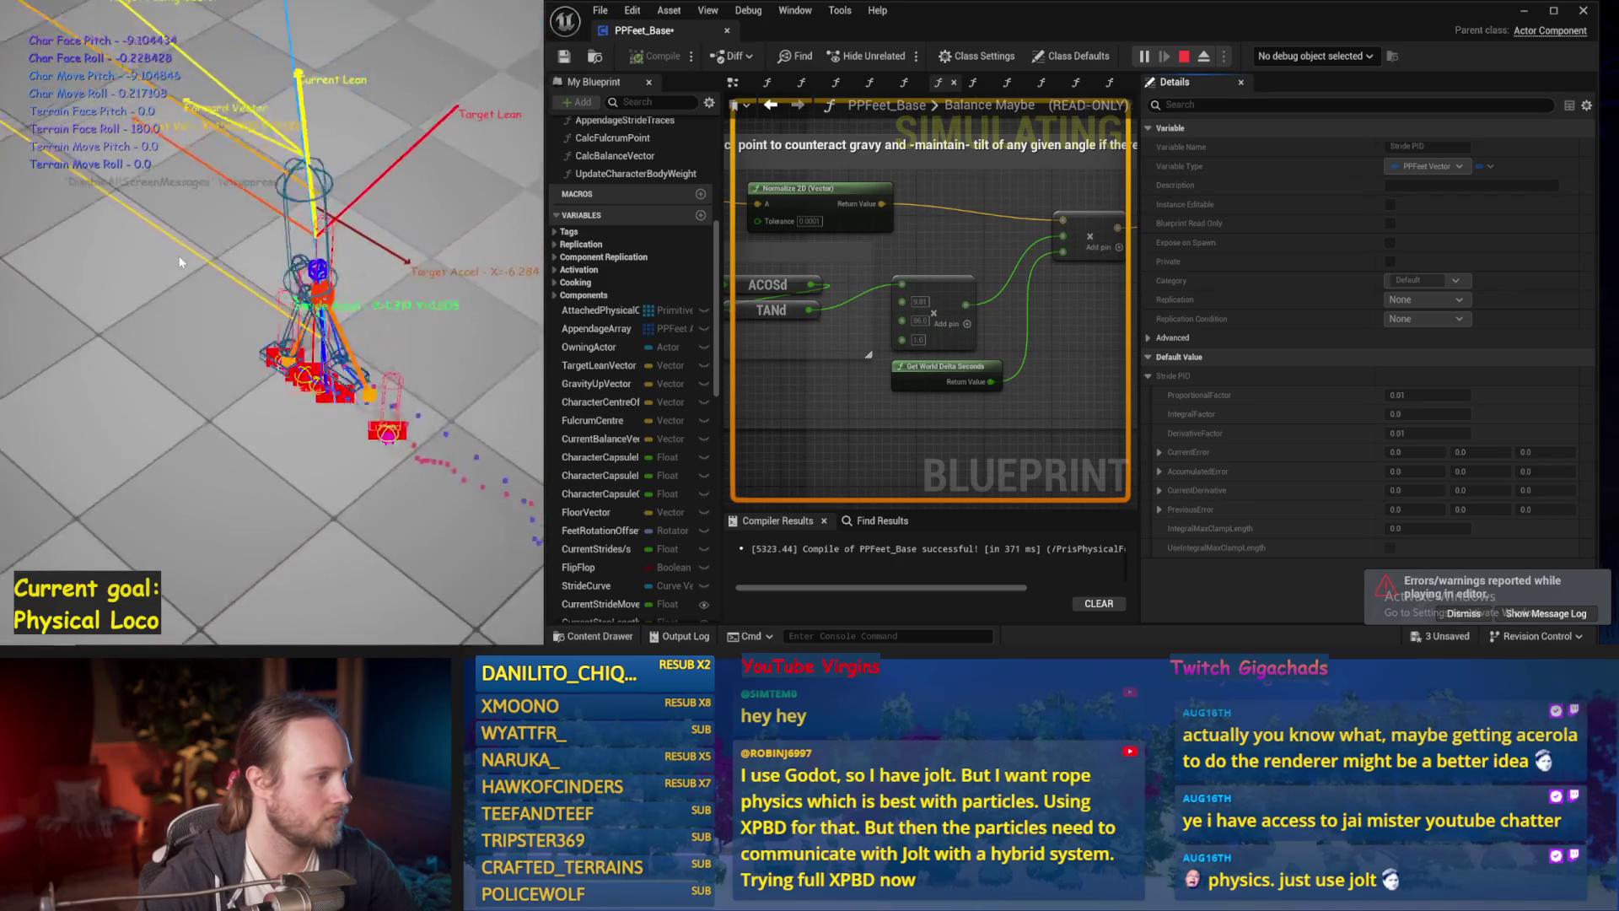
pyautogui.press('Escape')
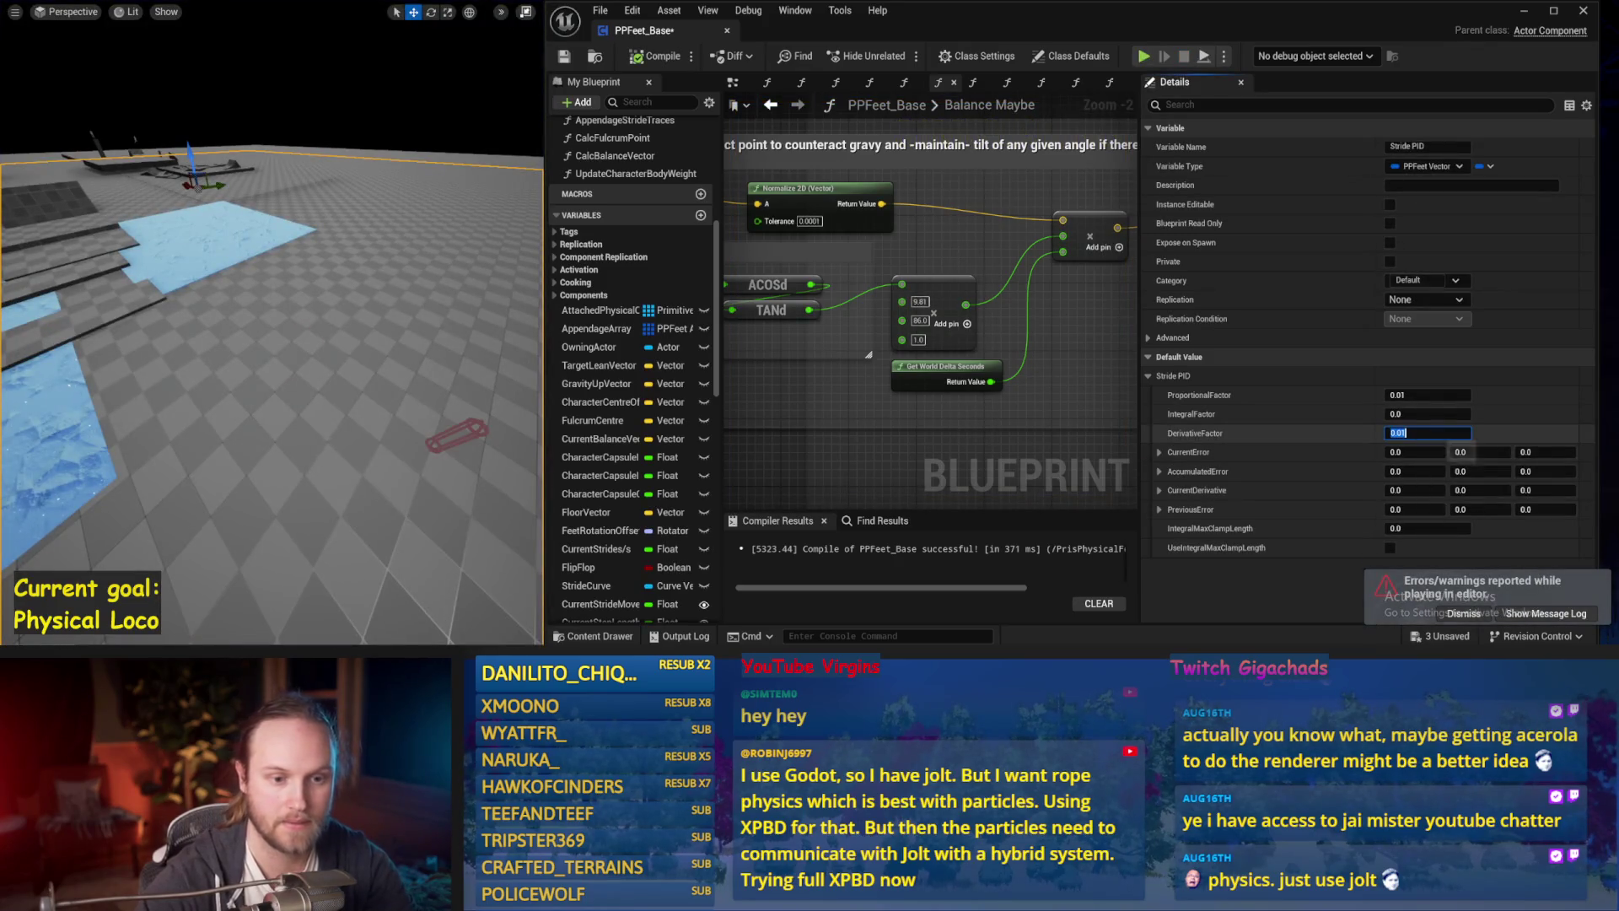
pyautogui.moveTo(292, 322); pyautogui.dragTo(364, 340)
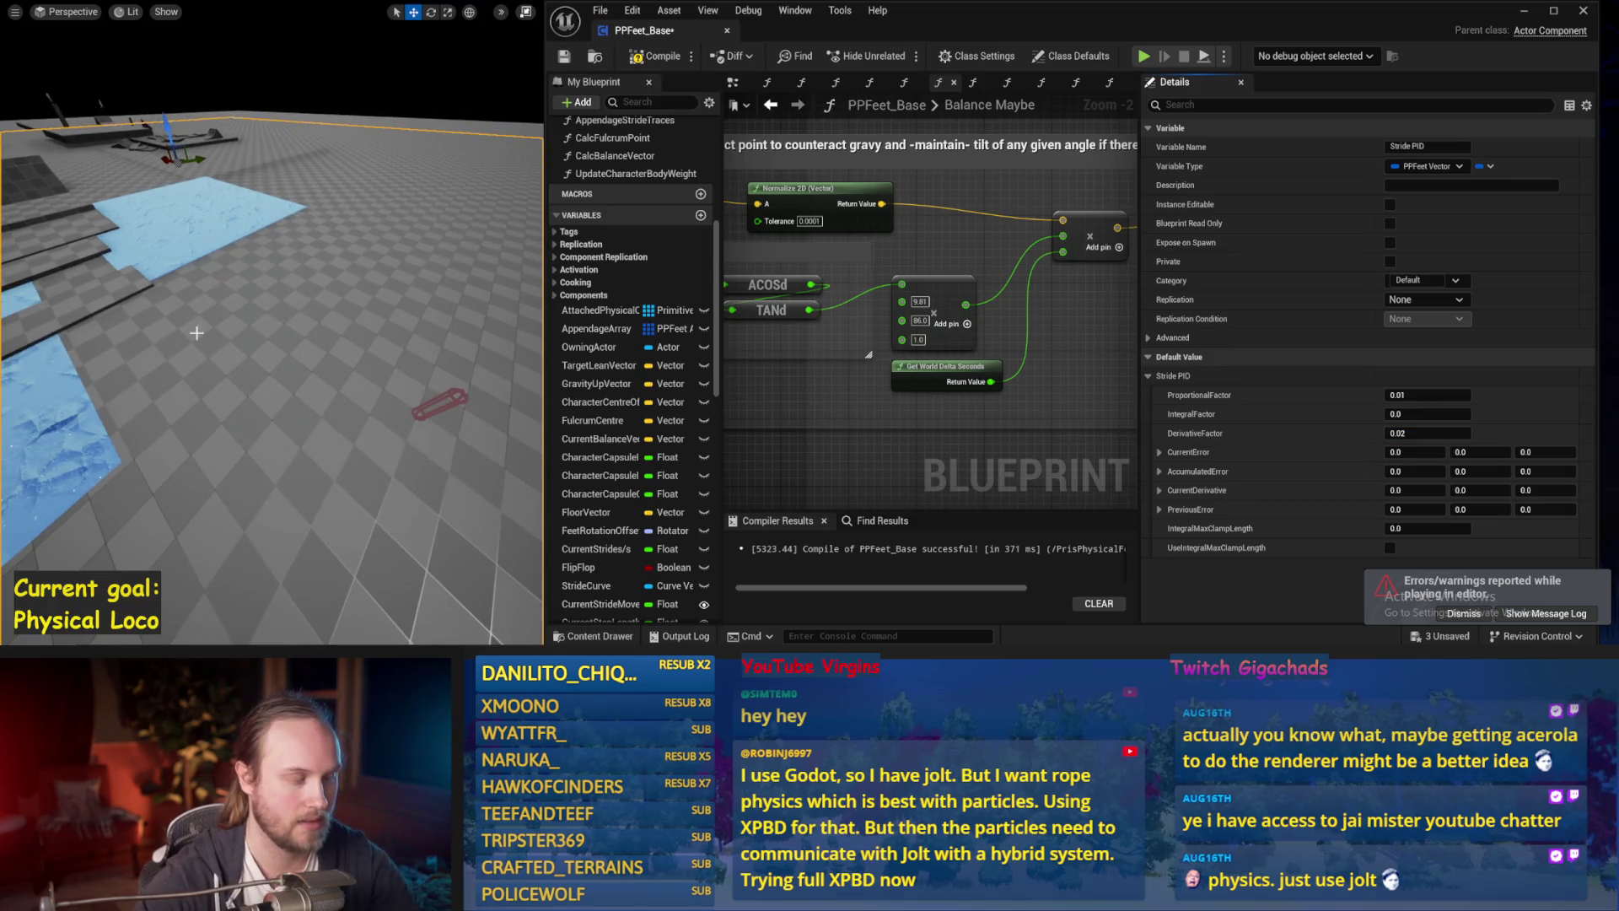
pyautogui.hotkey('alt', 'p')
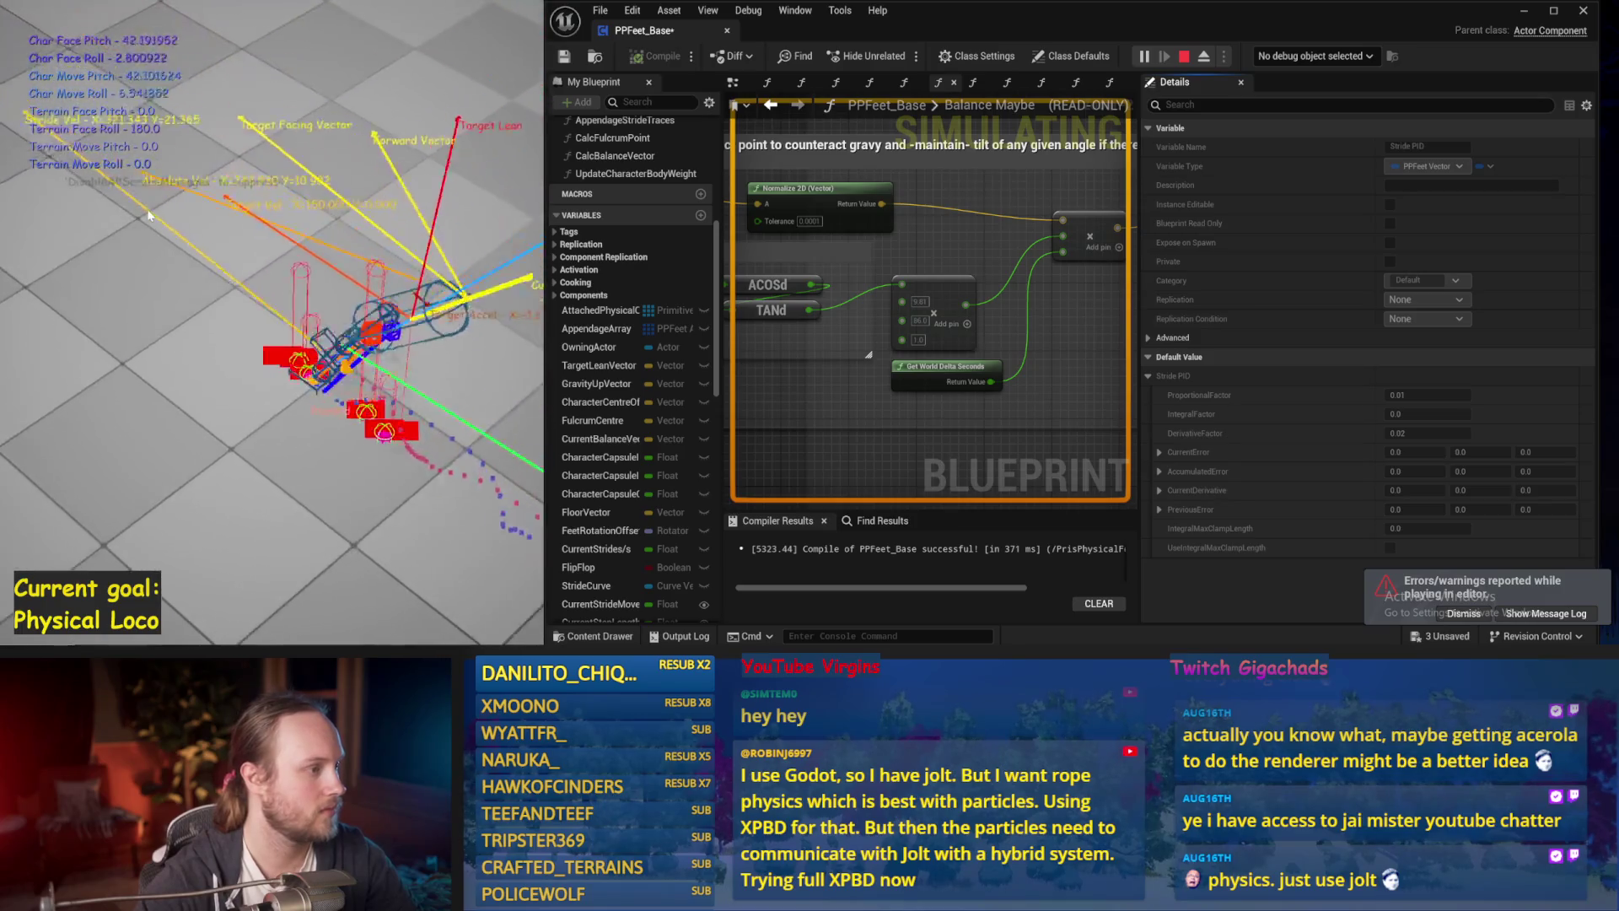
pyautogui.press('Escape')
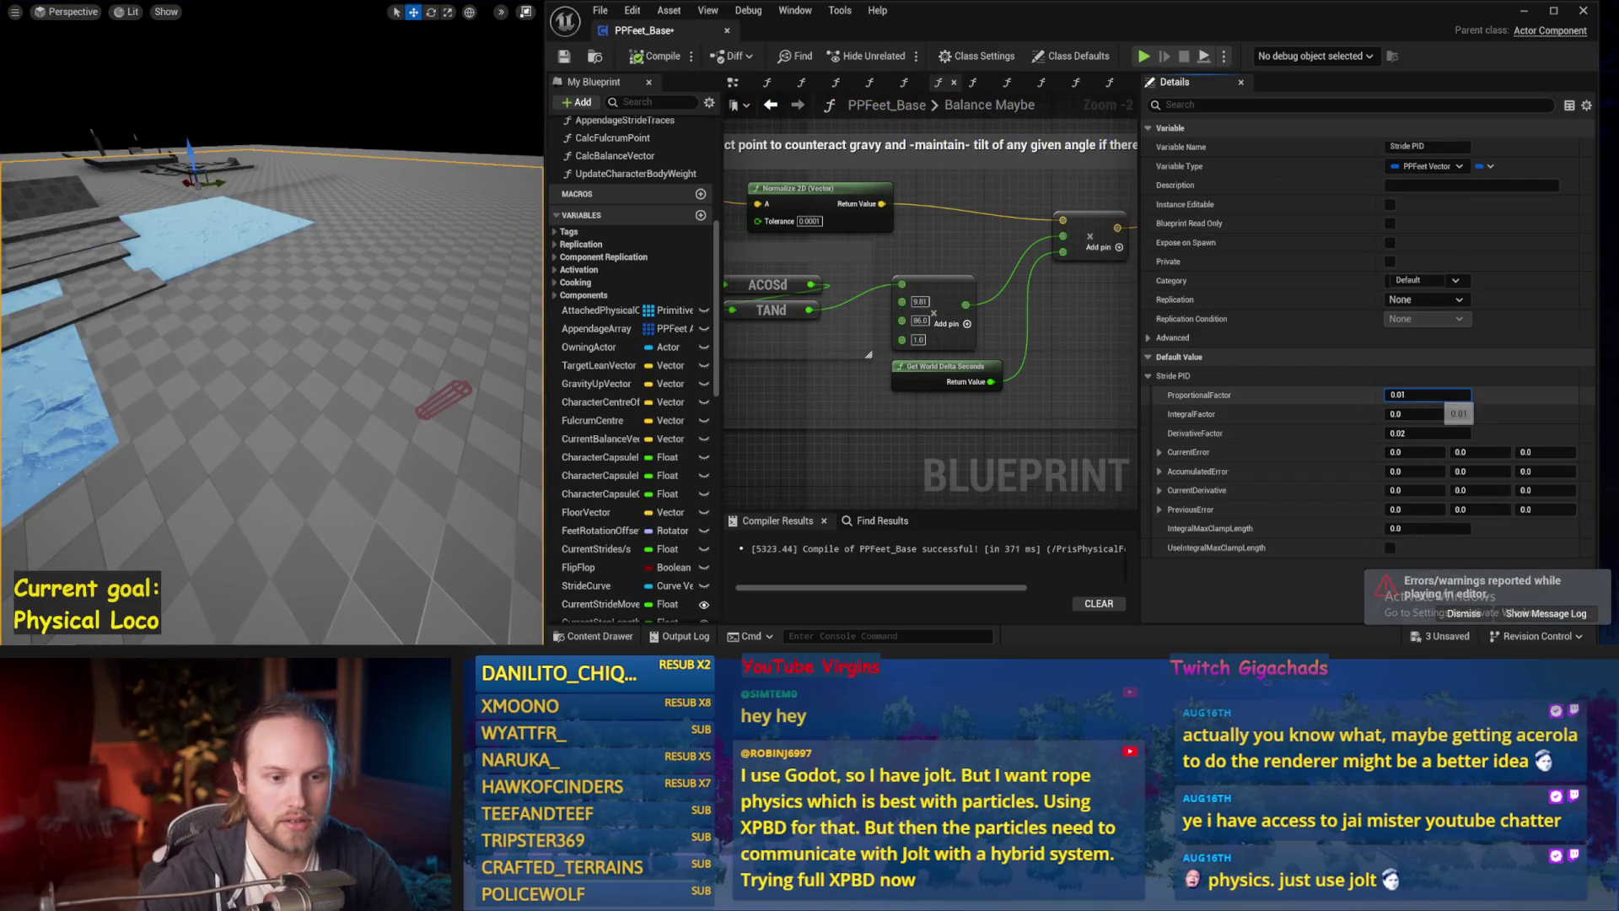
# Set ProportionalFactor to 0.001 and play-test it twice.
pyautogui.moveTo(405, 396); pyautogui.dragTo(363, 362)
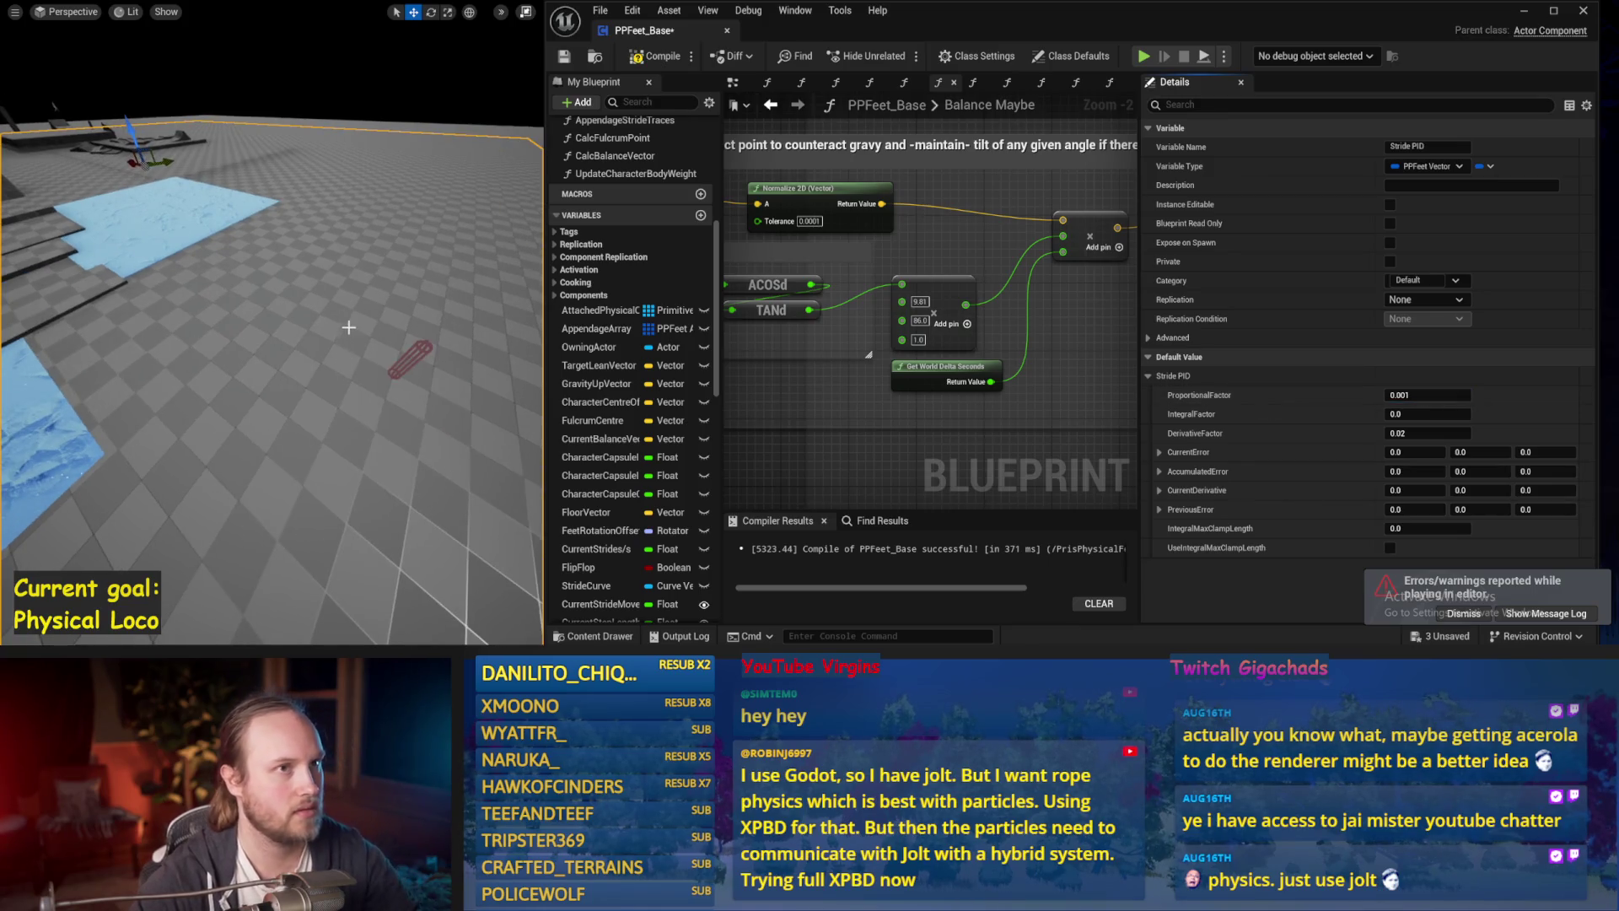
pyautogui.hotkey('alt', 'p')
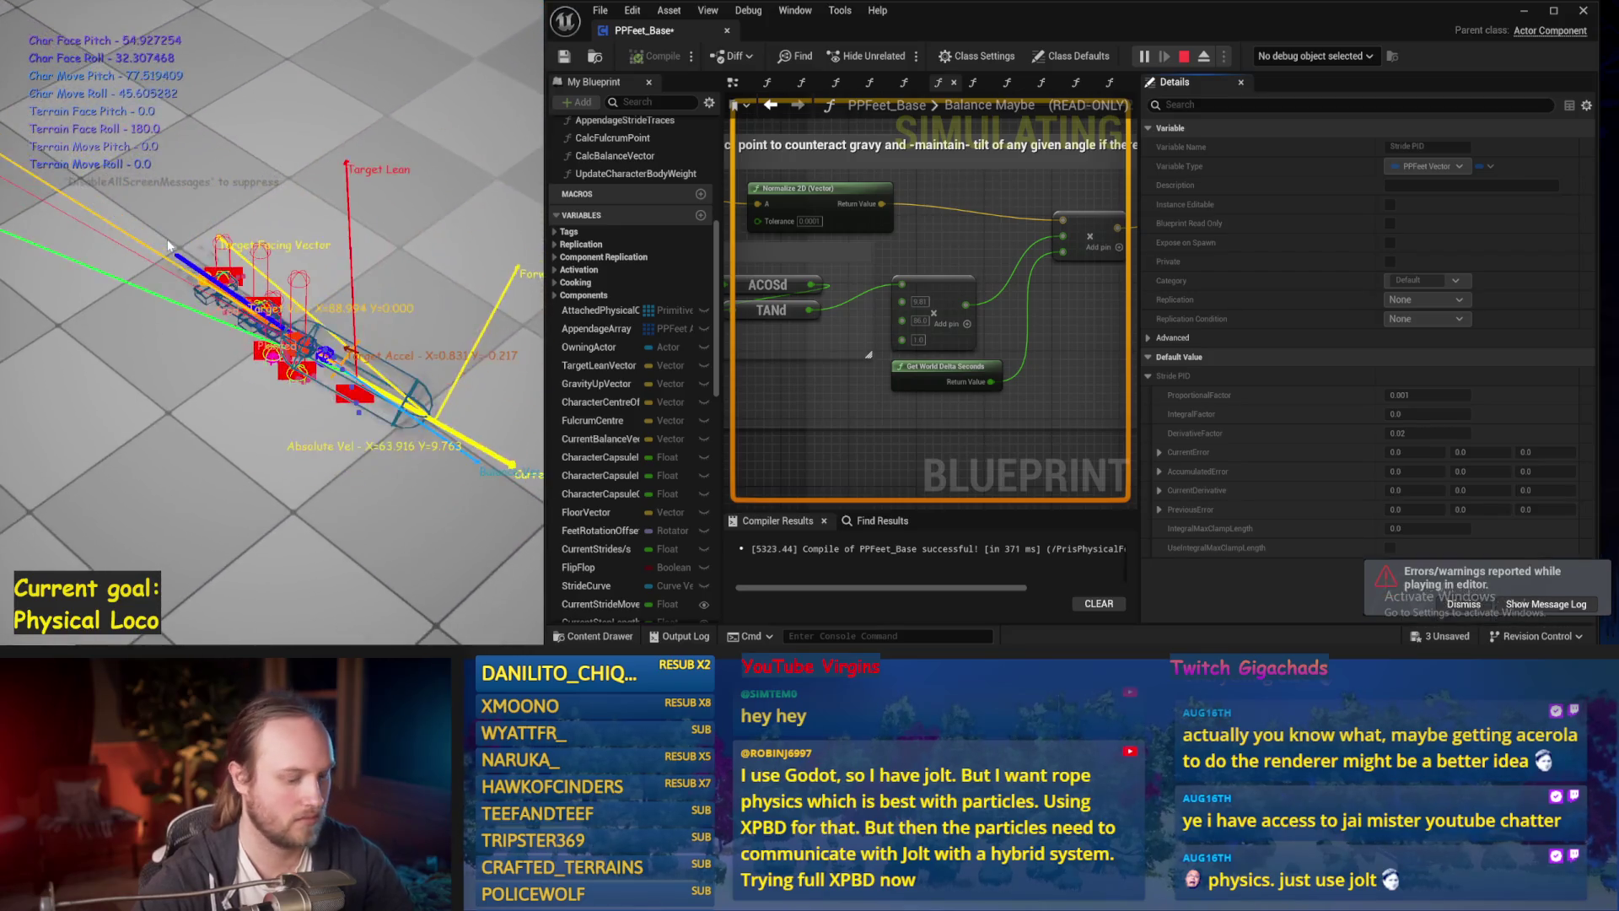
pyautogui.press('Escape')
pyautogui.hotkey('alt', 'p')
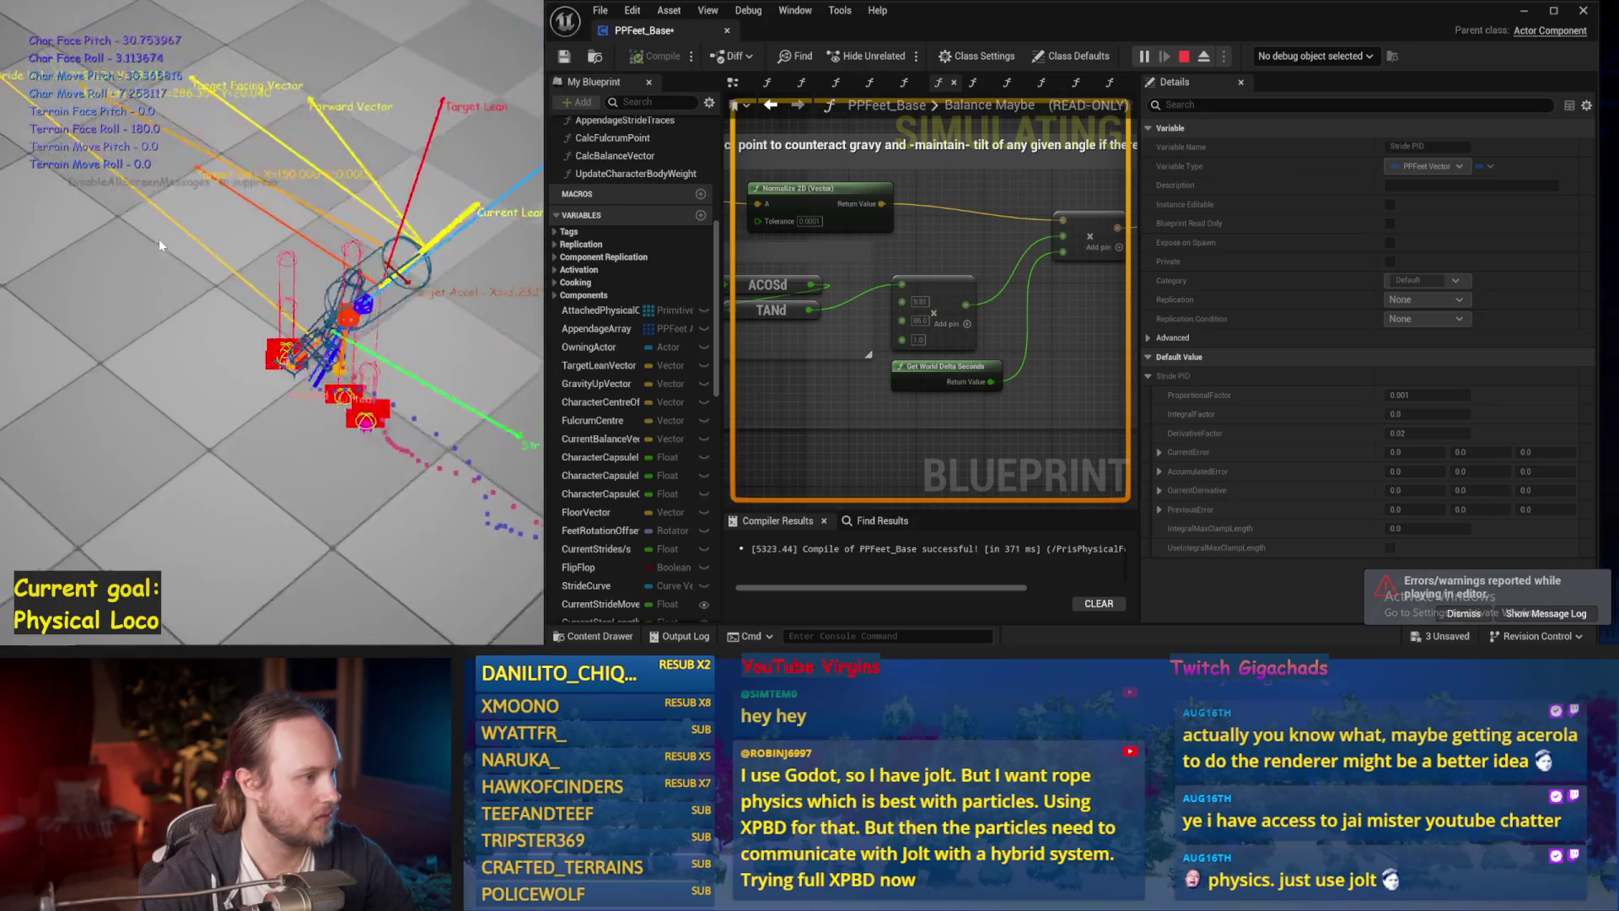
pyautogui.press('Escape')
# Set DerivativeFactor back to 0.05 and play-test it.
pyautogui.write('0.05')
pyautogui.scroll(-2, 532, 318)
pyautogui.hotkey('alt', 'p')
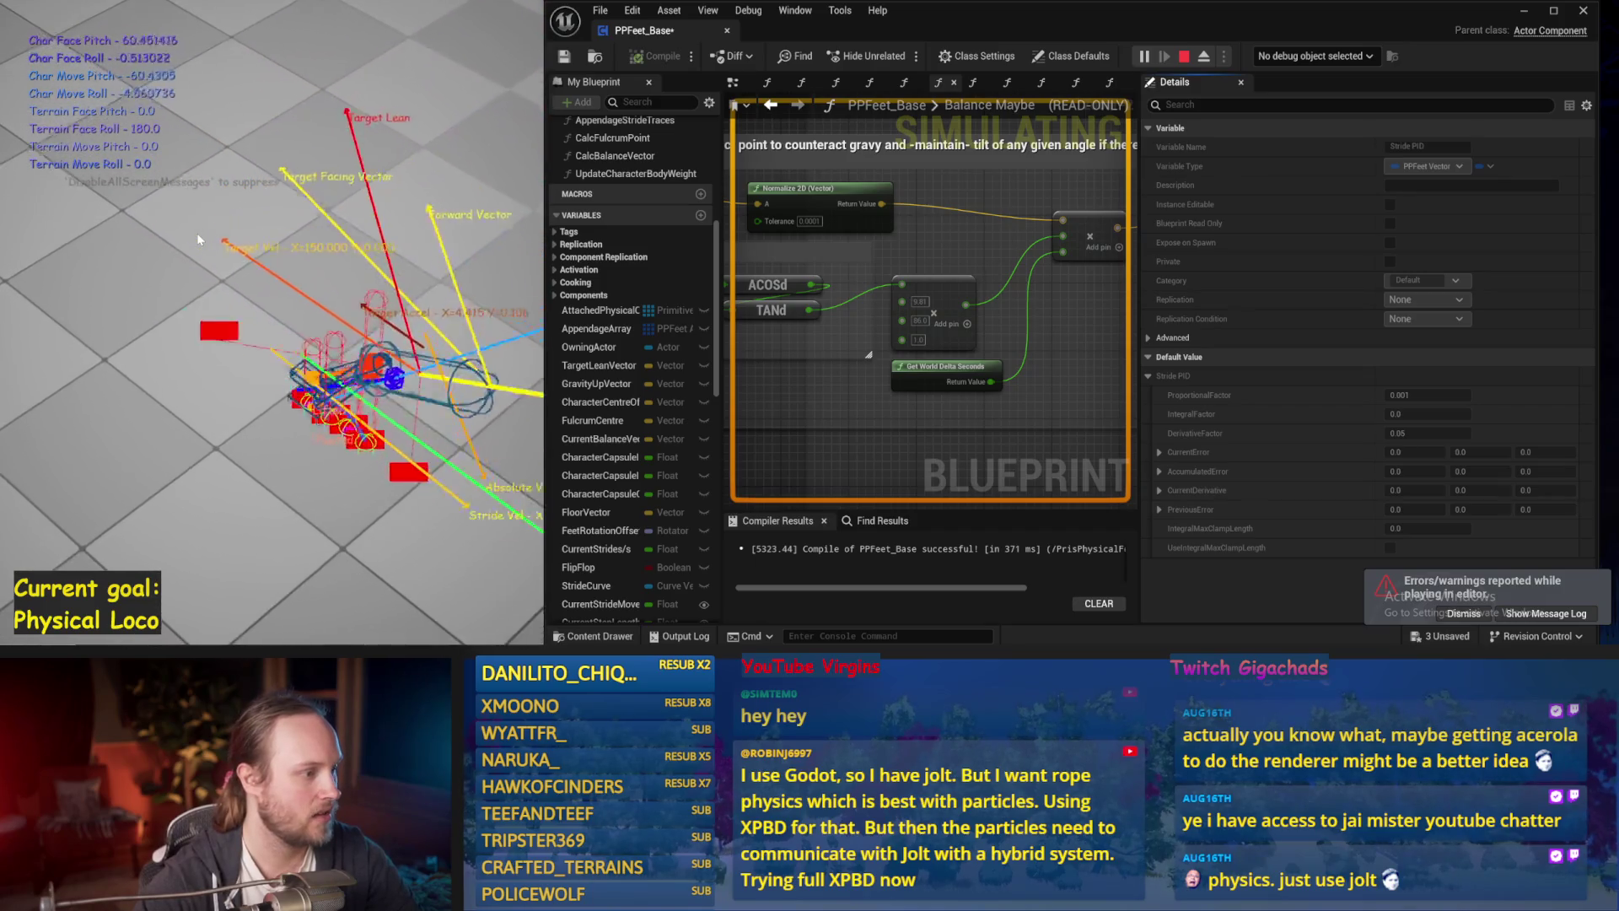
pyautogui.press('Escape')
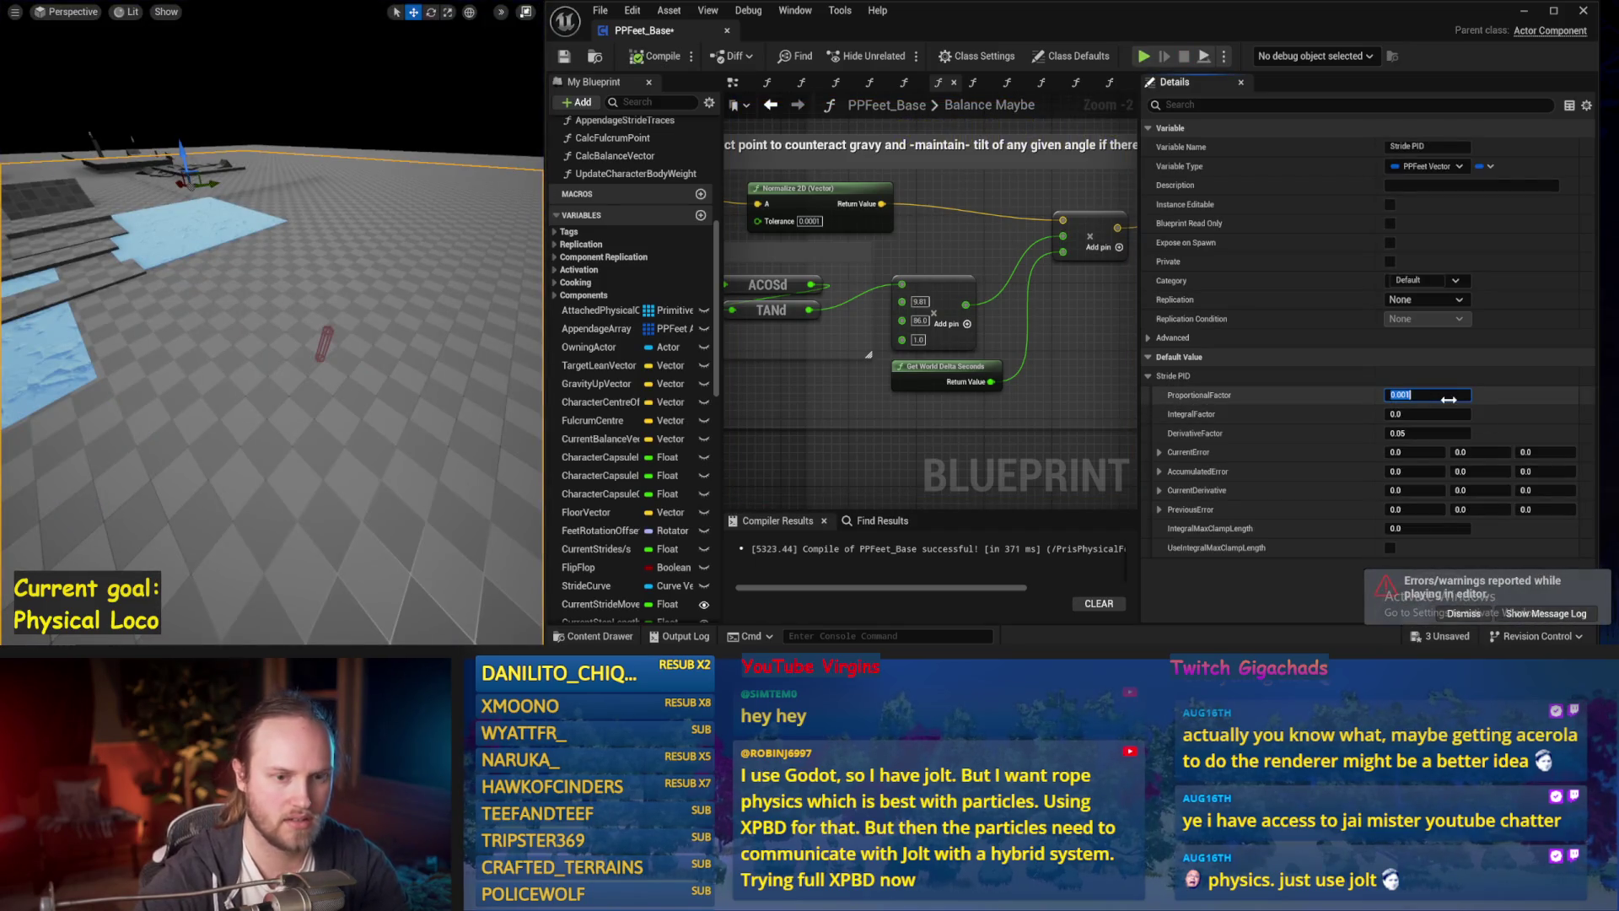
# Set ProportionalFactor to 0.0 and play-test it twice.
pyautogui.moveTo(424, 366); pyautogui.dragTo(411, 339)
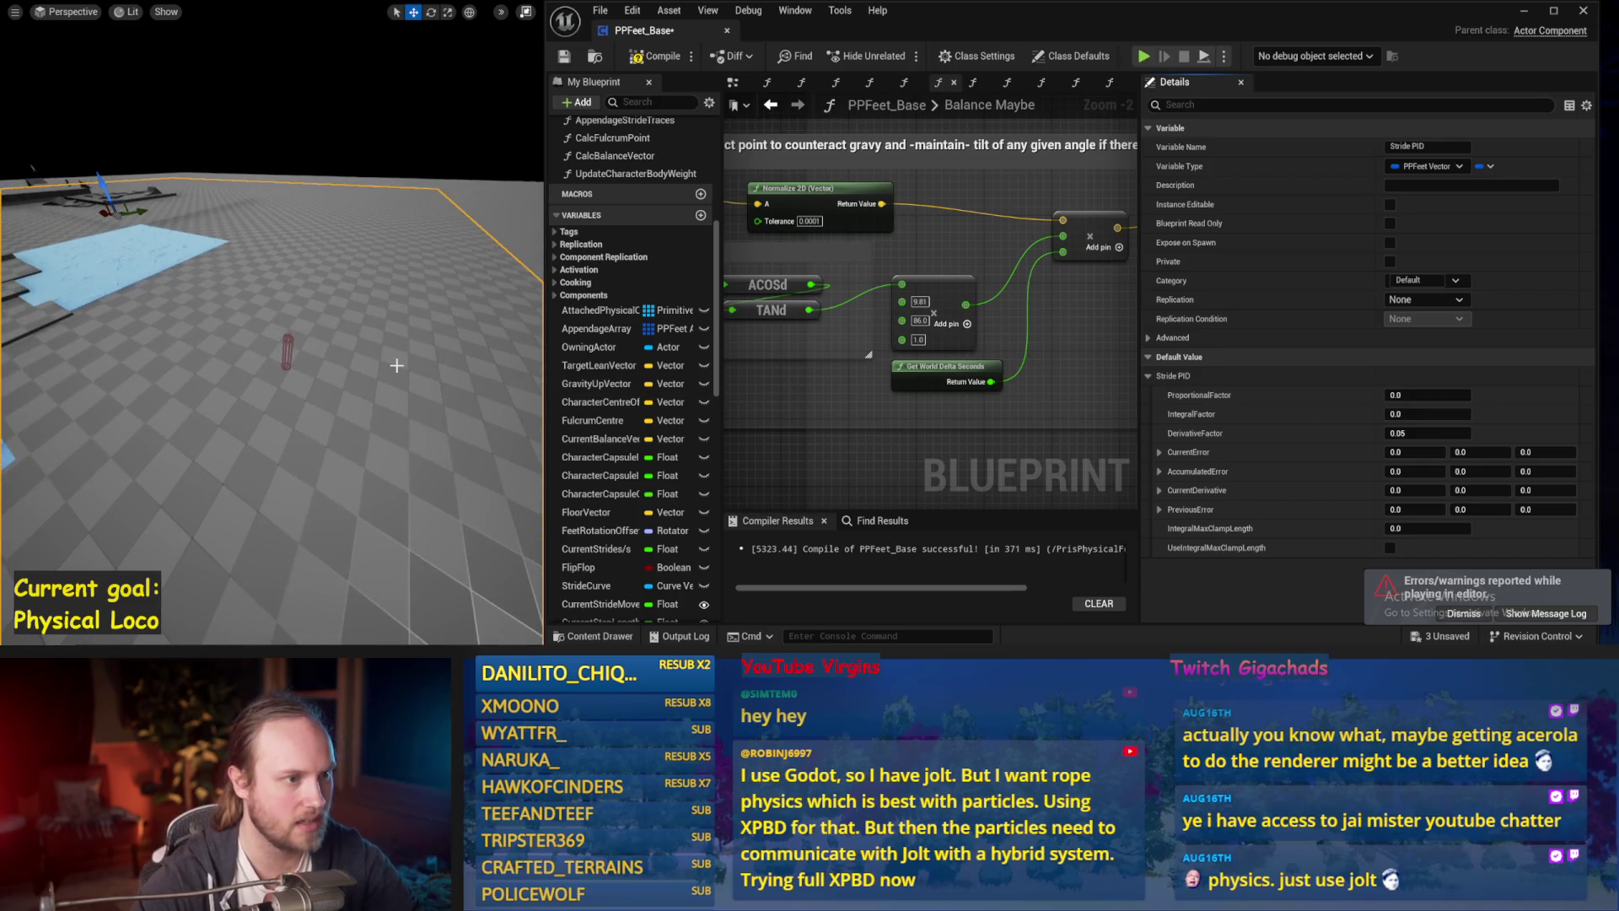
pyautogui.hotkey('alt', 'p')
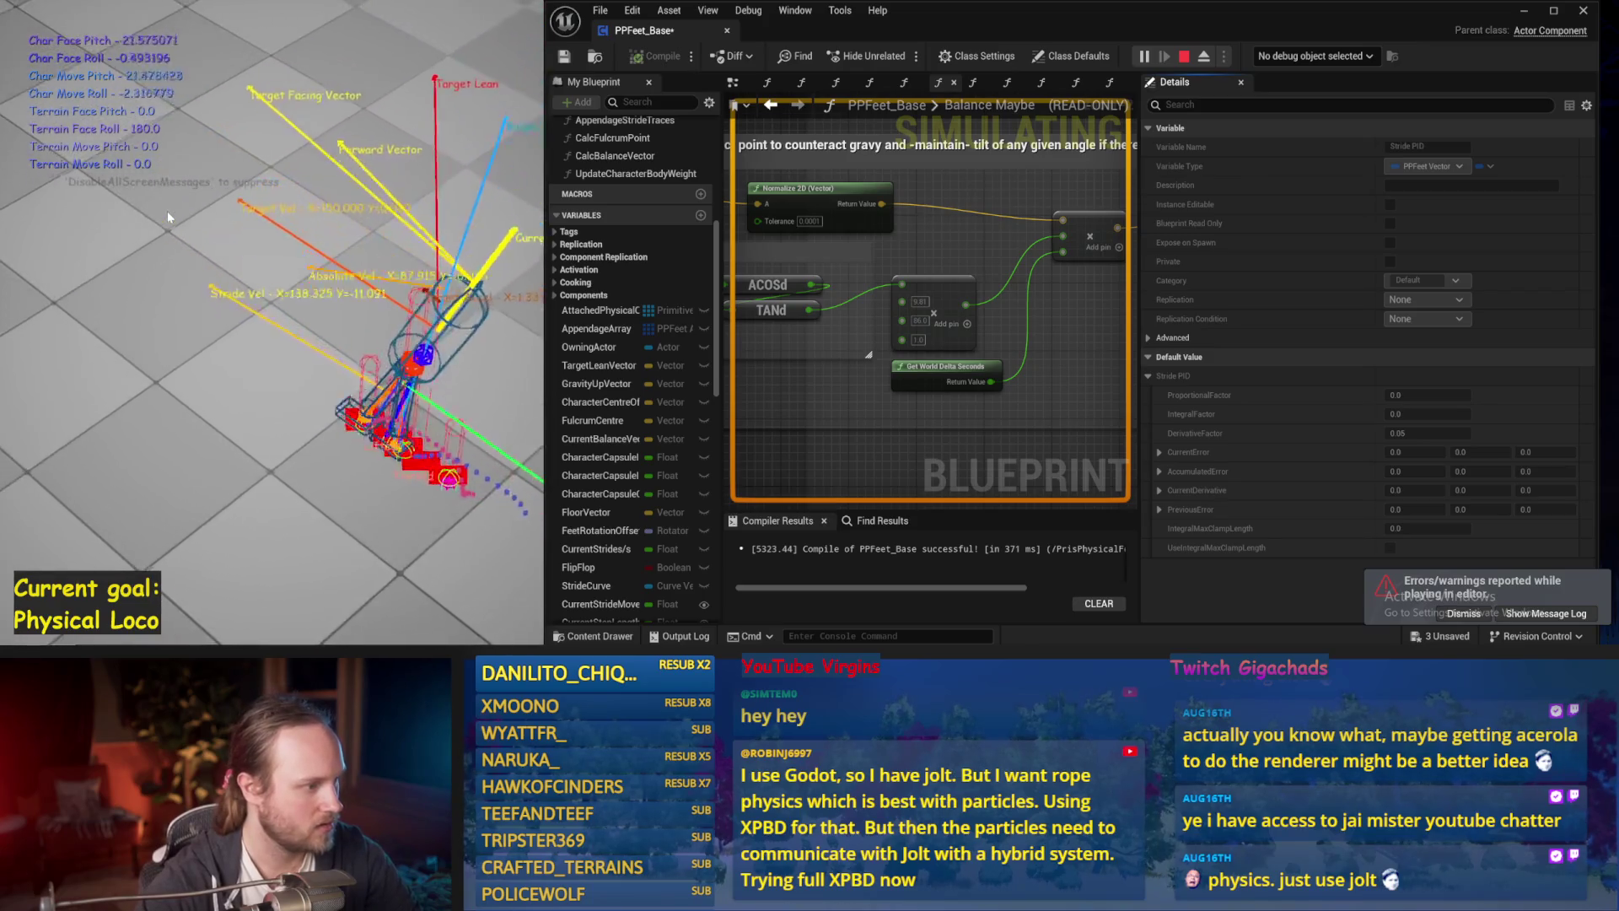
pyautogui.press('Escape')
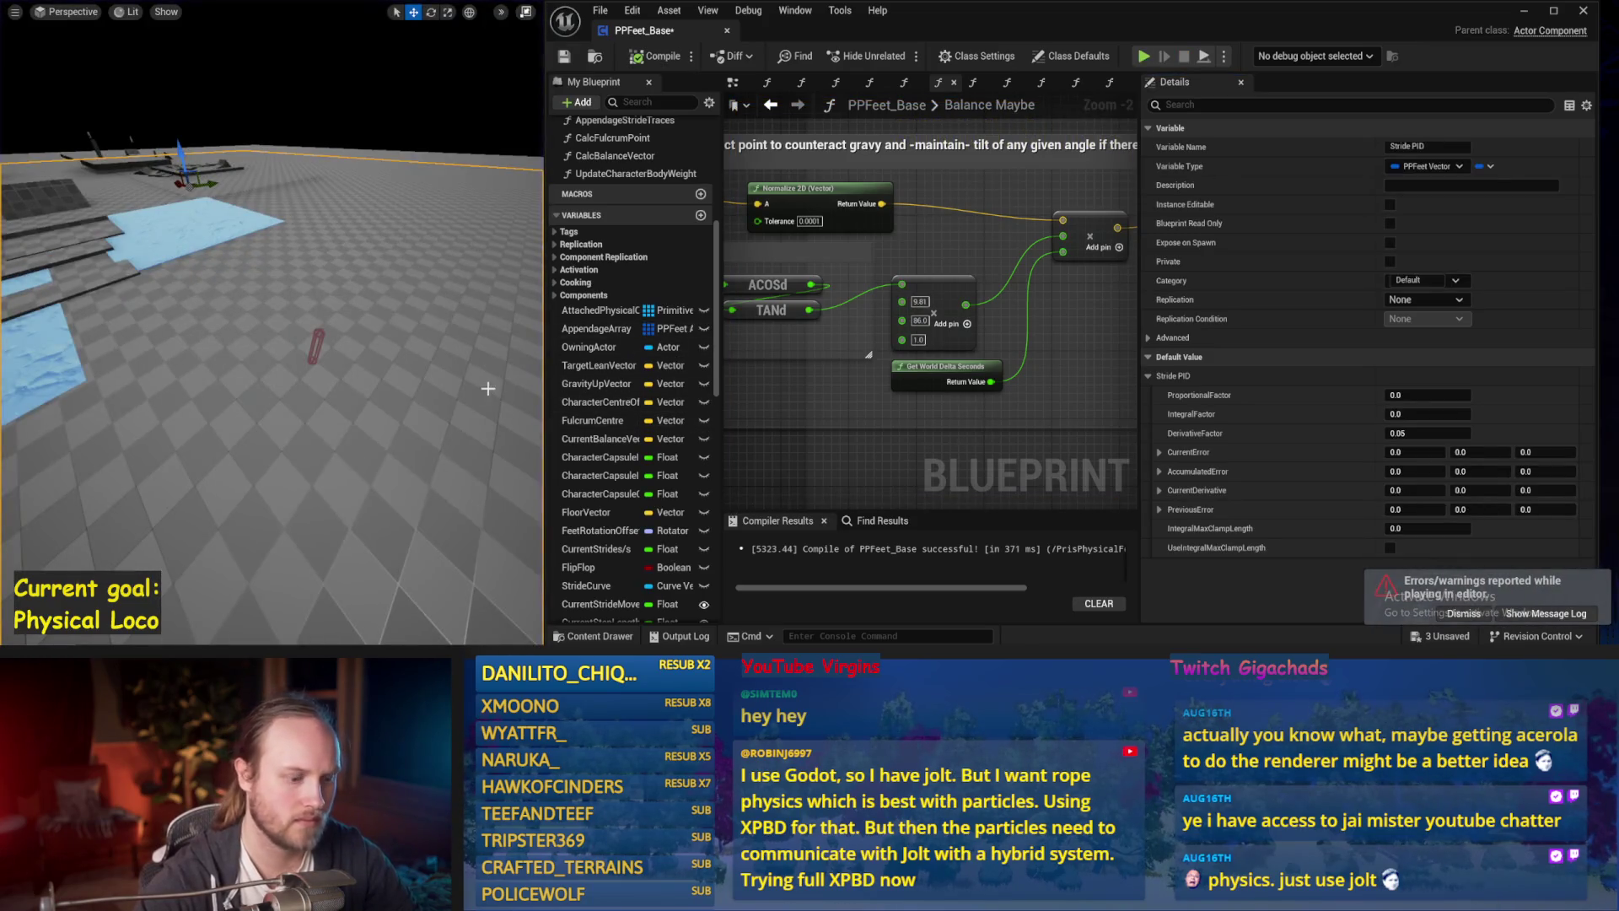
pyautogui.hotkey('alt', 'p')
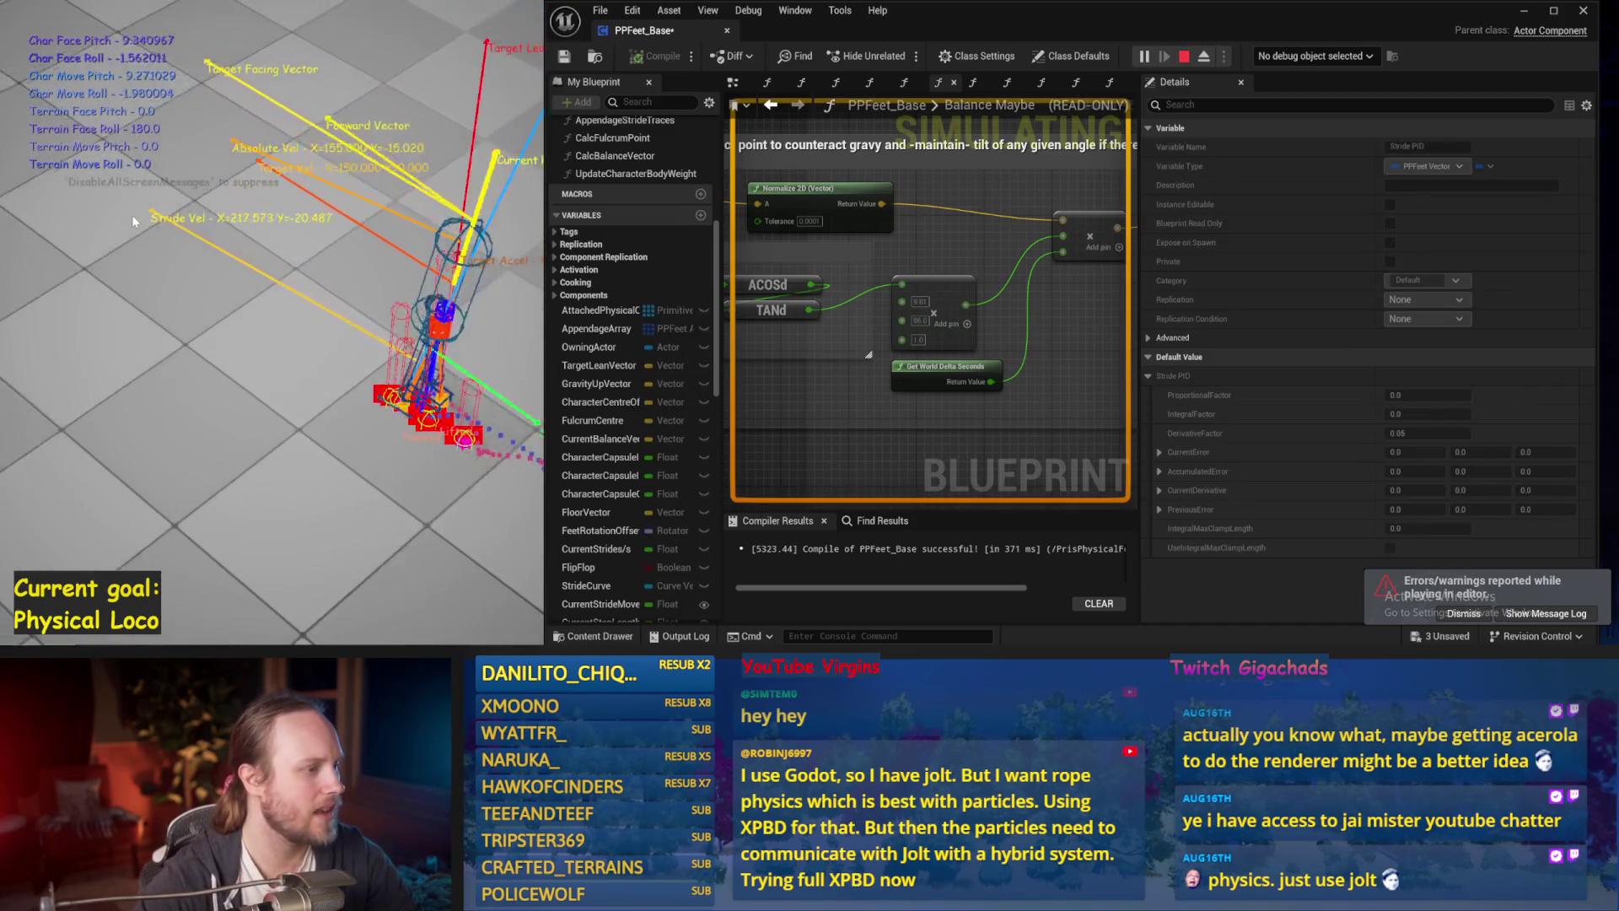
pyautogui.press('Escape')
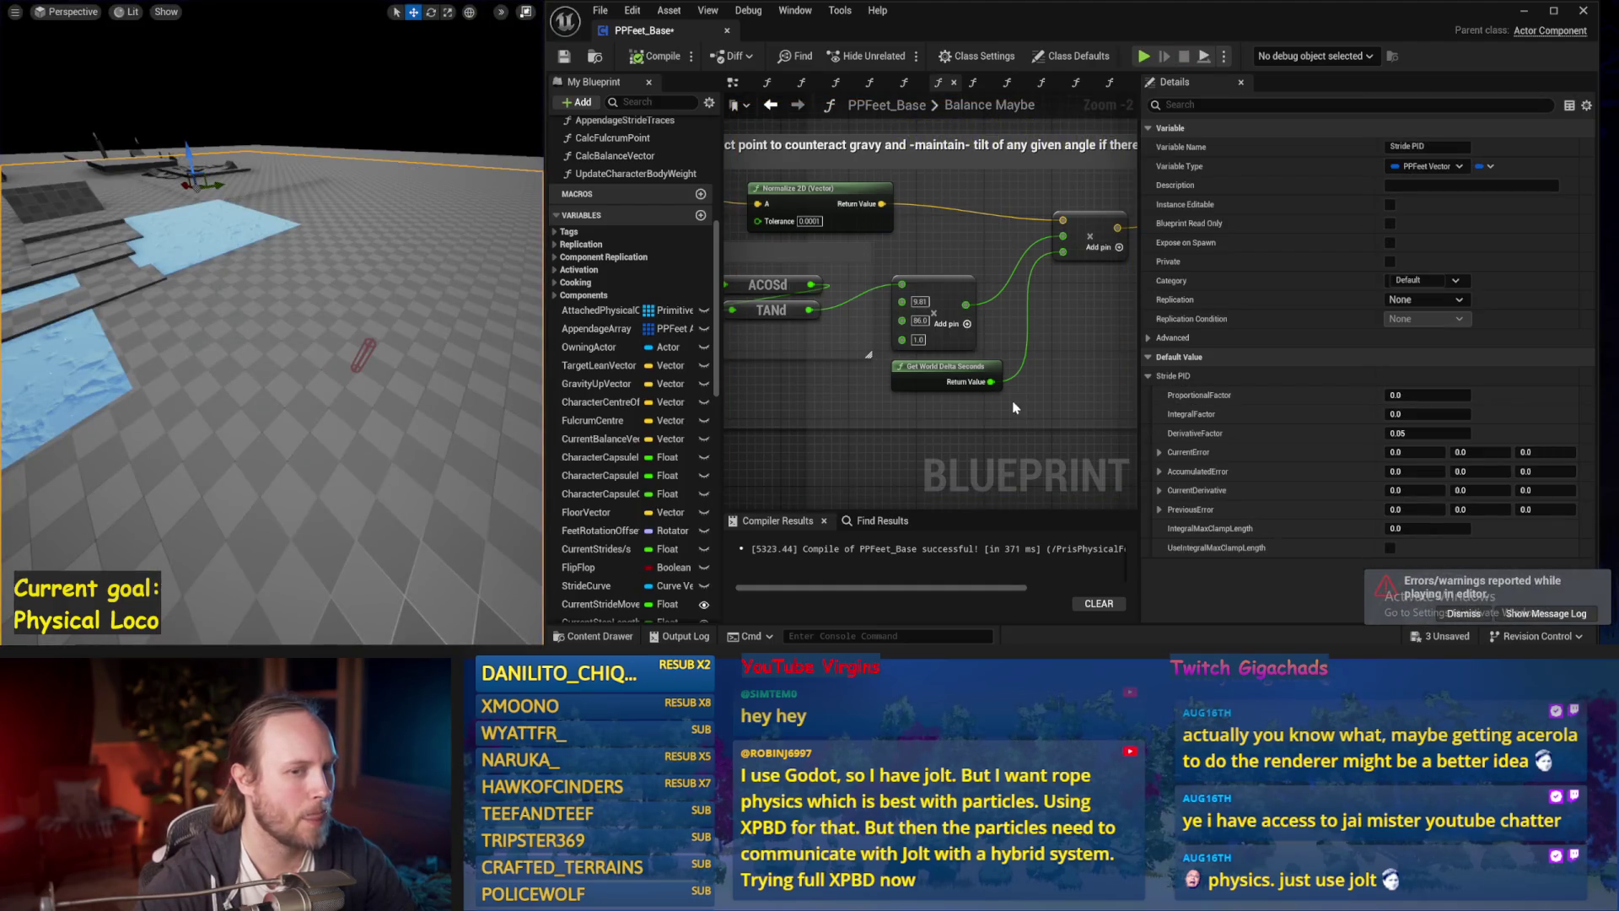
pyautogui.scroll(-3, 999, 391)
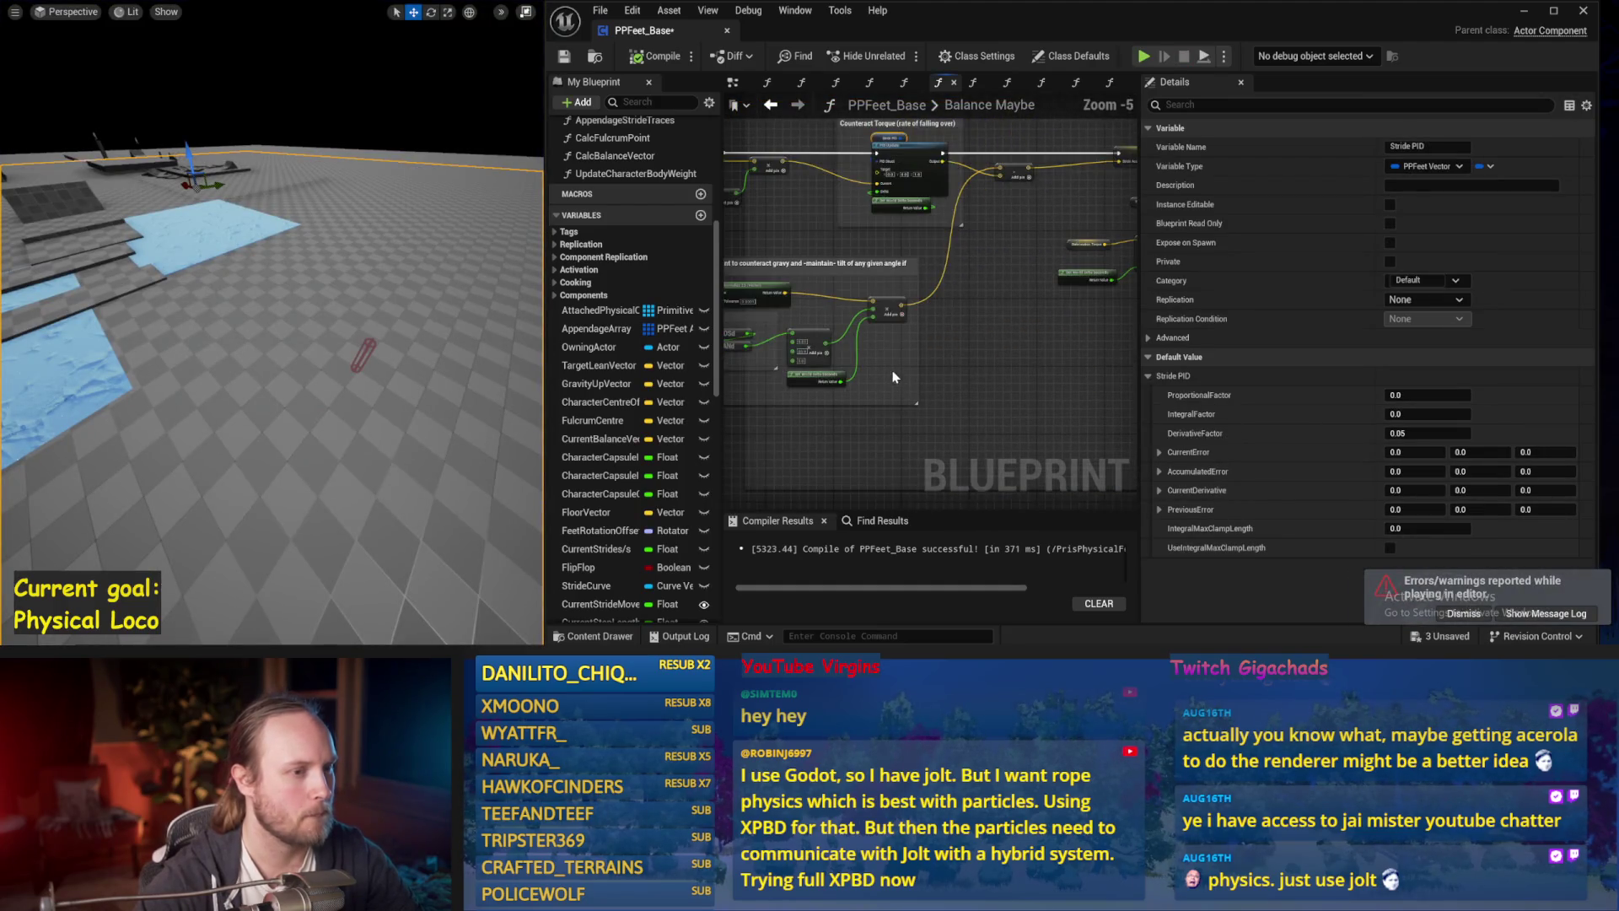
# Save the blueprint and pan the Balance Maybe graph to make room for new nodes.
pyautogui.click(1060, 341)
pyautogui.hotkey('ctrl', 's')
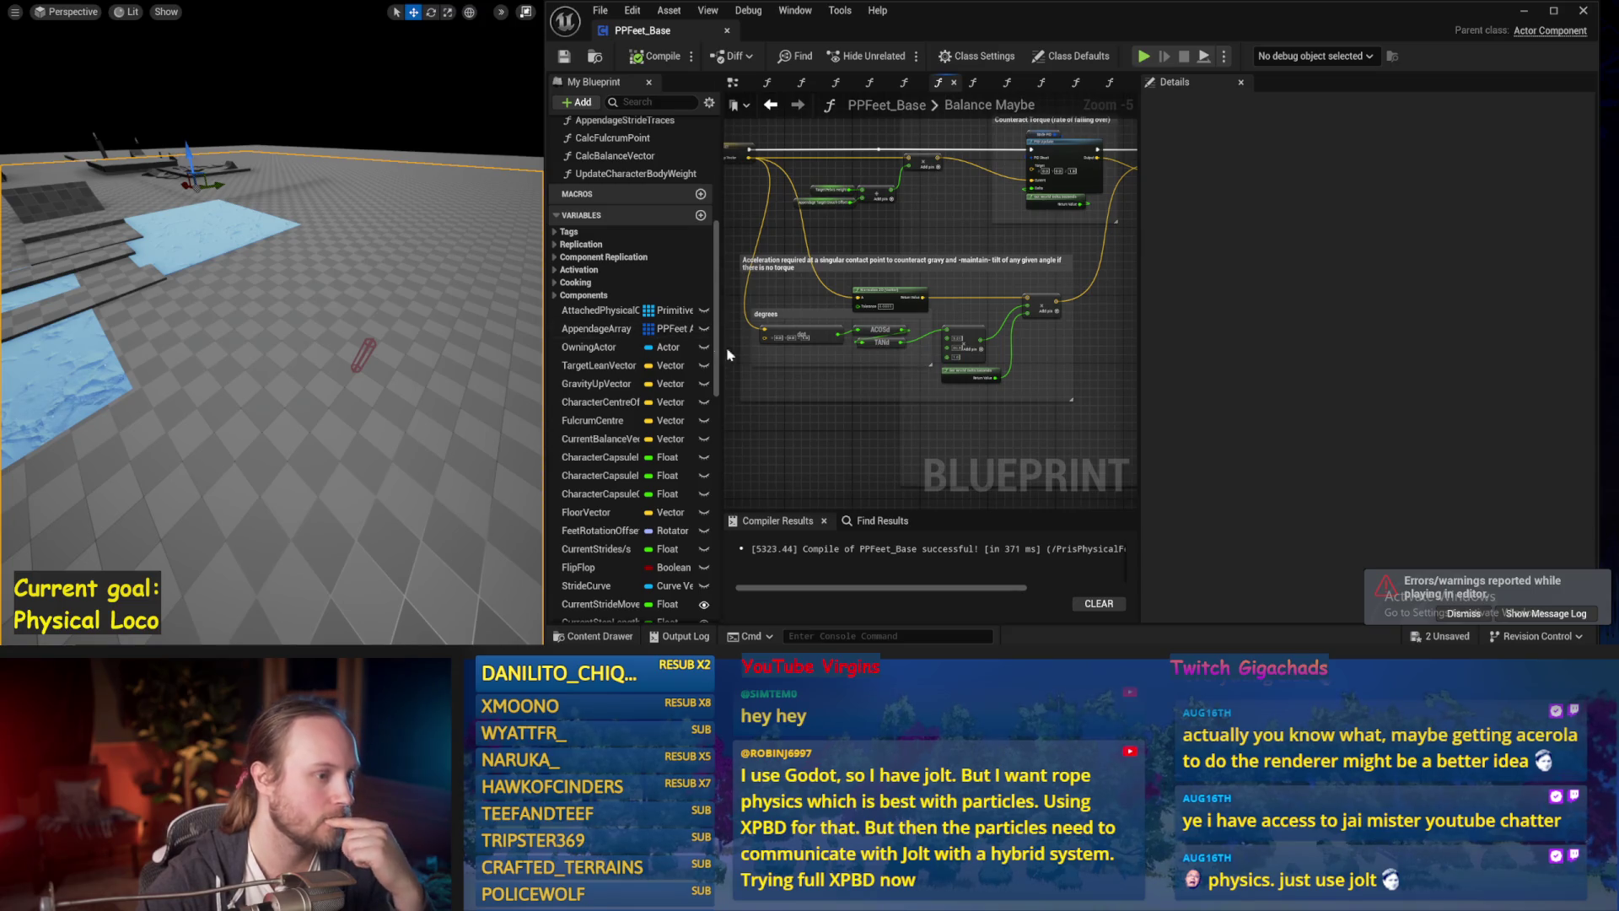
pyautogui.moveTo(722, 355)
pyautogui.mouseDown()
pyautogui.moveTo(651, 361)
pyautogui.moveTo(722, 367)
pyautogui.mouseUp()
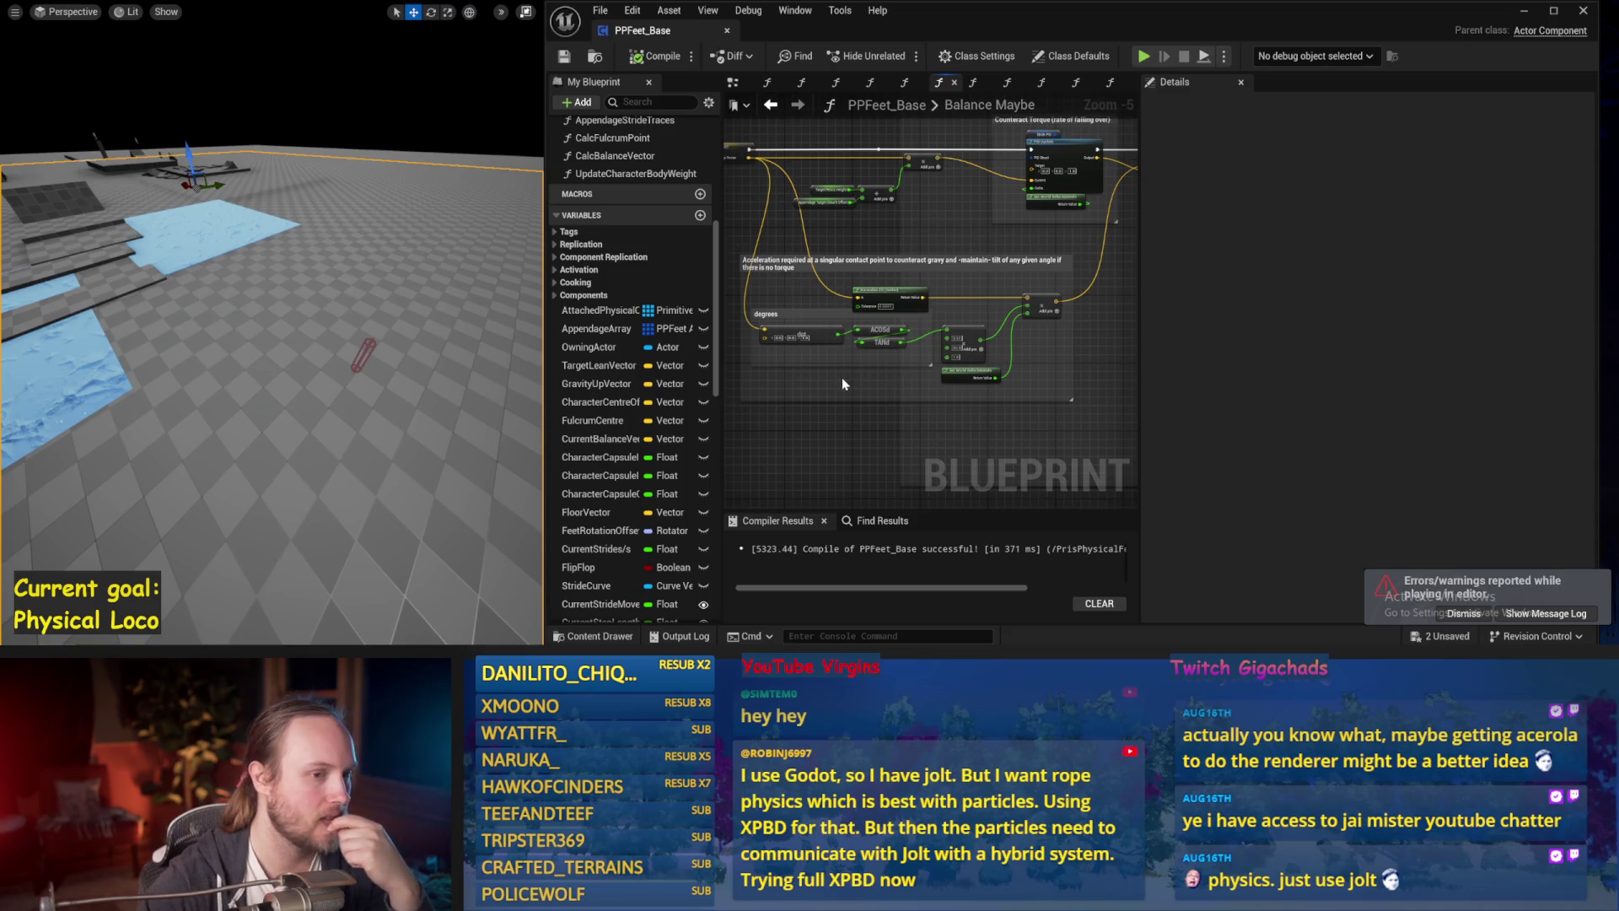
pyautogui.click(823, 435)
pyautogui.moveTo(824, 435)
pyautogui.mouseDown()
pyautogui.moveTo(916, 390)
pyautogui.moveTo(1207, 455)
pyautogui.mouseUp()
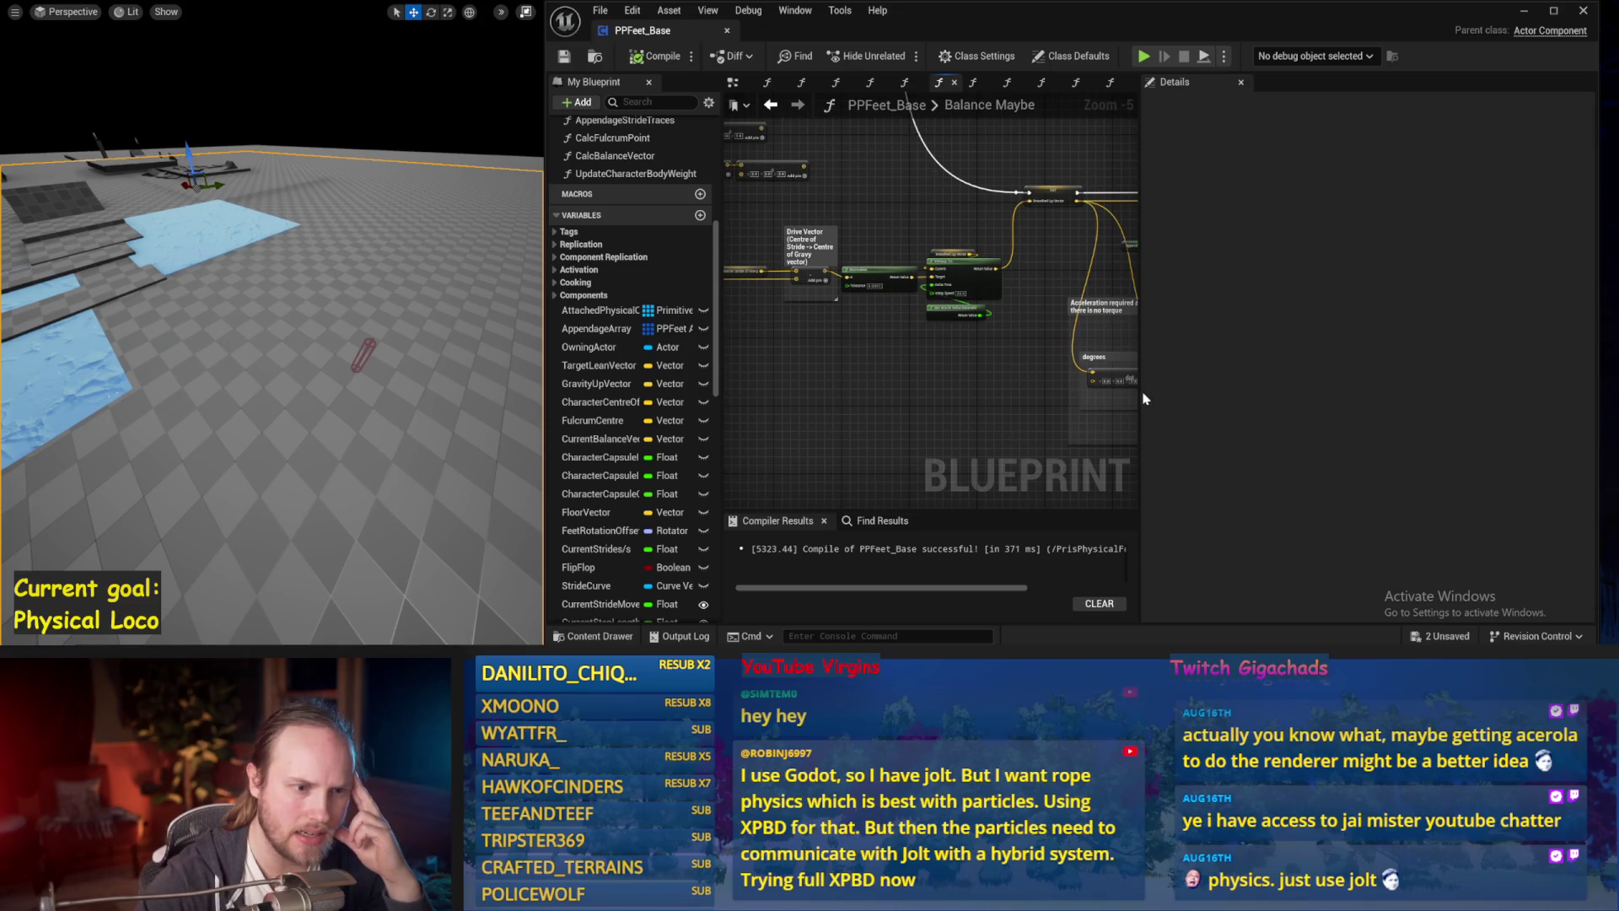
pyautogui.moveTo(1141, 398); pyautogui.dragTo(1366, 404)
# Add a Current Balance Vector getter node and position it near the dot node.
pyautogui.rightClick(970, 384)
pyautogui.write('balan')
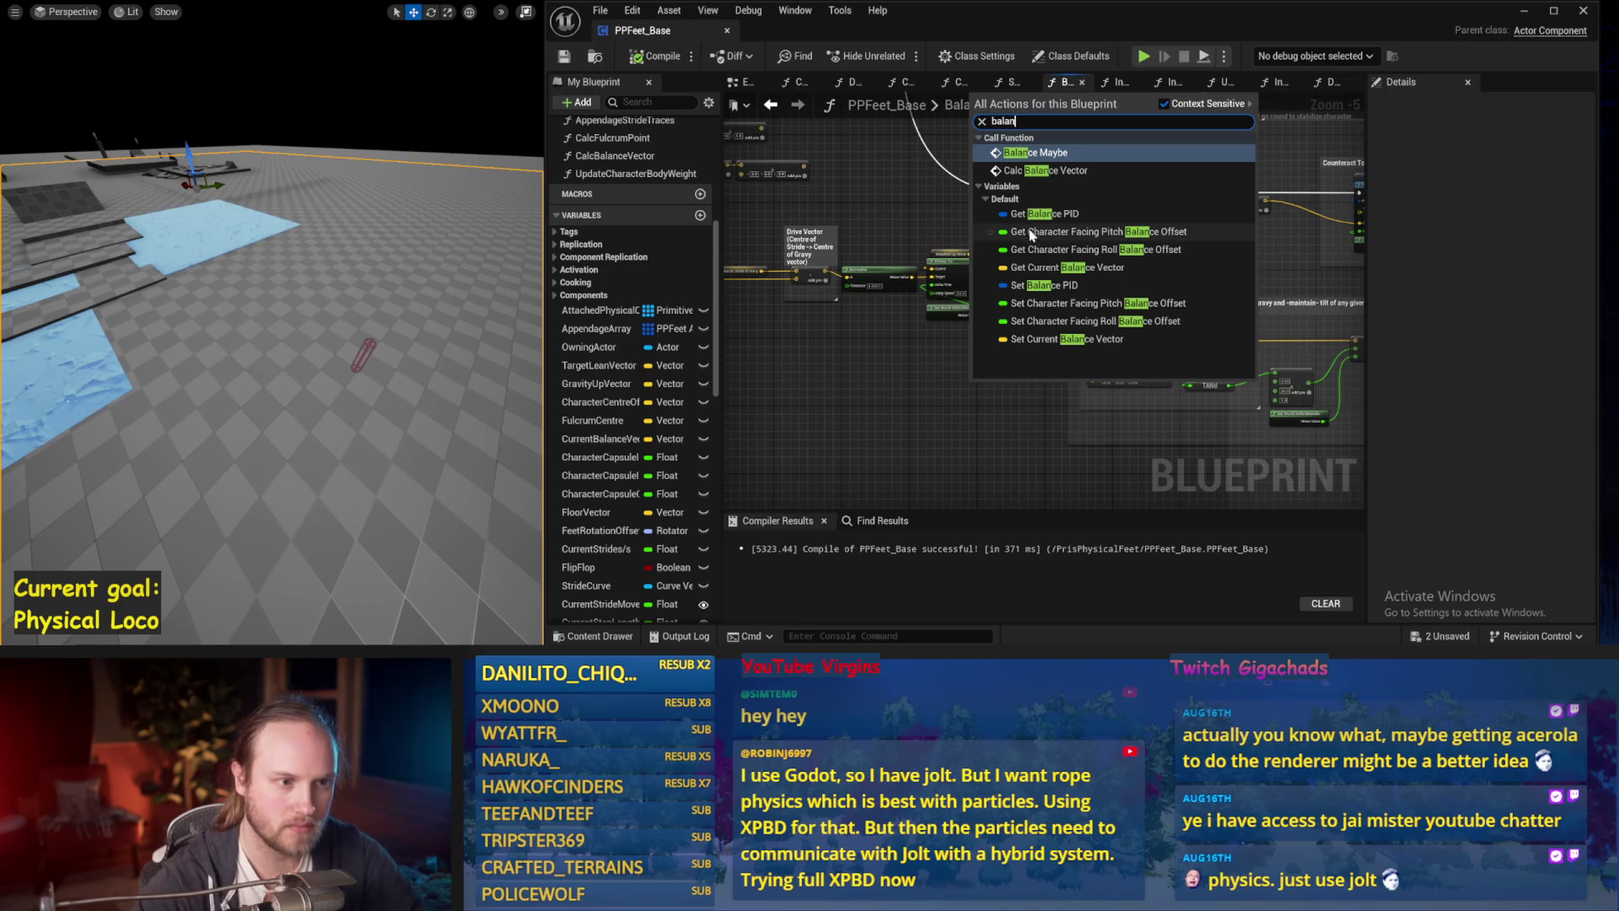
pyautogui.click(1039, 267)
pyautogui.scroll(2, 847, 325)
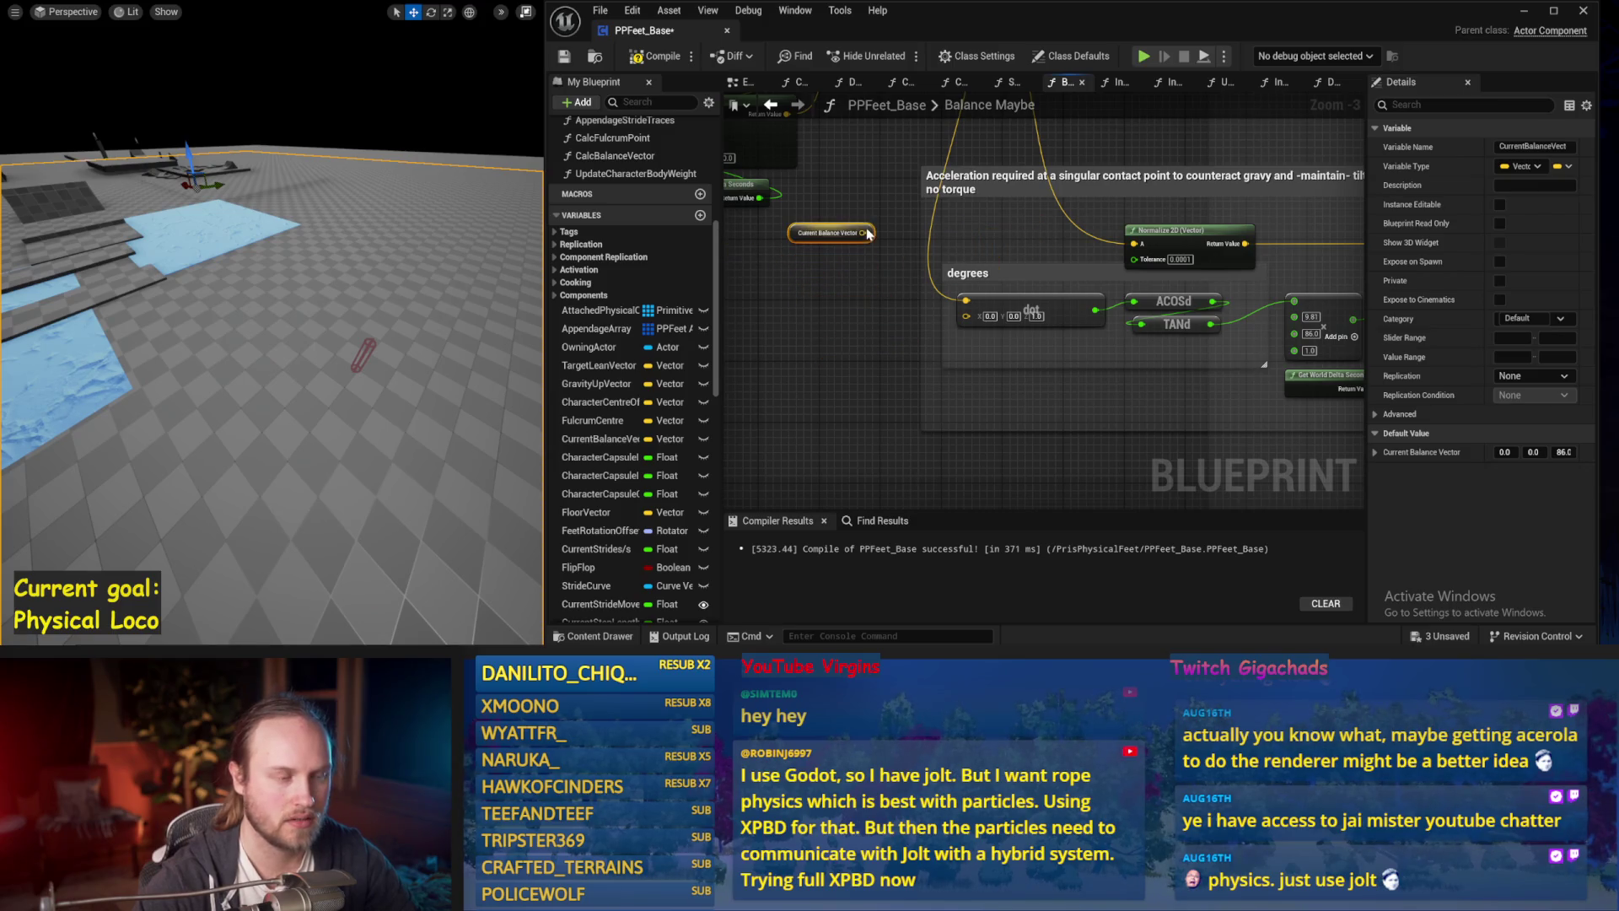
pyautogui.scroll(-1, 869, 233)
pyautogui.click(767, 336)
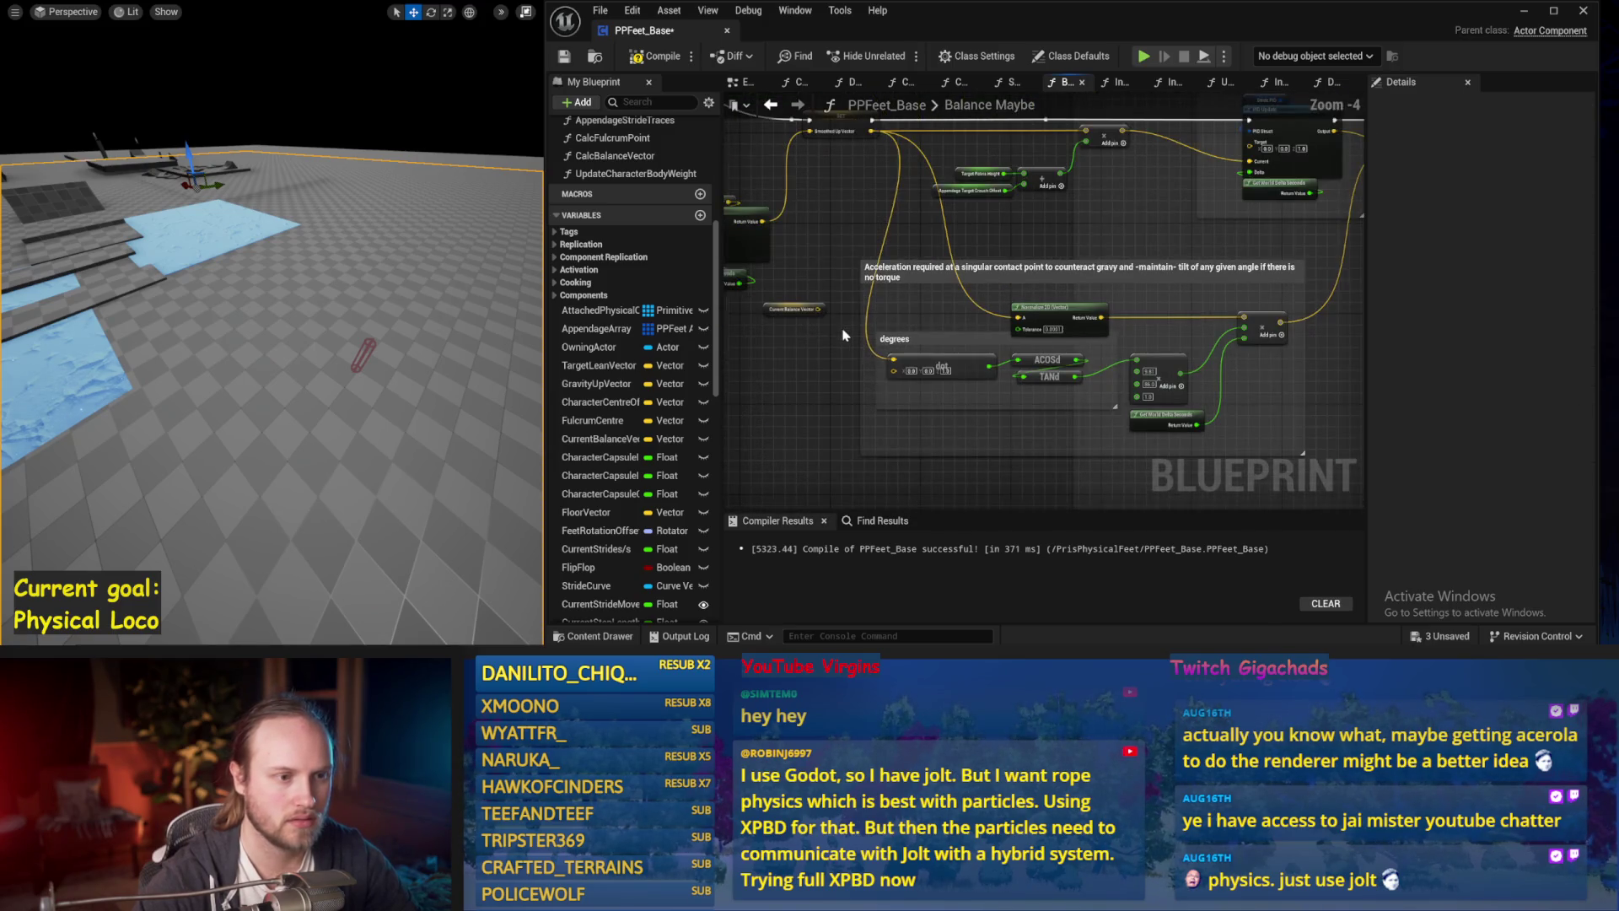
pyautogui.moveTo(817, 309); pyautogui.dragTo(966, 316)
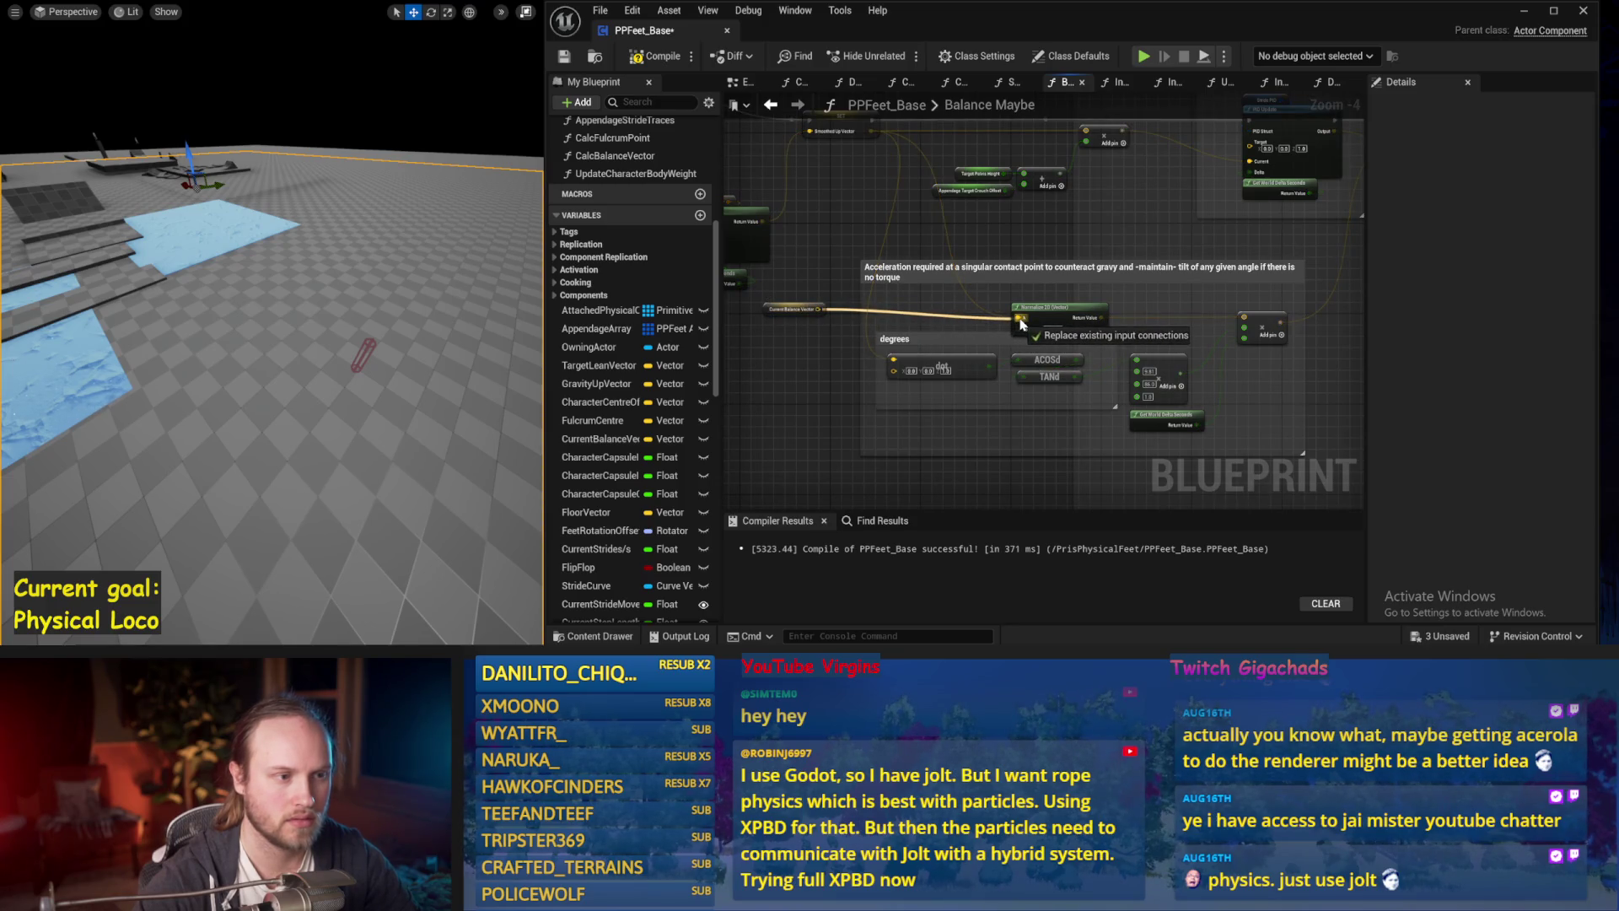
pyautogui.moveTo(827, 346); pyautogui.dragTo(824, 310)
pyautogui.moveTo(945, 300)
pyautogui.mouseDown()
pyautogui.moveTo(851, 353)
pyautogui.moveTo(1033, 328)
pyautogui.mouseUp()
# Normalize Current Balance Vector, wire the result into the dot node, and compile.
pyautogui.click(1177, 311)
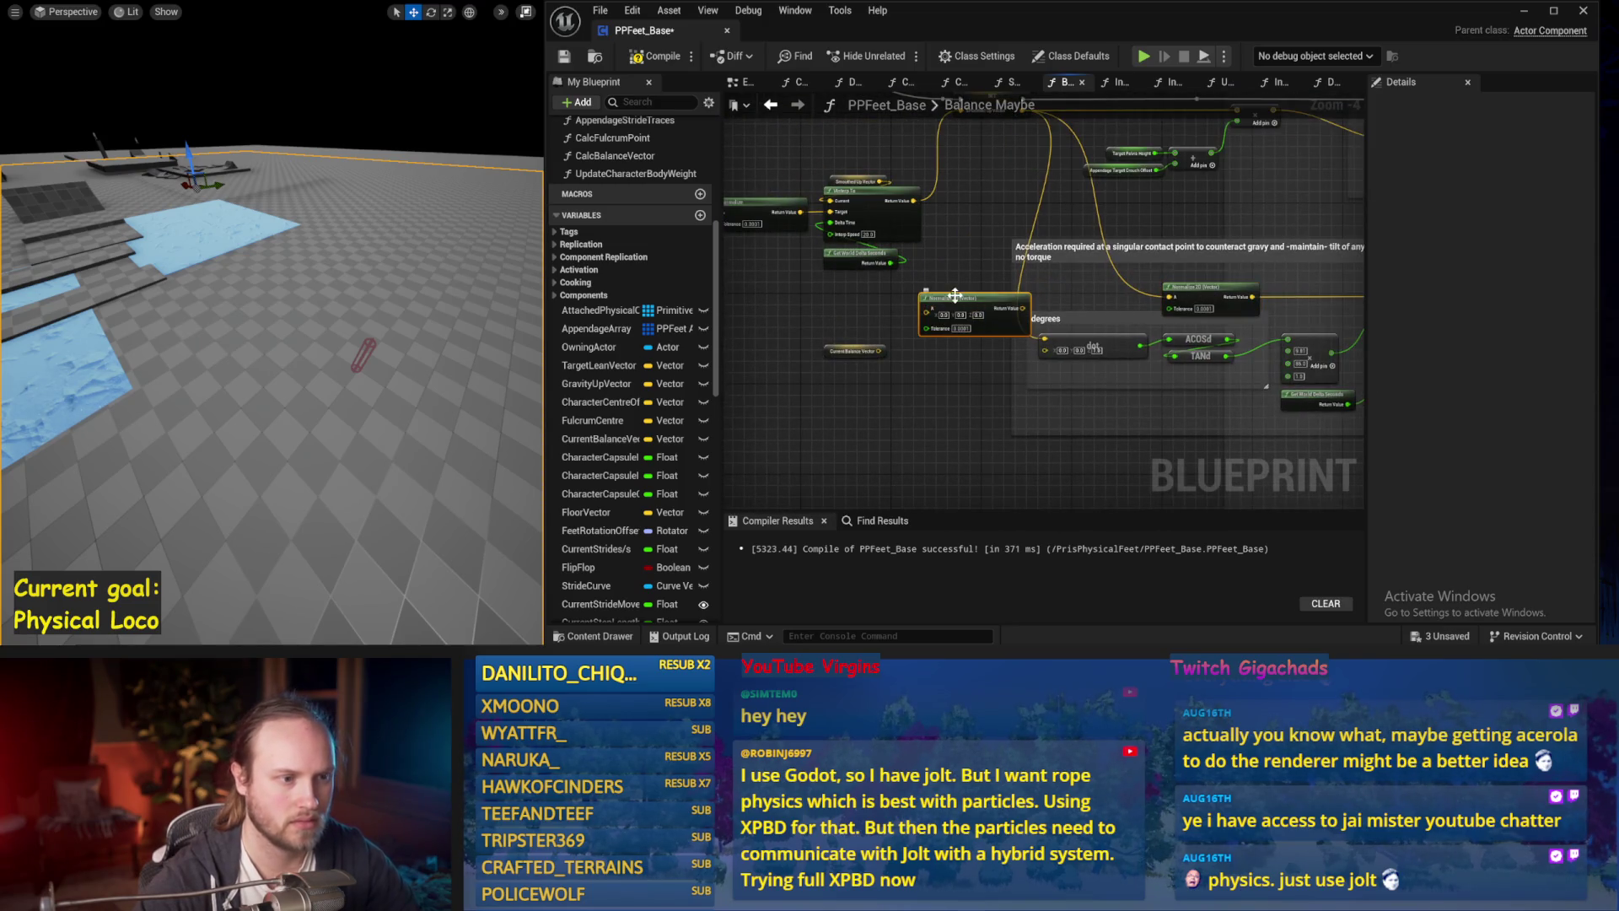
pyautogui.moveTo(877, 353); pyautogui.dragTo(925, 337)
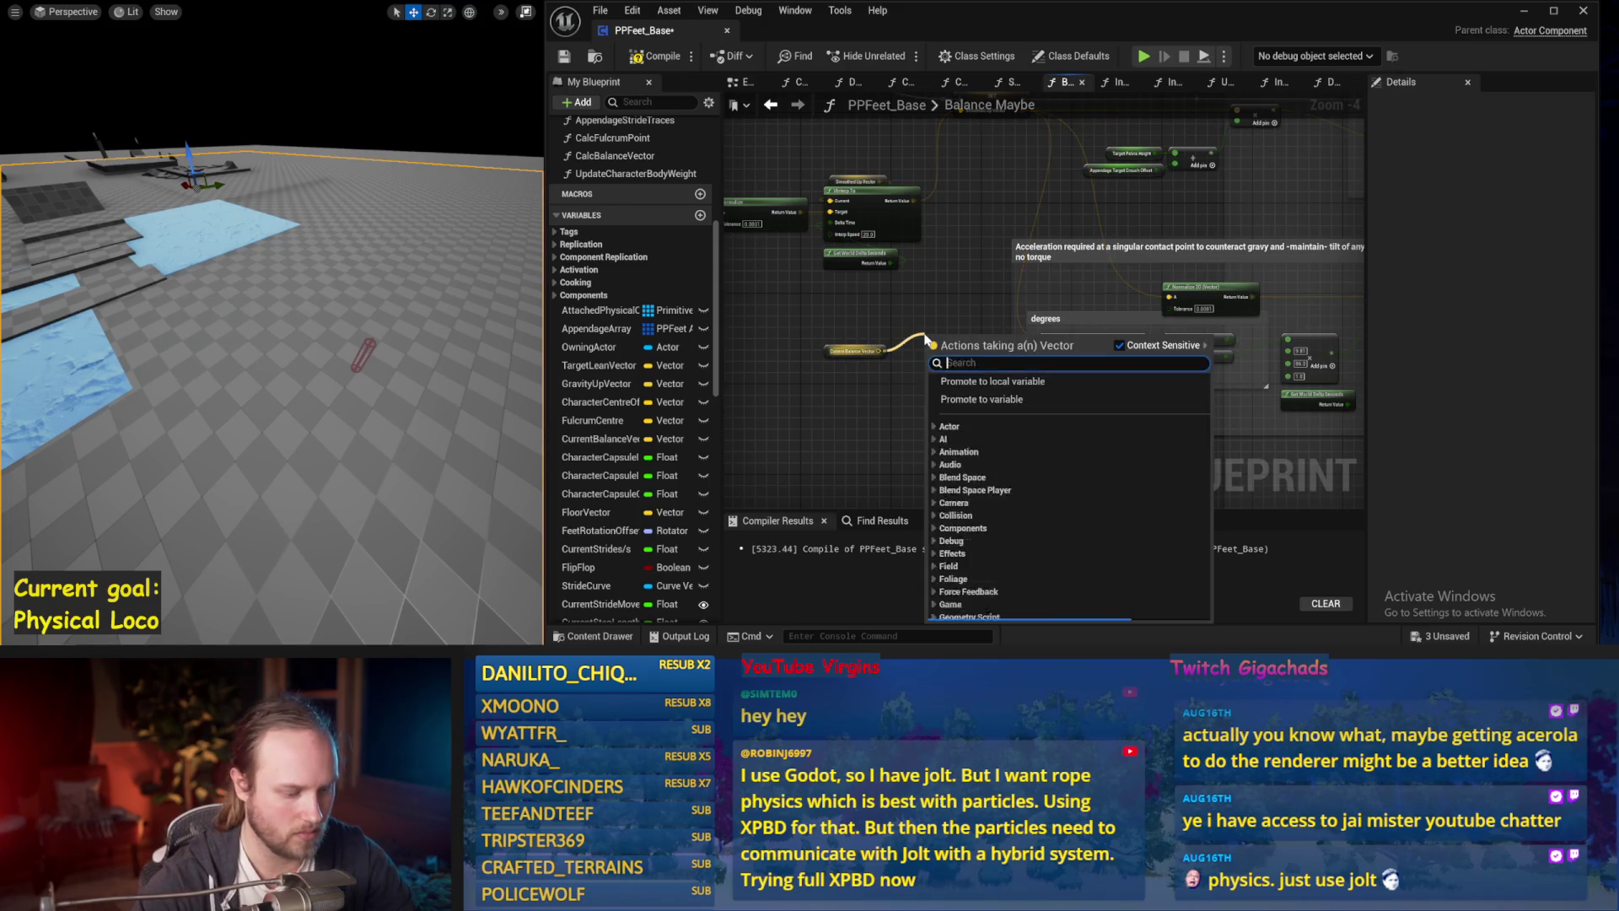
pyautogui.write('normali')
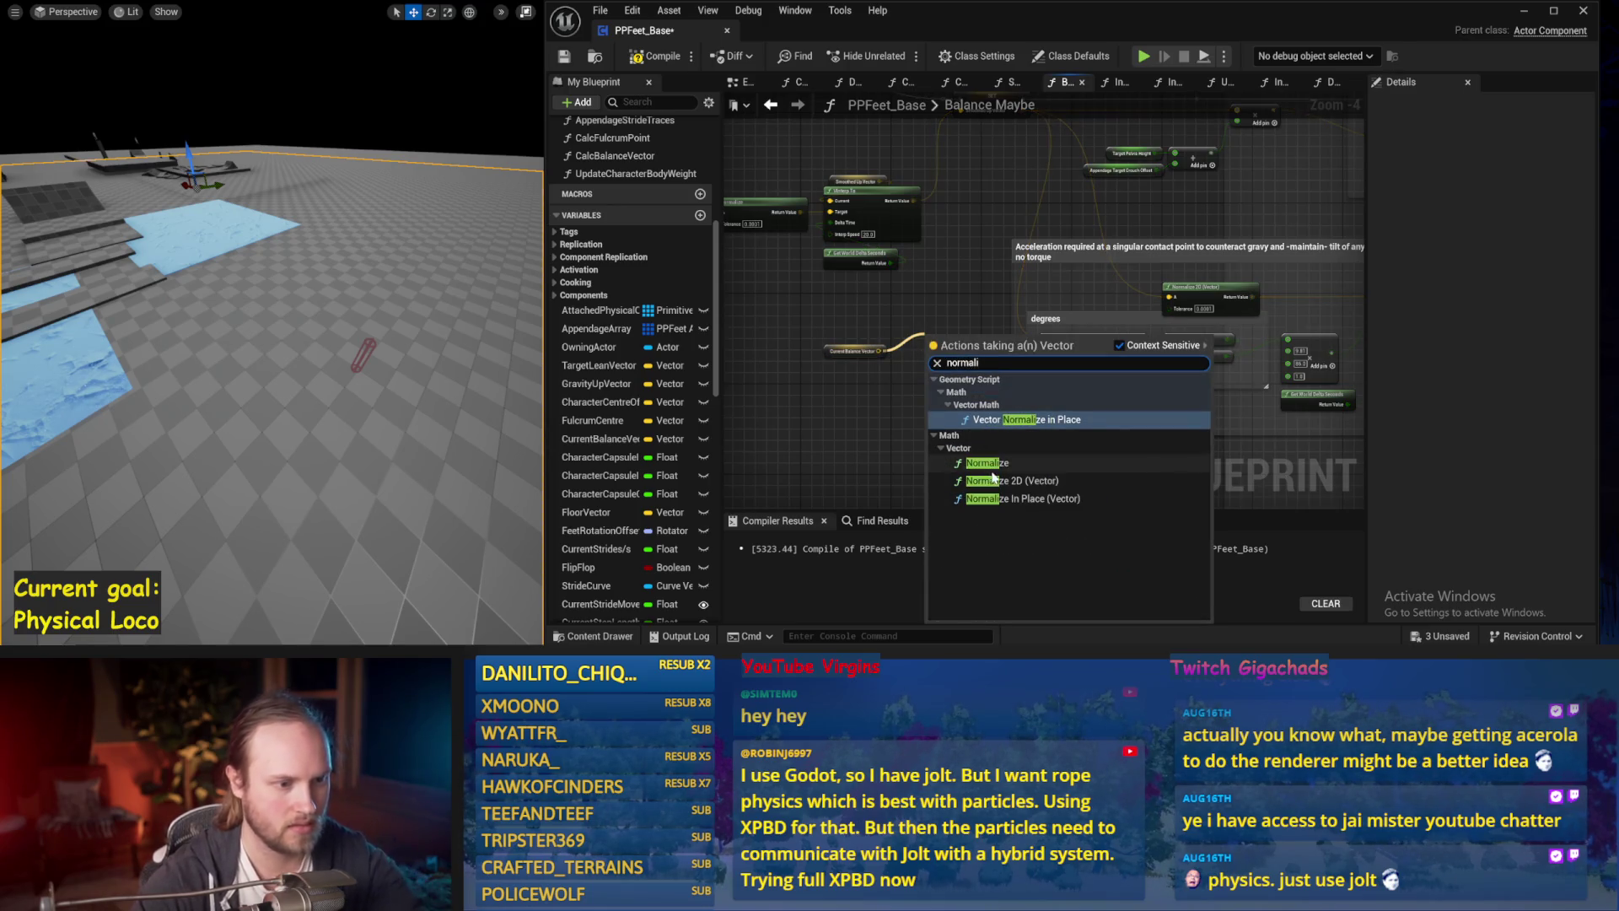
pyautogui.click(986, 462)
pyautogui.moveTo(983, 347); pyautogui.dragTo(1044, 343)
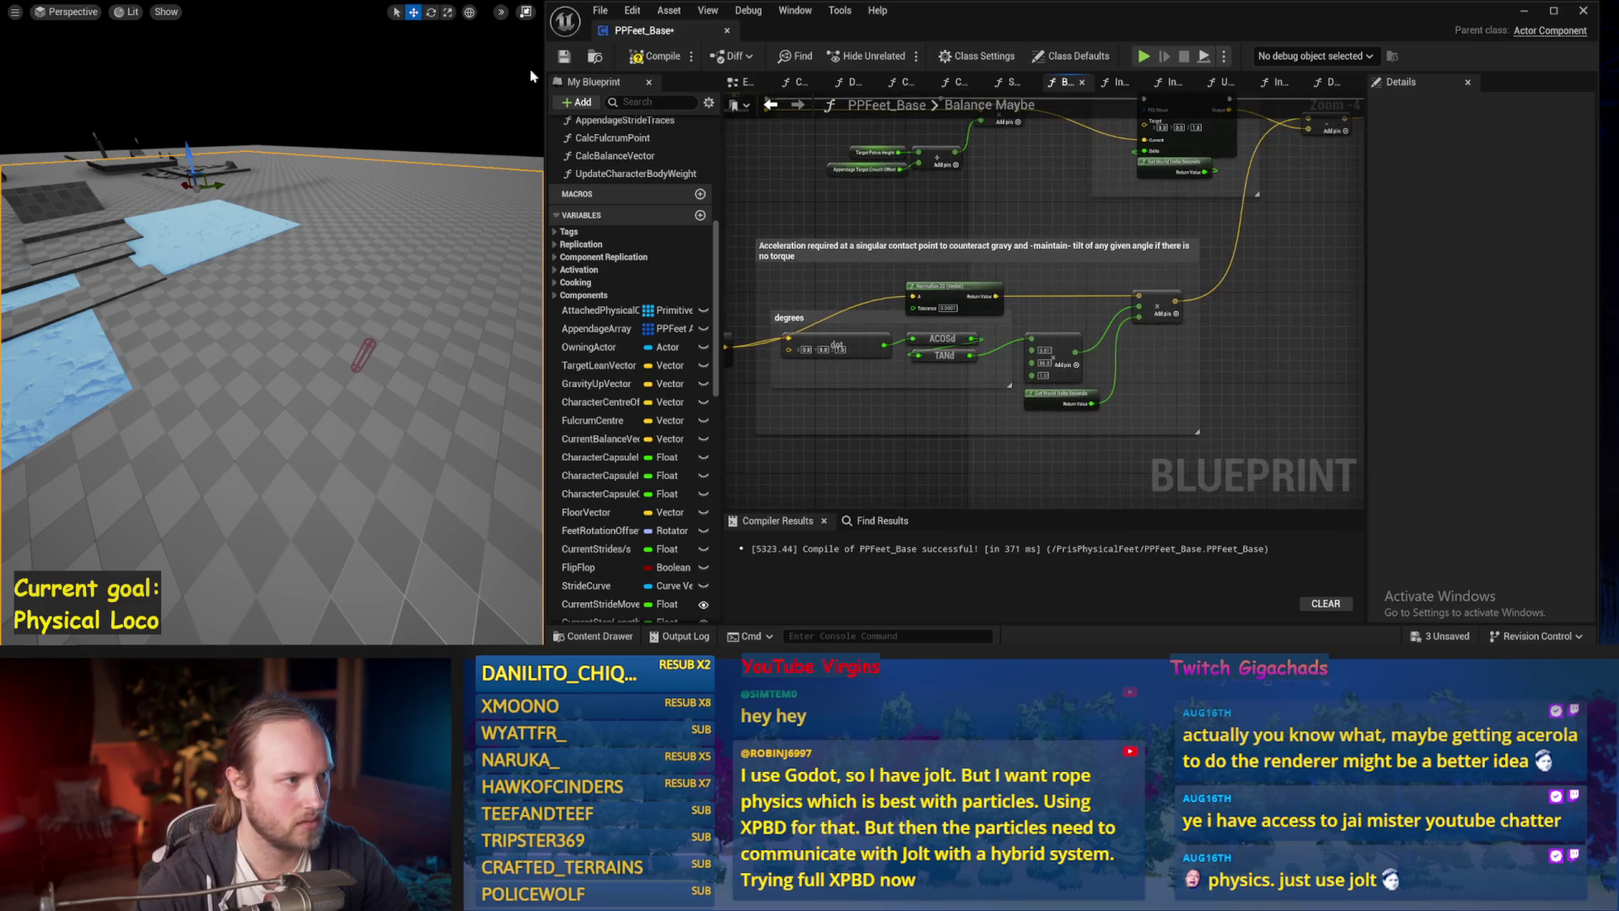
pyautogui.click(569, 58)
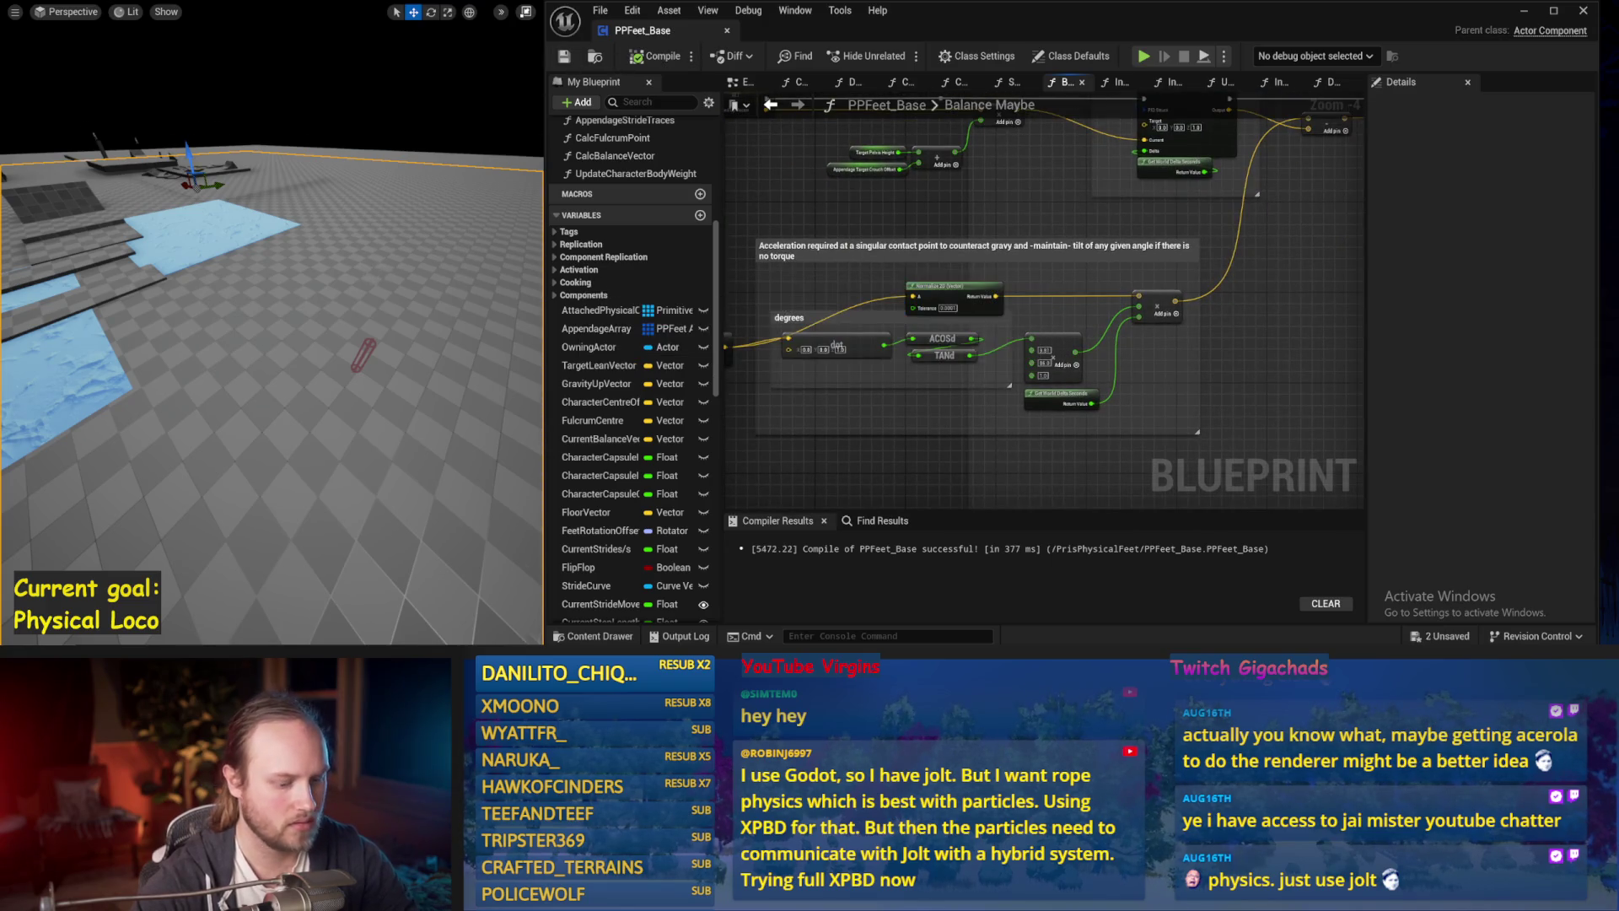
# Run three back-to-back balance simulations of PPFeet_Base, stopping each one.
pyautogui.hotkey('alt', 's')
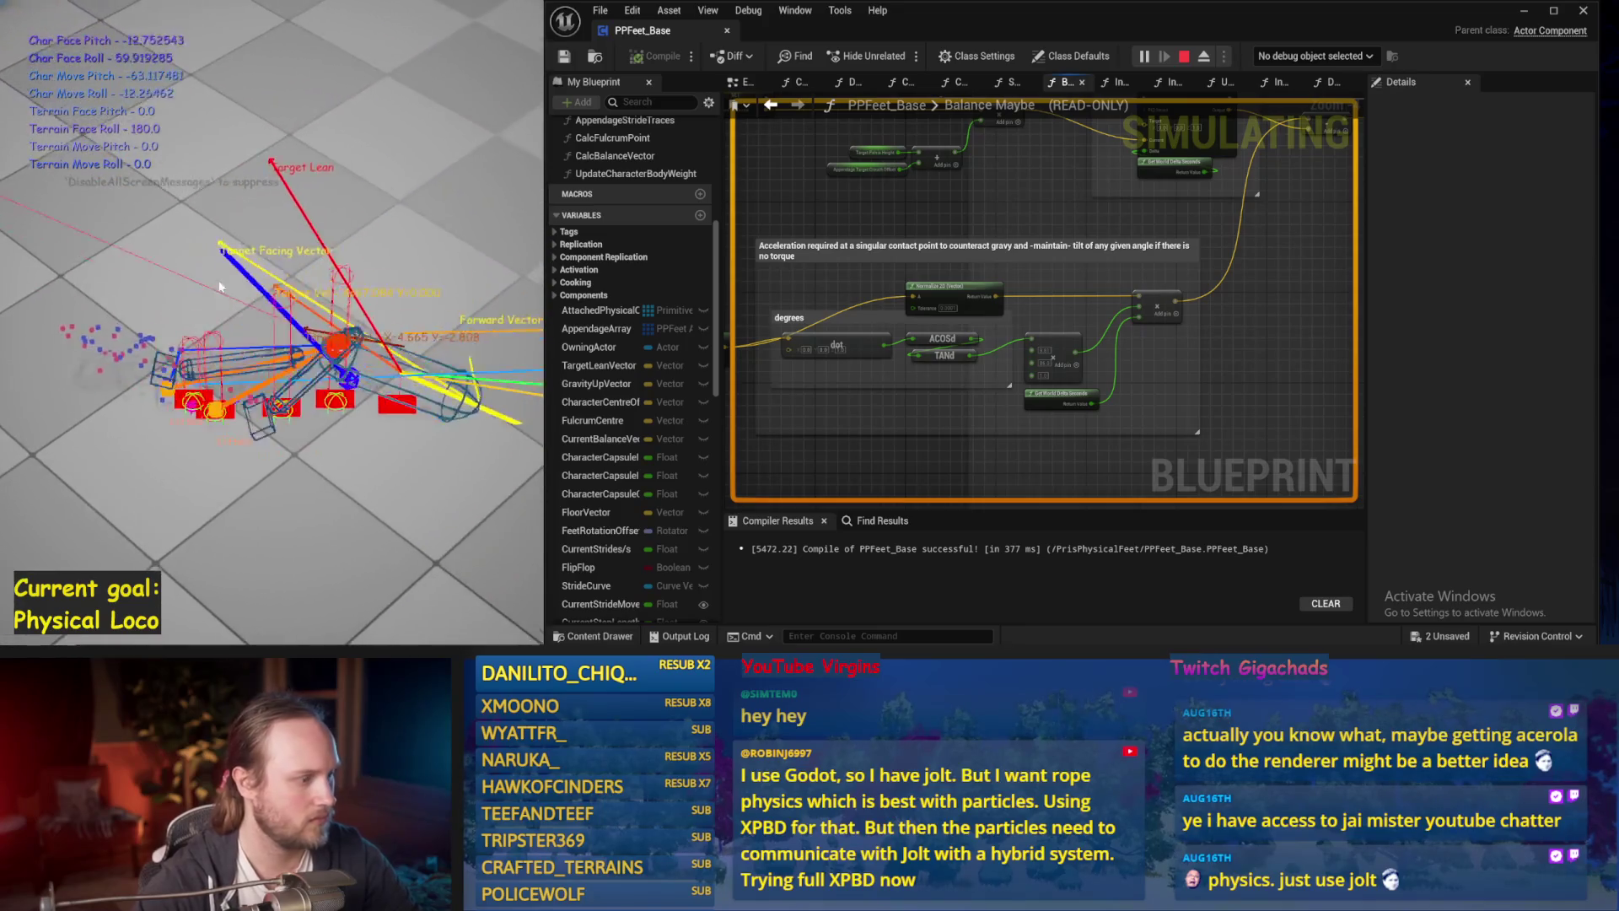
pyautogui.press('Escape')
pyautogui.hotkey('alt', 's')
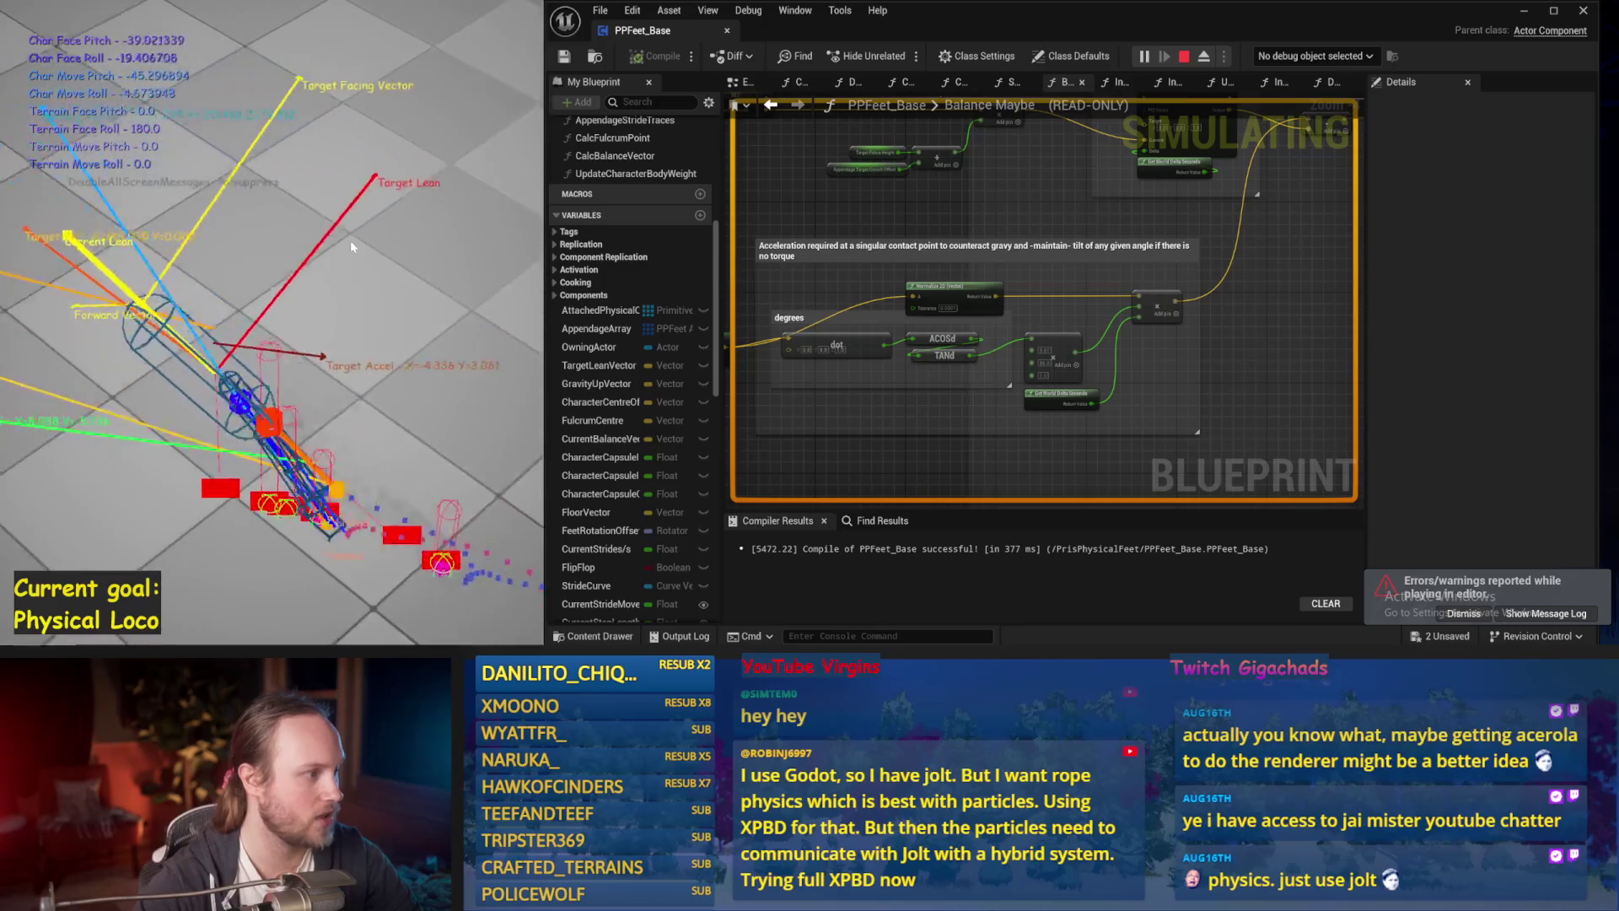
pyautogui.press('Escape')
pyautogui.hotkey('alt', 's')
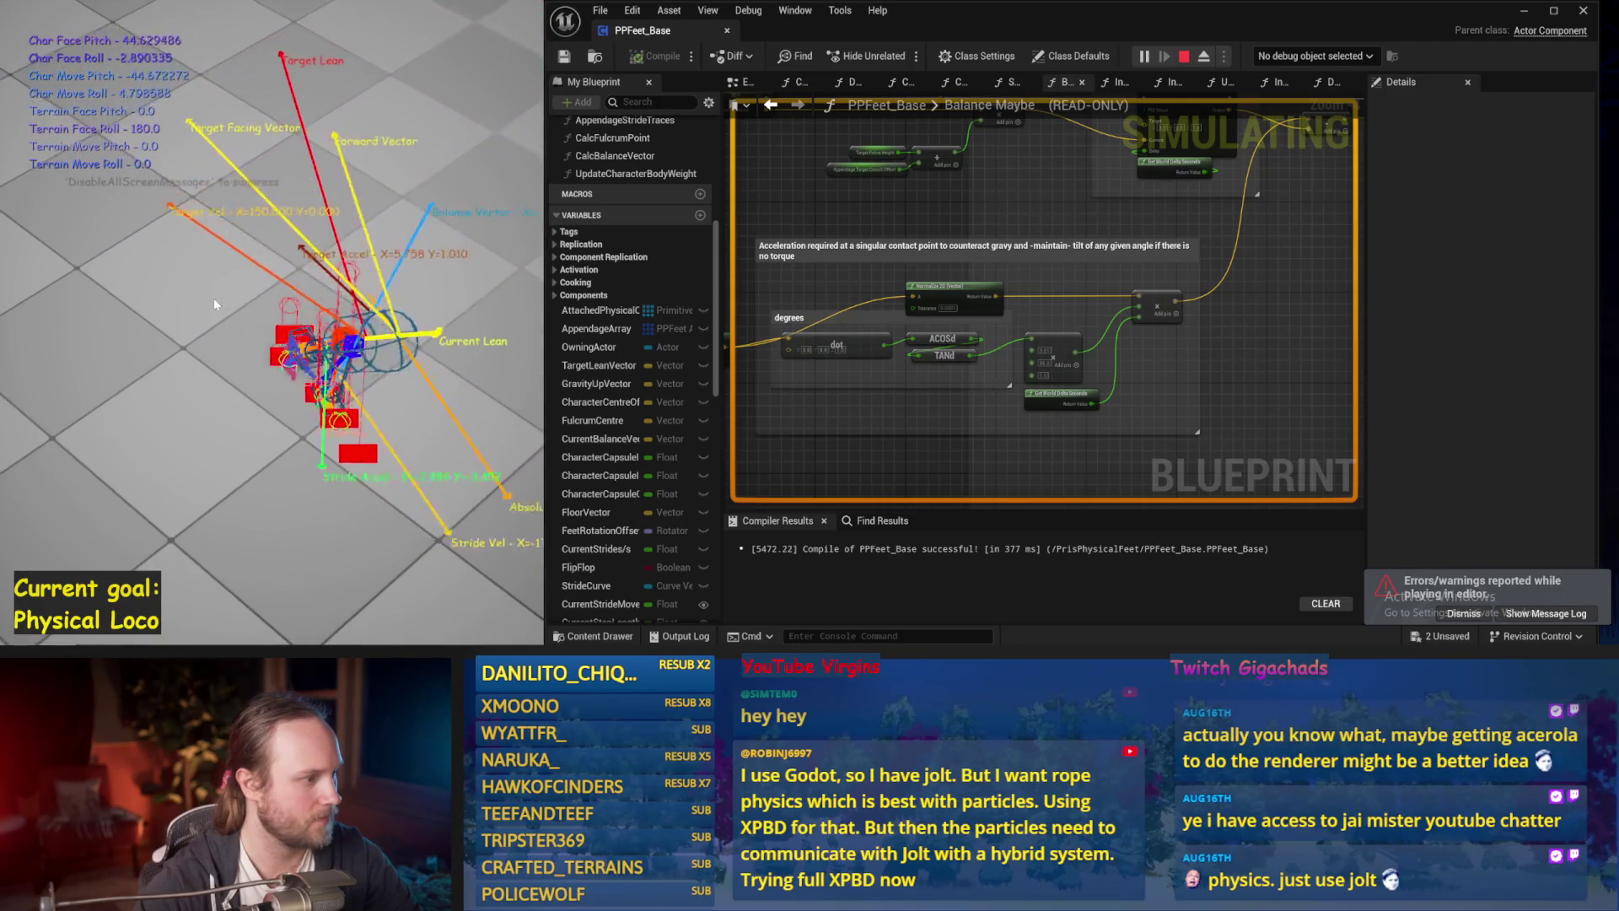
pyautogui.press('Escape')
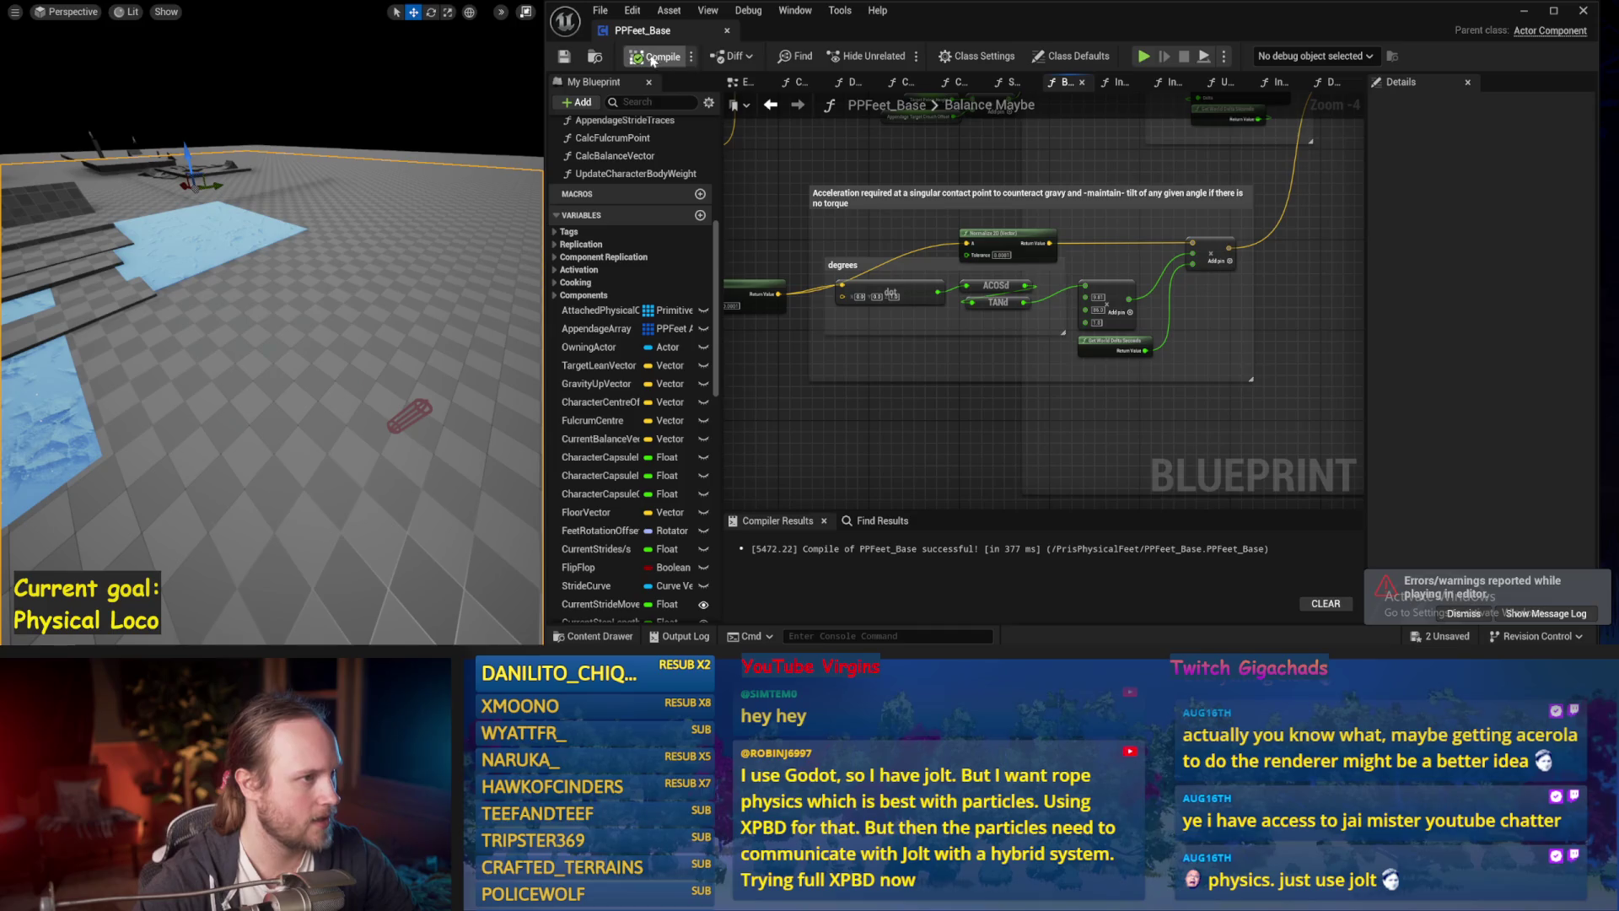
# Recompile PPFeet_Base, select the Normalize node, and run two more balance simulations.
pyautogui.click(654, 57)
pyautogui.click(985, 292)
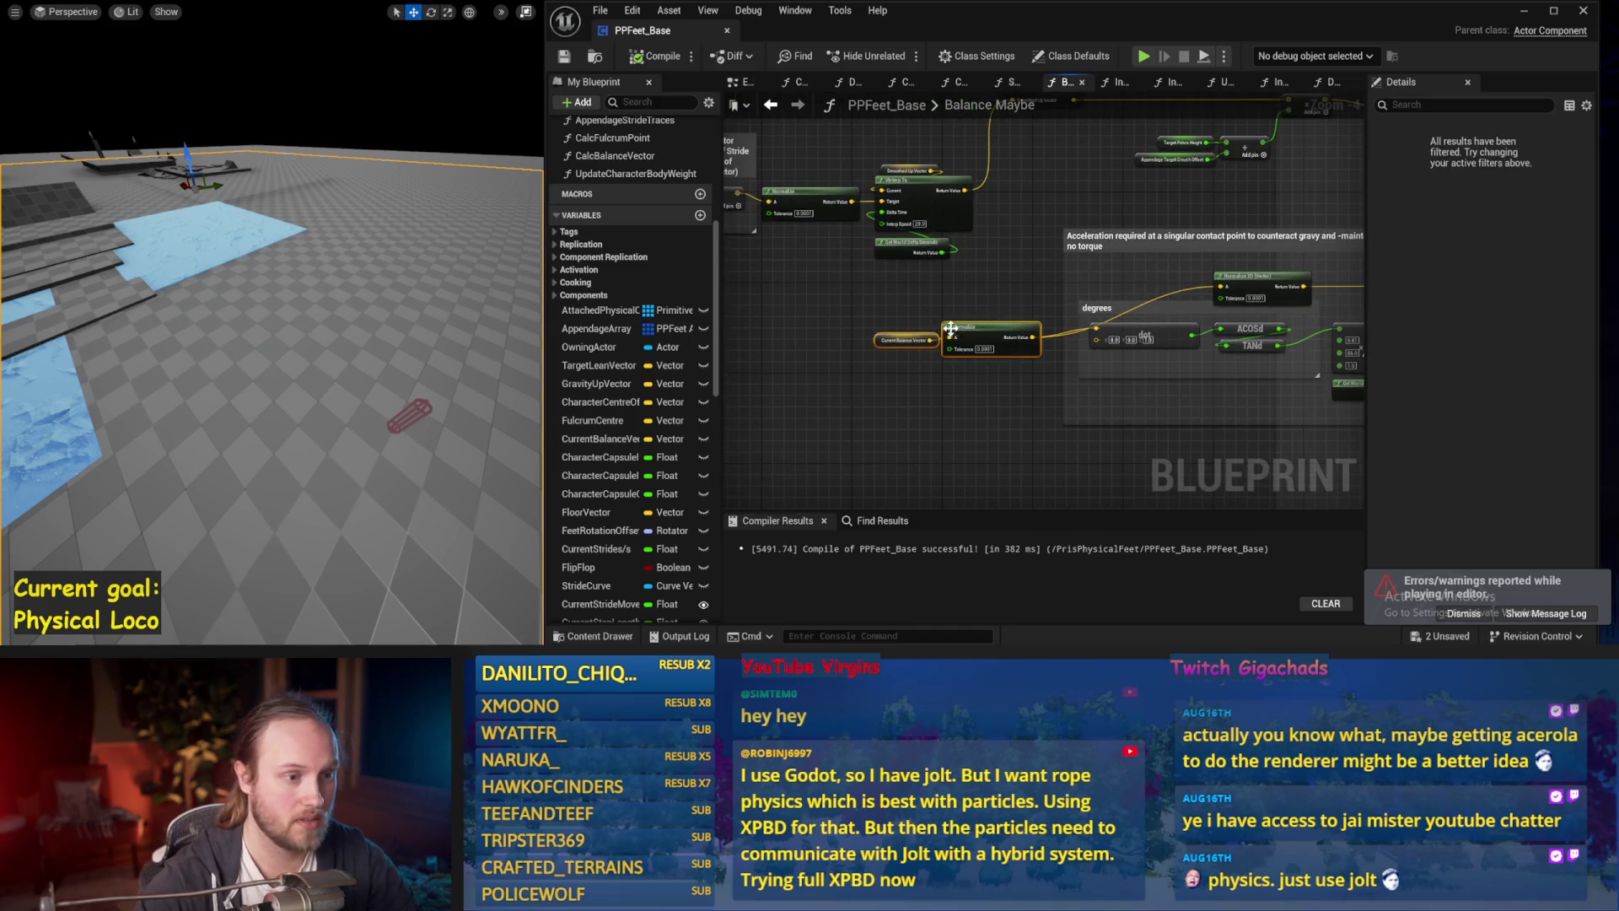
pyautogui.click(933, 356)
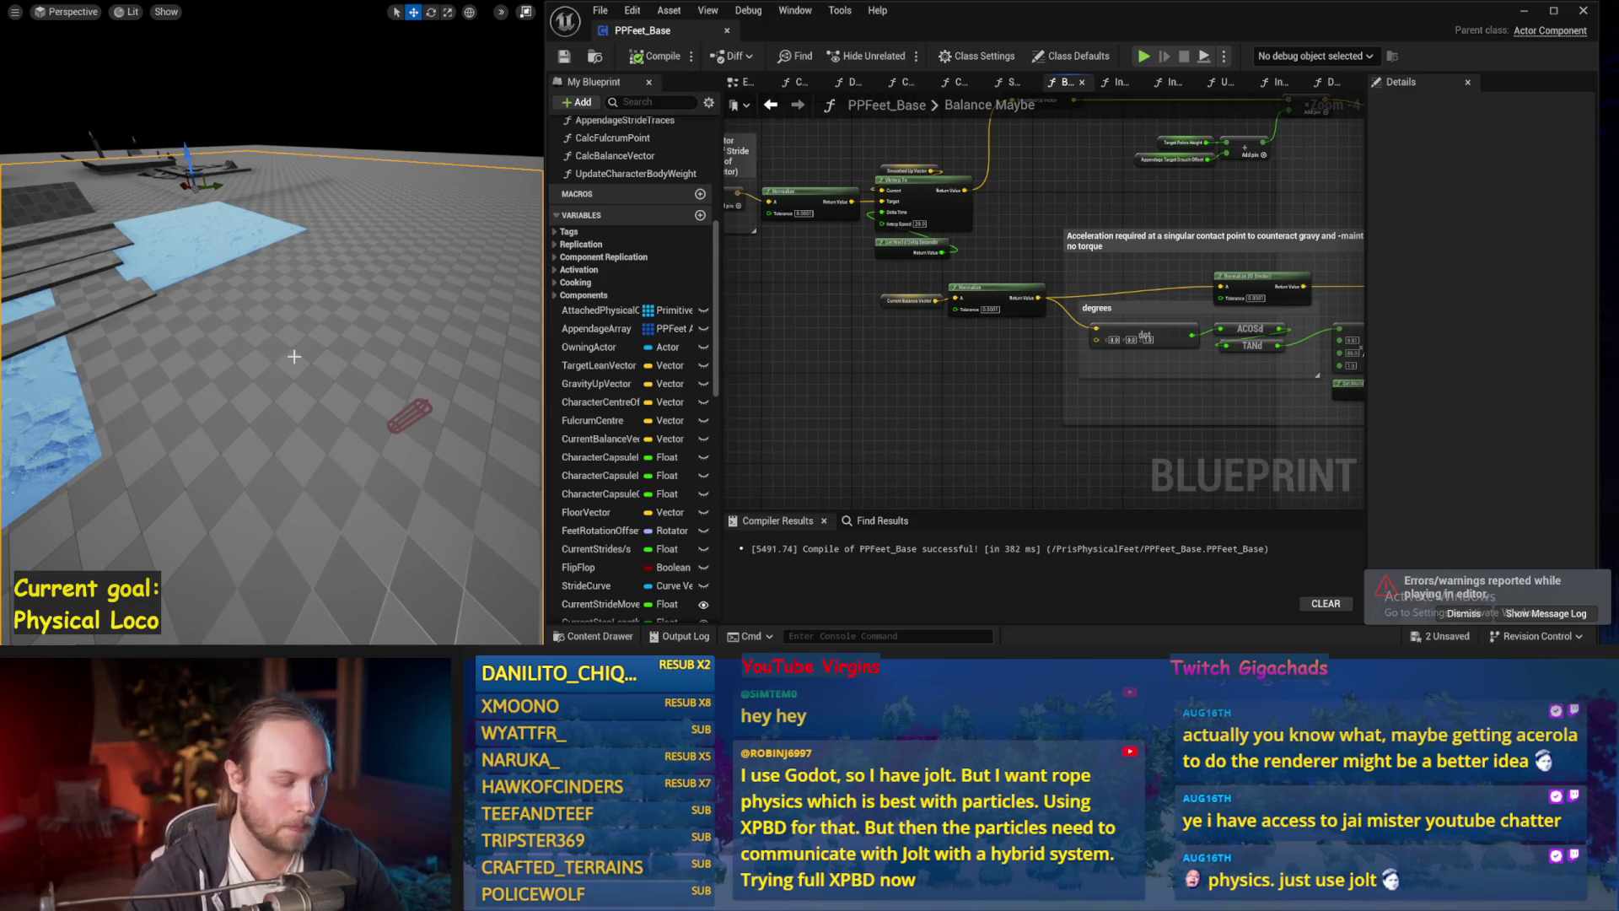
pyautogui.hotkey('alt', 's')
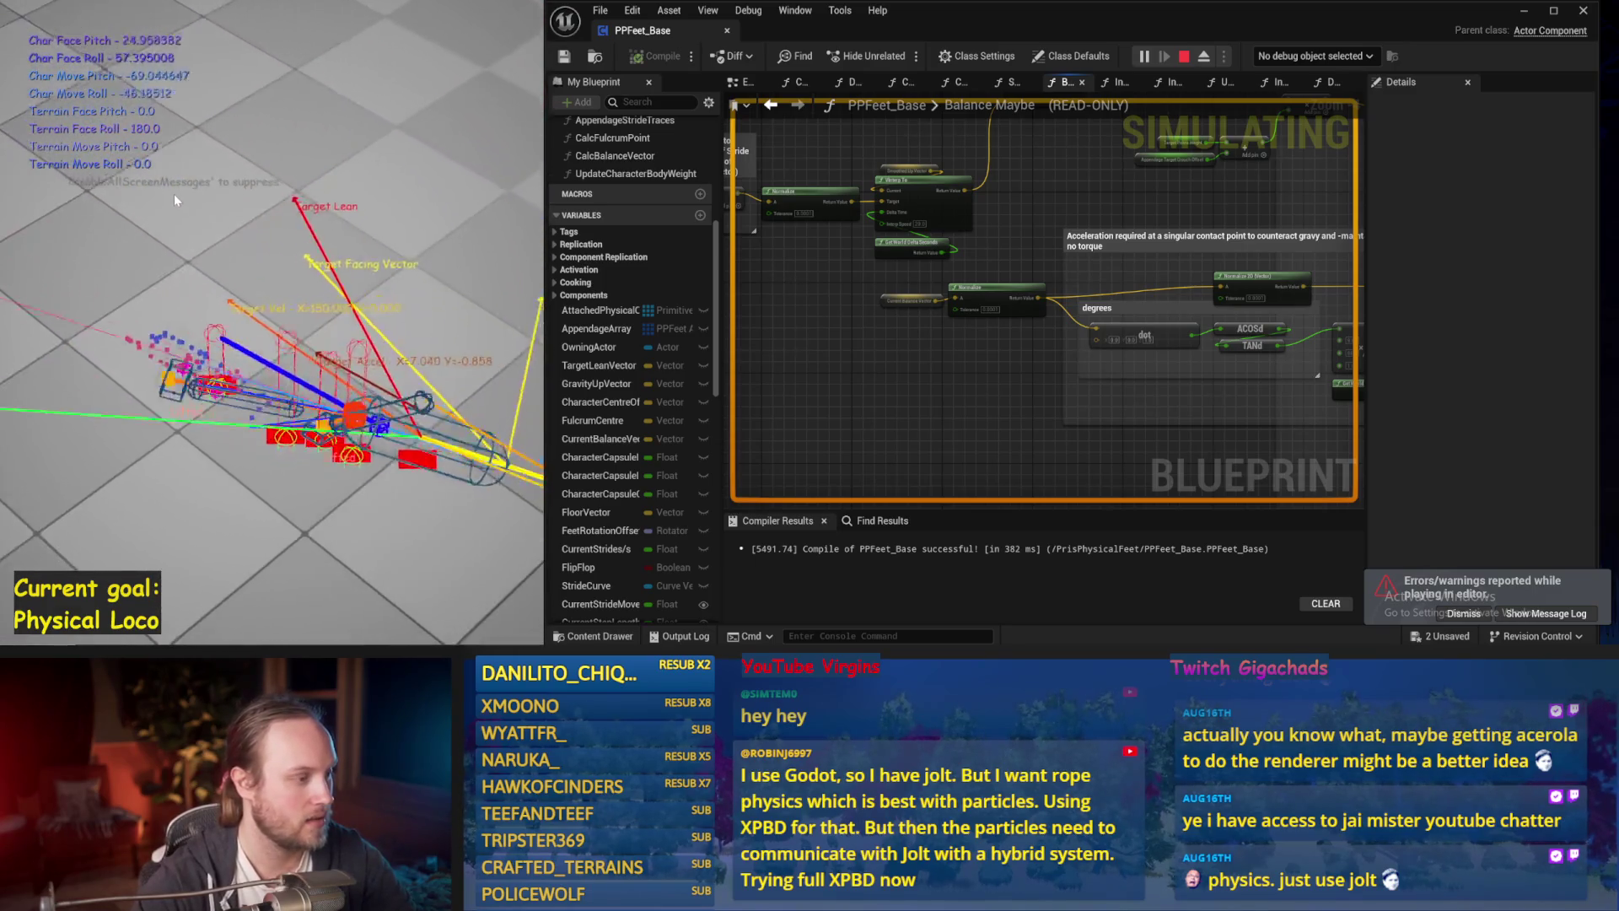
pyautogui.press('Escape')
pyautogui.hotkey('alt', 's')
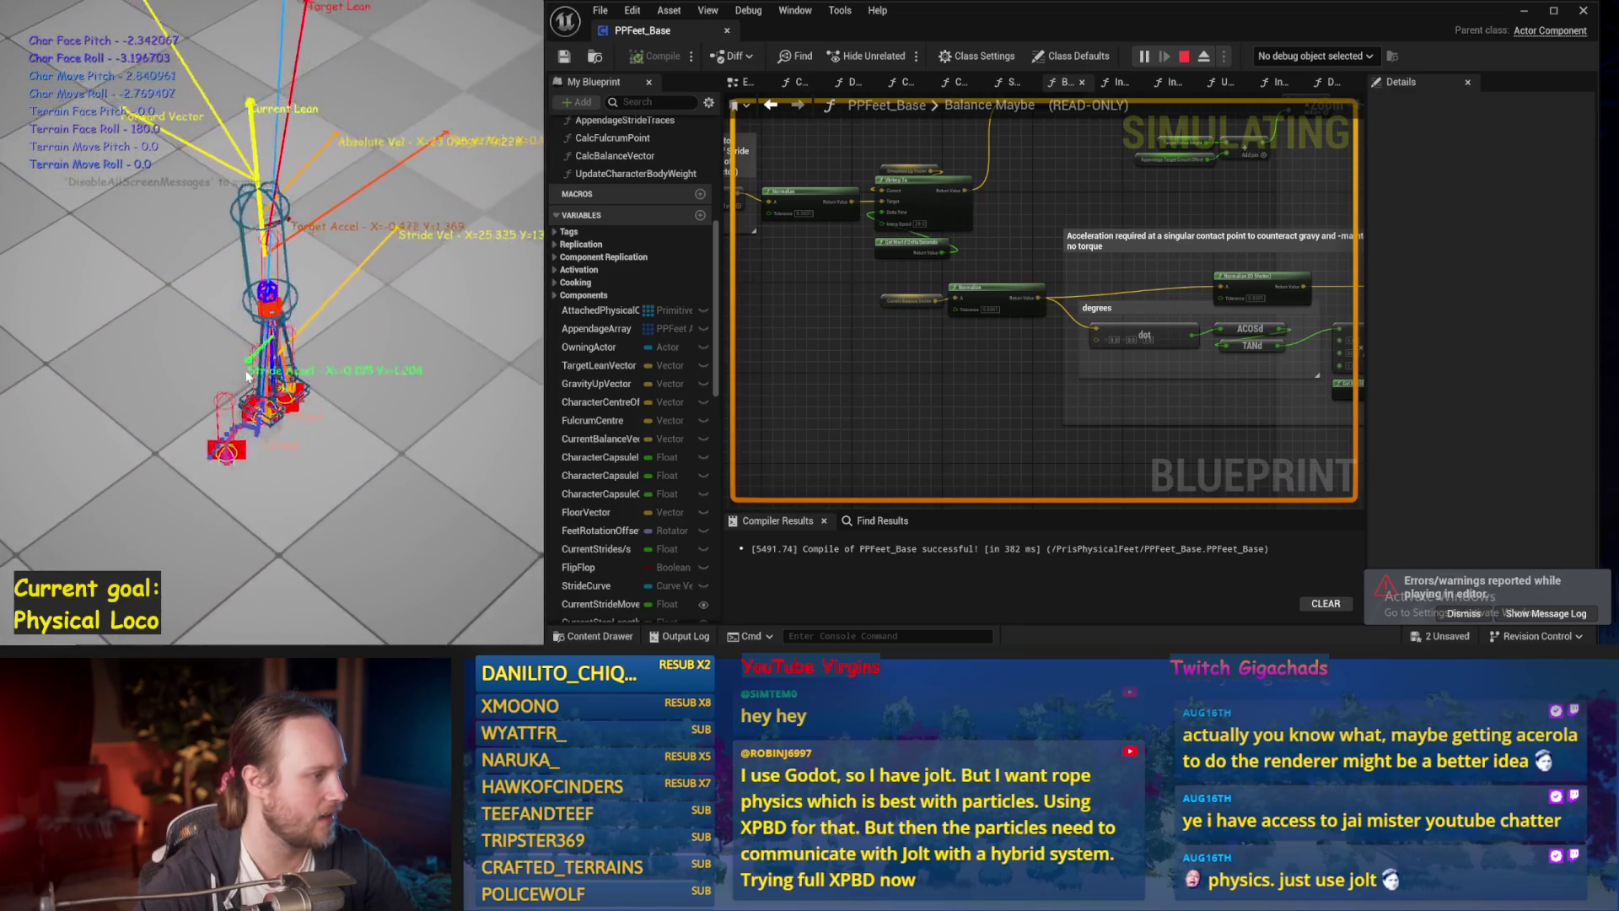
pyautogui.press('Escape')
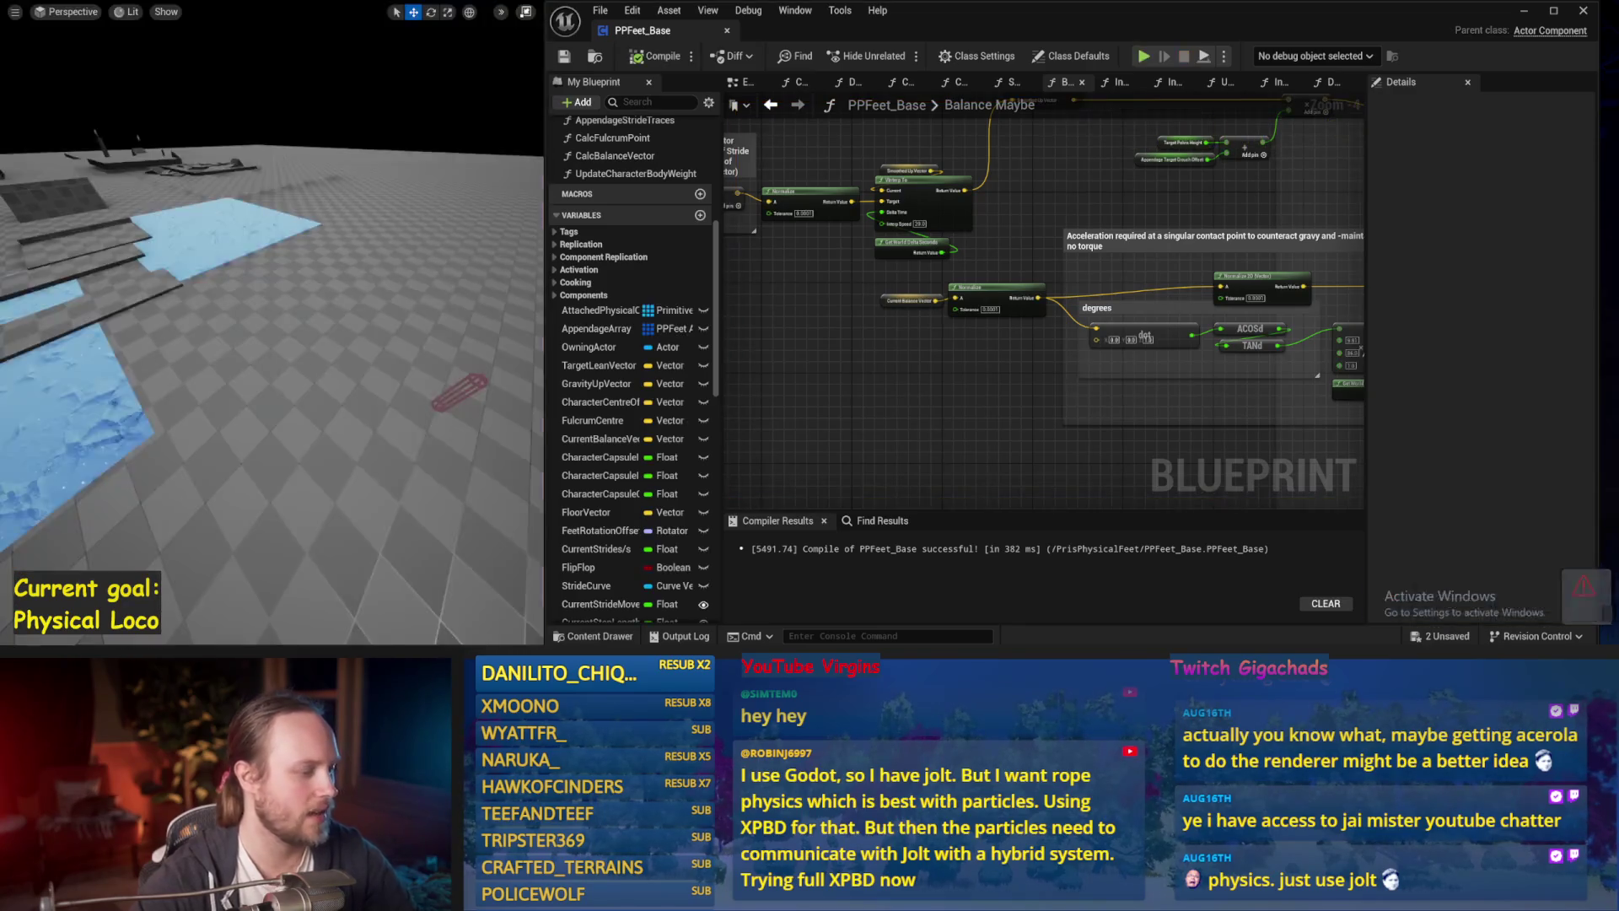
pyautogui.hotkey('alt', 'Tab')
# Sketch the yellow leg down to the foot with a small loop, then circle the knee in light blue.
pyautogui.moveTo(285, 201); pyautogui.dragTo(322, 208)
pyautogui.moveTo(312, 393); pyautogui.dragTo(268, 495)
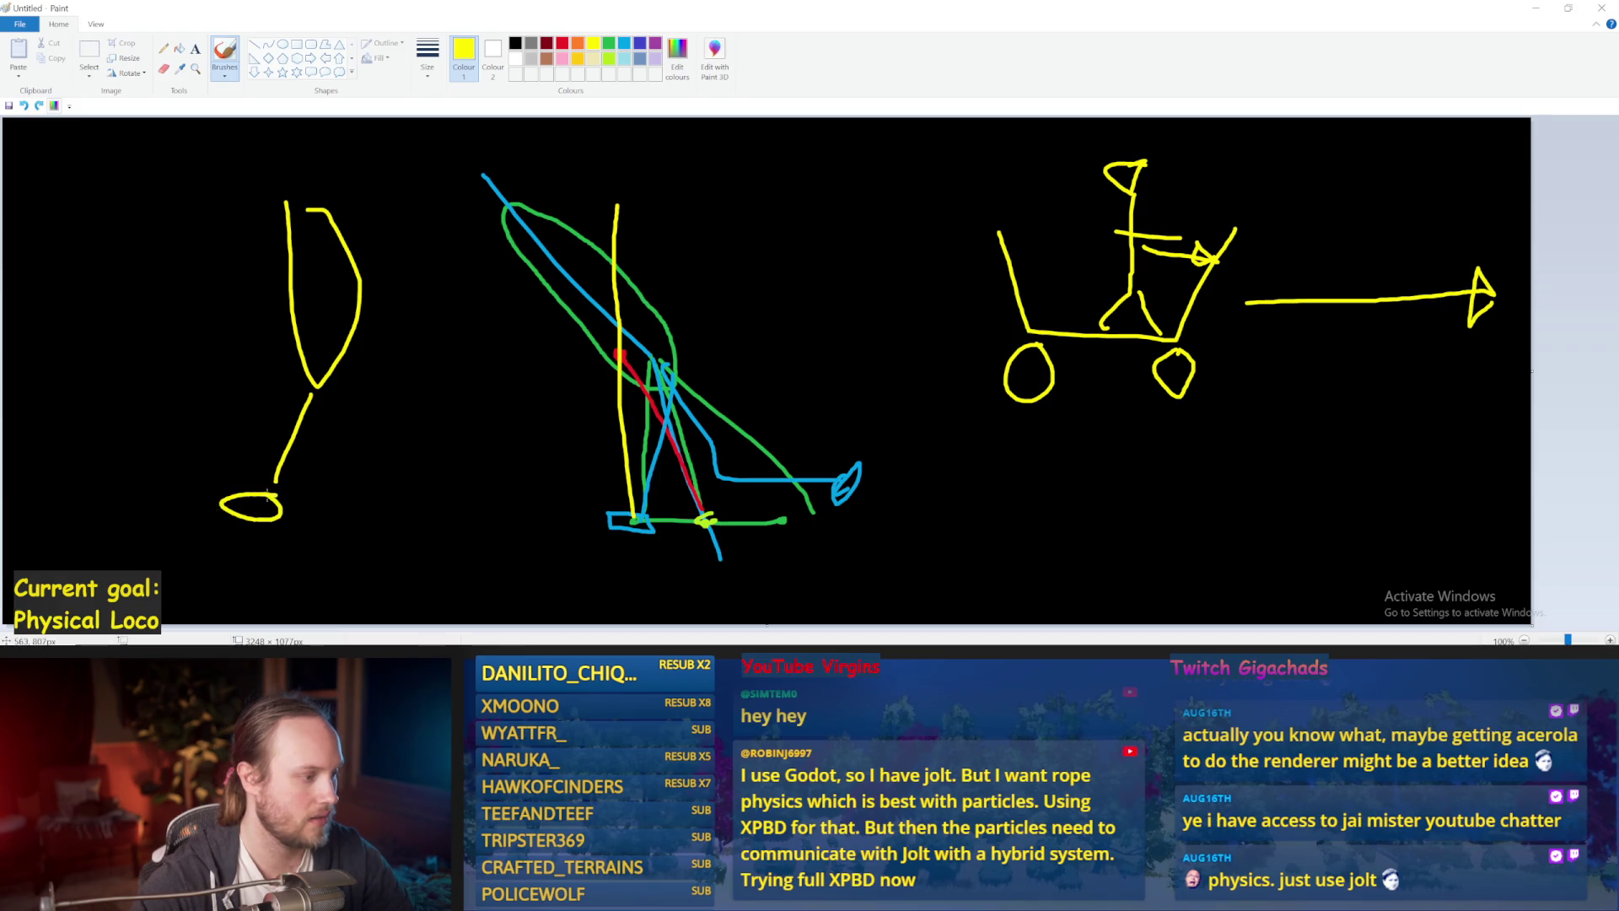
pyautogui.moveTo(337, 392)
pyautogui.mouseDown()
pyautogui.moveTo(443, 366)
pyautogui.moveTo(454, 403)
pyautogui.moveTo(466, 345)
pyautogui.mouseUp()
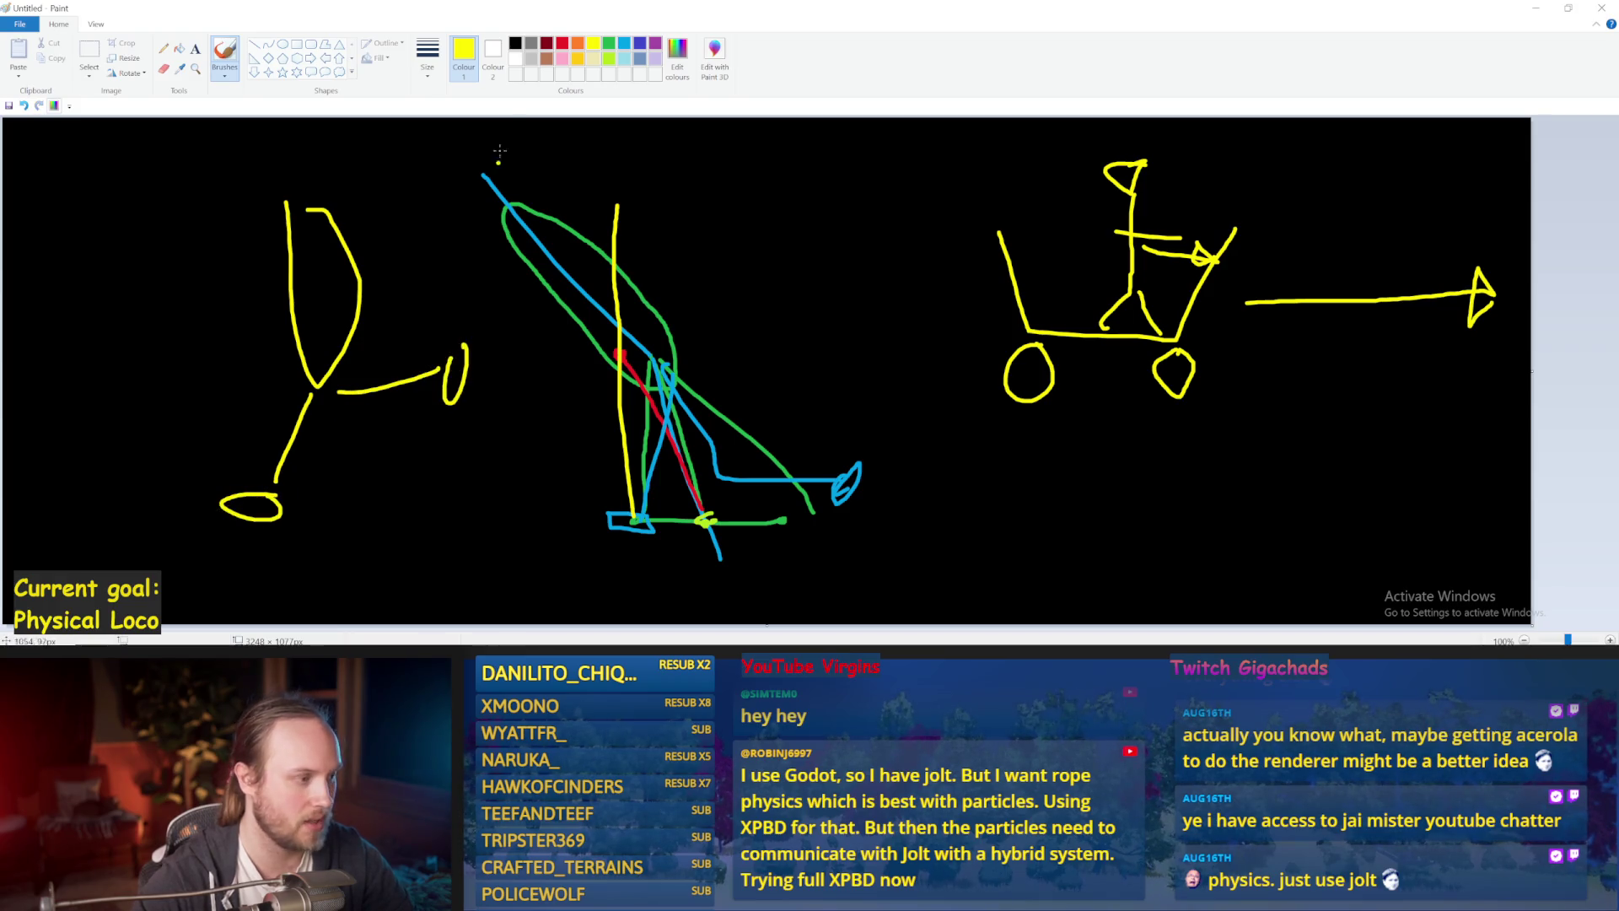
pyautogui.click(623, 43)
pyautogui.click(406, 243)
pyautogui.moveTo(312, 354); pyautogui.dragTo(308, 341)
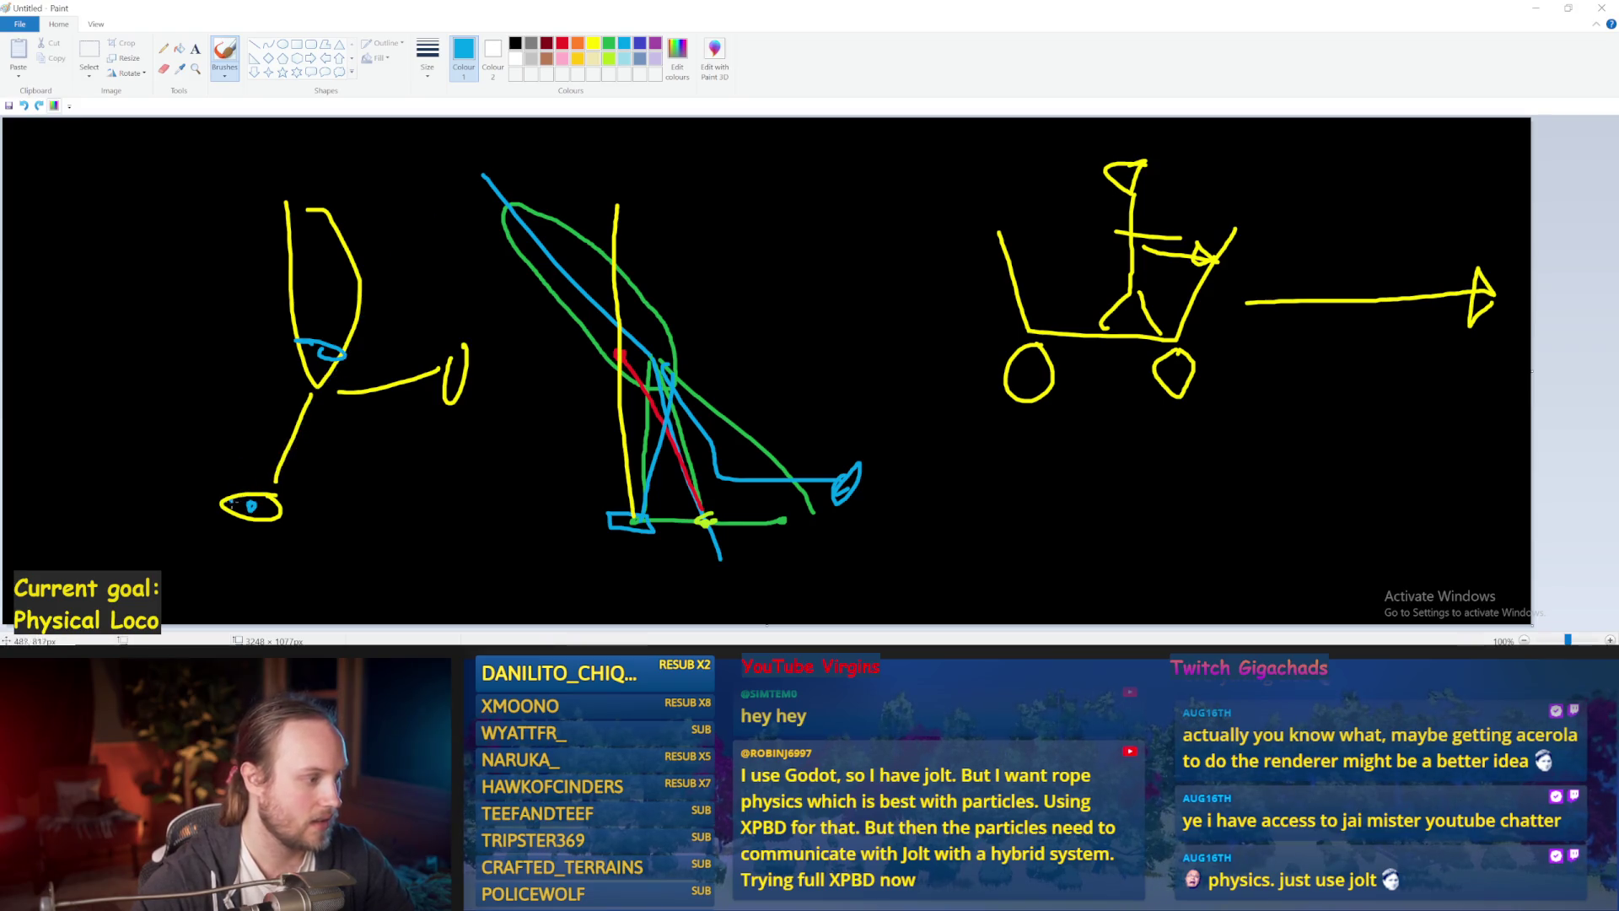
# Draw a blue arrow rising from the foot, undoing the extra upward attempts.
pyautogui.moveTo(251, 504); pyautogui.dragTo(371, 202)
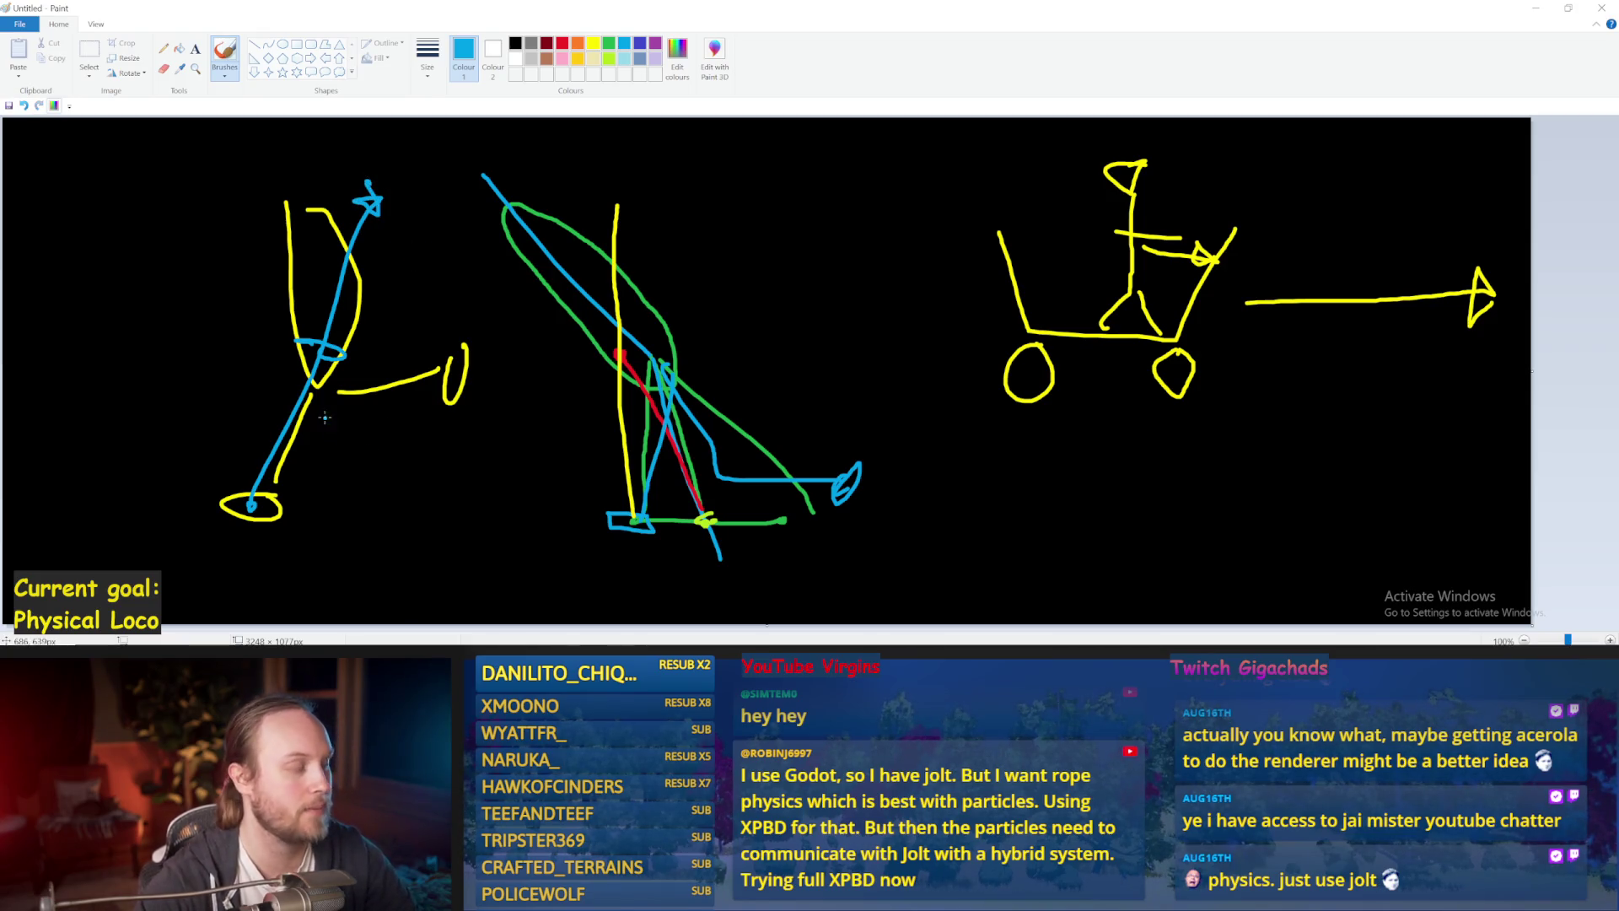
pyautogui.moveTo(246, 496); pyautogui.dragTo(430, 122)
pyautogui.hotkey('ctrl', 'z')
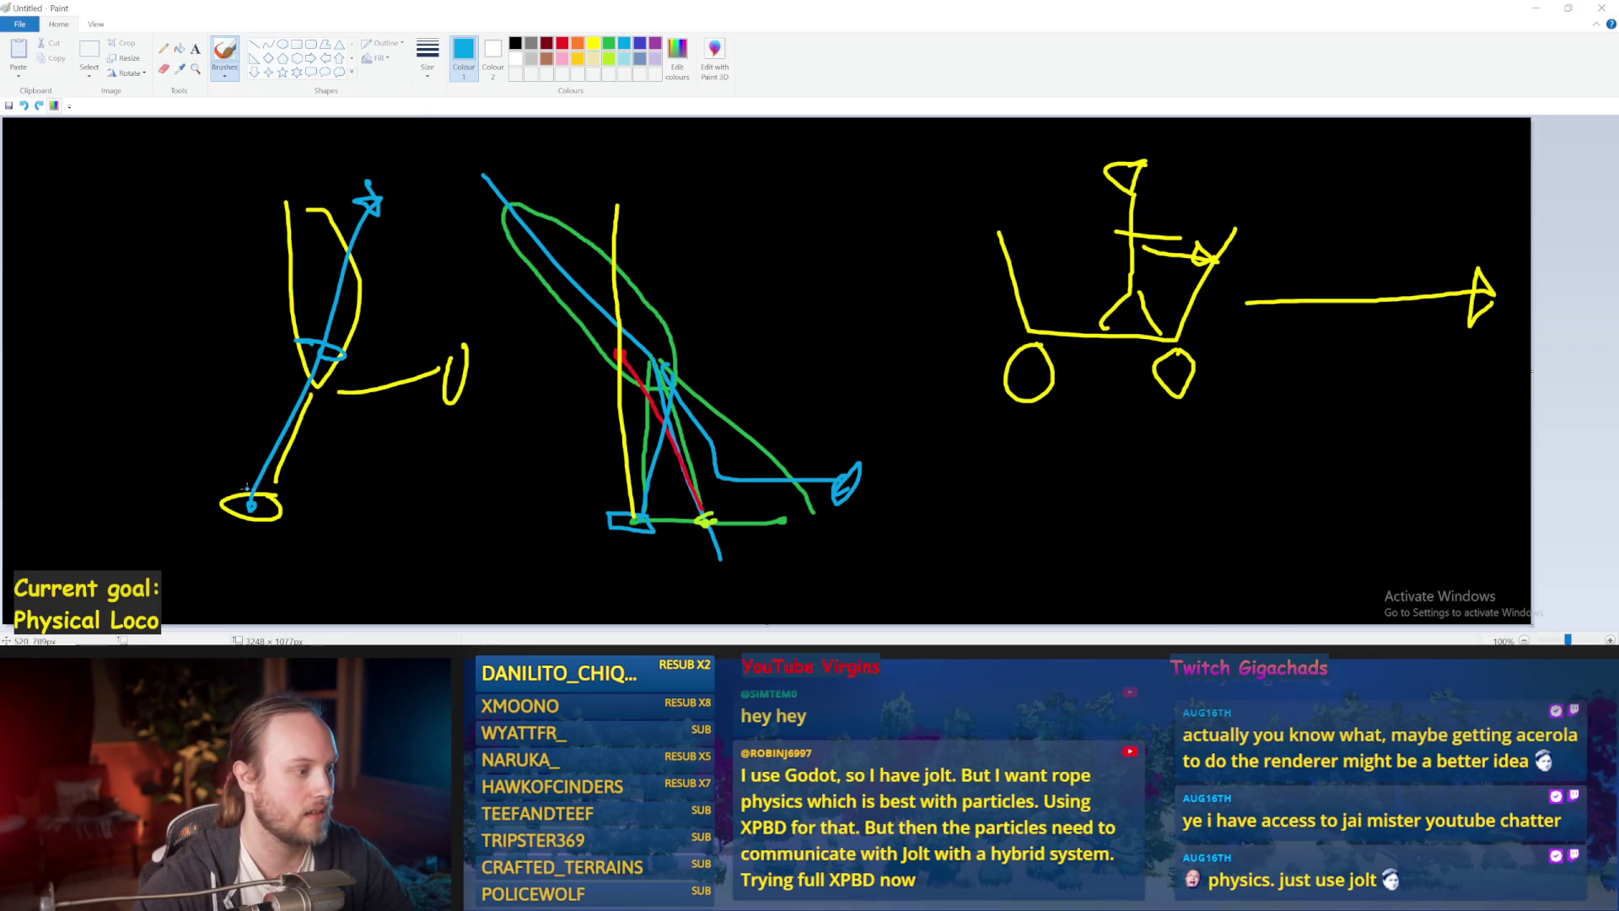
pyautogui.moveTo(247, 499); pyautogui.dragTo(241, 174)
pyautogui.hotkey('ctrl', 'z')
pyautogui.moveTo(250, 505)
pyautogui.mouseDown()
pyautogui.moveTo(257, 195)
pyautogui.moveTo(277, 221)
pyautogui.mouseUp()
pyautogui.hotkey('ctrl', 'z')
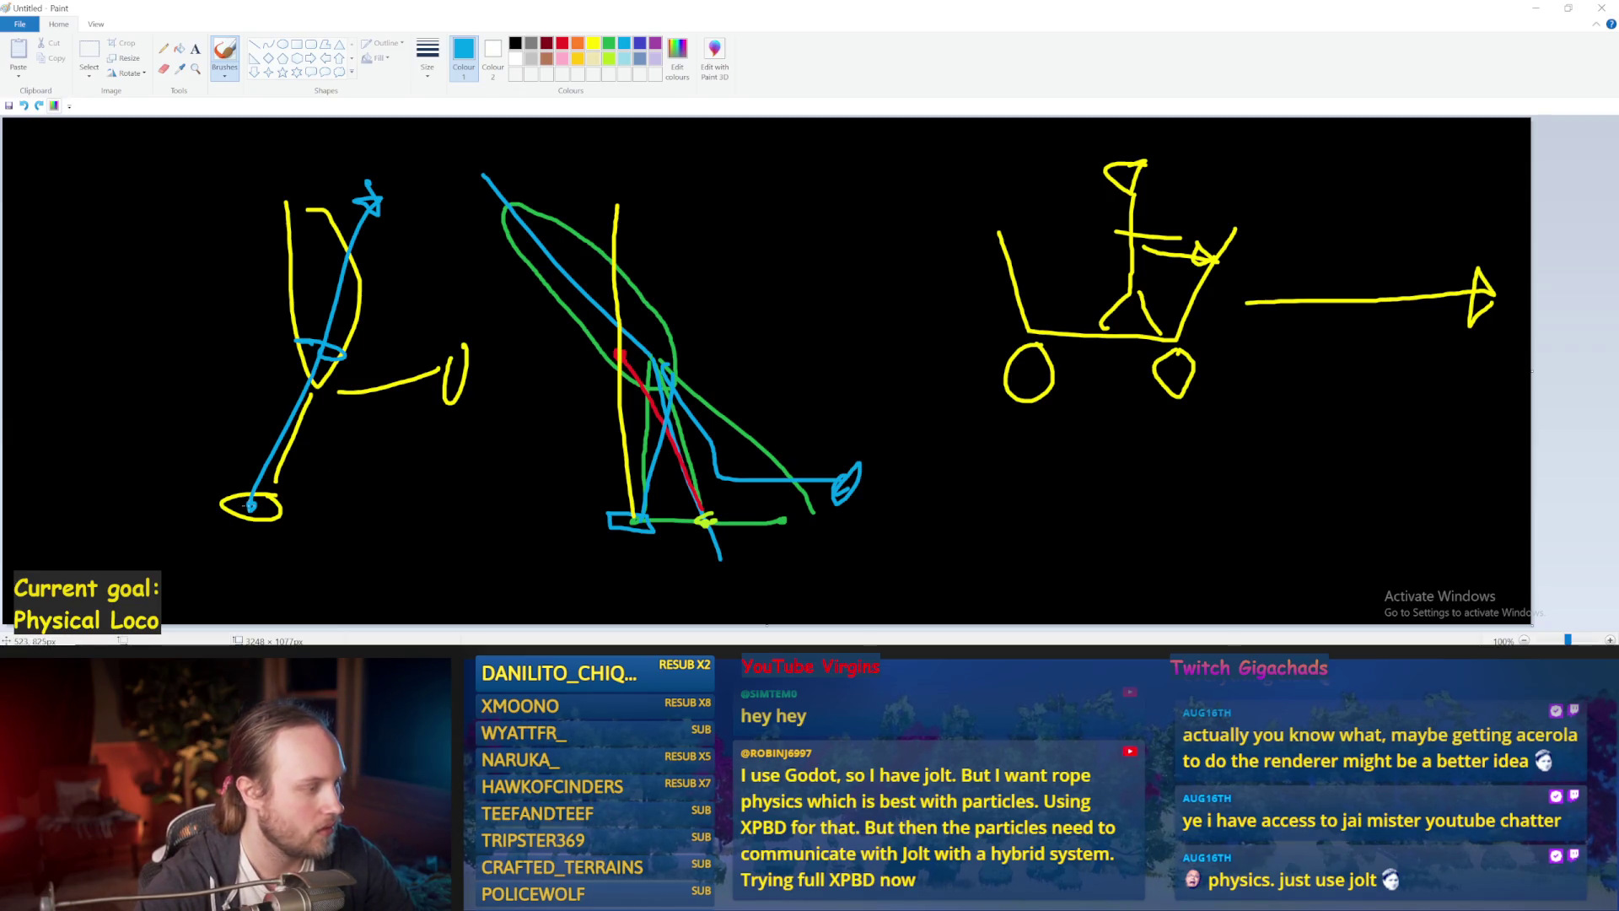
pyautogui.moveTo(544, 396)
pyautogui.mouseDown()
pyautogui.moveTo(91, 371)
pyautogui.moveTo(387, 435)
pyautogui.mouseUp()
pyautogui.hotkey('ctrl', 'z')
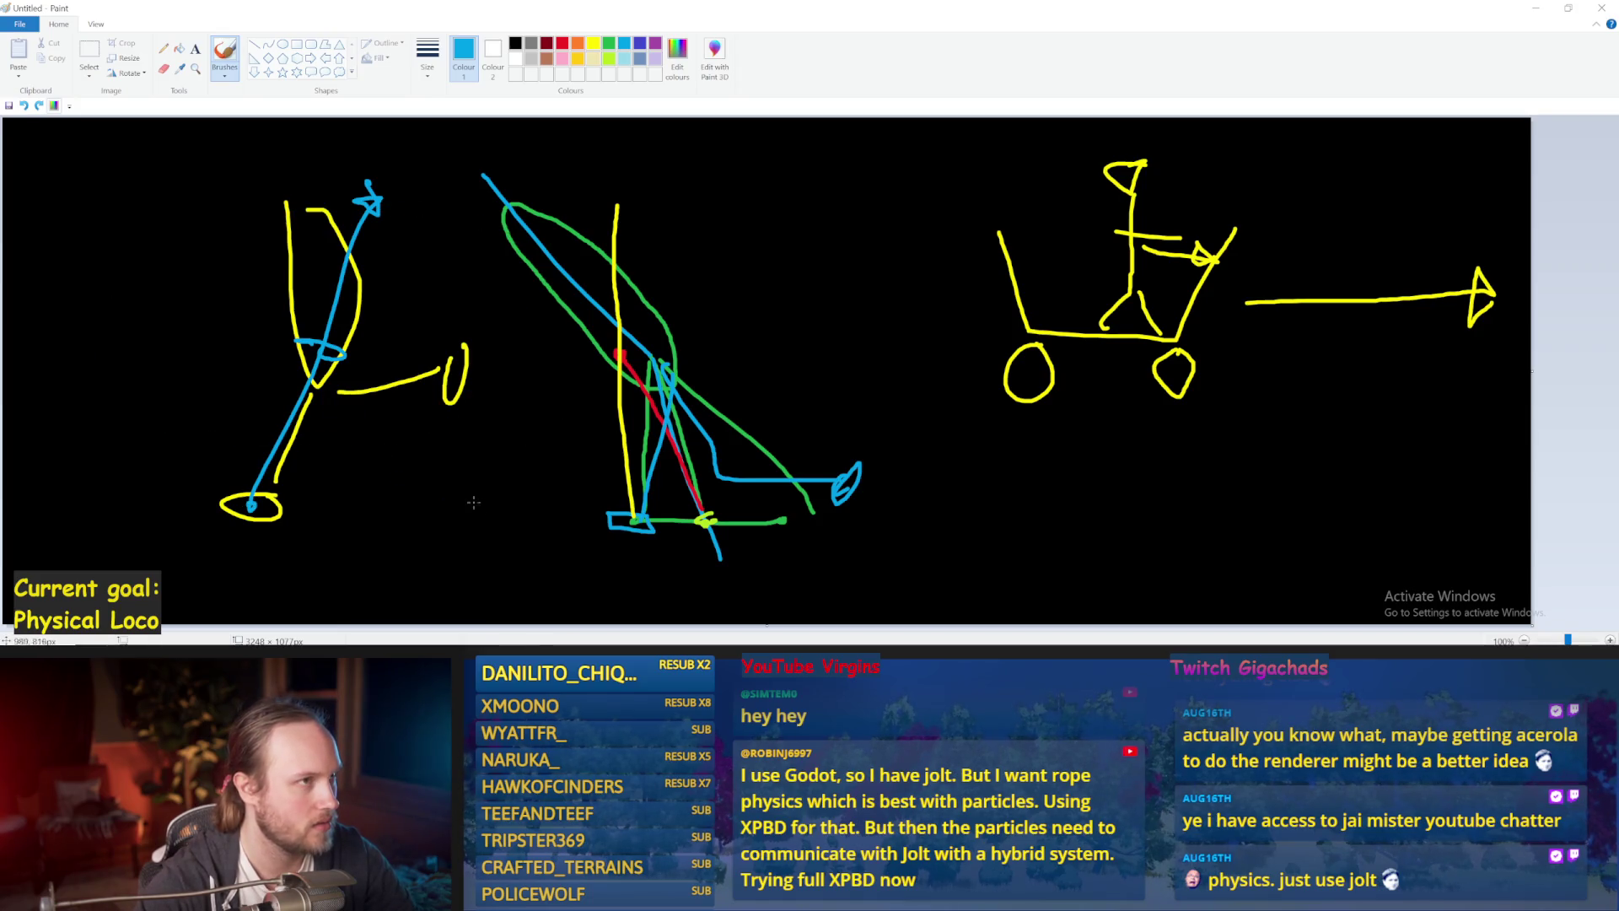
# Mark the foot ellipse in blue and add a second blue arrow rising up-left.
pyautogui.moveTo(264, 511); pyautogui.dragTo(247, 497)
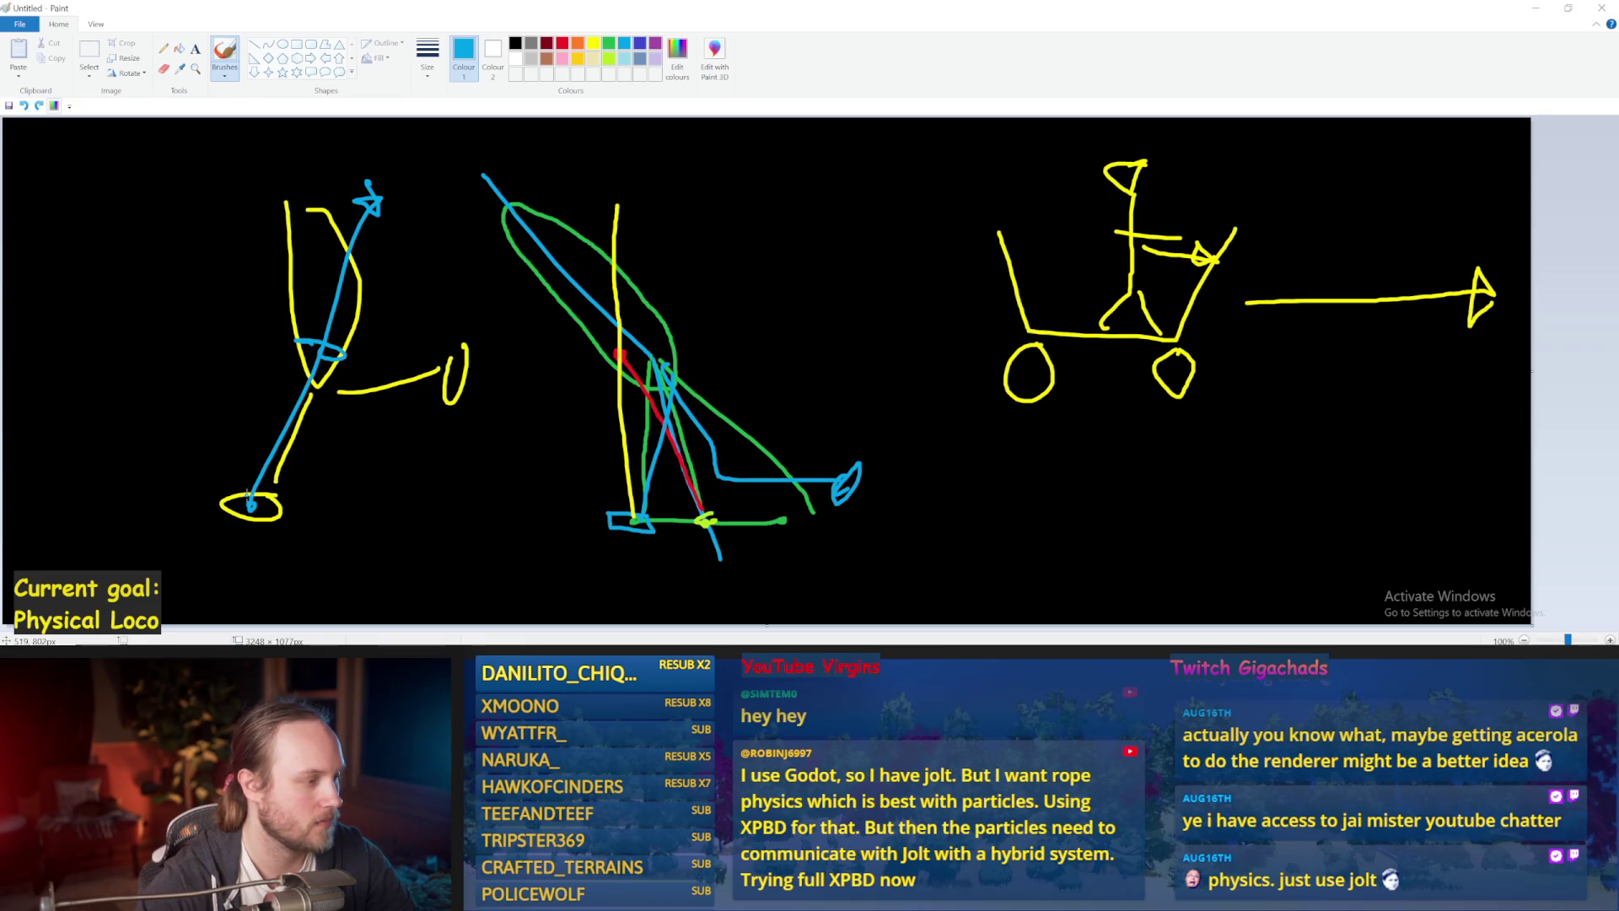
pyautogui.moveTo(247, 497)
pyautogui.mouseDown()
pyautogui.moveTo(140, 234)
pyautogui.moveTo(186, 277)
pyautogui.moveTo(145, 234)
pyautogui.mouseUp()
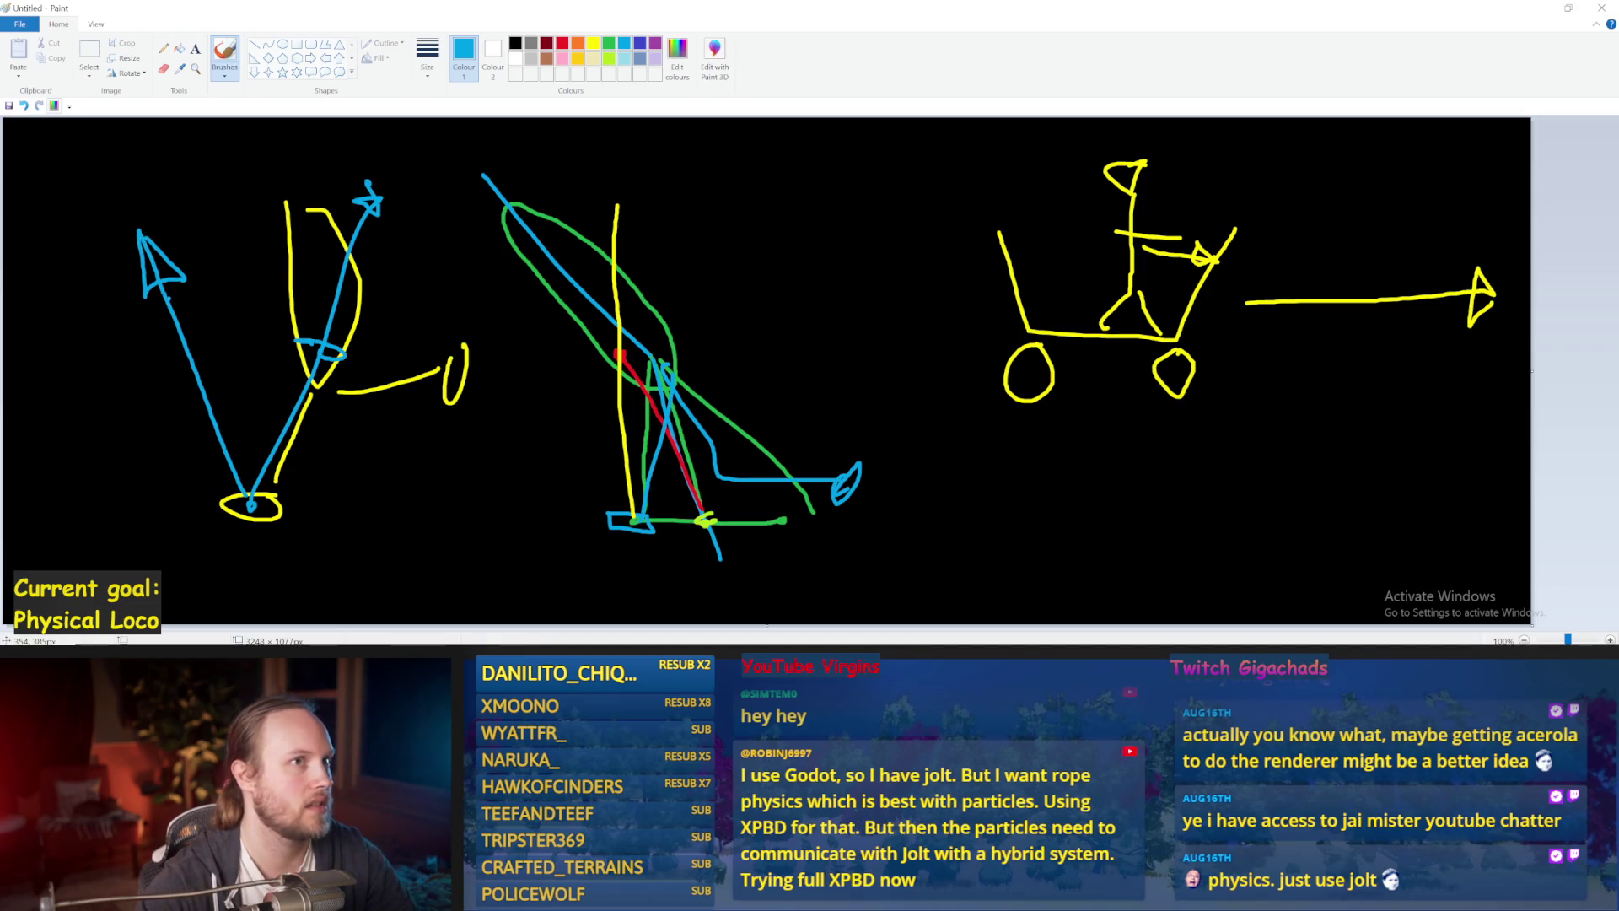
pyautogui.moveTo(189, 291); pyautogui.dragTo(179, 287)
pyautogui.hotkey('ctrl', 'z')
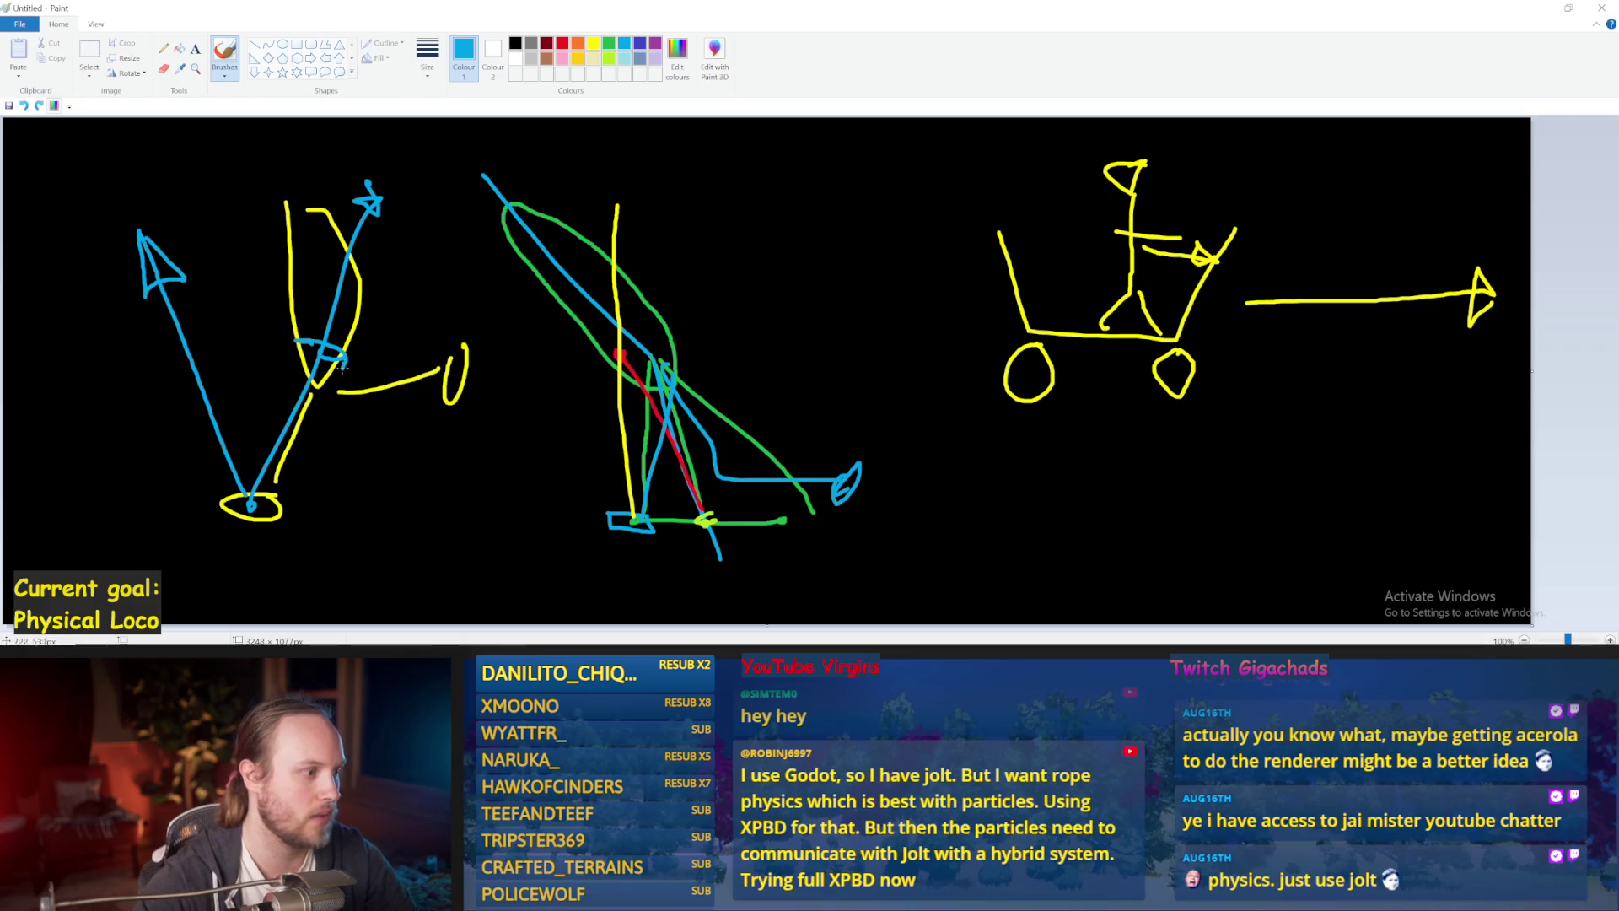
pyautogui.hotkey('alt', 'Tab')
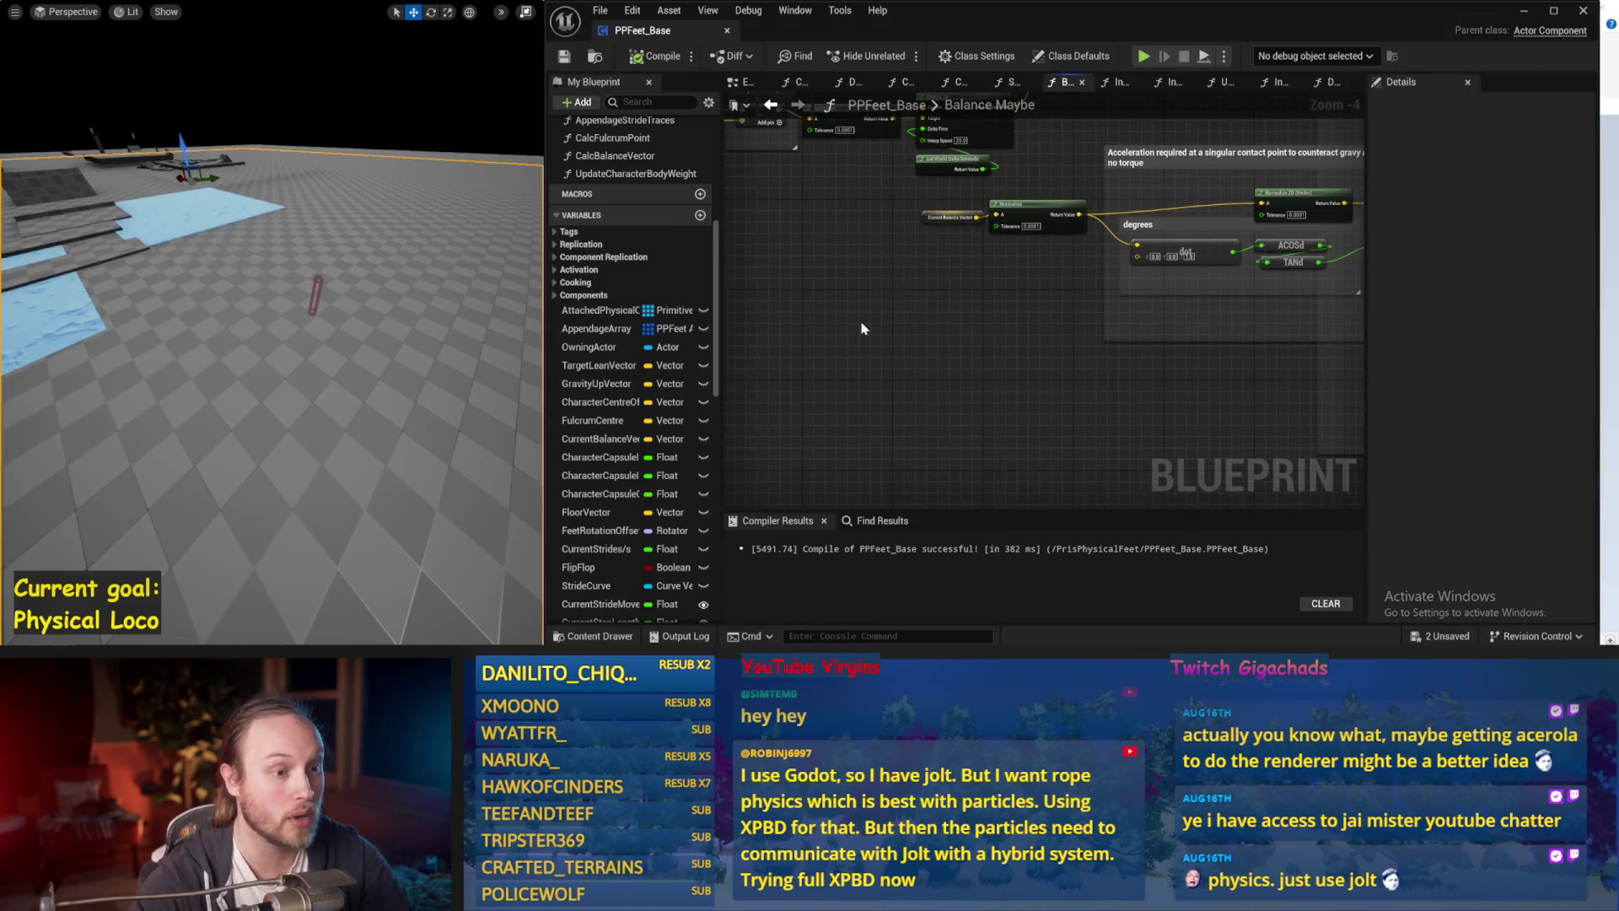
# Run one balance simulation, then save PPFeet_Base and recompile it (372 ms).
pyautogui.hotkey('alt', 'p')
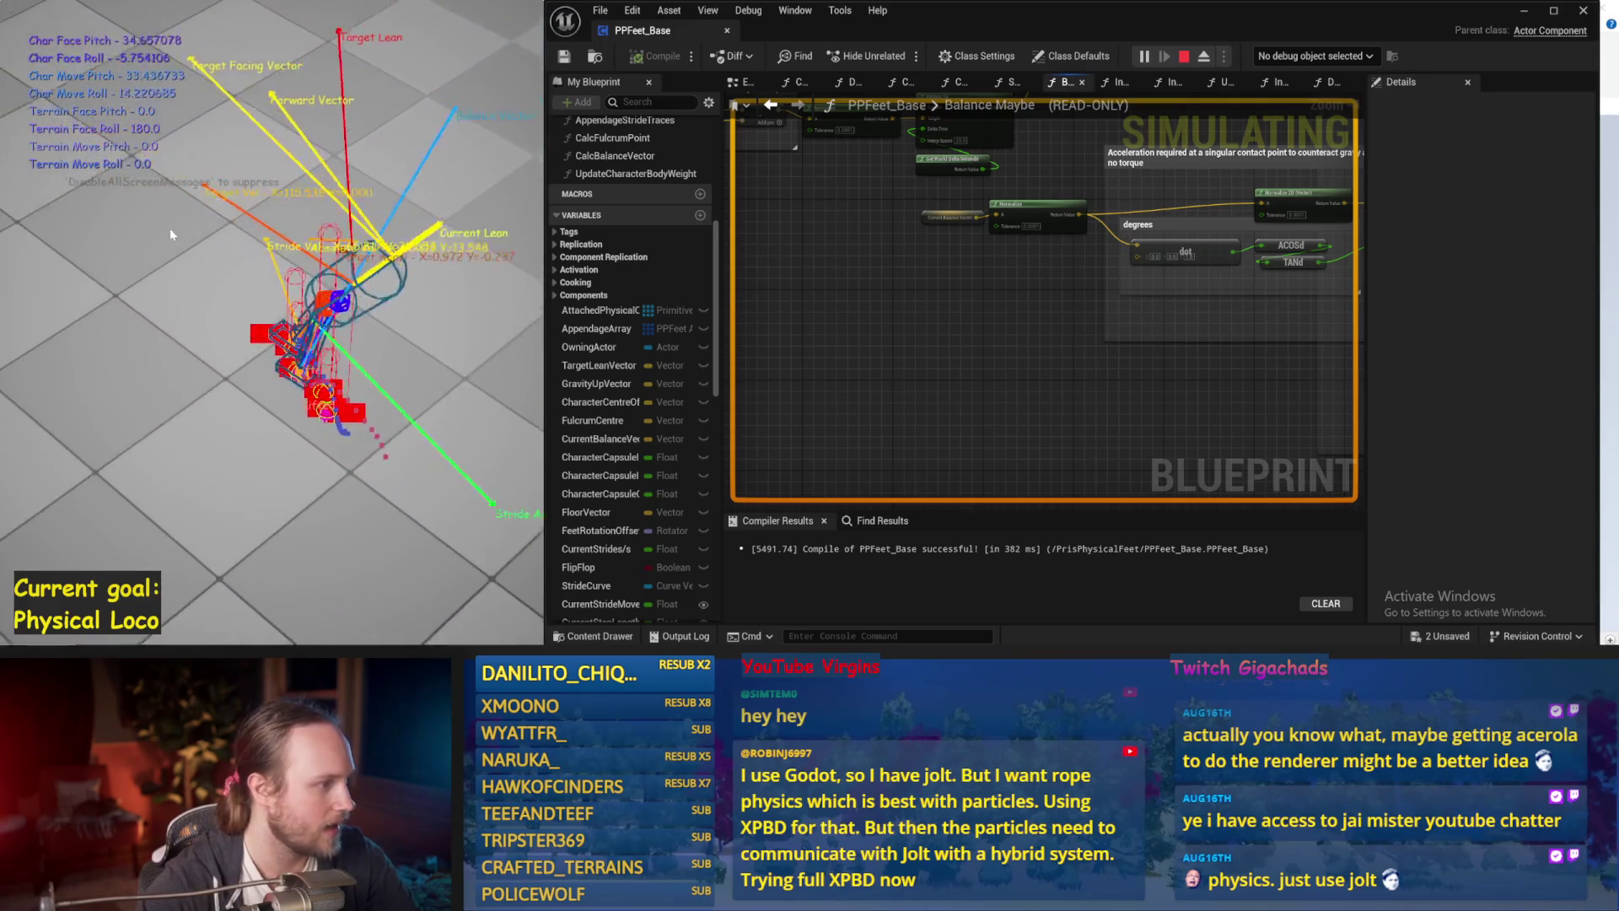
pyautogui.press('Escape')
pyautogui.hotkey('ctrl', 's')
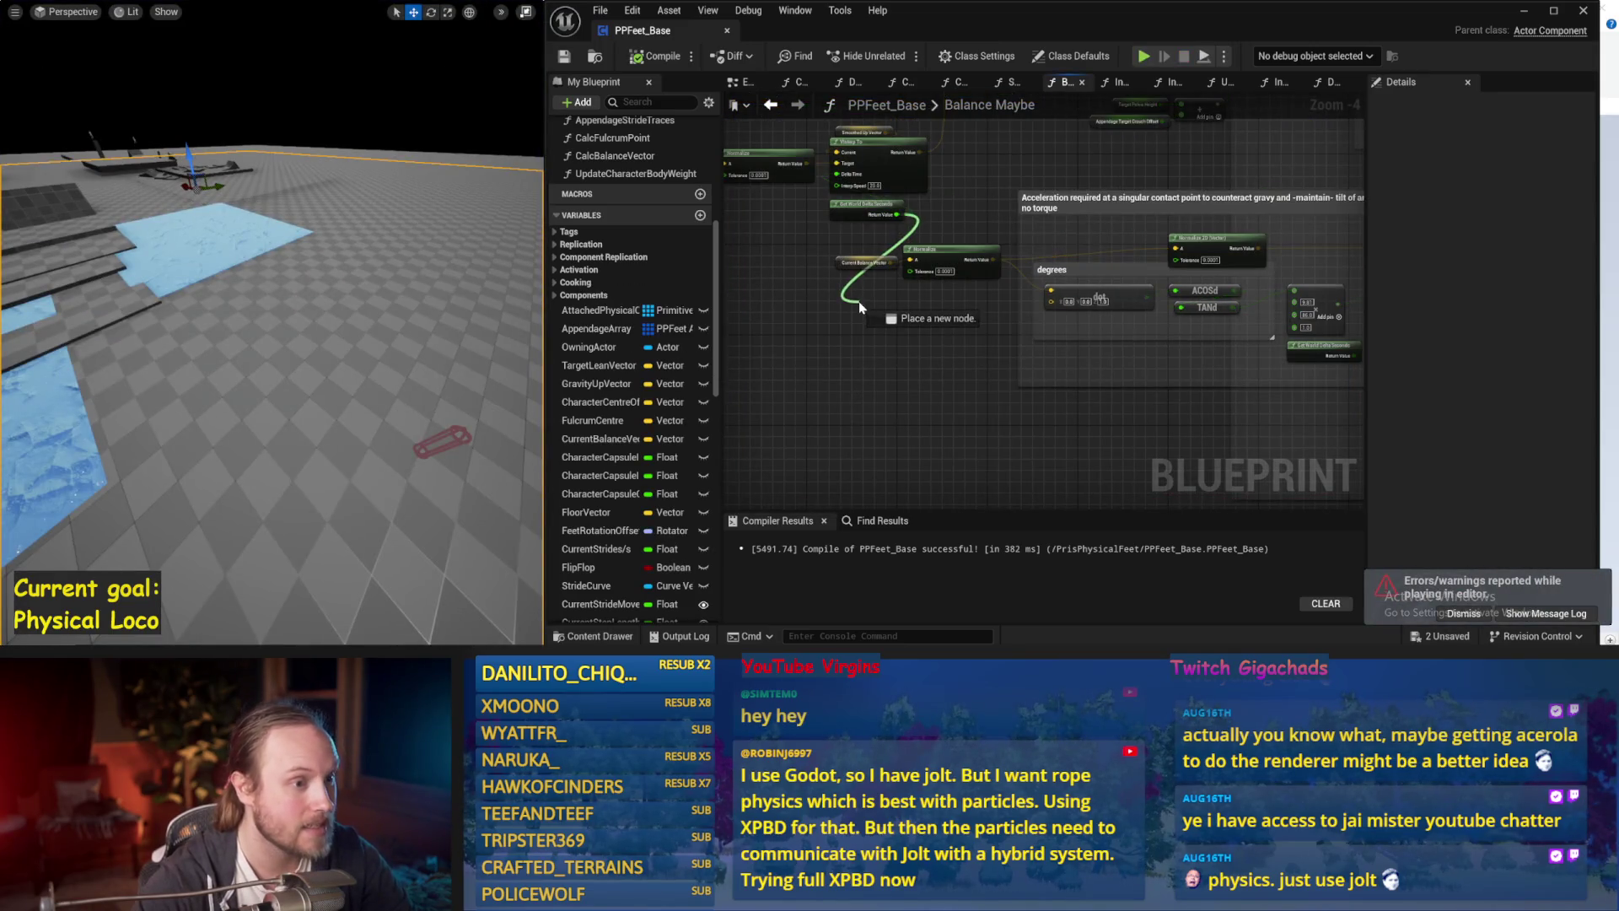
pyautogui.moveTo(860, 240); pyautogui.dragTo(748, 290)
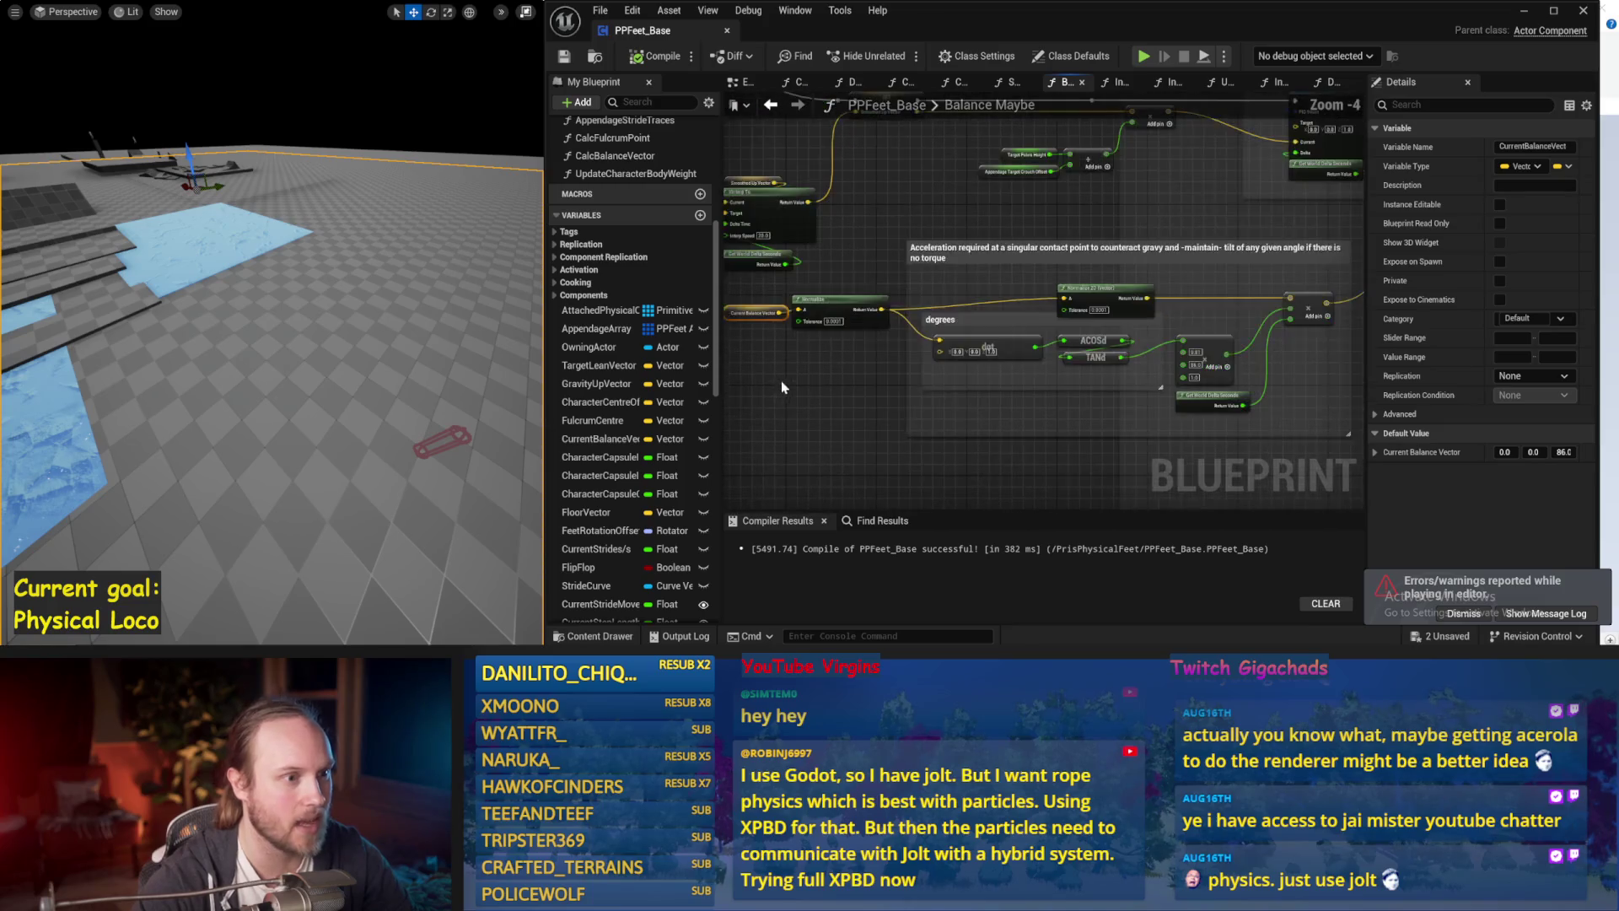
pyautogui.hotkey('ctrl', 's')
pyautogui.click(566, 56)
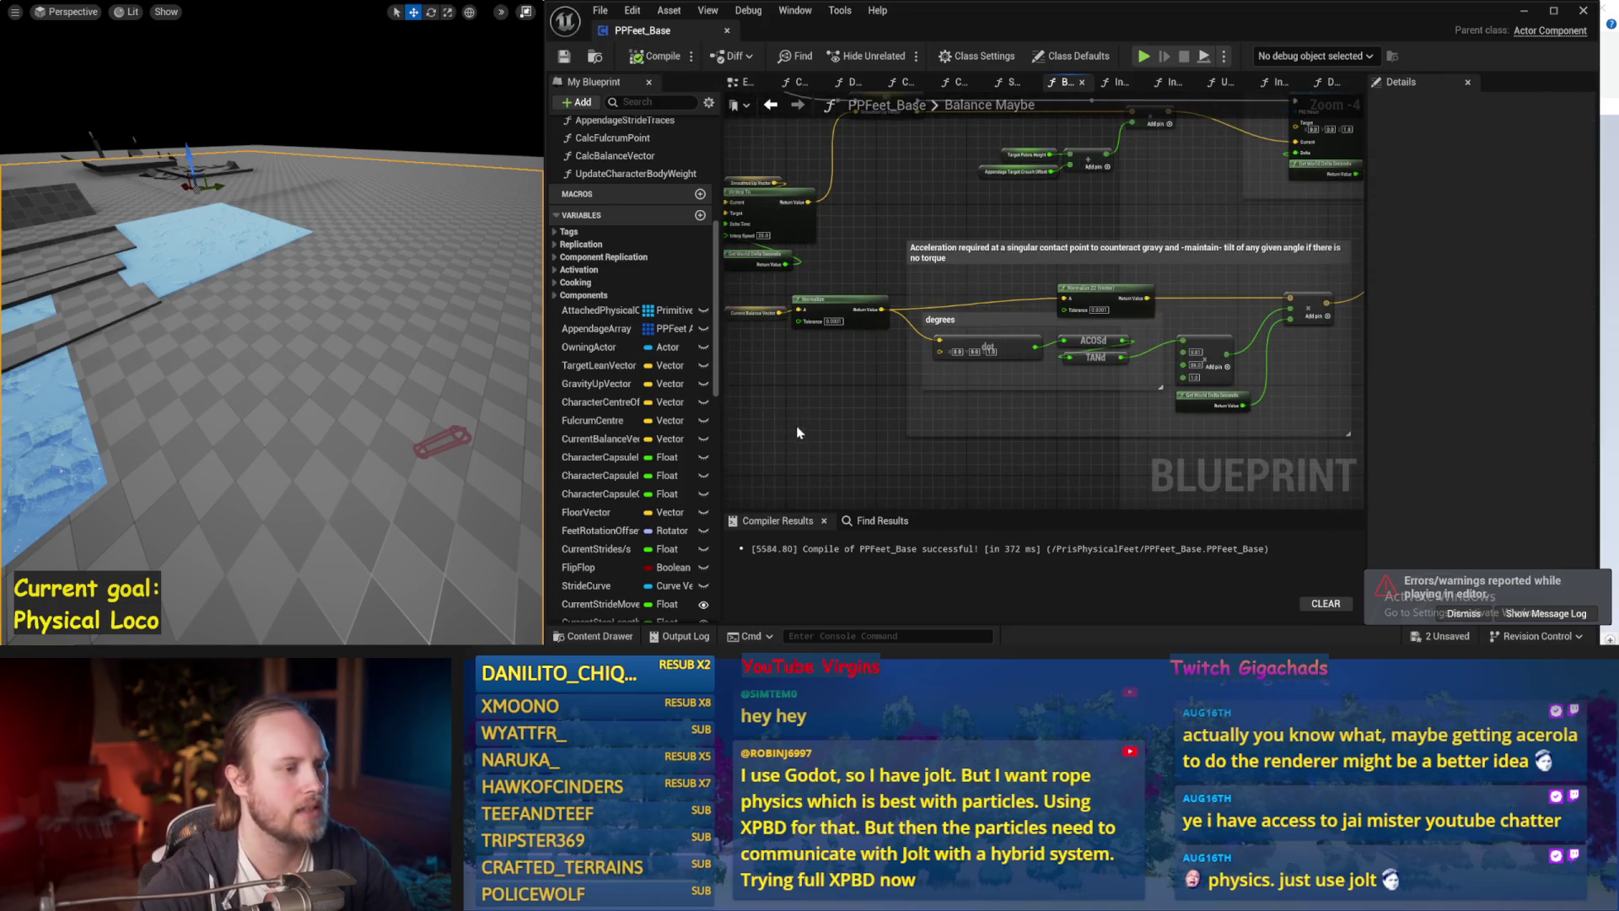
pyautogui.moveTo(796, 427); pyautogui.dragTo(931, 338)
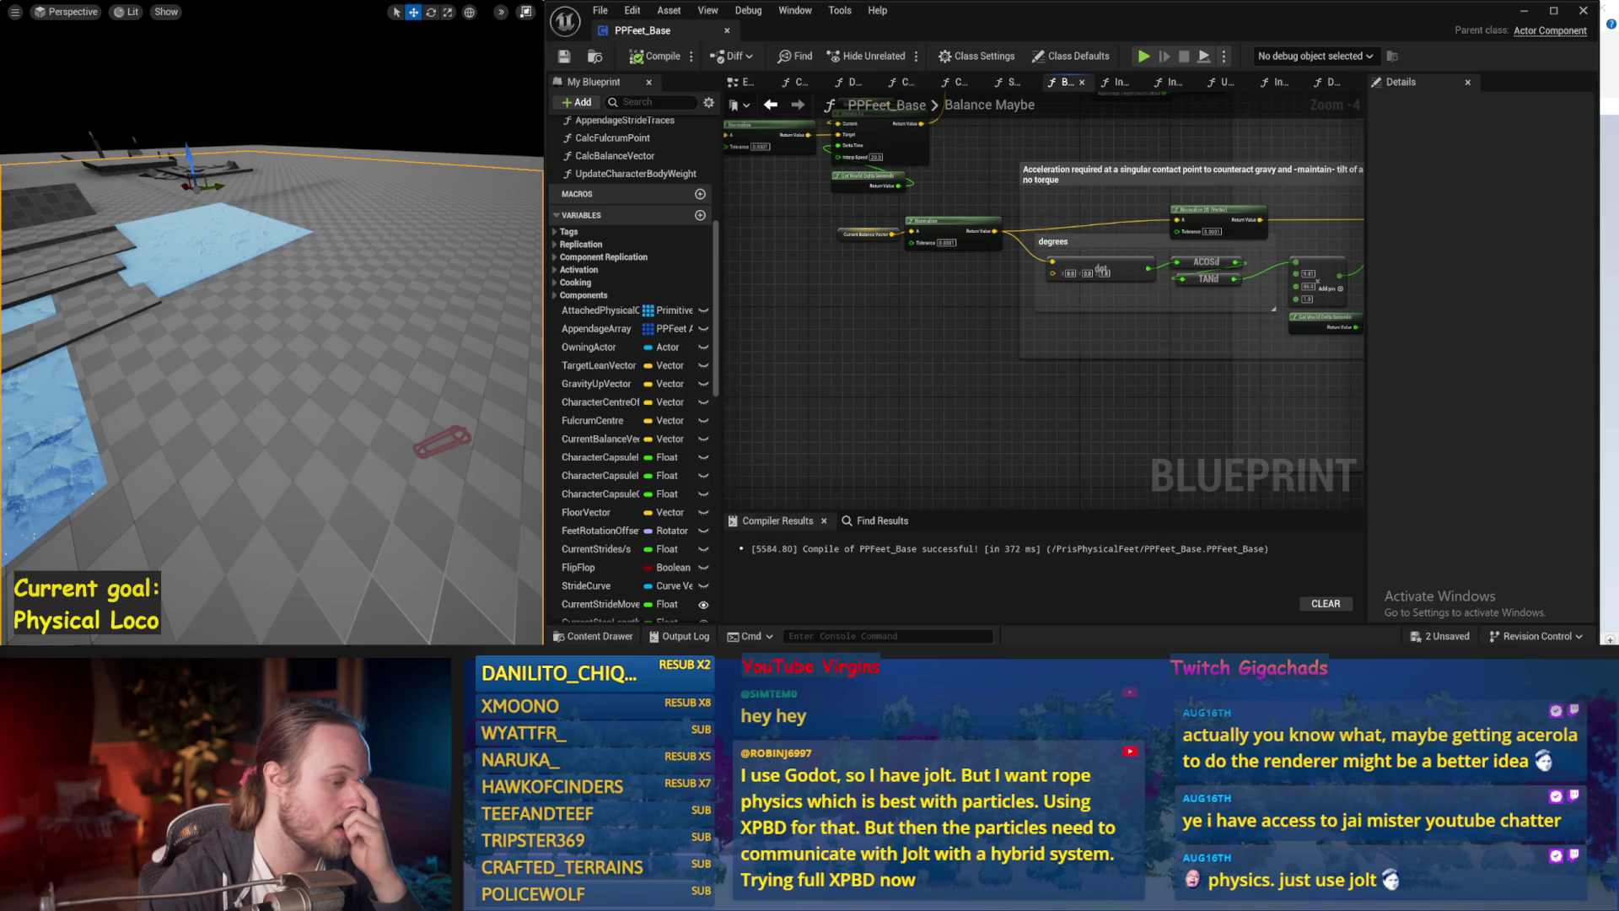
pyautogui.hotkey('alt', 'Tab')
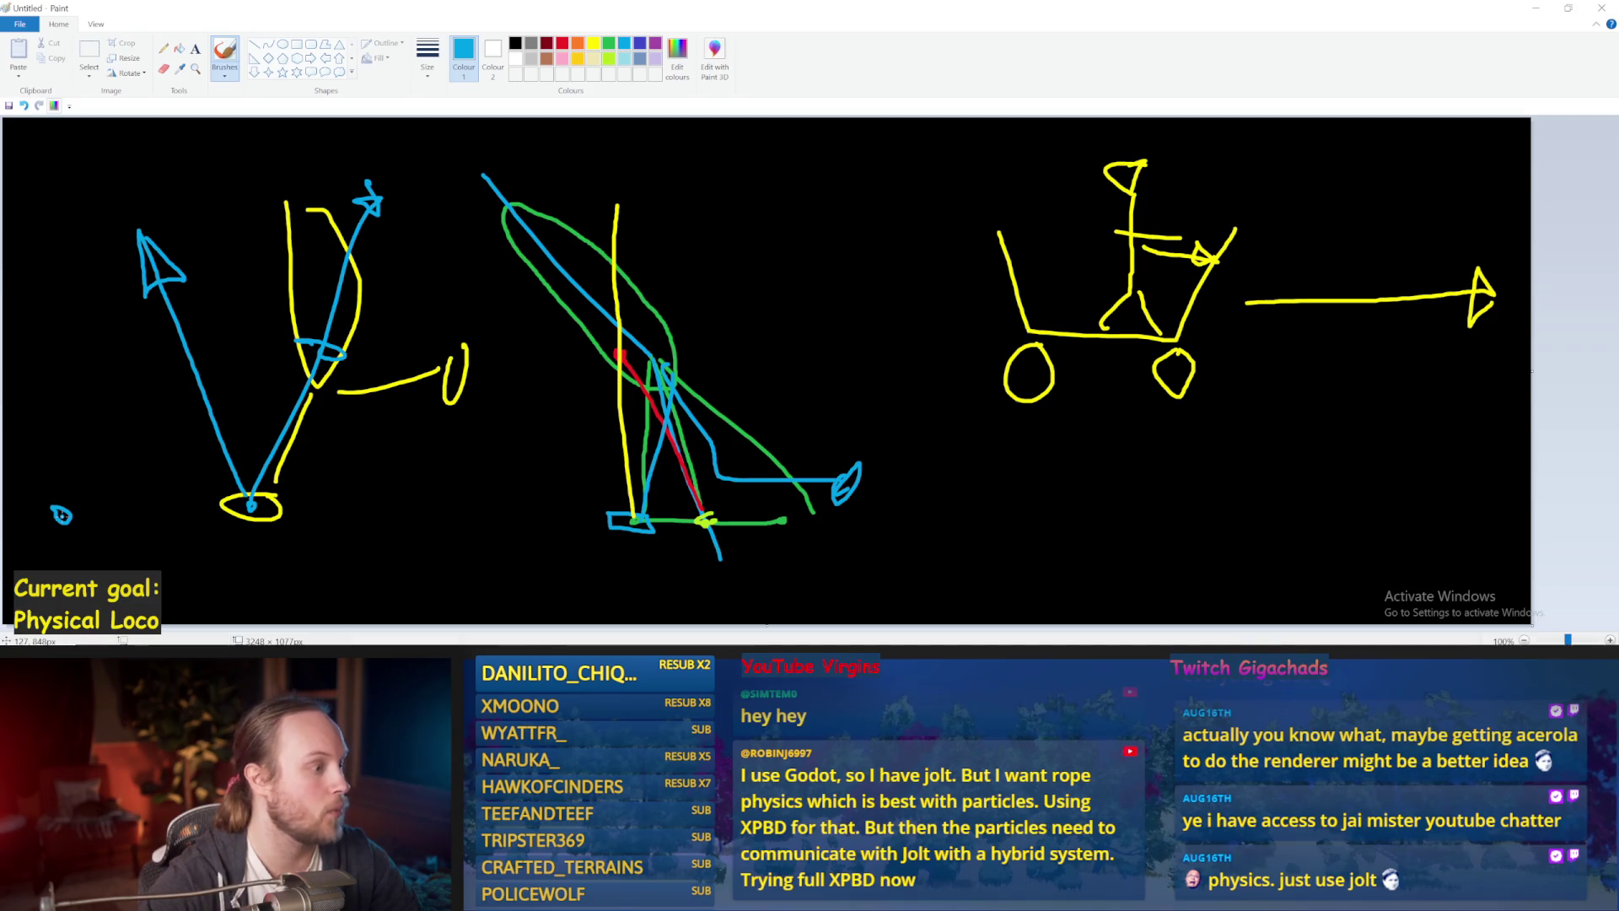
# Draw a long blue line from the bottom-left toward the tall figure, plus a stroke to the left edge.
pyautogui.moveTo(61, 514); pyautogui.dragTo(362, 325)
pyautogui.hotkey('ctrl', 'z')
pyautogui.moveTo(72, 508); pyautogui.dragTo(488, 189)
pyautogui.hotkey('ctrl', 'z')
pyautogui.moveTo(62, 515); pyautogui.dragTo(506, 217)
pyautogui.hotkey('ctrl', 'z')
pyautogui.moveTo(62, 515); pyautogui.dragTo(506, 219)
pyautogui.moveTo(60, 511); pyautogui.dragTo(2, 229)
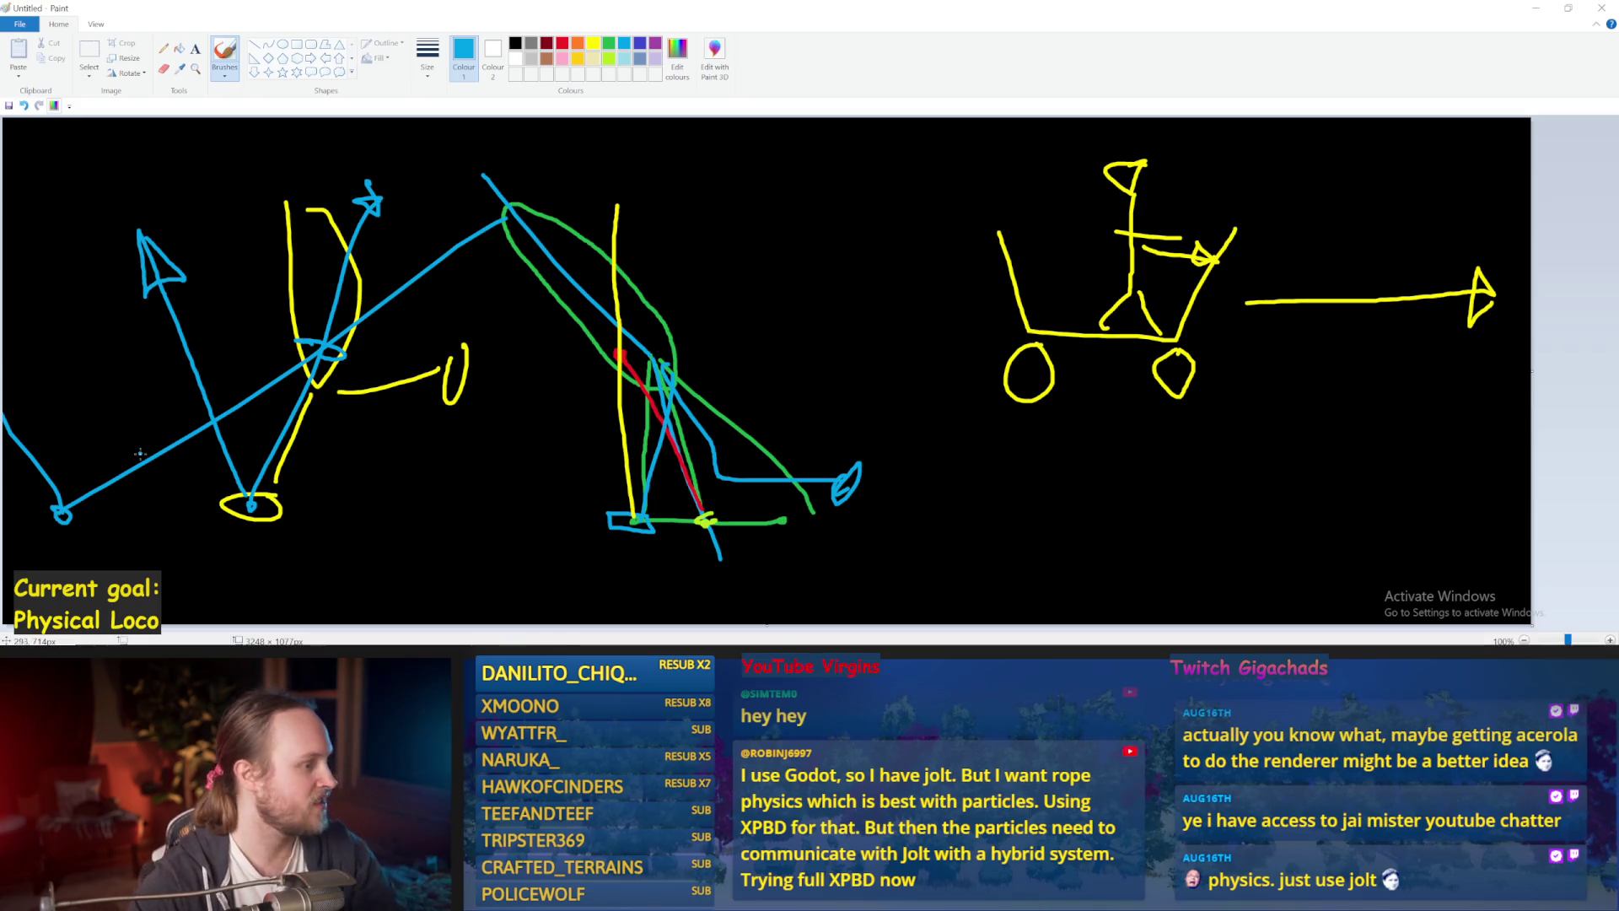
# After several undone diagonal tries, draw a blue line rising from the lower-left foot circle.
pyautogui.moveTo(376, 503); pyautogui.dragTo(169, 118)
pyautogui.hotkey('ctrl', 'z')
pyautogui.moveTo(361, 485); pyautogui.dragTo(111, 125)
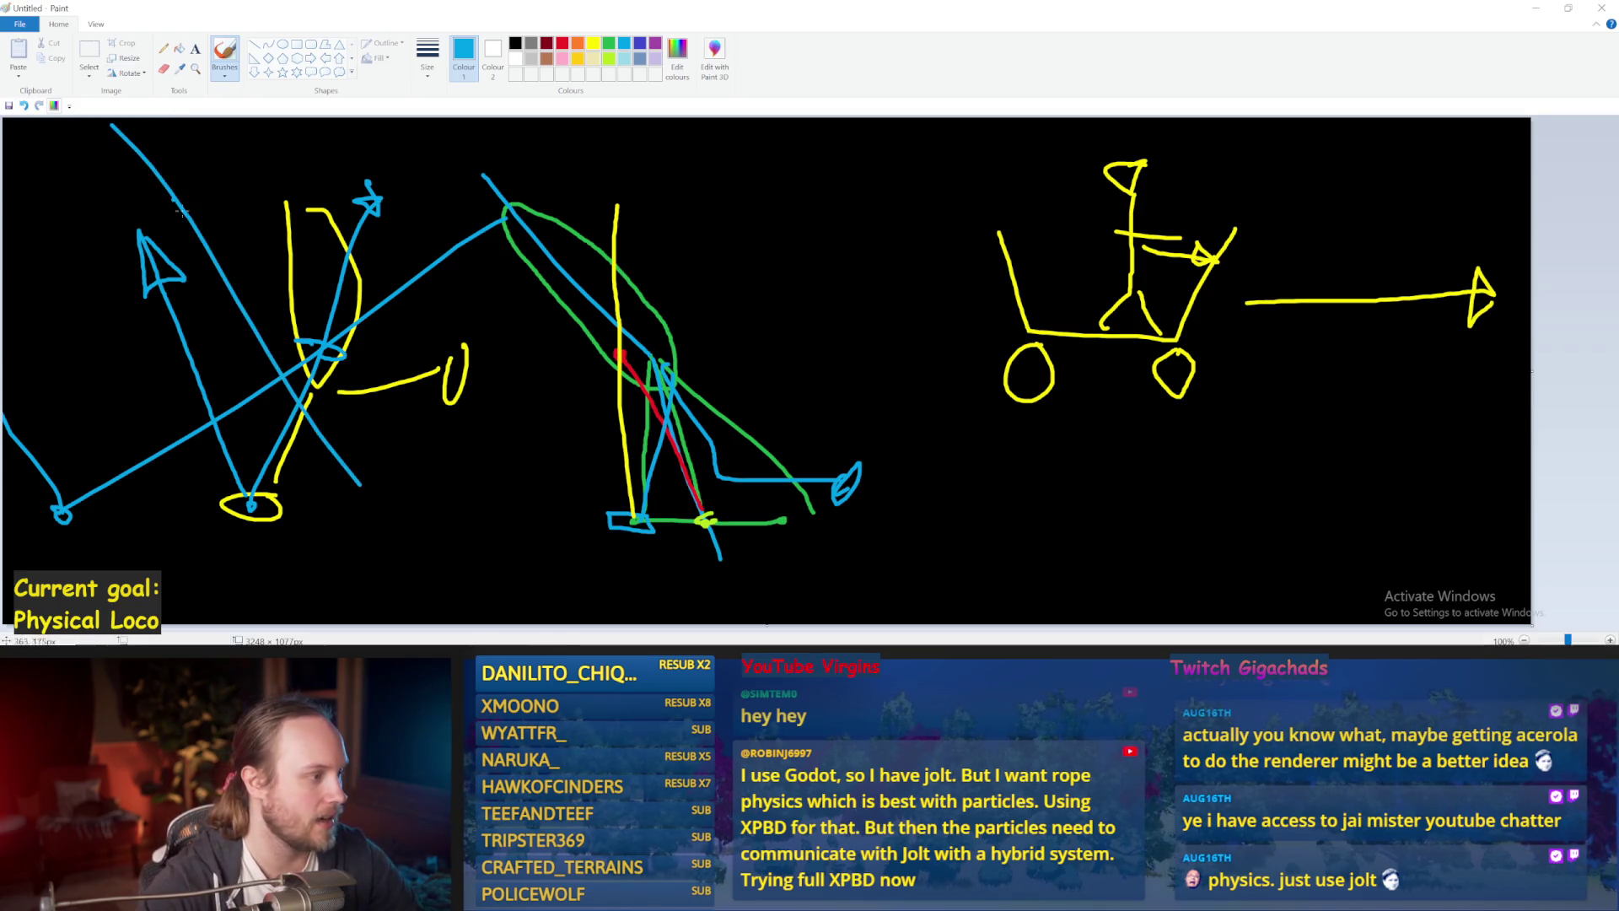
pyautogui.hotkey('ctrl', 'z')
pyautogui.moveTo(331, 475); pyautogui.dragTo(114, 117)
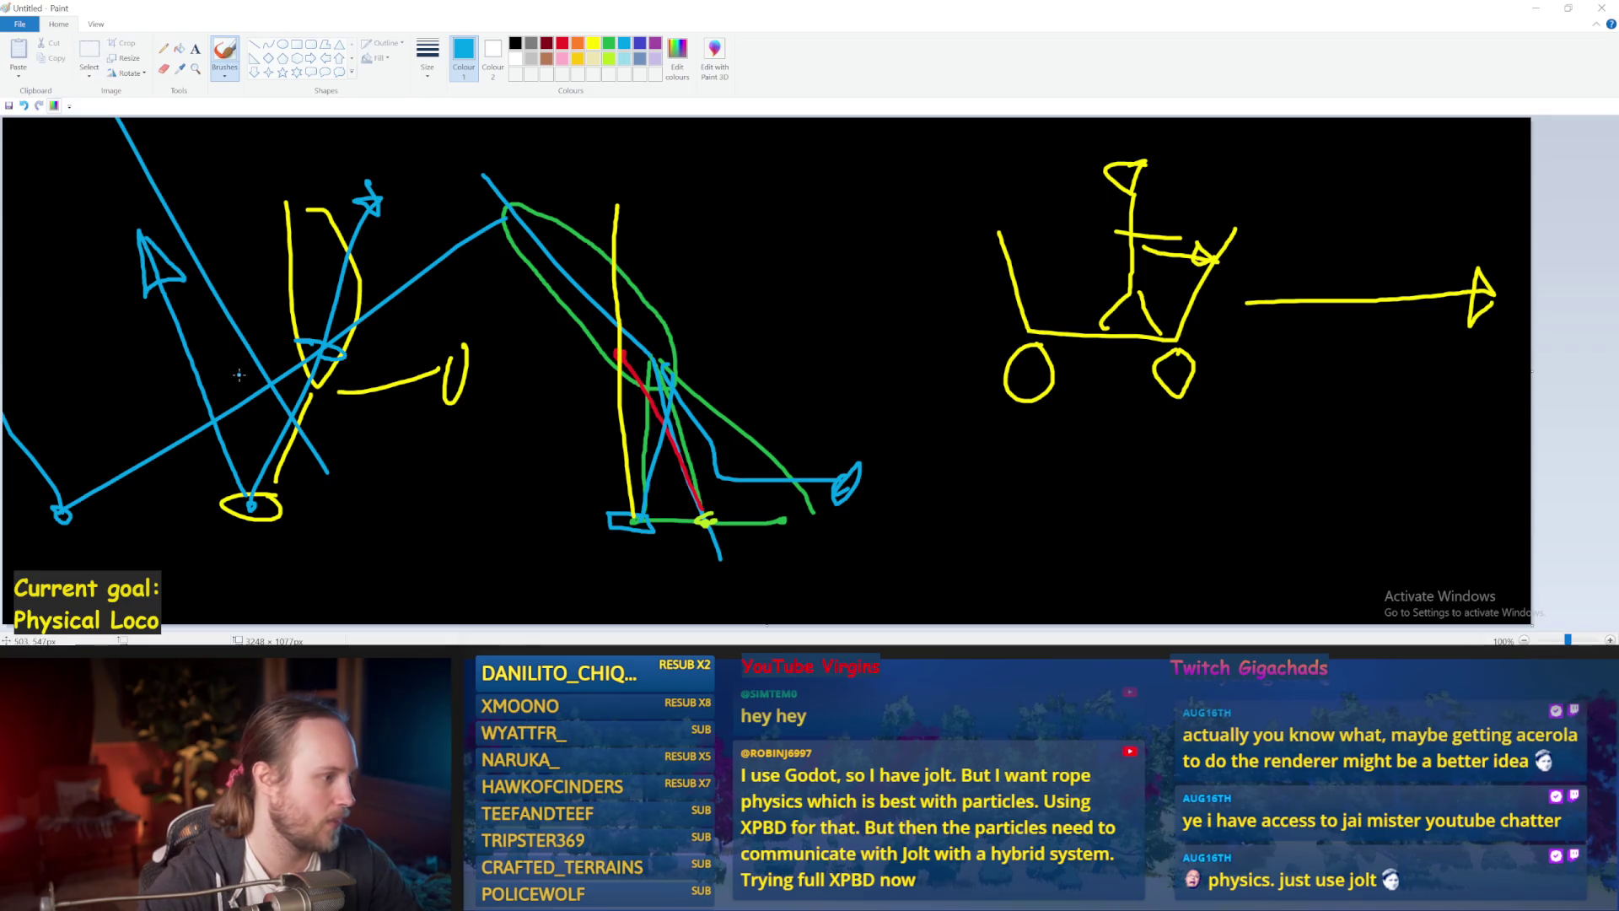
pyautogui.hotkey('ctrl', 'z')
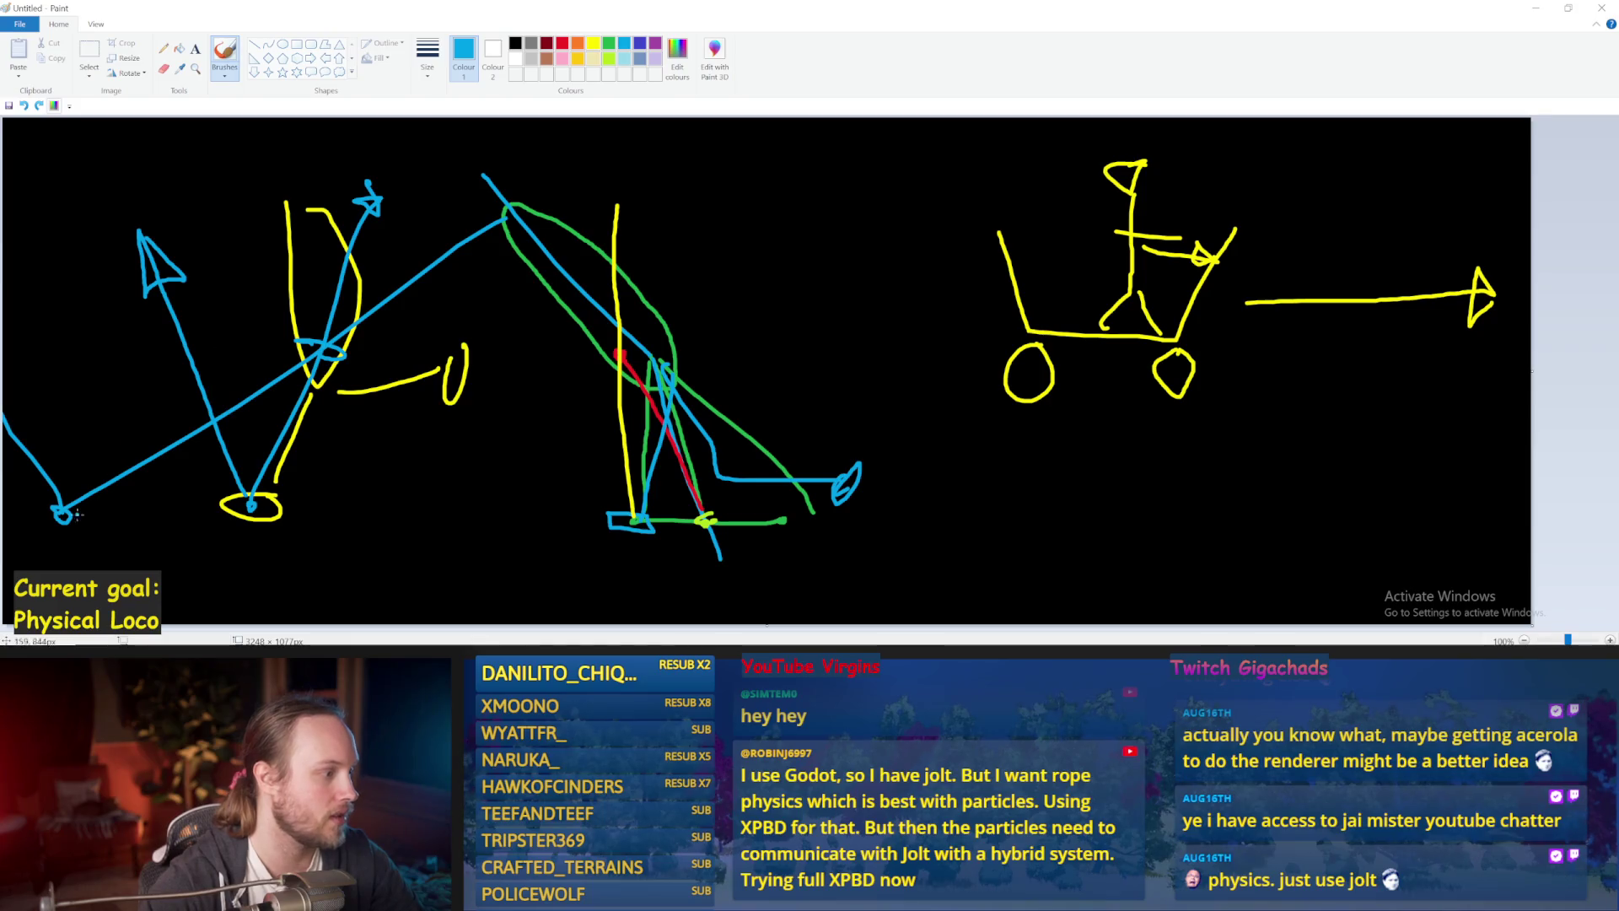
pyautogui.moveTo(70, 480); pyautogui.dragTo(229, 232)
pyautogui.hotkey('ctrl', 'z')
pyautogui.moveTo(74, 468); pyautogui.dragTo(160, 270)
pyautogui.hotkey('ctrl', 'z')
pyautogui.moveTo(66, 506); pyautogui.dragTo(215, 221)
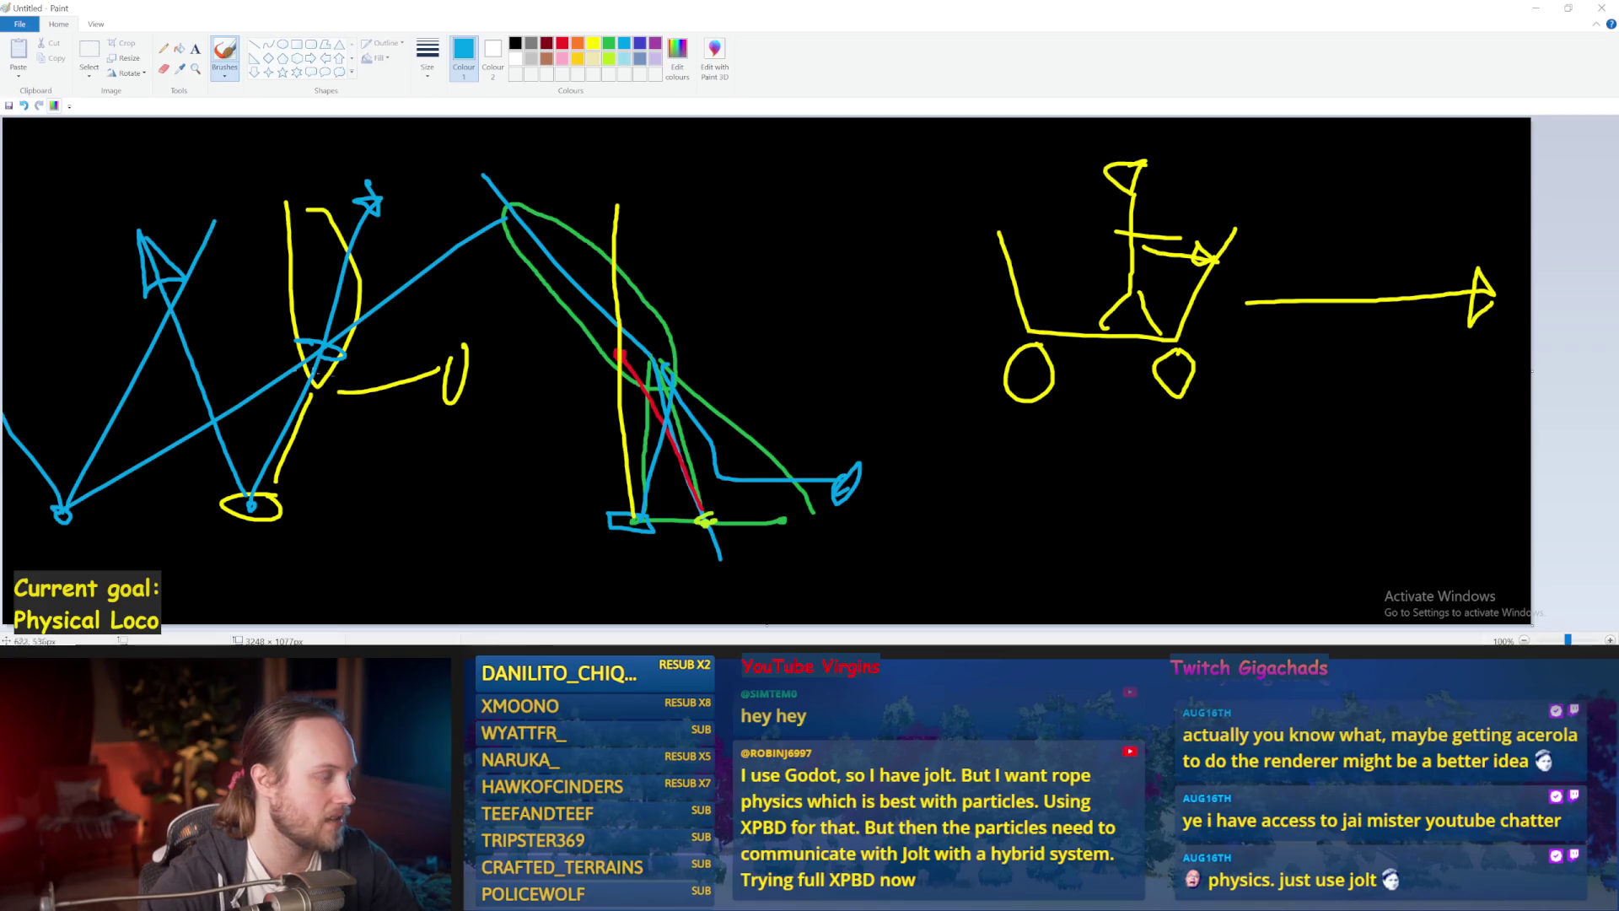
pyautogui.hotkey('alt', 'Tab')
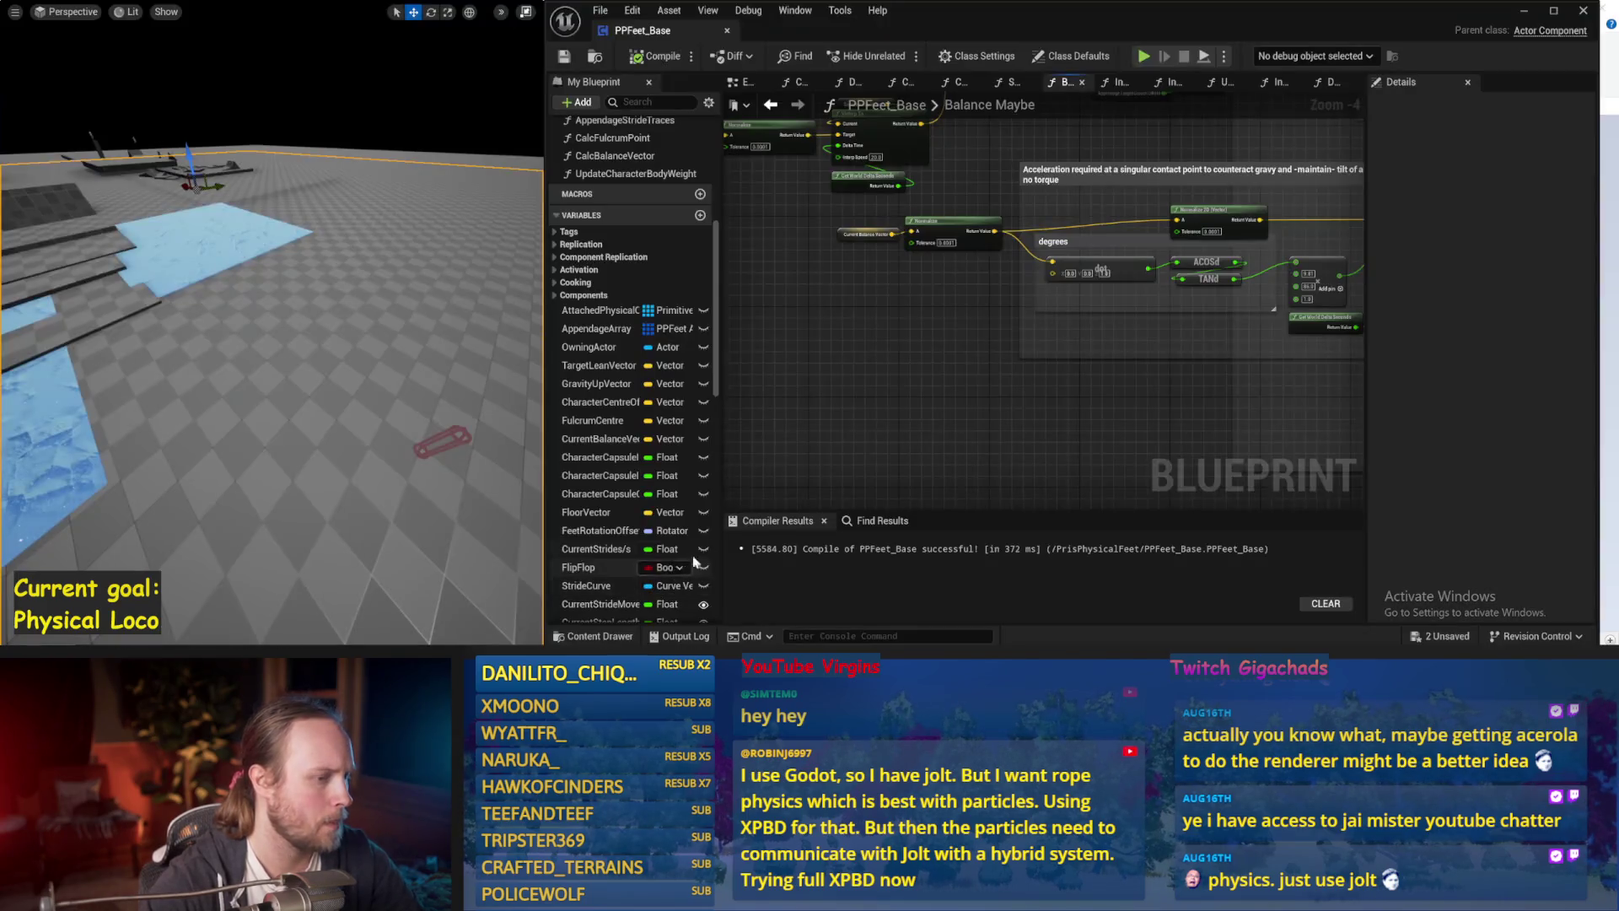
# Multiply Current Balance Vector by a vector with X -1, Y -1, and wire it into Normalize's A input.
pyautogui.moveTo(731, 430); pyautogui.dragTo(928, 454)
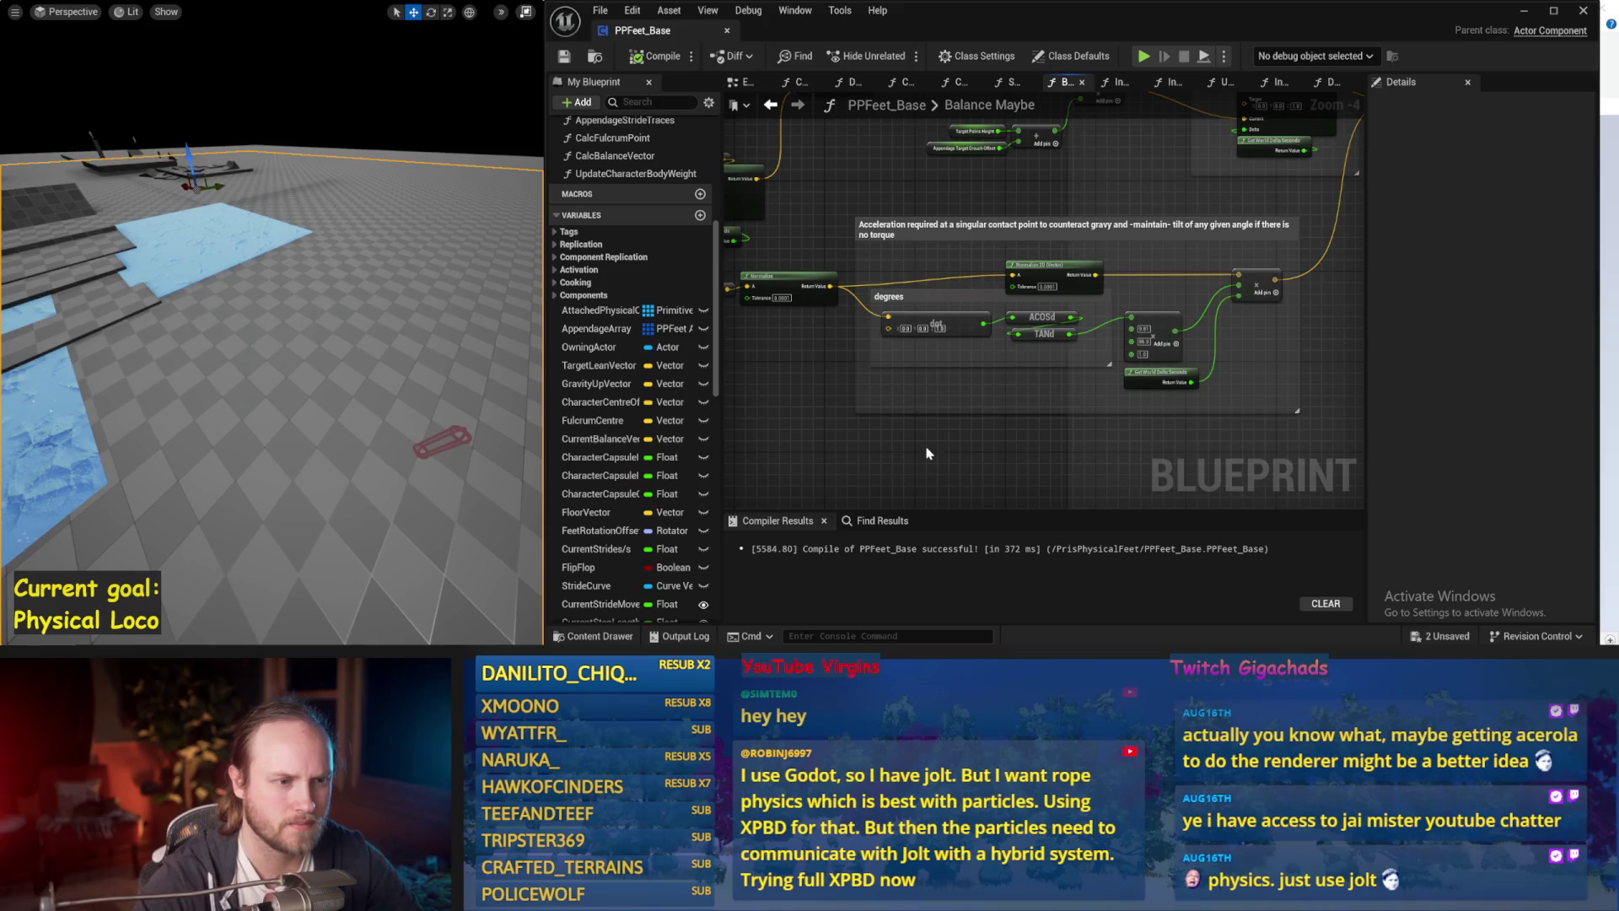
pyautogui.scroll(2, 900, 388)
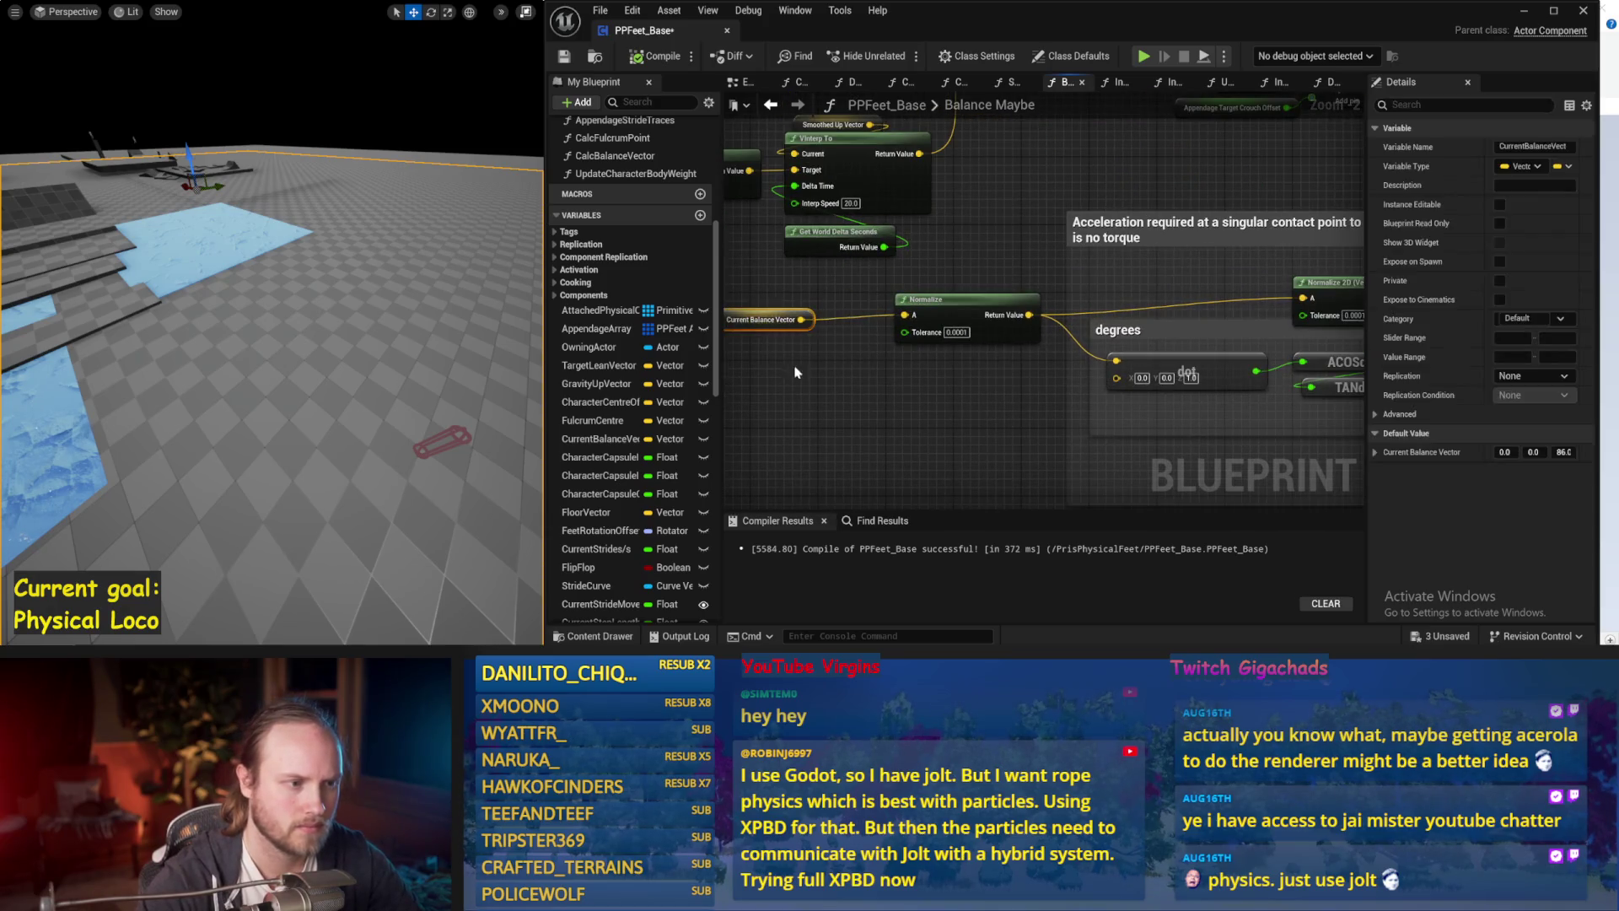
pyautogui.moveTo(801, 319)
pyautogui.mouseDown()
pyautogui.moveTo(822, 371)
pyautogui.moveTo(881, 418)
pyautogui.mouseUp()
pyautogui.click(885, 355)
pyautogui.rightClick(881, 418)
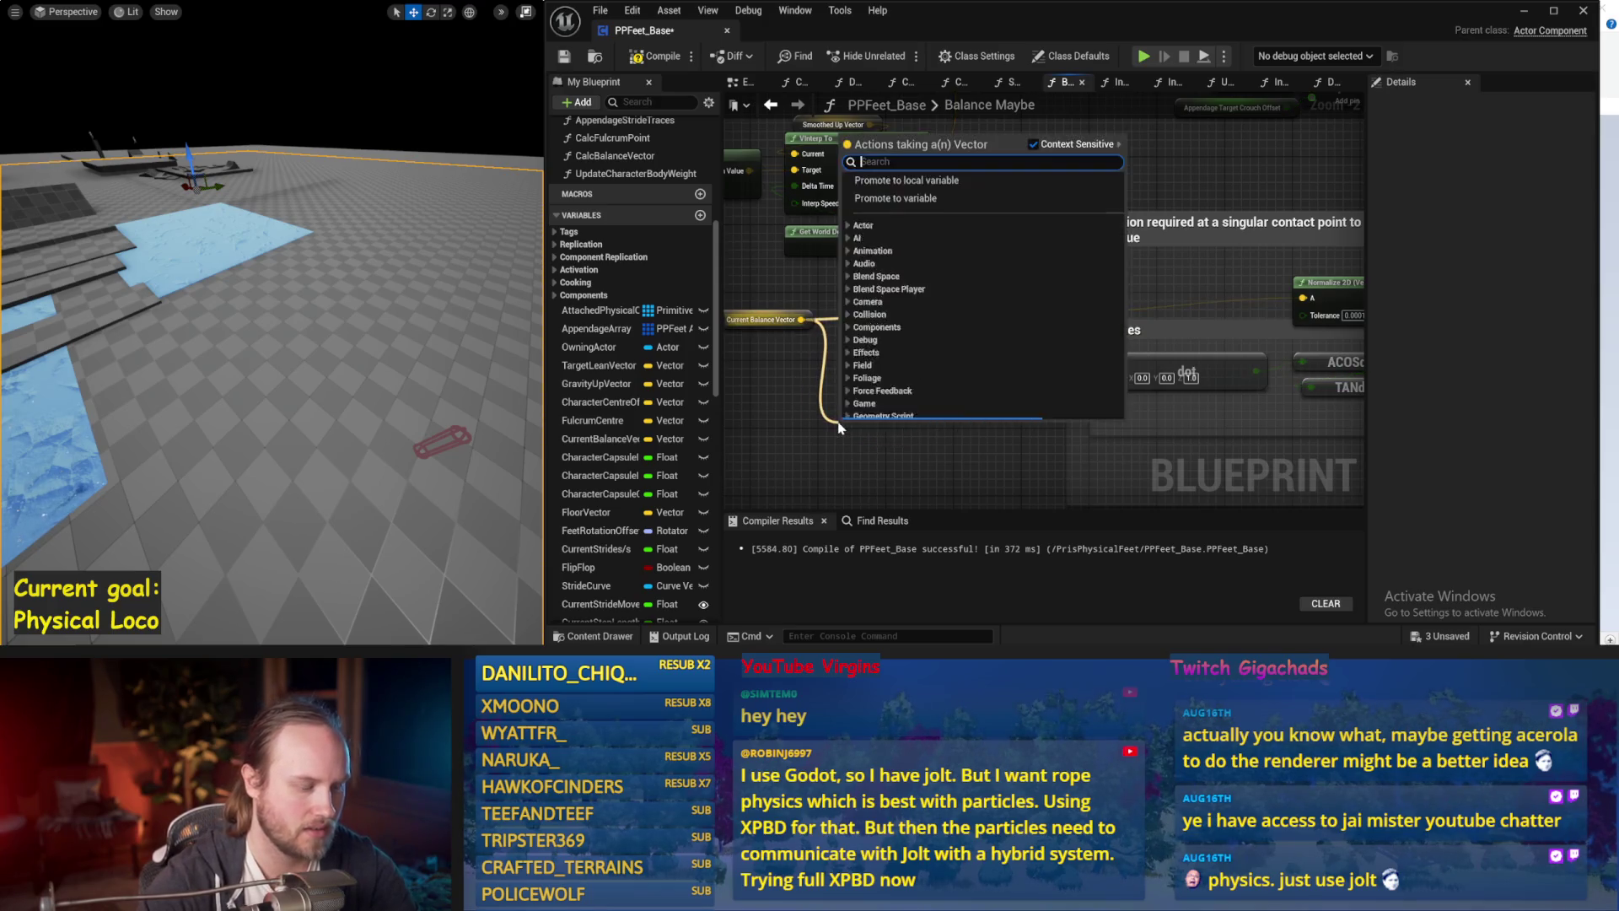
pyautogui.press('Escape')
pyautogui.click(869, 453)
pyautogui.write('-1')
pyautogui.click(894, 450)
pyautogui.write('-1')
pyautogui.press('Return')
pyautogui.moveTo(967, 431); pyautogui.dragTo(905, 314)
# Briefly test the inversion, line up the nodes, and set the multiplier's Z to 1.
pyautogui.hotkey('alt', 'p')
pyautogui.press('Escape')
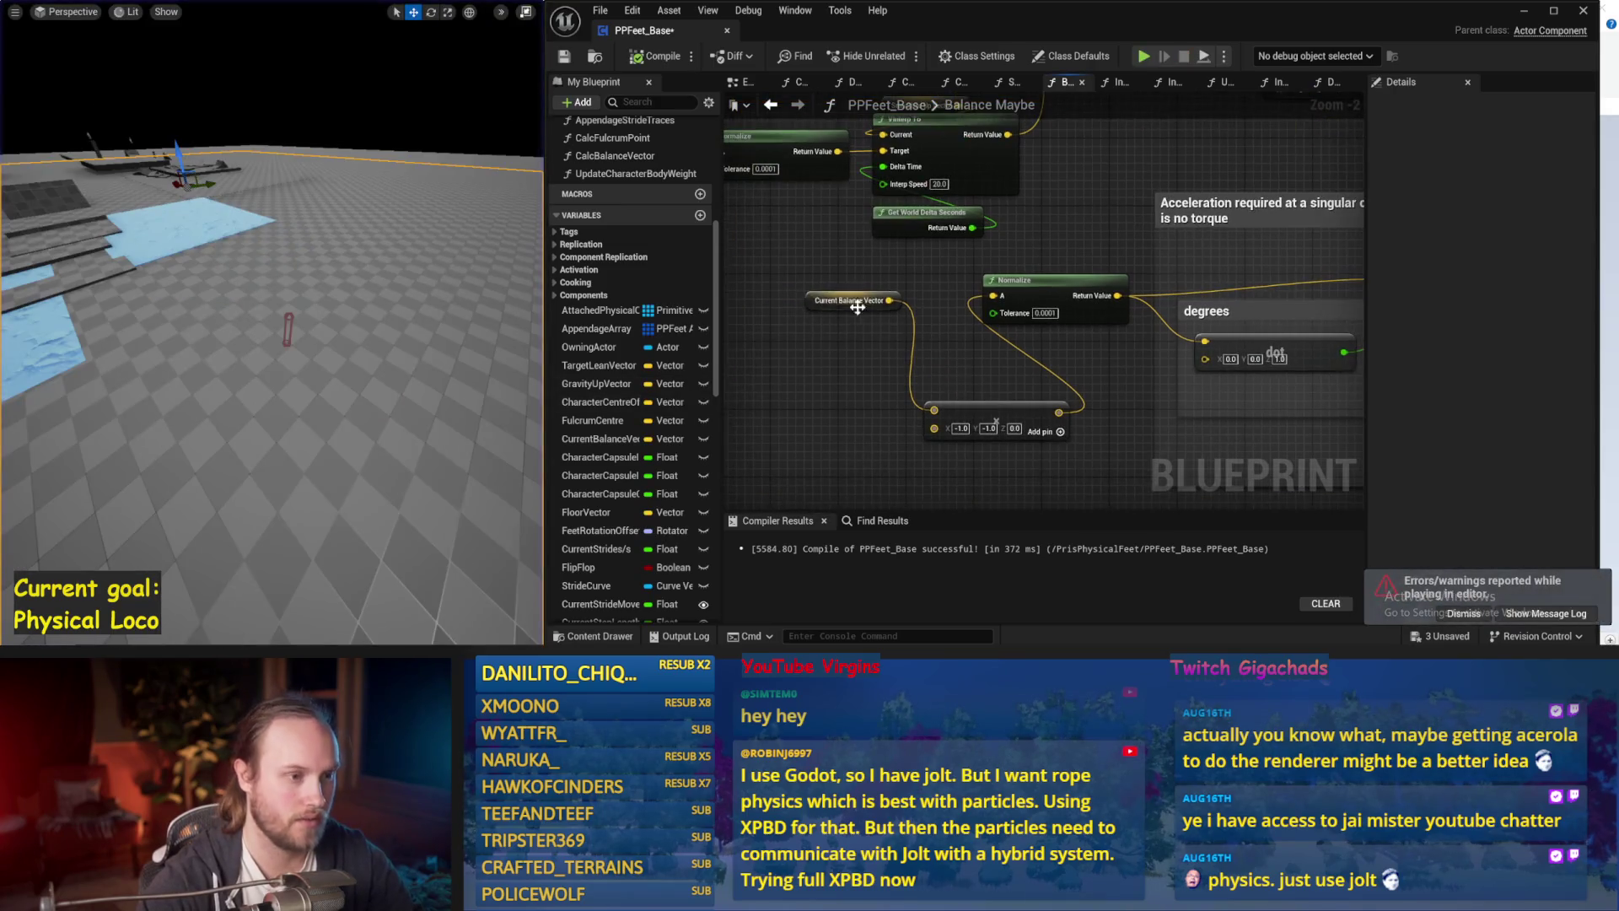
pyautogui.moveTo(828, 311); pyautogui.dragTo(785, 378)
pyautogui.moveTo(995, 414)
pyautogui.mouseDown()
pyautogui.moveTo(952, 380)
pyautogui.moveTo(814, 333)
pyautogui.mouseUp()
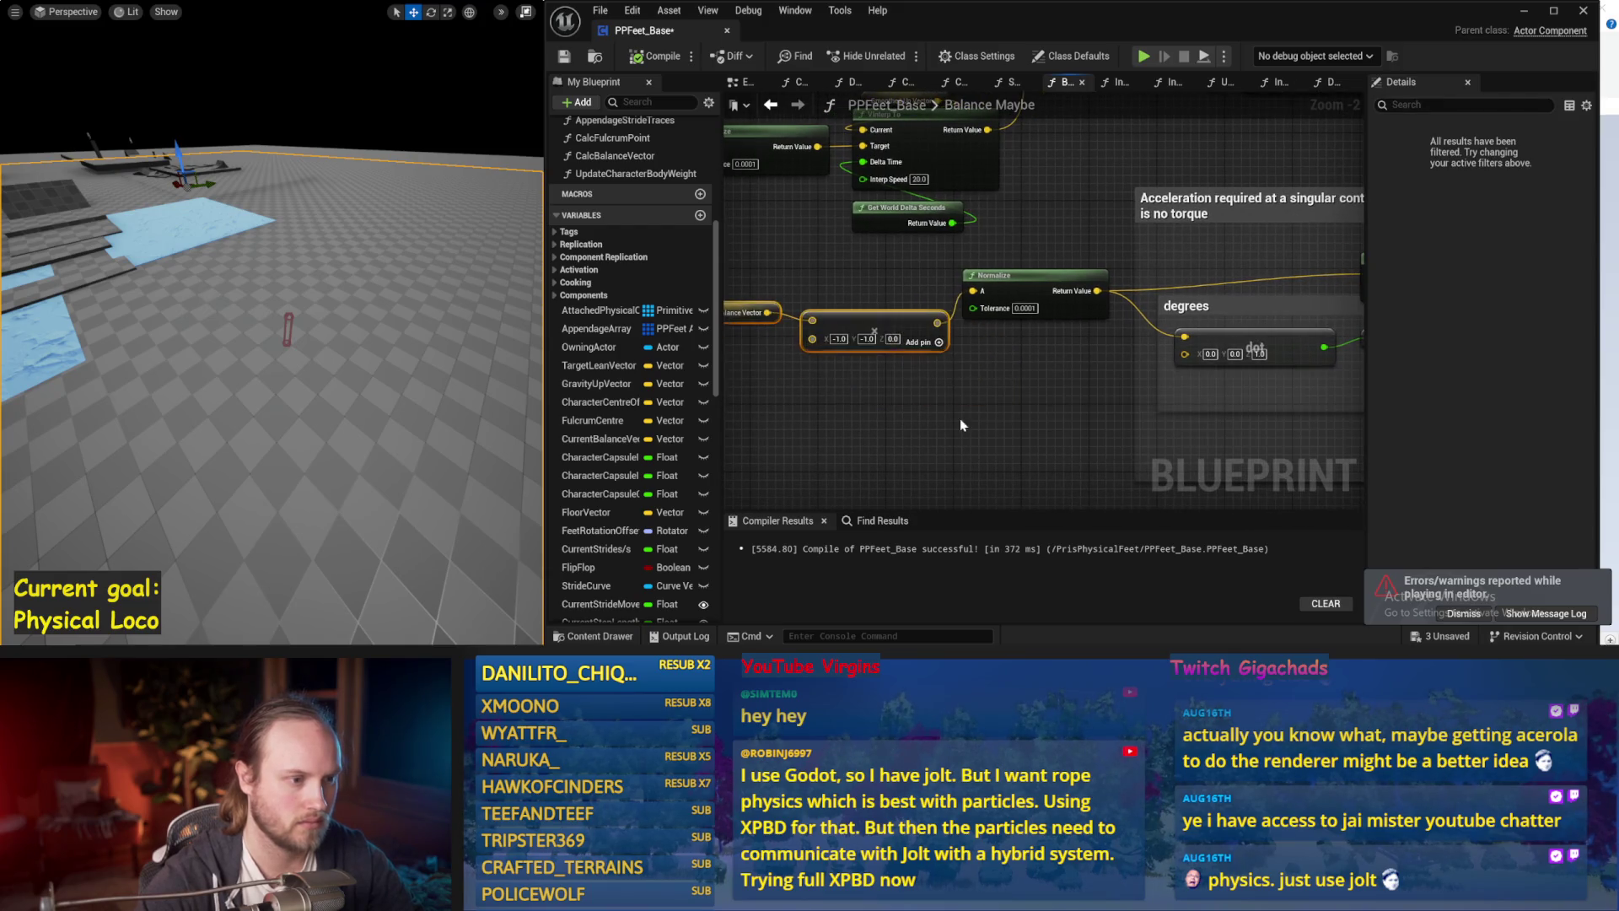
pyautogui.write('1')
pyautogui.scroll(2, 411, 329)
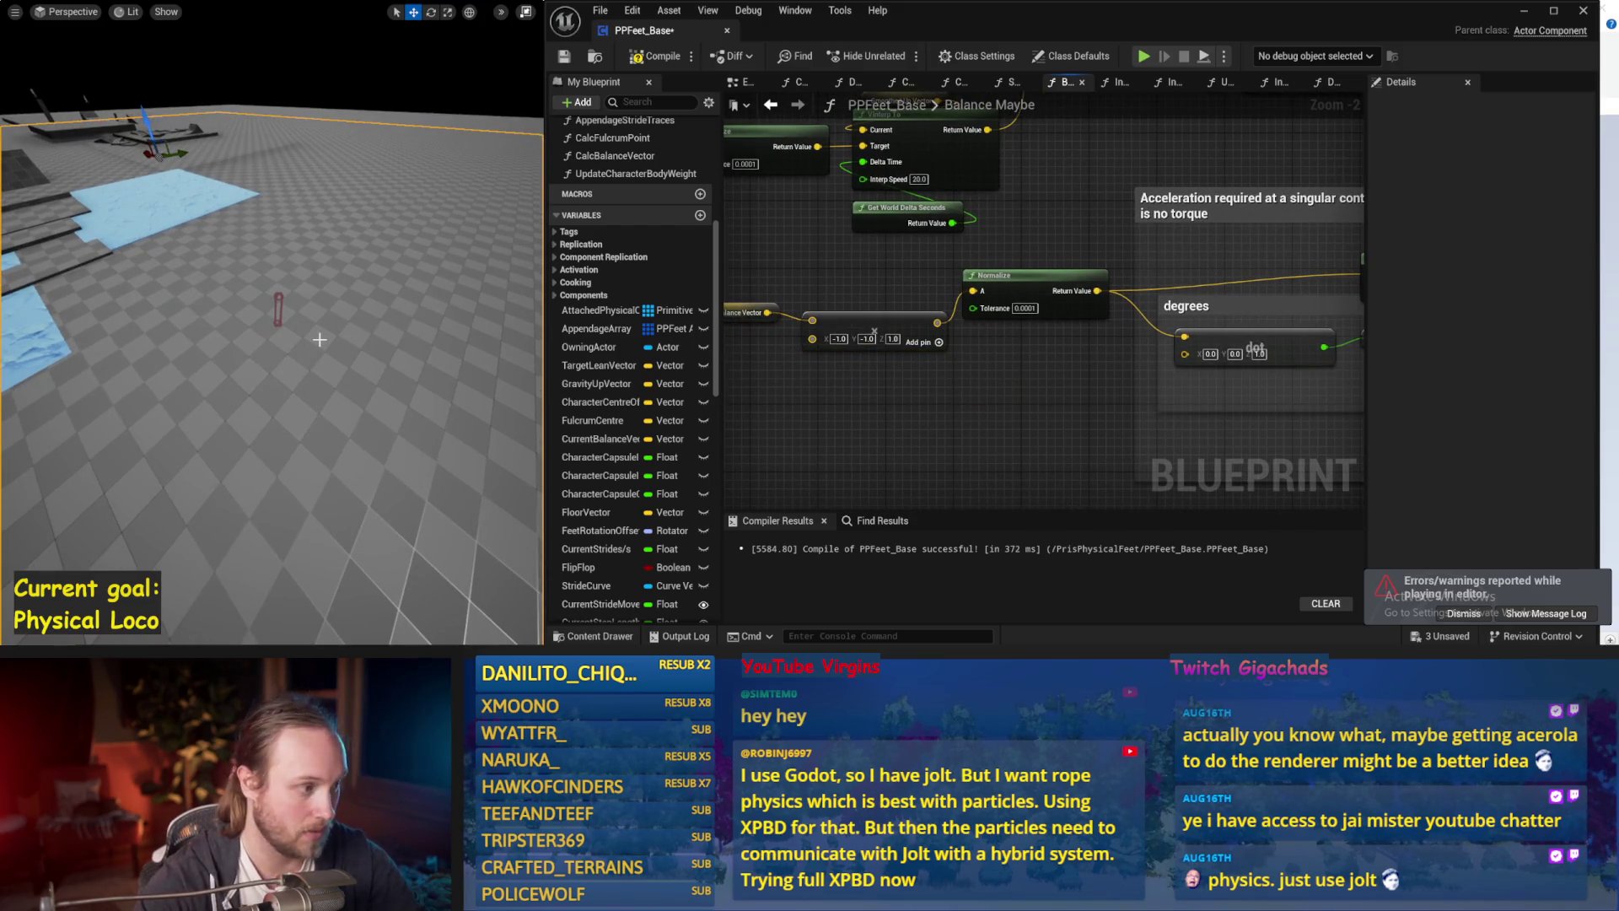
# Simulate the (-1, -1, 1) inversion twice, then review the ACOSd and TANd nodes and simulate again.
pyautogui.hotkey('alt', 's')
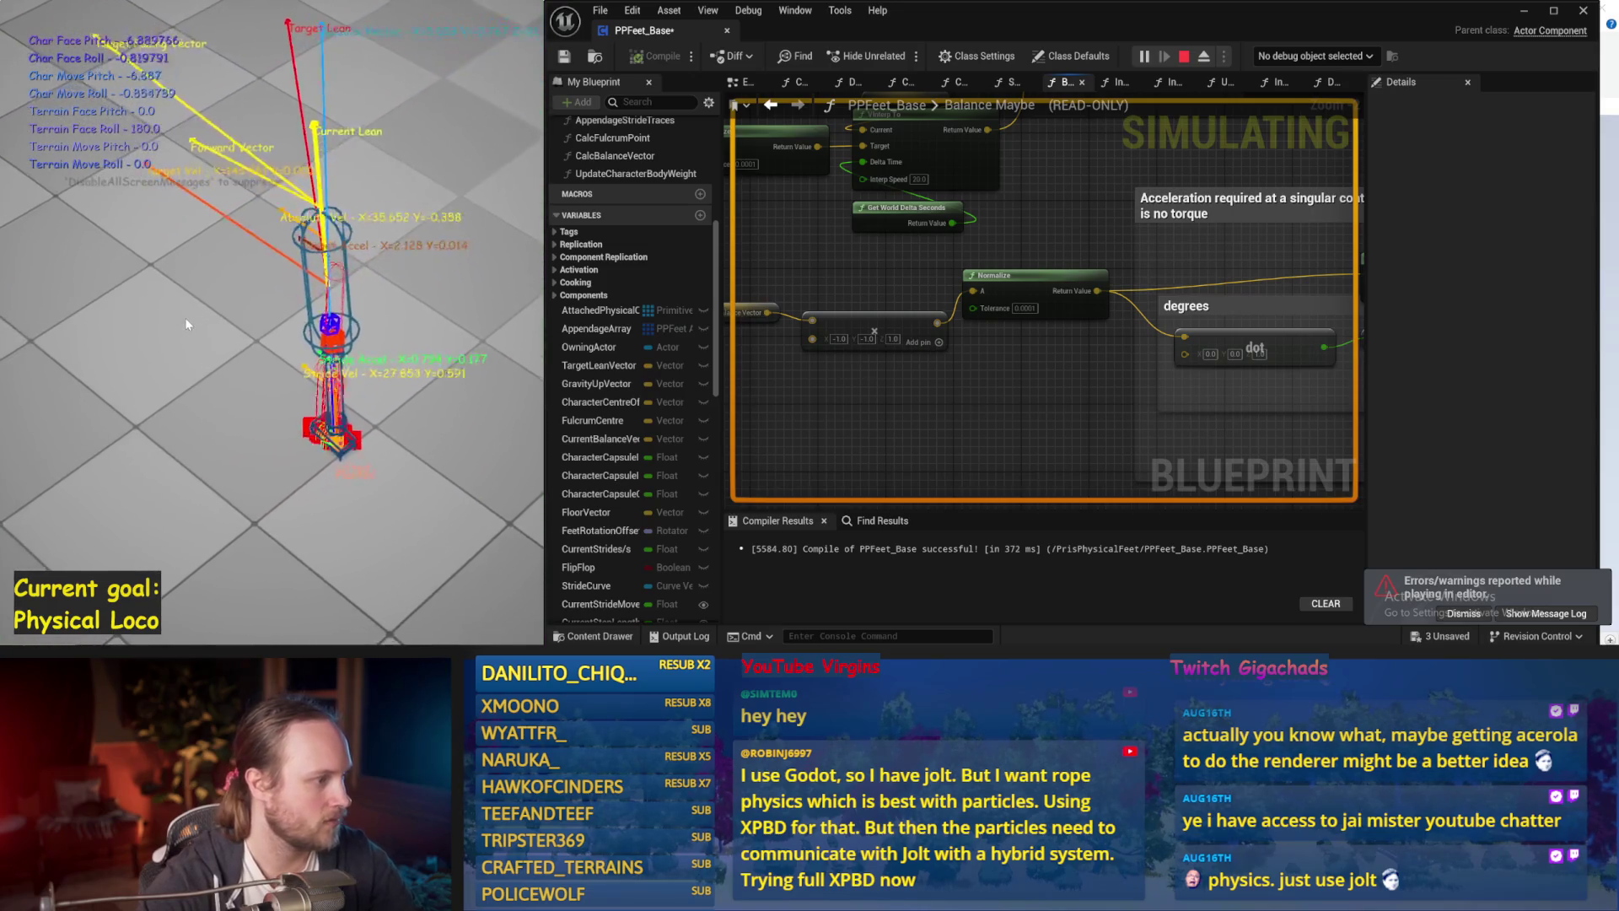
pyautogui.press('Escape')
pyautogui.hotkey('alt', 'p')
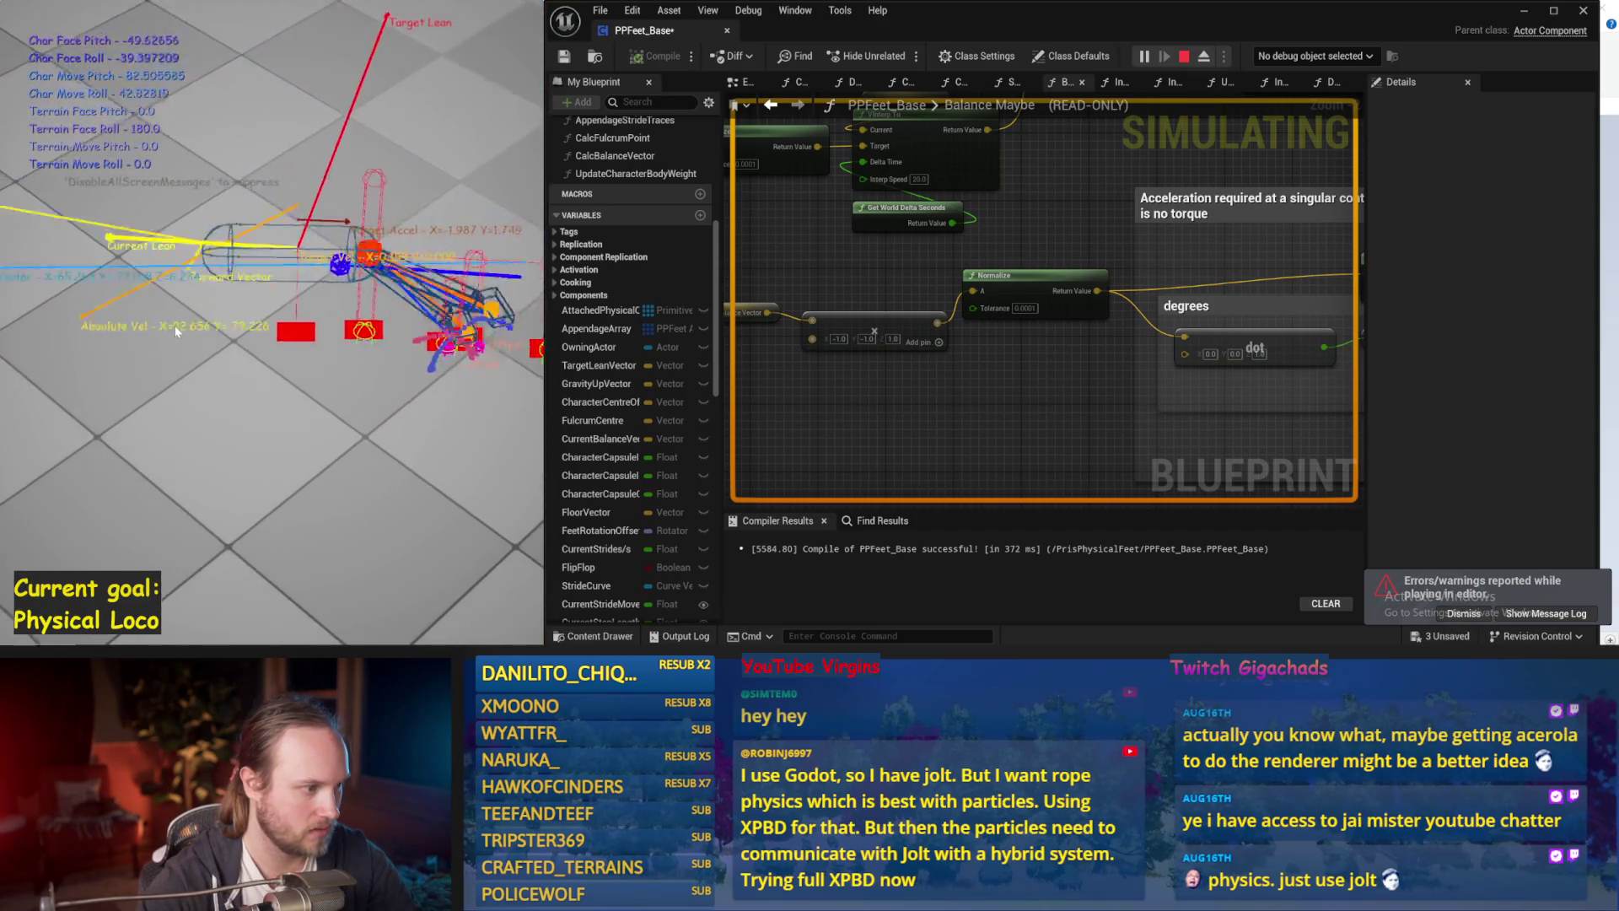
pyautogui.press('Escape')
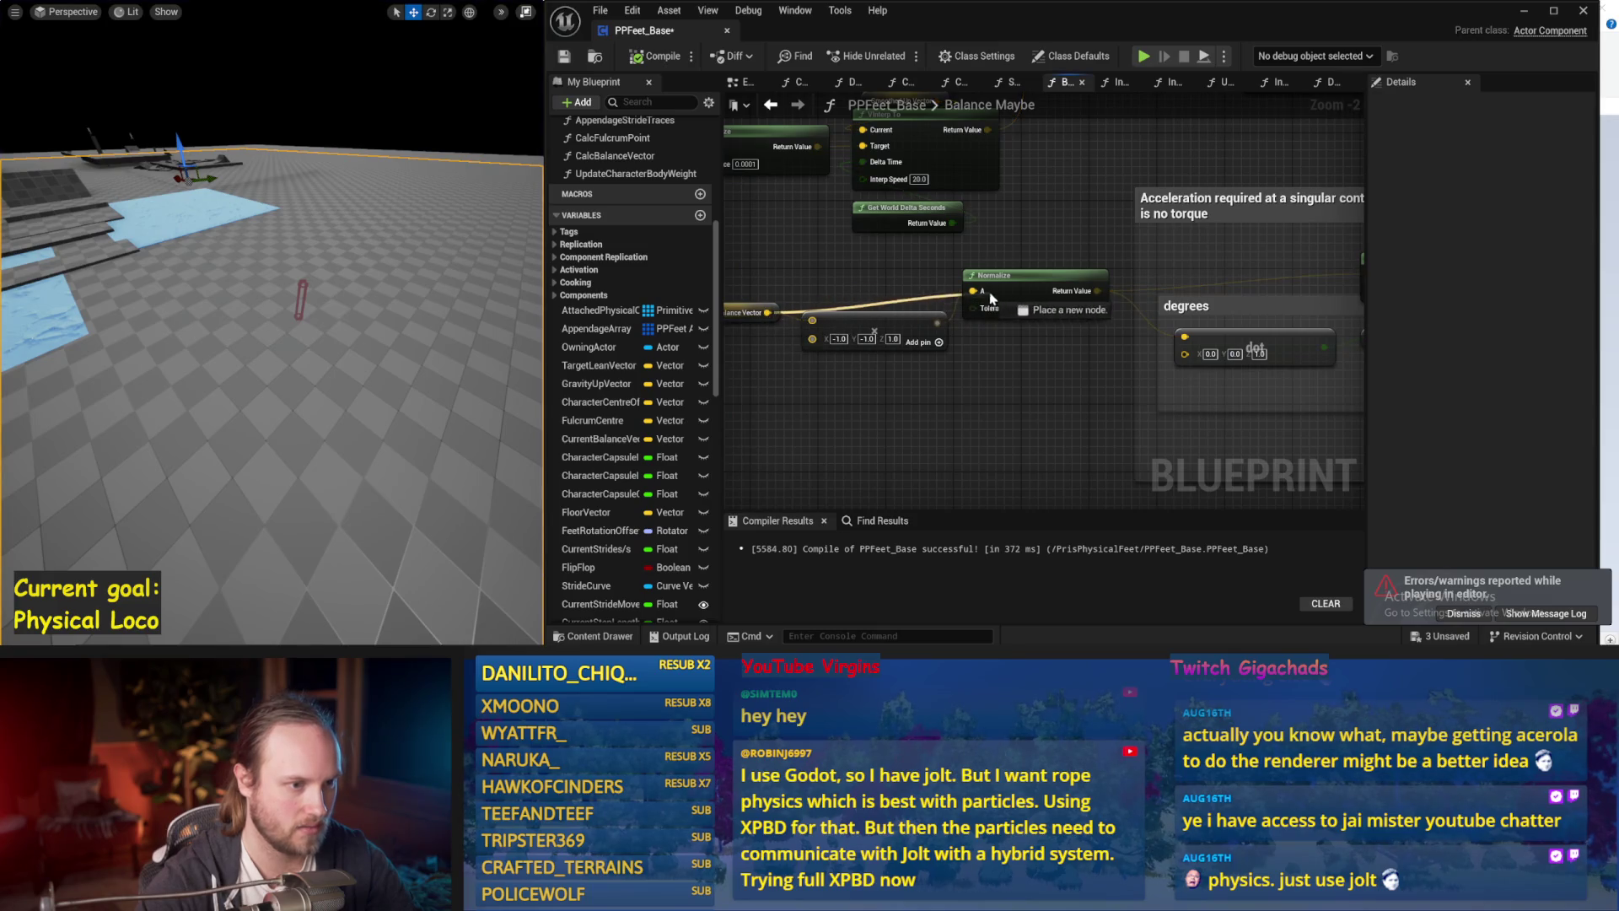
pyautogui.moveTo(894, 348)
pyautogui.mouseDown()
pyautogui.moveTo(818, 326)
pyautogui.moveTo(812, 357)
pyautogui.mouseUp()
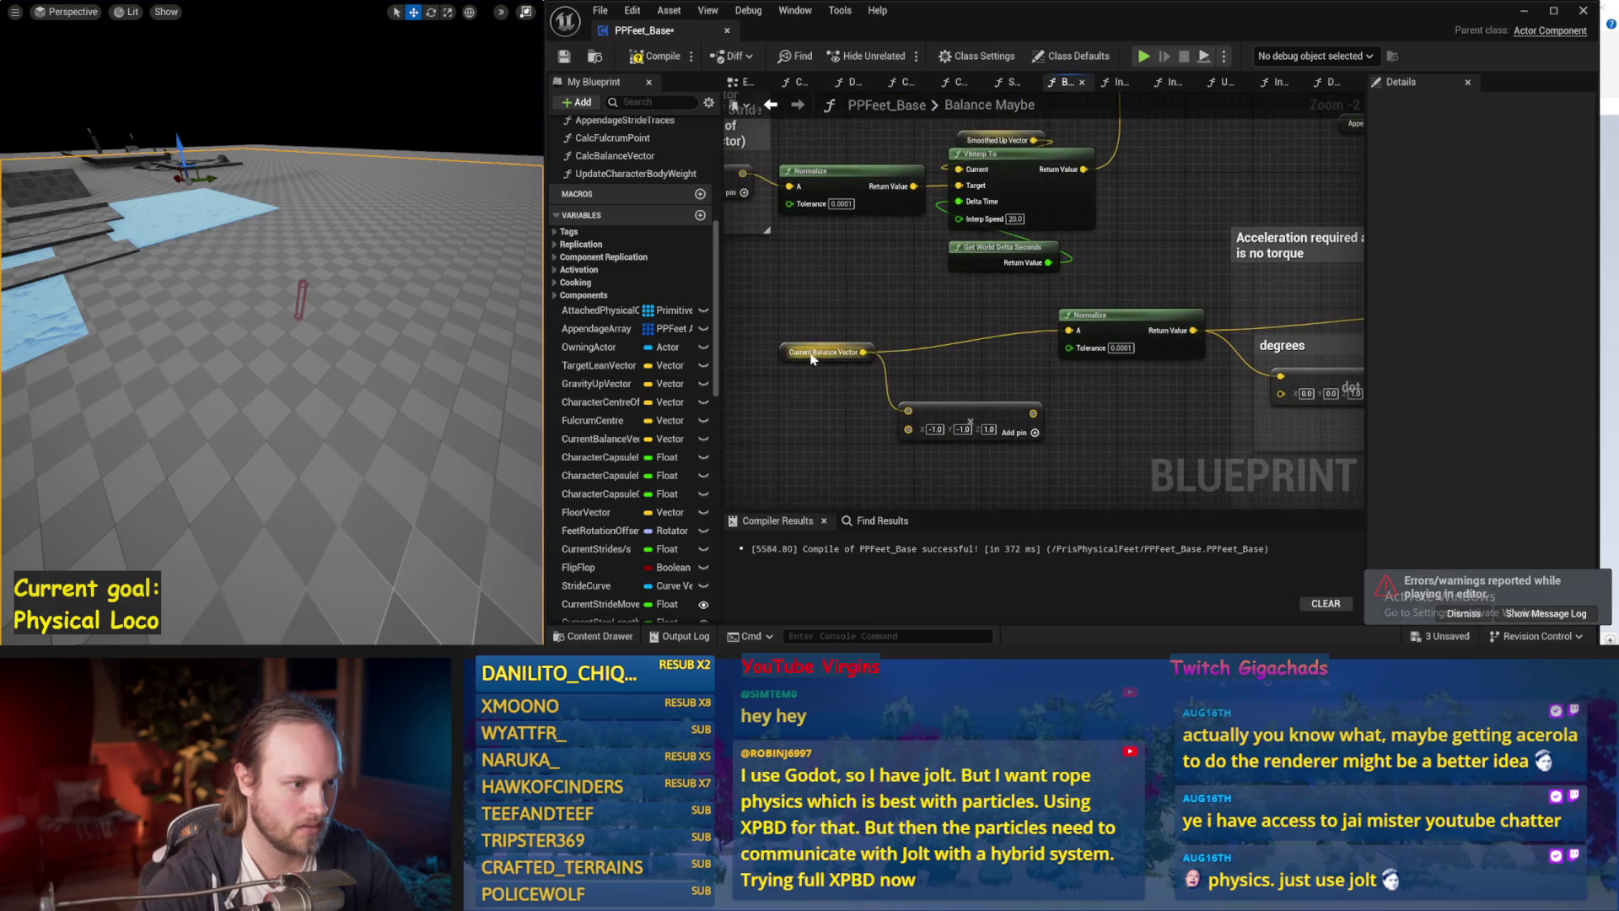
pyautogui.moveTo(1209, 387); pyautogui.dragTo(897, 396)
pyautogui.moveTo(1080, 240)
pyautogui.mouseDown()
pyautogui.moveTo(1000, 248)
pyautogui.moveTo(998, 293)
pyautogui.mouseUp()
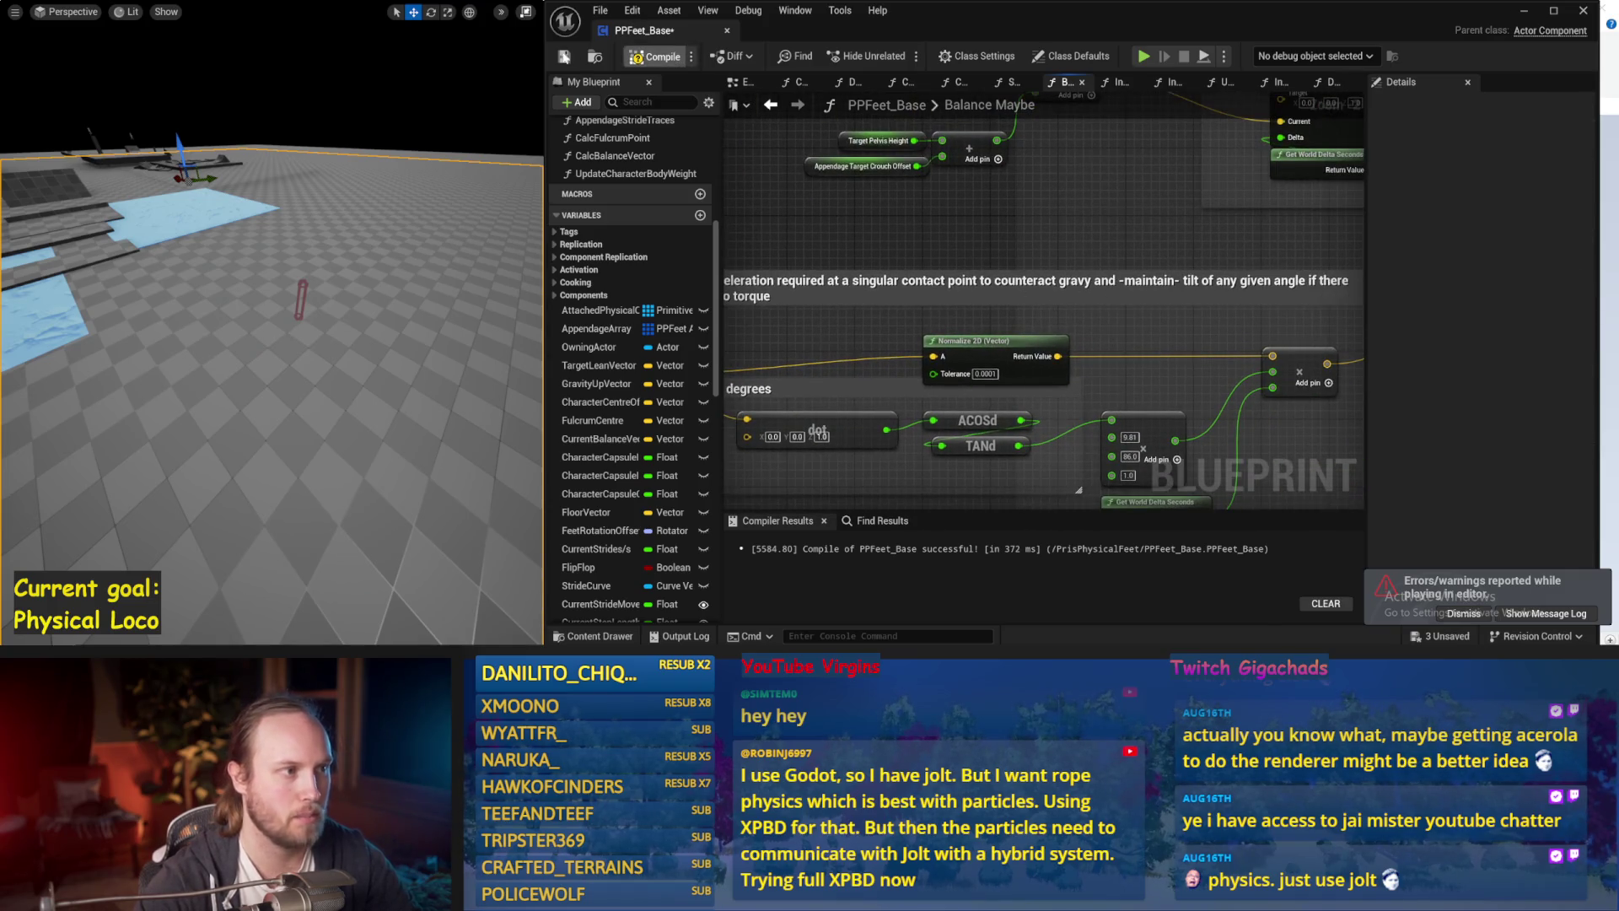
pyautogui.hotkey('alt', 'p')
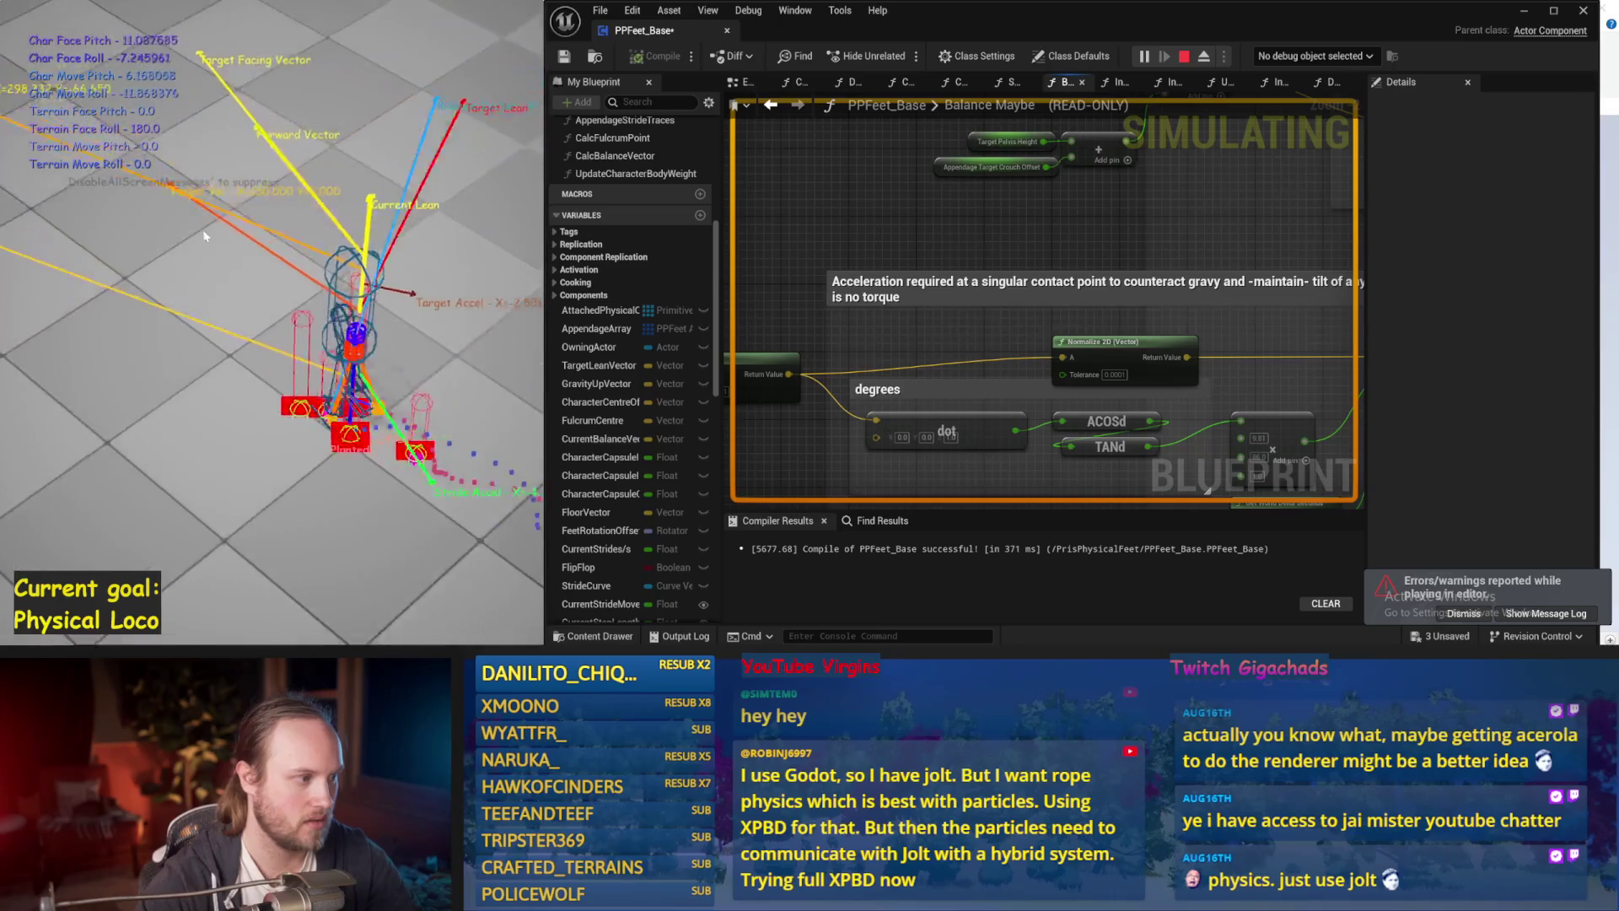
# Stop the simulation and save the PPFeet_Base blueprint.
pyautogui.press('Escape')
pyautogui.moveTo(968, 431)
pyautogui.mouseDown()
pyautogui.moveTo(1033, 359)
pyautogui.moveTo(869, 320)
pyautogui.mouseUp()
pyautogui.hotkey('ctrl', 's')
pyautogui.scroll(-1, 1034, 359)
# Inspect the Counteract Torque PID Update and Acceleration sections, then start another simulation.
pyautogui.click(1026, 221)
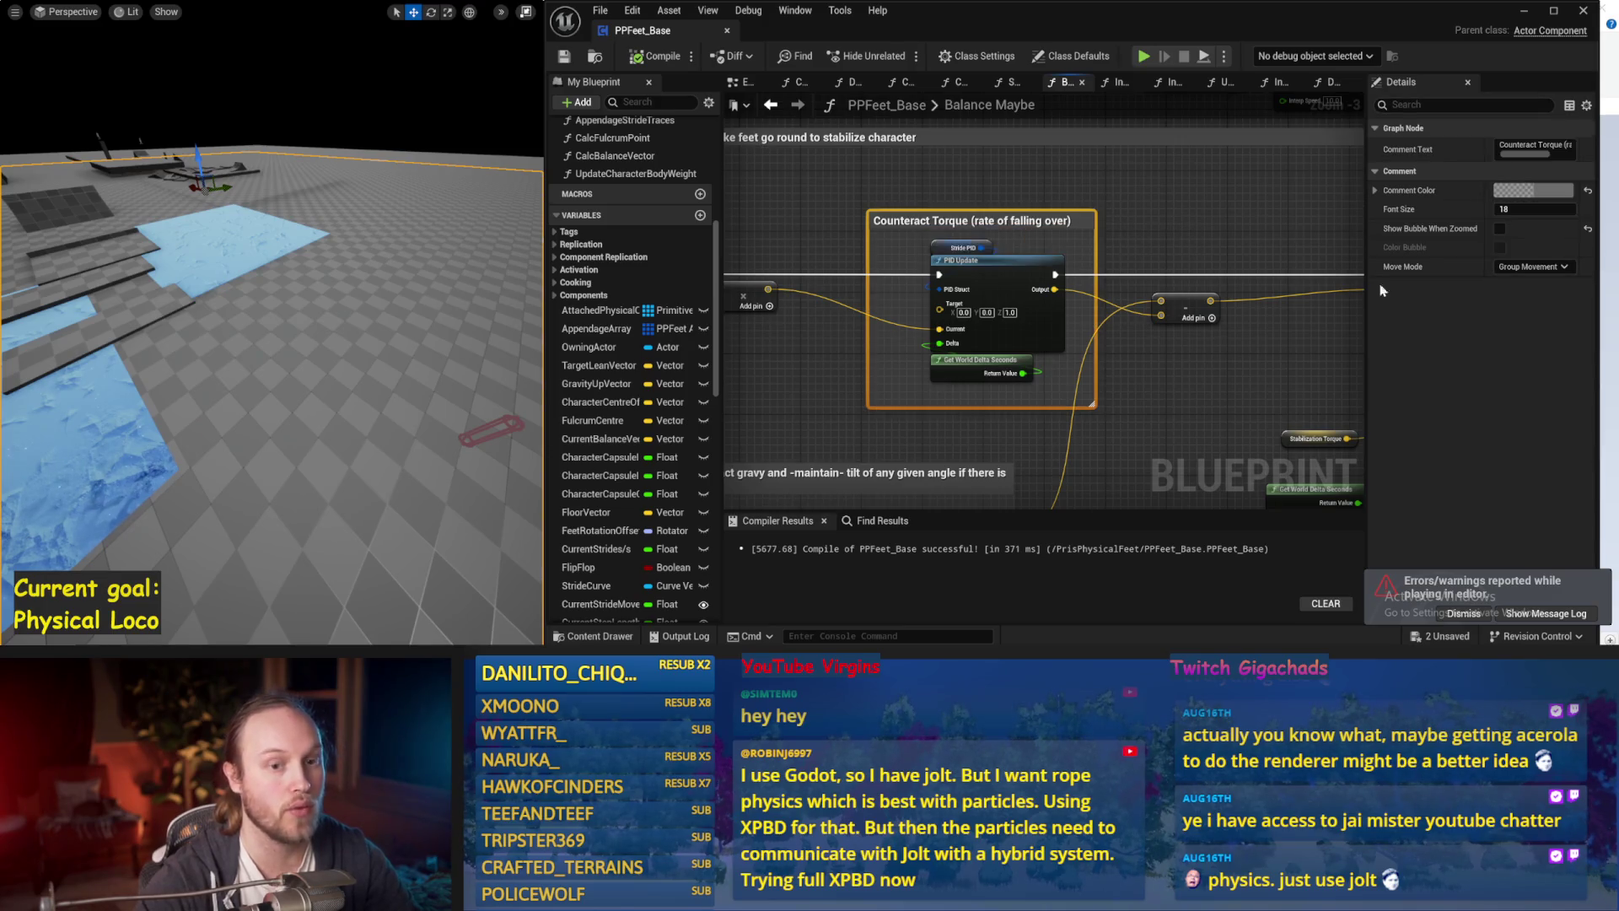
pyautogui.moveTo(992, 350)
pyautogui.mouseDown()
pyautogui.moveTo(1026, 373)
pyautogui.moveTo(1222, 329)
pyautogui.moveTo(1020, 324)
pyautogui.mouseUp()
pyautogui.scroll(-1, 1103, 340)
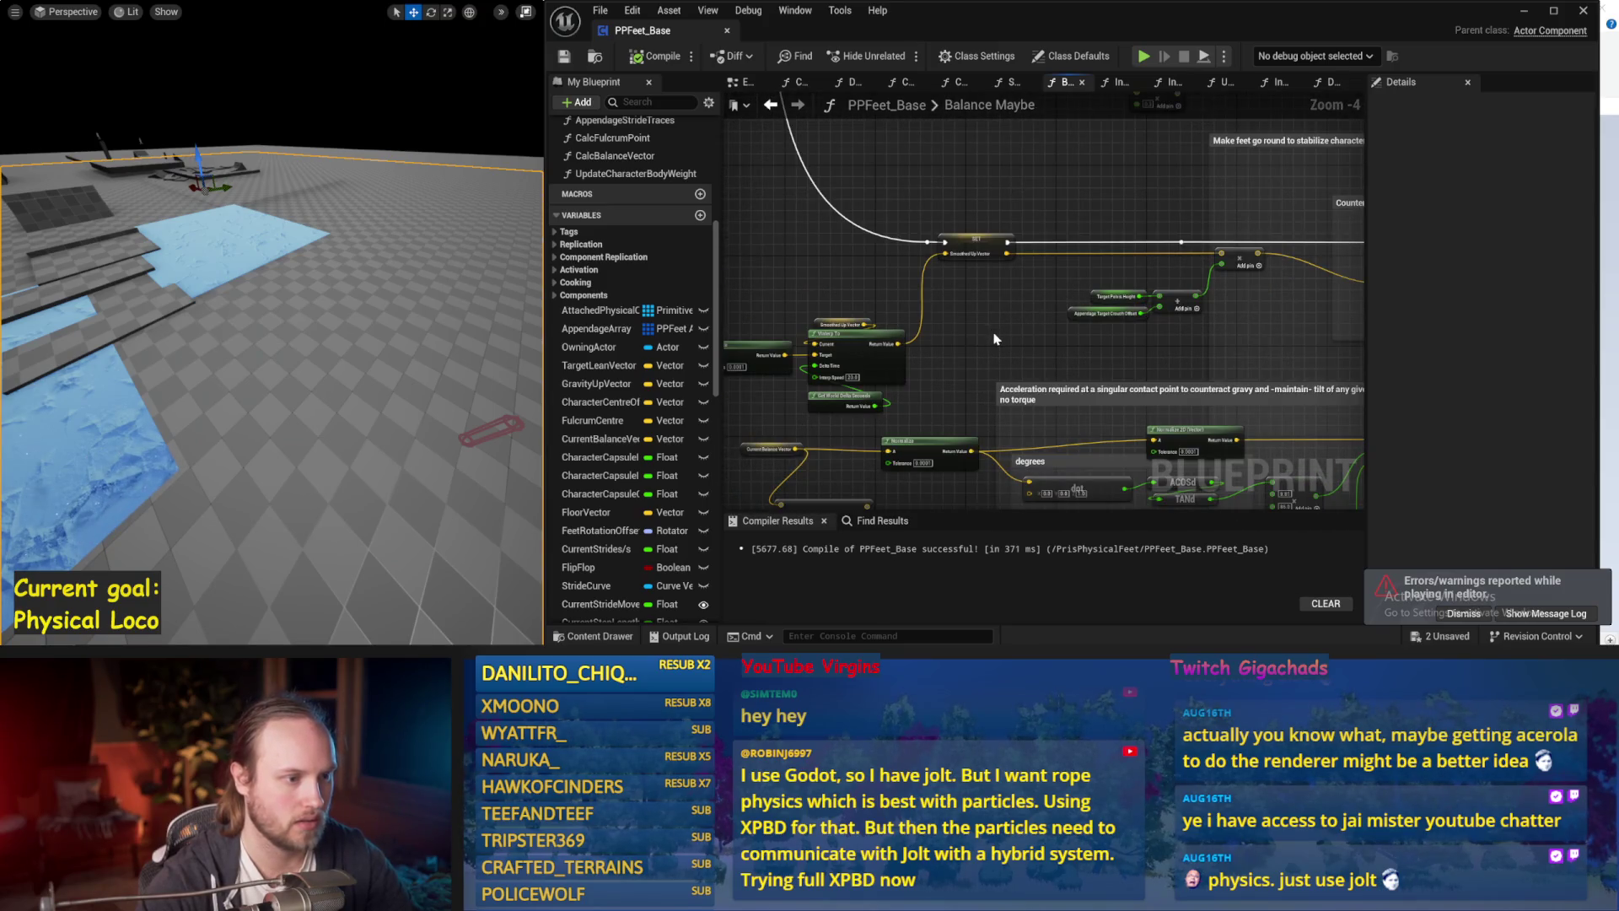
pyautogui.moveTo(854, 408); pyautogui.dragTo(978, 356)
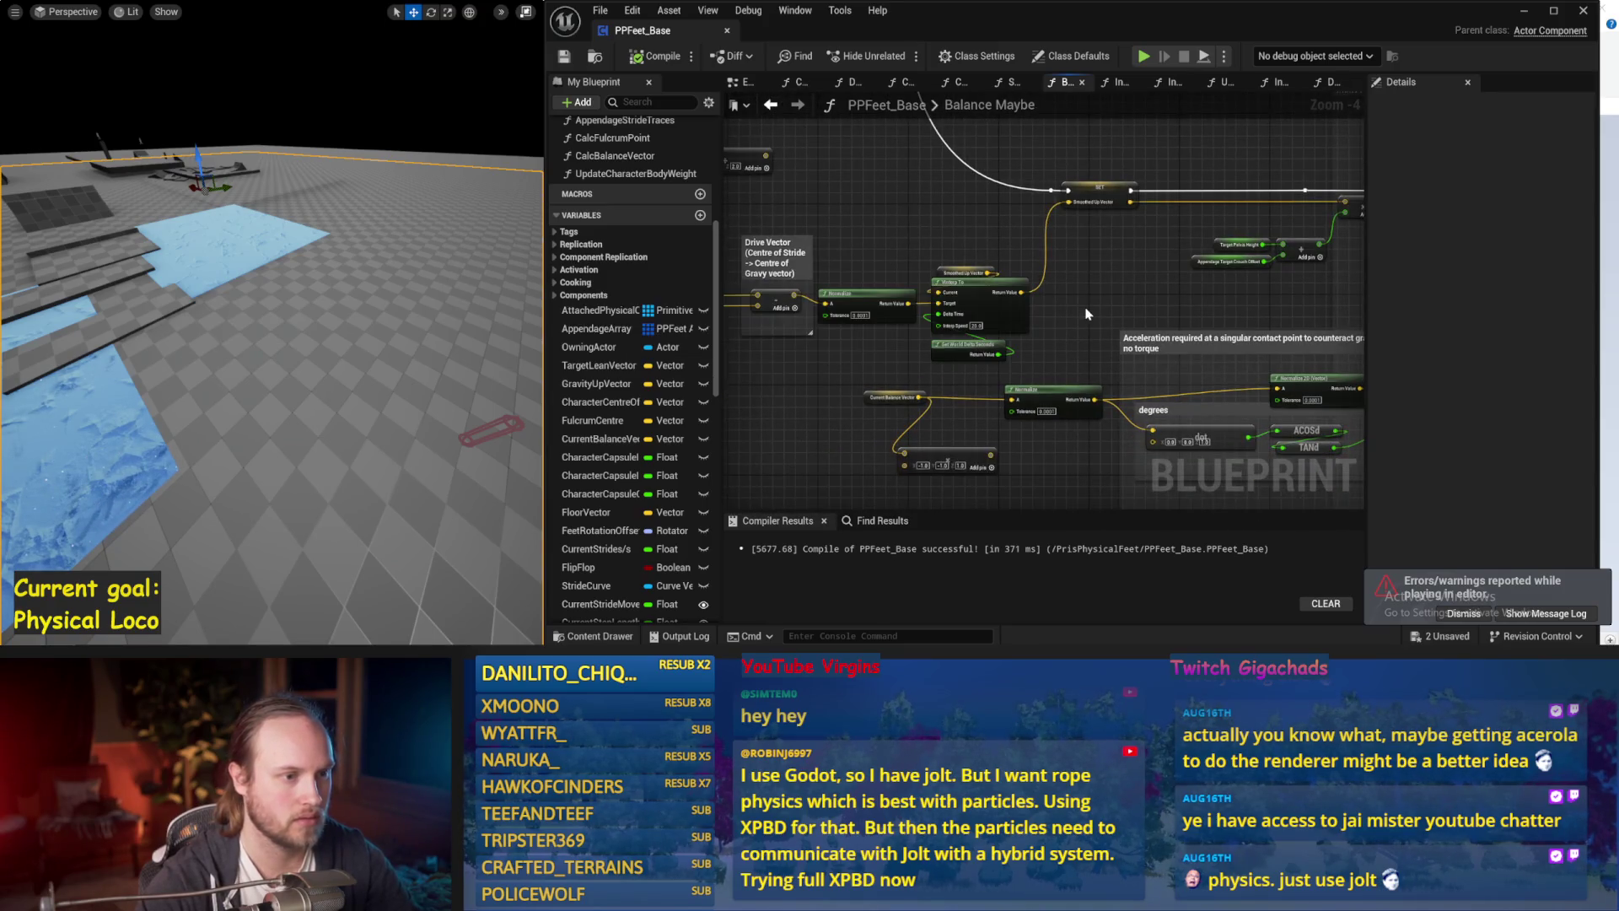
pyautogui.moveTo(1099, 303); pyautogui.dragTo(867, 339)
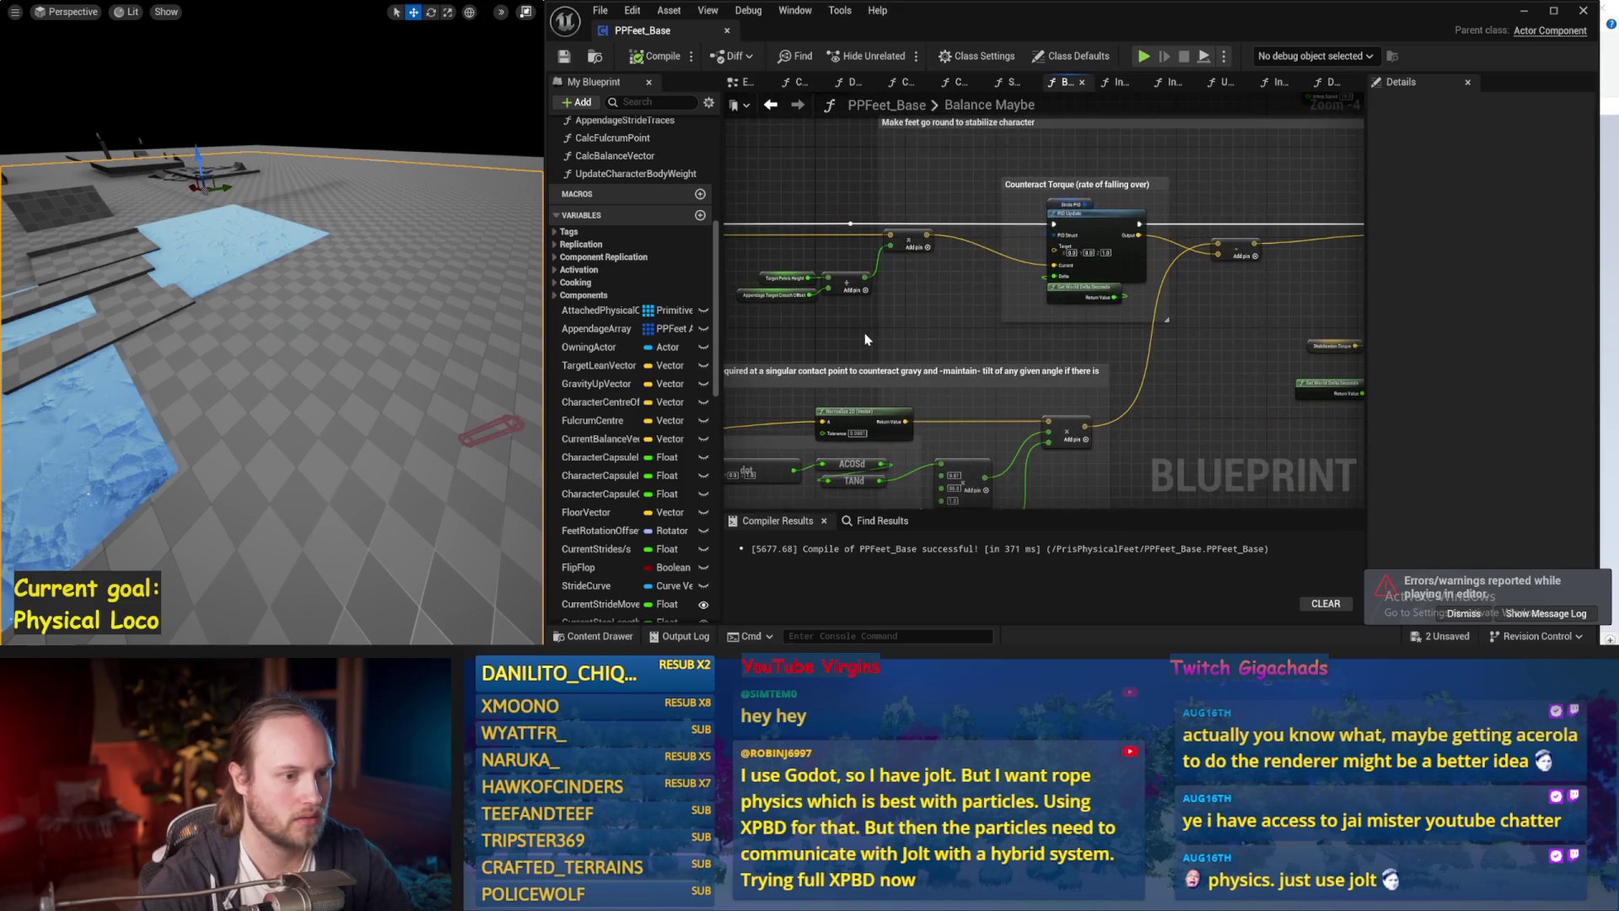
pyautogui.moveTo(1141, 381); pyautogui.dragTo(1216, 290)
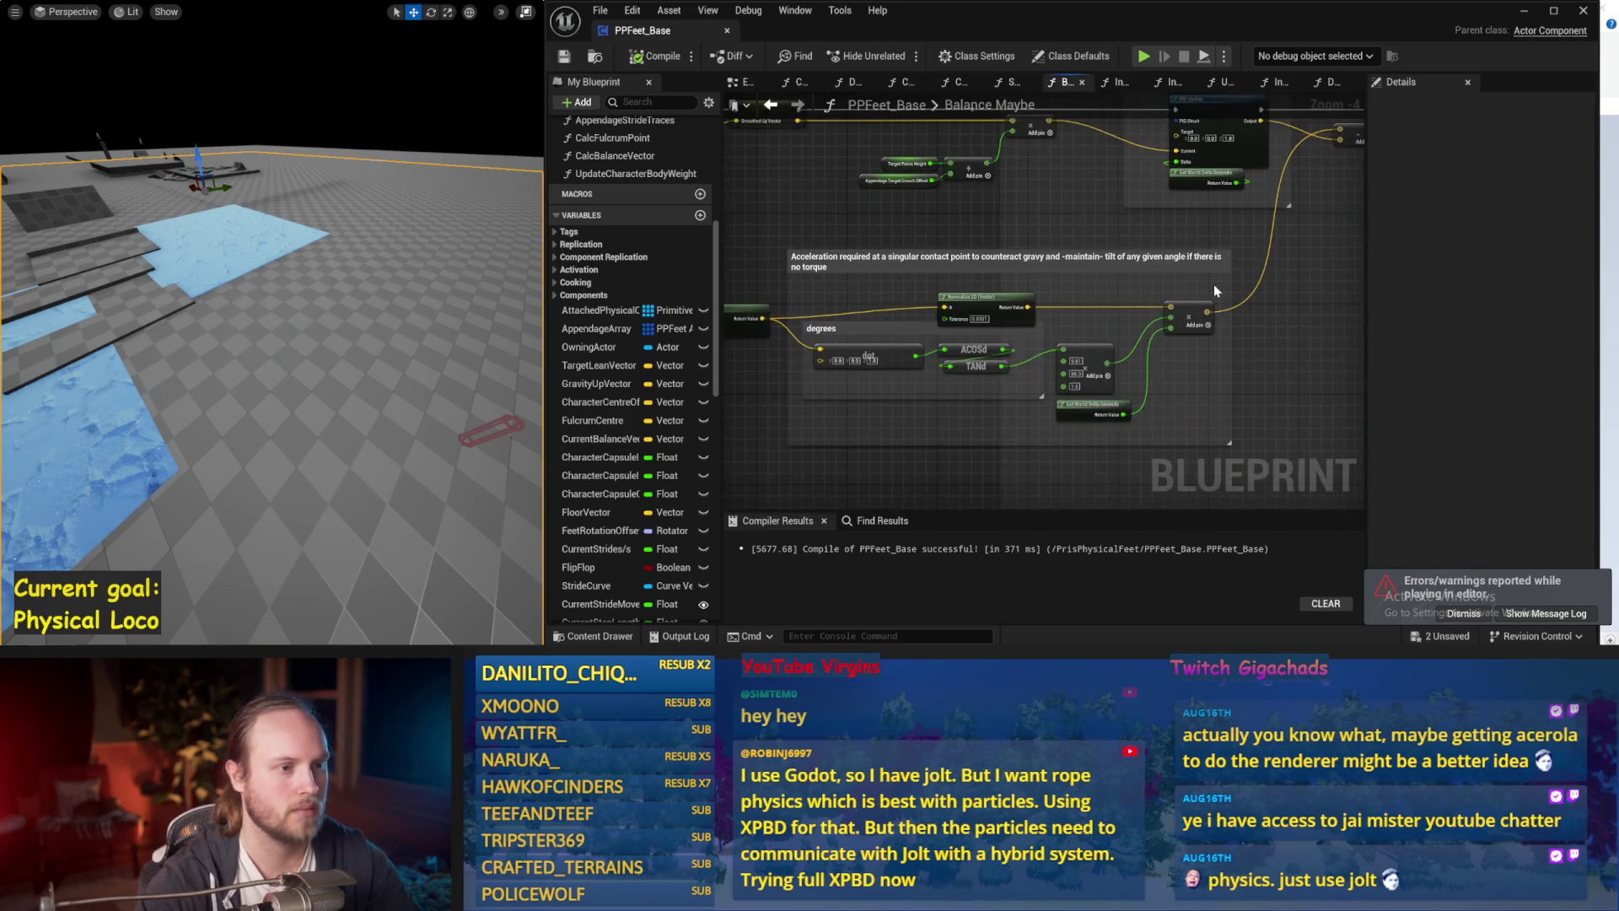
pyautogui.moveTo(1092, 284)
pyautogui.mouseDown()
pyautogui.moveTo(1016, 351)
pyautogui.moveTo(1068, 337)
pyautogui.moveTo(1212, 221)
pyautogui.mouseUp()
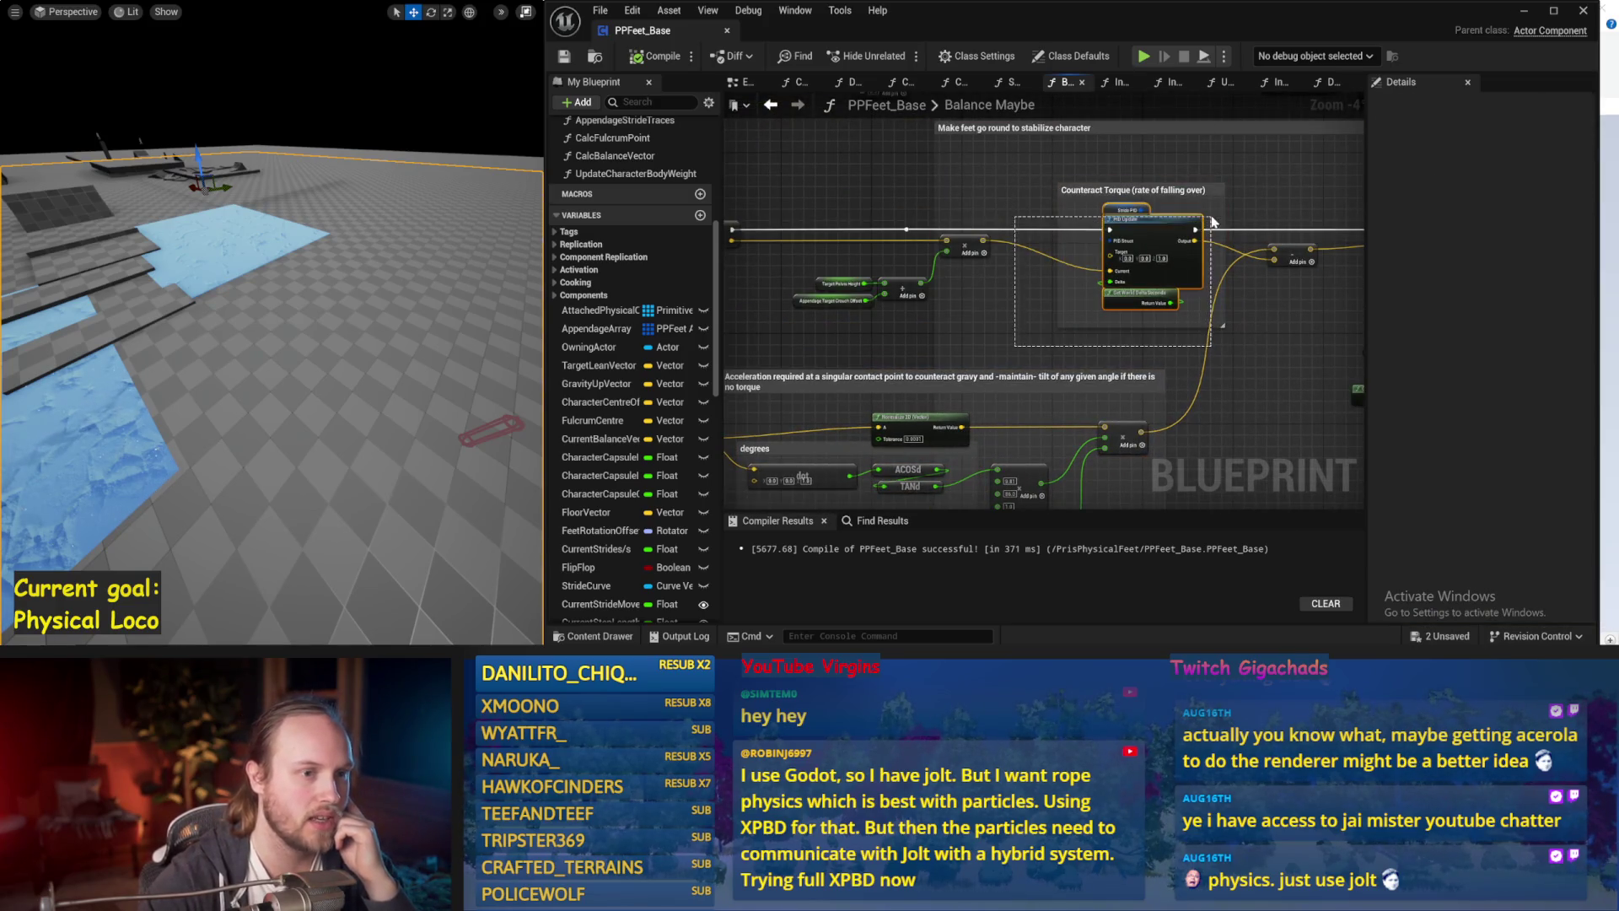
pyautogui.moveTo(1078, 261); pyautogui.dragTo(1097, 301)
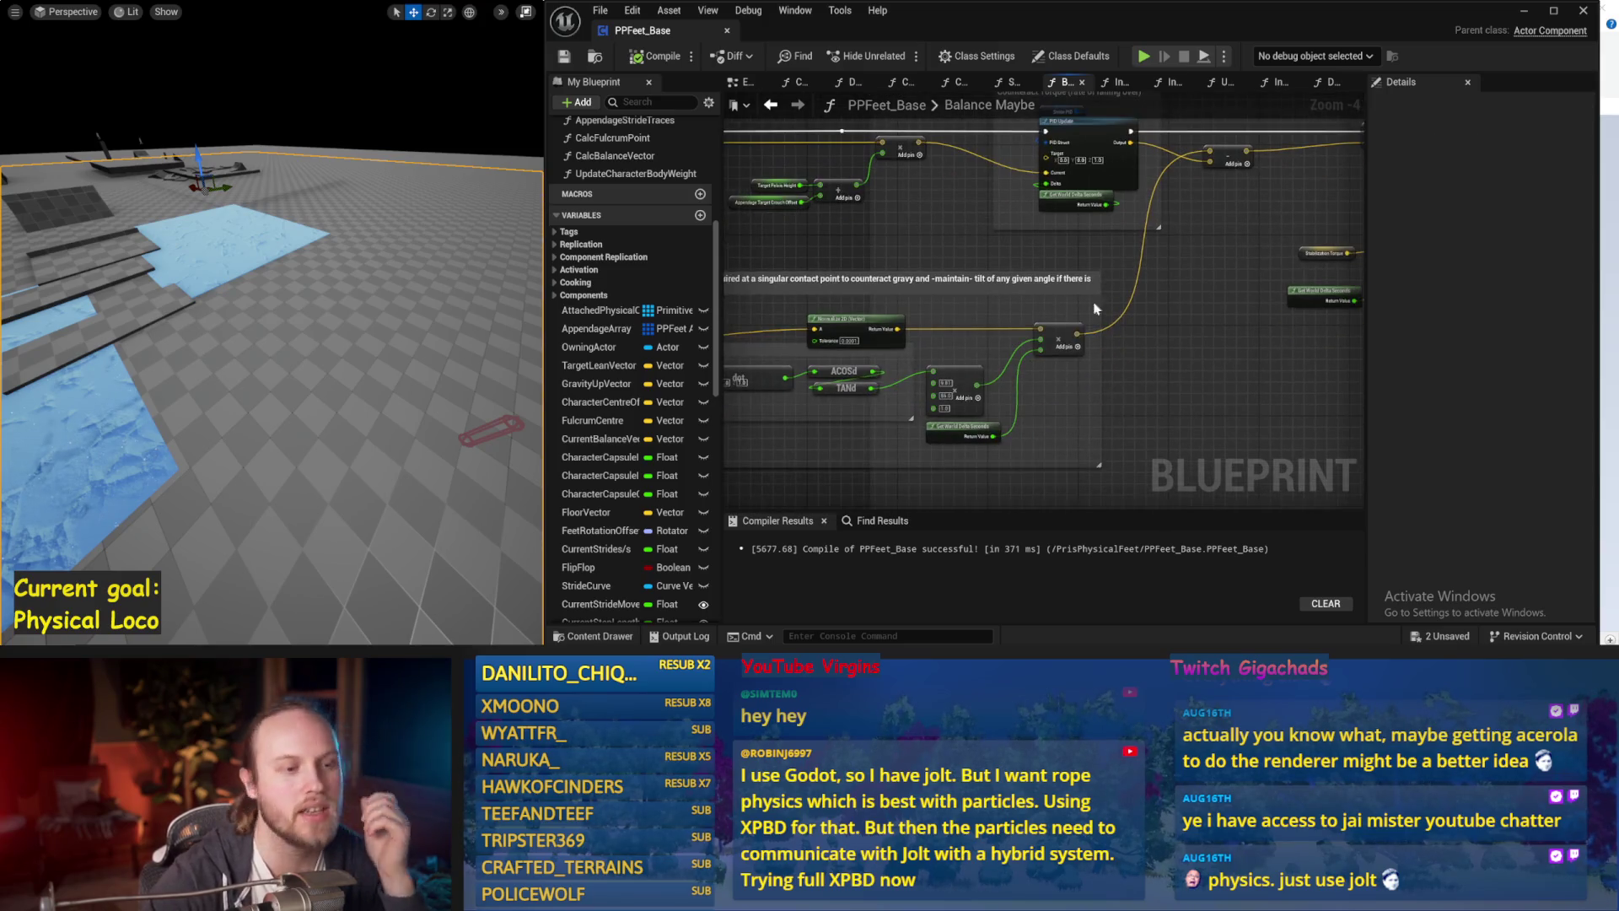
pyautogui.moveTo(1048, 371)
pyautogui.mouseDown()
pyautogui.moveTo(1178, 322)
pyautogui.moveTo(989, 449)
pyautogui.mouseUp()
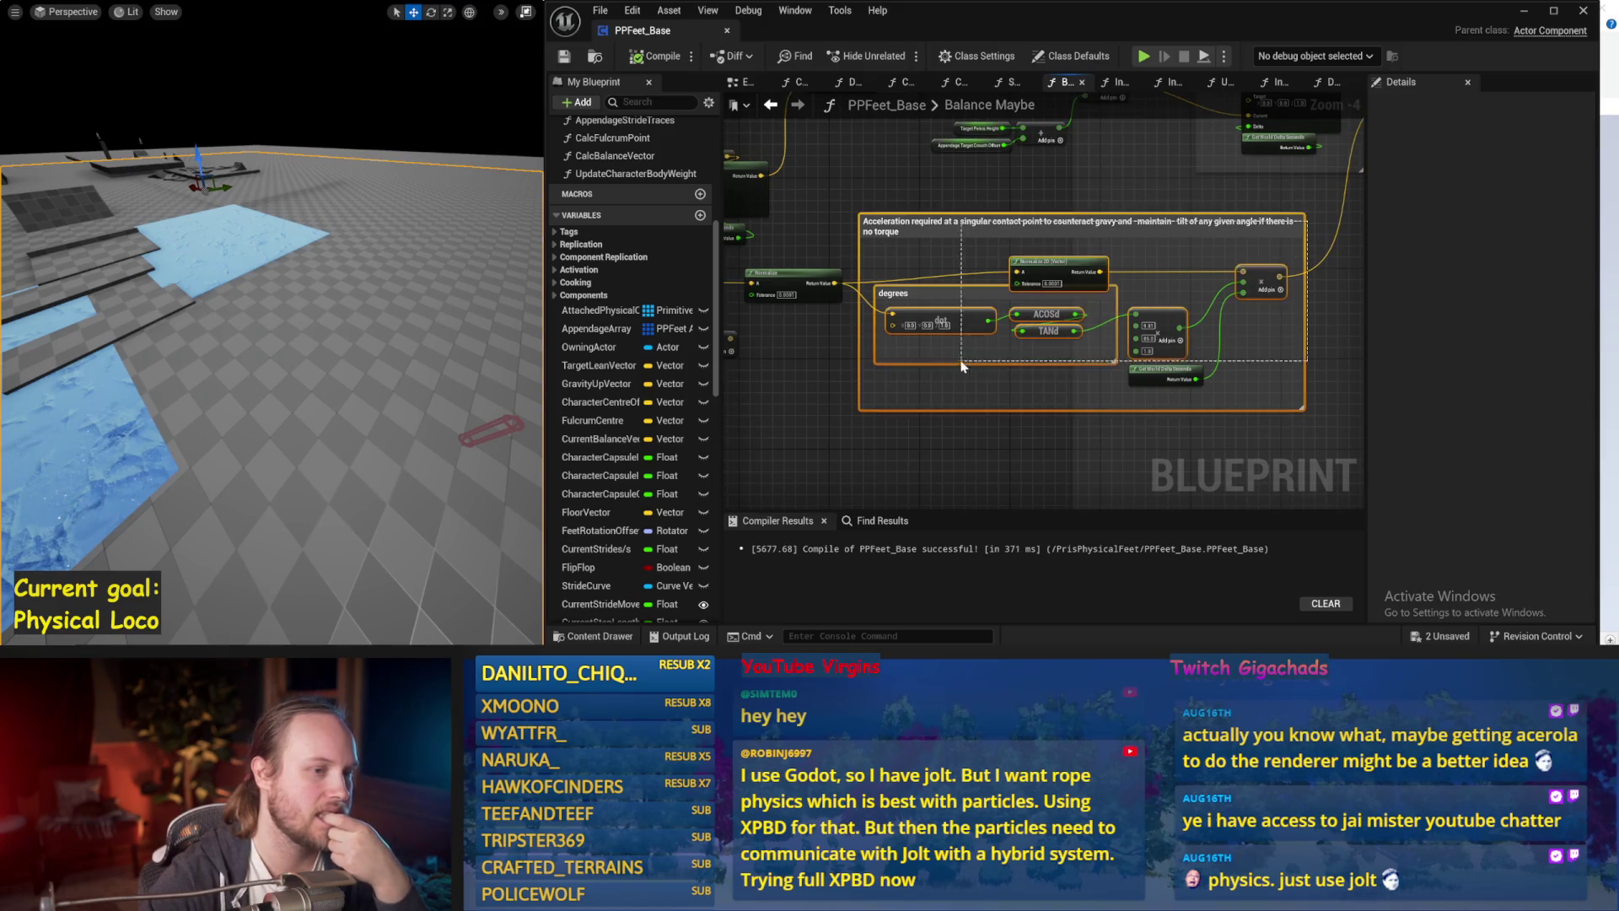
pyautogui.moveTo(963, 367); pyautogui.dragTo(978, 383)
pyautogui.click(987, 392)
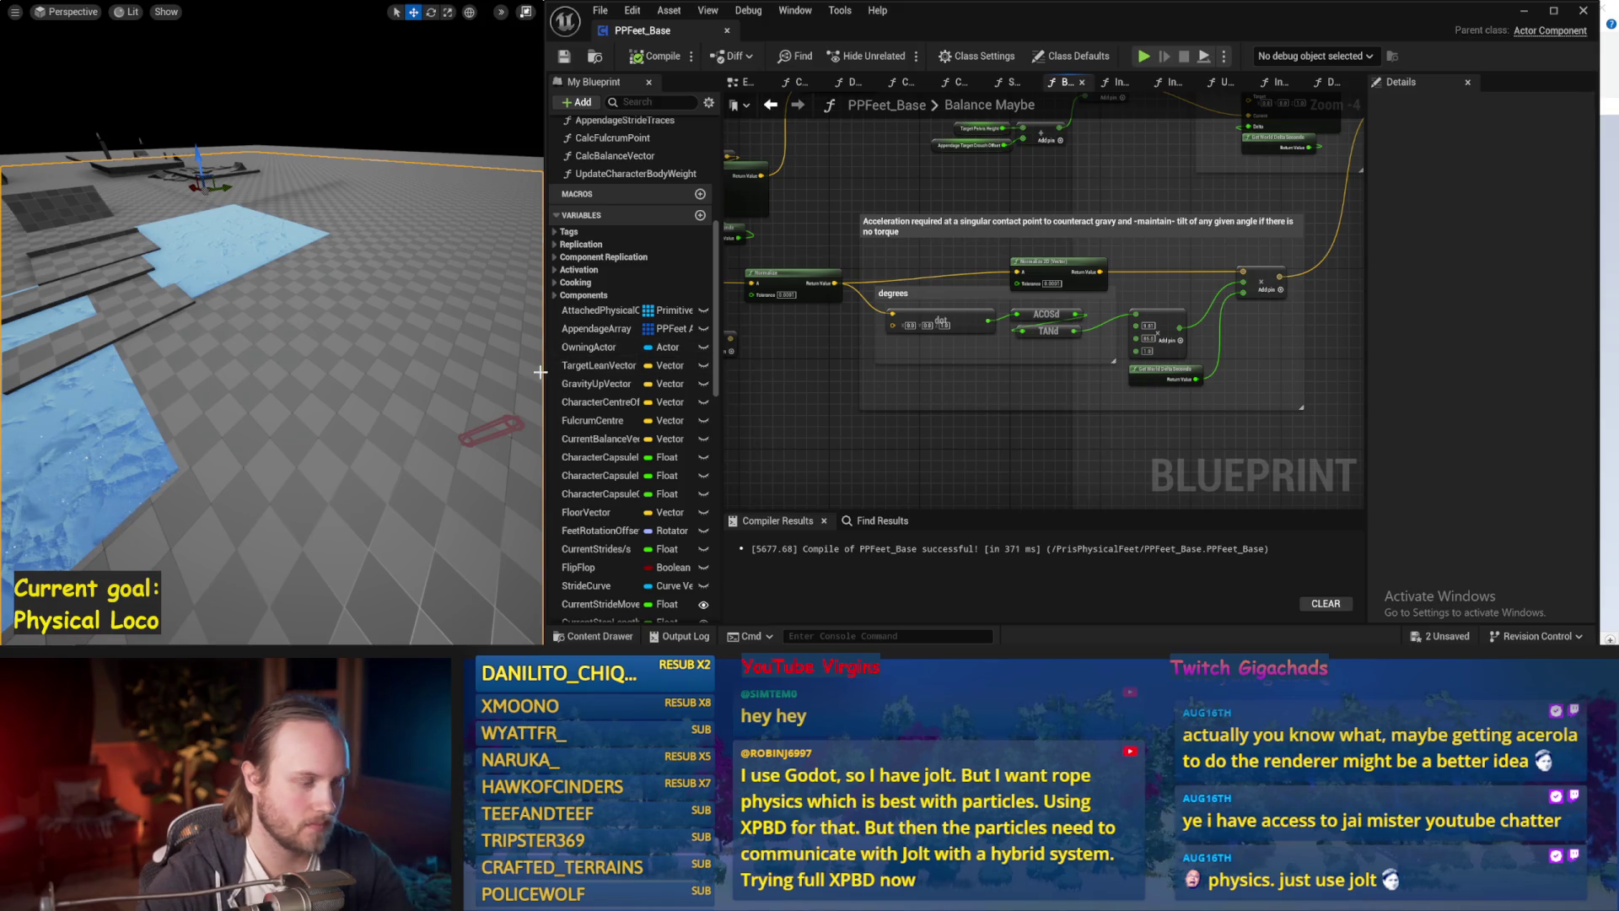
pyautogui.hotkey('alt', 'p')
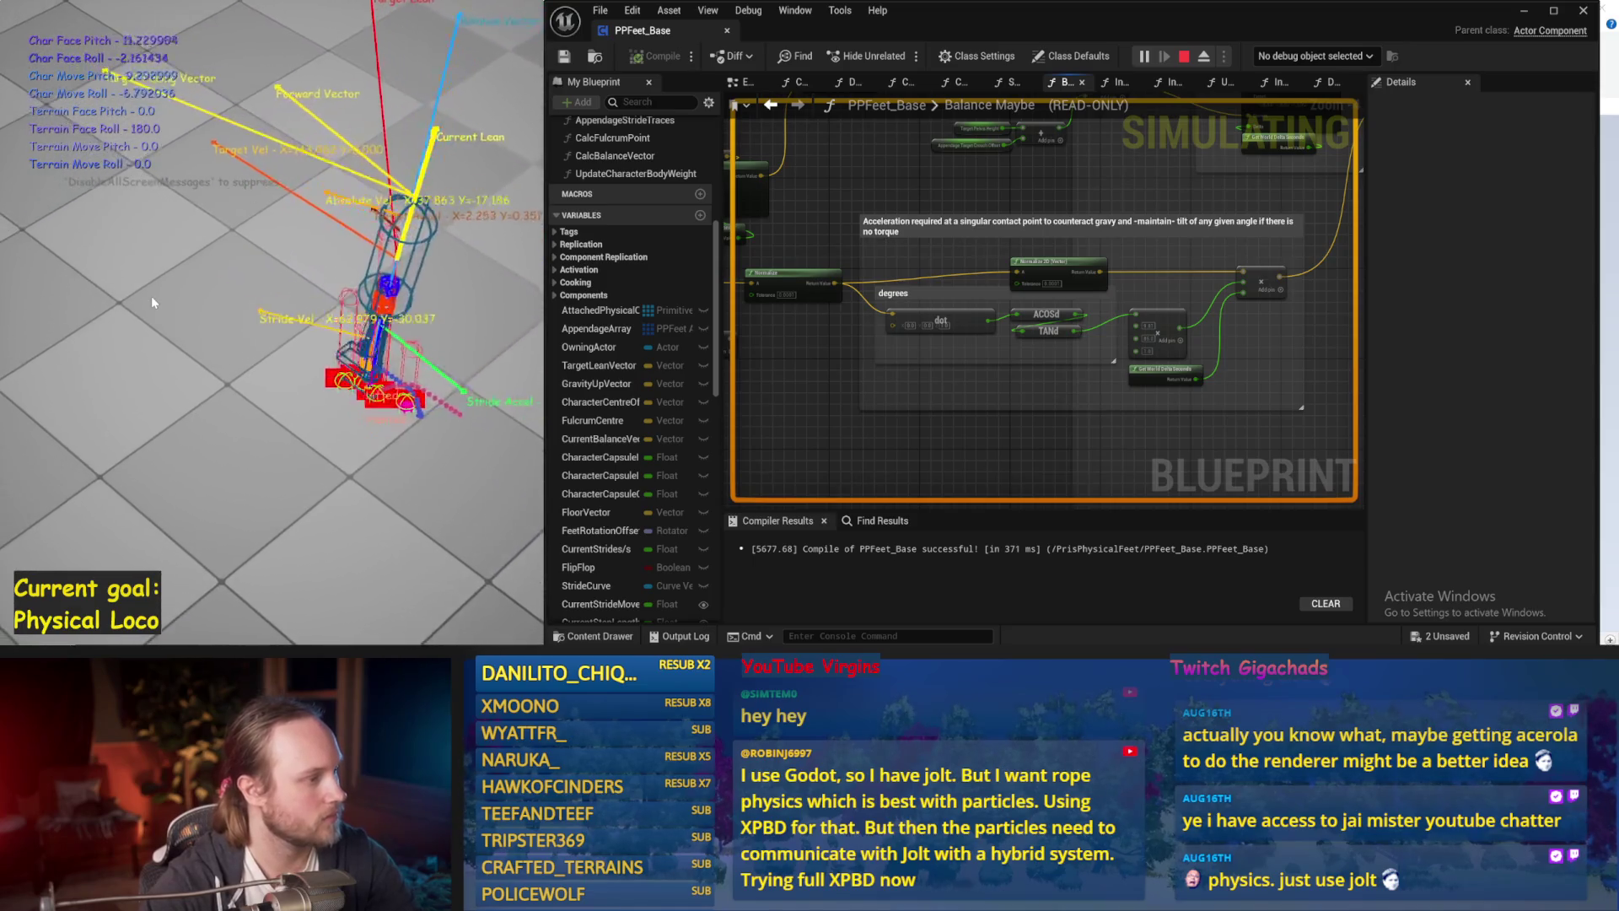
# Try Stride PID DerivativeFactor 0.5 in simulation, then change it to 0.1 and simulate again.
pyautogui.press('Escape')
pyautogui.scroll(2, 1142, 311)
pyautogui.hotkey('ctrl', 's')
pyautogui.click(1106, 205)
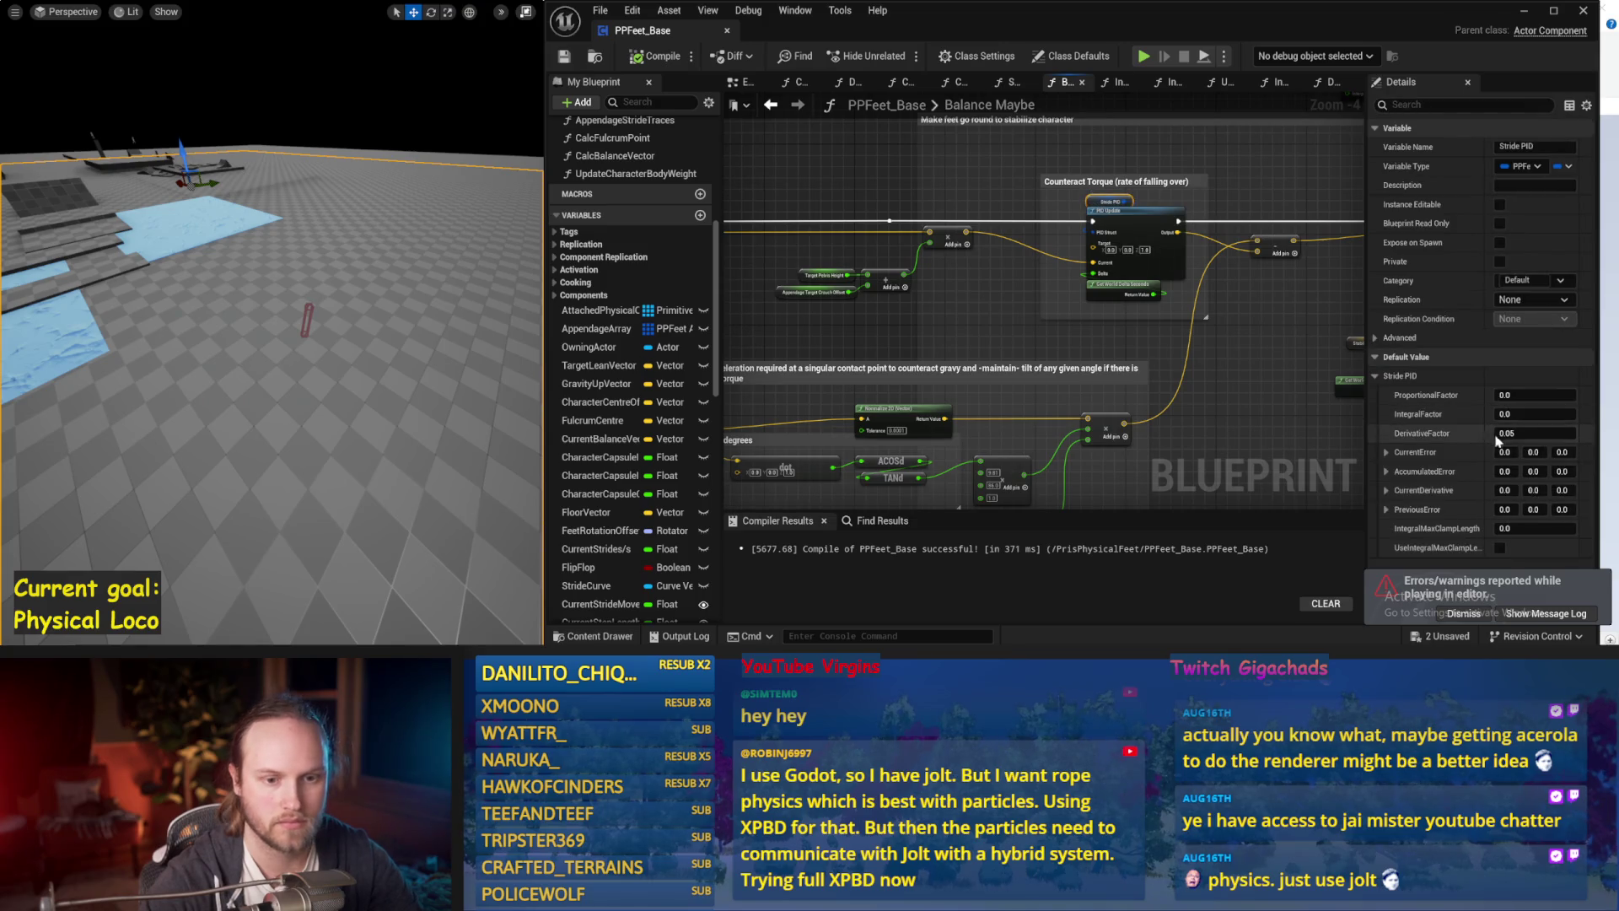
pyautogui.press('Return')
pyautogui.scroll(3, 590, 310)
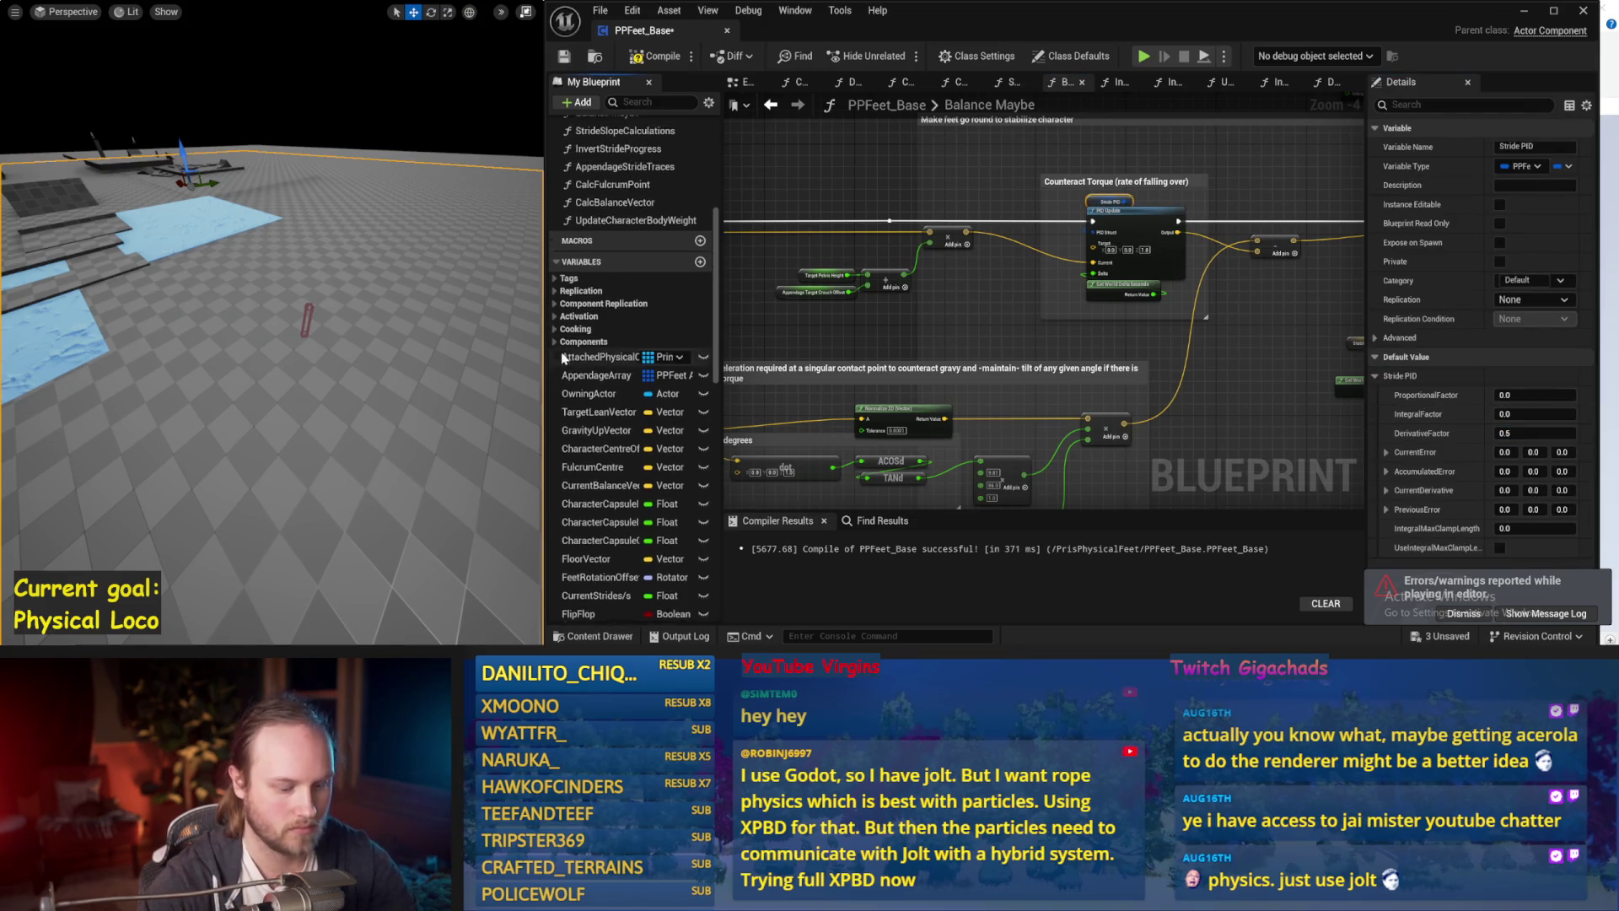
pyautogui.hotkey('alt', 'p')
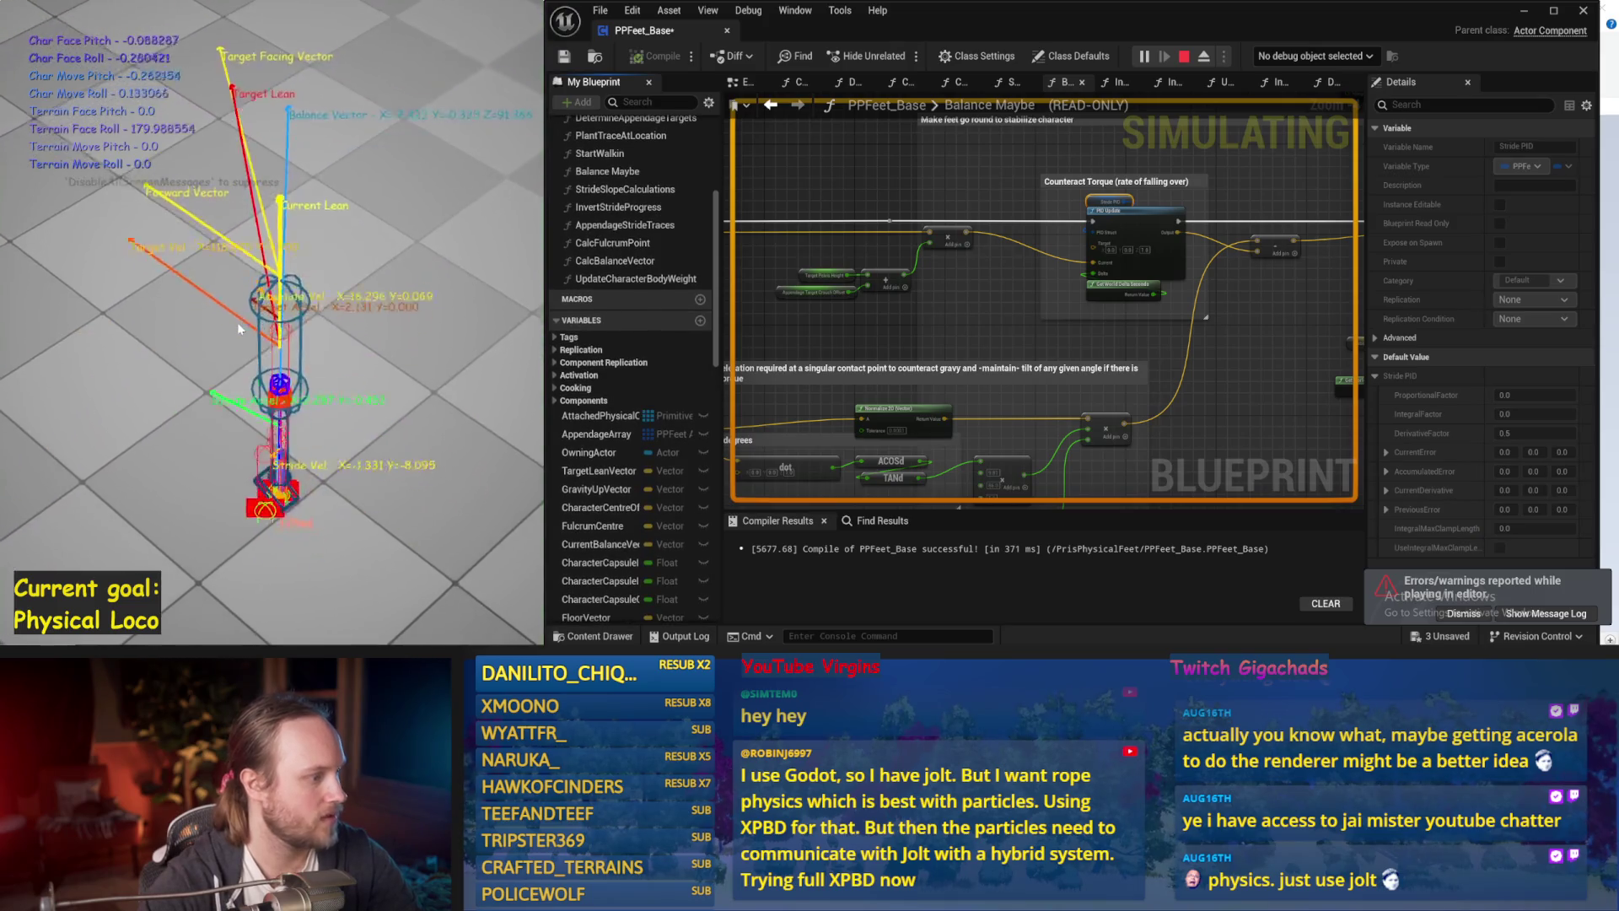
pyautogui.press('Escape')
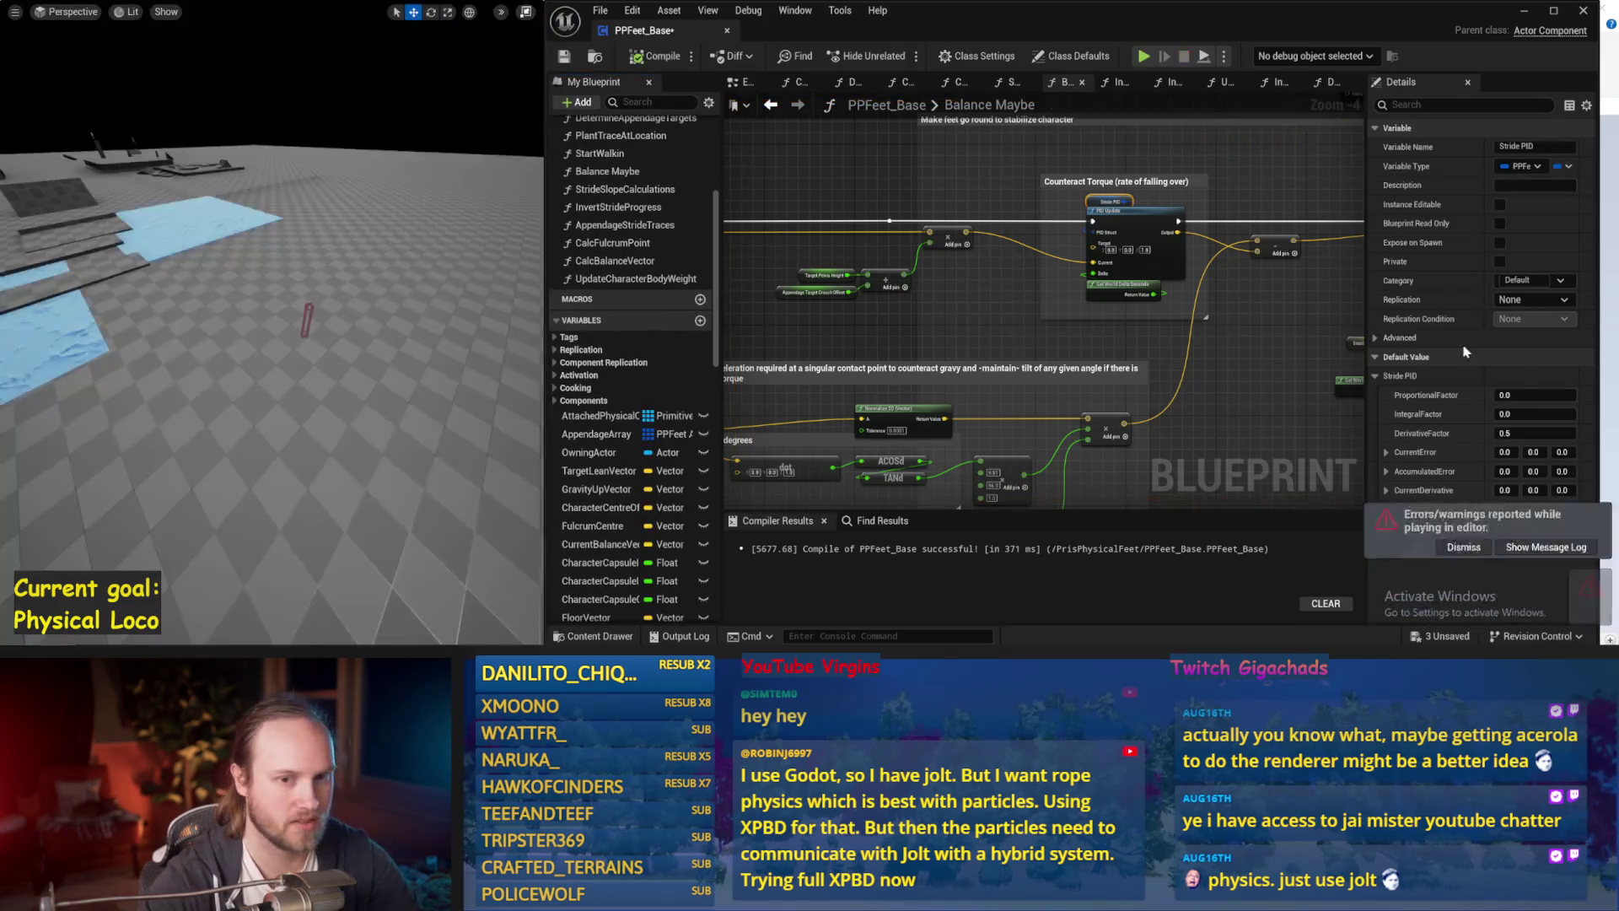
pyautogui.moveTo(429, 346); pyautogui.dragTo(429, 347)
pyautogui.hotkey('alt', 'p')
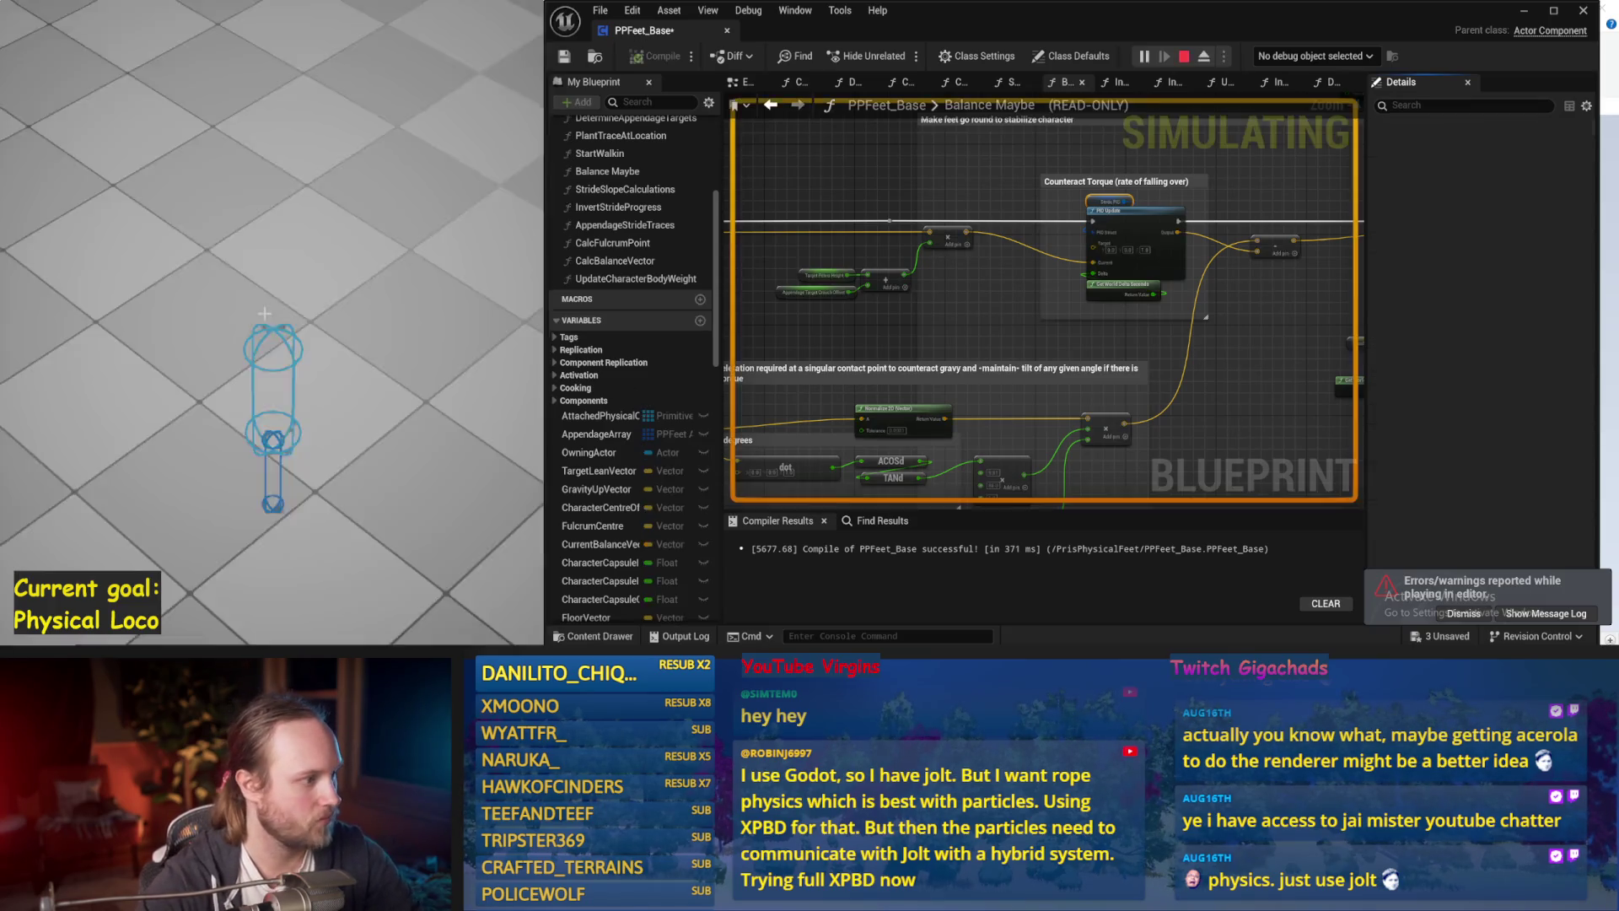
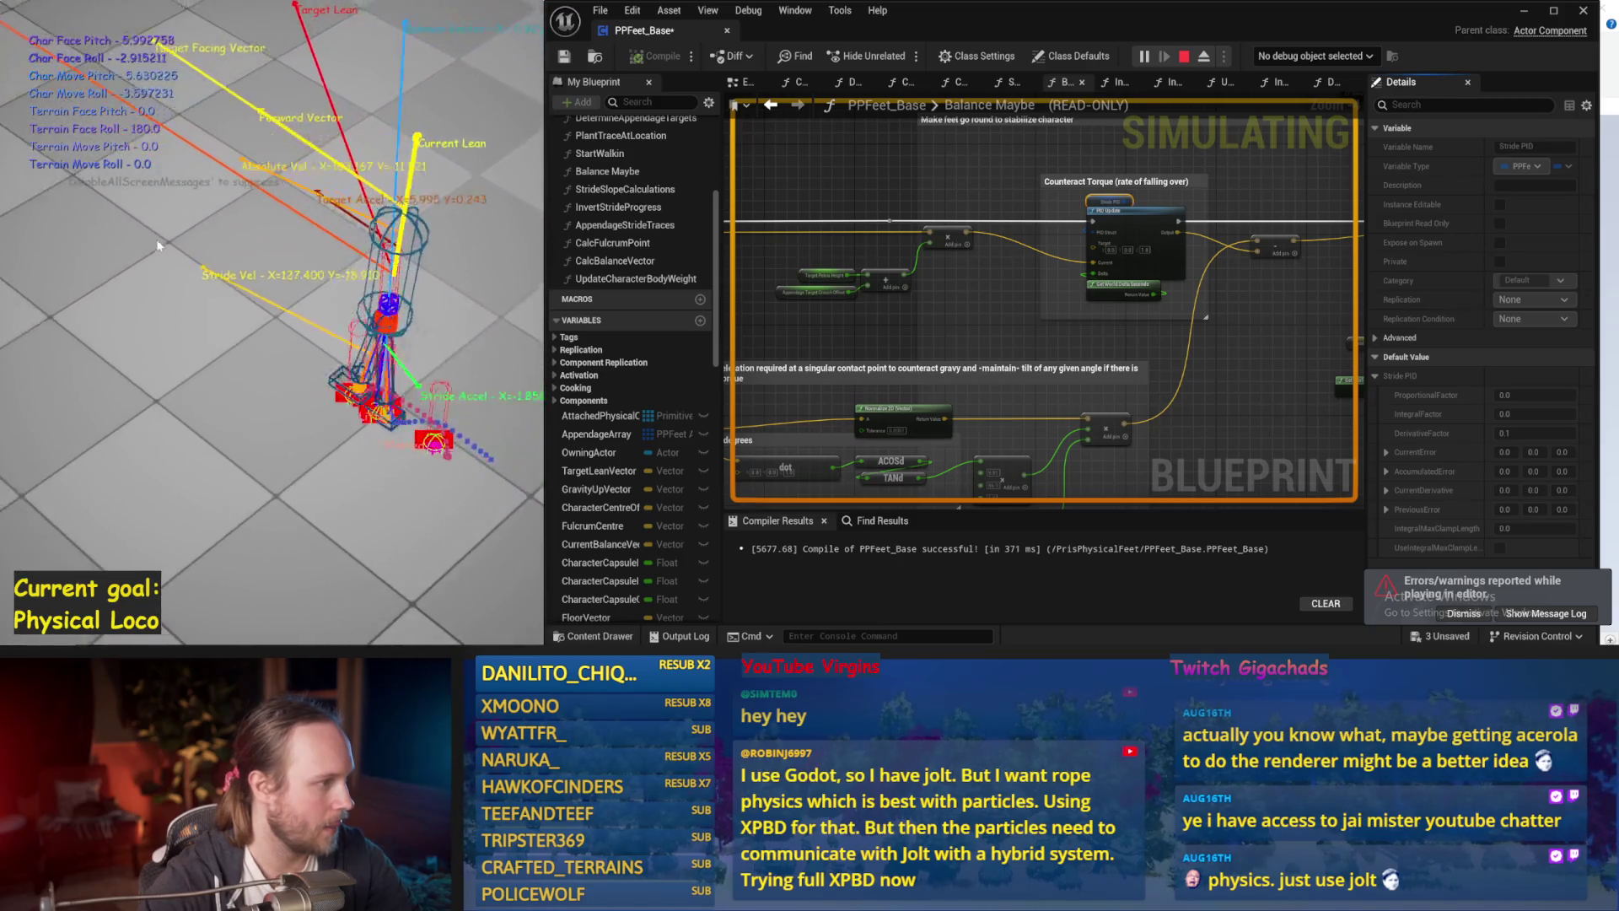
# Stop the running simulation and save the PPFeet_Base Blueprint changes.
pyautogui.press('Escape')
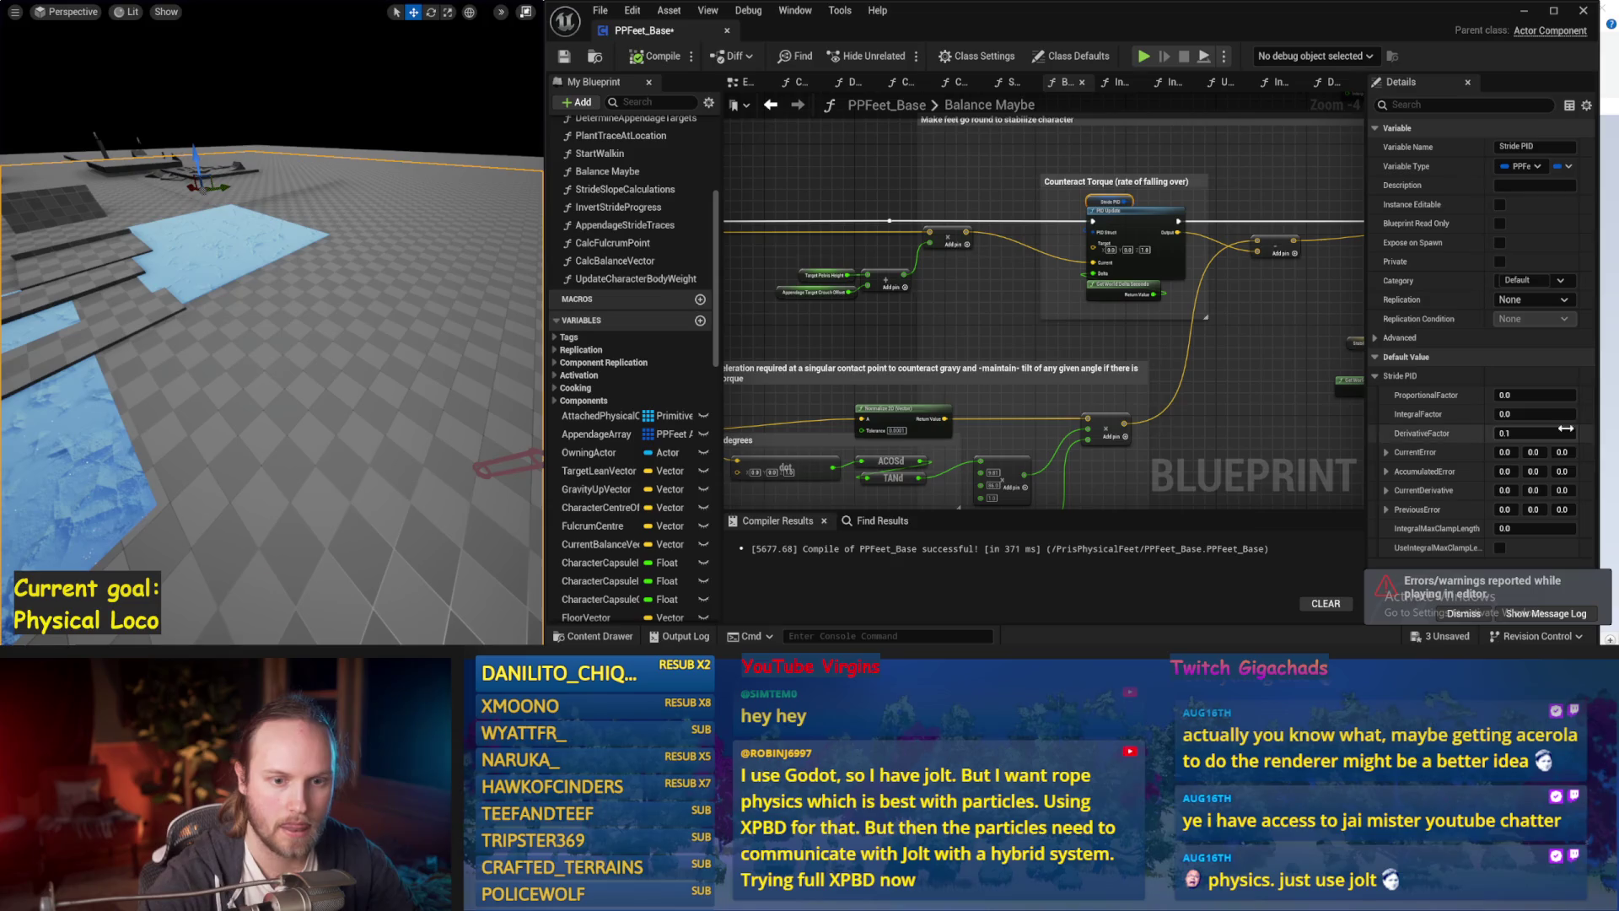
pyautogui.hotkey('ctrl', 's')
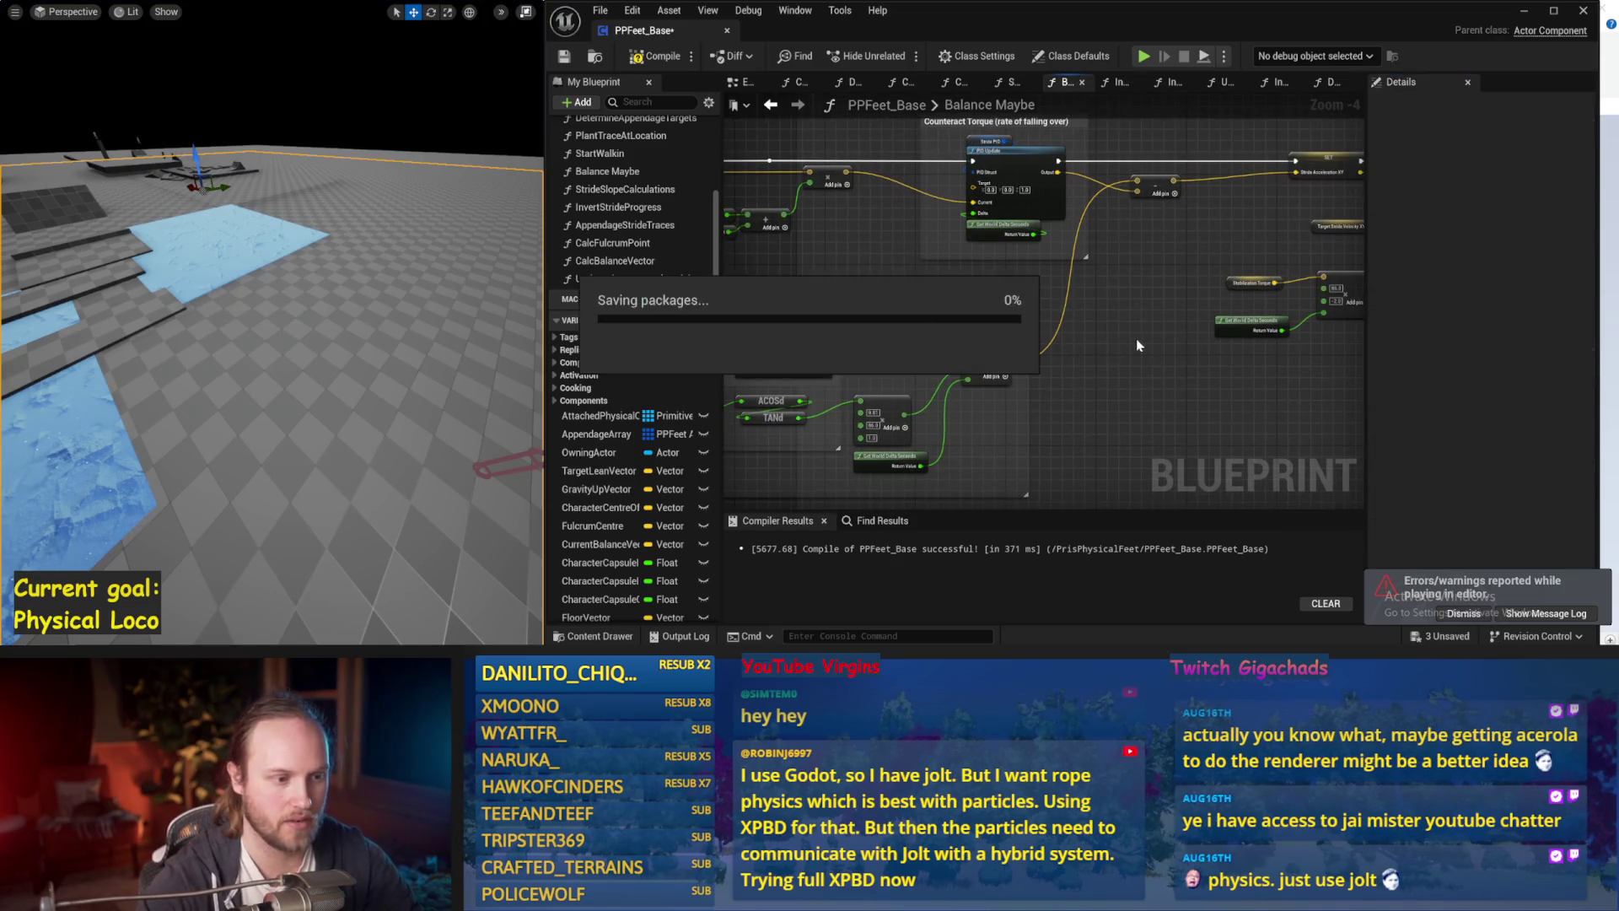
pyautogui.moveTo(1043, 419)
pyautogui.mouseDown()
pyautogui.moveTo(1060, 295)
pyautogui.moveTo(933, 305)
pyautogui.mouseUp()
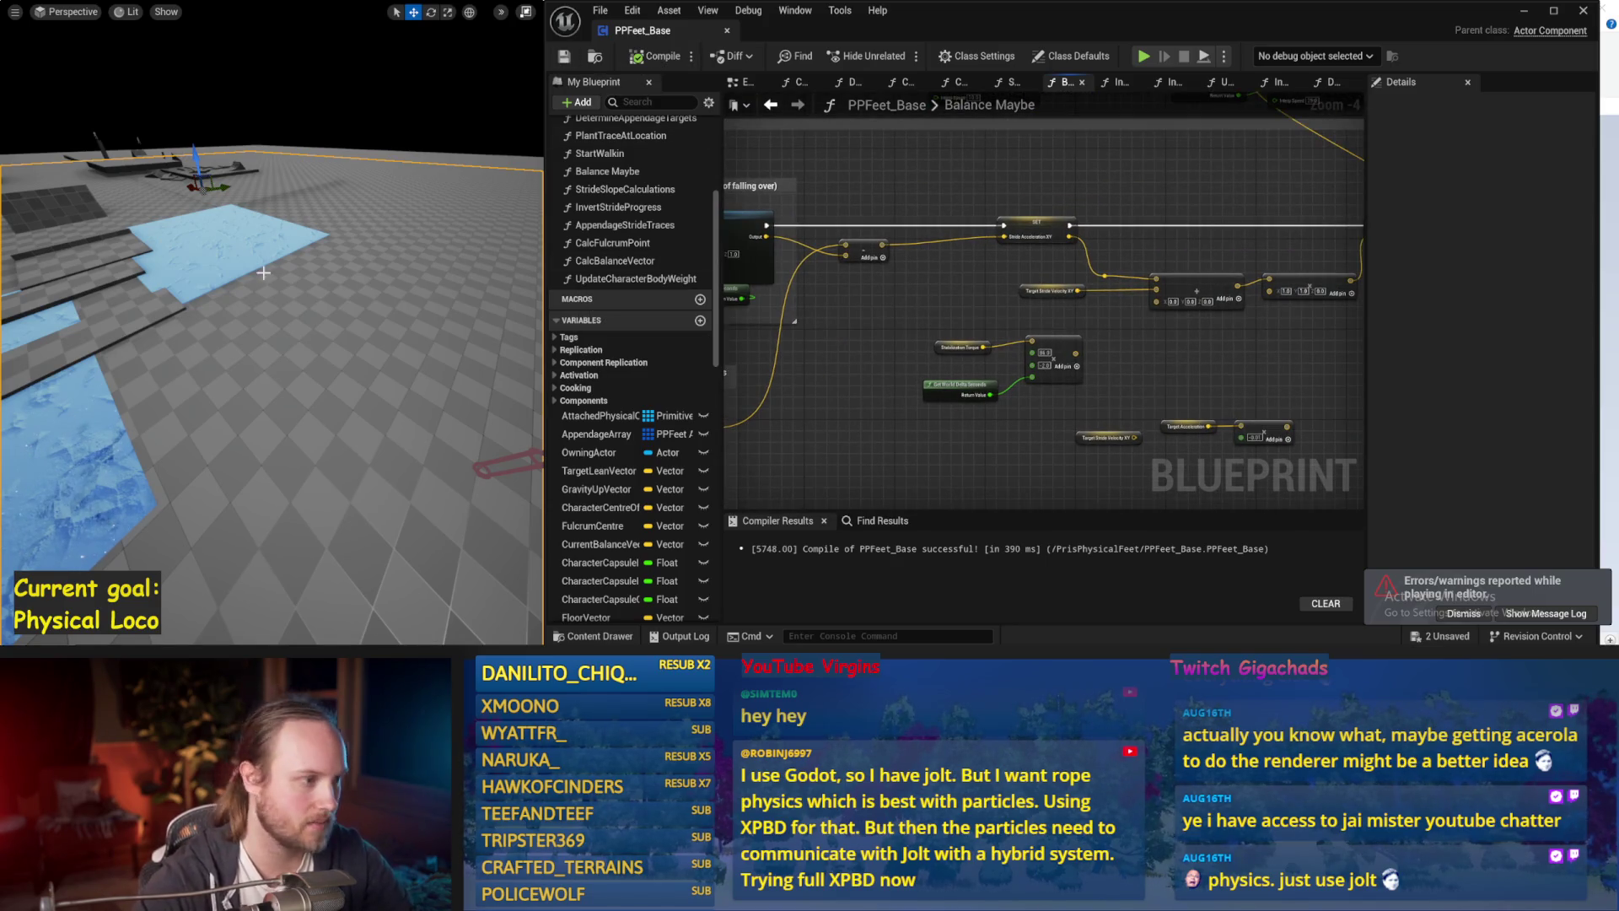
# Run two simulation tests of the character's balance and save PPFeet_Base again.
pyautogui.hotkey('alt', 'p')
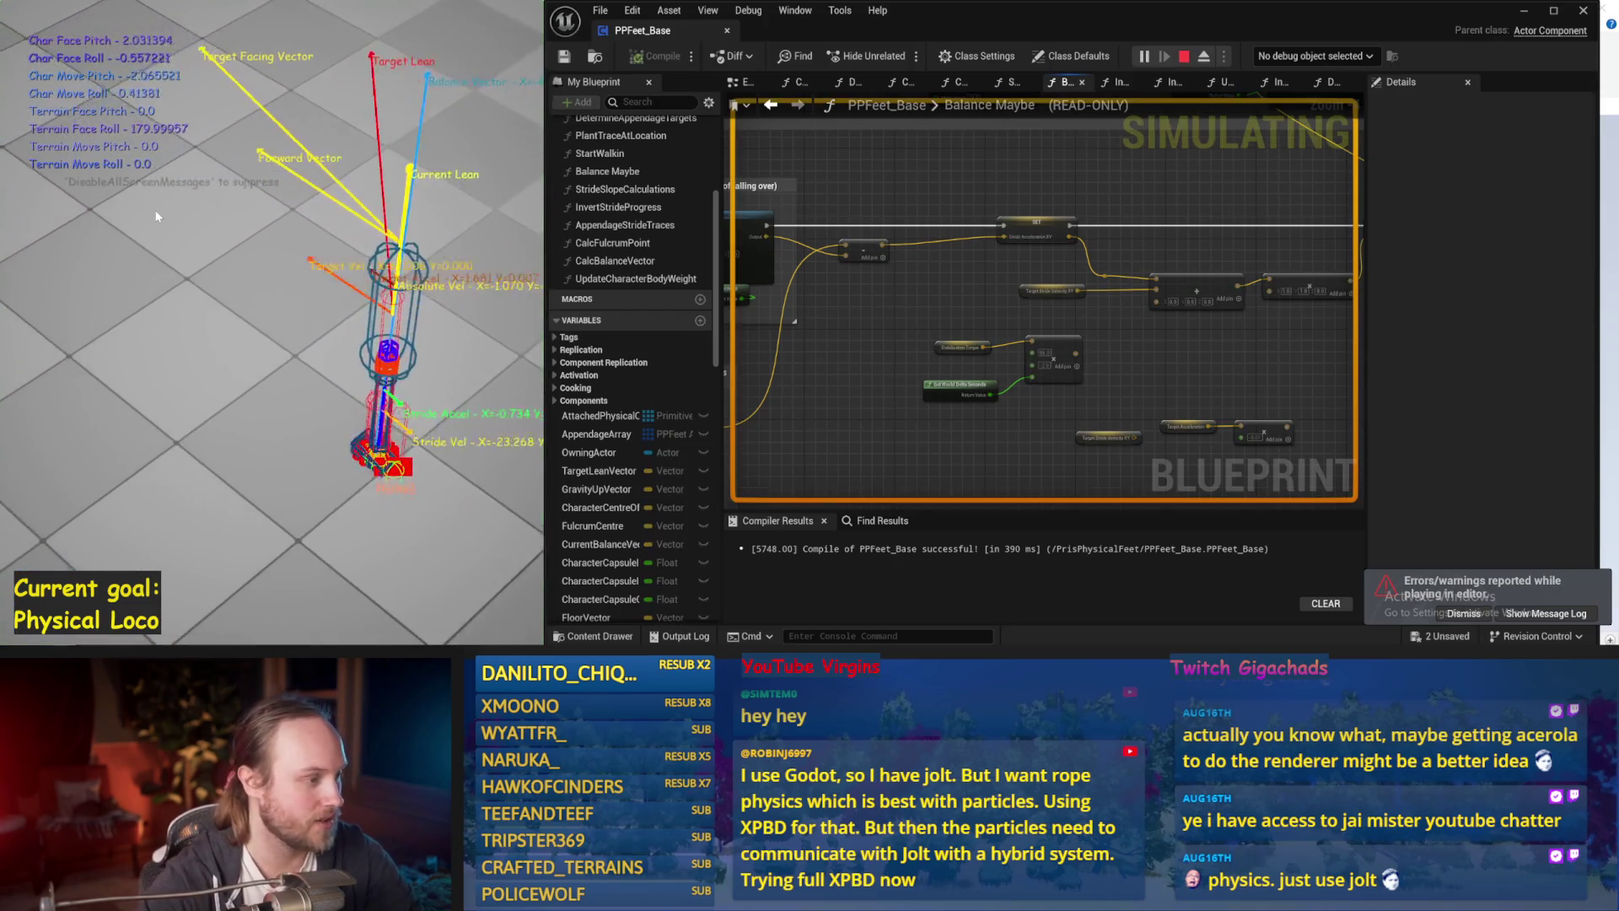
pyautogui.press('Escape')
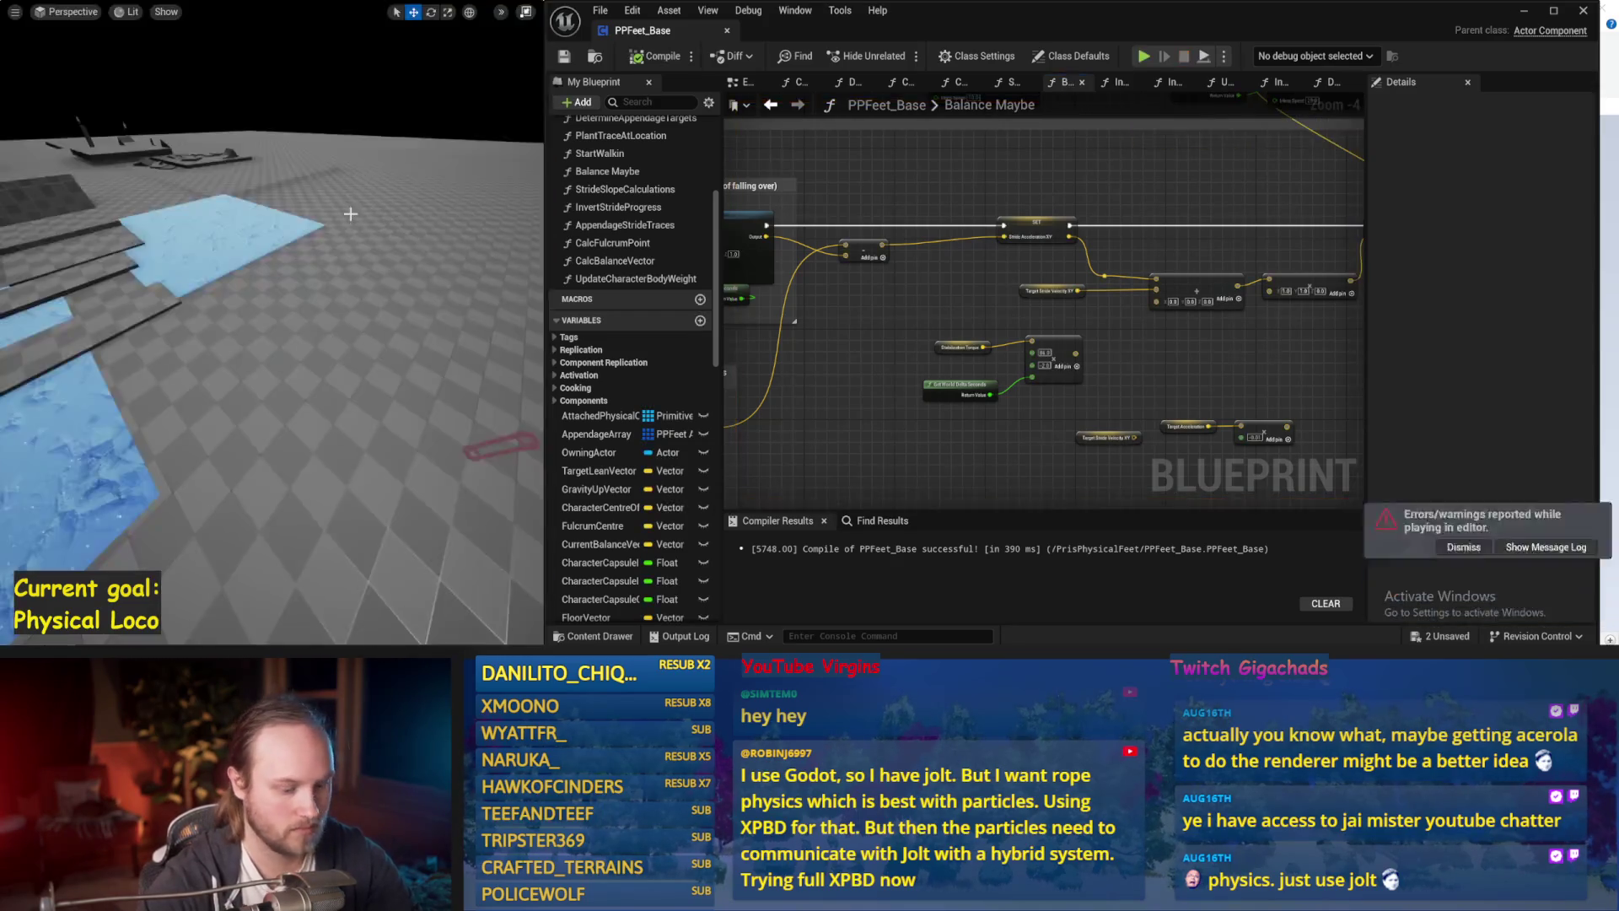
pyautogui.hotkey('alt', 'p')
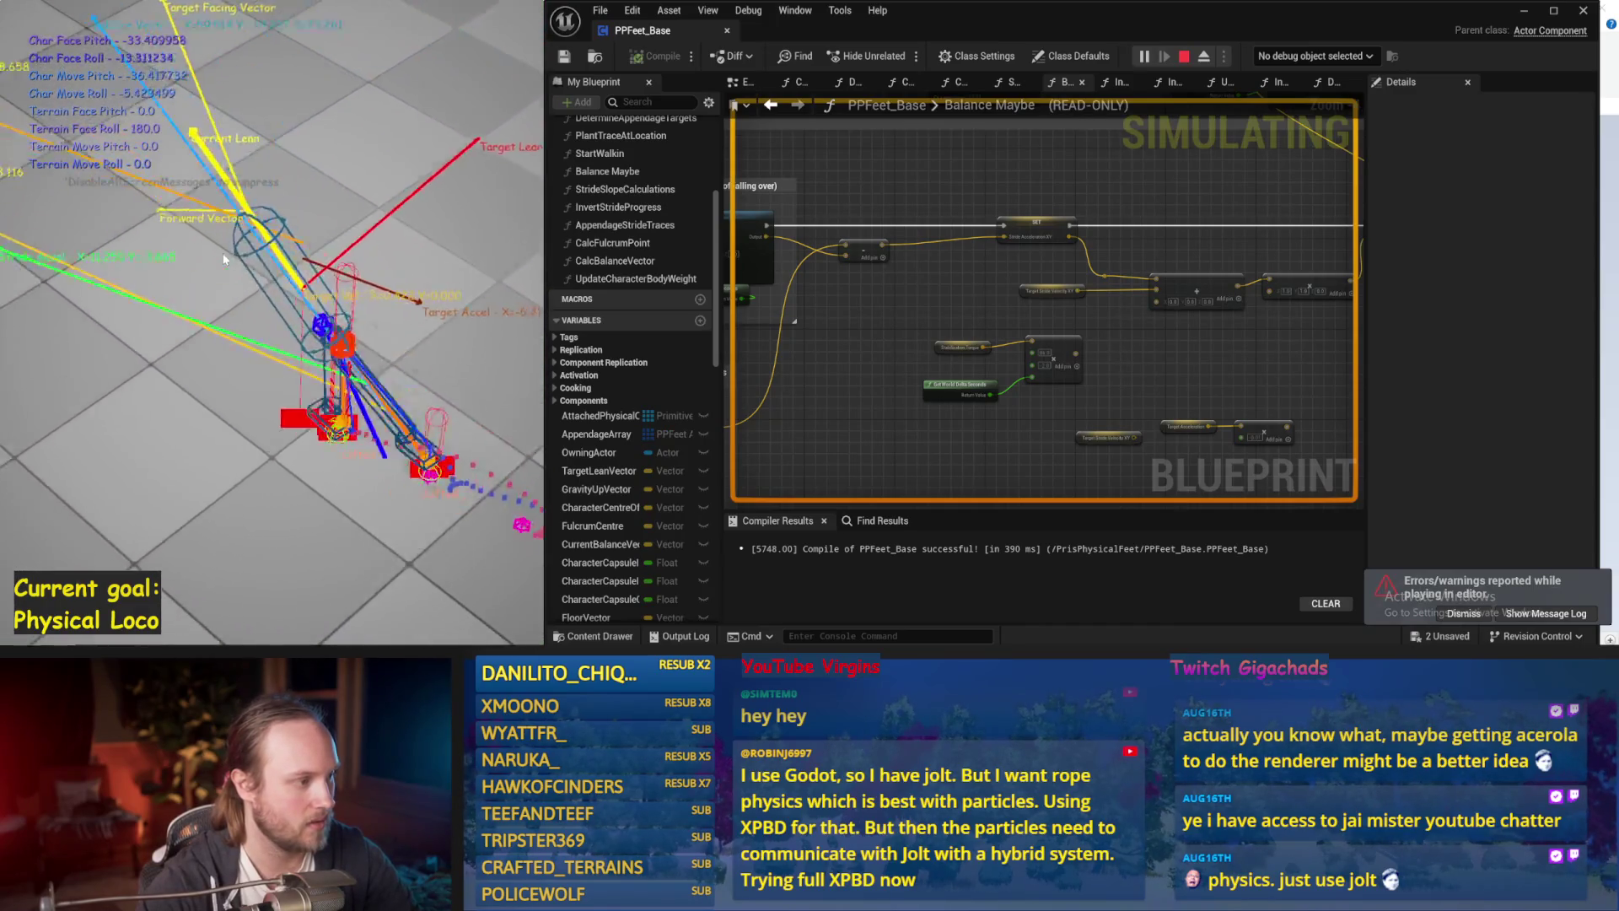
pyautogui.press('Escape')
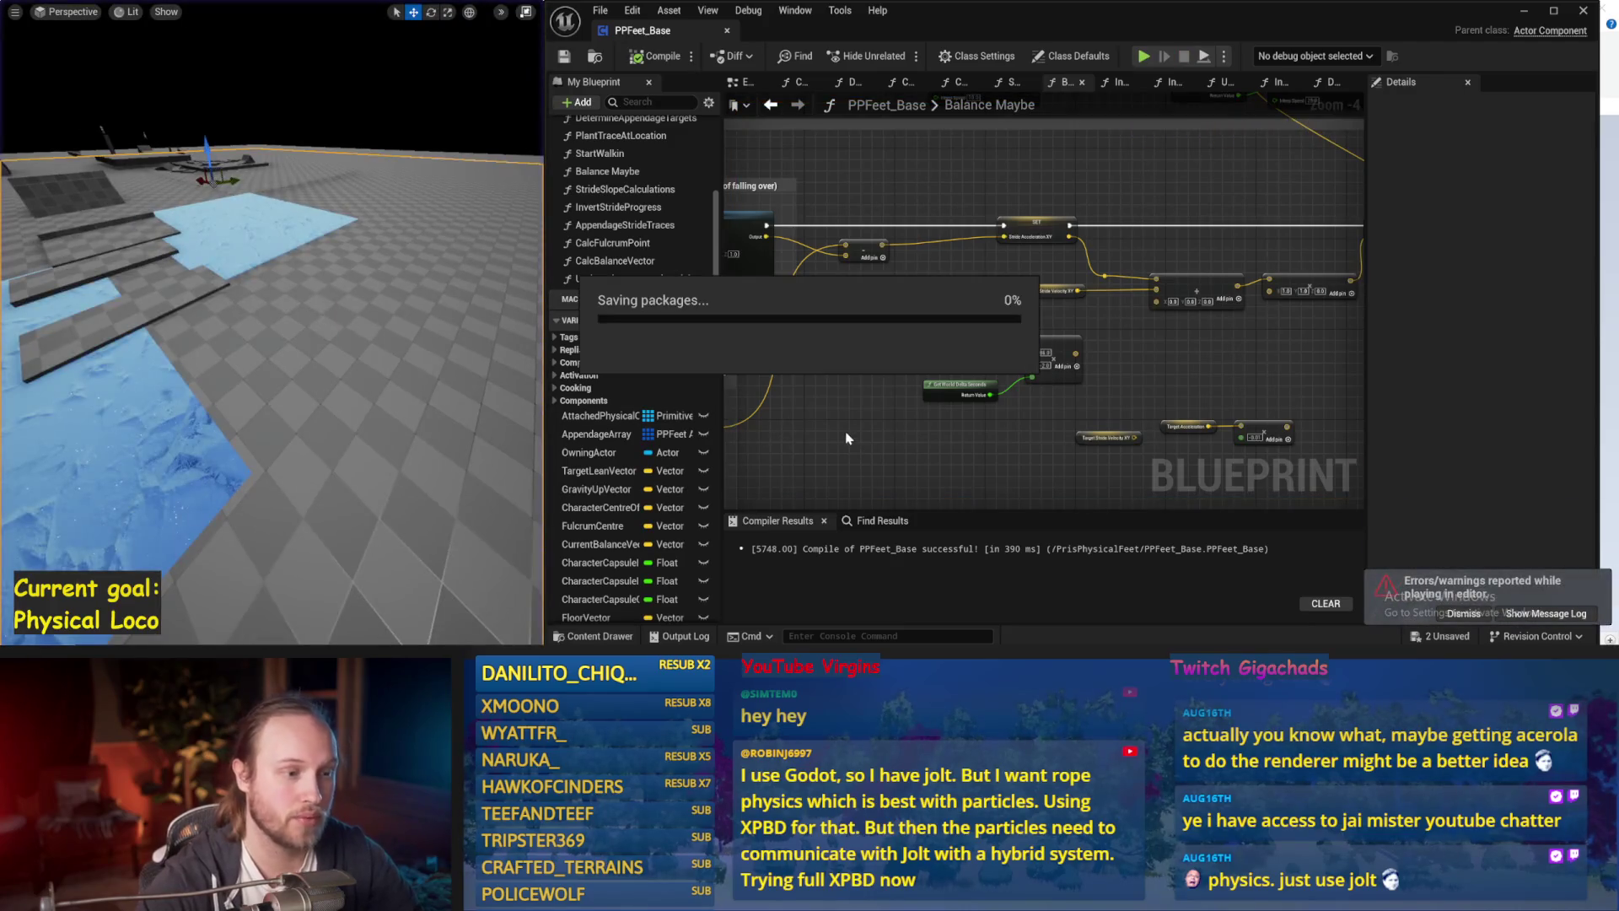
pyautogui.hotkey('ctrl', 's')
# Run two more balance tests, then select the PPFeet_TestPlayer capsule in rotate mode.
pyautogui.hotkey('alt', 'p')
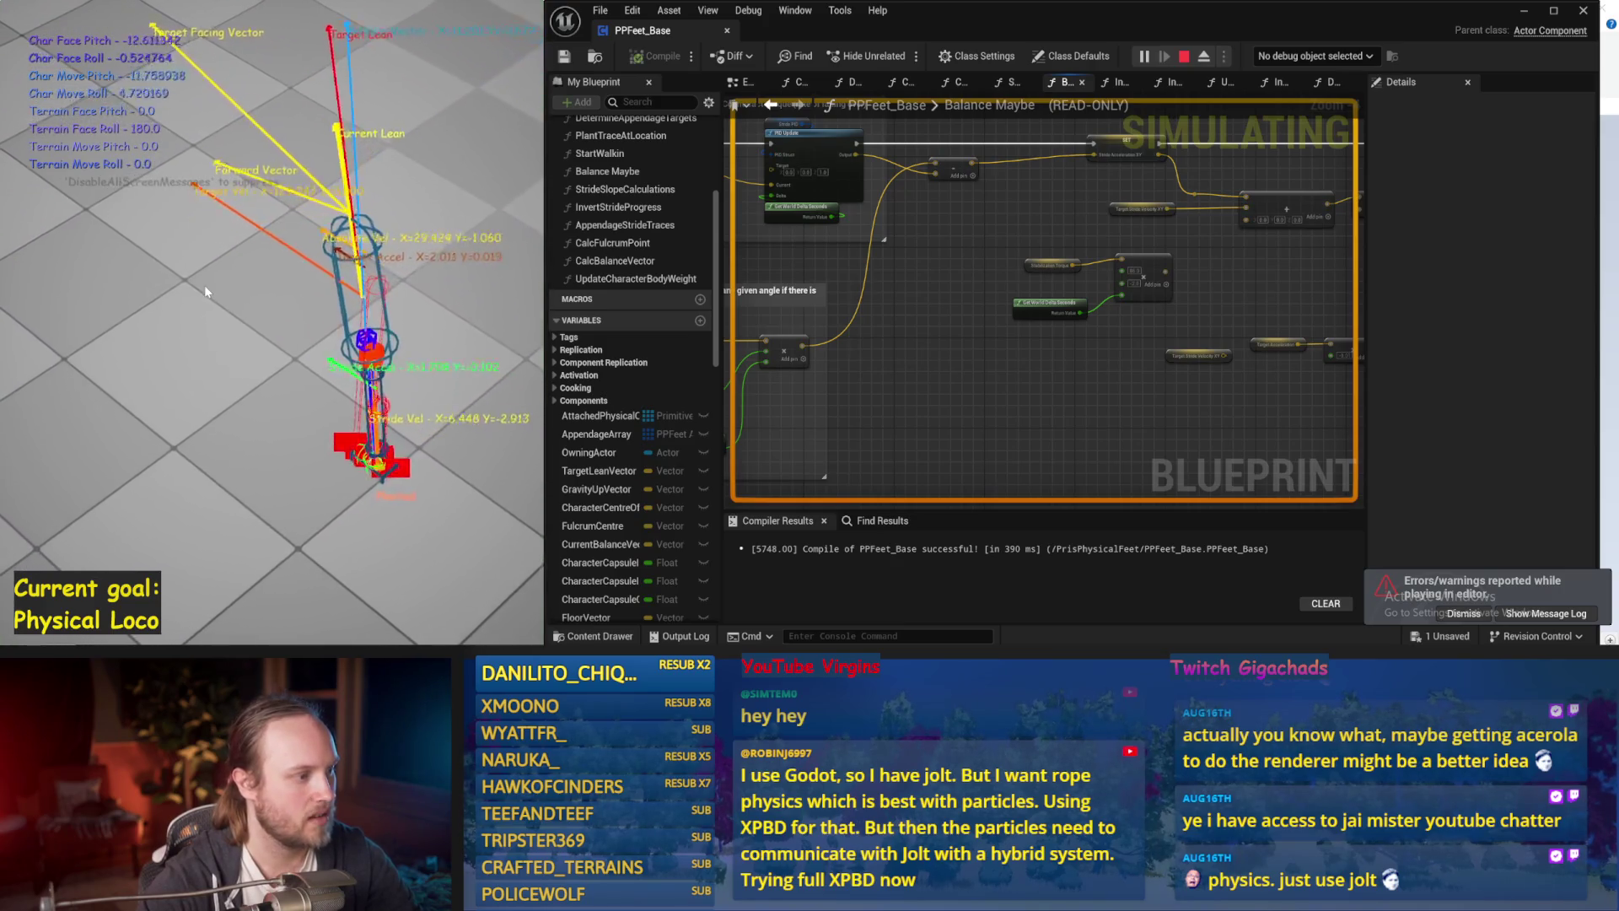
pyautogui.press('Escape')
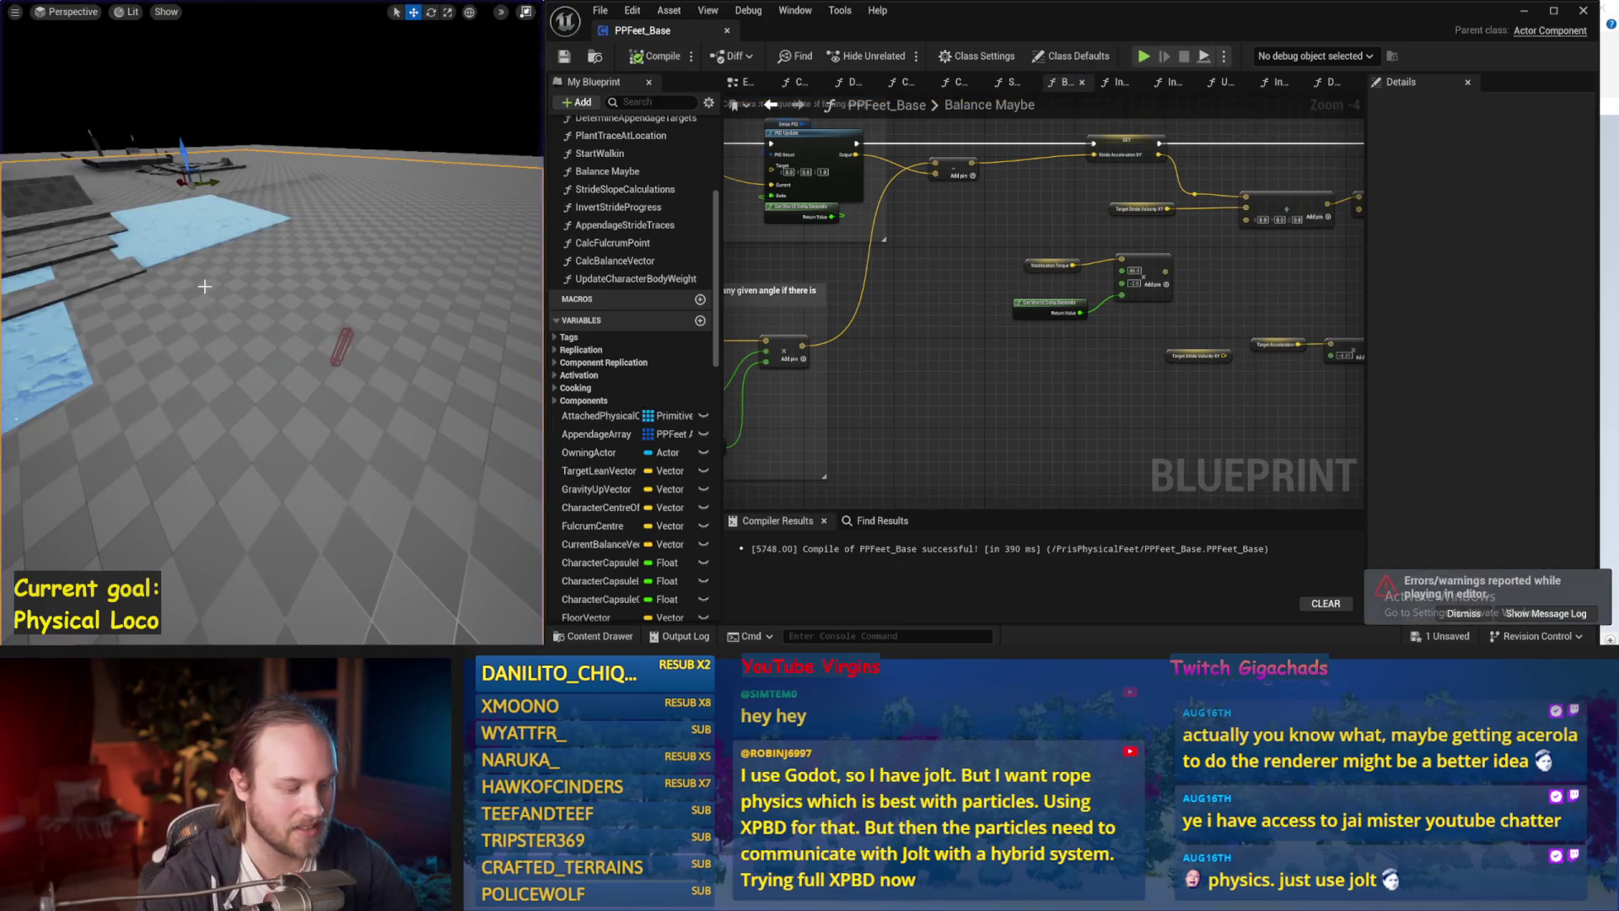
pyautogui.hotkey('alt', 'p')
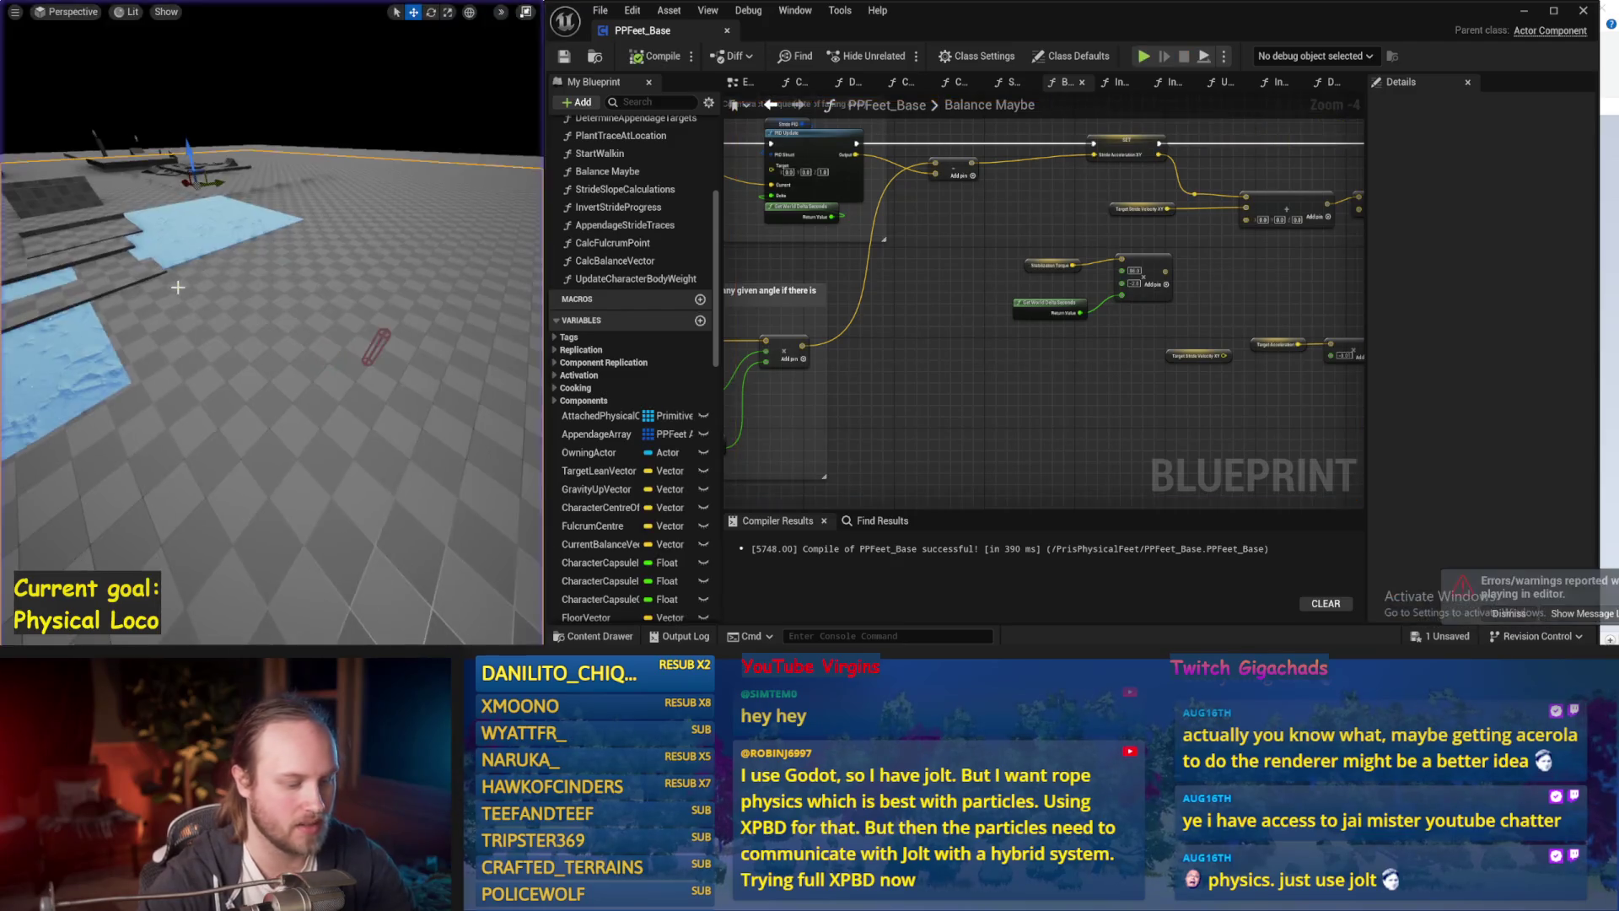
pyautogui.press('Escape')
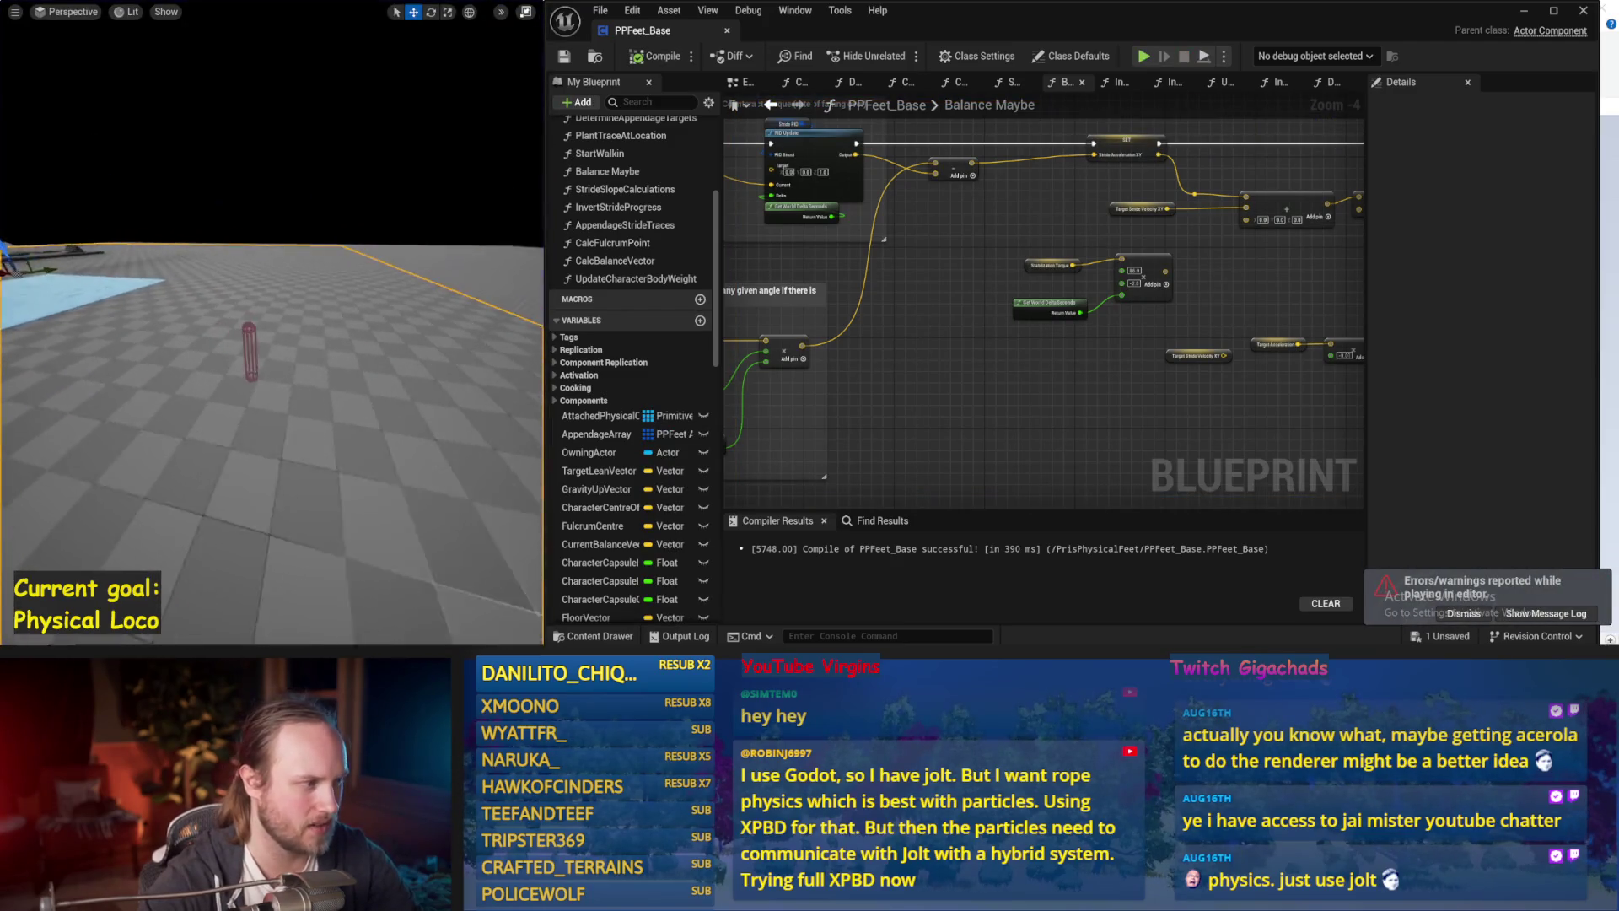
pyautogui.click(280, 331)
pyautogui.press('e')
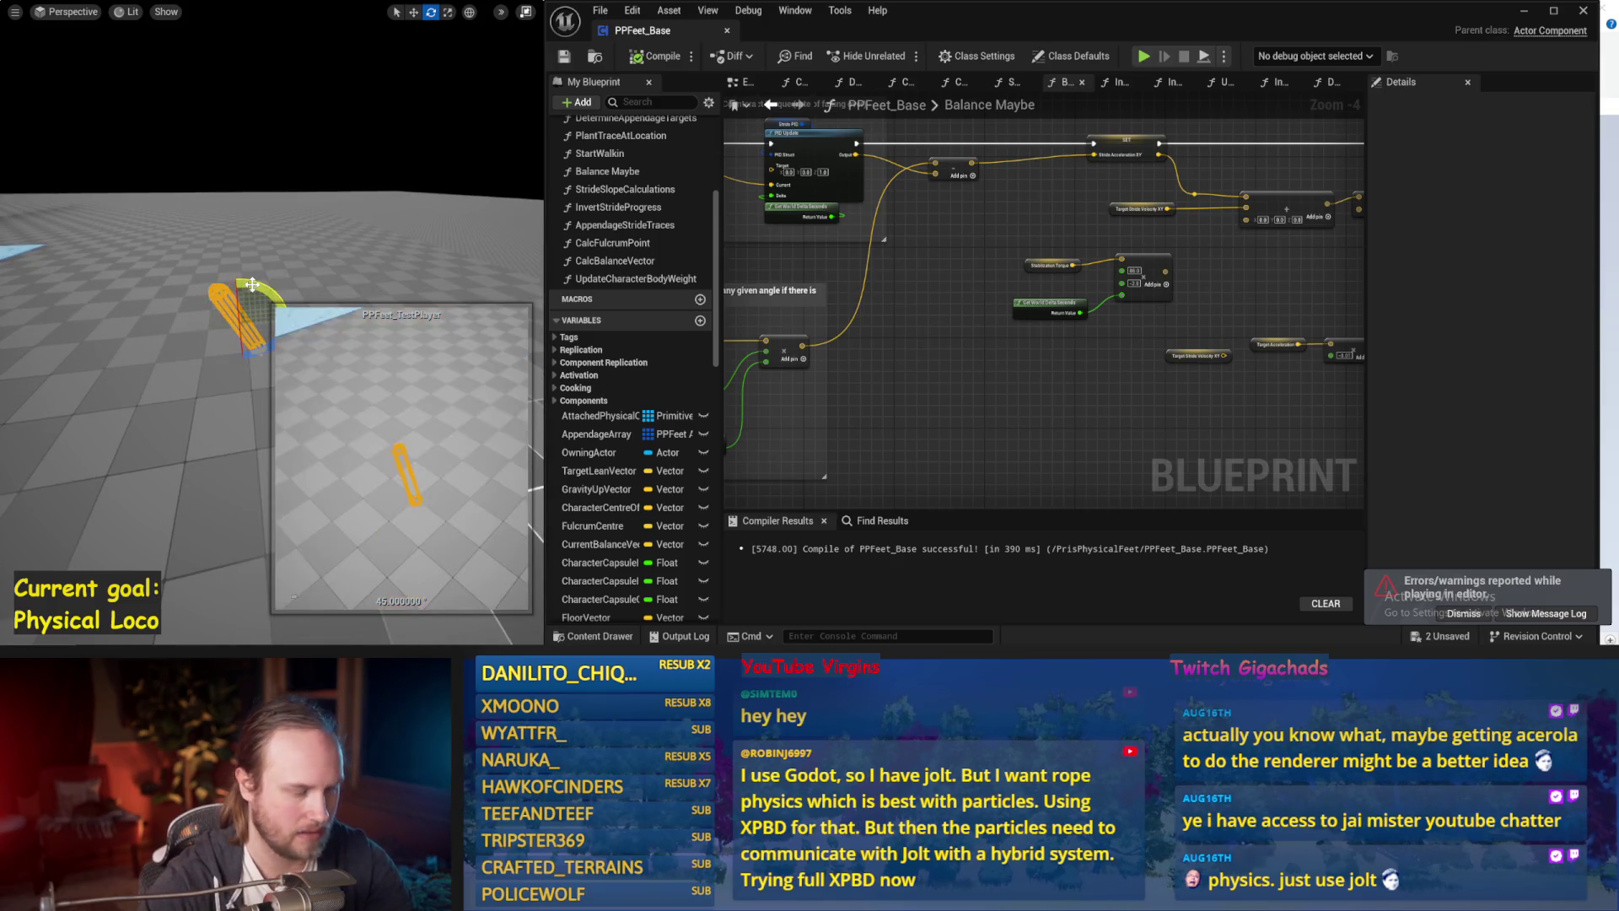
# Run two short simulations to check whether the legged character stays upright.
pyautogui.hotkey('alt', 's')
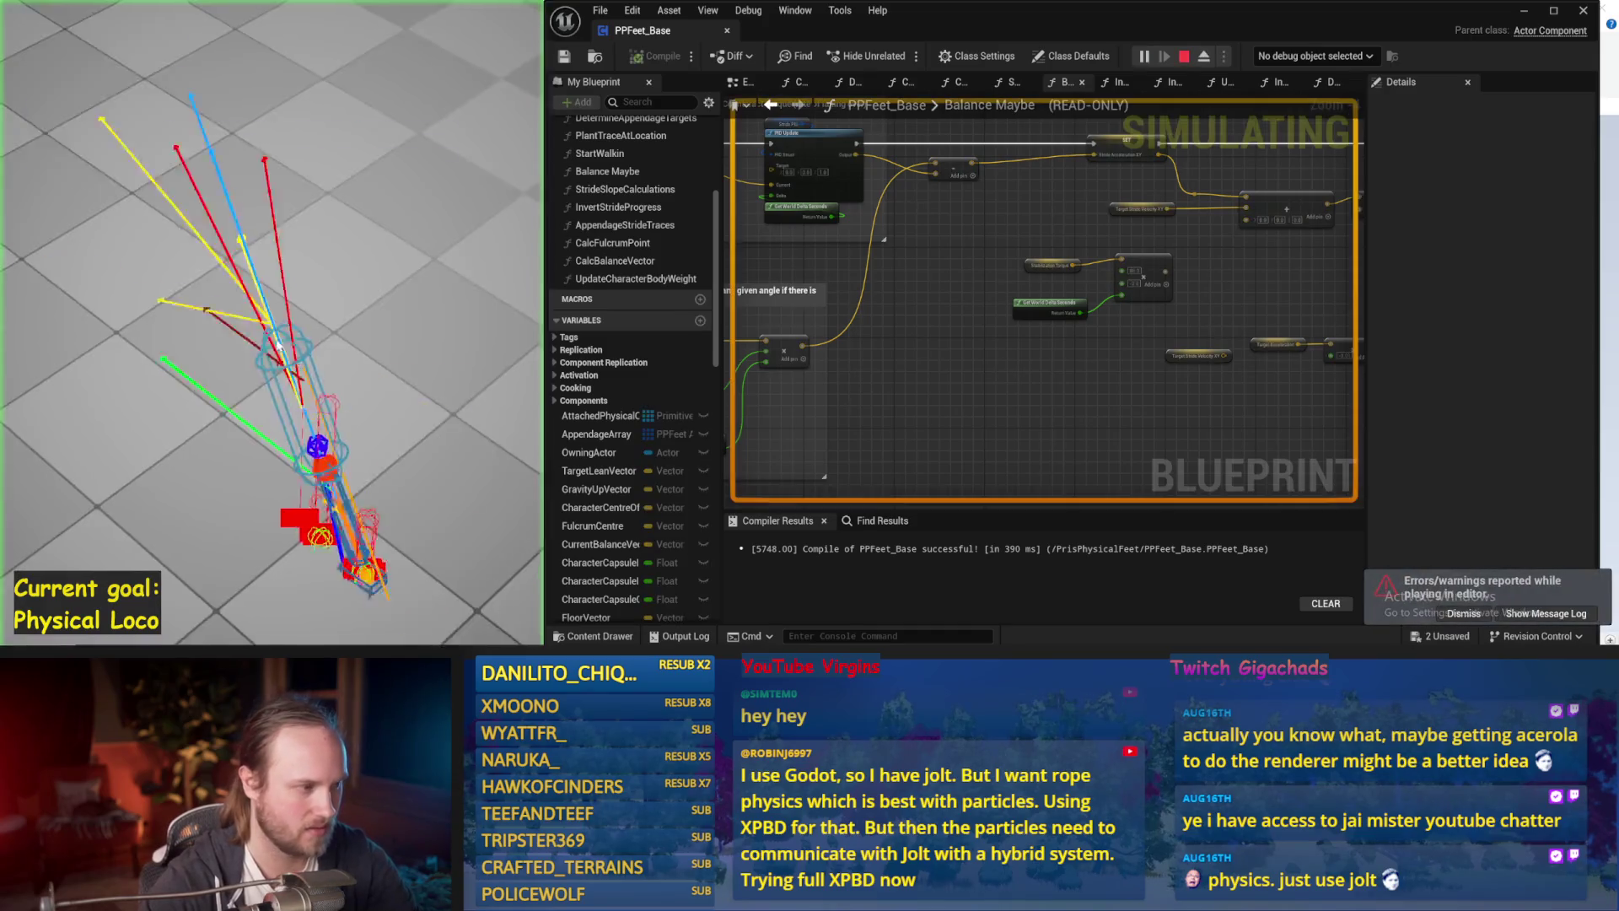
pyautogui.press('Escape')
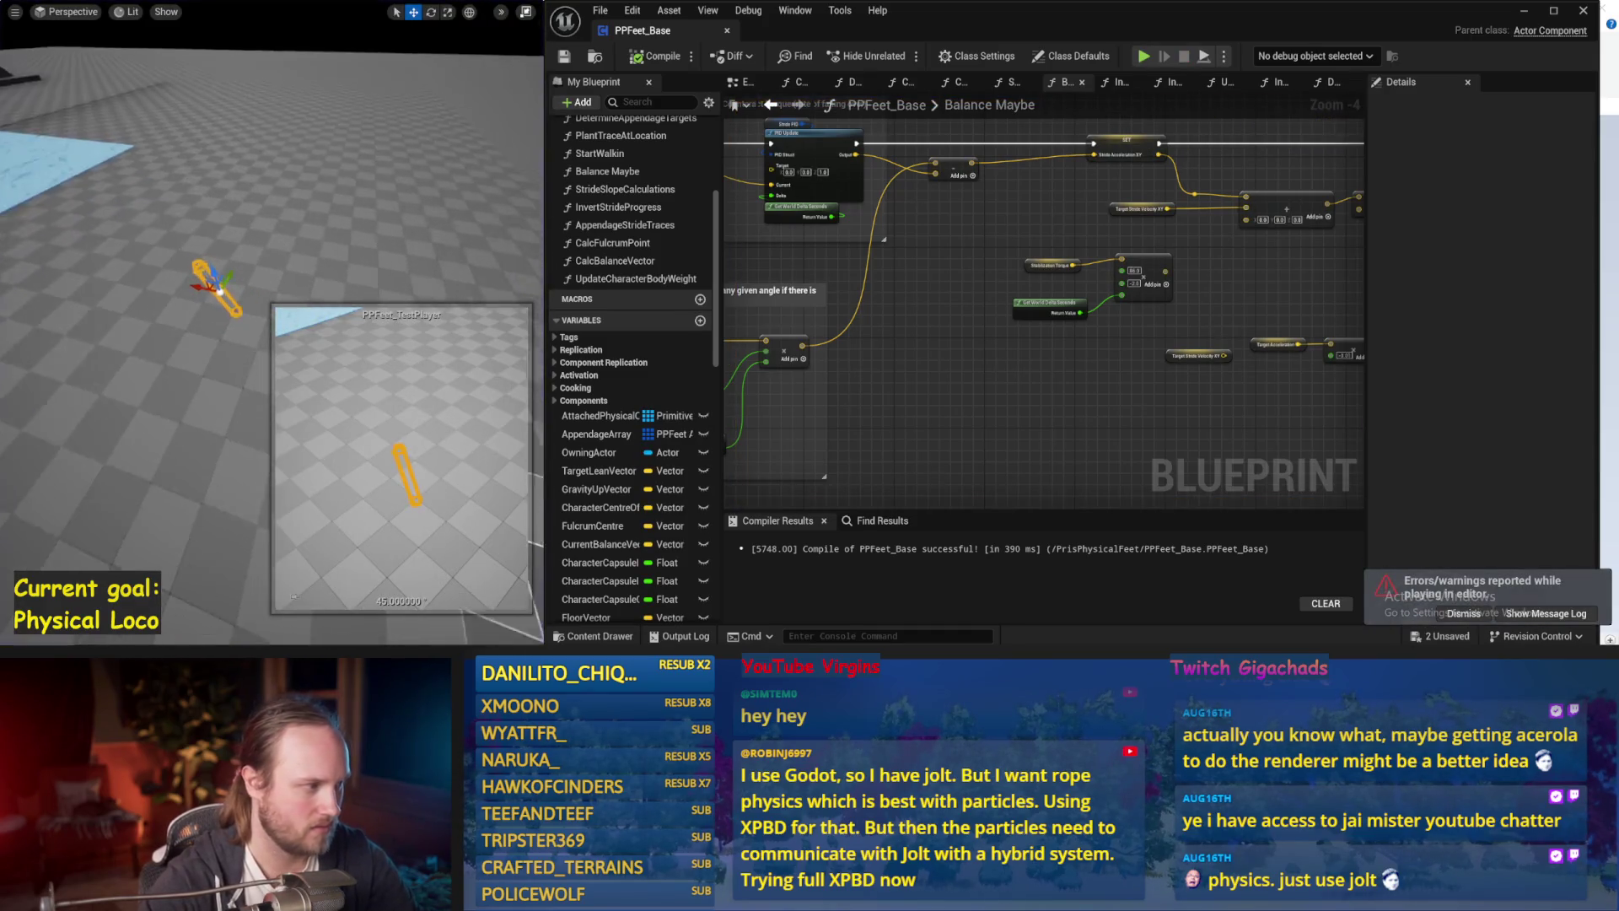
pyautogui.scroll(2, 152, 253)
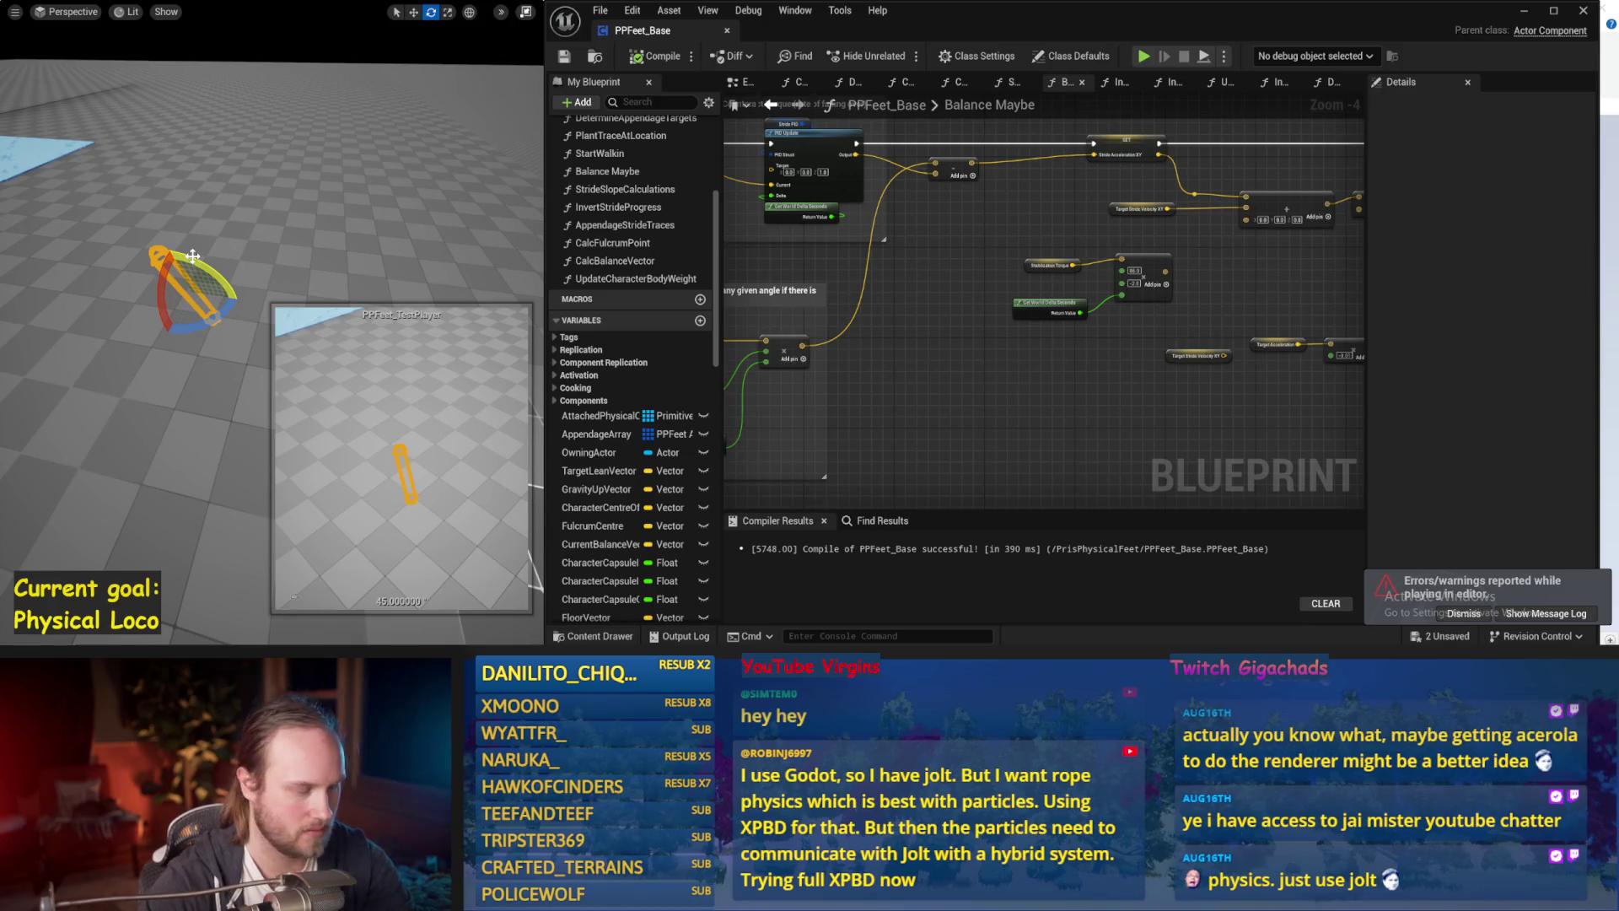
pyautogui.hotkey('alt', 's')
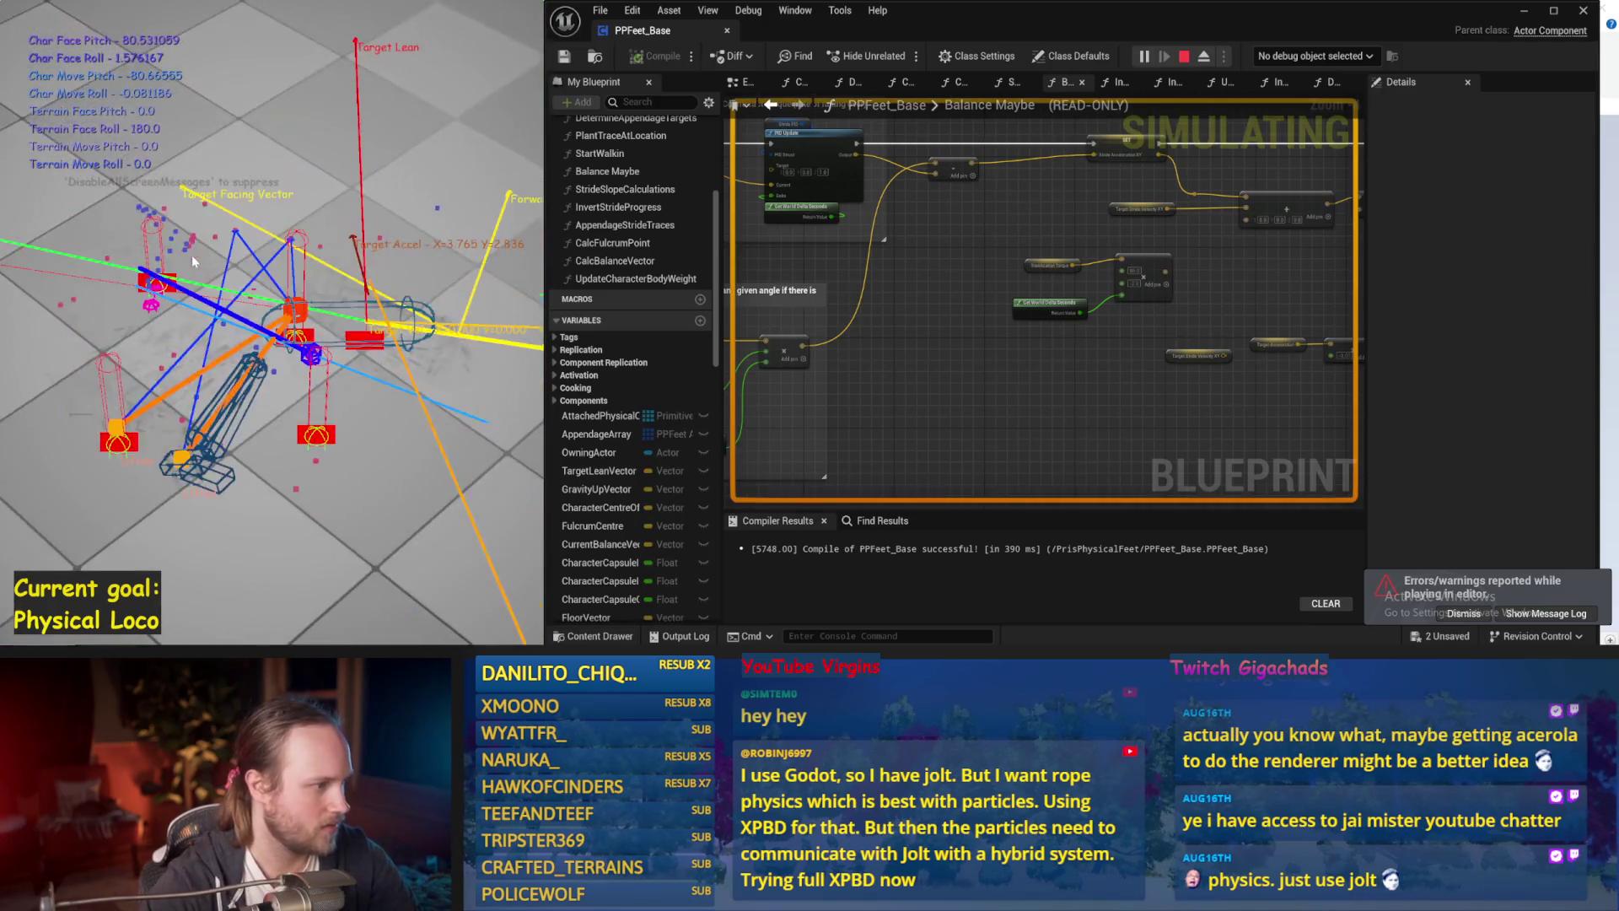
pyautogui.press('Escape')
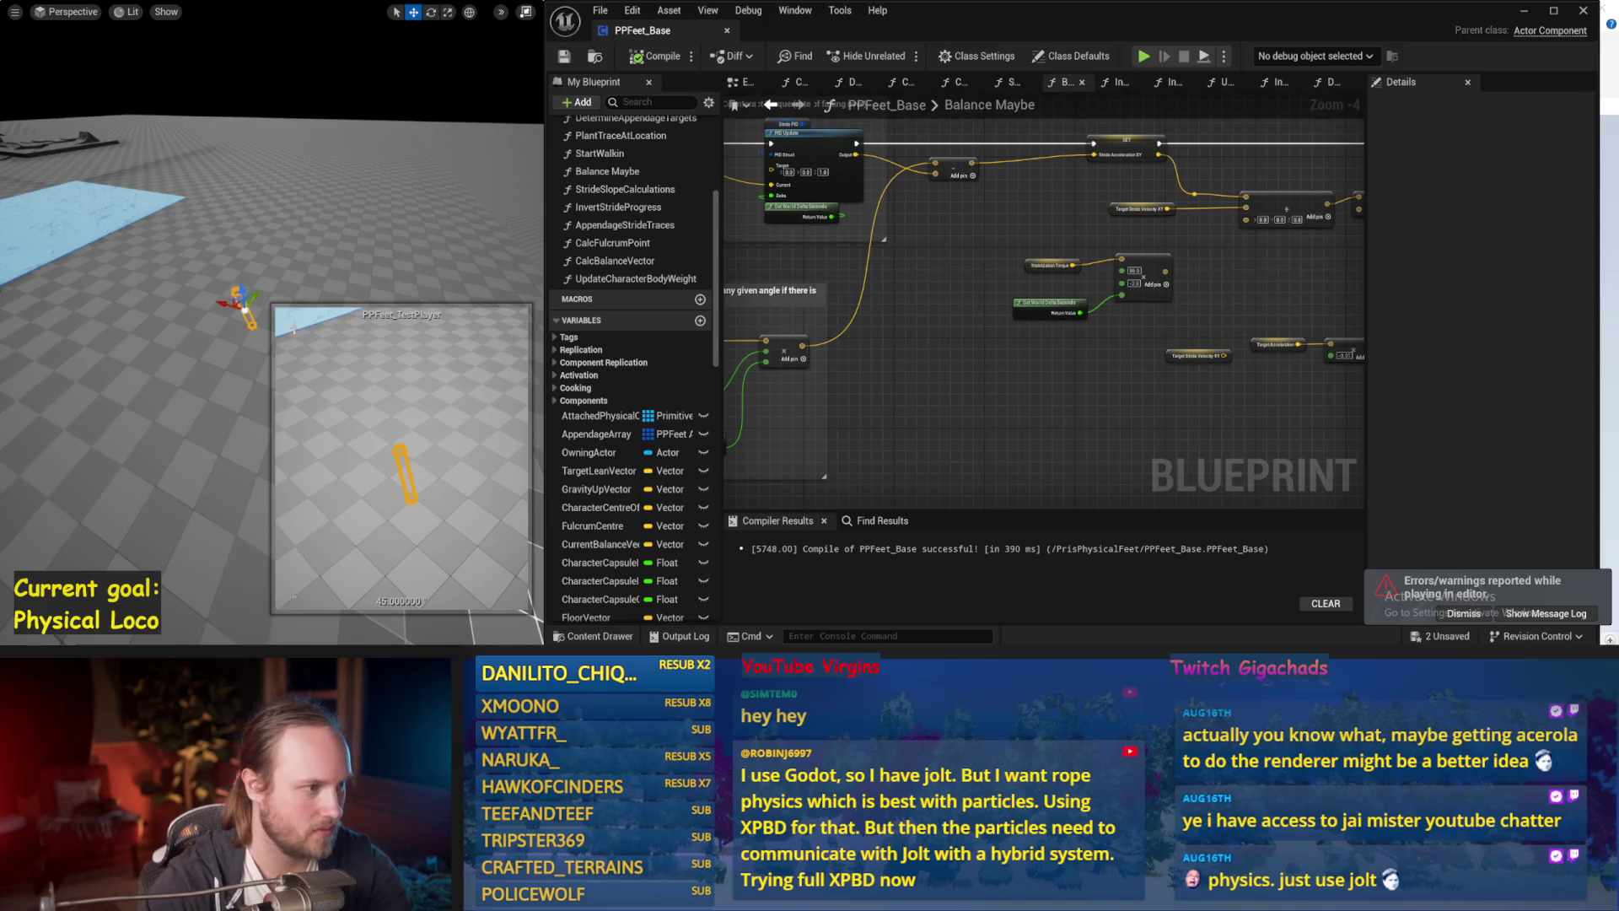
# Rerun the simulation in a full-window viewport from an upright start, then stop and view the counteract torque nodes.
pyautogui.press('F11')
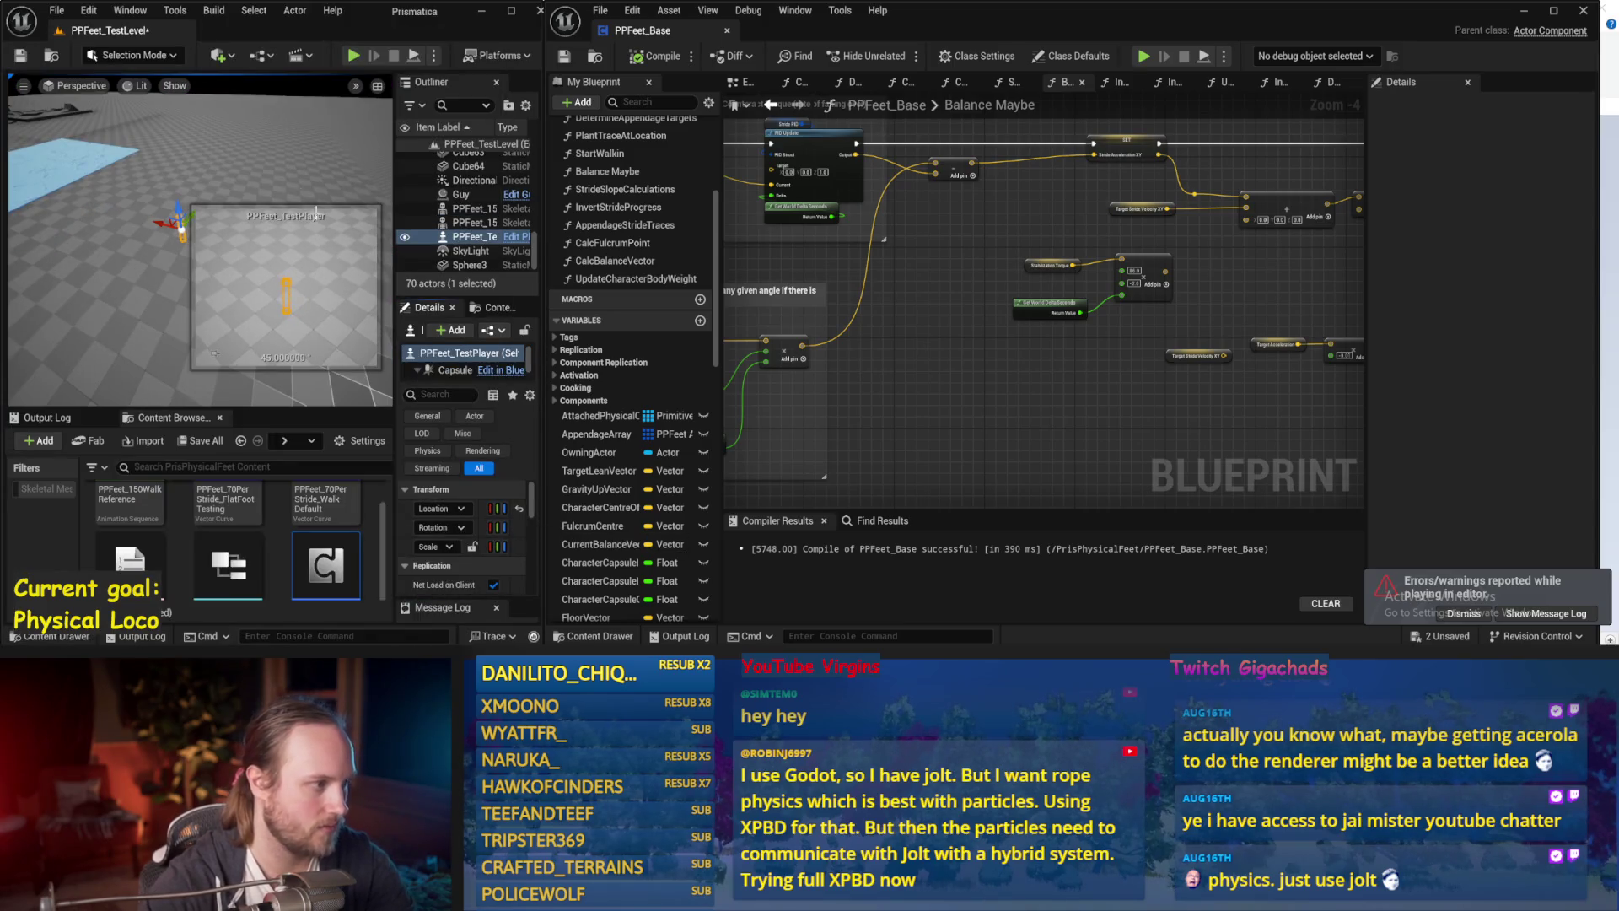
pyautogui.hotkey('alt', 's')
pyautogui.press('F11')
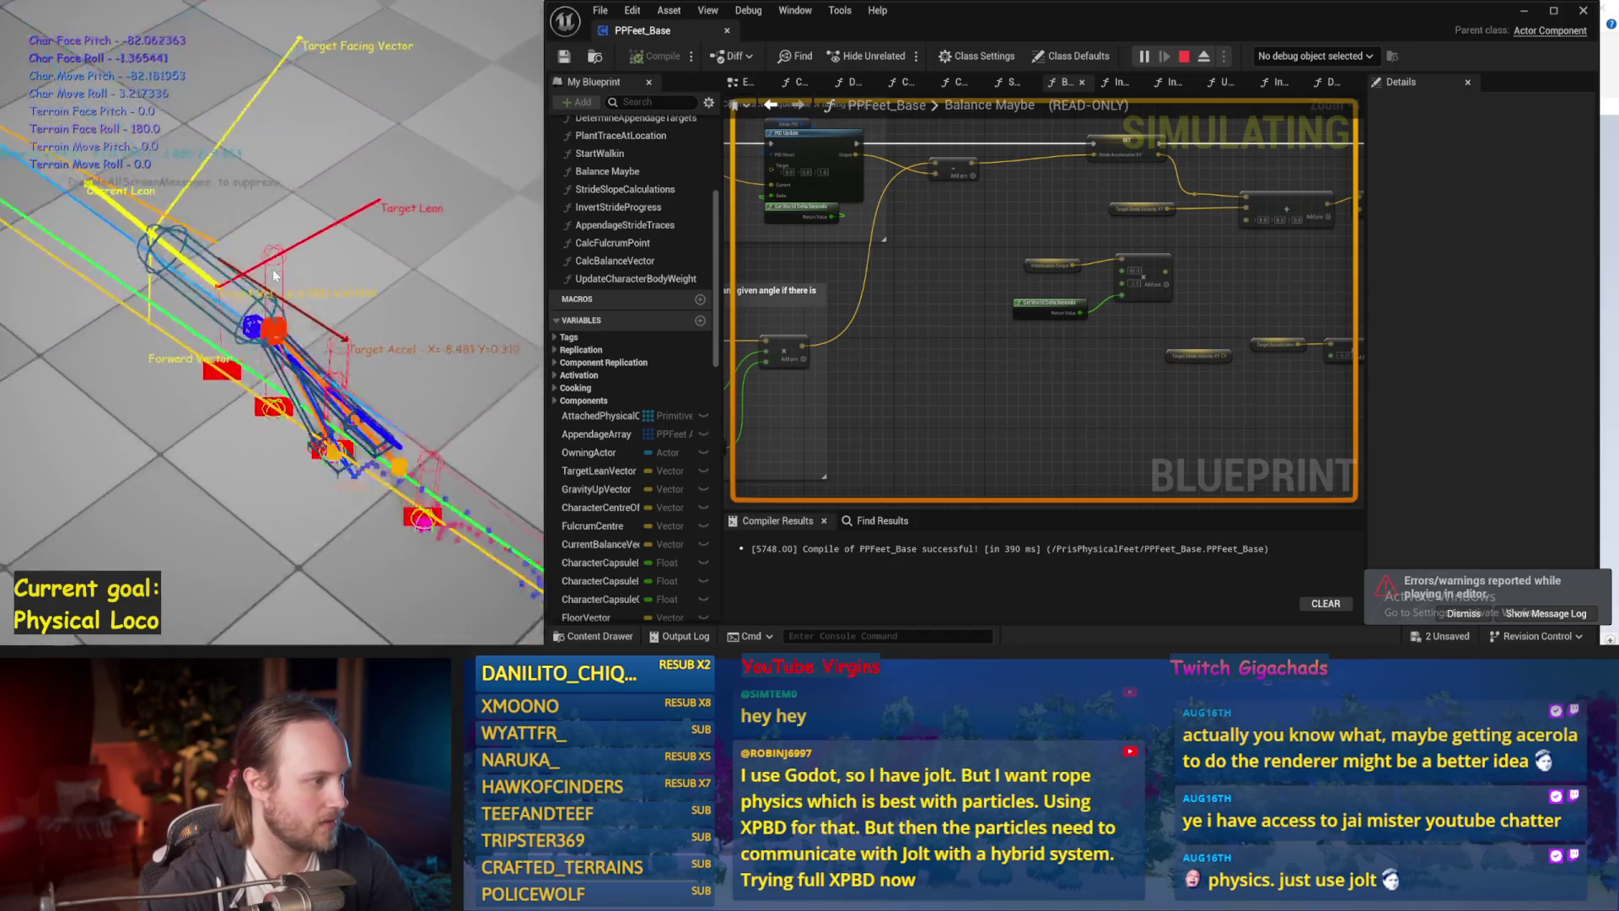
pyautogui.press('Escape')
pyautogui.hotkey('alt', 's')
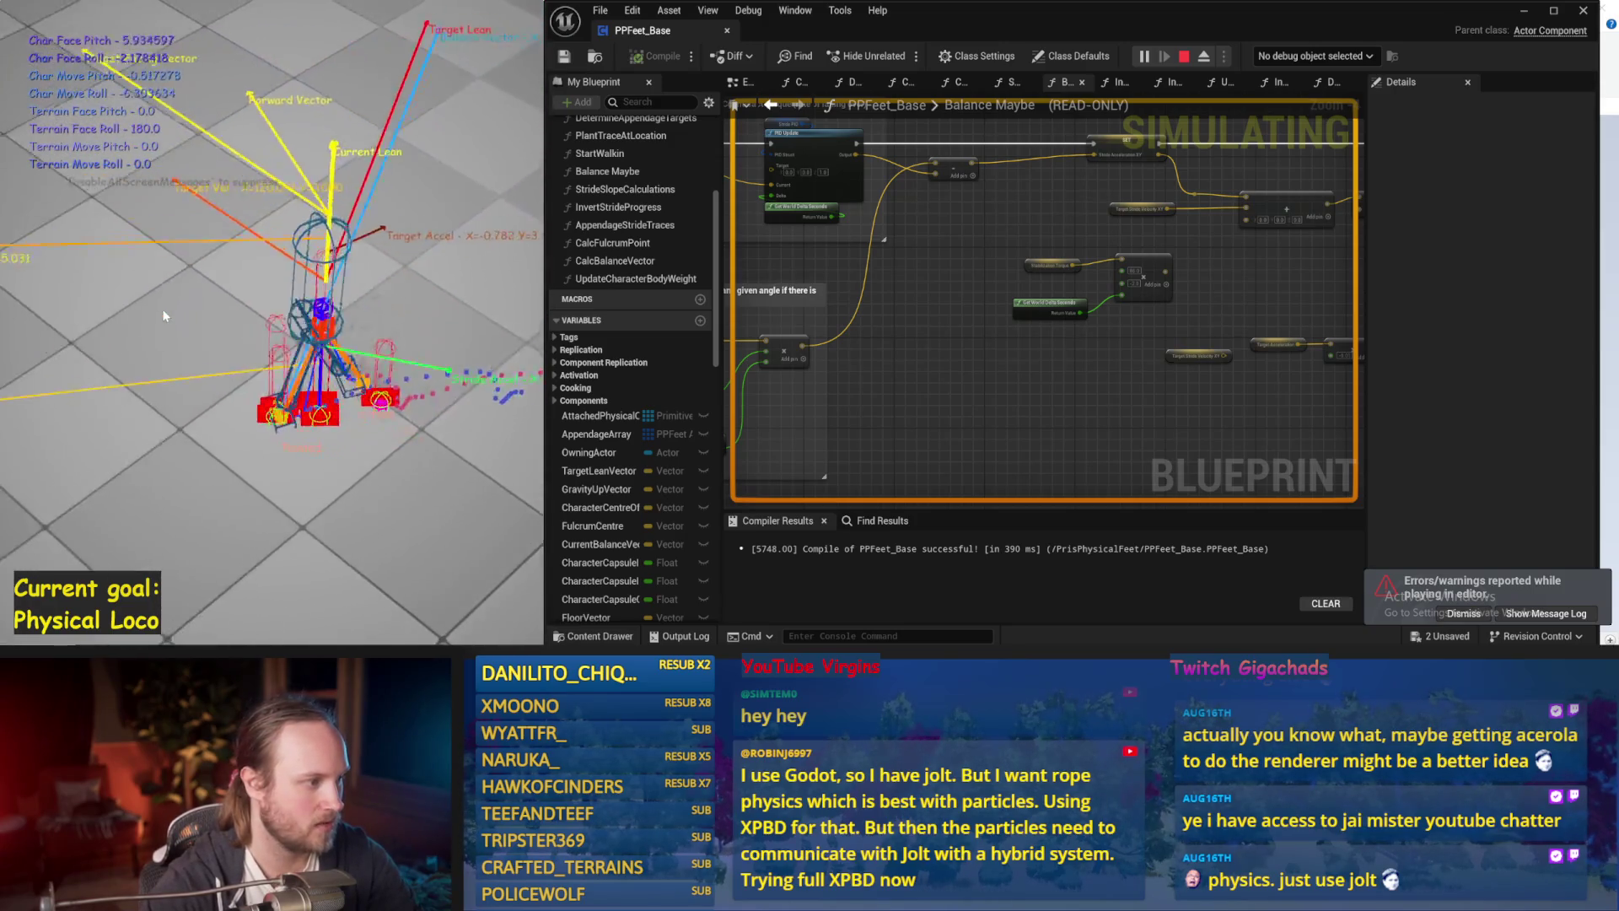
pyautogui.press('Escape')
pyautogui.moveTo(914, 383)
pyautogui.mouseDown()
pyautogui.moveTo(1057, 319)
pyautogui.moveTo(887, 472)
pyautogui.mouseUp()
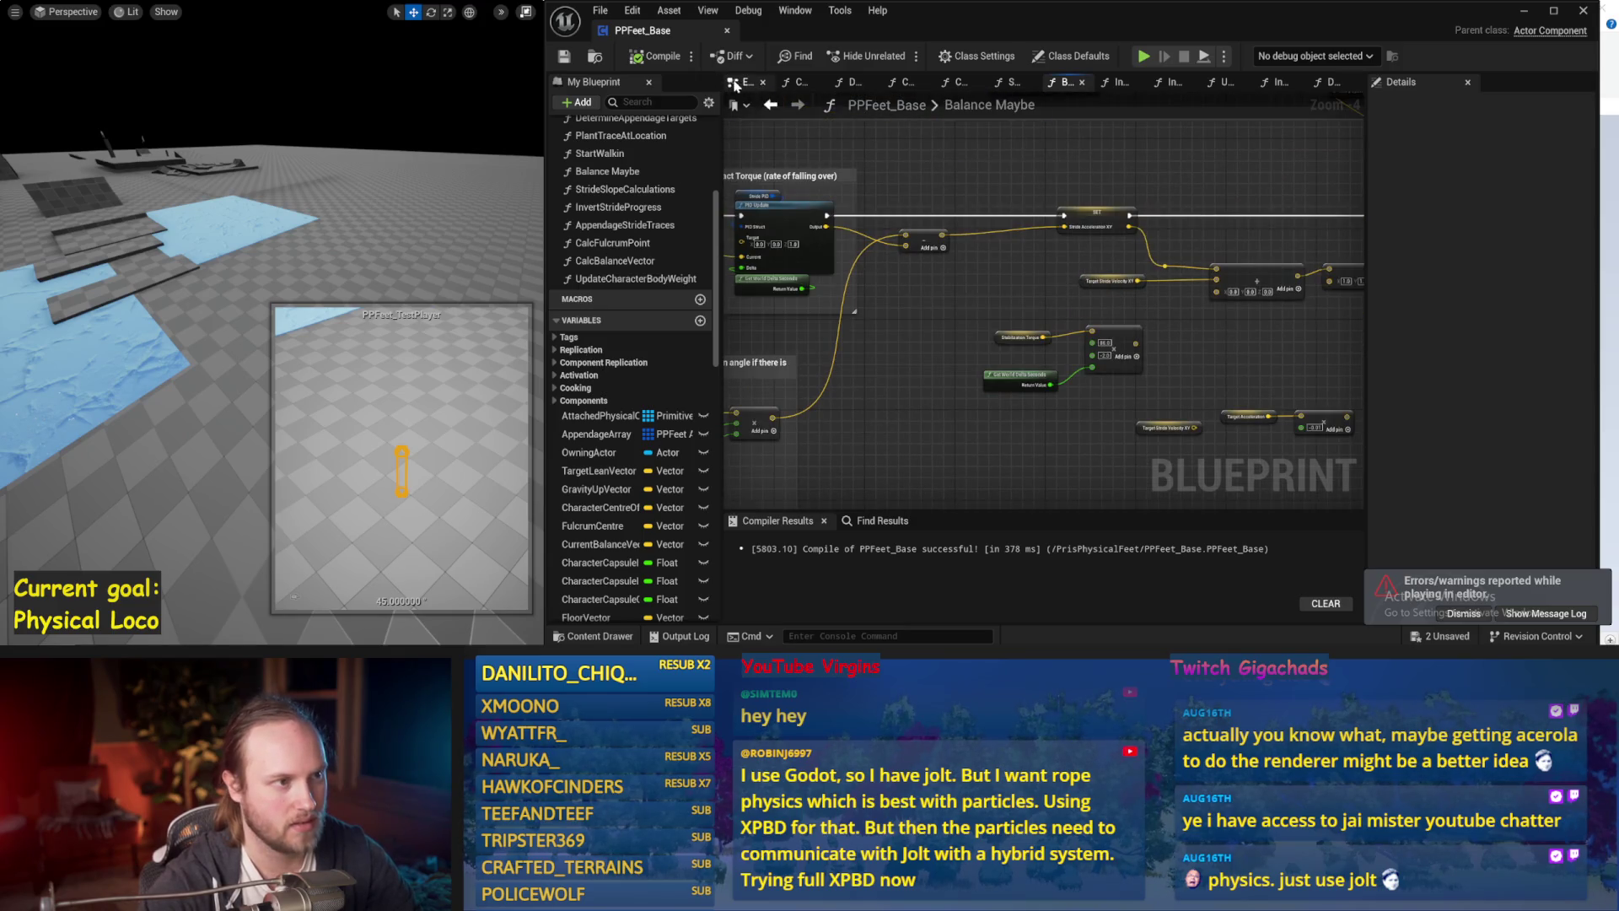
# Go through the EventGraph into Initialize Component's InitializeAllAppendages function graph.
pyautogui.click(735, 84)
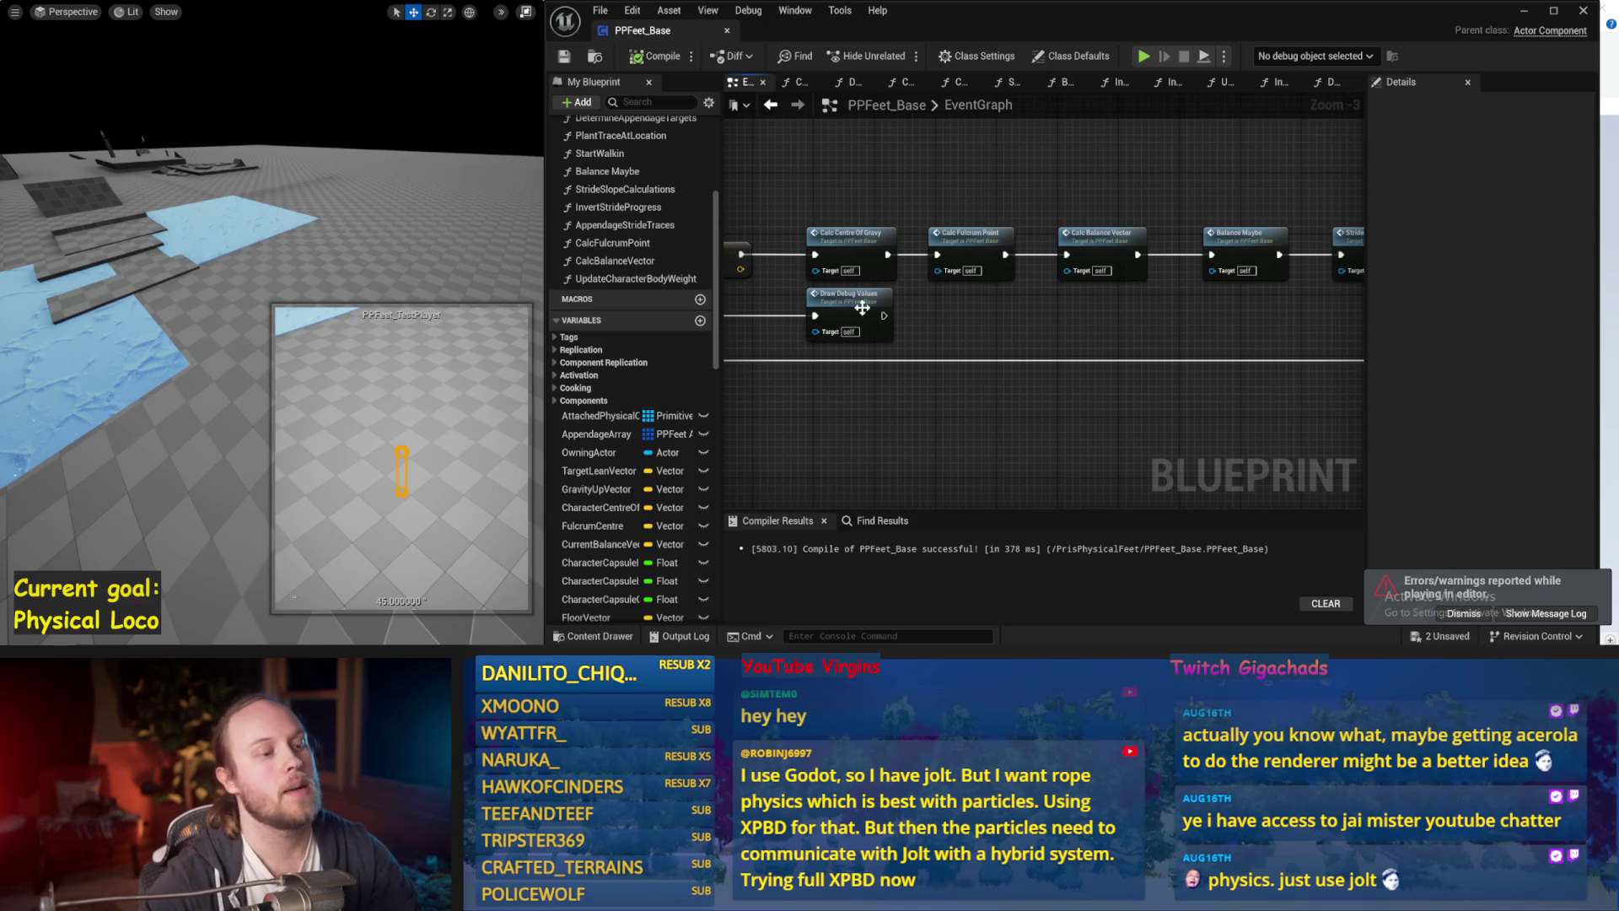
pyautogui.moveTo(890, 318); pyautogui.dragTo(943, 279)
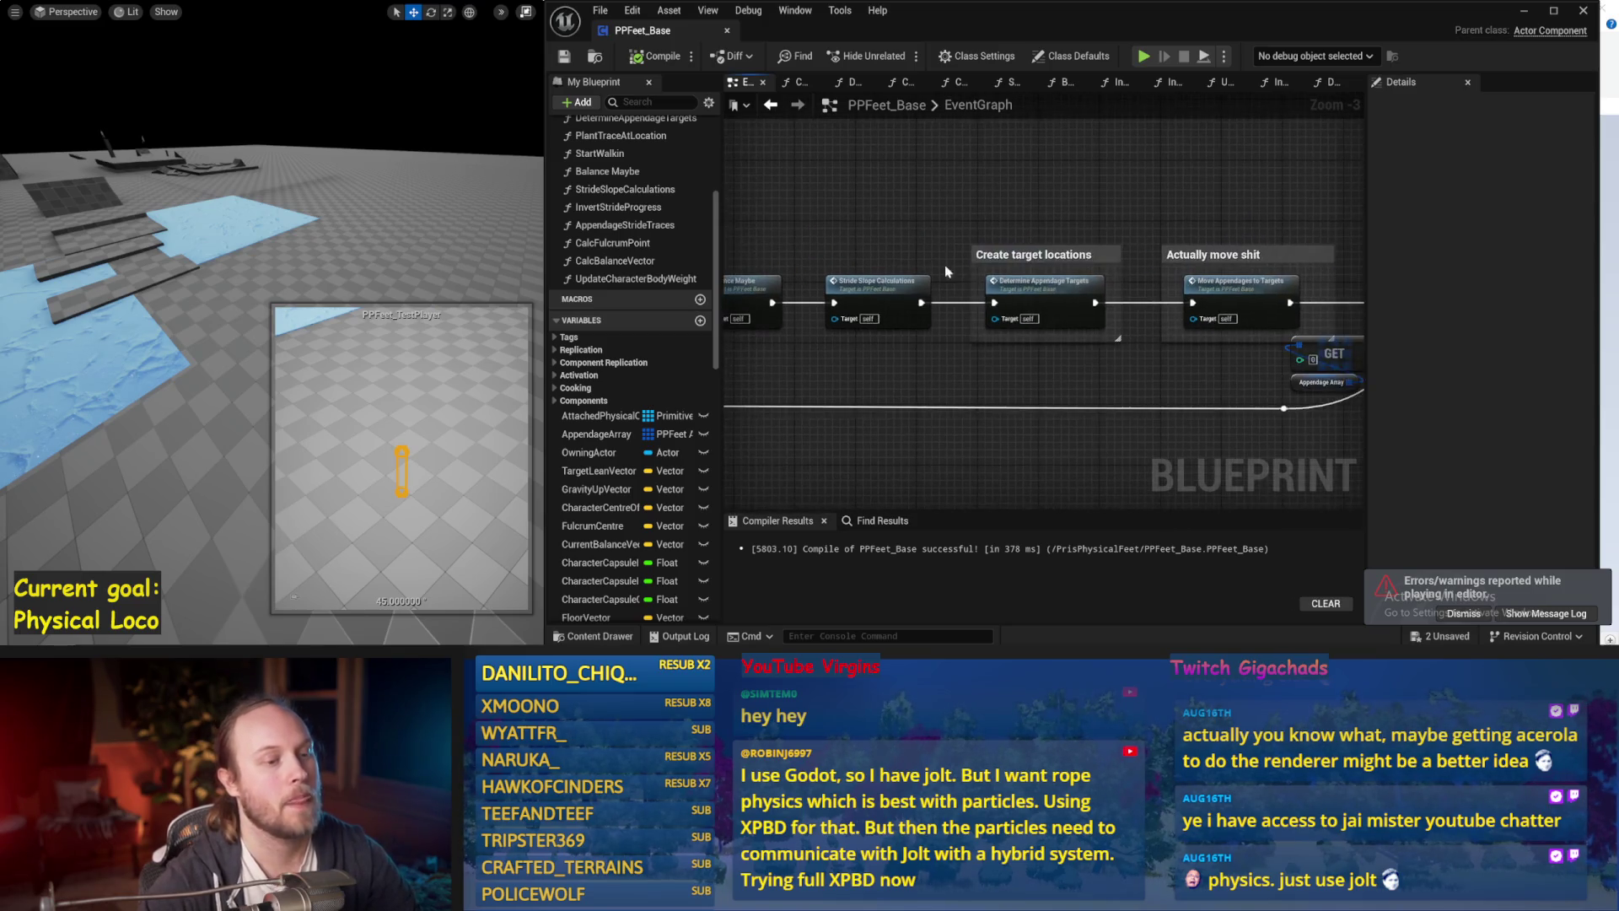
pyautogui.scroll(-1, 924, 223)
pyautogui.moveTo(1157, 187); pyautogui.dragTo(1158, 372)
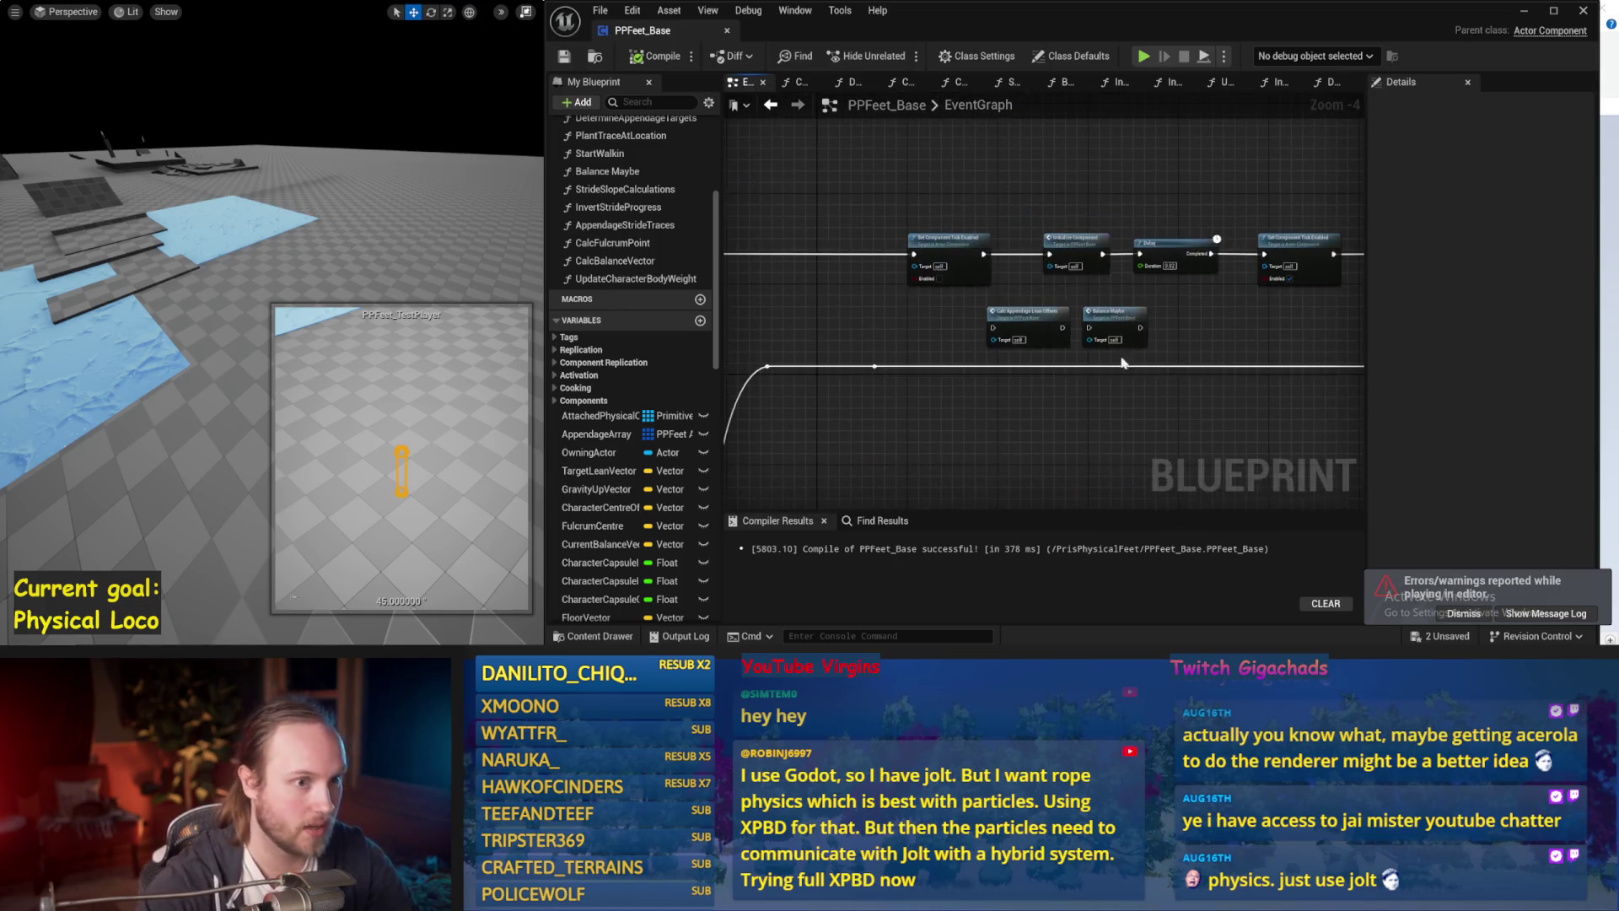
pyautogui.moveTo(1109, 213); pyautogui.dragTo(961, 227)
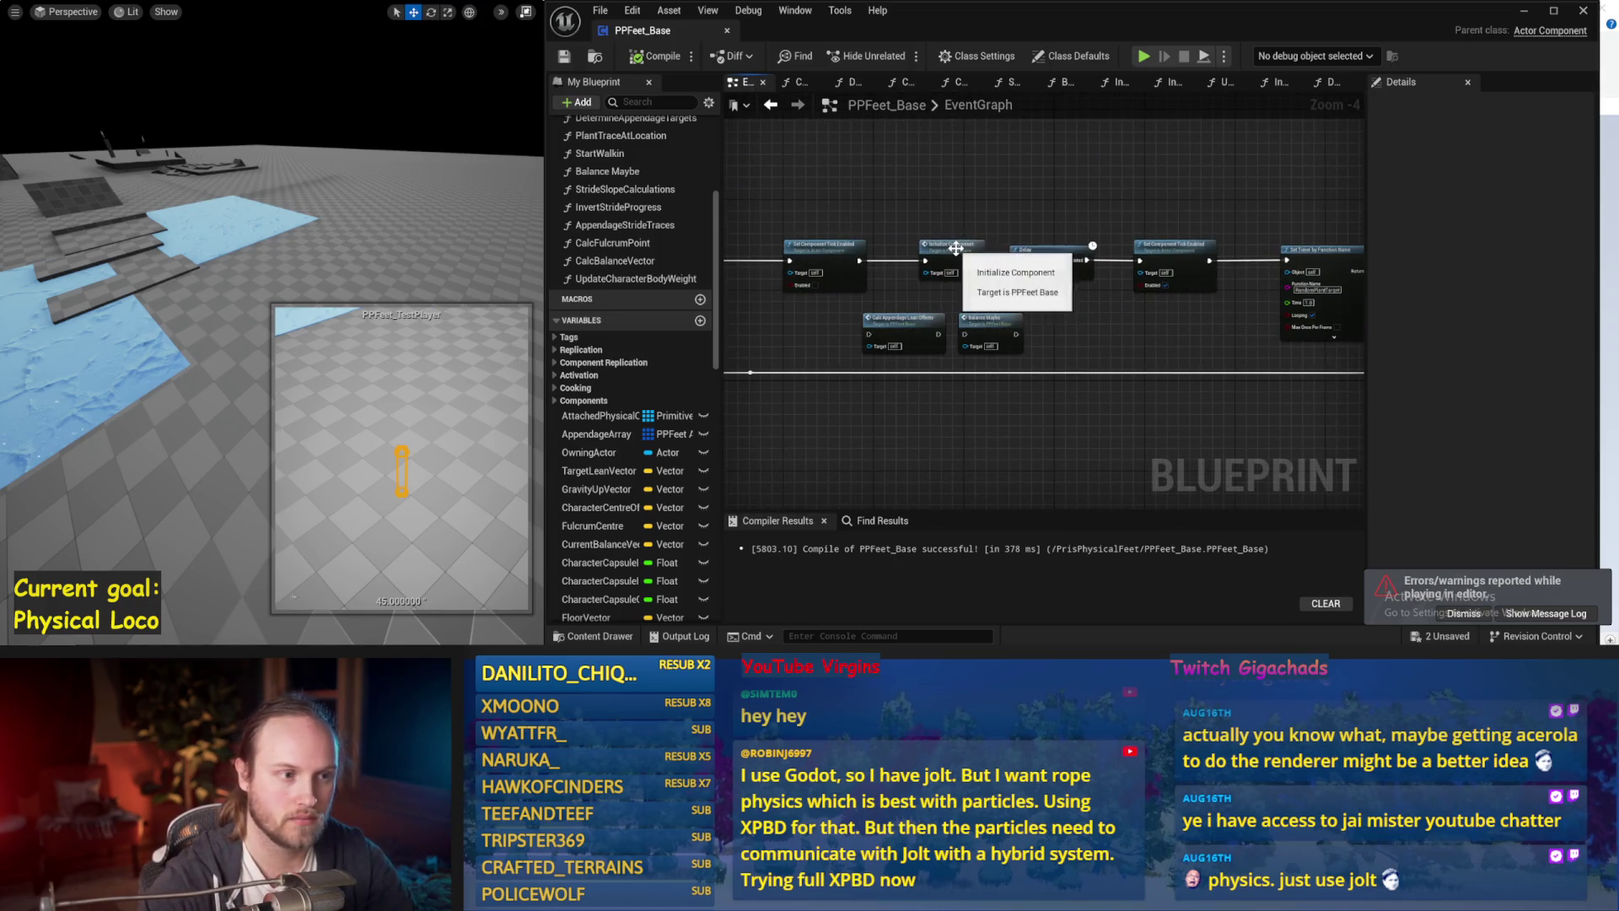
pyautogui.scroll(1, 1012, 288)
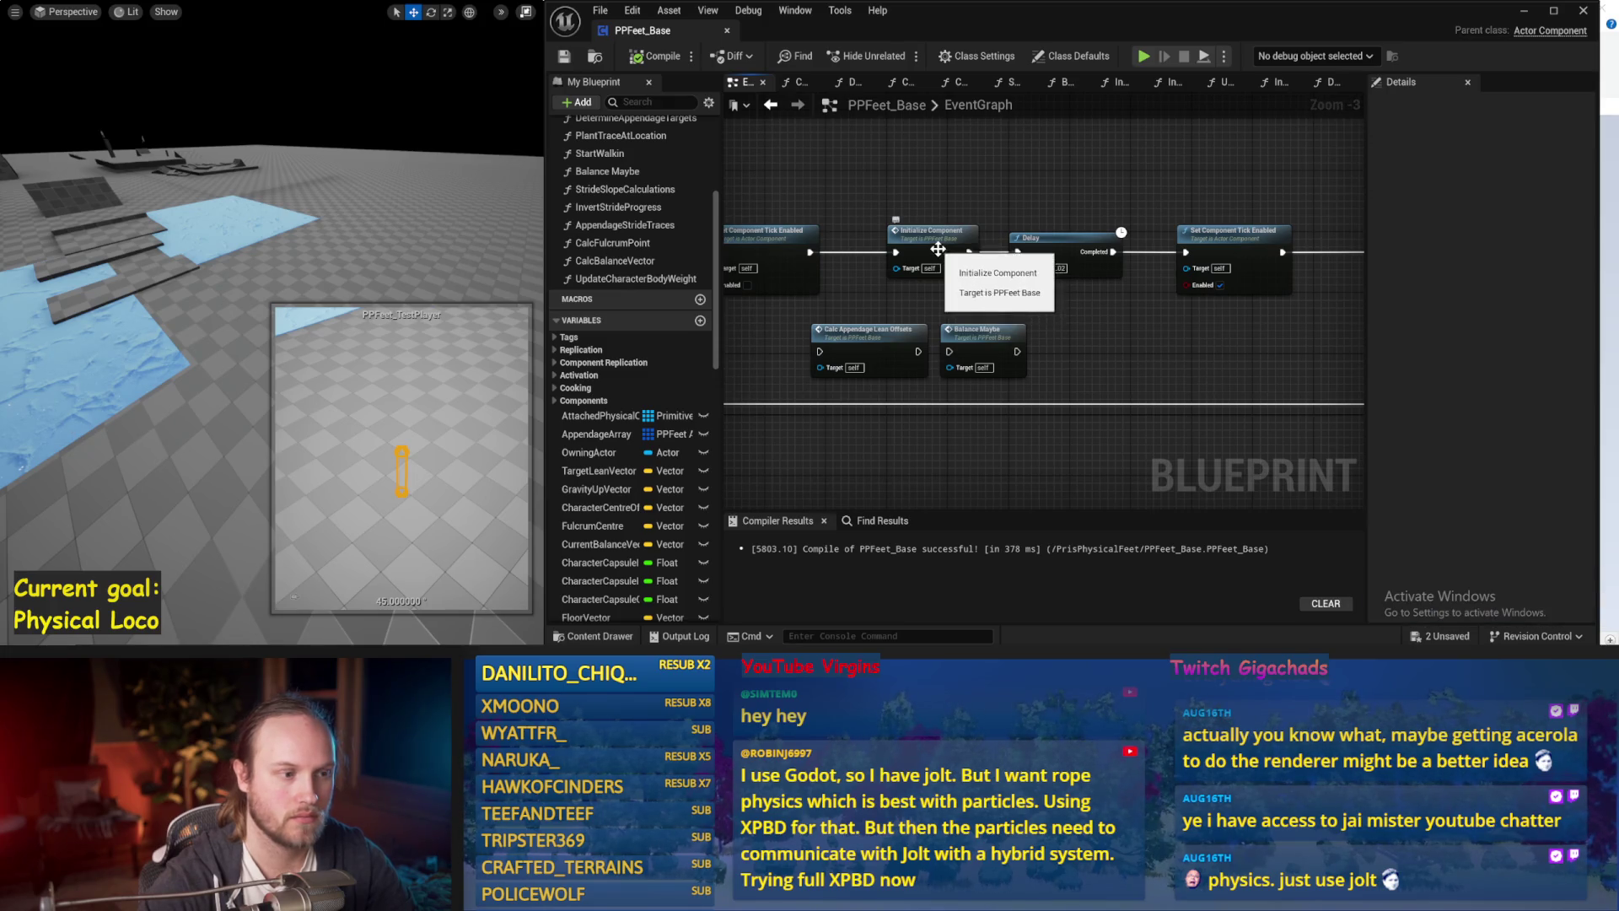
pyautogui.doubleClick(937, 248)
pyautogui.doubleClick(935, 243)
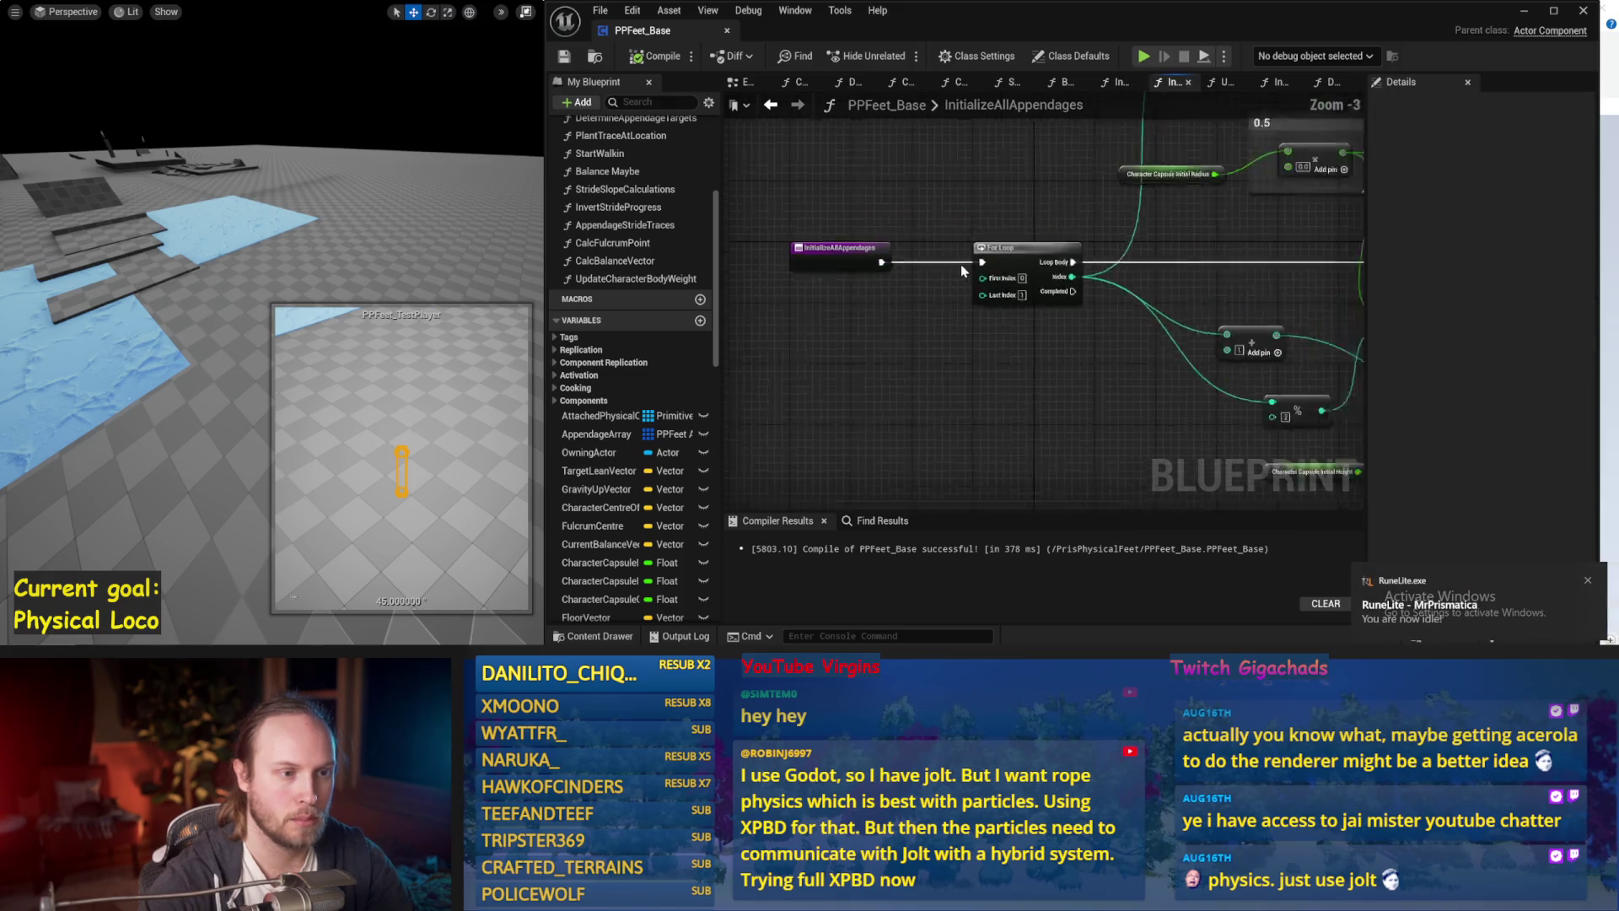
# Reposition the test player, run four balance simulations, and save PPFeet_Base.
pyautogui.moveTo(396, 270); pyautogui.dragTo(363, 253)
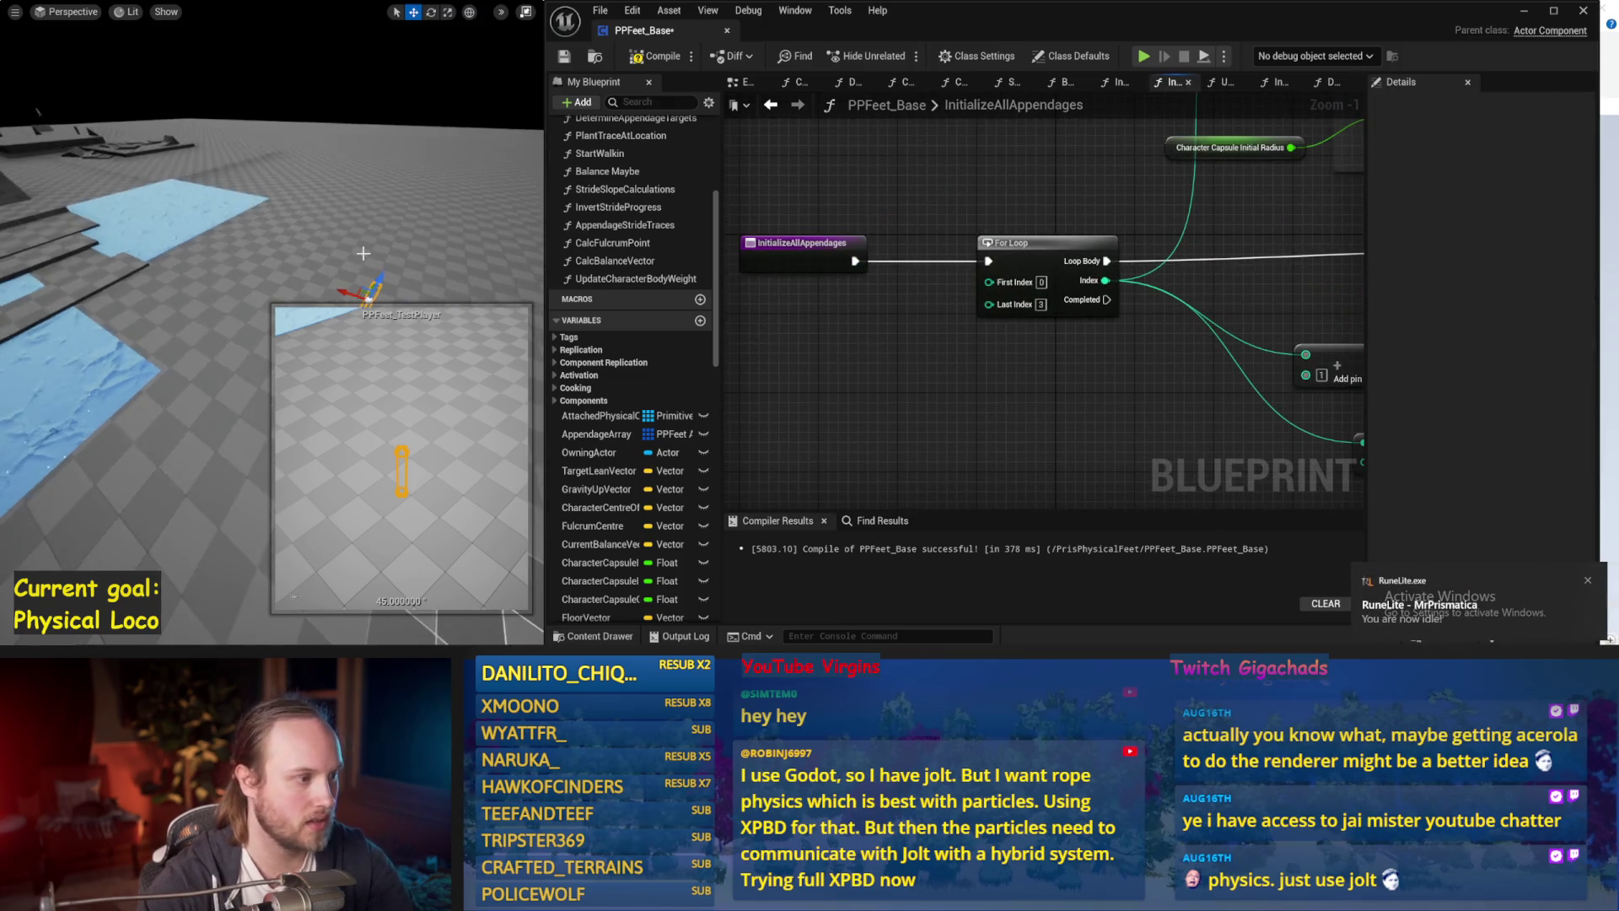
pyautogui.click(229, 305)
pyautogui.hotkey('alt', 's')
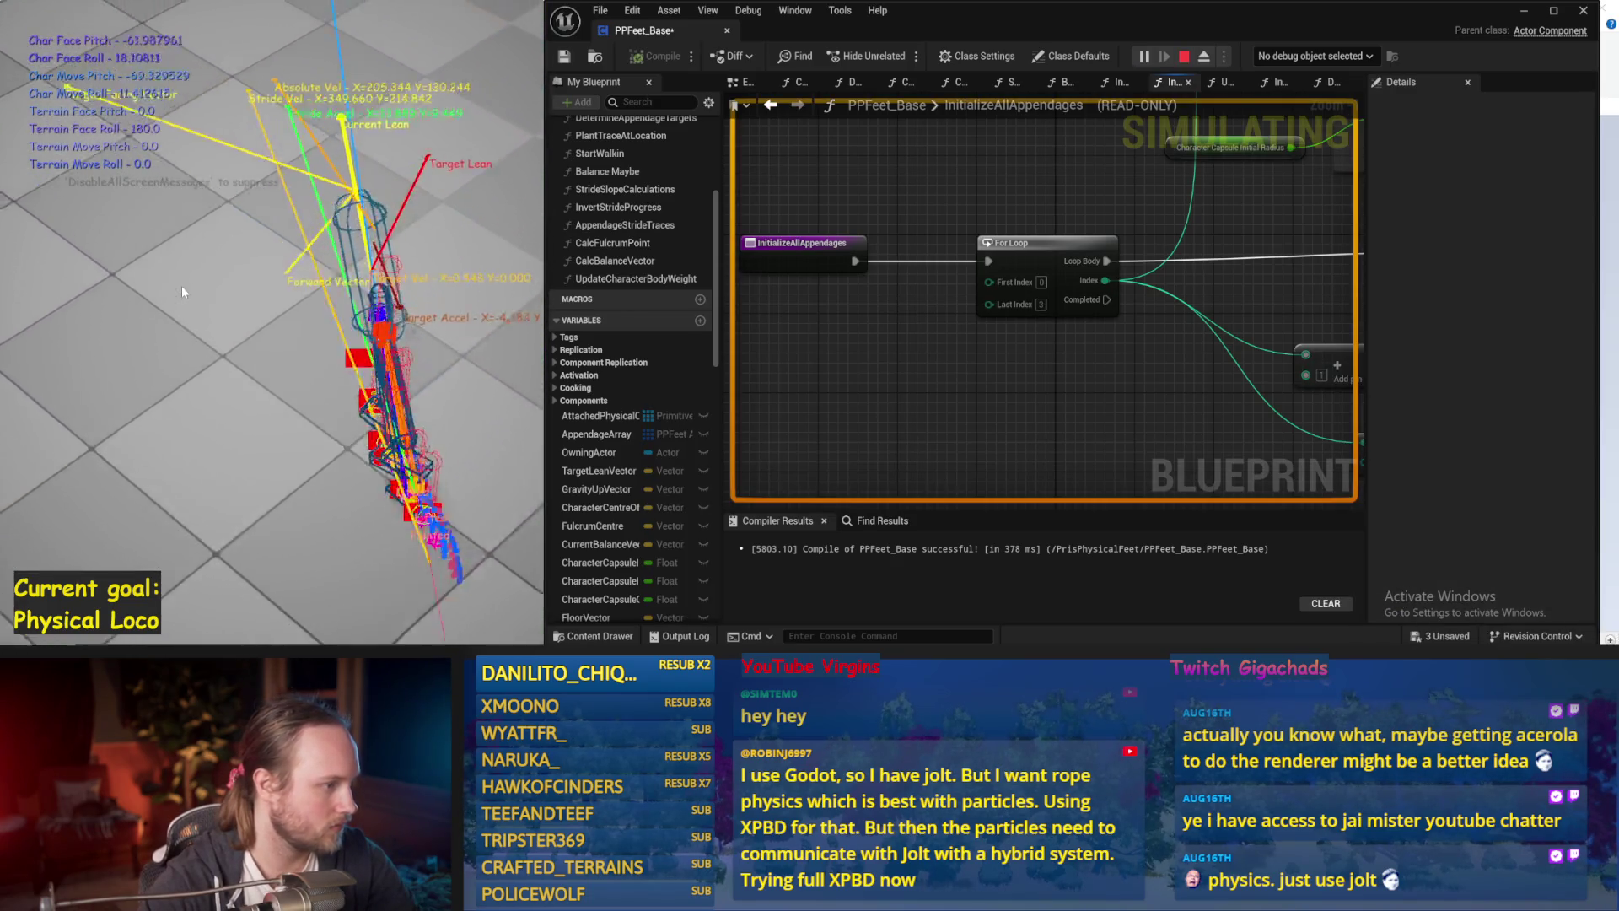
pyautogui.press('Escape')
pyautogui.hotkey('alt', 's')
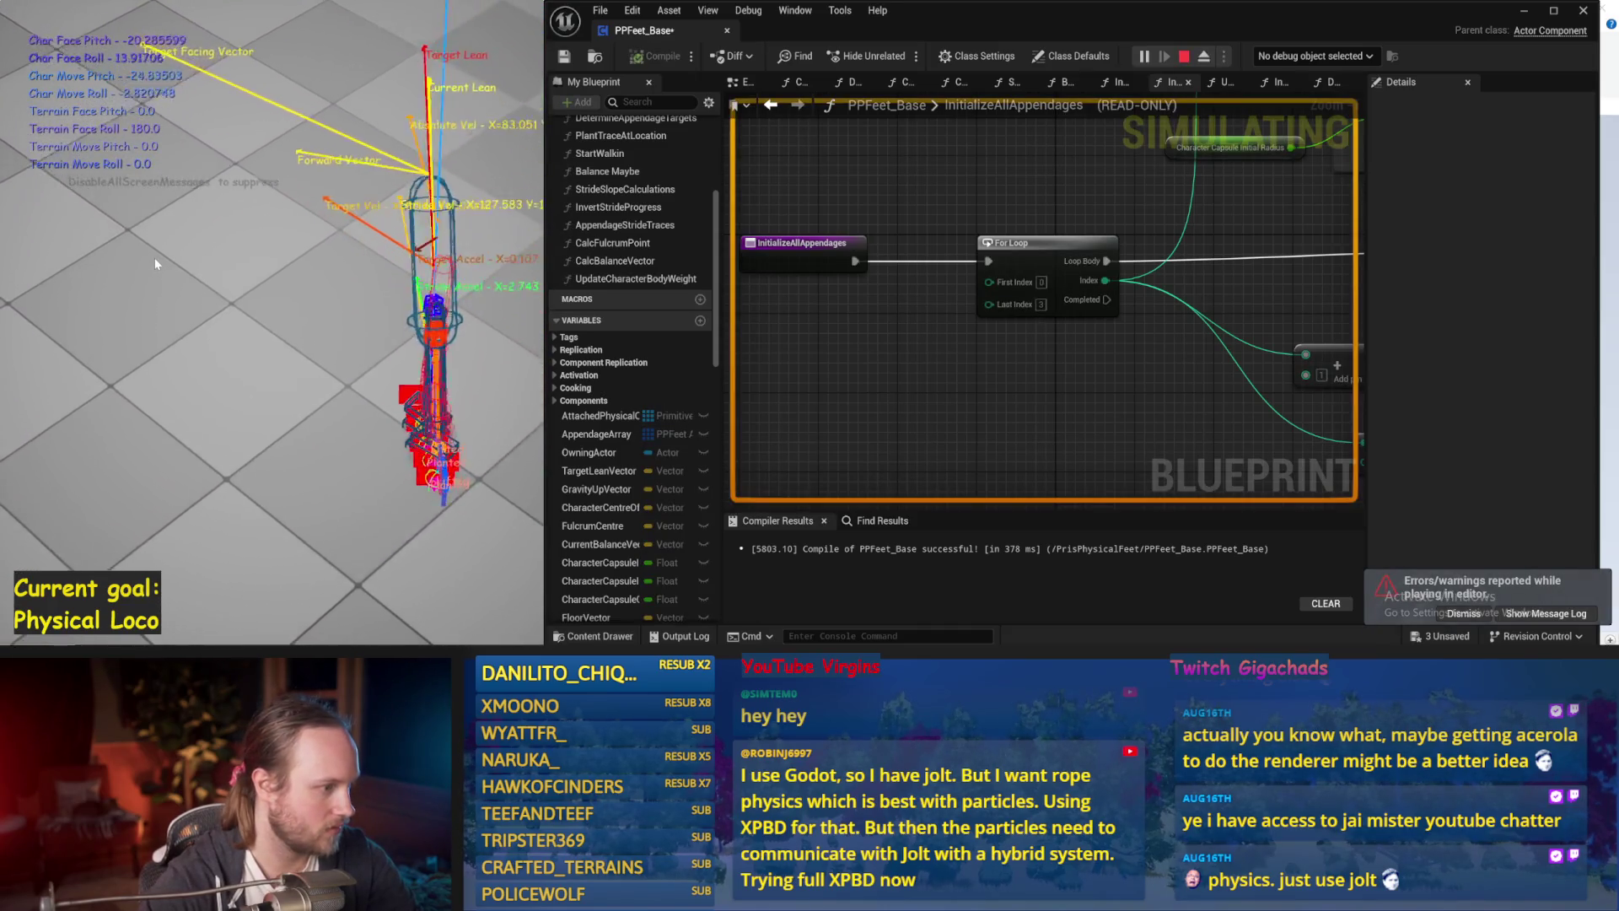
pyautogui.press('Escape')
pyautogui.hotkey('alt', 's')
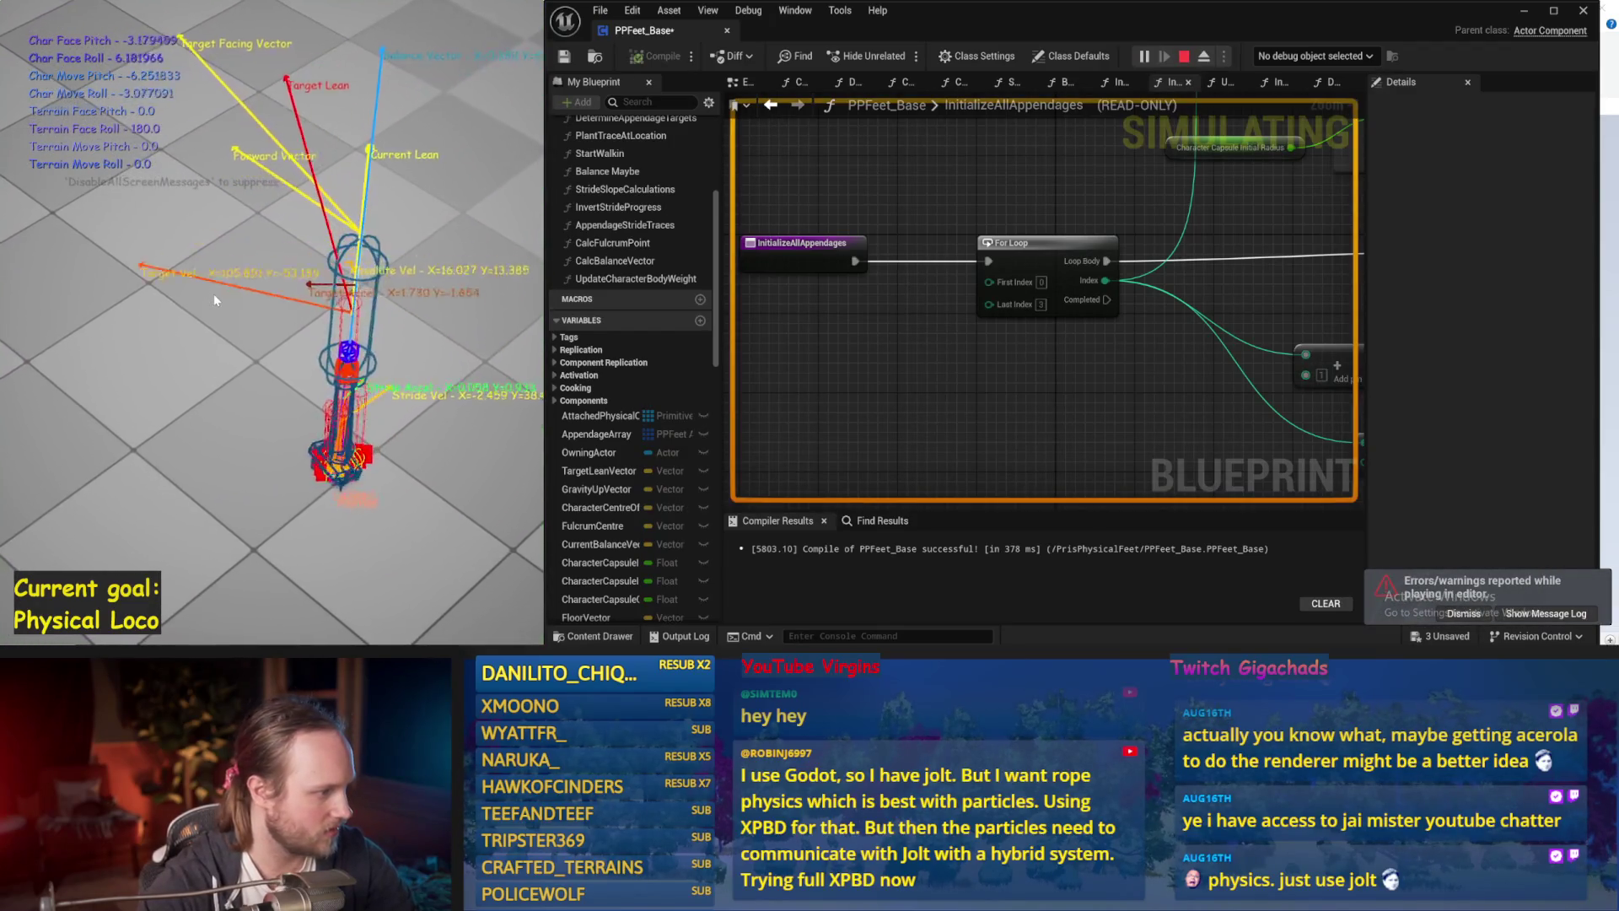
pyautogui.press('Escape')
pyautogui.hotkey('alt', 's')
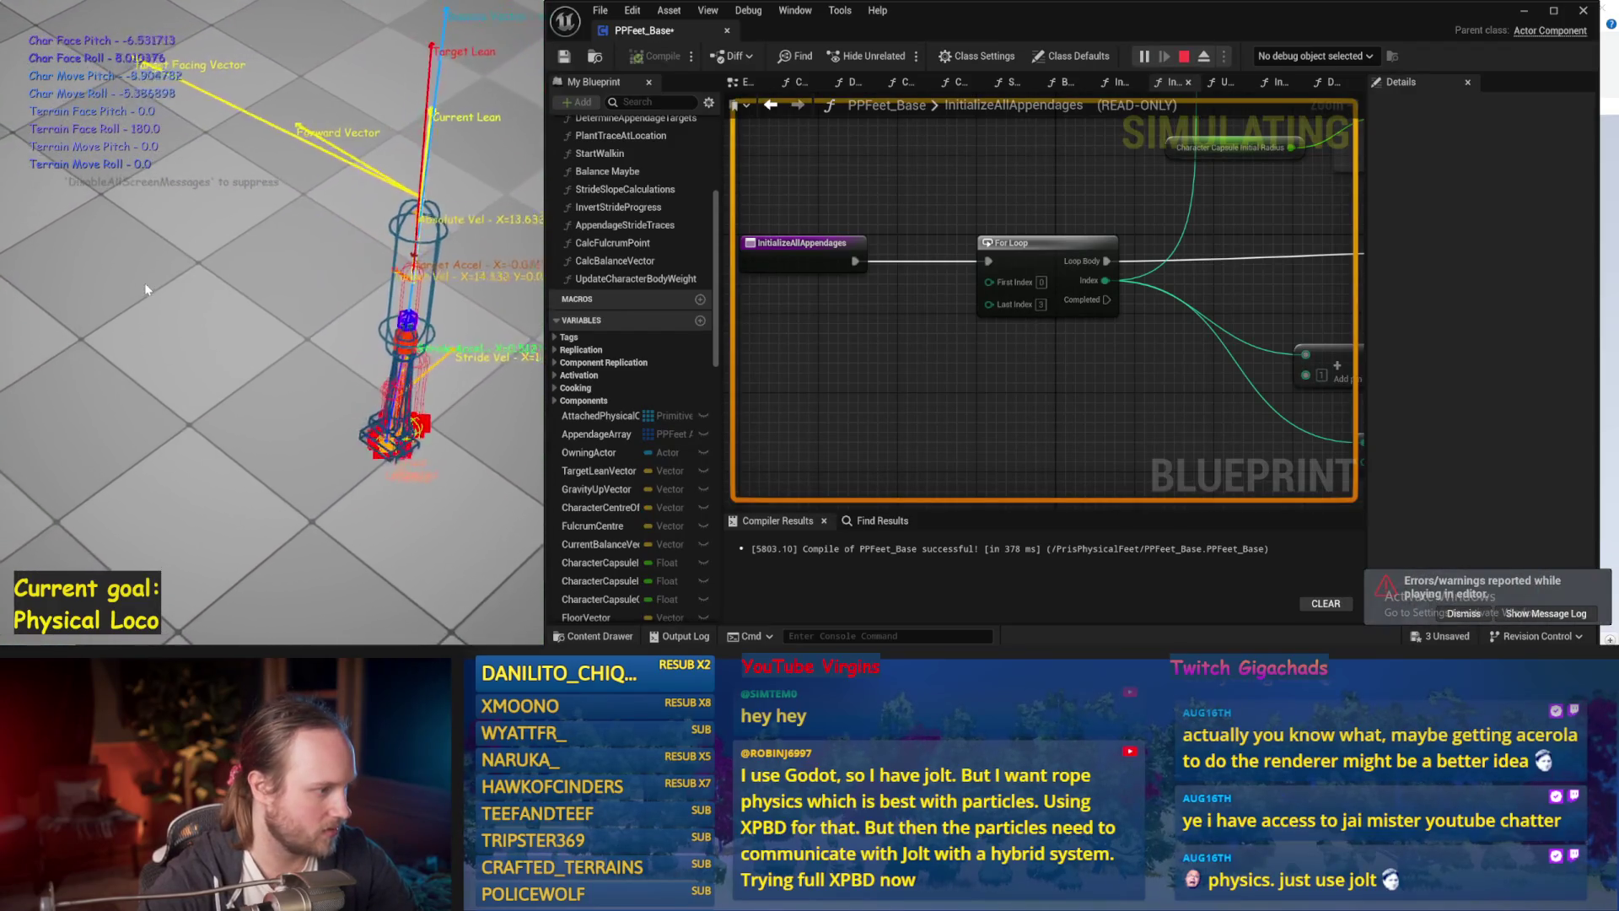
pyautogui.press('Escape')
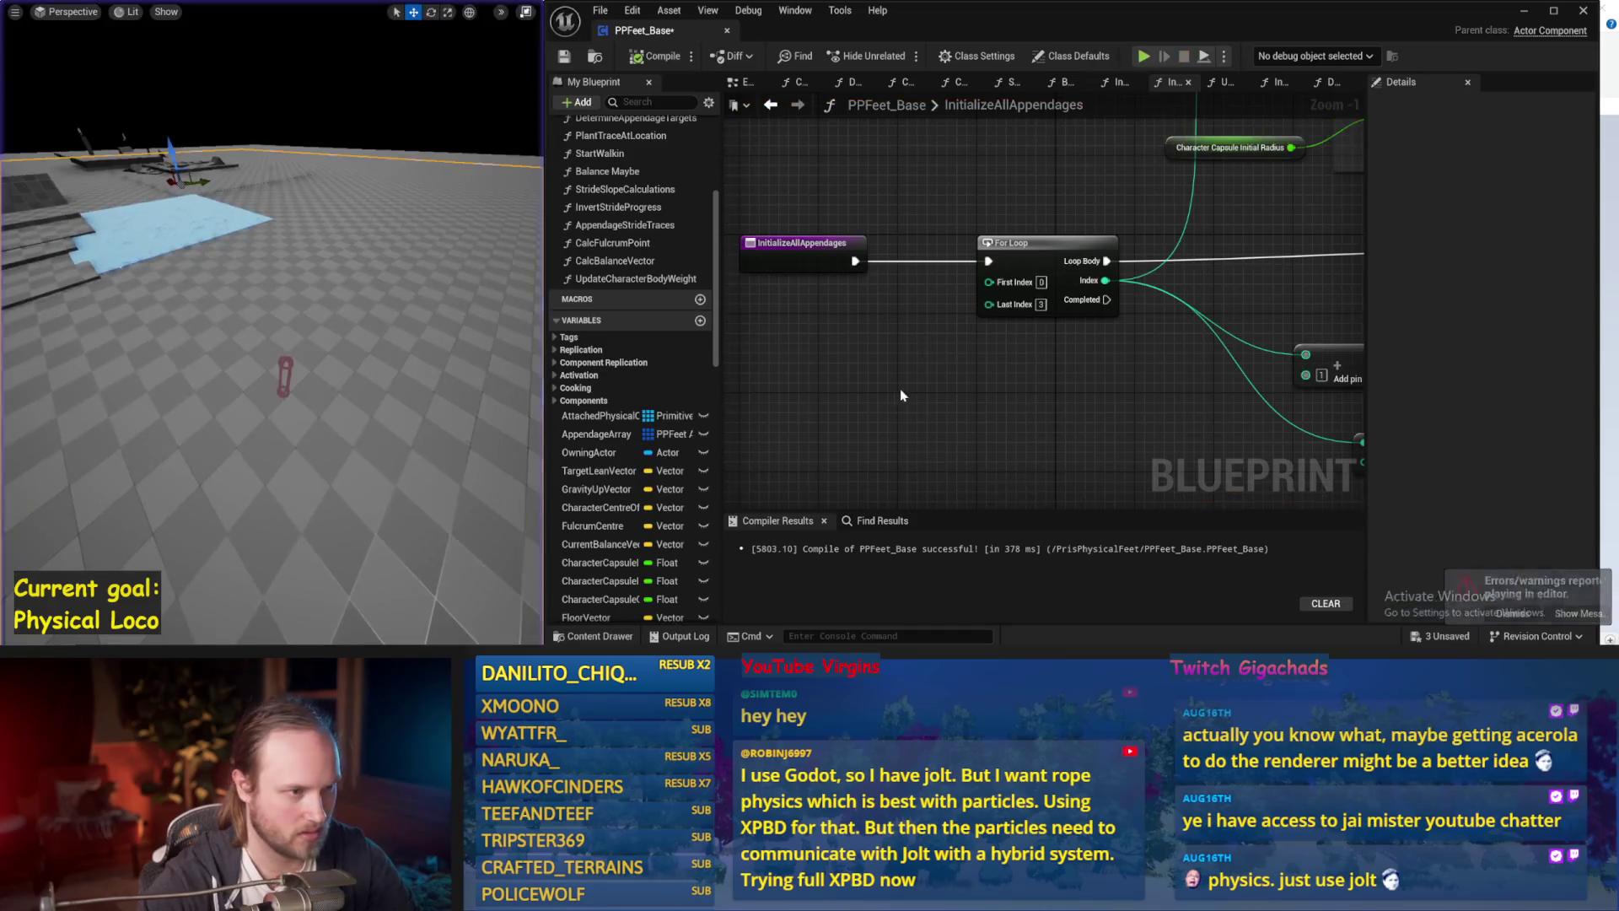
pyautogui.hotkey('ctrl', 's')
pyautogui.click(742, 82)
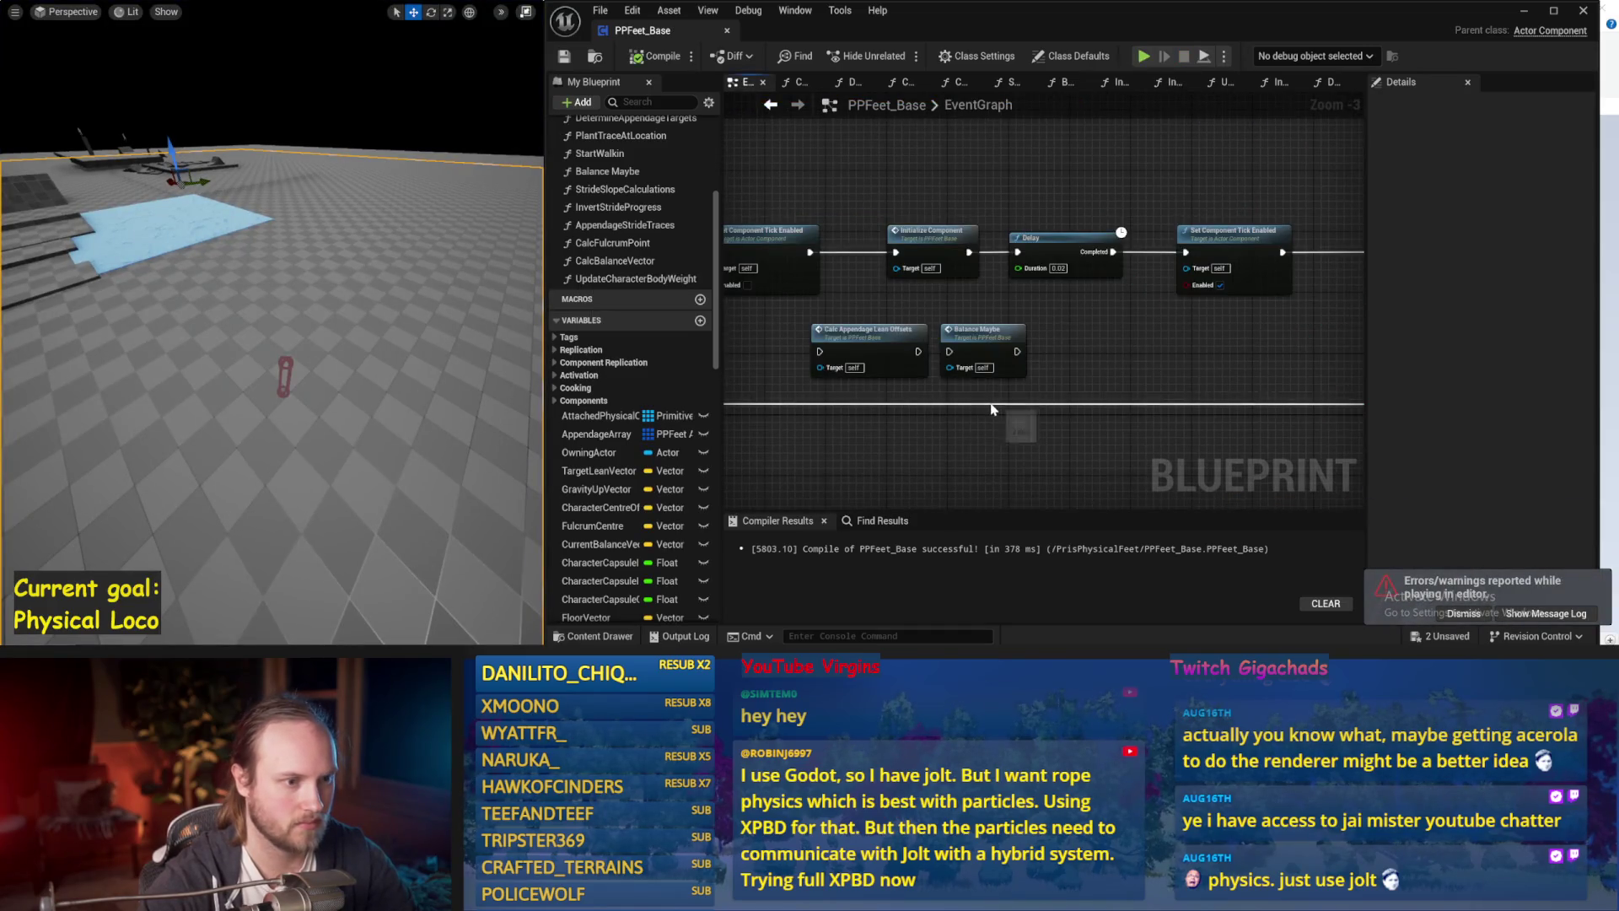
# Open the Balance Maybe function and inspect its Counteract Torque and acceleration sections.
pyautogui.moveTo(993, 409); pyautogui.dragTo(1203, 289)
pyautogui.doubleClick(1248, 192)
pyautogui.moveTo(949, 343)
pyautogui.mouseDown()
pyautogui.moveTo(892, 221)
pyautogui.moveTo(1033, 256)
pyautogui.mouseUp()
pyautogui.scroll(1, 892, 221)
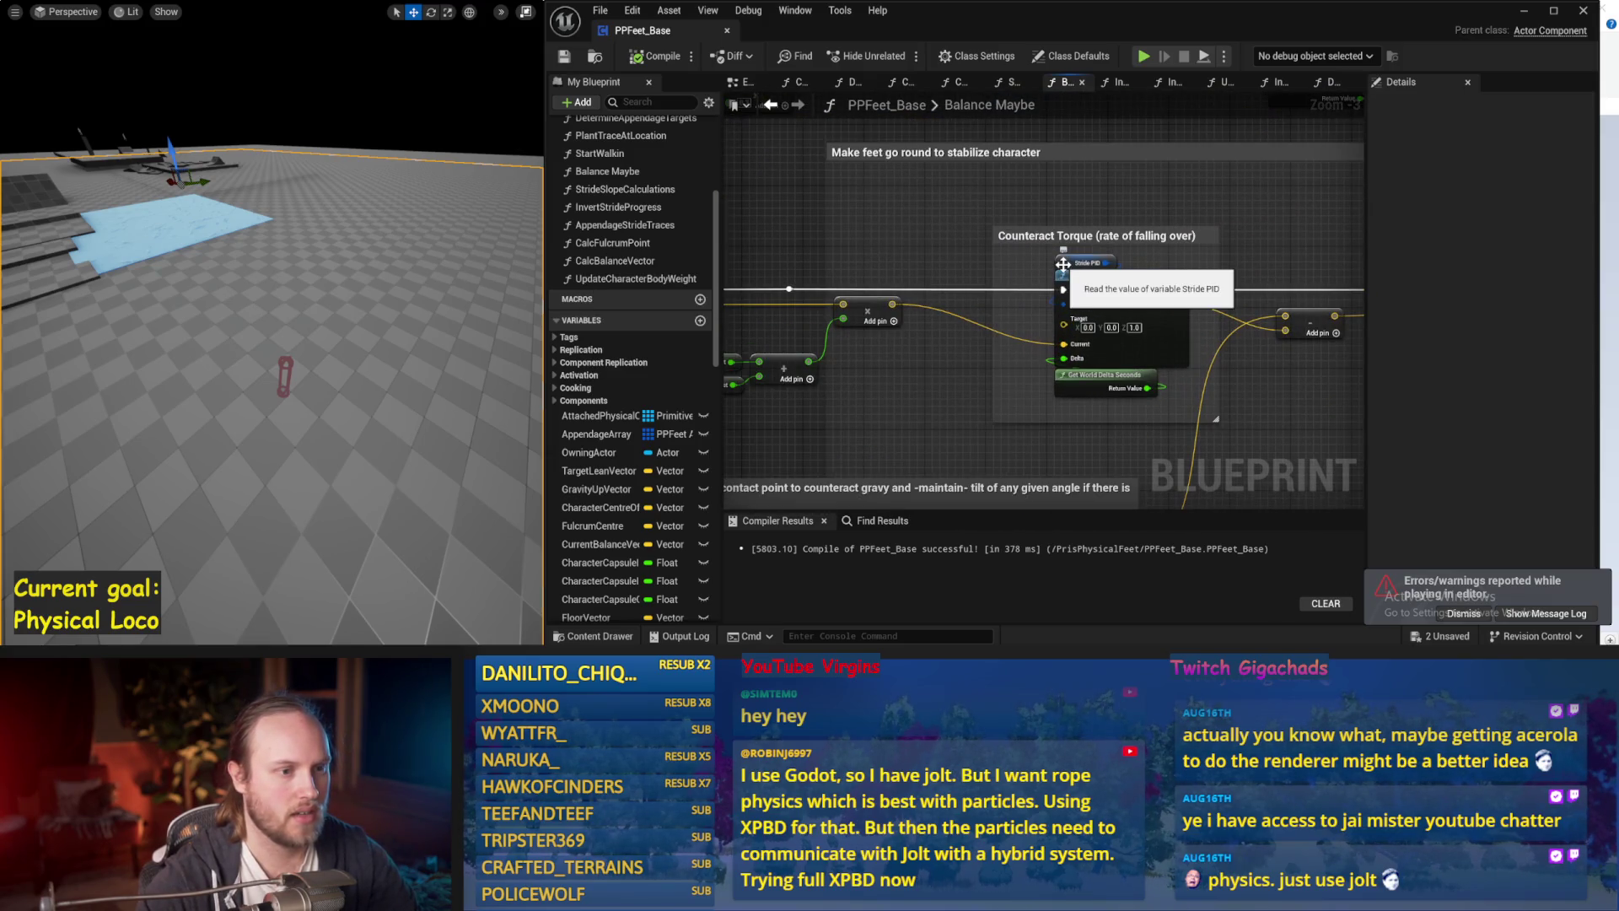
pyautogui.moveTo(897, 298); pyautogui.dragTo(923, 273)
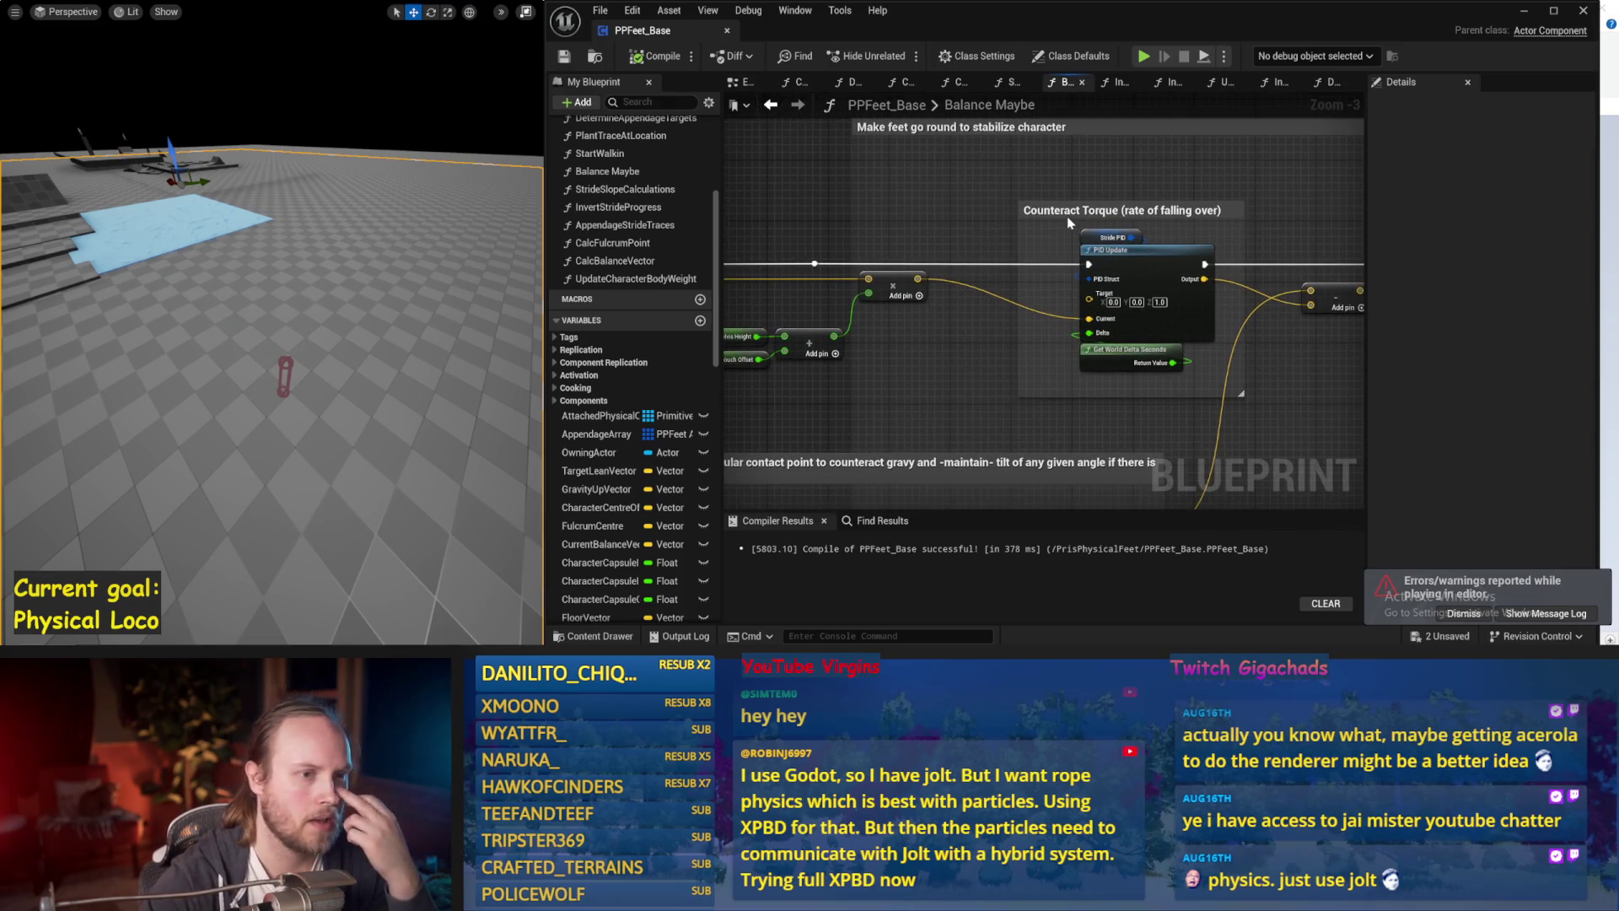
pyautogui.click(1063, 210)
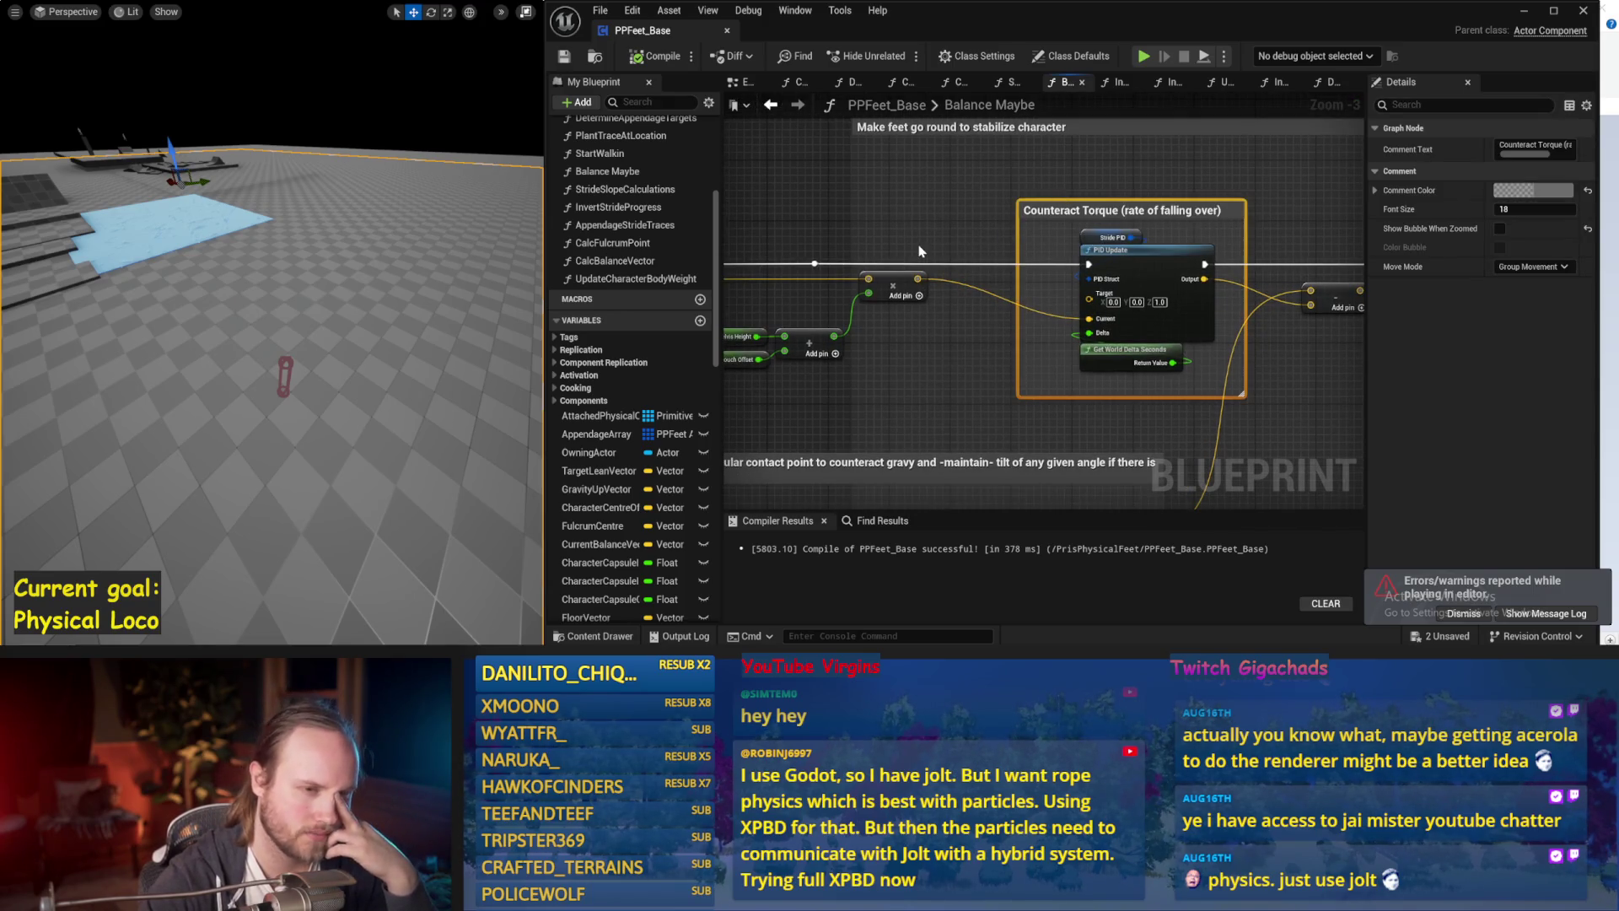
pyautogui.scroll(-1, 919, 251)
pyautogui.moveTo(919, 251); pyautogui.dragTo(1035, 241)
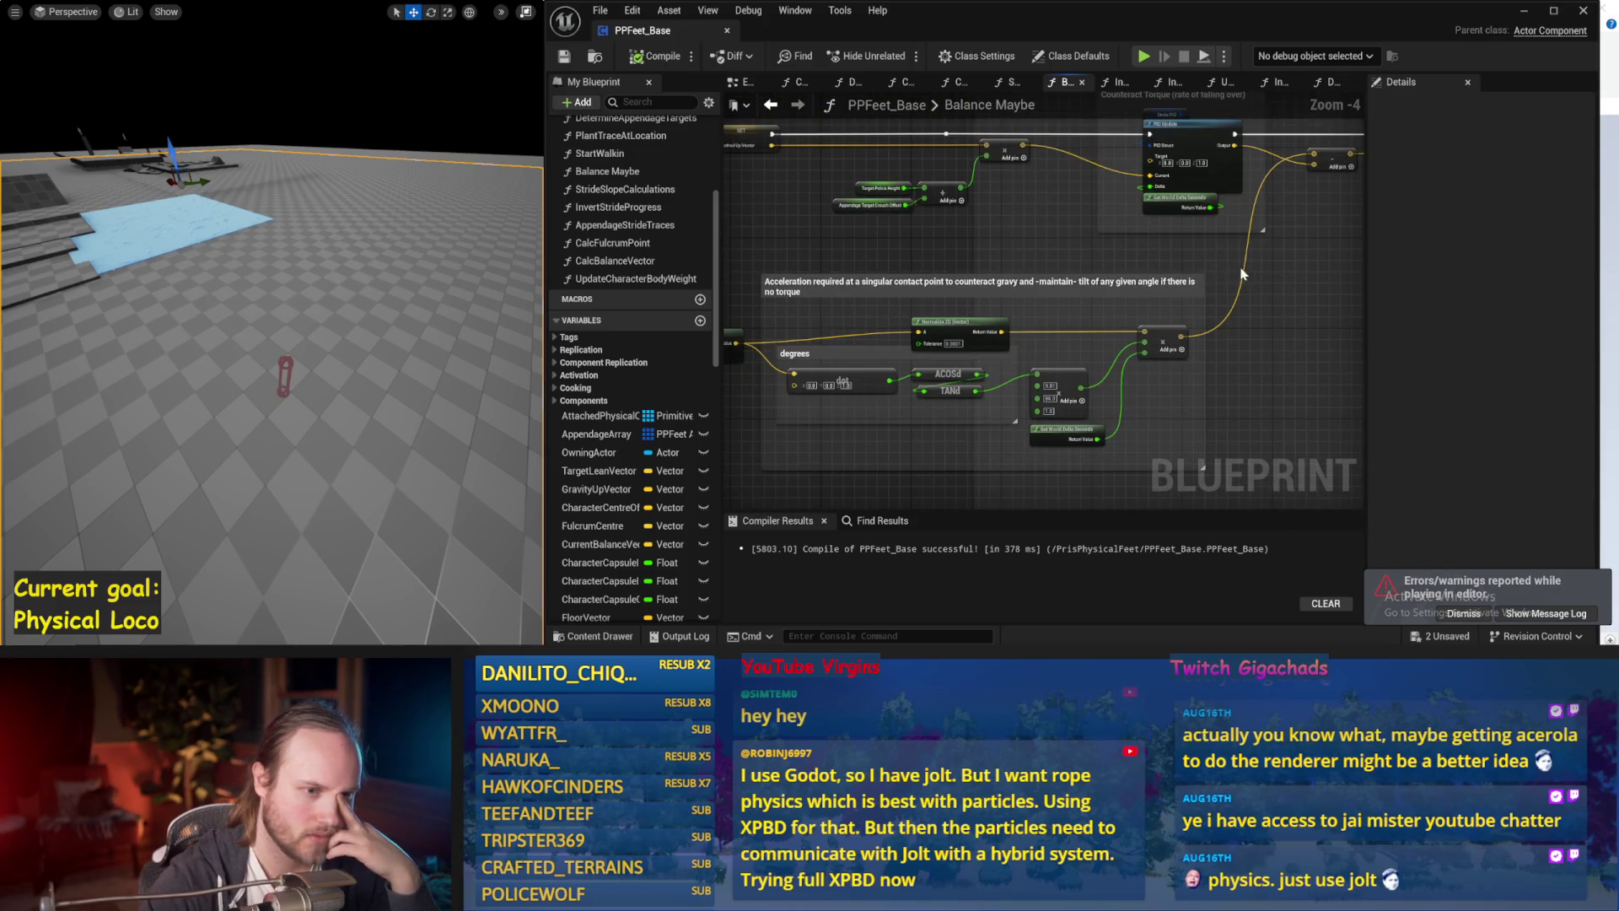
pyautogui.moveTo(1349, 270); pyautogui.dragTo(833, 443)
pyautogui.moveTo(1236, 167); pyautogui.dragTo(969, 251)
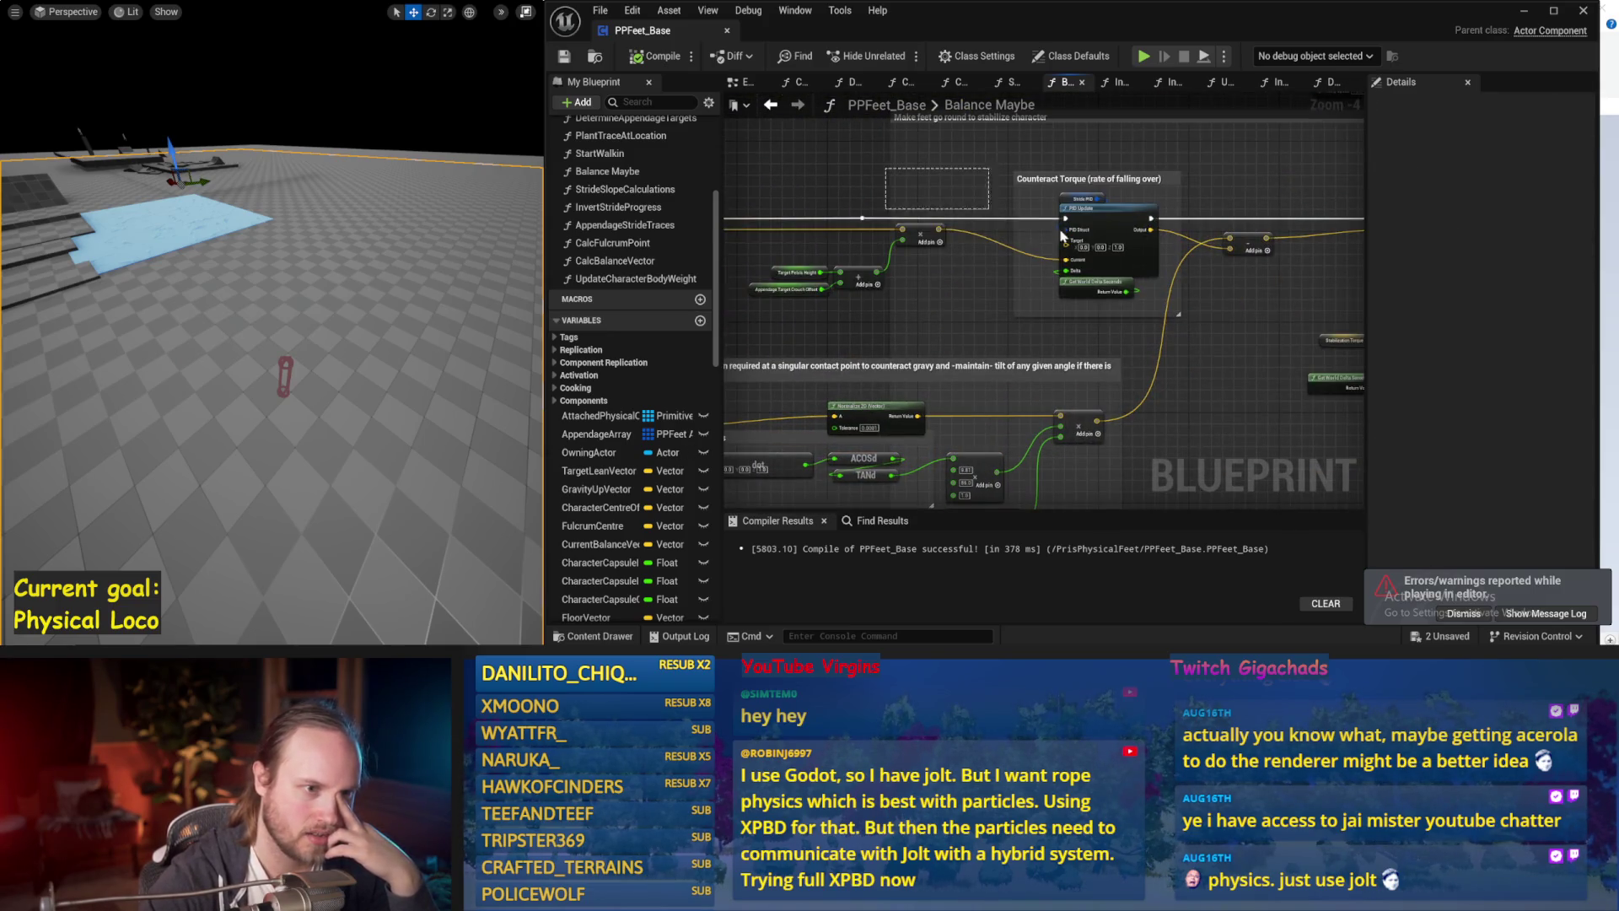
pyautogui.click(1213, 327)
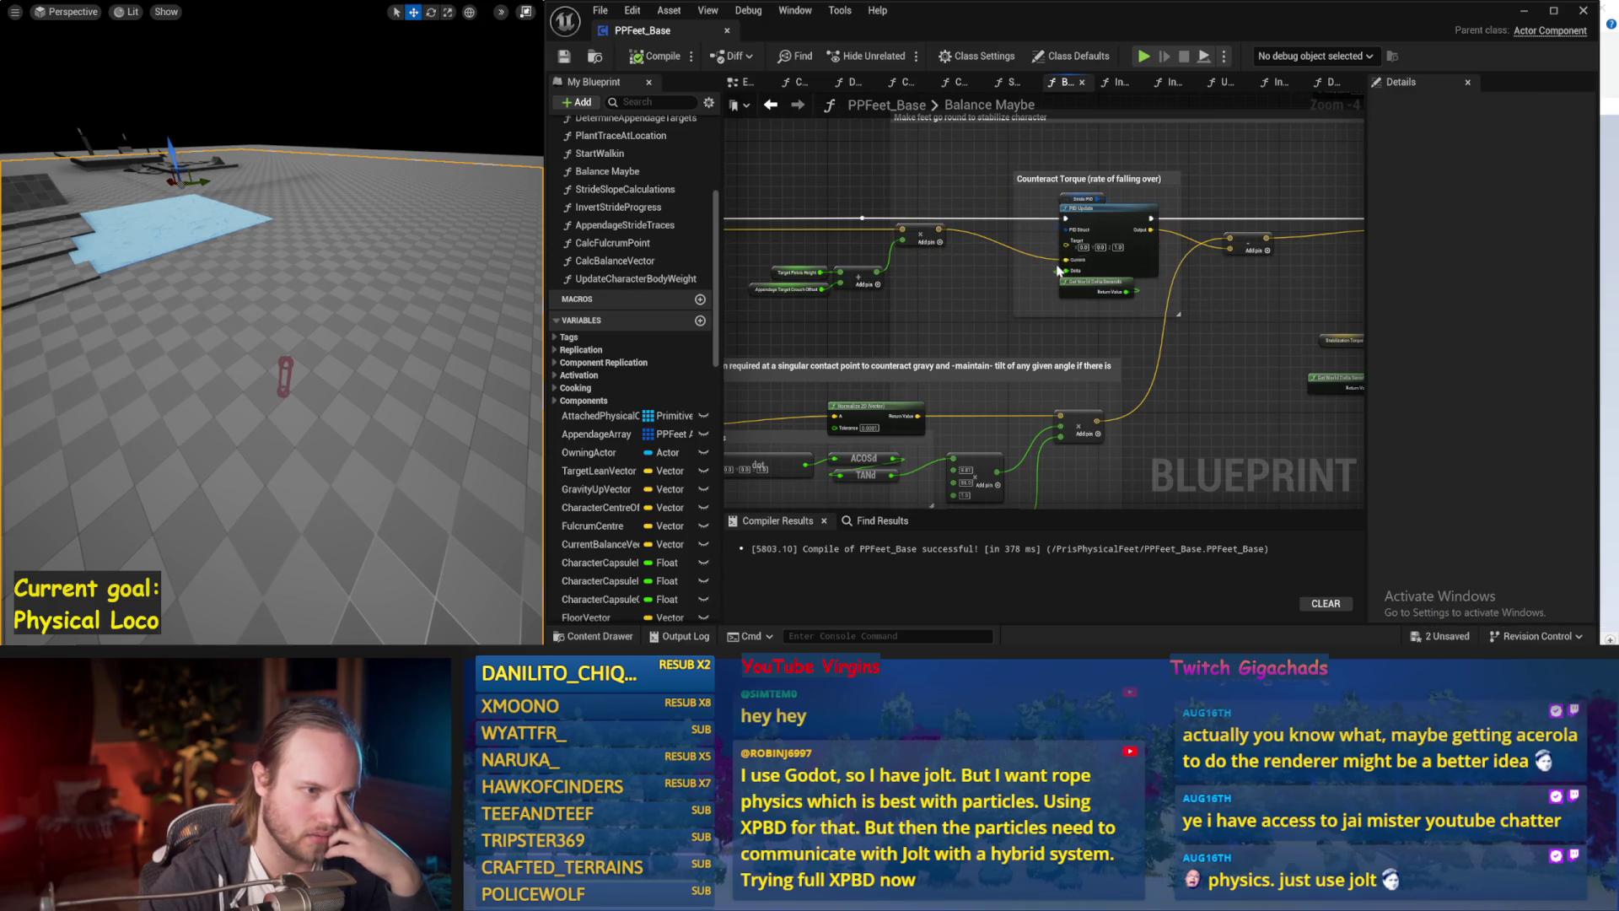
# Wire the acceleration Add result into the upper-right Counteract Torque Add node.
pyautogui.moveTo(974, 275); pyautogui.dragTo(1462, 288)
pyautogui.moveTo(885, 354); pyautogui.dragTo(1228, 328)
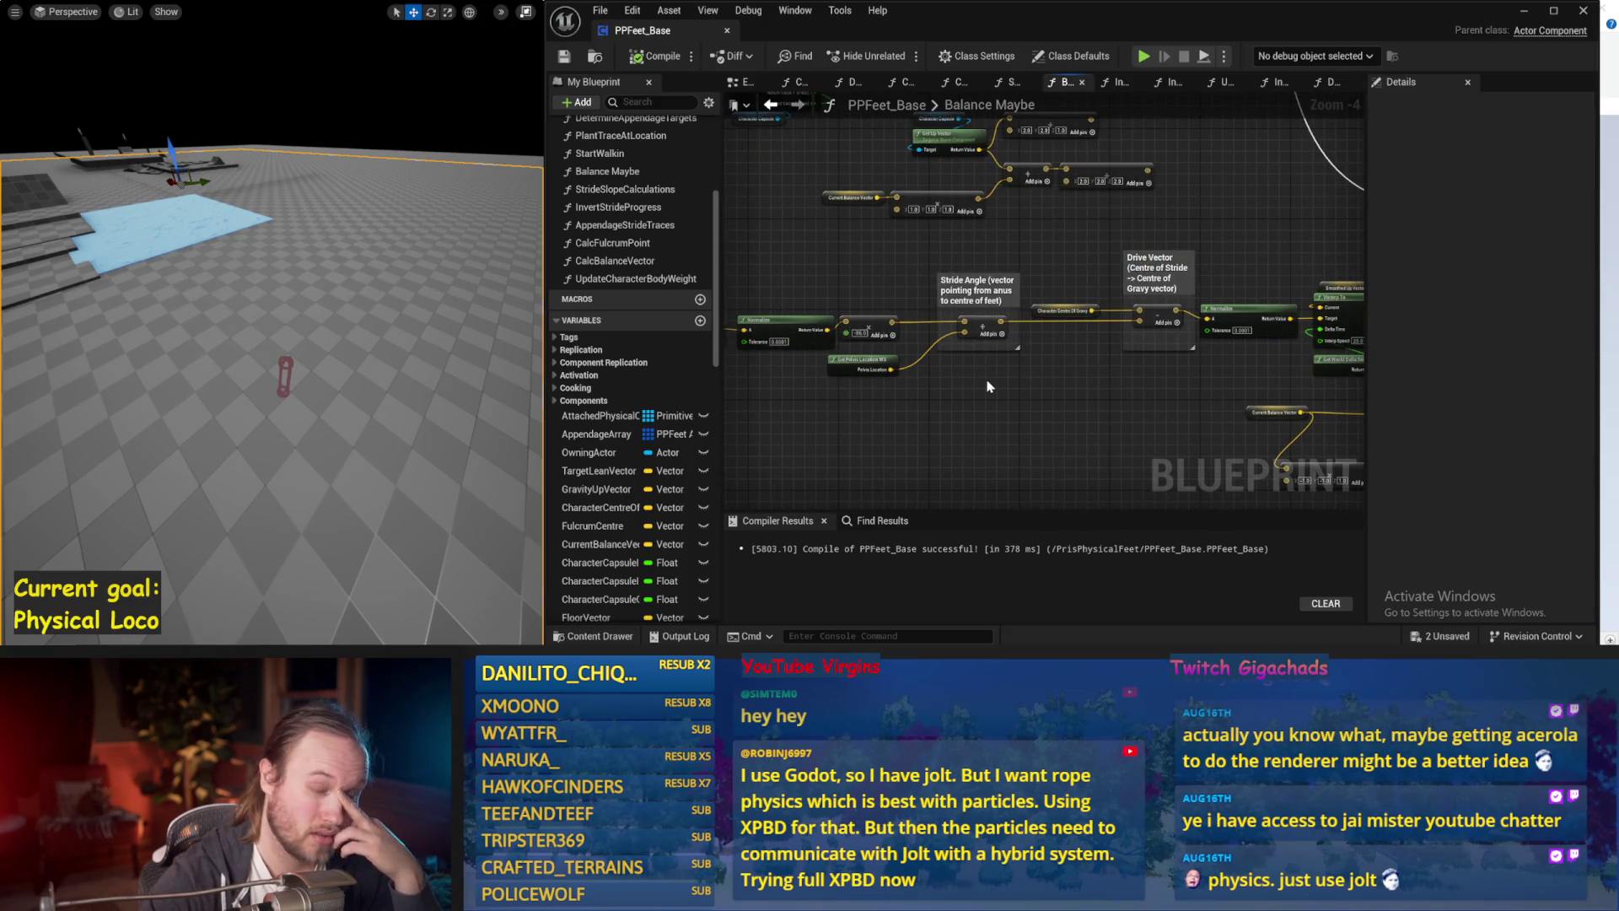
pyautogui.moveTo(1065, 390); pyautogui.dragTo(761, 341)
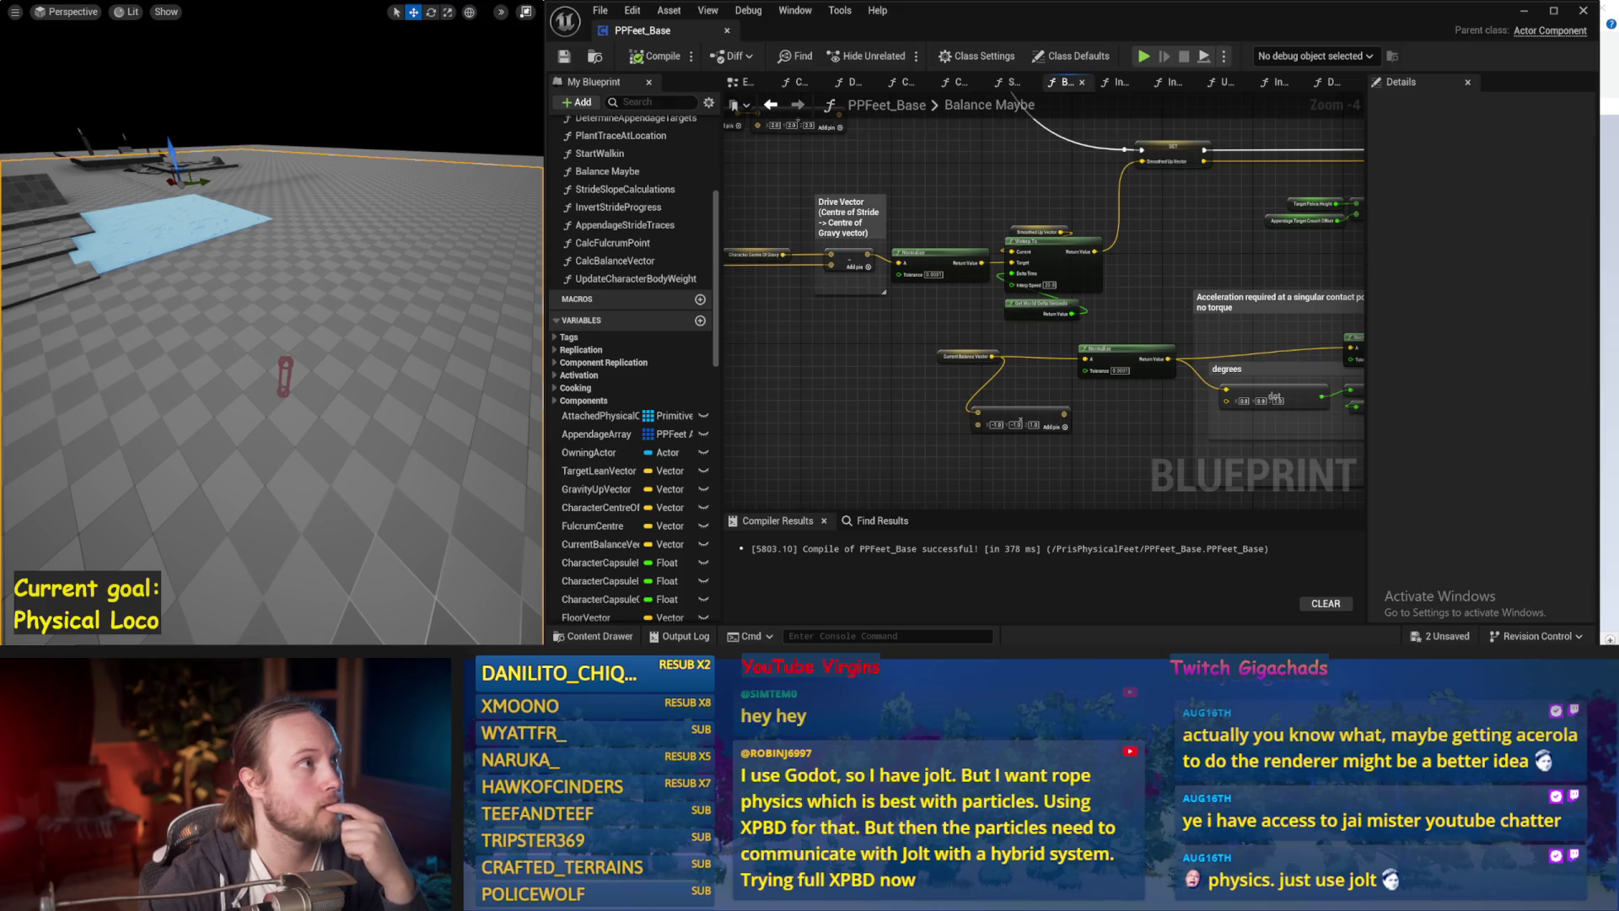
pyautogui.moveTo(1197, 403); pyautogui.dragTo(748, 366)
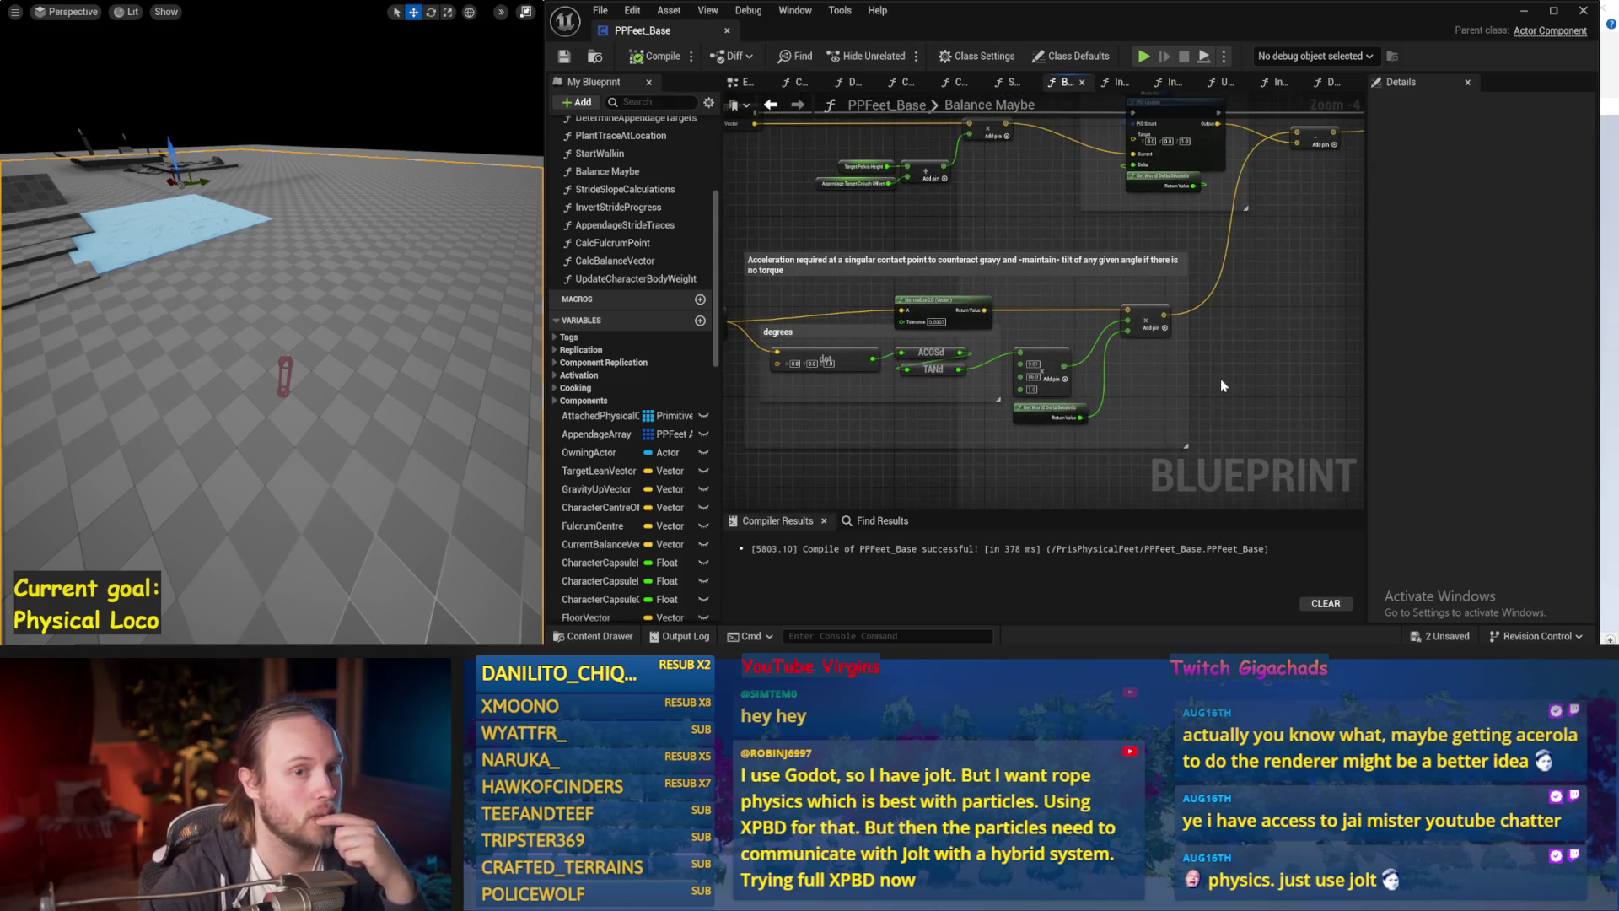
pyautogui.moveTo(1221, 379); pyautogui.dragTo(1130, 430)
pyautogui.moveTo(1076, 376)
pyautogui.mouseDown()
pyautogui.moveTo(1216, 380)
pyautogui.moveTo(1207, 196)
pyautogui.mouseUp()
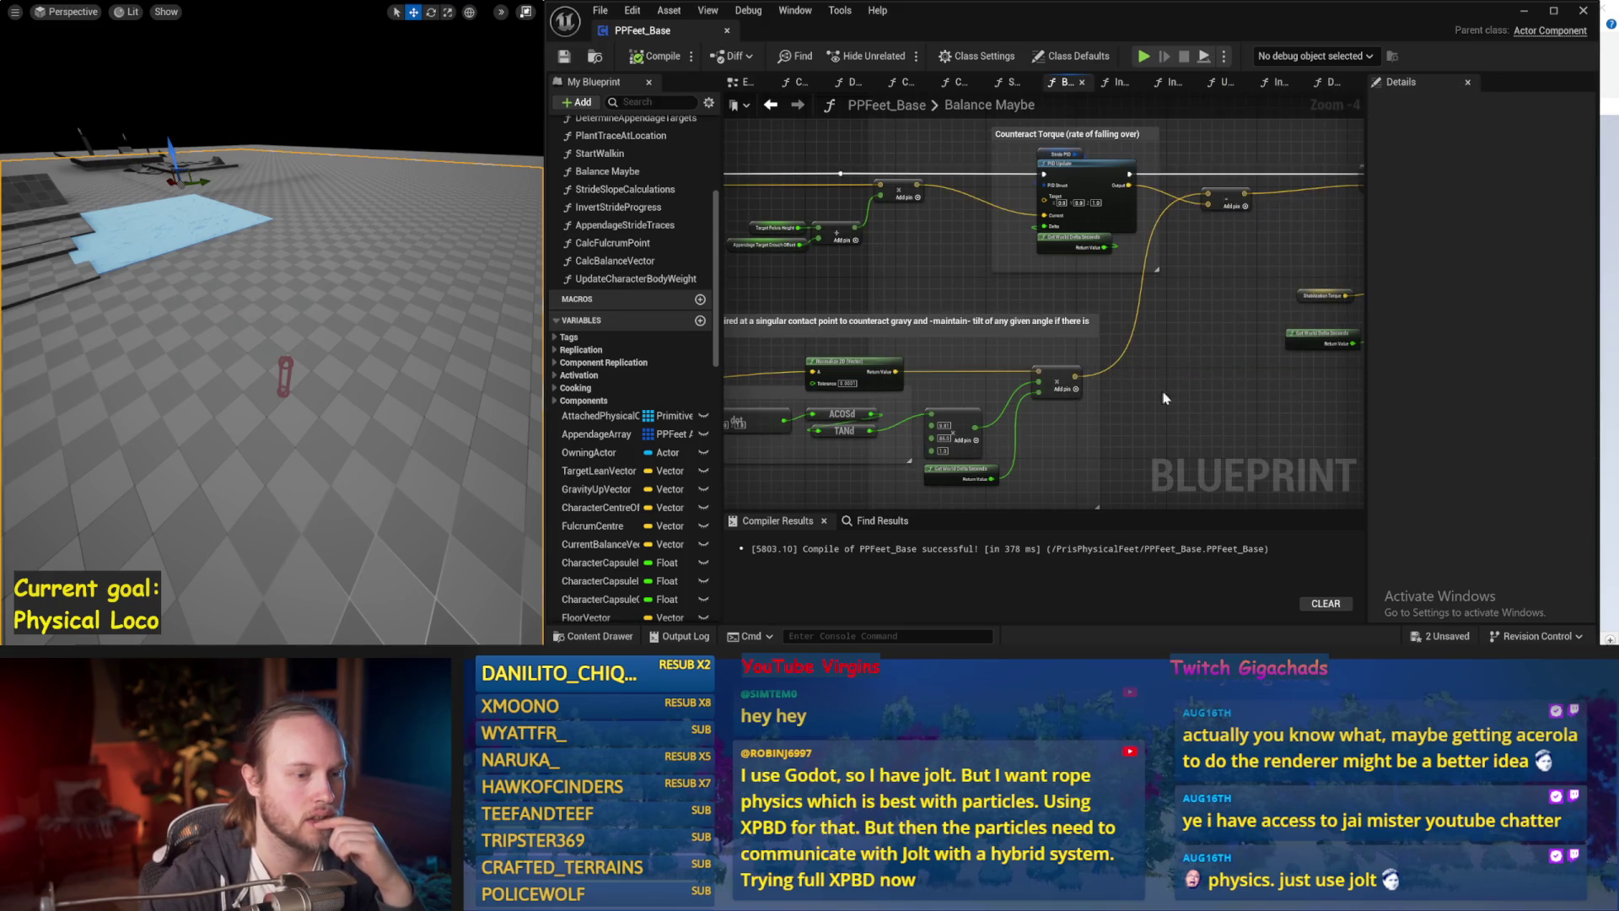
pyautogui.moveTo(1151, 407); pyautogui.dragTo(1272, 339)
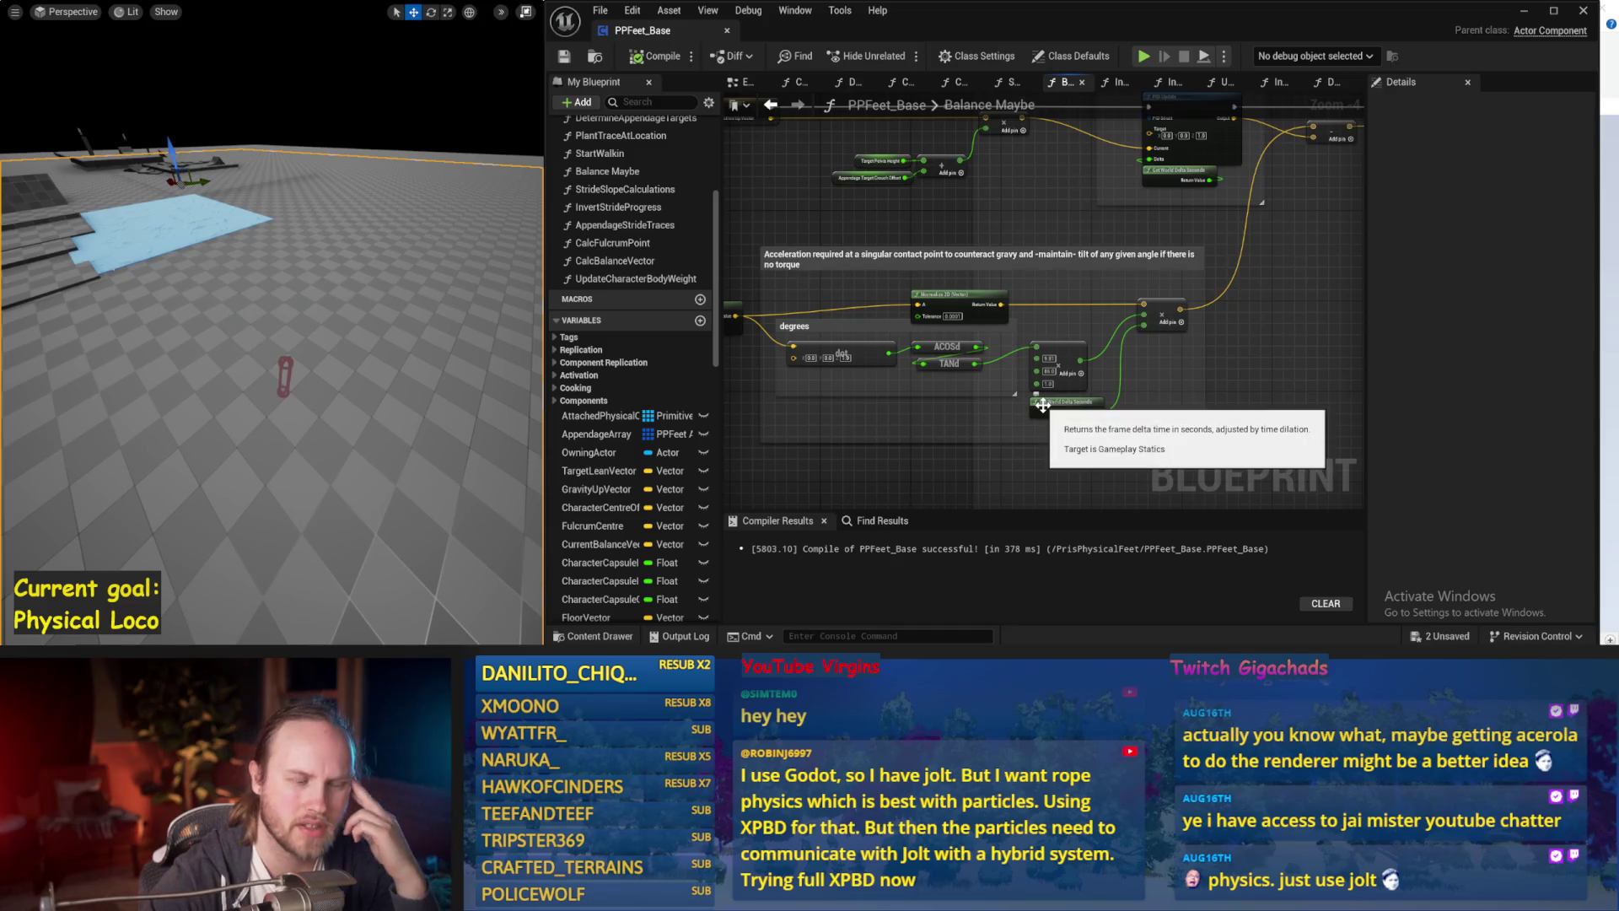
# Inspect the Current Balance Vector and Normalize nodes, then save and compile PPFeet_Base.
pyautogui.moveTo(759, 311)
pyautogui.mouseDown()
pyautogui.moveTo(953, 295)
pyautogui.moveTo(891, 302)
pyautogui.mouseUp()
pyautogui.moveTo(742, 339)
pyautogui.mouseDown()
pyautogui.moveTo(808, 301)
pyautogui.moveTo(771, 255)
pyautogui.mouseUp()
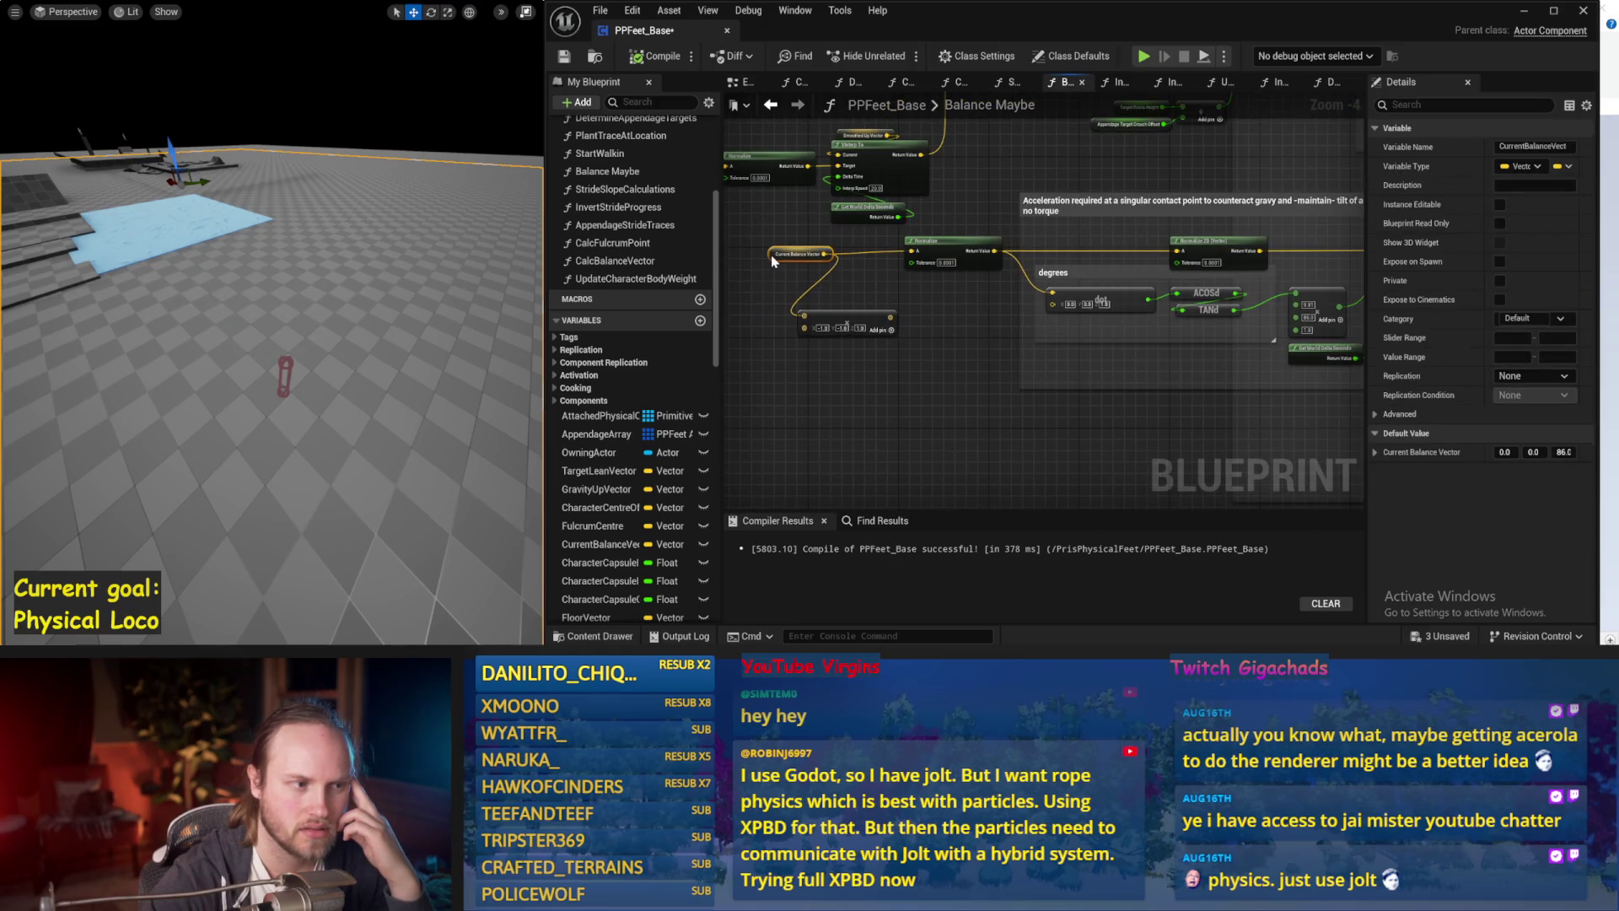
pyautogui.click(948, 253)
pyautogui.click(953, 315)
pyautogui.hotkey('ctrl', 's')
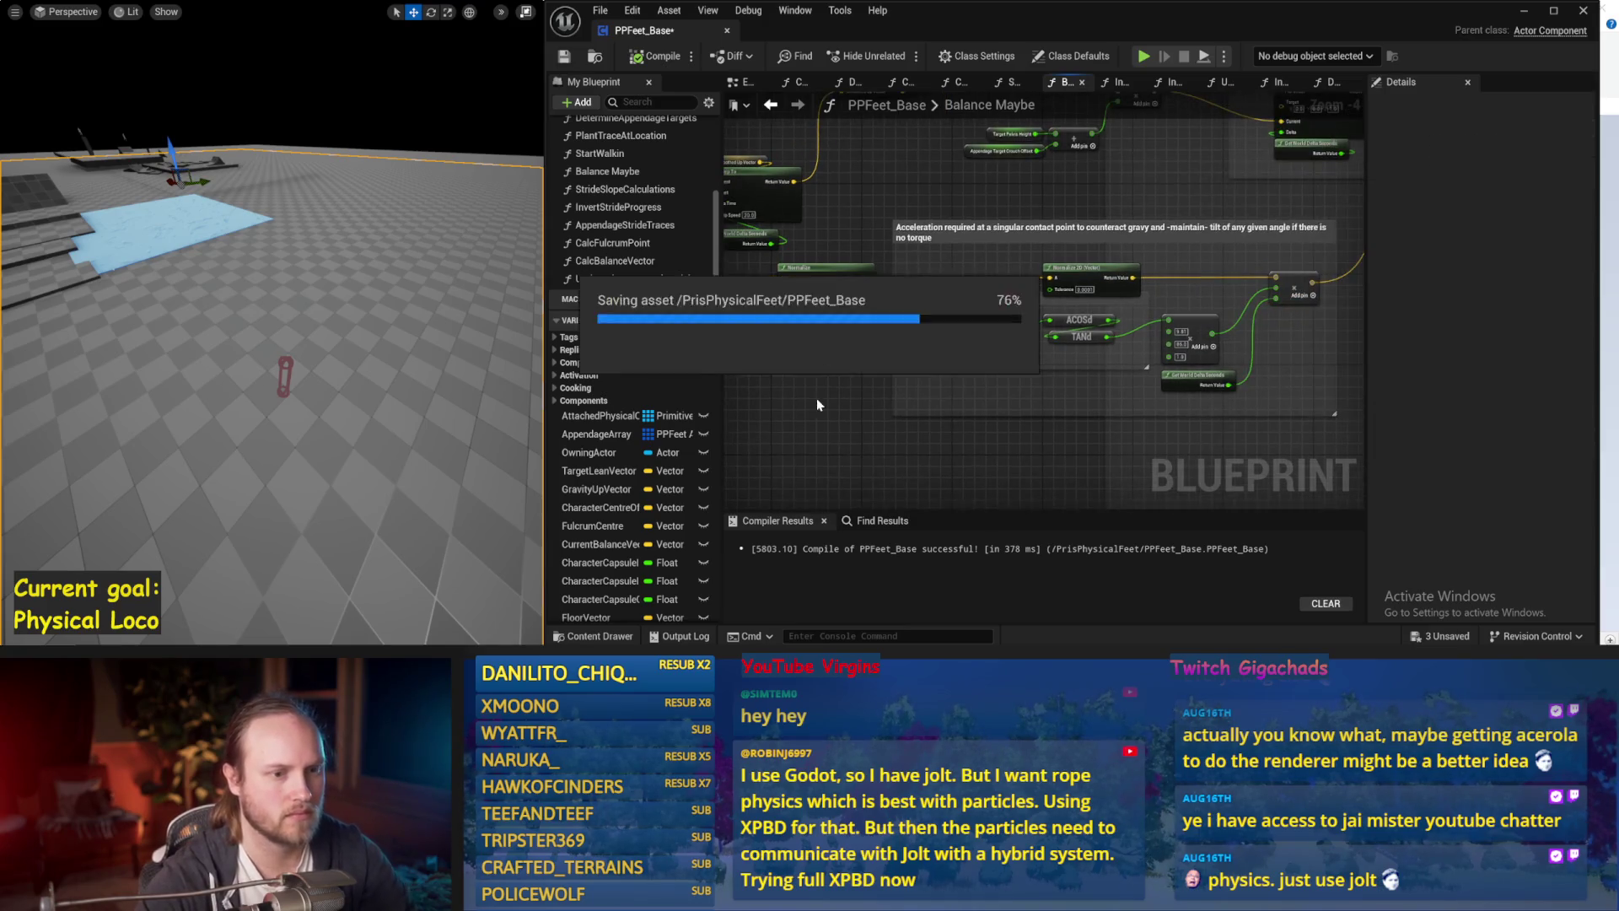
pyautogui.hotkey('ctrl', 's')
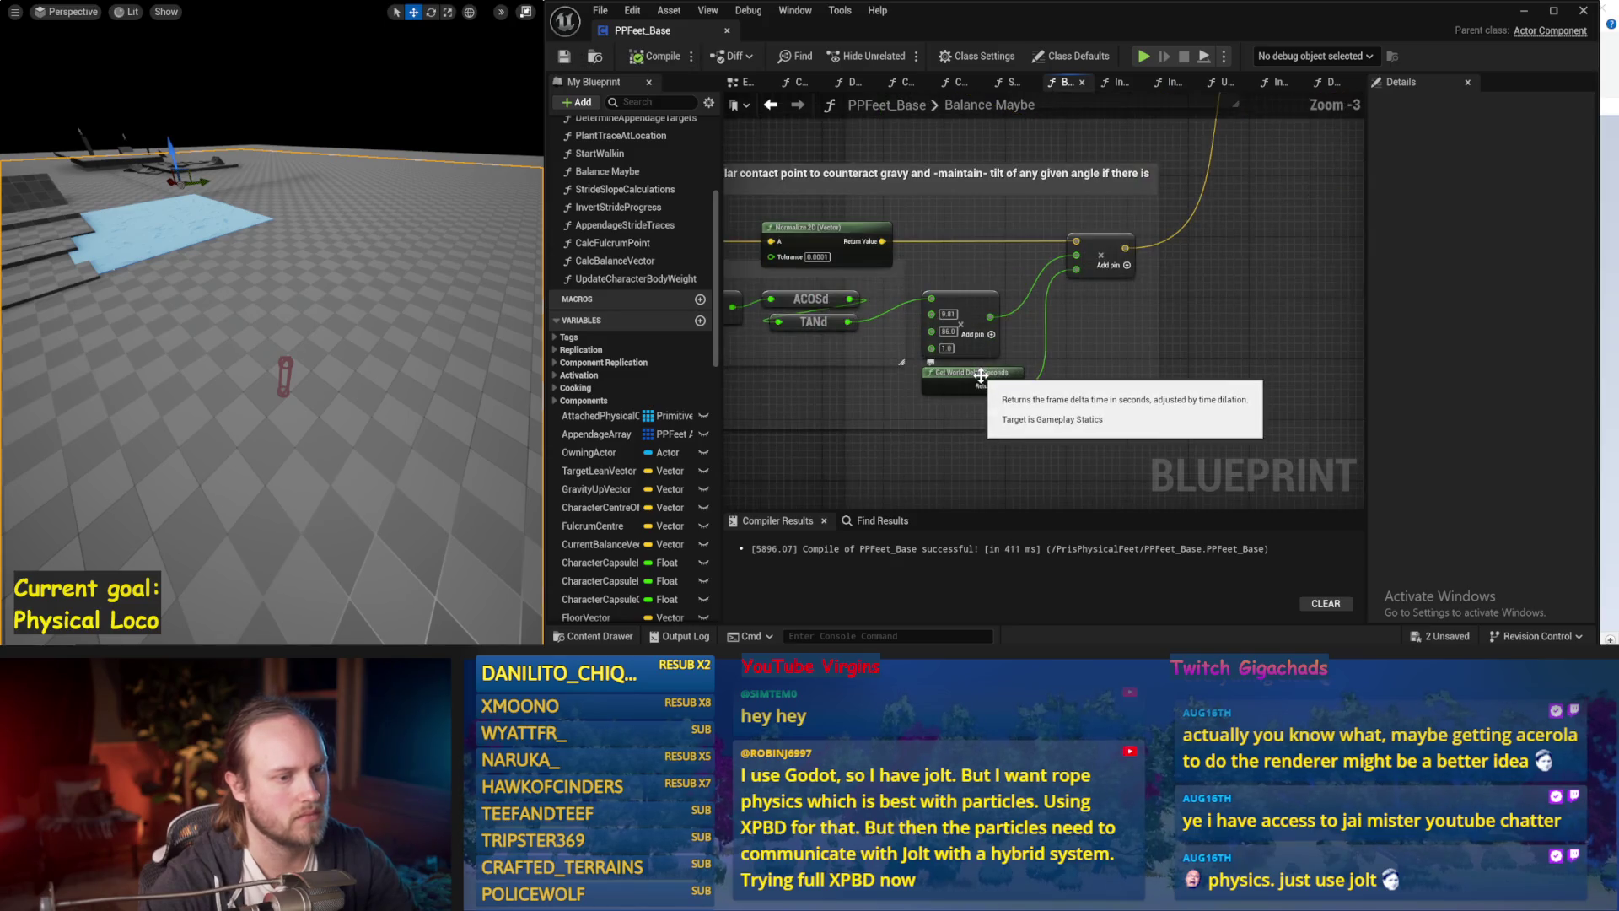
# Move the acceleration comment group down and to the left, then save.
pyautogui.moveTo(1096, 397); pyautogui.dragTo(1187, 415)
pyautogui.scroll(-1, 1189, 413)
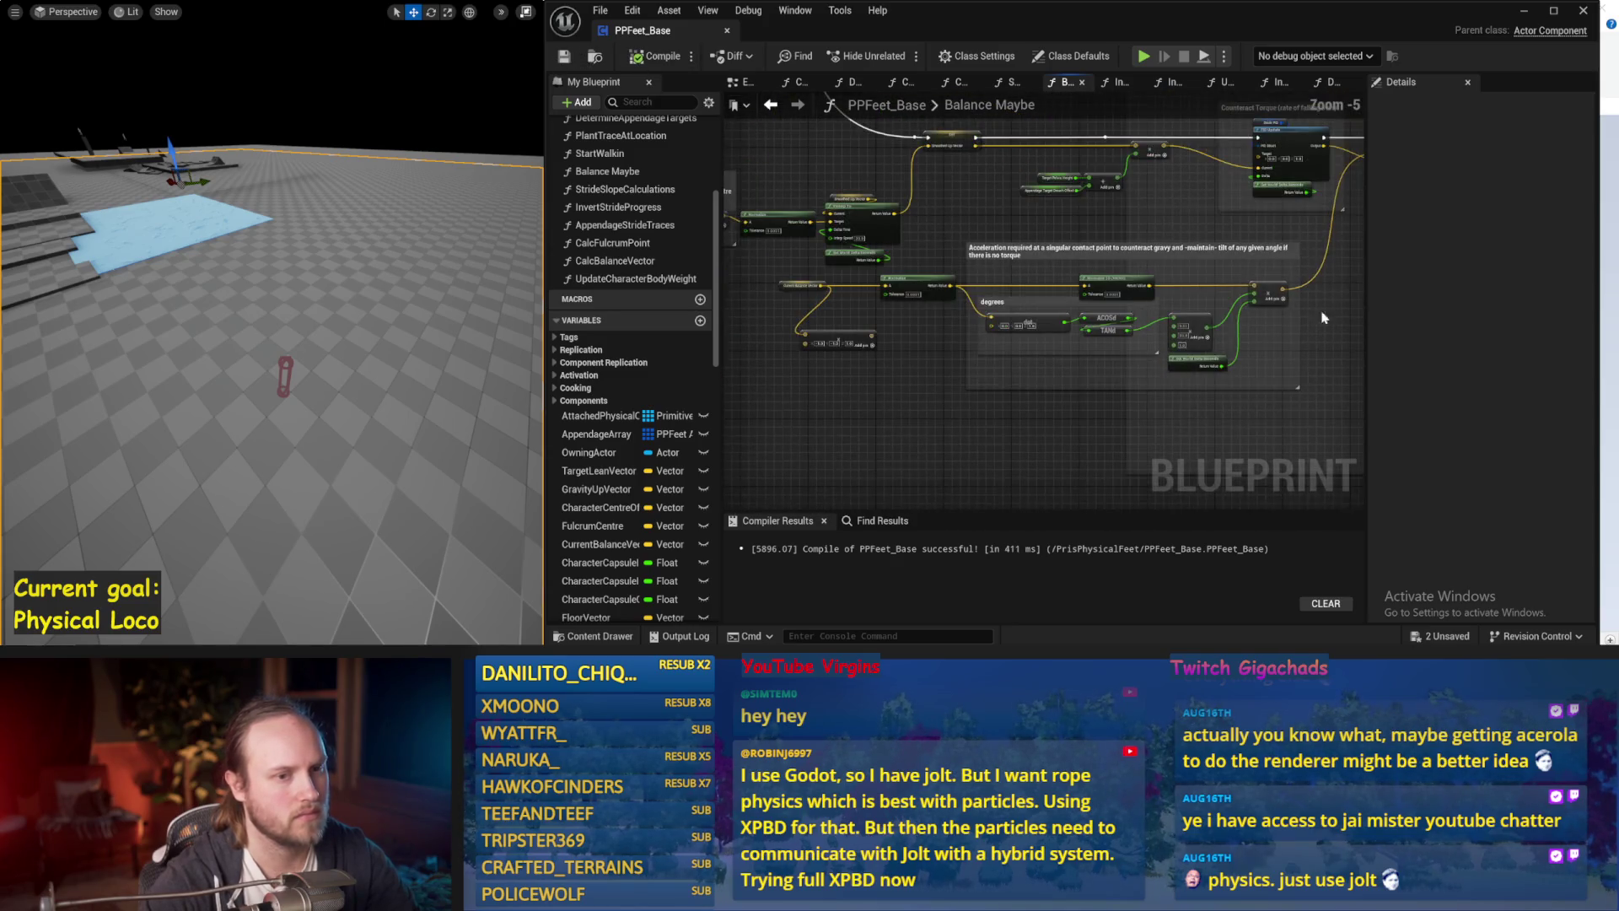
pyautogui.moveTo(1342, 246); pyautogui.dragTo(976, 399)
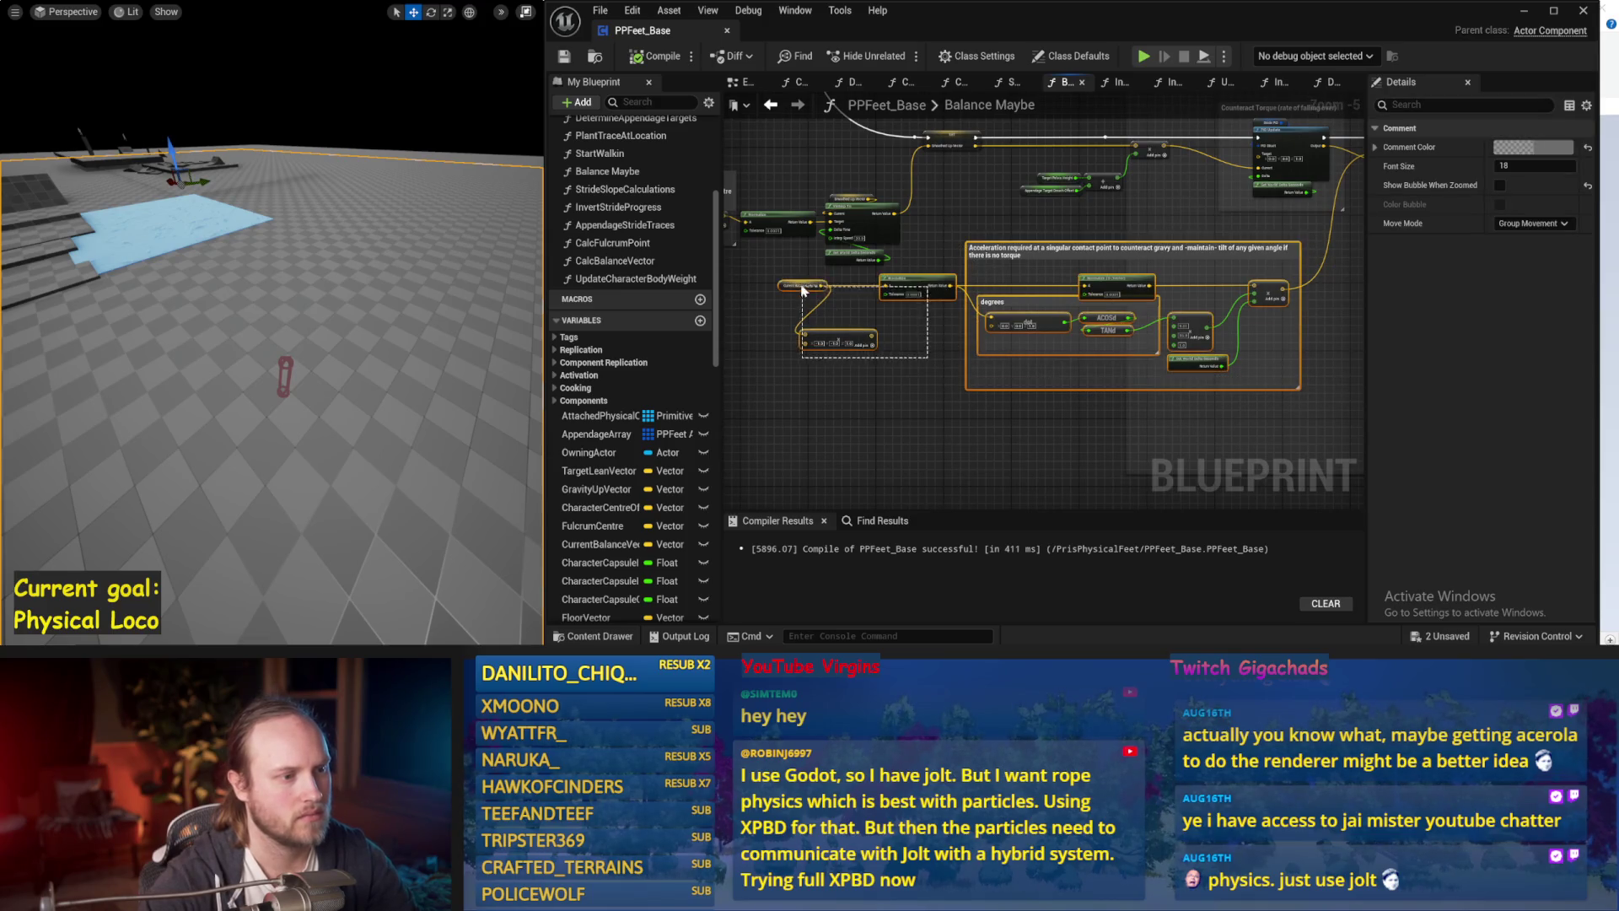
pyautogui.moveTo(931, 286)
pyautogui.mouseDown()
pyautogui.moveTo(807, 347)
pyautogui.moveTo(728, 353)
pyautogui.mouseUp()
pyautogui.moveTo(1168, 322); pyautogui.dragTo(1088, 345)
pyautogui.hotkey('ctrl', 's')
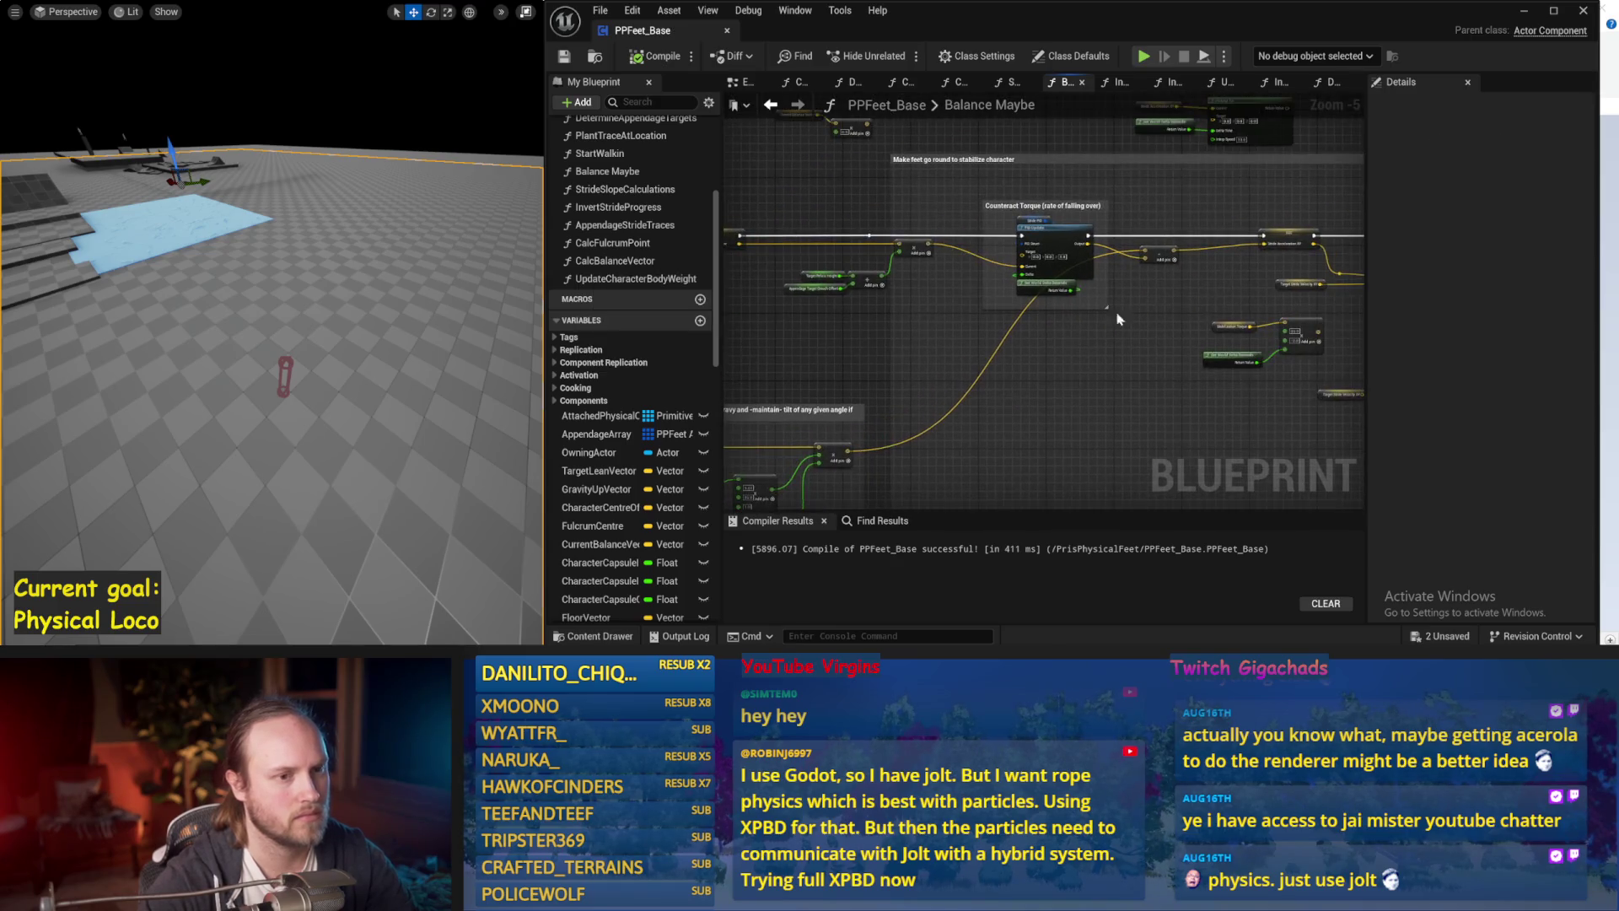
# Save again, then disconnect and restore the acceleration Add node's lower input wire.
pyautogui.scroll(1, 1231, 312)
pyautogui.click(1166, 344)
pyautogui.hotkey('ctrl', 's')
pyautogui.moveTo(928, 402); pyautogui.dragTo(1079, 309)
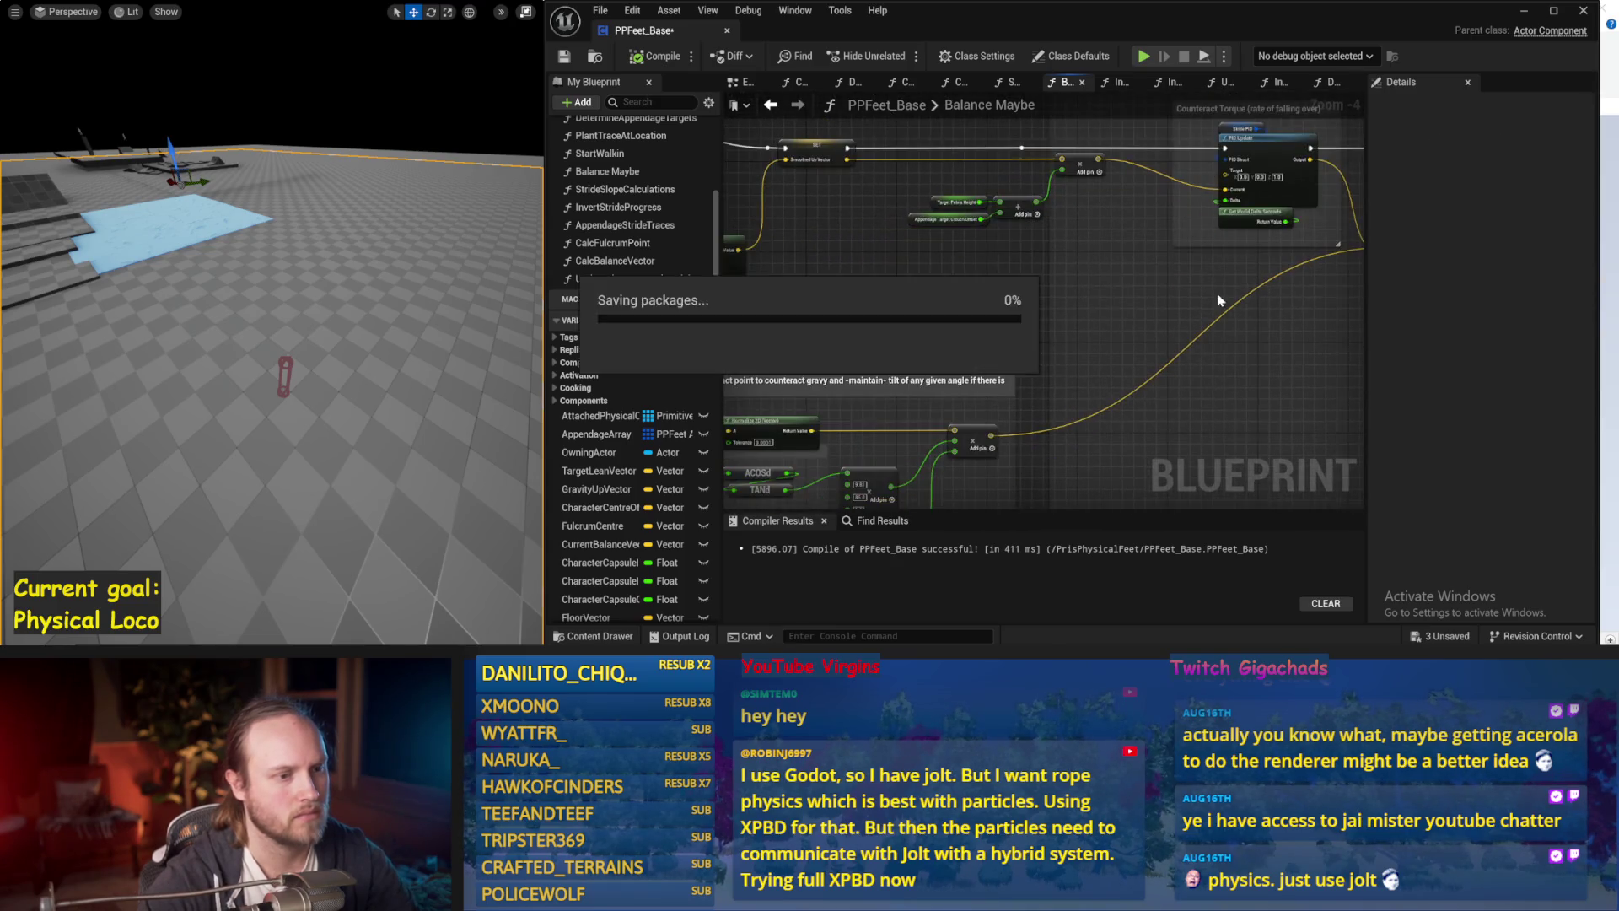
pyautogui.moveTo(843, 458); pyautogui.dragTo(995, 365)
pyautogui.keyDown('alt'); pyautogui.click(1001, 349); pyautogui.keyUp('alt')
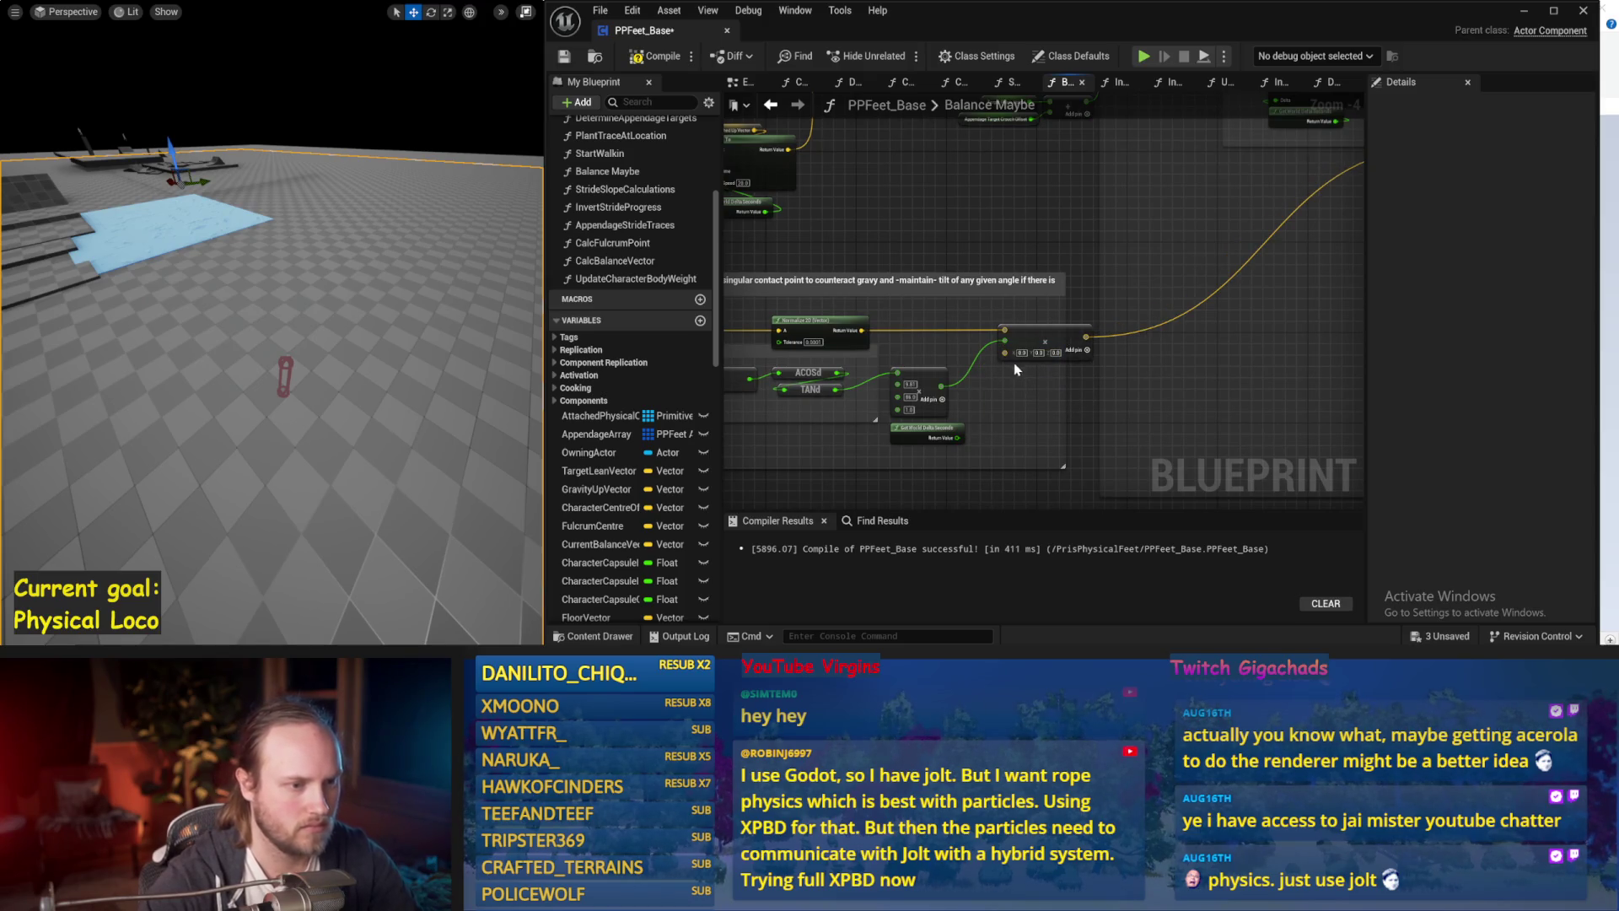
pyautogui.hotkey('ctrl', 'z')
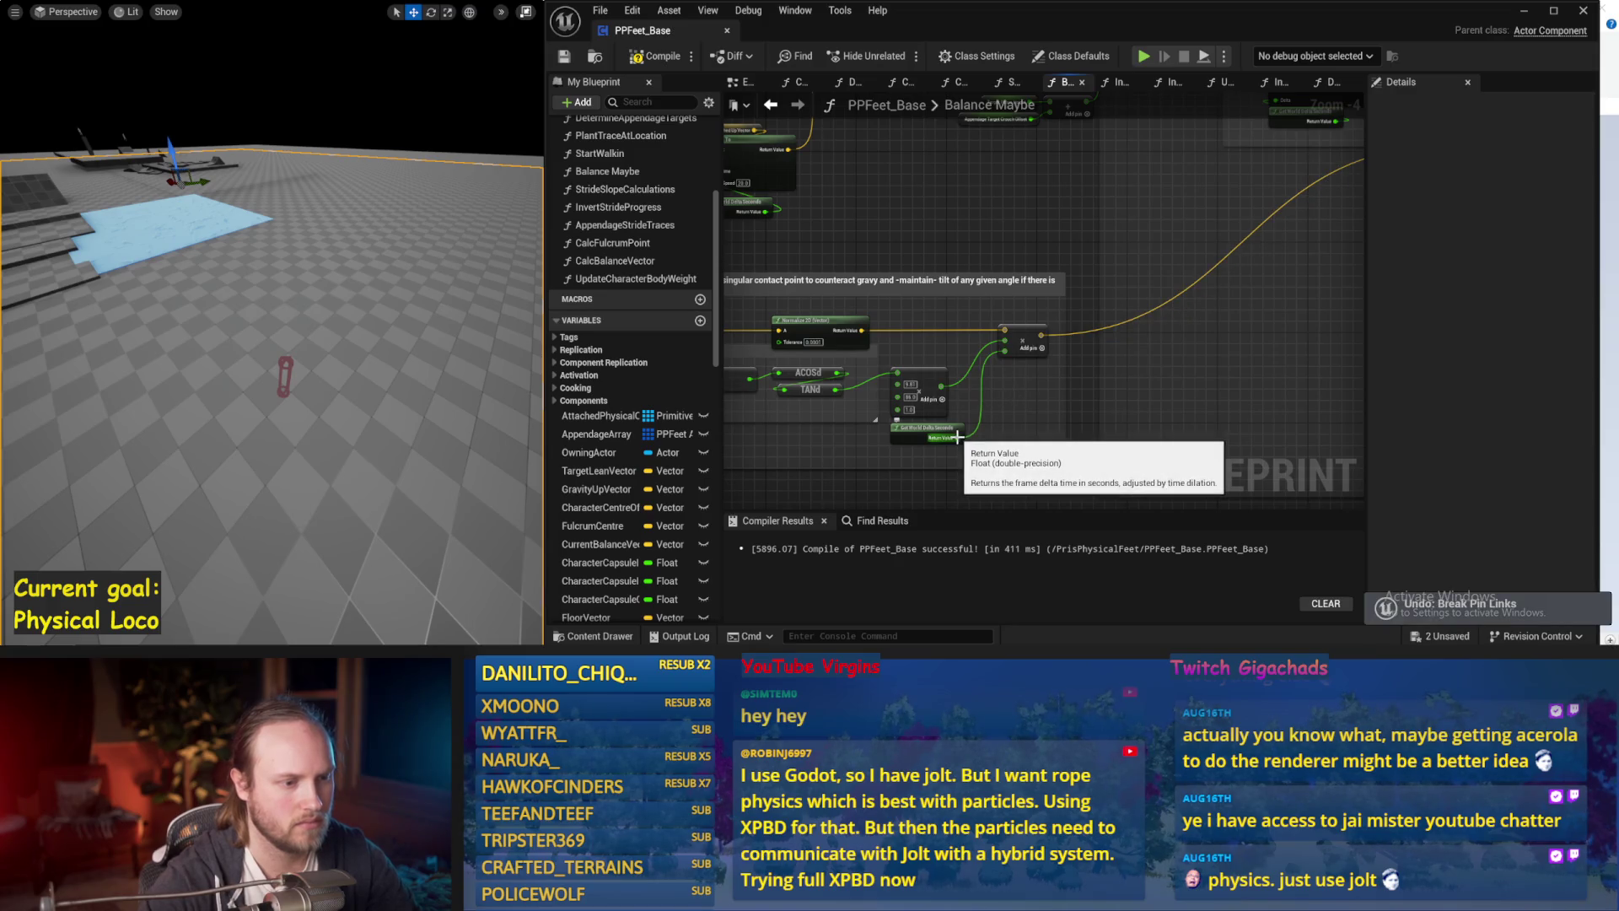
# Place a Make Literal Float (1.0) below the Add node, wire it to the third input, compile and save.
pyautogui.moveTo(919, 506); pyautogui.dragTo(931, 398)
pyautogui.rightClick(931, 398)
pyautogui.write('make flo')
pyautogui.press('Return')
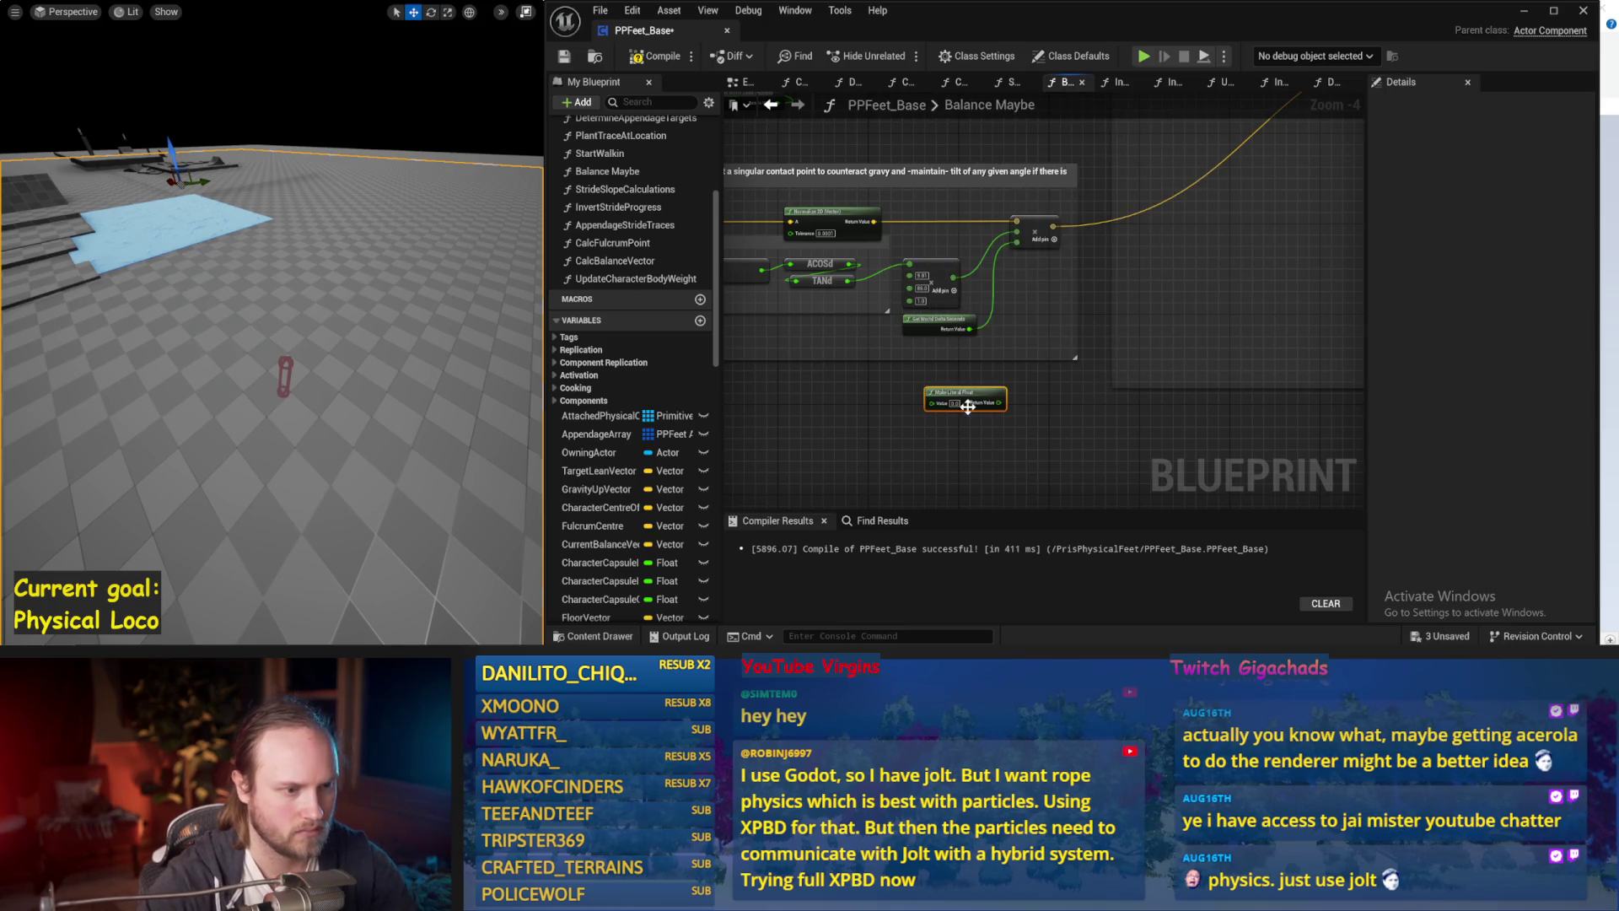
pyautogui.moveTo(978, 399); pyautogui.dragTo(1048, 309)
pyautogui.scroll(2, 1053, 303)
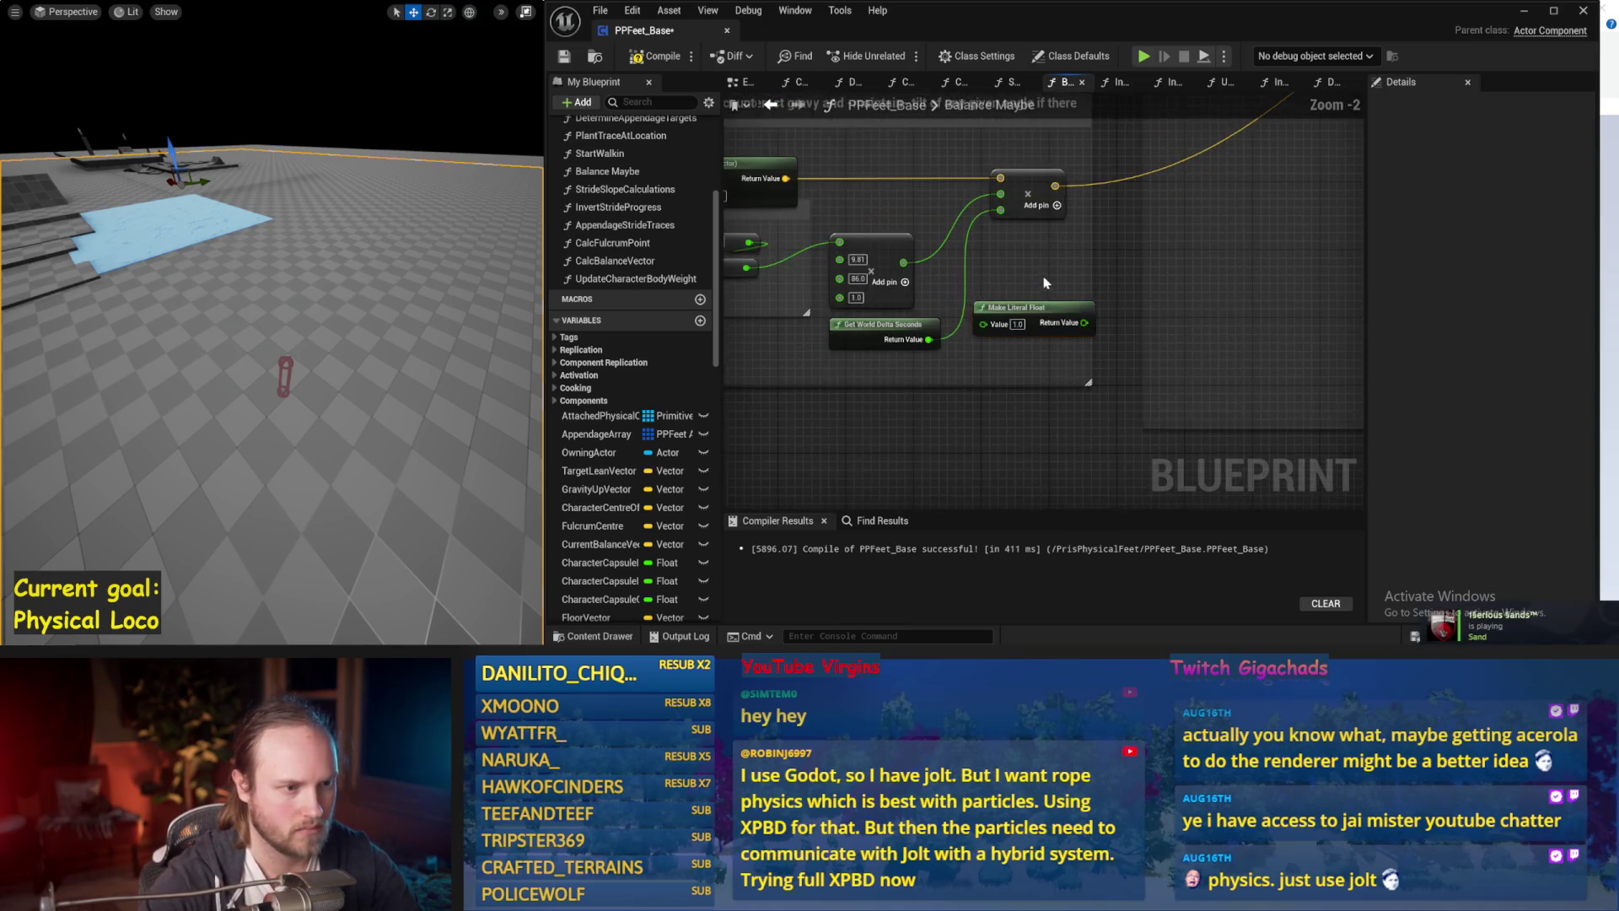
pyautogui.moveTo(1057, 390); pyautogui.dragTo(973, 277)
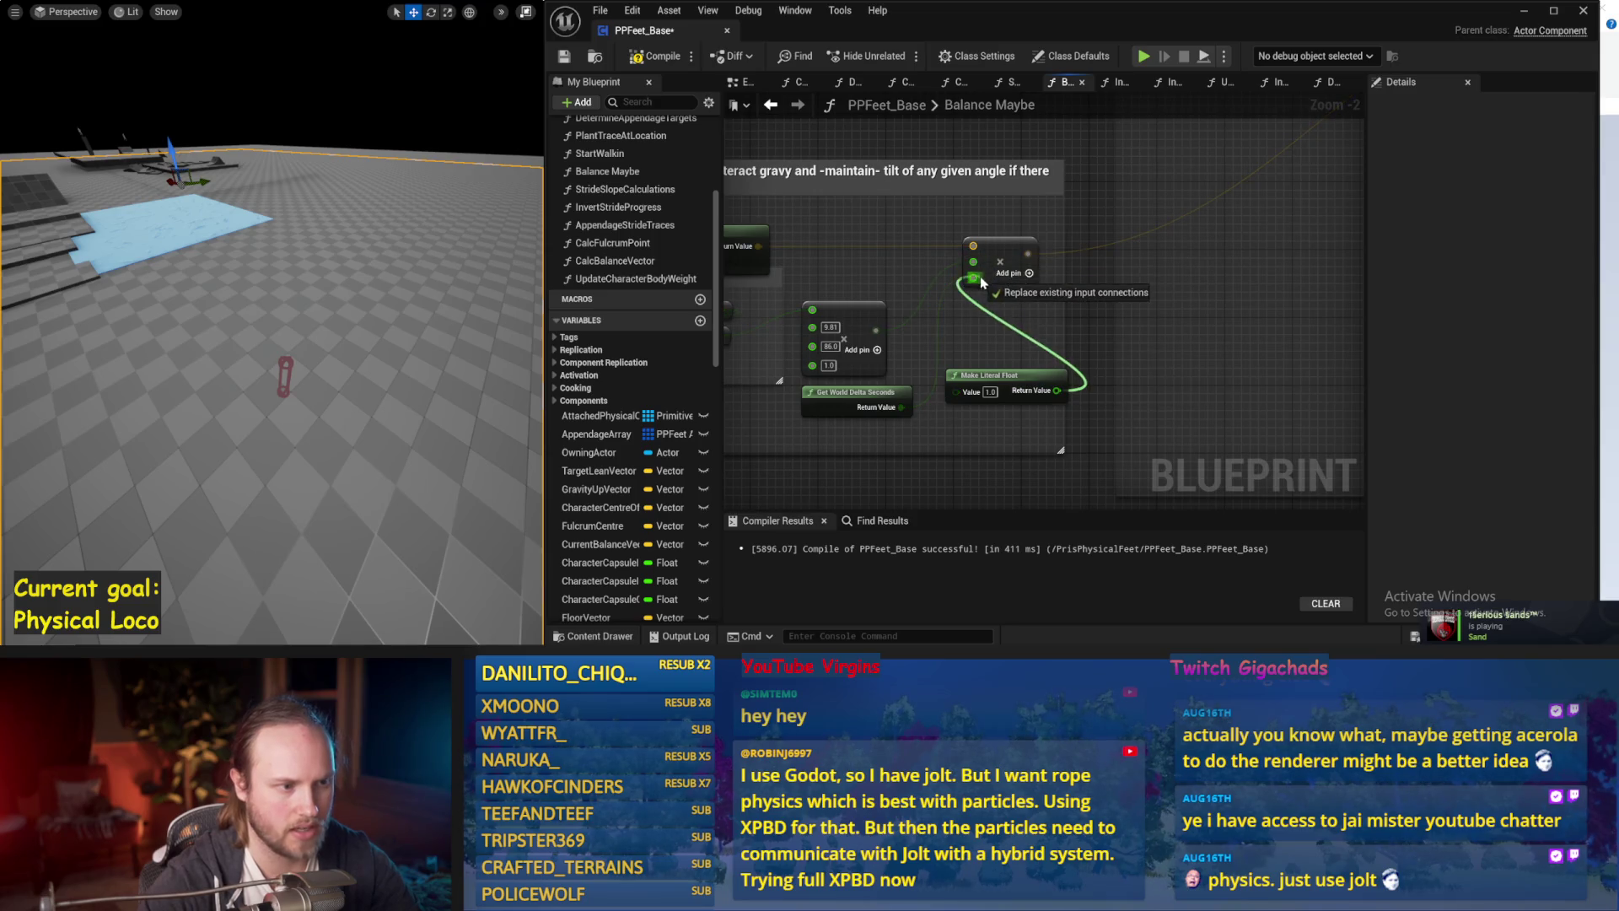
pyautogui.scroll(-2, 970, 279)
pyautogui.click(663, 57)
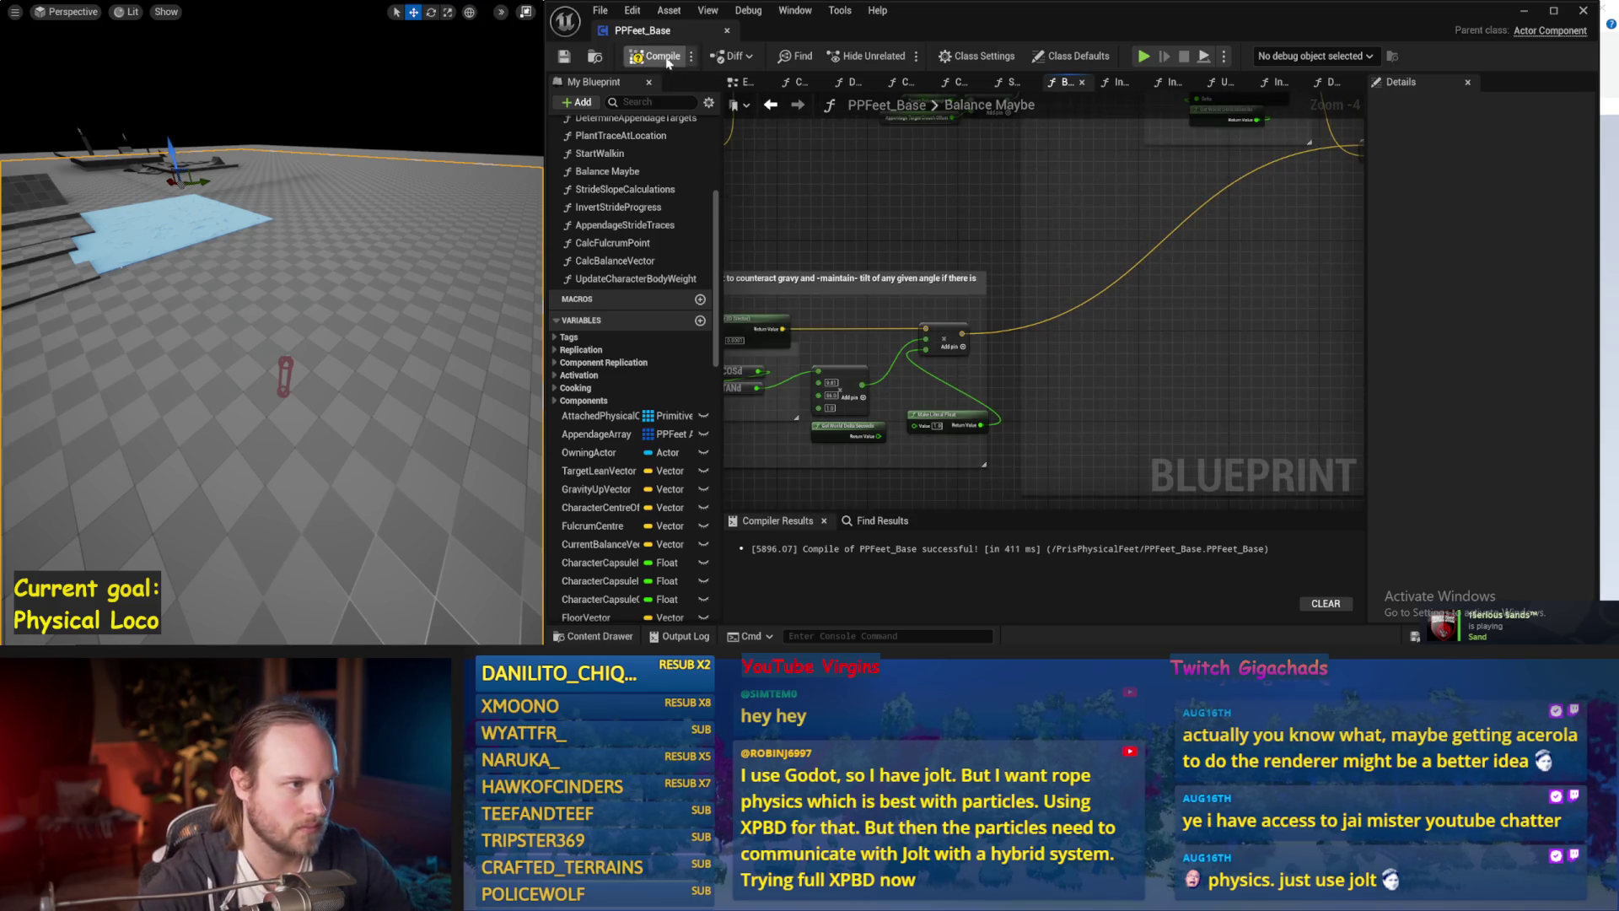
pyautogui.click(564, 55)
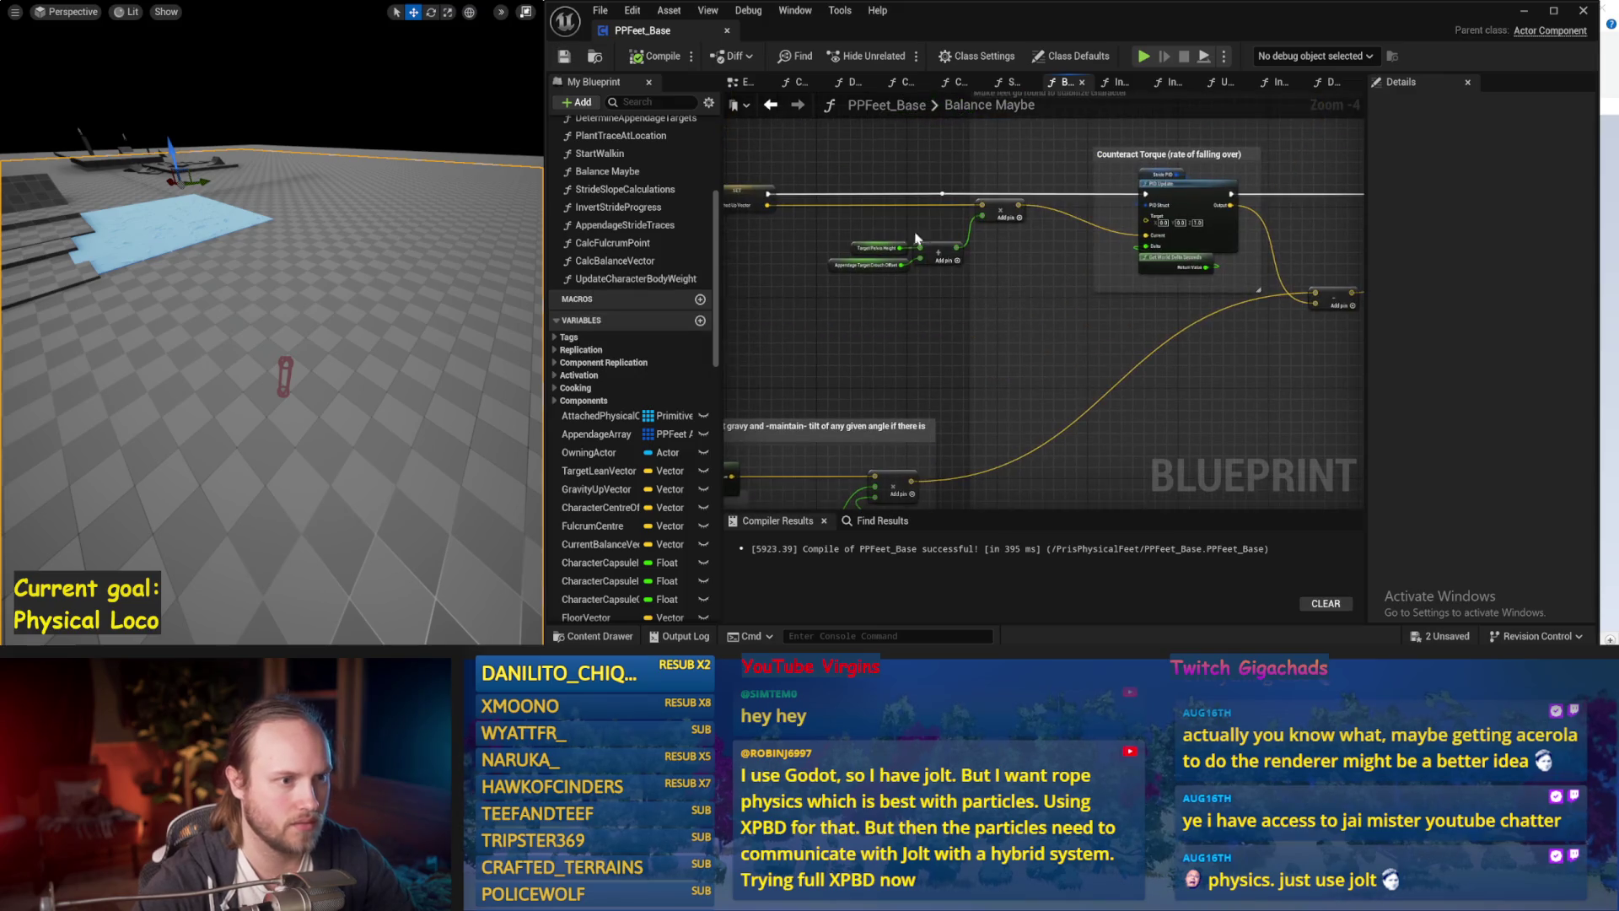
# Abandon a trial wire from the upper Add output and pan Balance Maybe to the Counteract Torque PID node.
pyautogui.moveTo(1020, 205)
pyautogui.mouseDown()
pyautogui.moveTo(1040, 281)
pyautogui.moveTo(958, 307)
pyautogui.mouseUp()
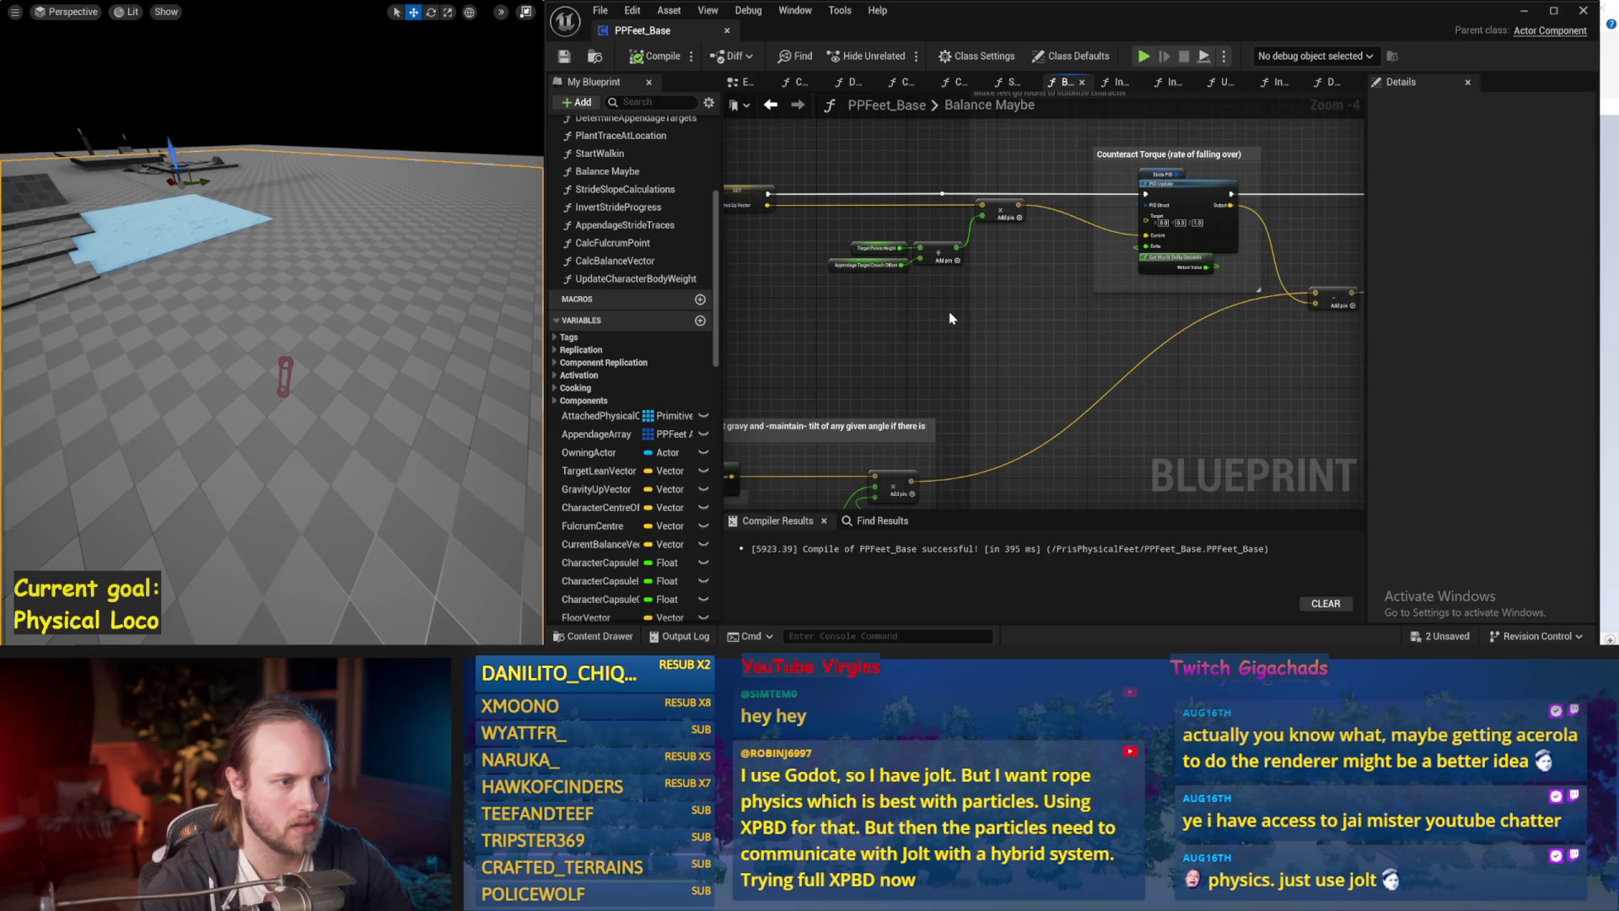
pyautogui.moveTo(866, 328)
pyautogui.mouseDown()
pyautogui.moveTo(1203, 328)
pyautogui.moveTo(1004, 446)
pyautogui.mouseUp()
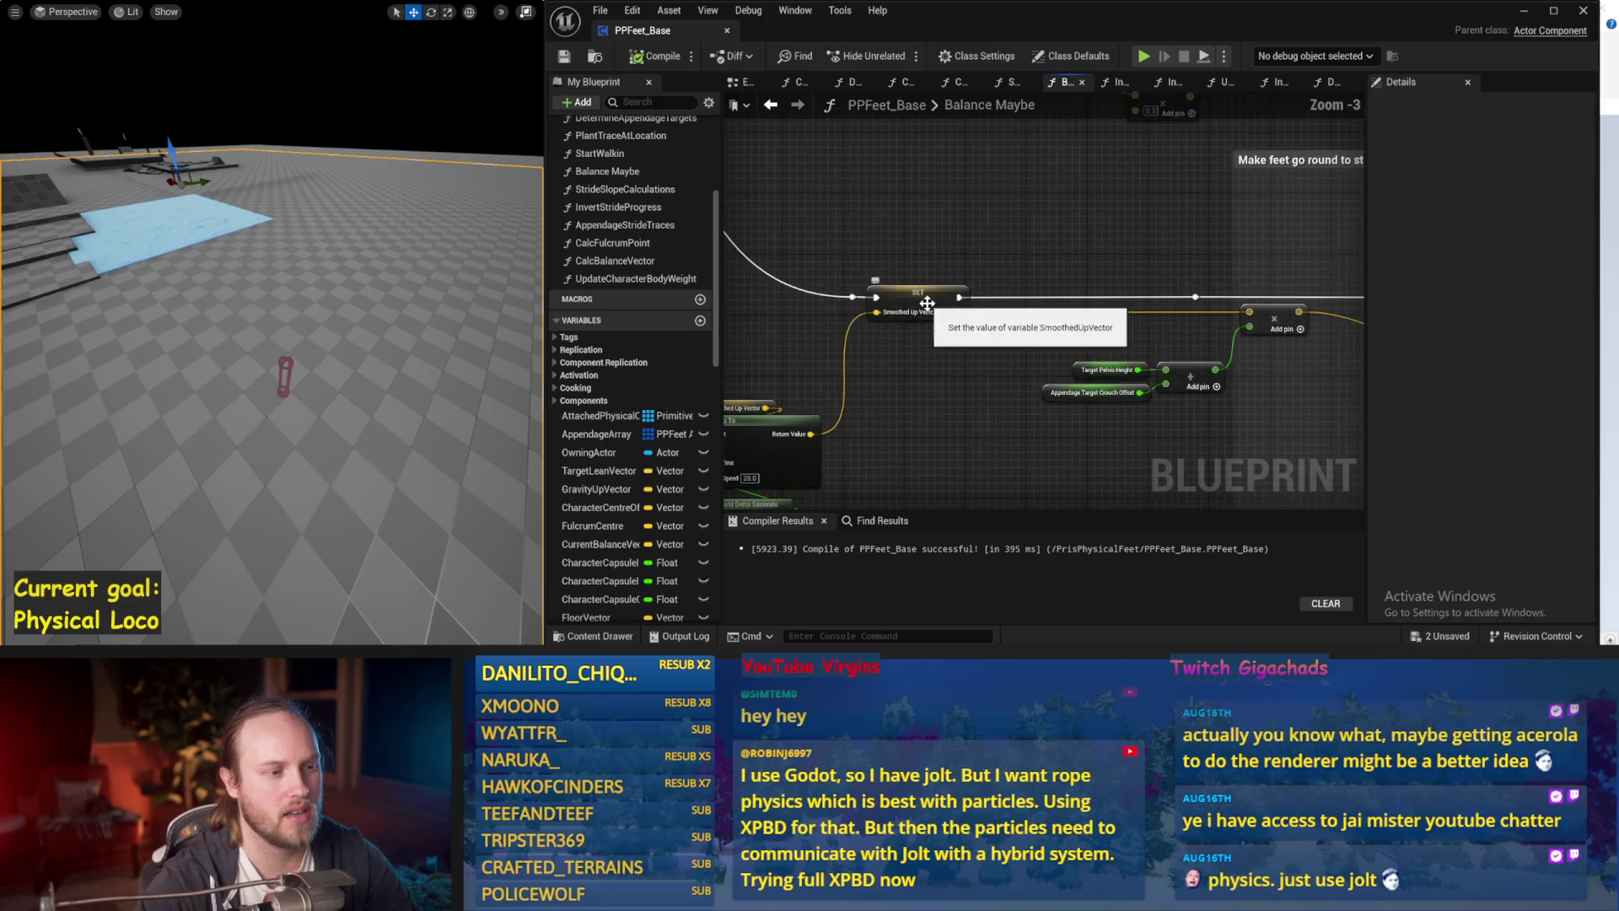
pyautogui.click(947, 290)
pyautogui.moveTo(1039, 272); pyautogui.dragTo(791, 259)
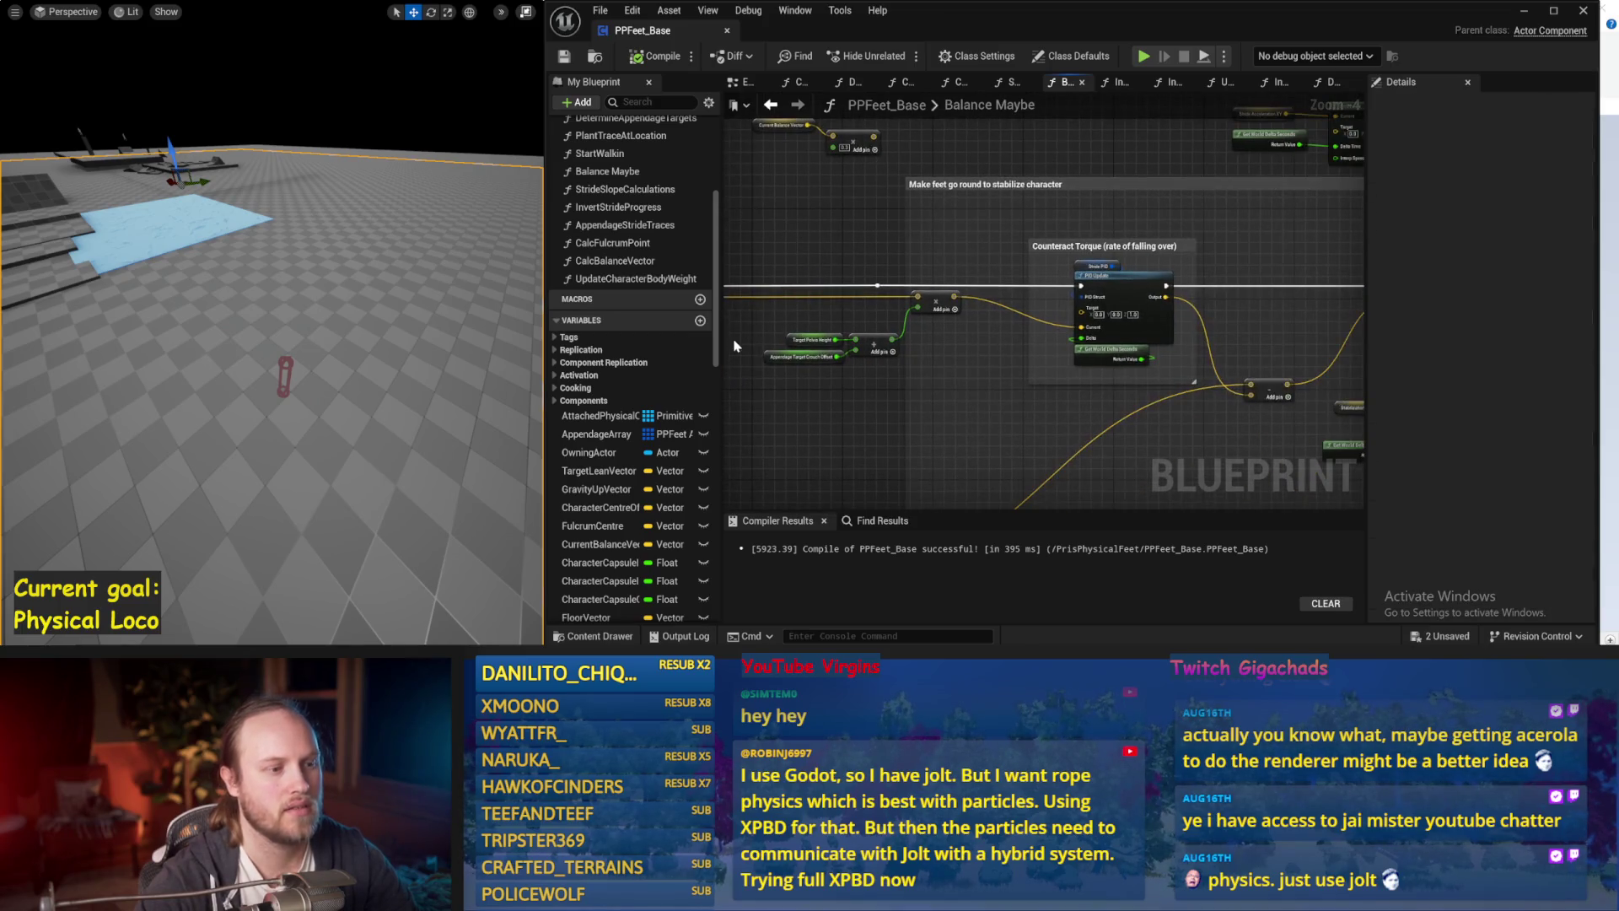
pyautogui.moveTo(736, 345); pyautogui.dragTo(932, 322)
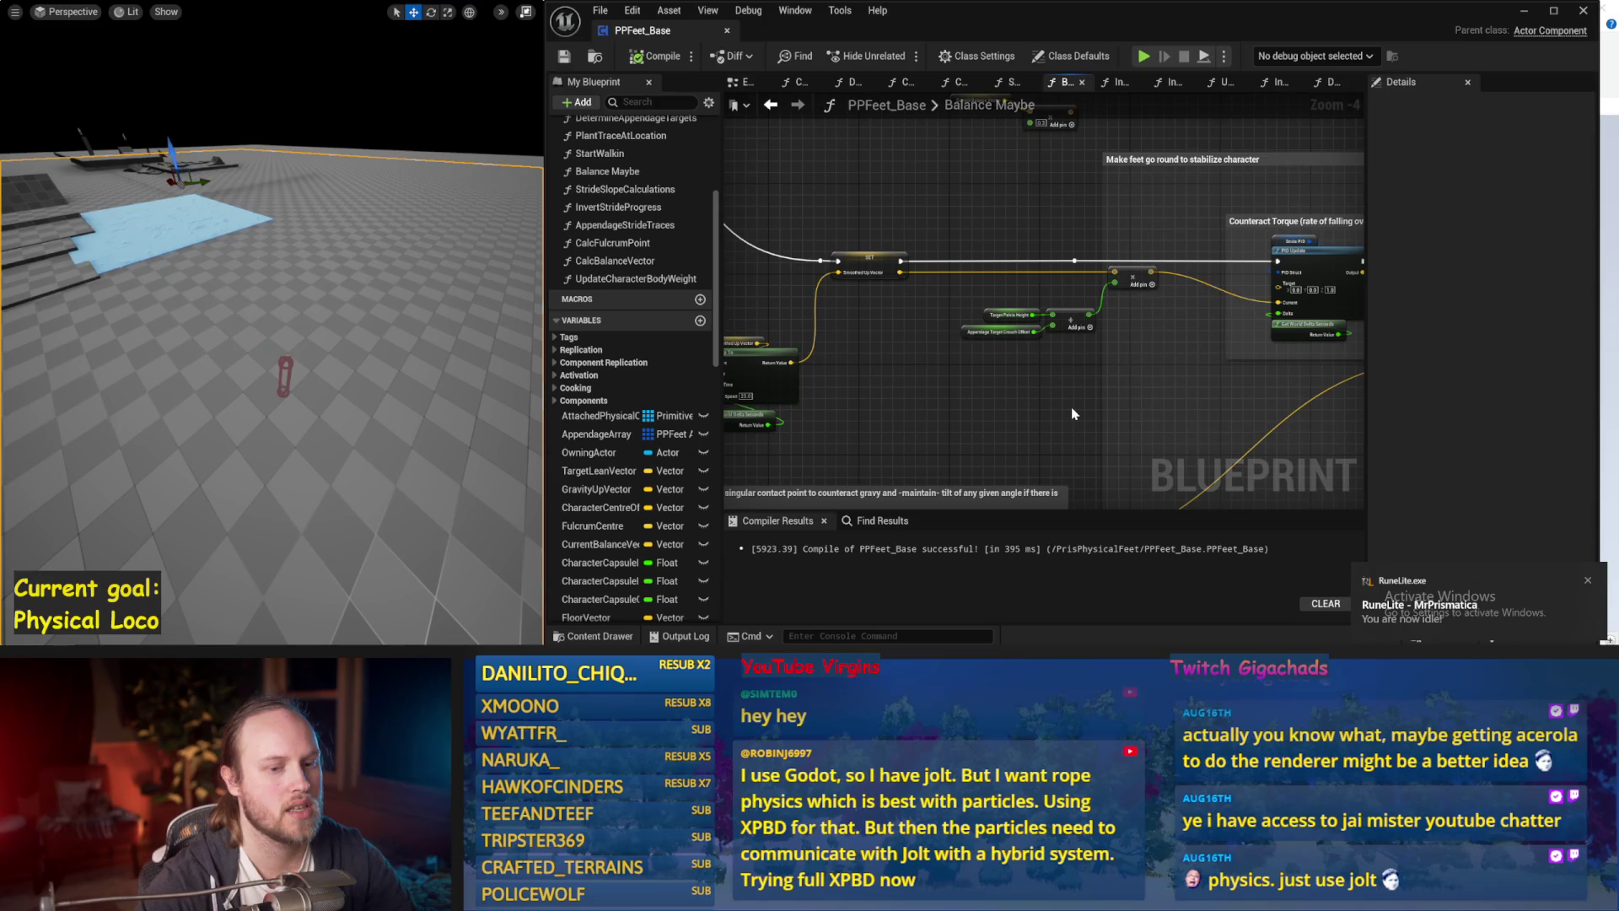
pyautogui.moveTo(1072, 413)
pyautogui.mouseDown()
pyautogui.moveTo(1241, 312)
pyautogui.moveTo(835, 433)
pyautogui.mouseUp()
pyautogui.moveTo(930, 391)
pyautogui.mouseDown()
pyautogui.moveTo(990, 341)
pyautogui.moveTo(1114, 327)
pyautogui.moveTo(877, 274)
pyautogui.mouseUp()
pyautogui.scroll(1, 873, 271)
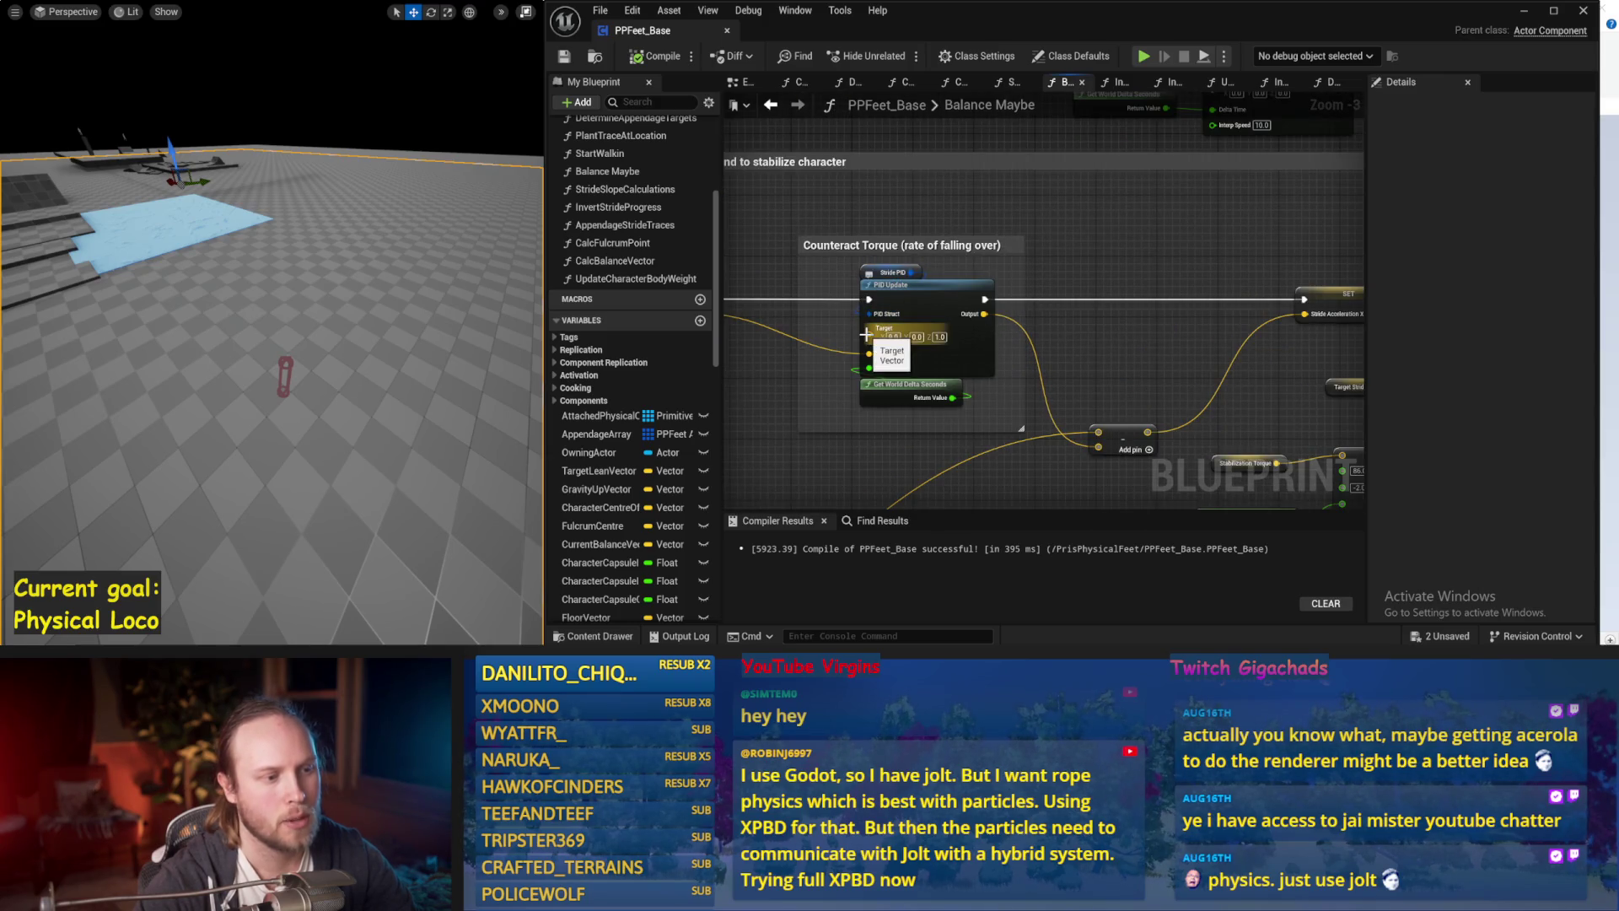
pyautogui.moveTo(860, 337); pyautogui.dragTo(1010, 262)
# Select the PID Update node and trial a Stride PID DerivativeFactor change, then undo it.
pyautogui.click(1061, 209)
pyautogui.click(1022, 195)
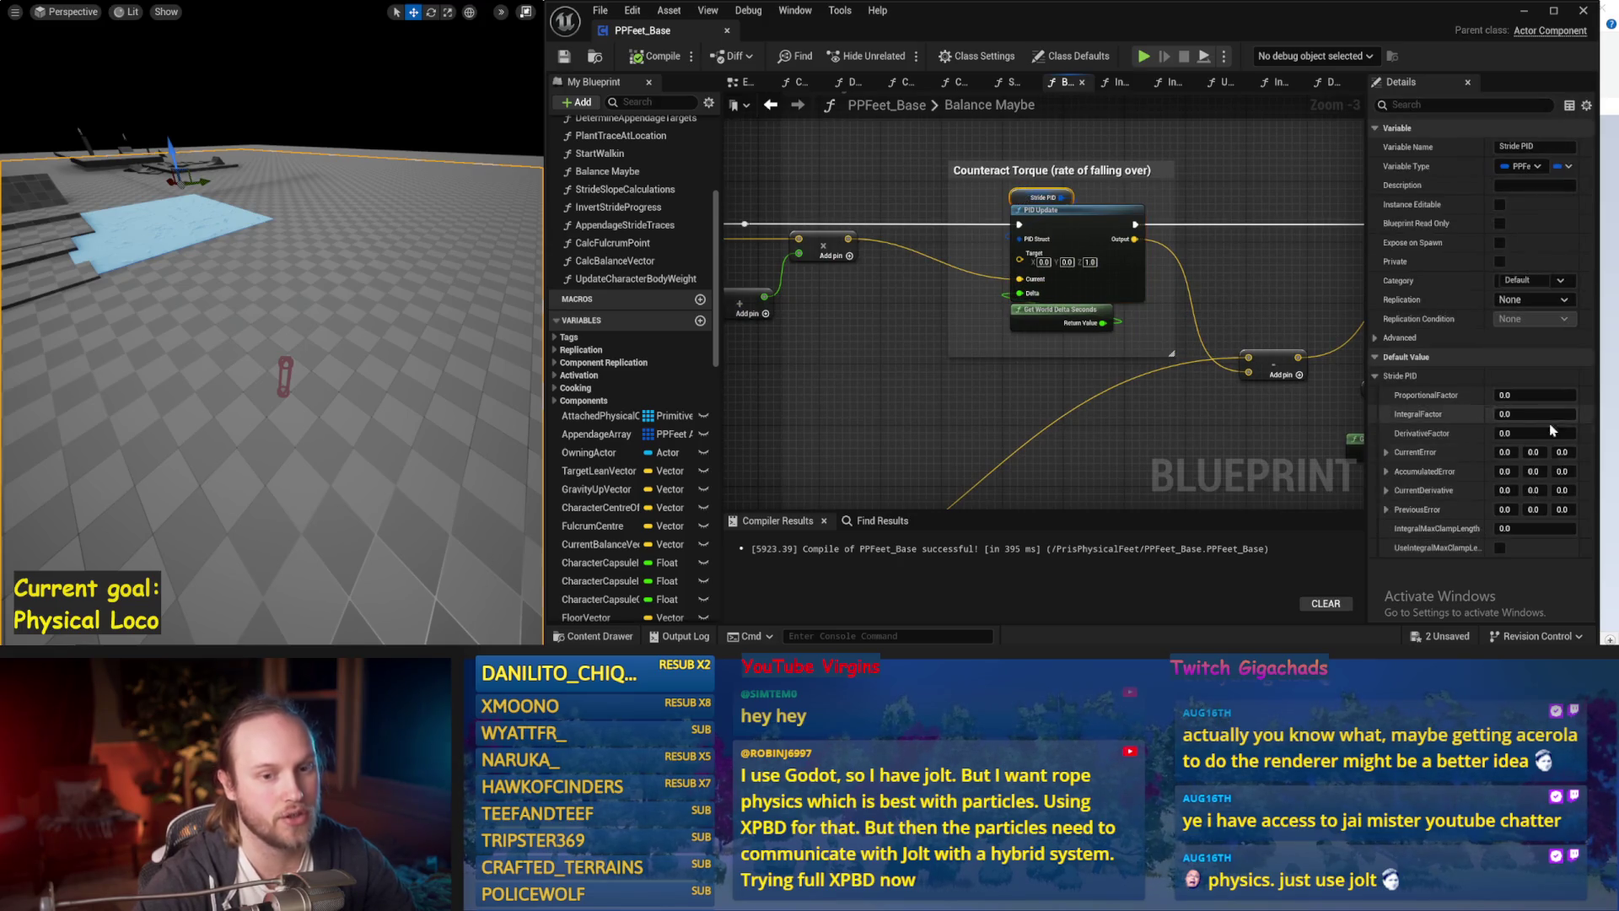
pyautogui.moveTo(1549, 433); pyautogui.dragTo(1538, 433)
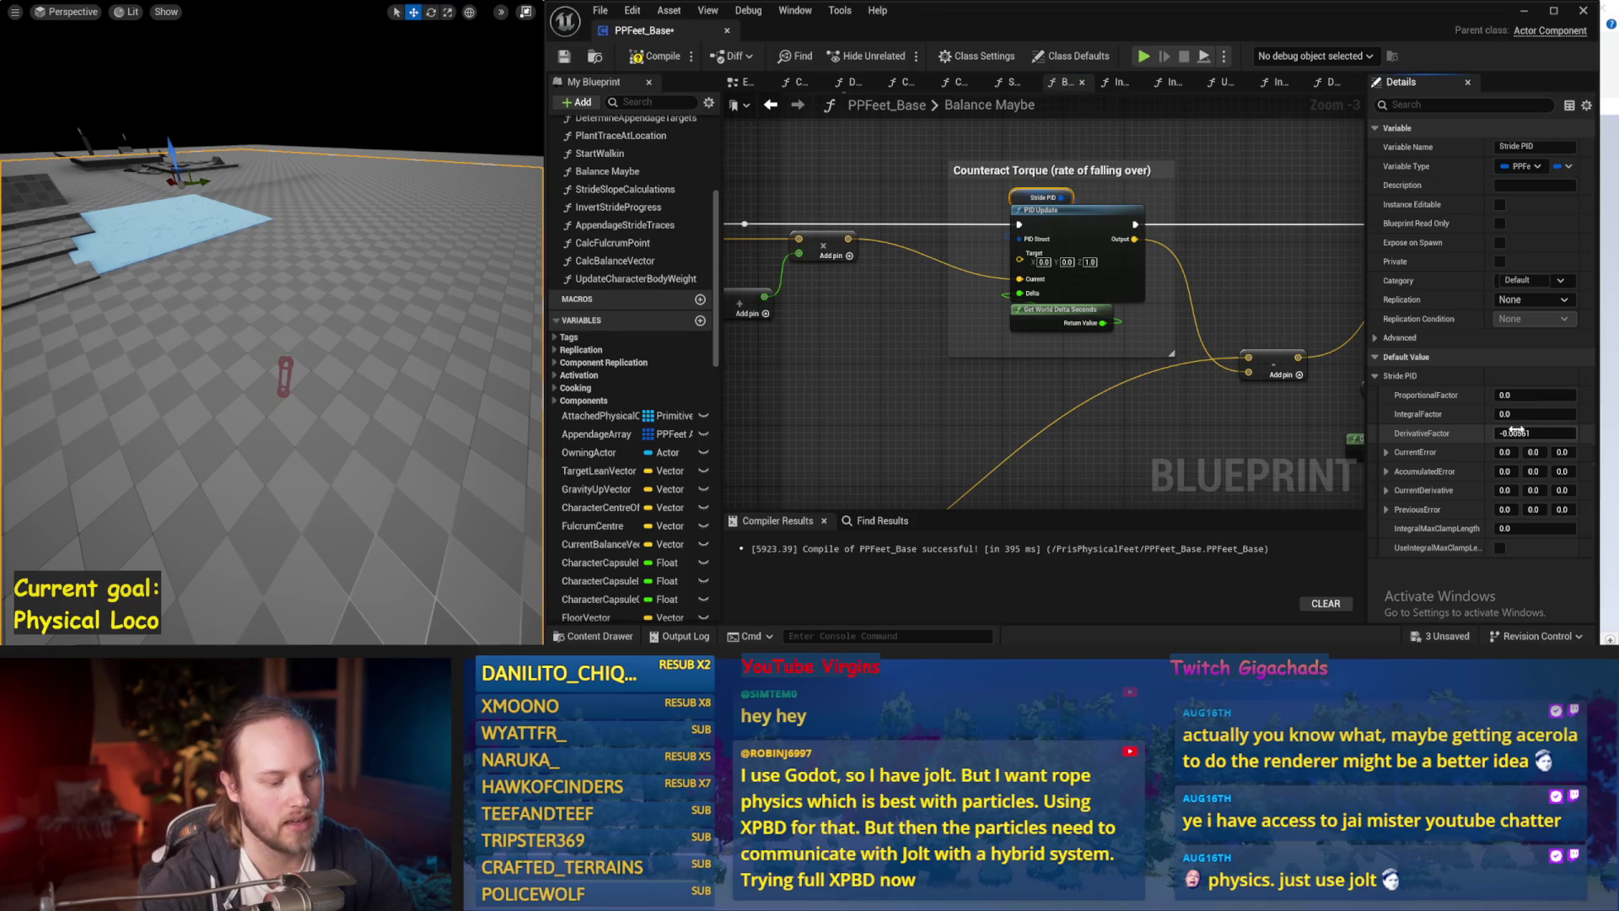
pyautogui.moveTo(1273, 317)
pyautogui.mouseDown()
pyautogui.moveTo(1096, 284)
pyautogui.moveTo(1155, 226)
pyautogui.mouseUp()
pyautogui.click(1096, 333)
pyautogui.scroll(-2, 1096, 285)
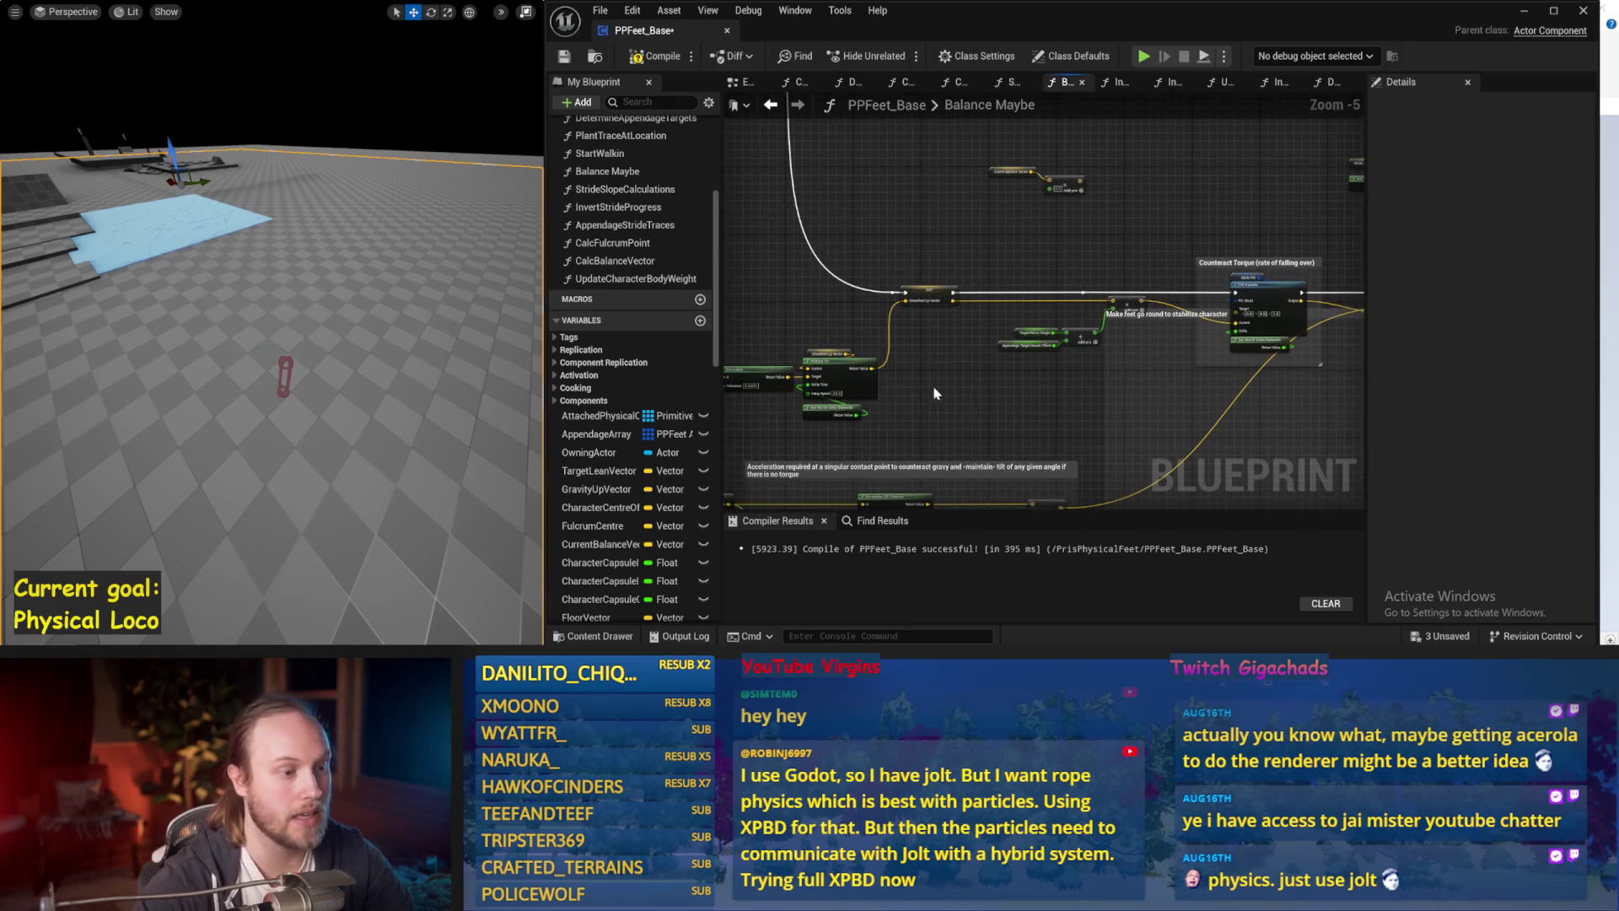
pyautogui.hotkey('ctrl', 'z')
# Review the acceleration comment and SET Stride Acceleration XY nodes, then save and compile PPFeet_Base.
pyautogui.moveTo(1096, 423); pyautogui.dragTo(1311, 274)
pyautogui.click(978, 403)
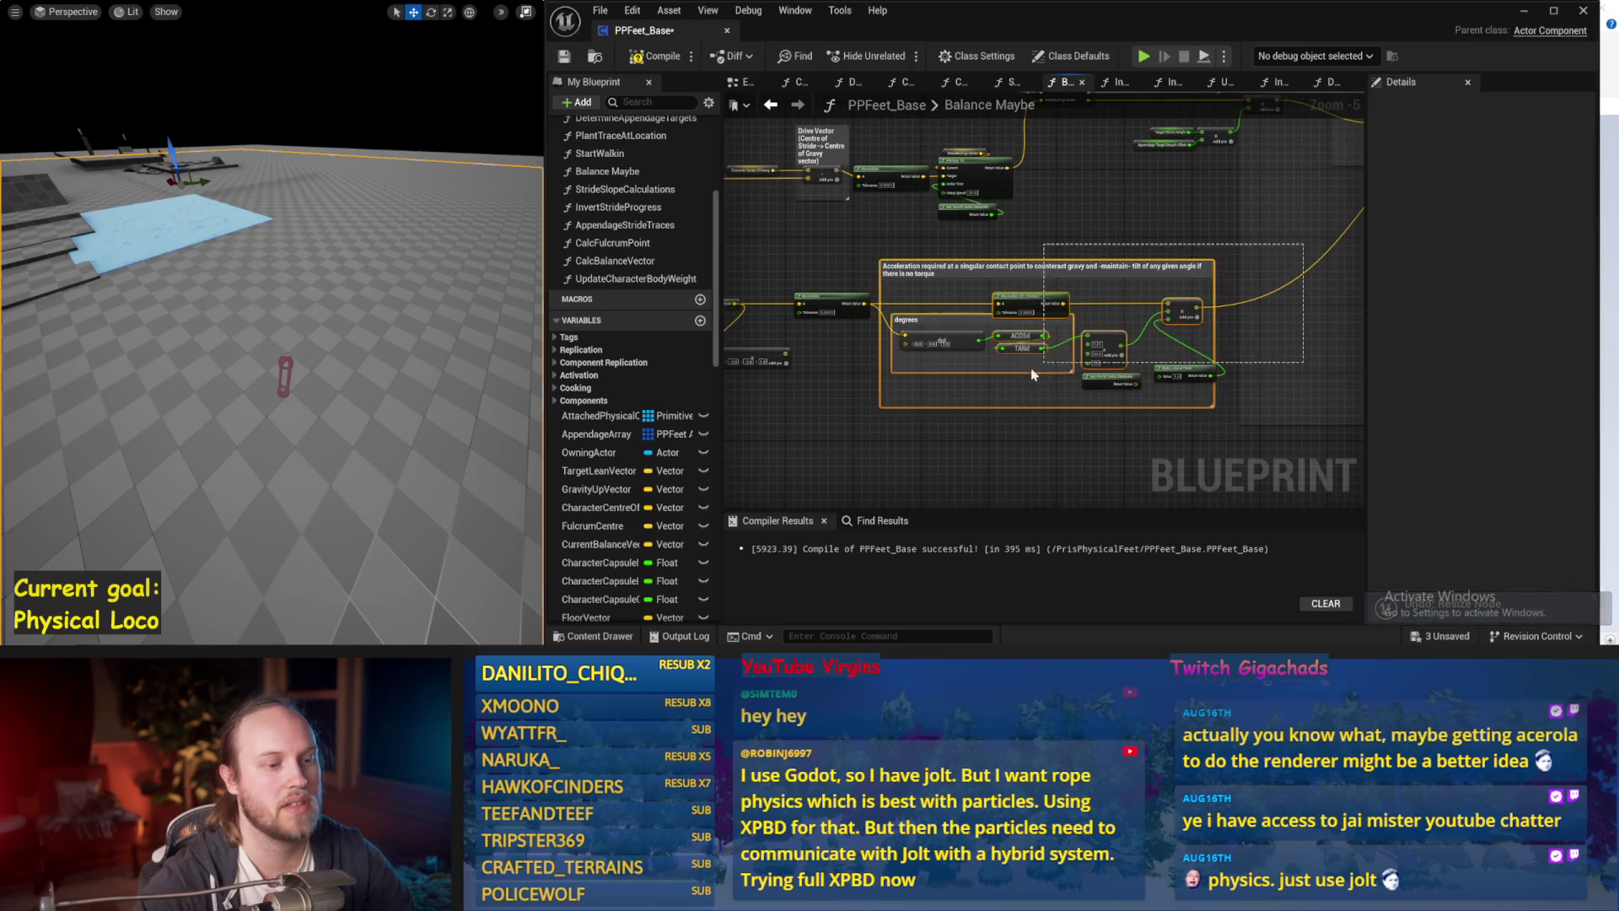
pyautogui.moveTo(1163, 365); pyautogui.dragTo(1105, 345)
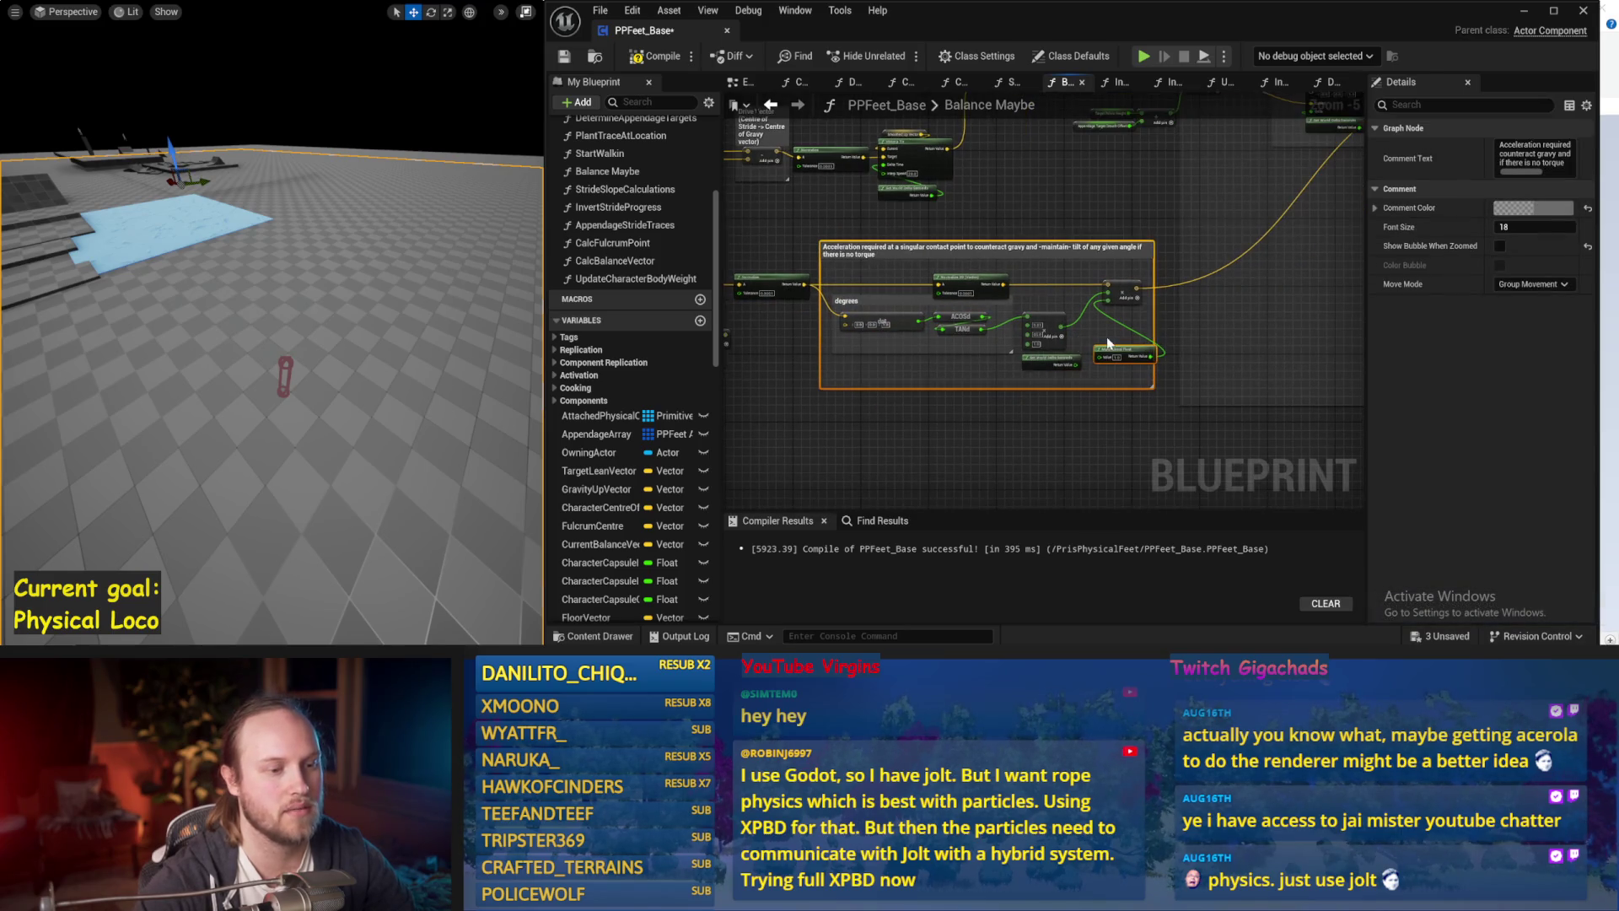
pyautogui.click(1109, 343)
pyautogui.scroll(3, 1109, 343)
pyautogui.moveTo(1113, 311)
pyautogui.mouseDown()
pyautogui.moveTo(1164, 246)
pyautogui.moveTo(930, 235)
pyautogui.moveTo(921, 210)
pyautogui.mouseUp()
pyautogui.scroll(-1, 1164, 246)
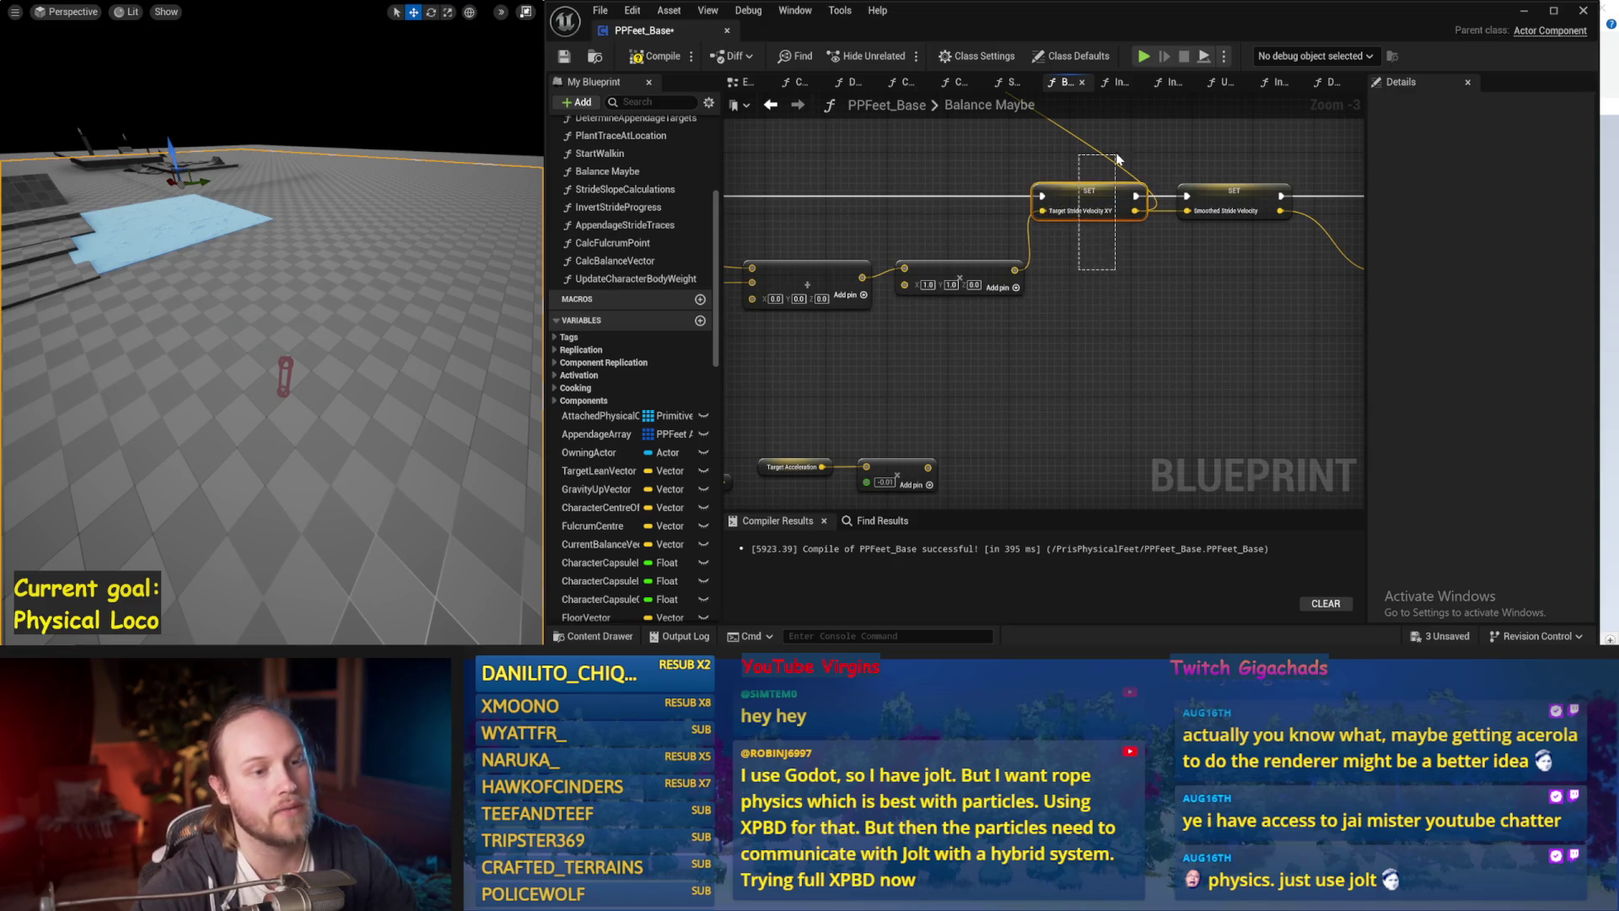
pyautogui.moveTo(1174, 119); pyautogui.dragTo(1119, 229)
pyautogui.hotkey('ctrl', 's')
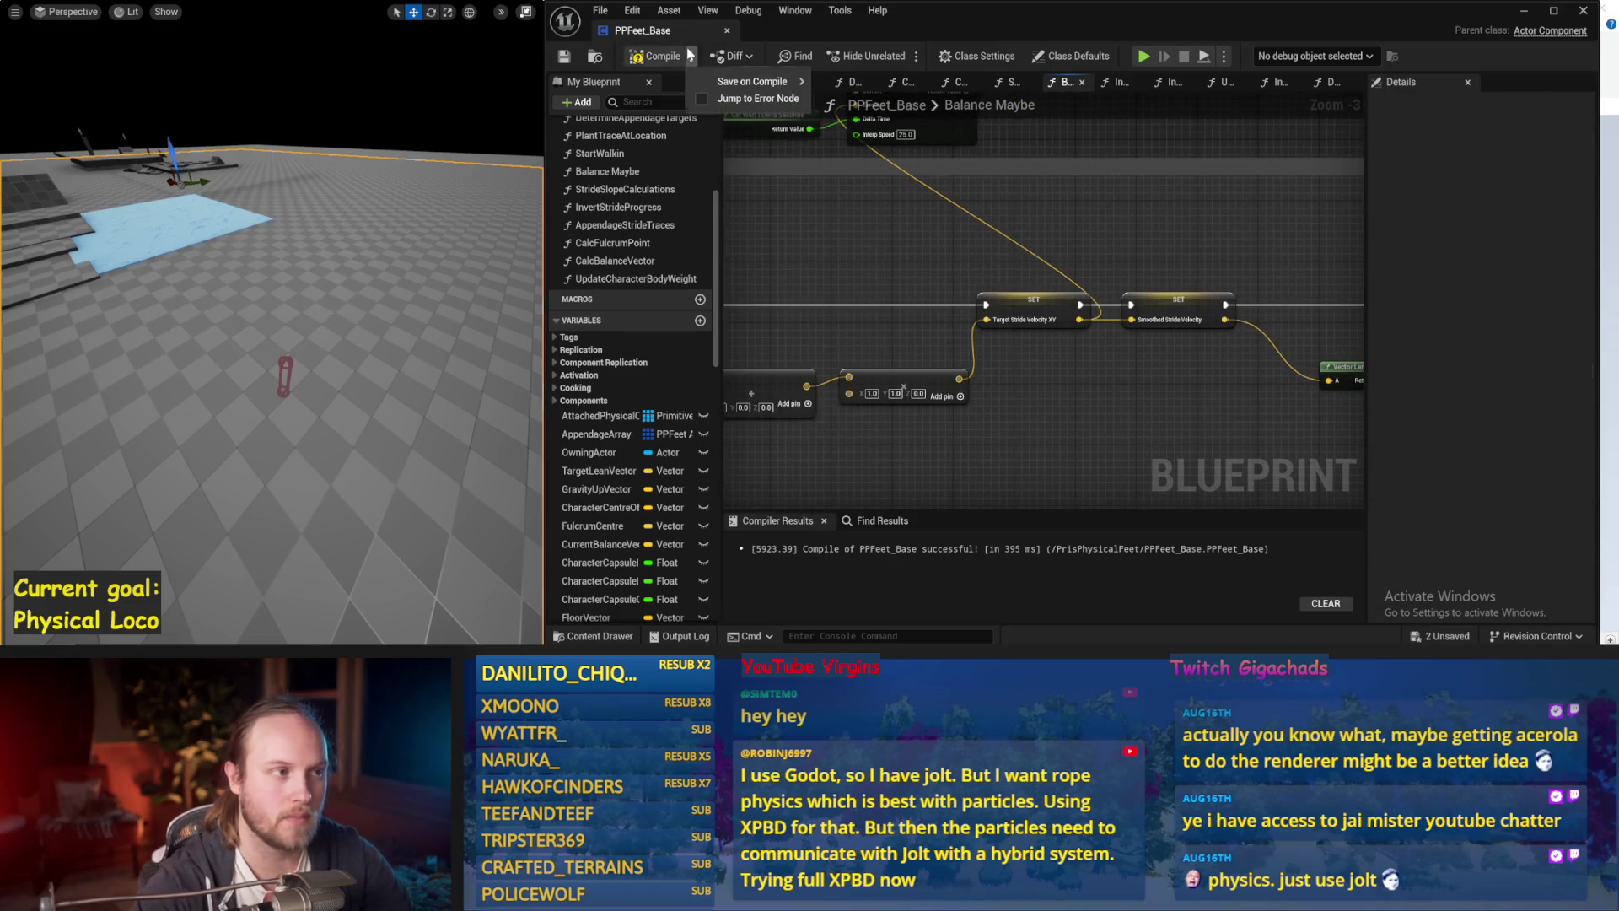
pyautogui.click(565, 57)
# Recheck the Stride PID default factors, all left at 0.0, and start simulating the character.
pyautogui.moveTo(1175, 400)
pyautogui.mouseDown()
pyautogui.moveTo(1175, 354)
pyautogui.moveTo(922, 360)
pyautogui.moveTo(1385, 341)
pyautogui.mouseUp()
pyautogui.moveTo(850, 354)
pyautogui.mouseDown()
pyautogui.moveTo(919, 363)
pyautogui.moveTo(1167, 323)
pyautogui.mouseUp()
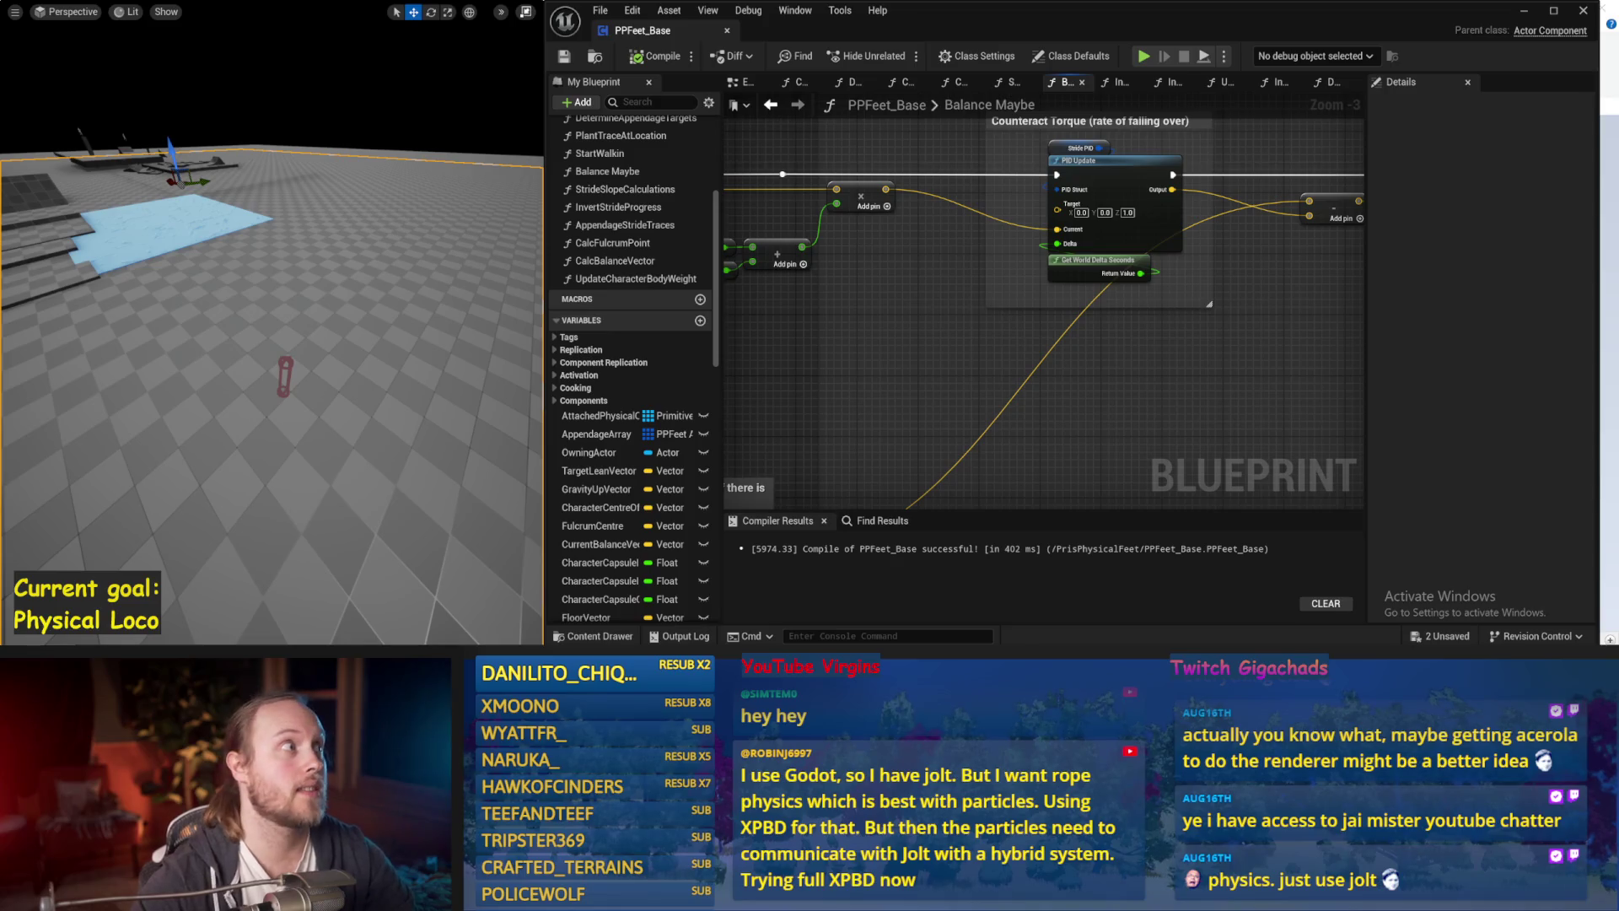
pyautogui.moveTo(737, 253)
pyautogui.mouseDown()
pyautogui.moveTo(809, 269)
pyautogui.moveTo(763, 225)
pyautogui.mouseUp()
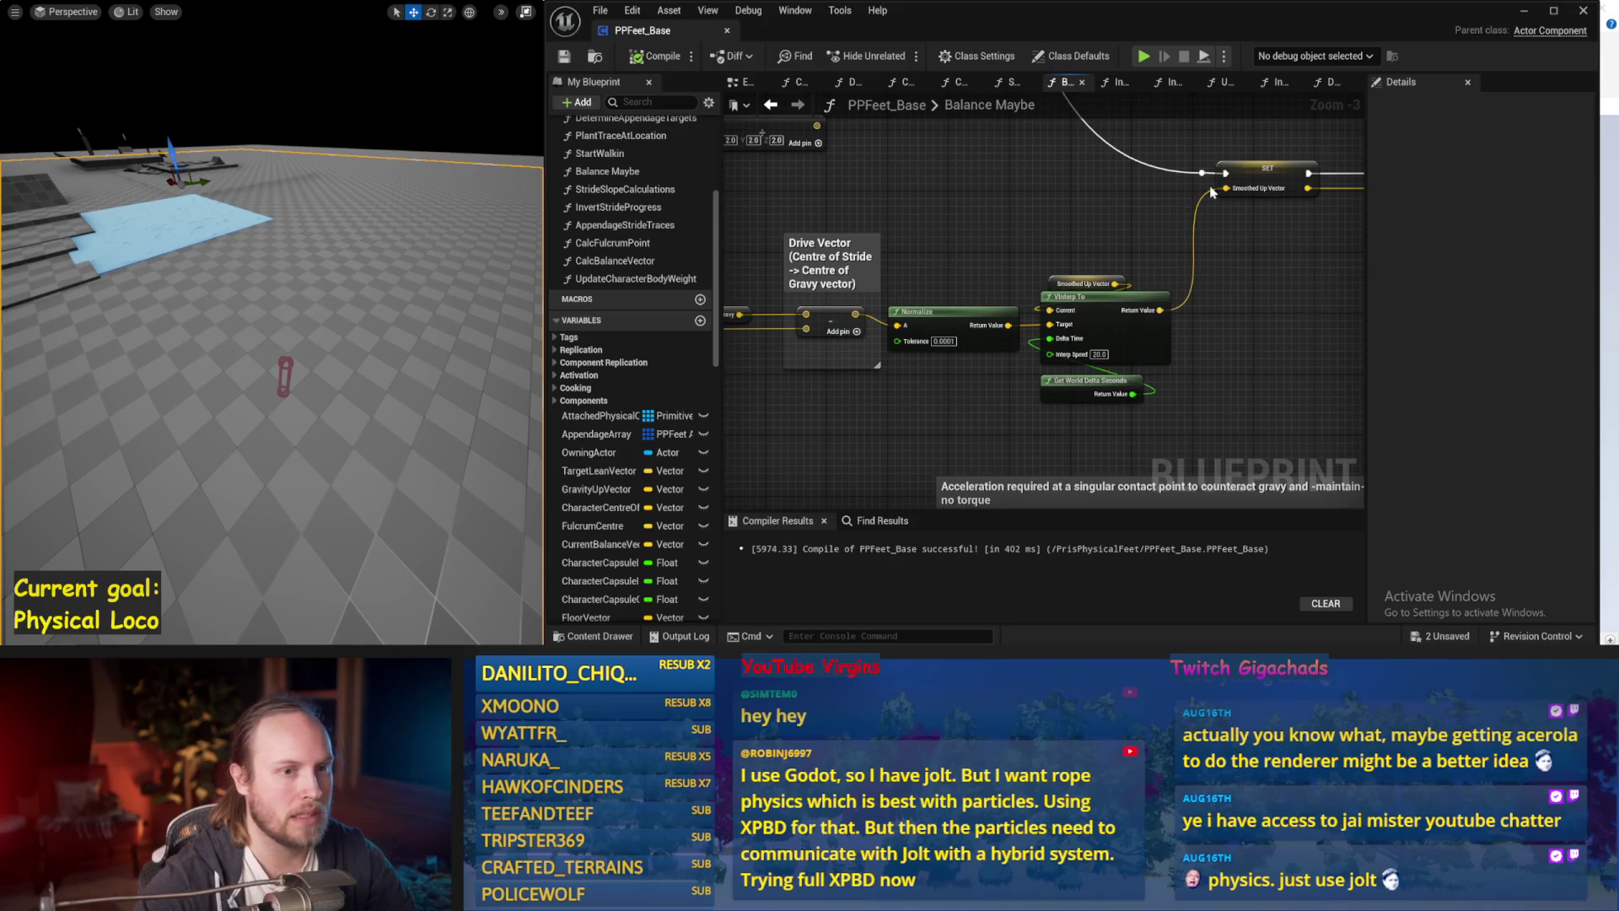
pyautogui.moveTo(1211, 192); pyautogui.dragTo(843, 378)
pyautogui.click(1140, 171)
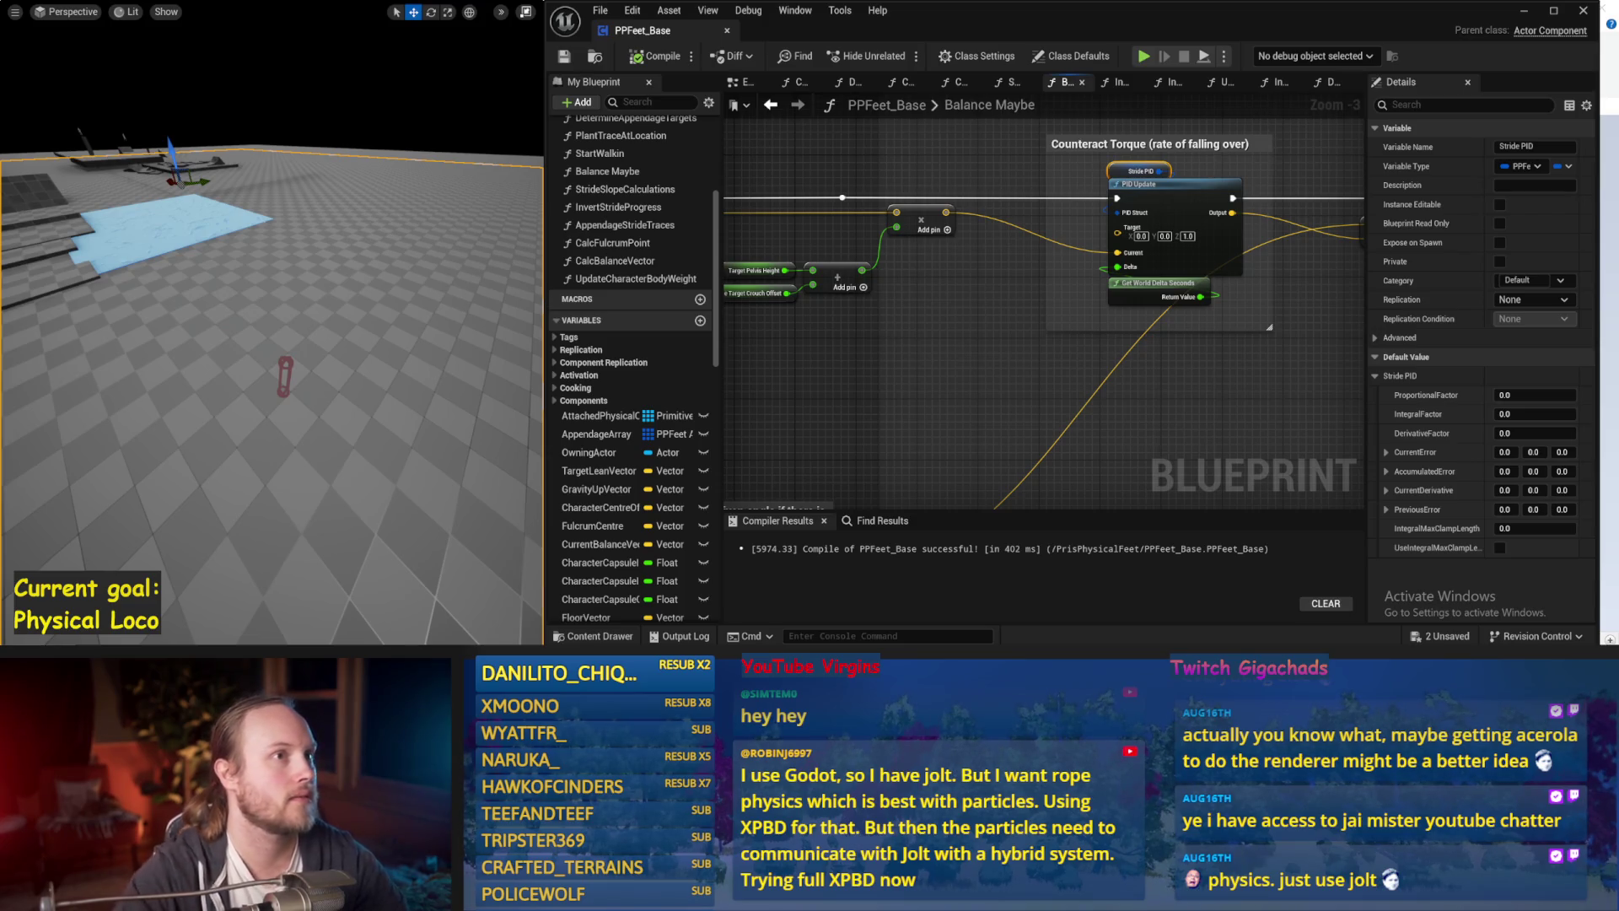
pyautogui.moveTo(1048, 323); pyautogui.dragTo(894, 345)
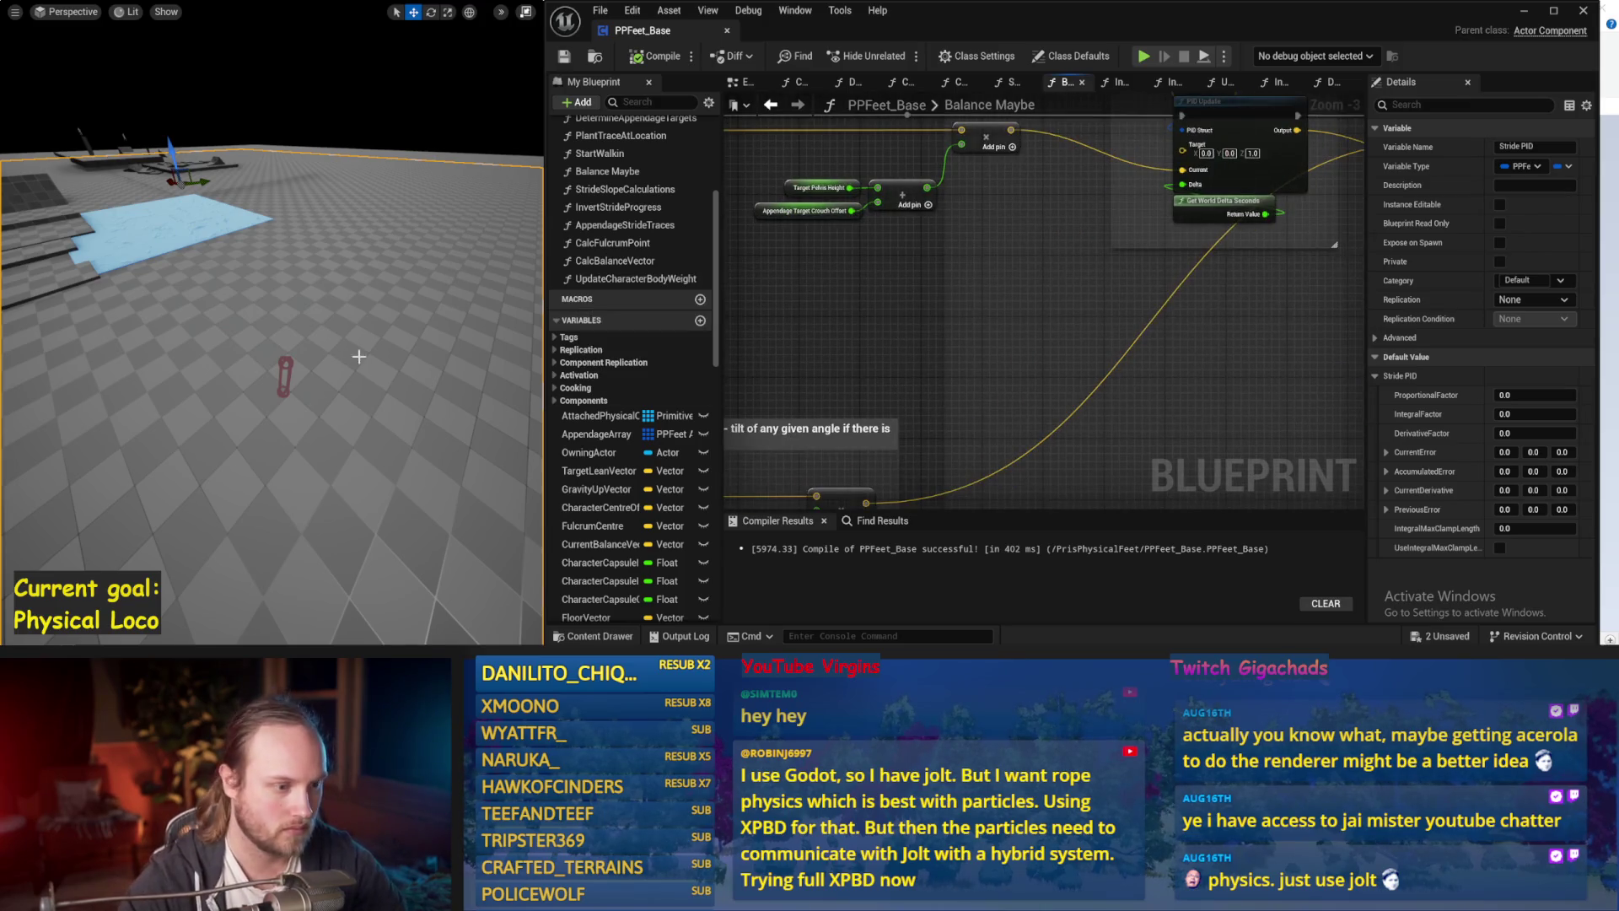
pyautogui.hotkey('alt', 's')
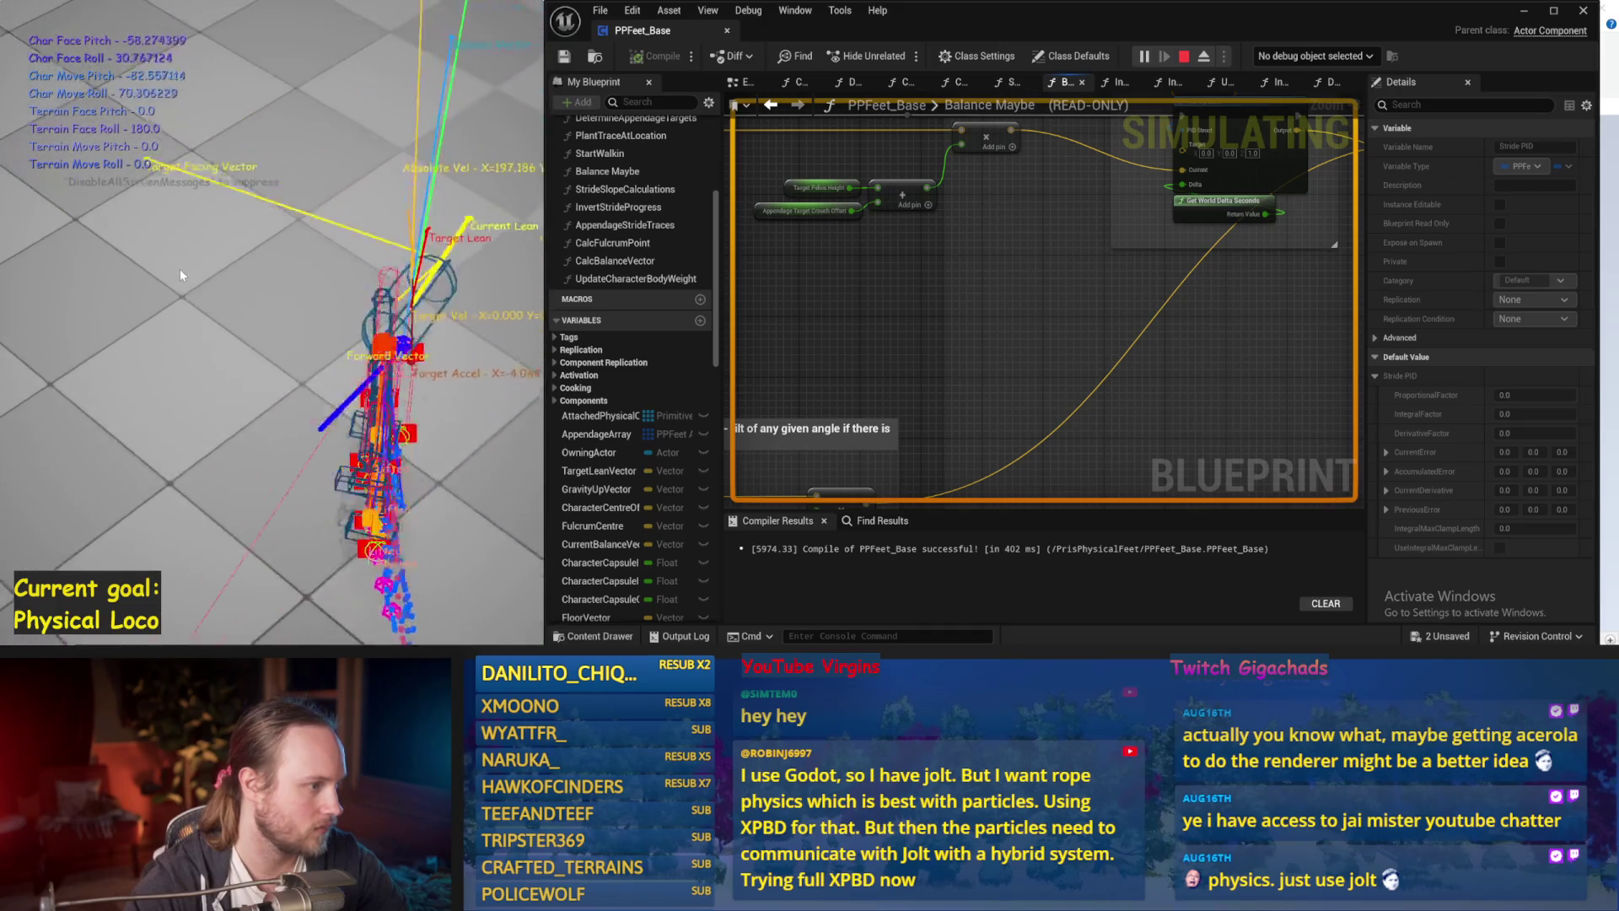
# Enter a value of 1.1, rerun the balance simulation twice, and save PPFeet_Base.
pyautogui.press('Escape')
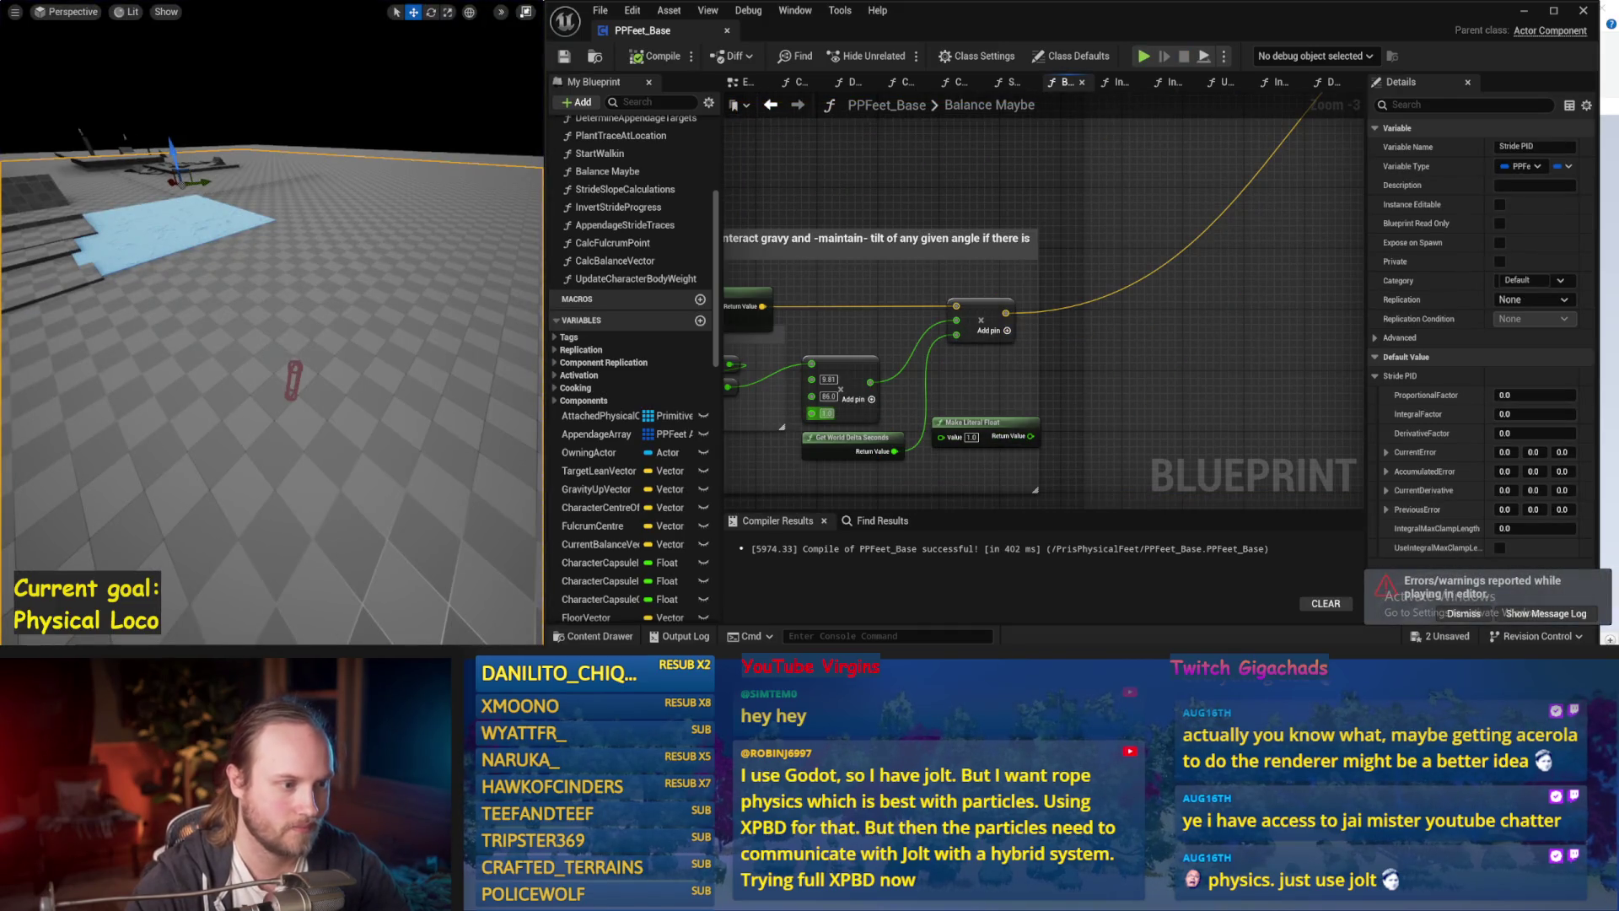
pyautogui.write('1.1')
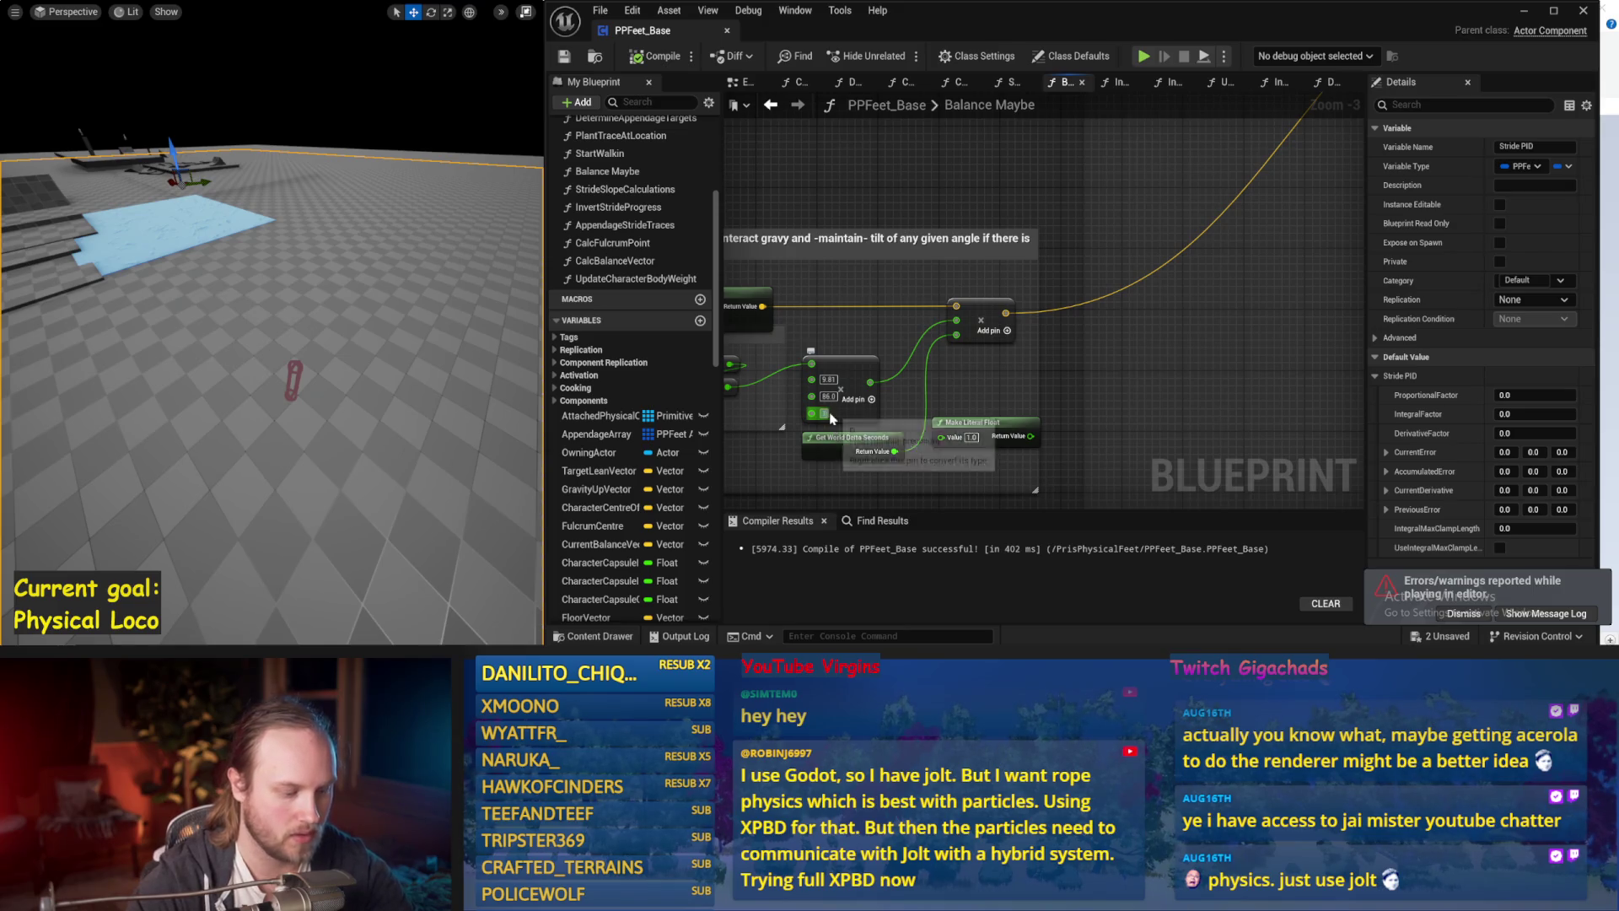
pyautogui.moveTo(252, 348); pyautogui.dragTo(252, 347)
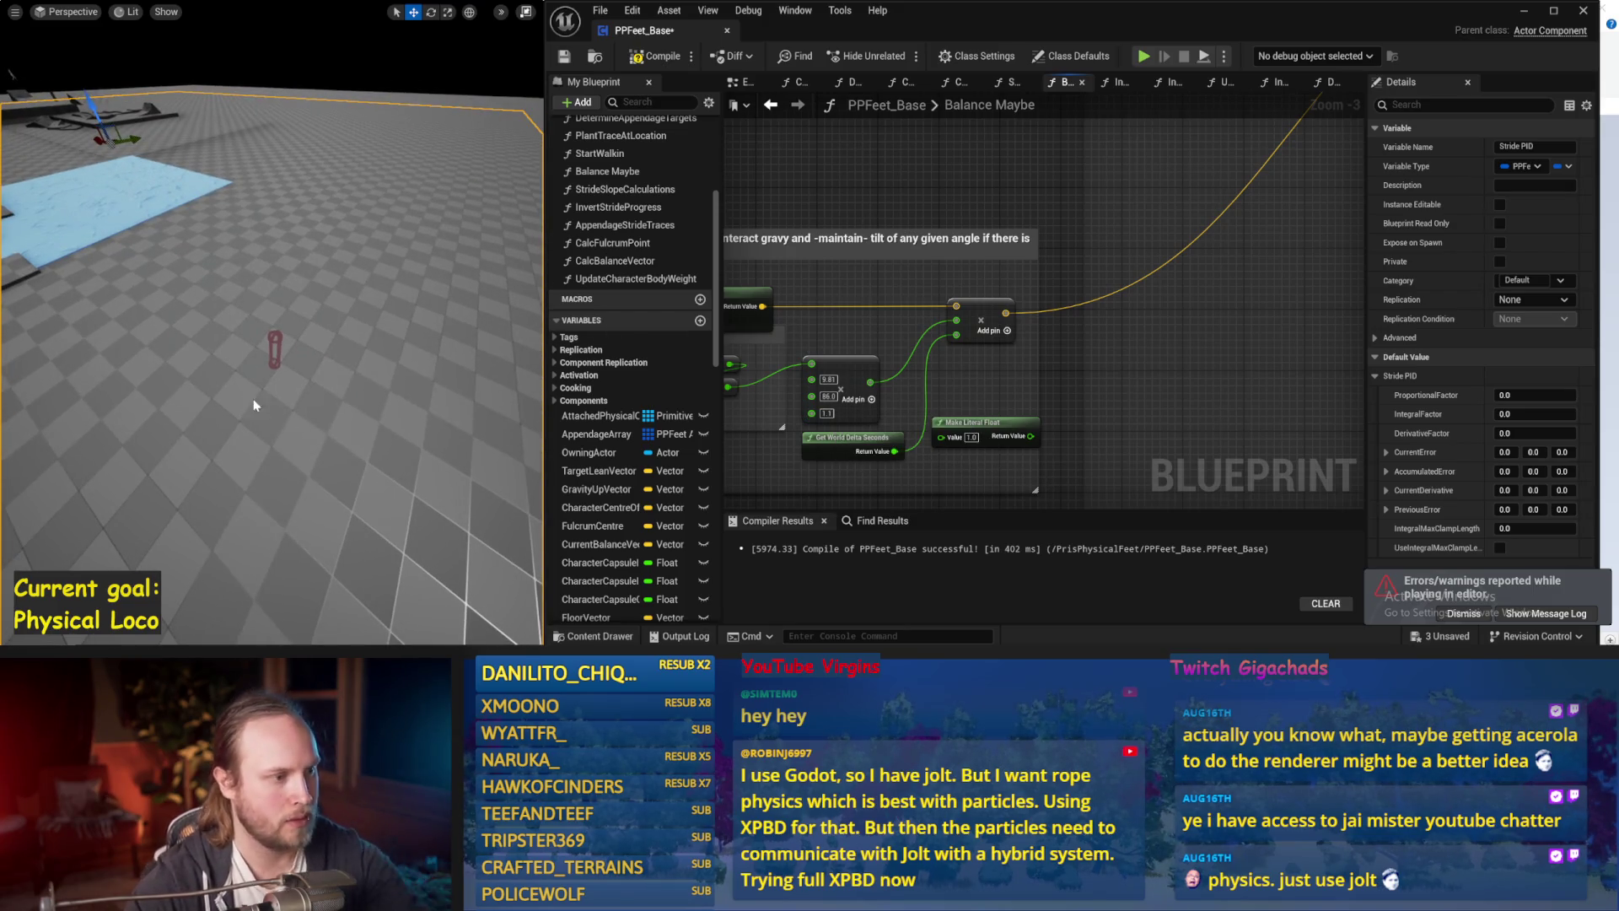
pyautogui.hotkey('alt', 's')
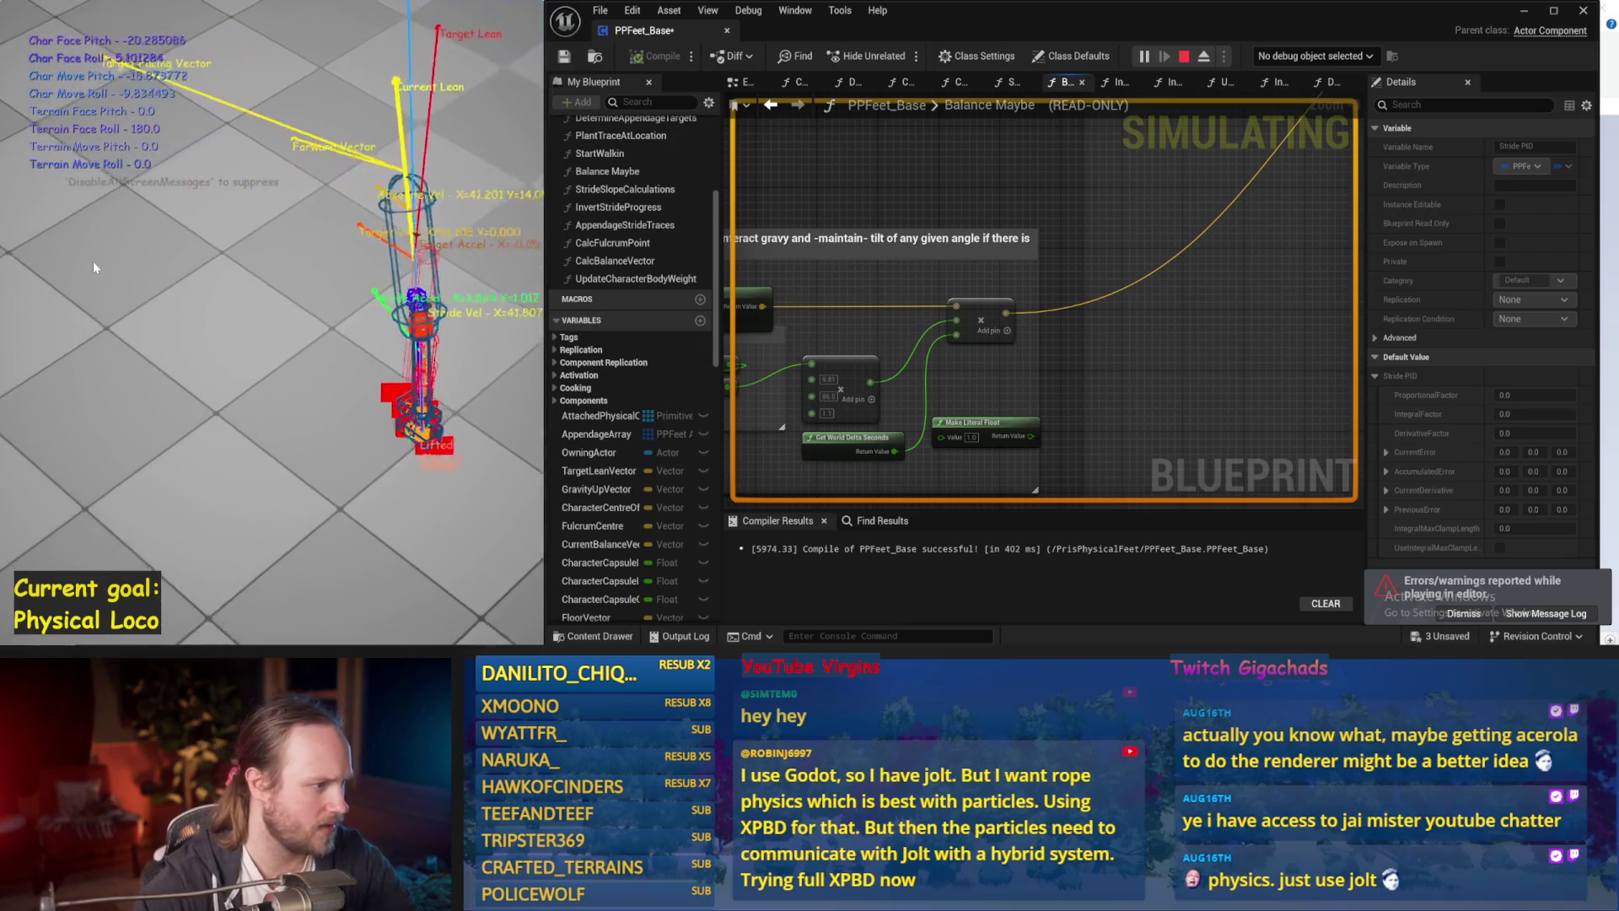
pyautogui.press('Escape')
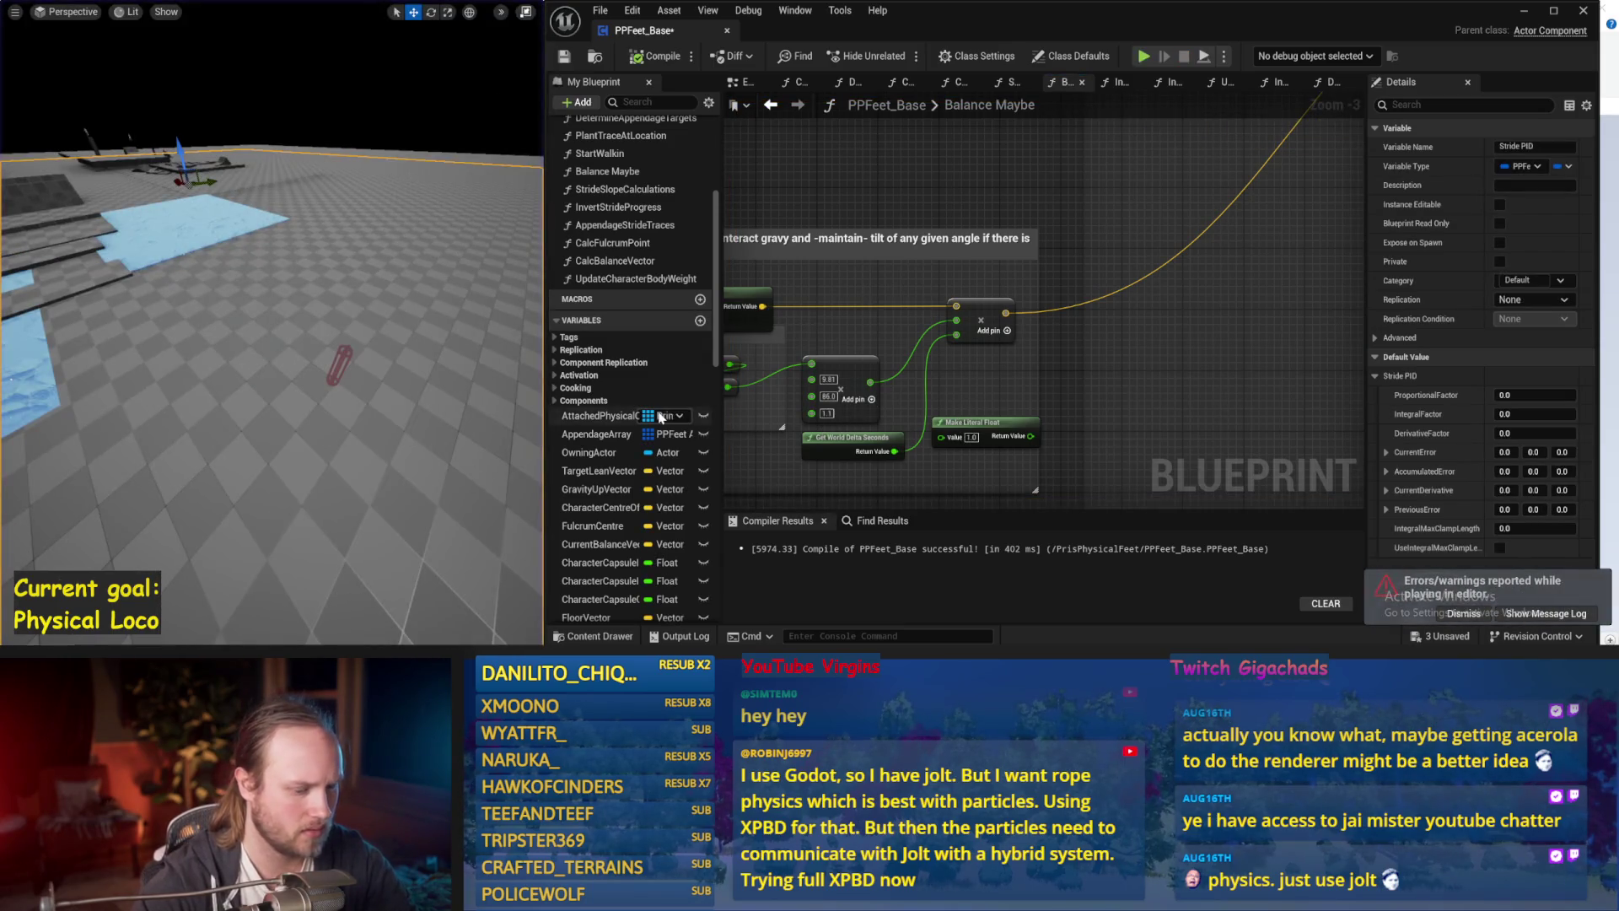
pyautogui.hotkey('alt', 's')
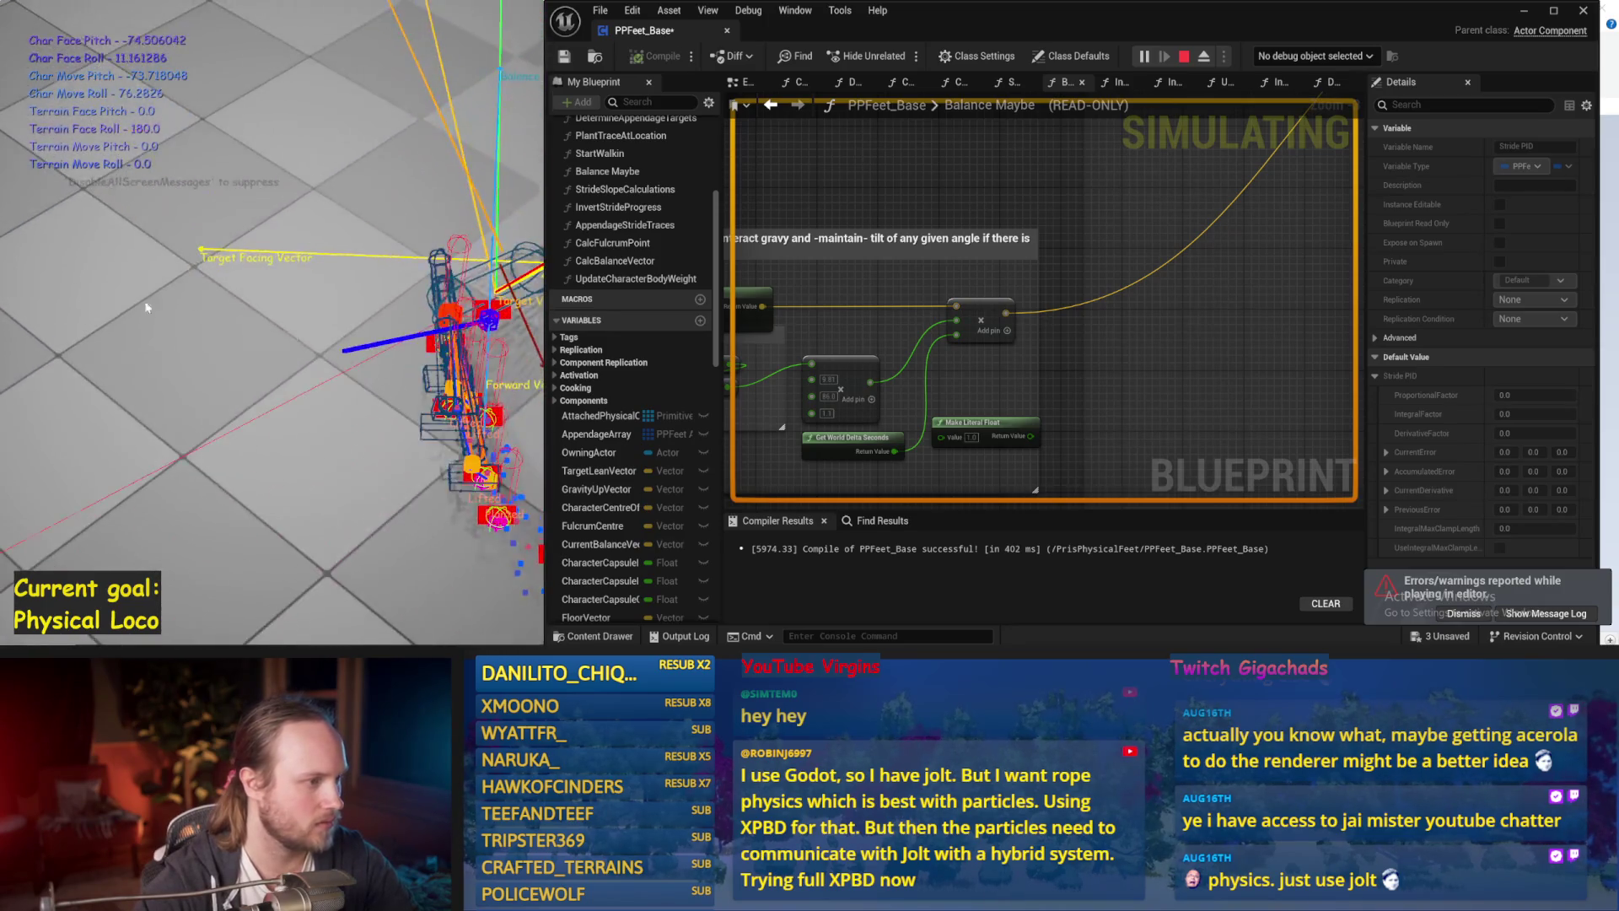
pyautogui.press('Escape')
pyautogui.hotkey('ctrl', 's')
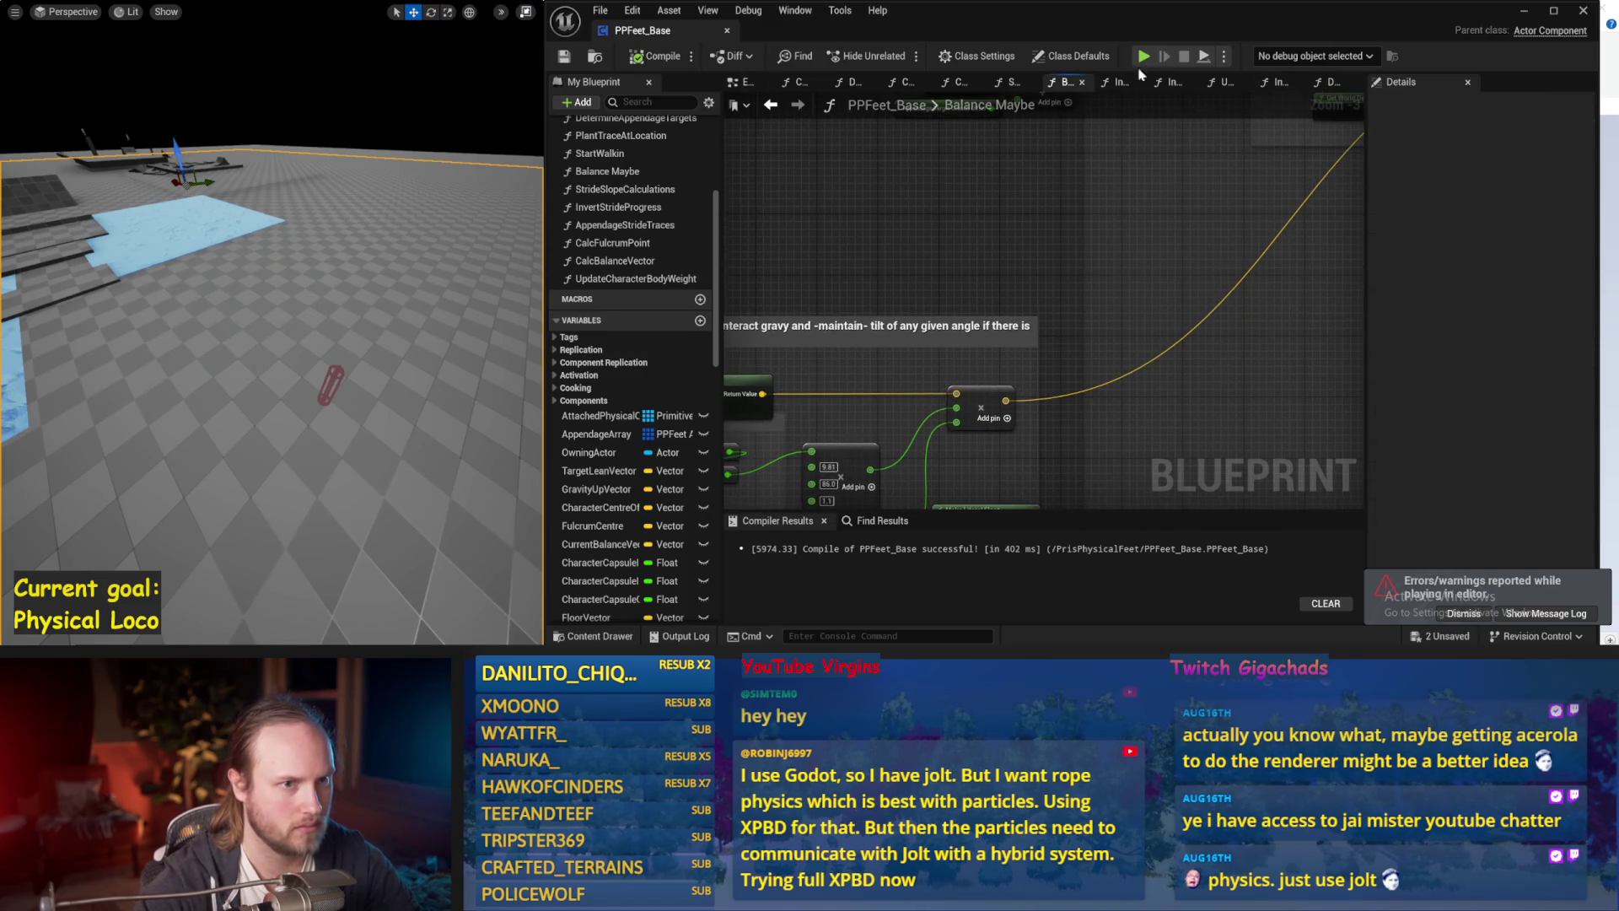
pyautogui.click(1332, 83)
# Pan DetermineAppendageTargets to the Rotate Vector and Map Range nodes and run simulation tests.
pyautogui.moveTo(1039, 351)
pyautogui.mouseDown()
pyautogui.moveTo(903, 354)
pyautogui.moveTo(885, 227)
pyautogui.mouseUp()
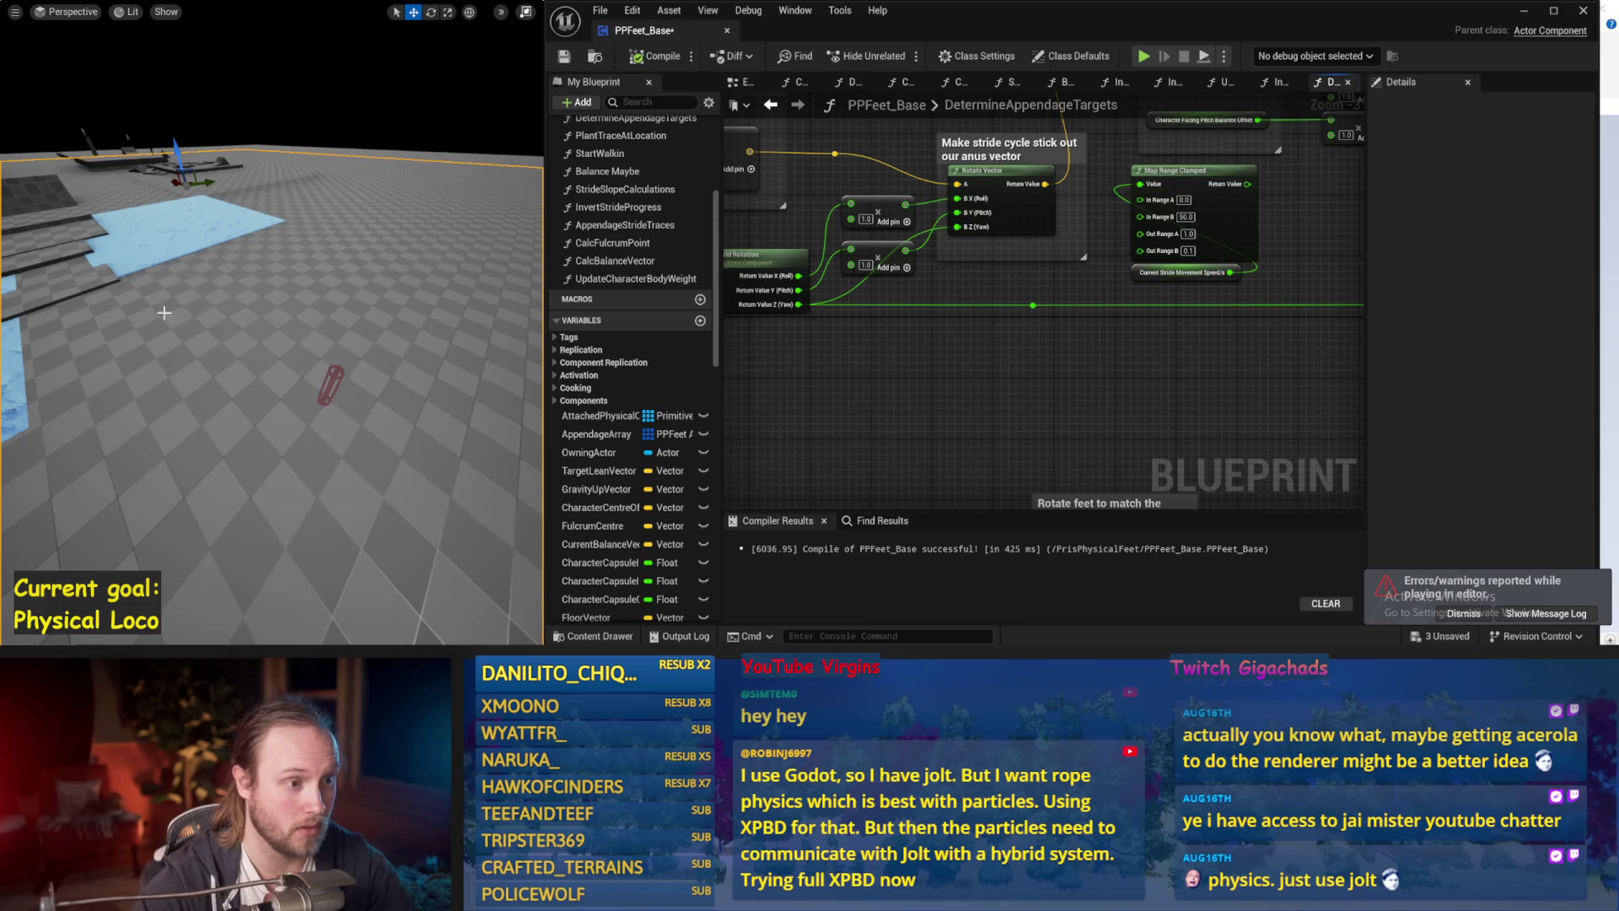
pyautogui.hotkey('alt', 's')
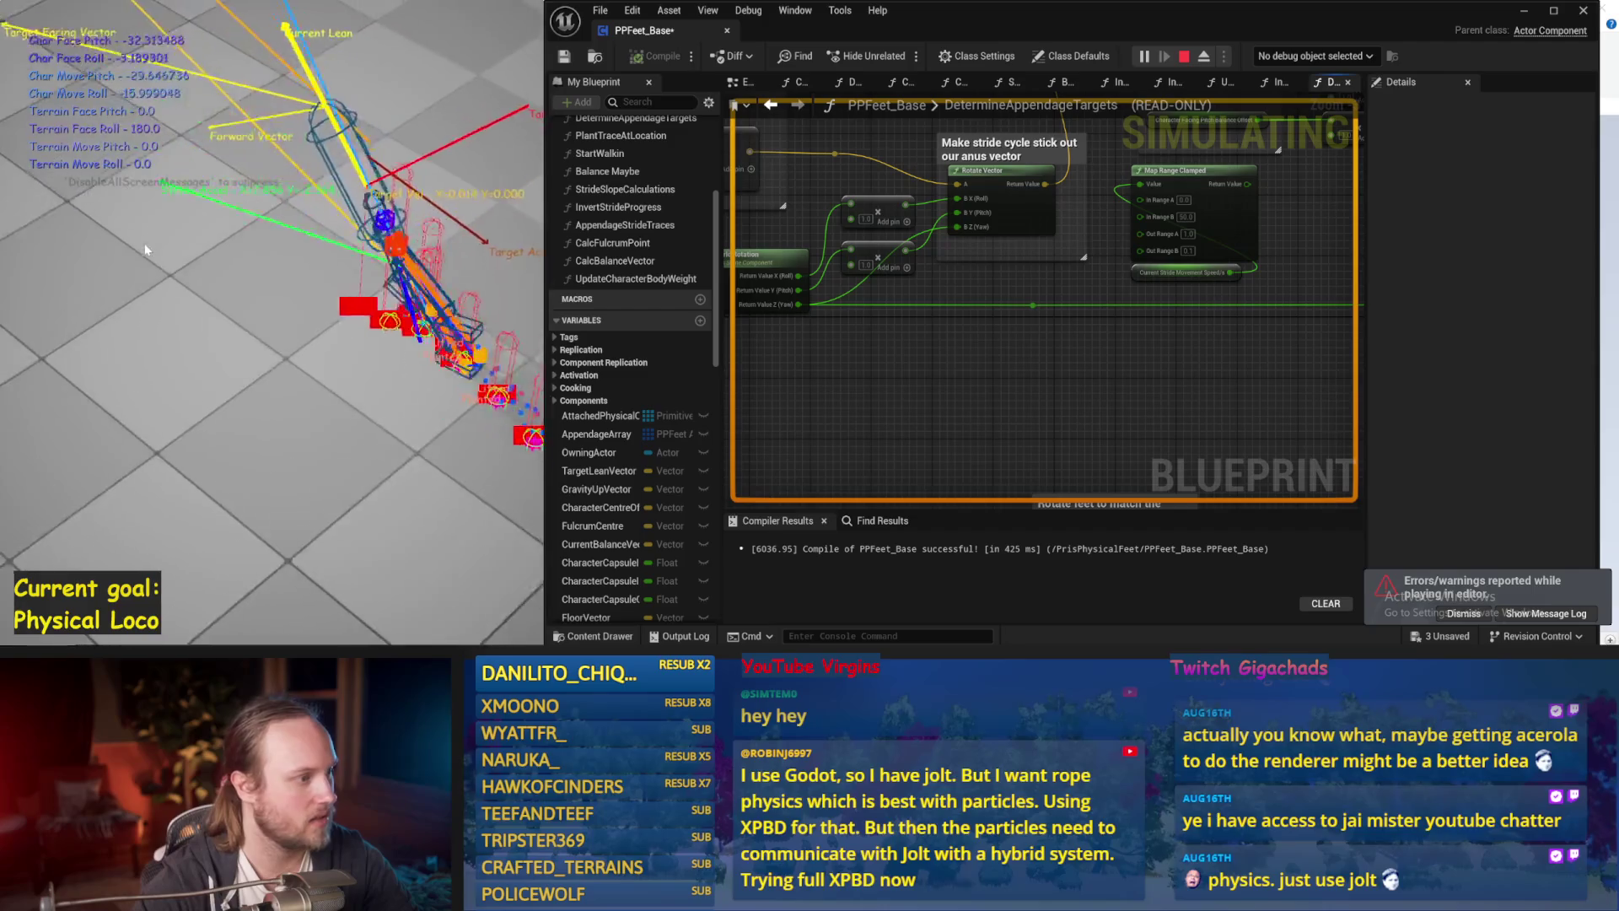
pyautogui.press('Escape')
pyautogui.hotkey('alt', 's')
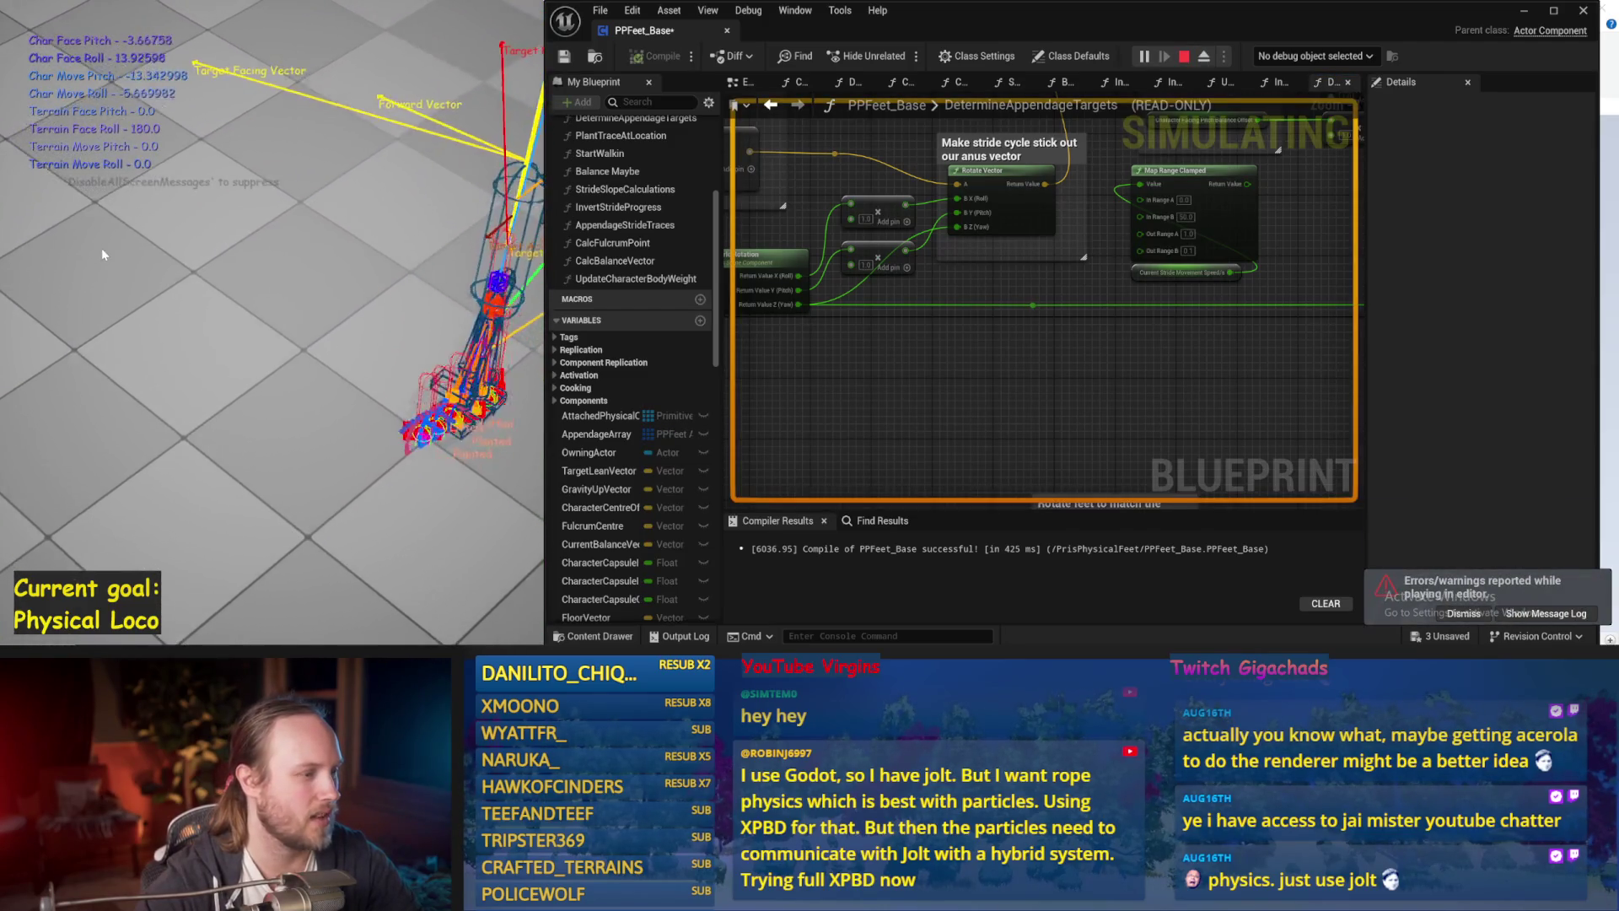
pyautogui.press('Escape')
pyautogui.hotkey('alt', 's')
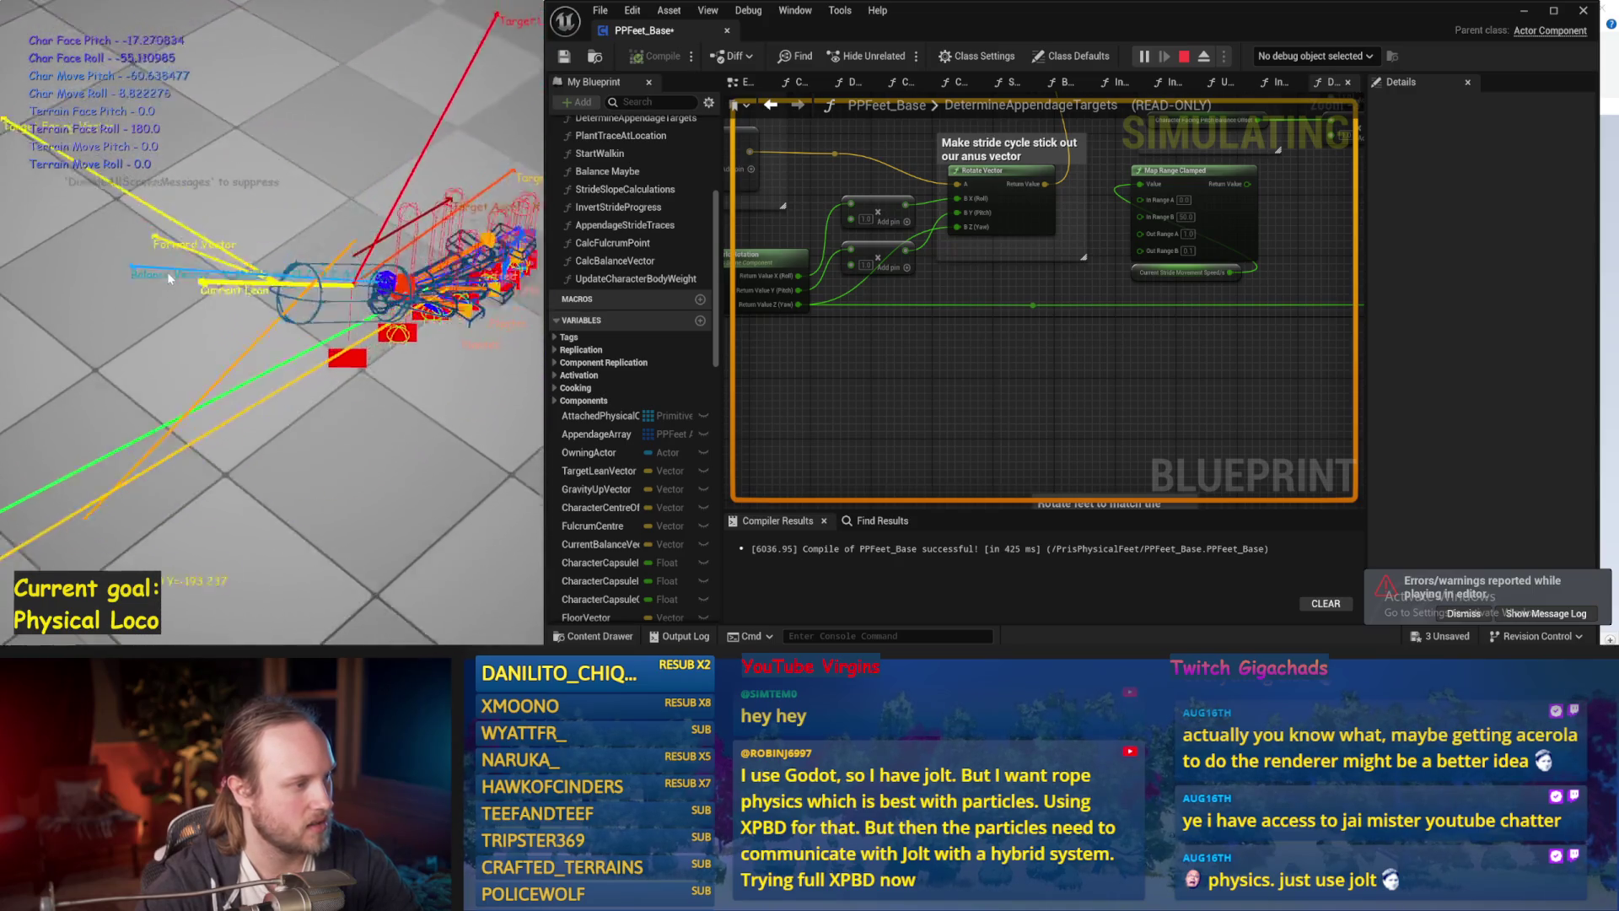
pyautogui.press('Escape')
# Rerun the balance simulation several more times, then save the PPFeet_Base Blueprint.
pyautogui.hotkey('alt', 's')
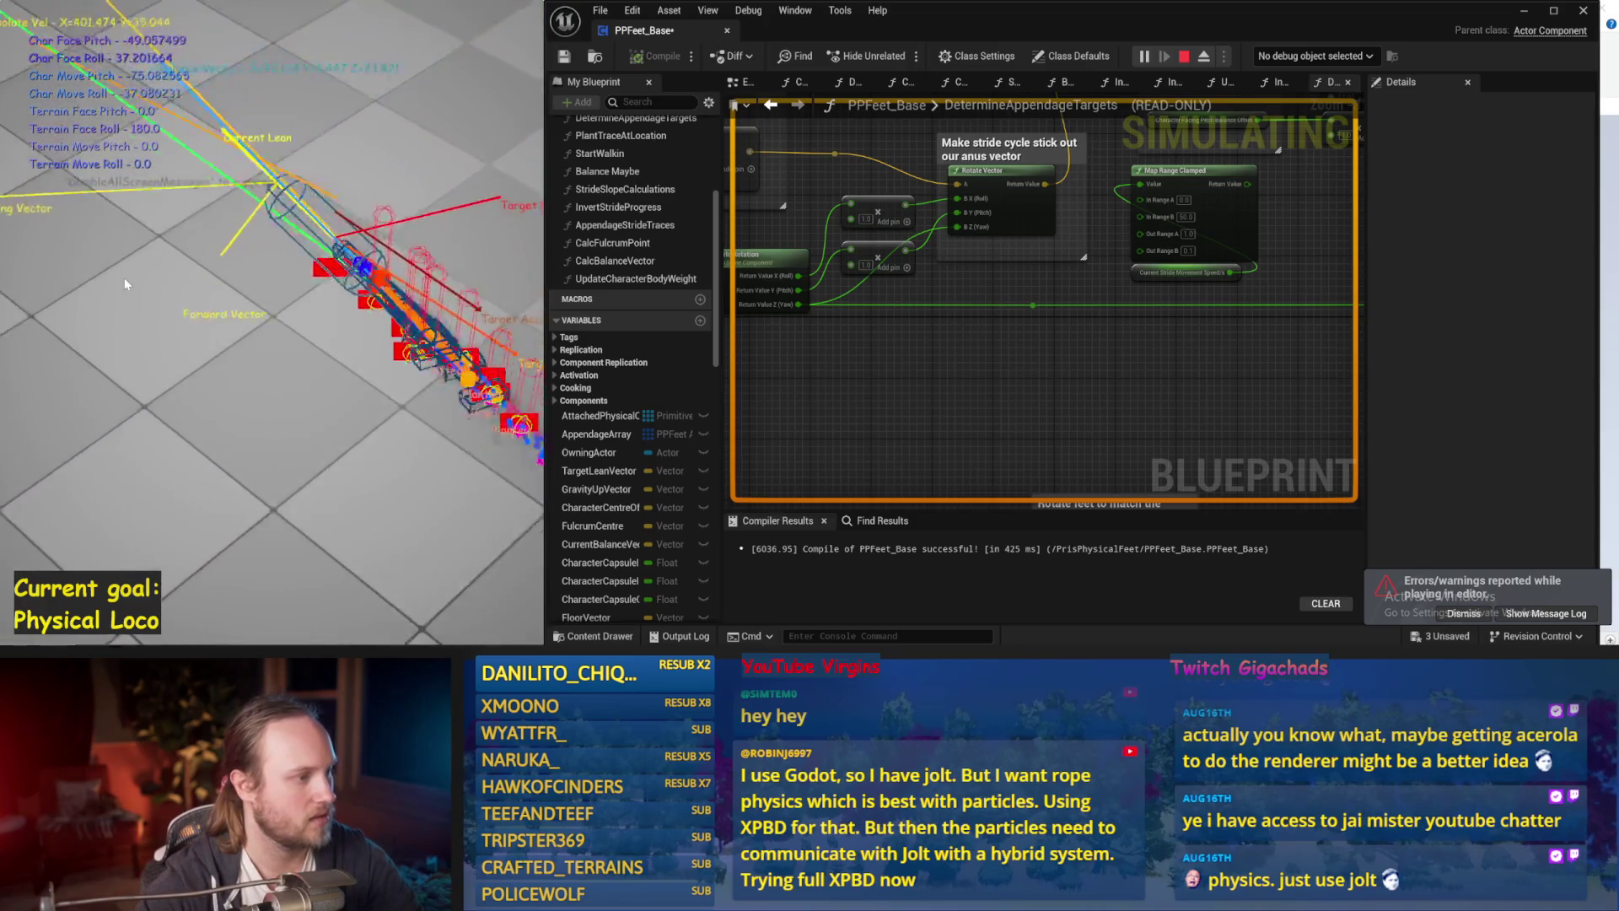
pyautogui.press('Escape')
pyautogui.hotkey('alt', 's')
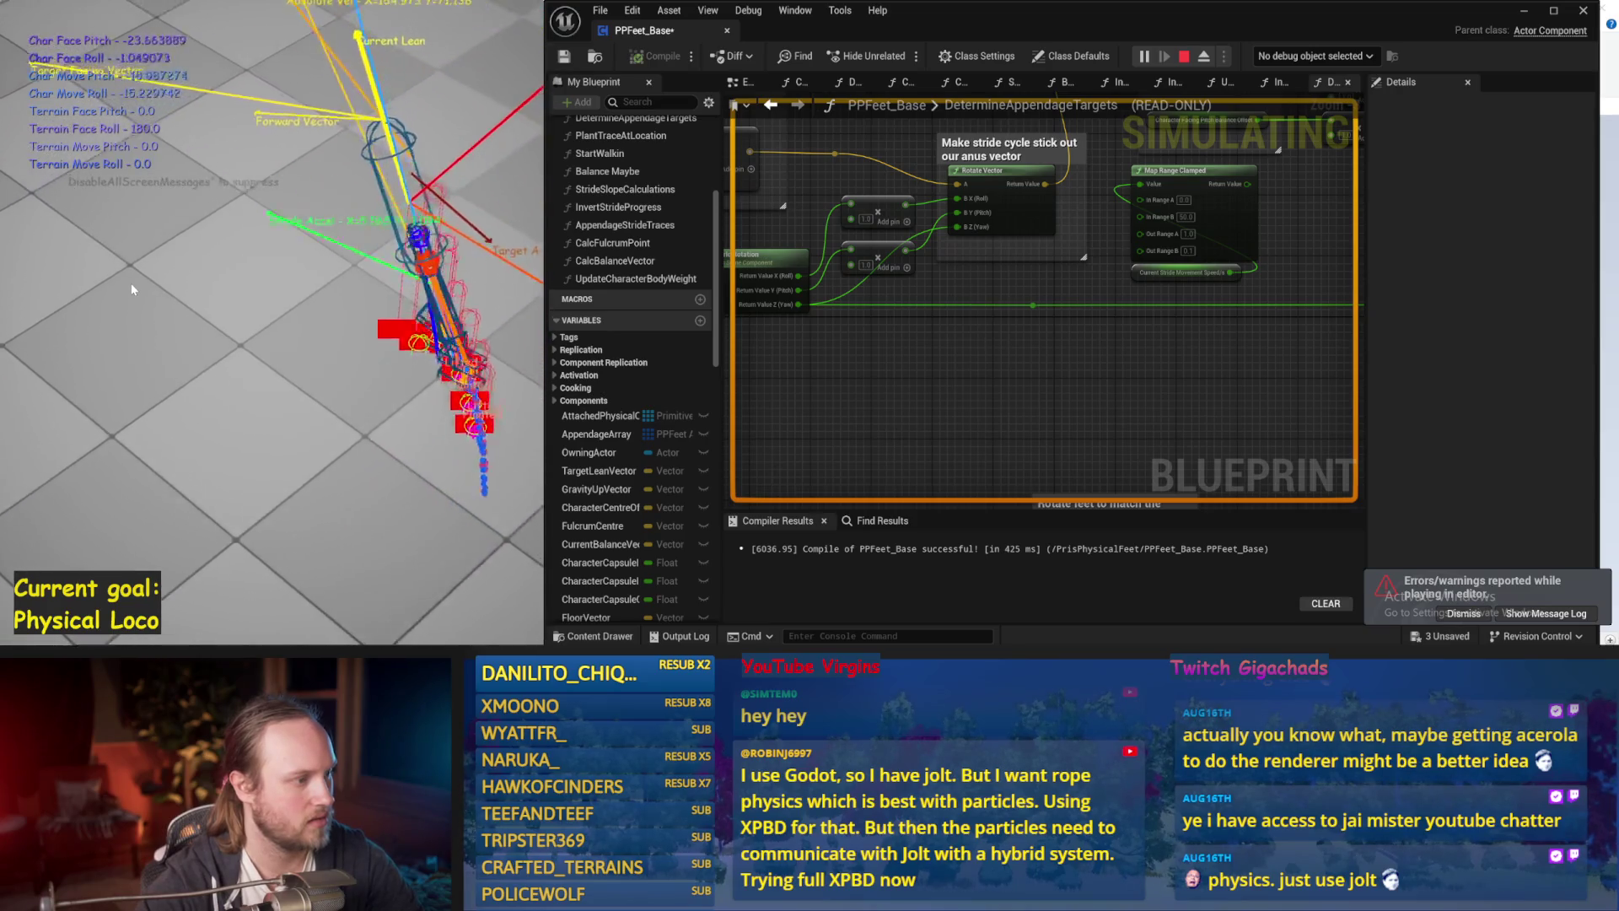
pyautogui.press('Escape')
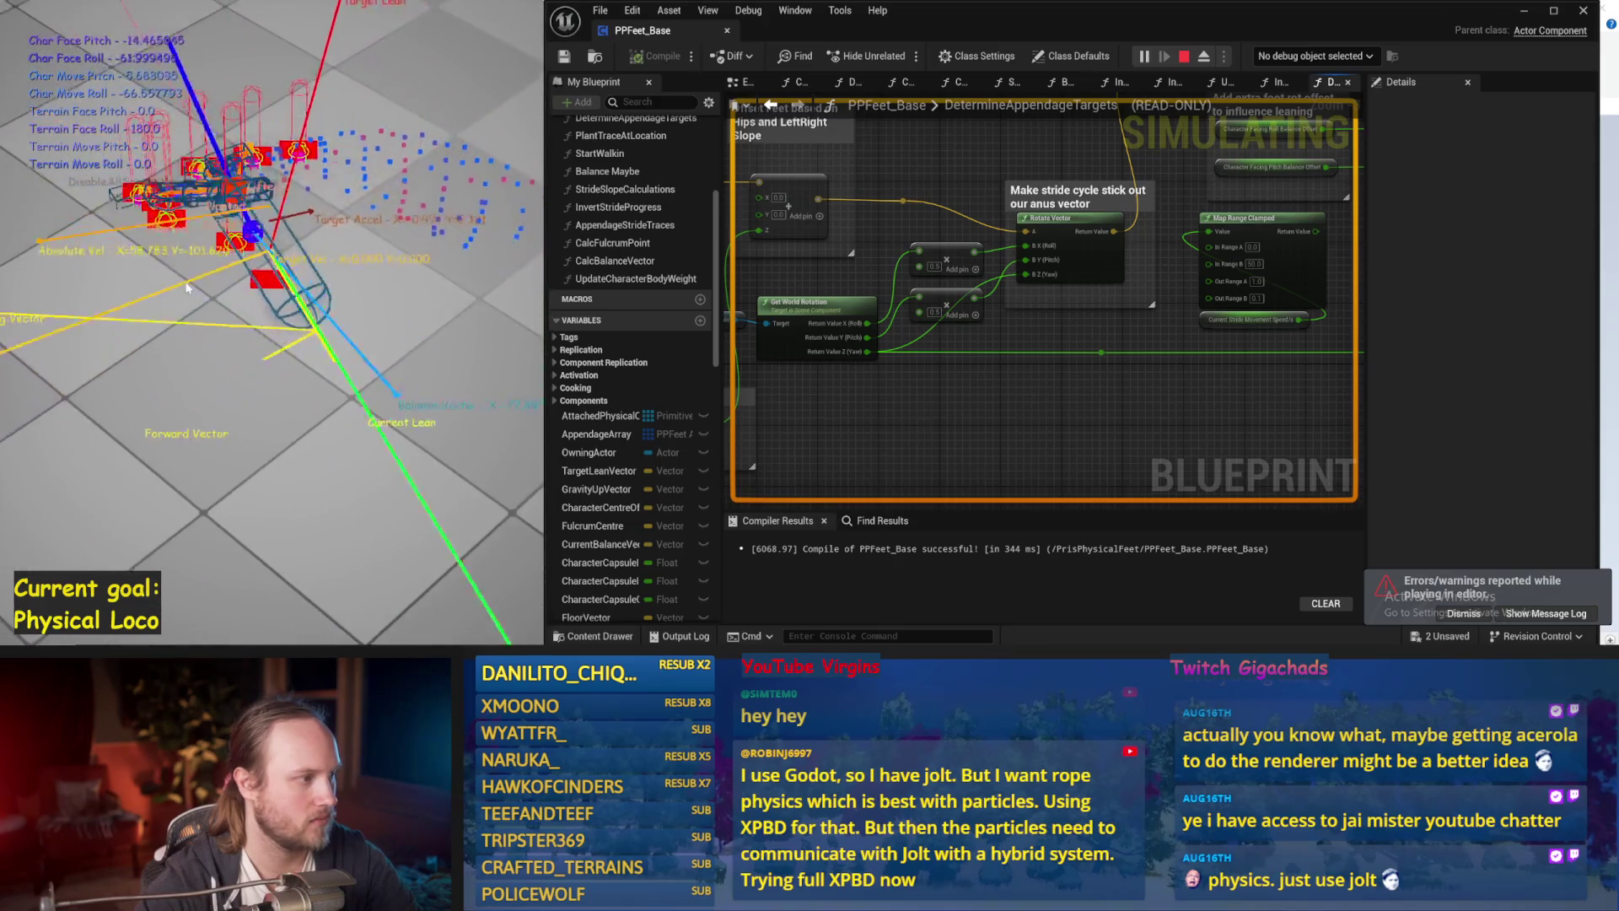
pyautogui.press('Escape')
pyautogui.hotkey('alt', 'p')
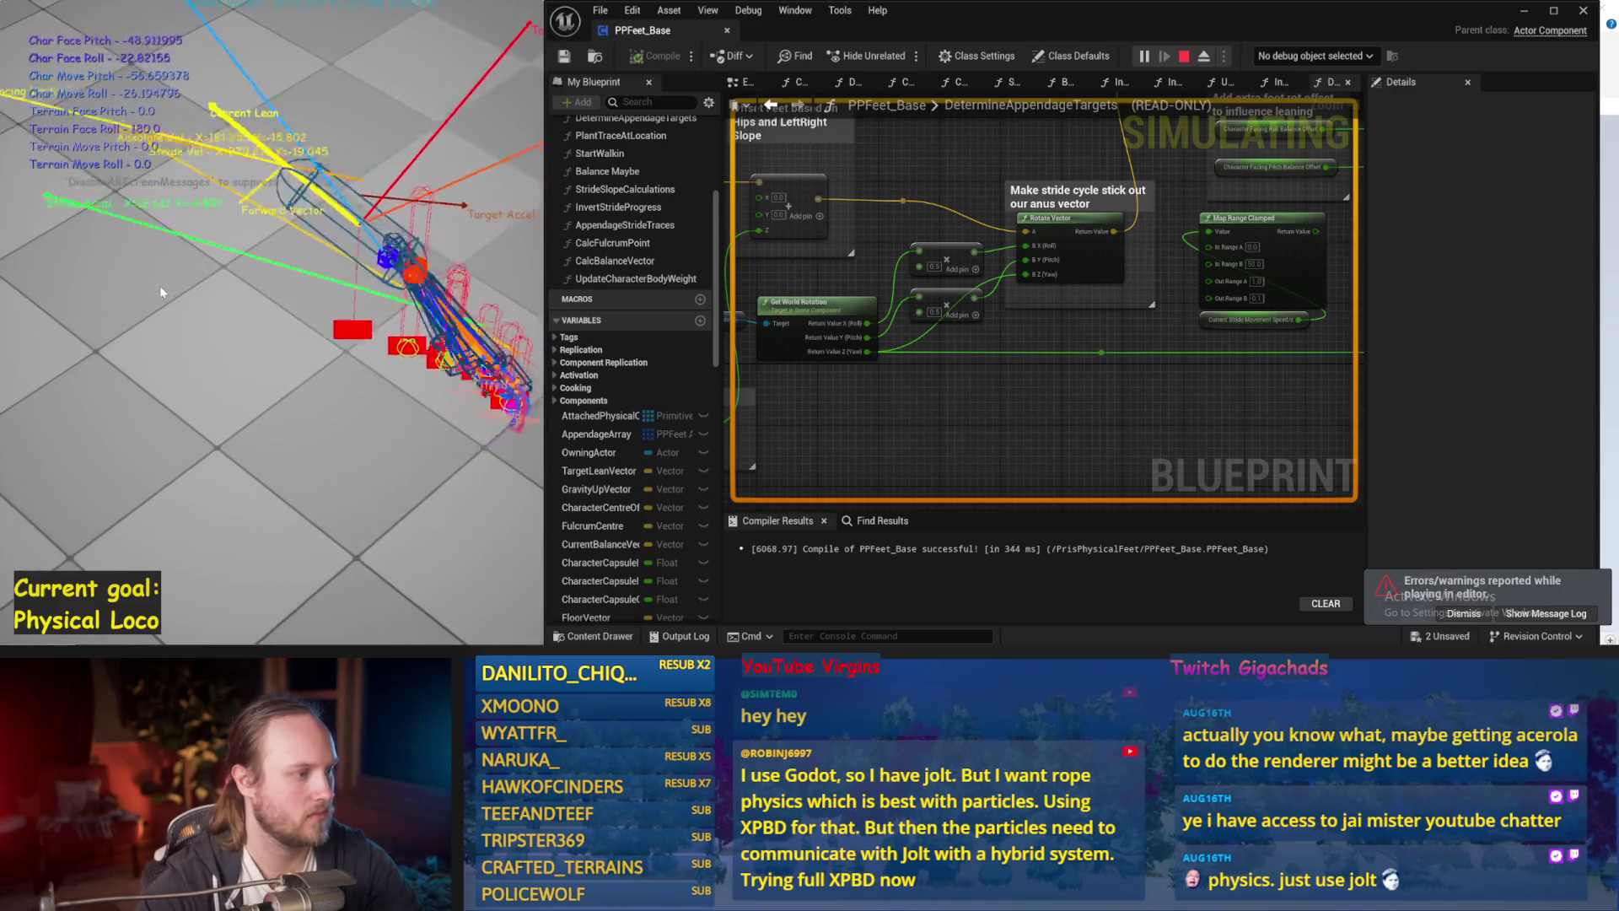
pyautogui.press('Escape')
pyautogui.hotkey('ctrl', 's')
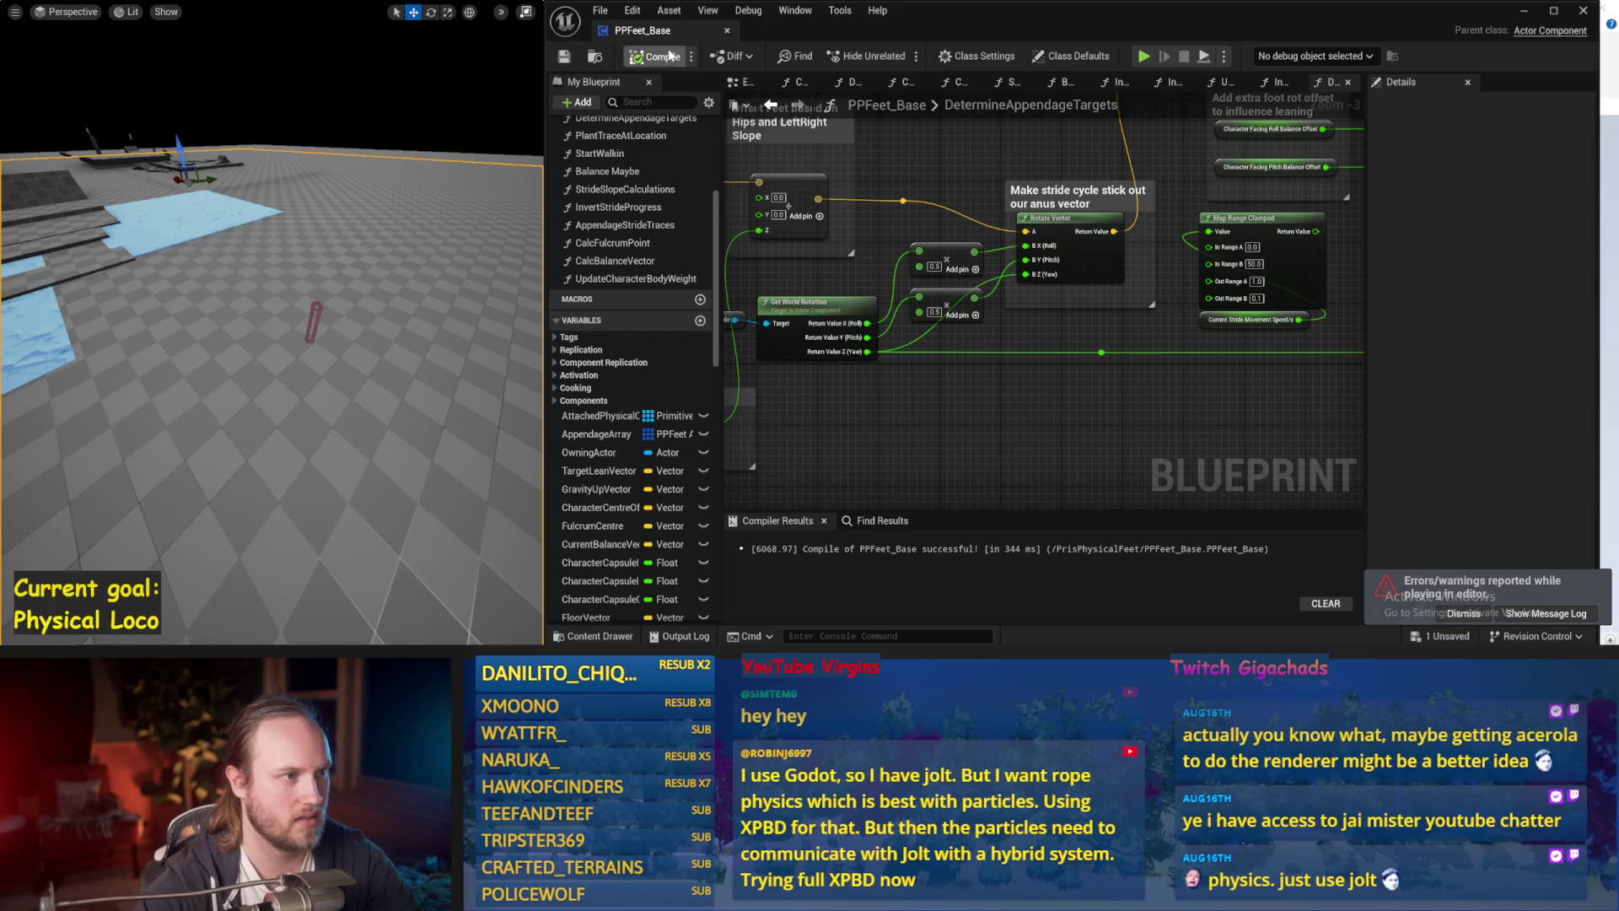
pyautogui.click(741, 82)
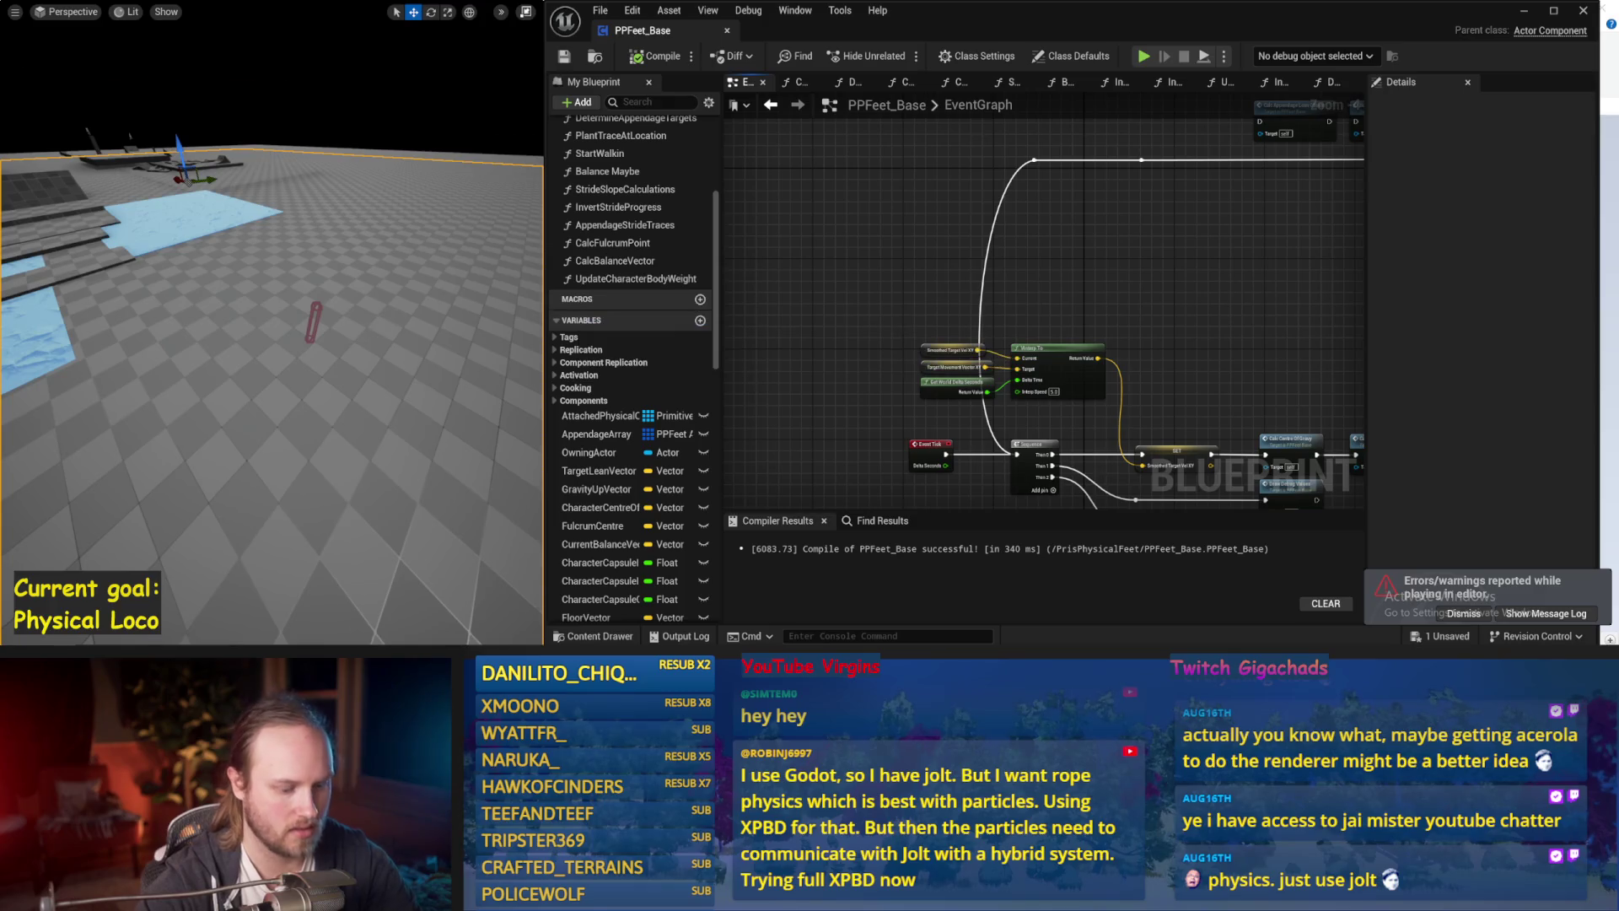
# Run the balance simulation three times, resetting the tumbled character upright between runs.
pyautogui.hotkey('alt', 's')
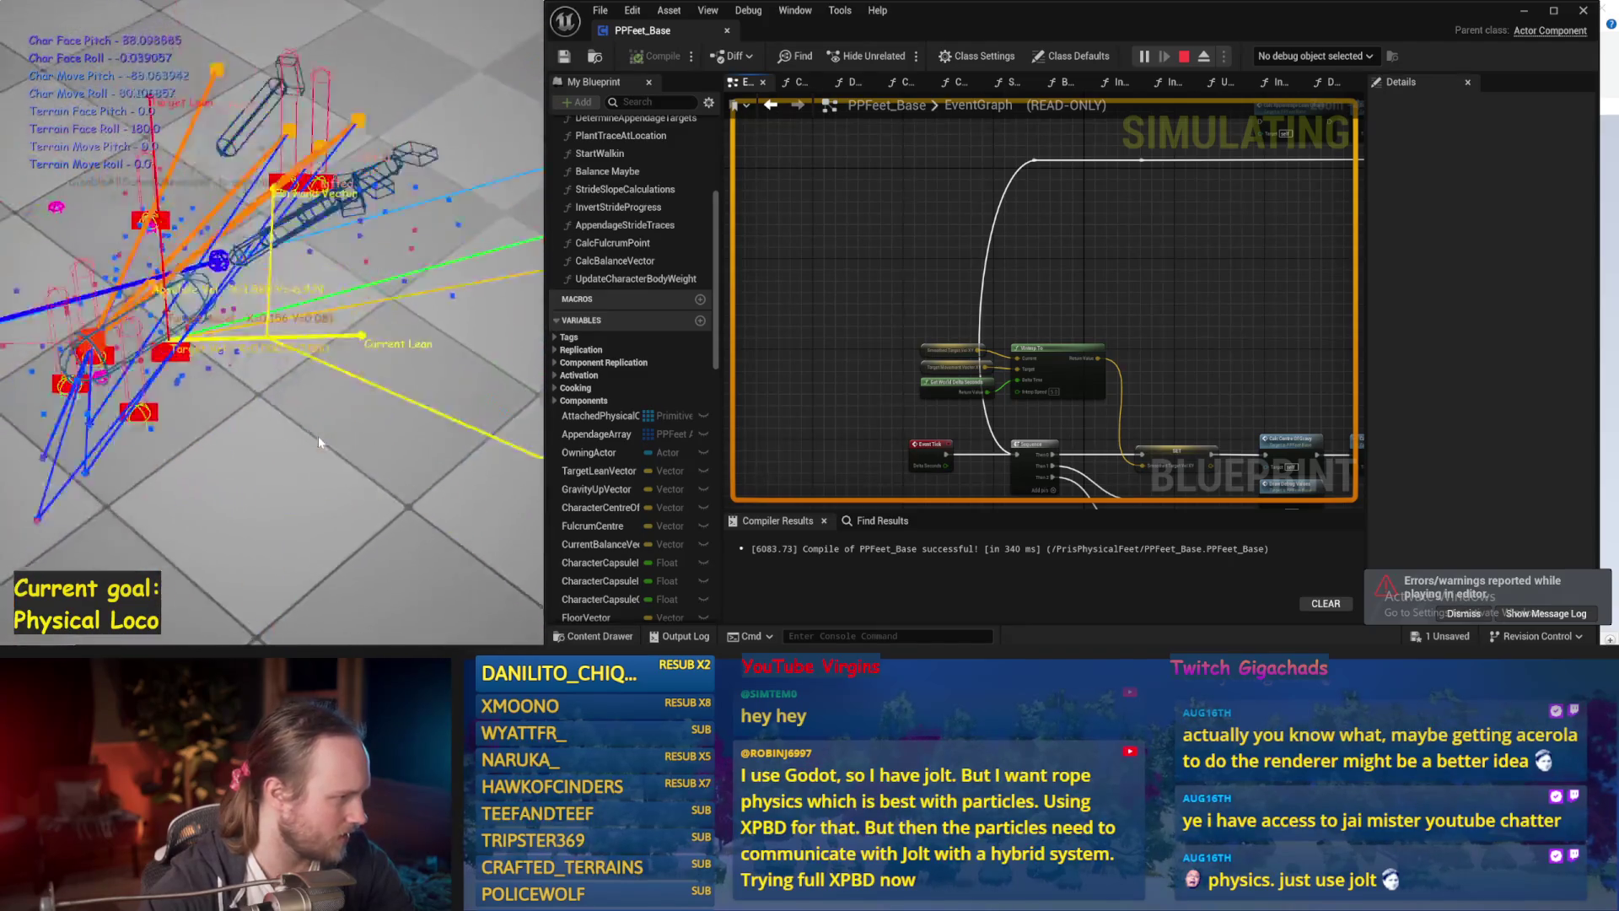
pyautogui.press('Escape')
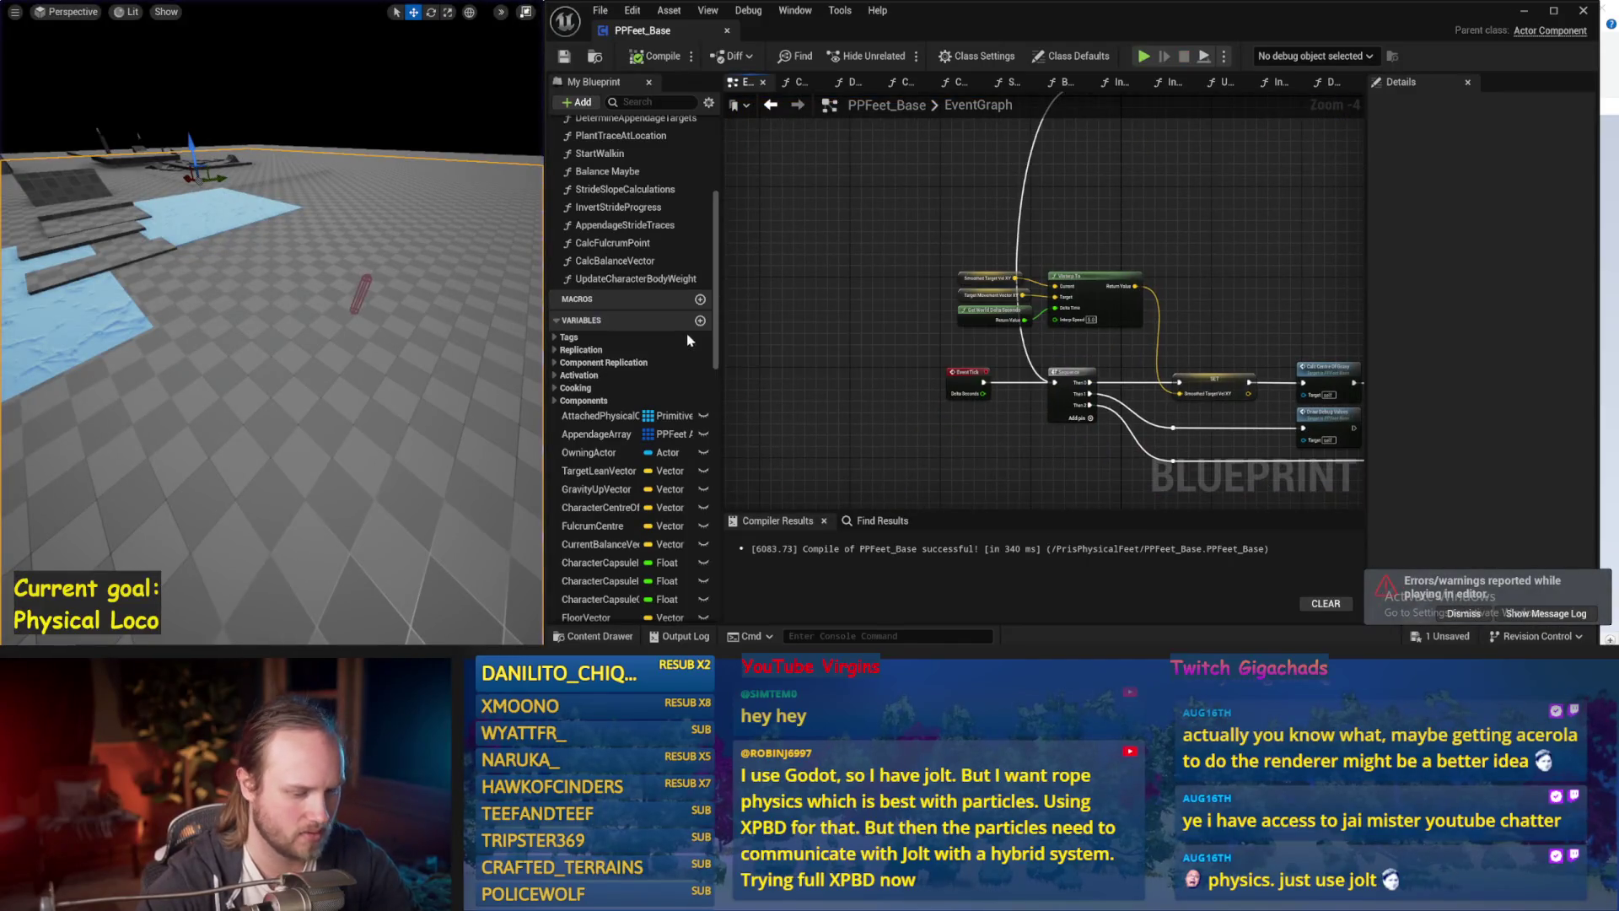
pyautogui.hotkey('alt', 's')
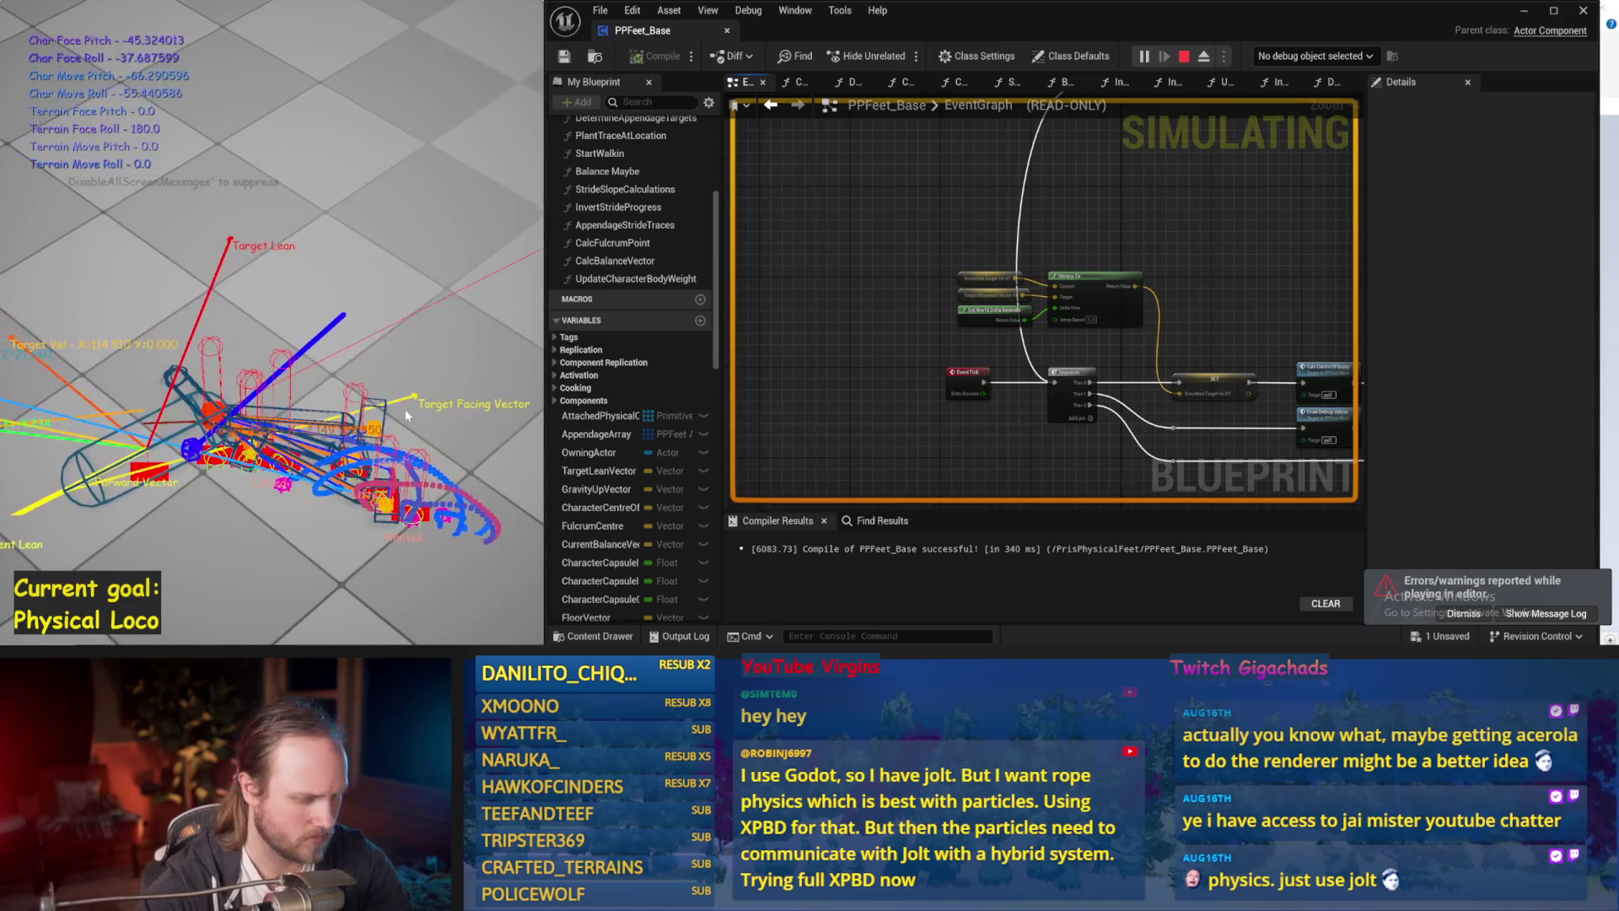
pyautogui.press('Escape')
pyautogui.hotkey('alt', 's')
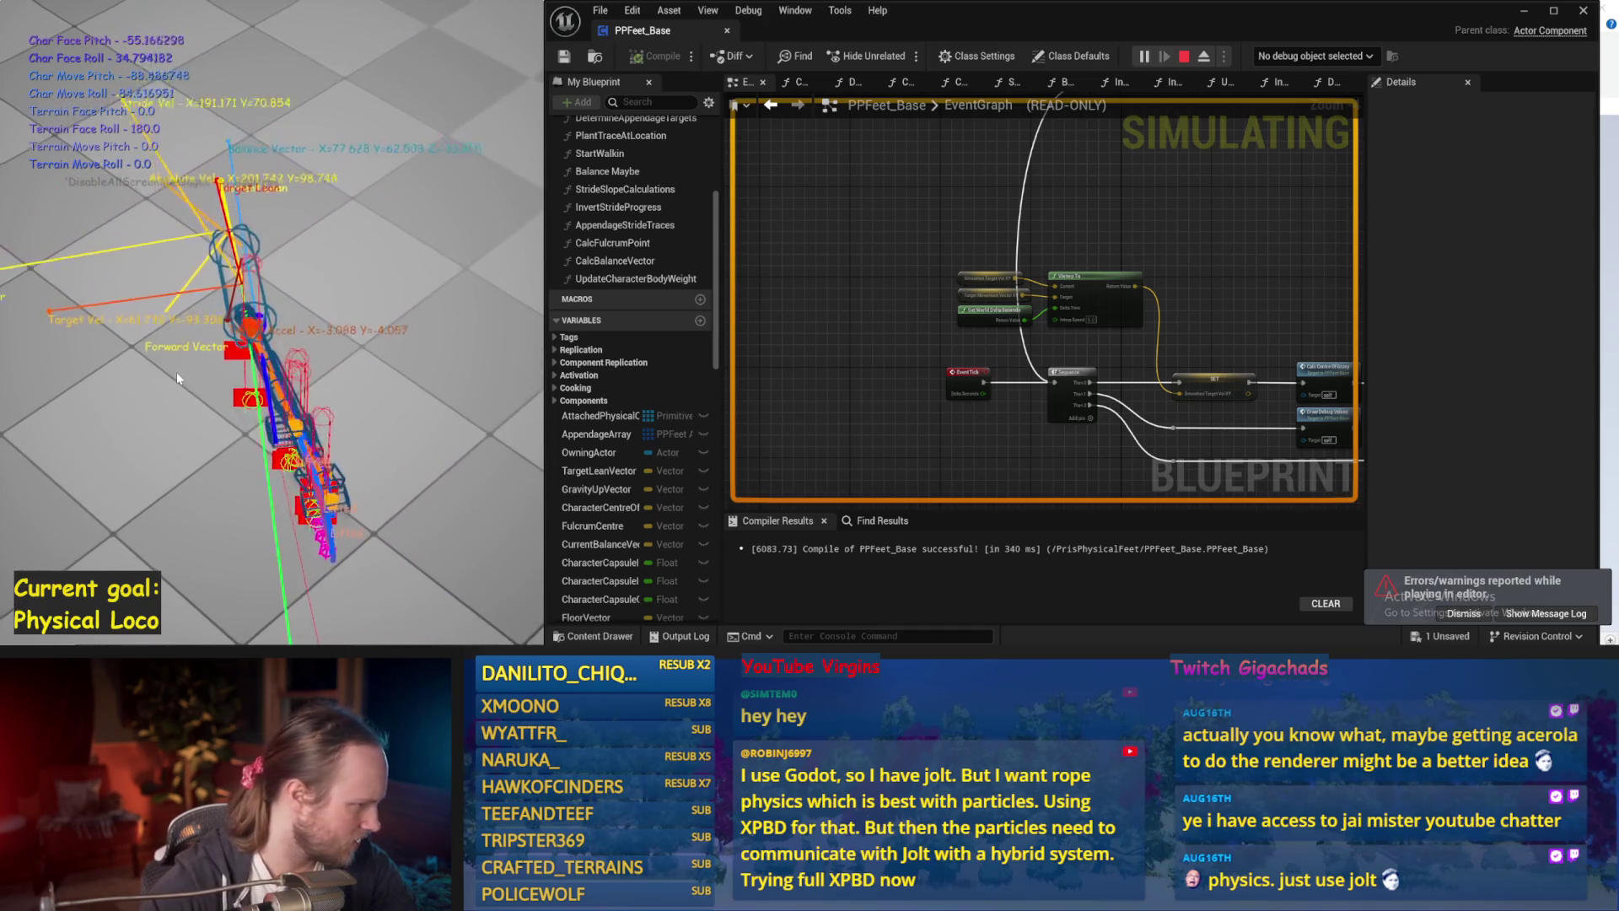
pyautogui.press('Escape')
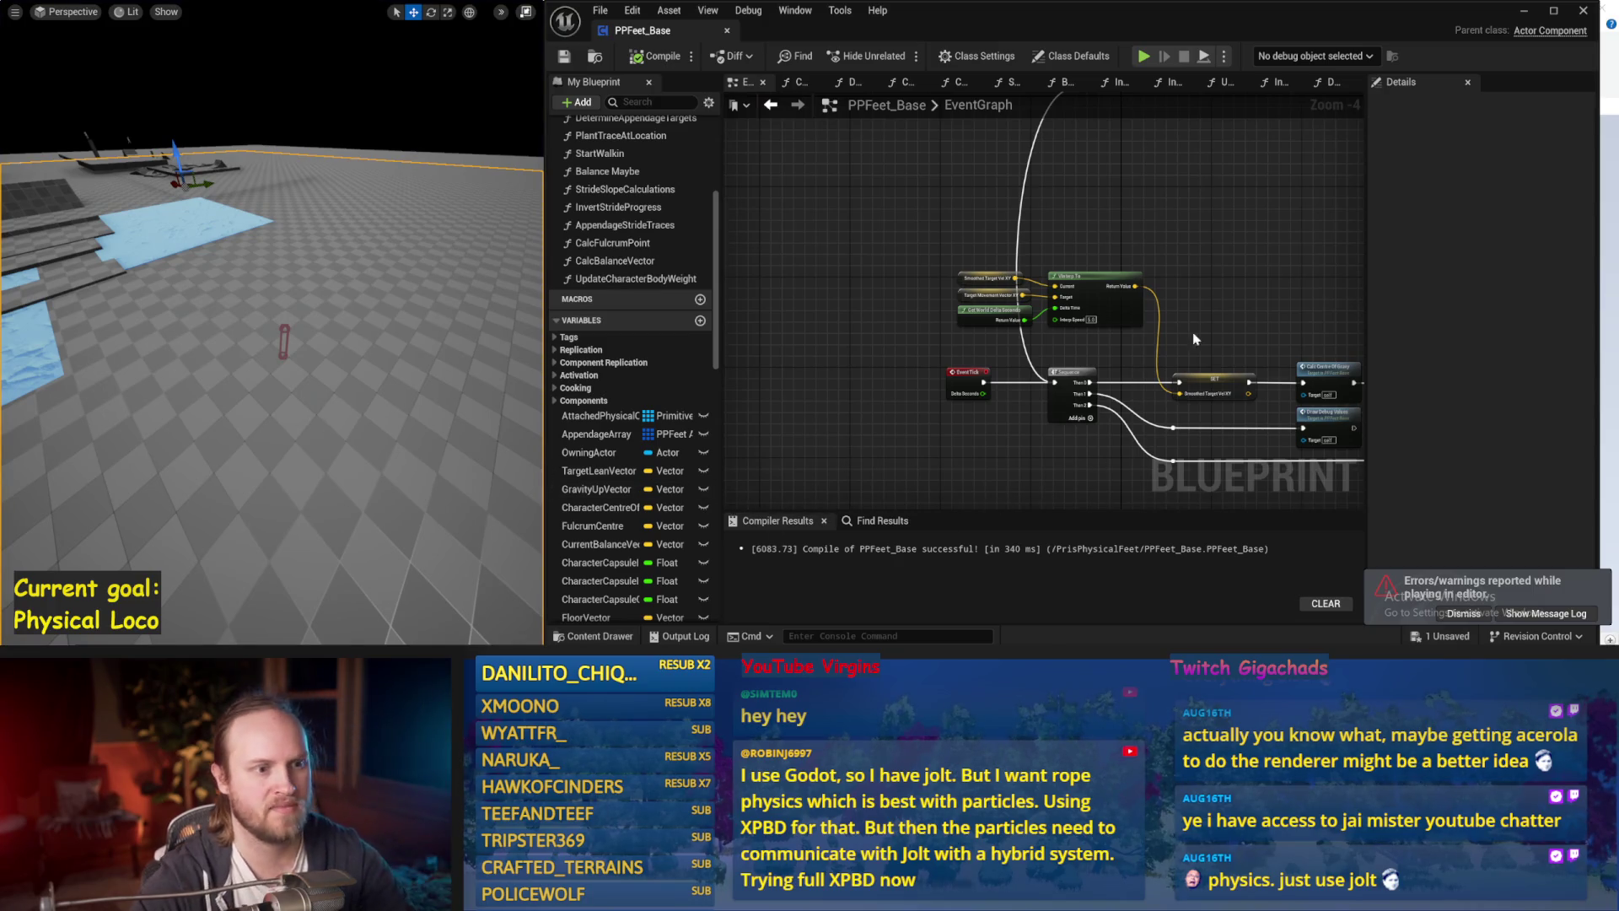
# Pan to the upper EventGraph nodes, dismiss the errors notice, and save PPFeet_Base.
pyautogui.moveTo(1188, 350); pyautogui.dragTo(1036, 422)
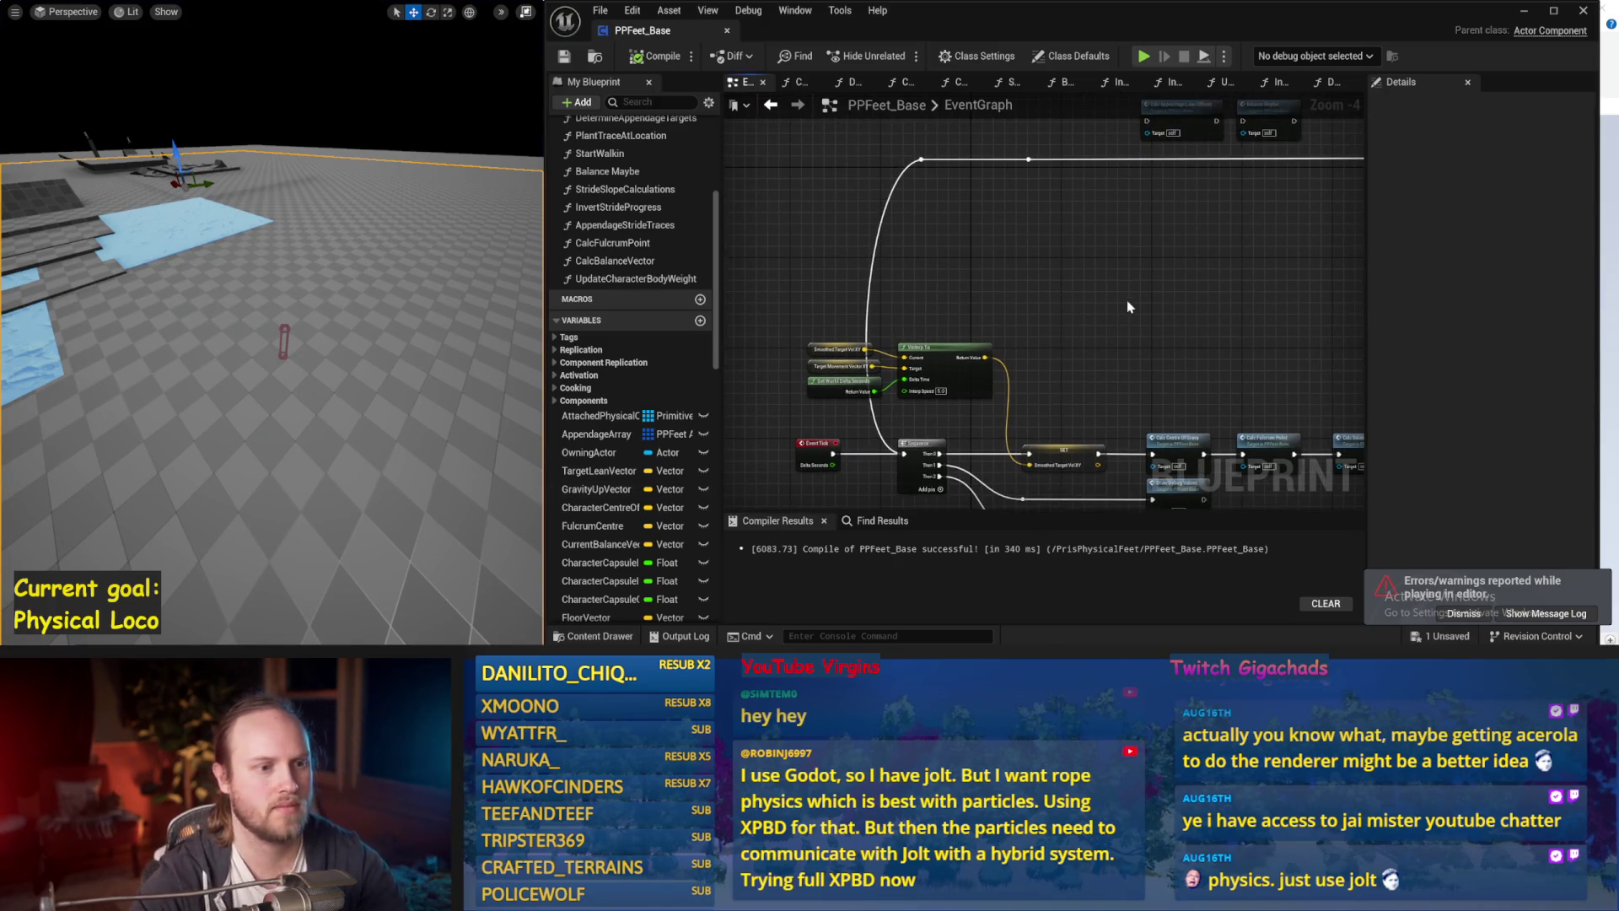
pyautogui.click(1465, 613)
pyautogui.hotkey('ctrl', 's')
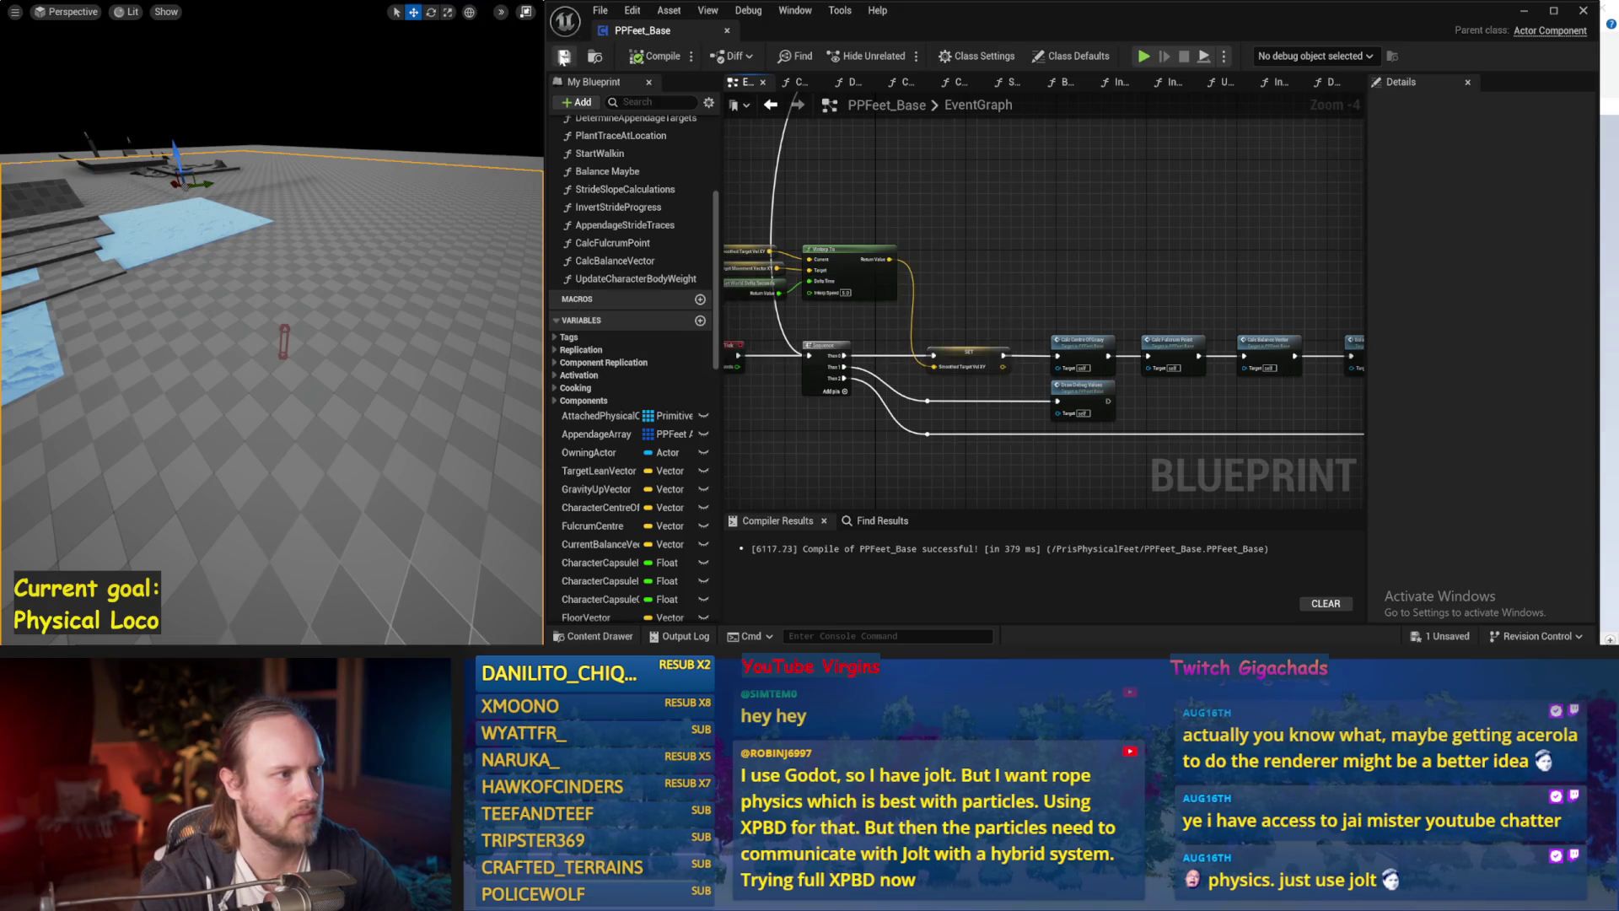
# Pan the EventGraph, then inspect the leg-length clamping nodes in DetermineAppendageTargets.
pyautogui.moveTo(998, 269)
pyautogui.mouseDown()
pyautogui.moveTo(1102, 244)
pyautogui.moveTo(1027, 313)
pyautogui.mouseUp()
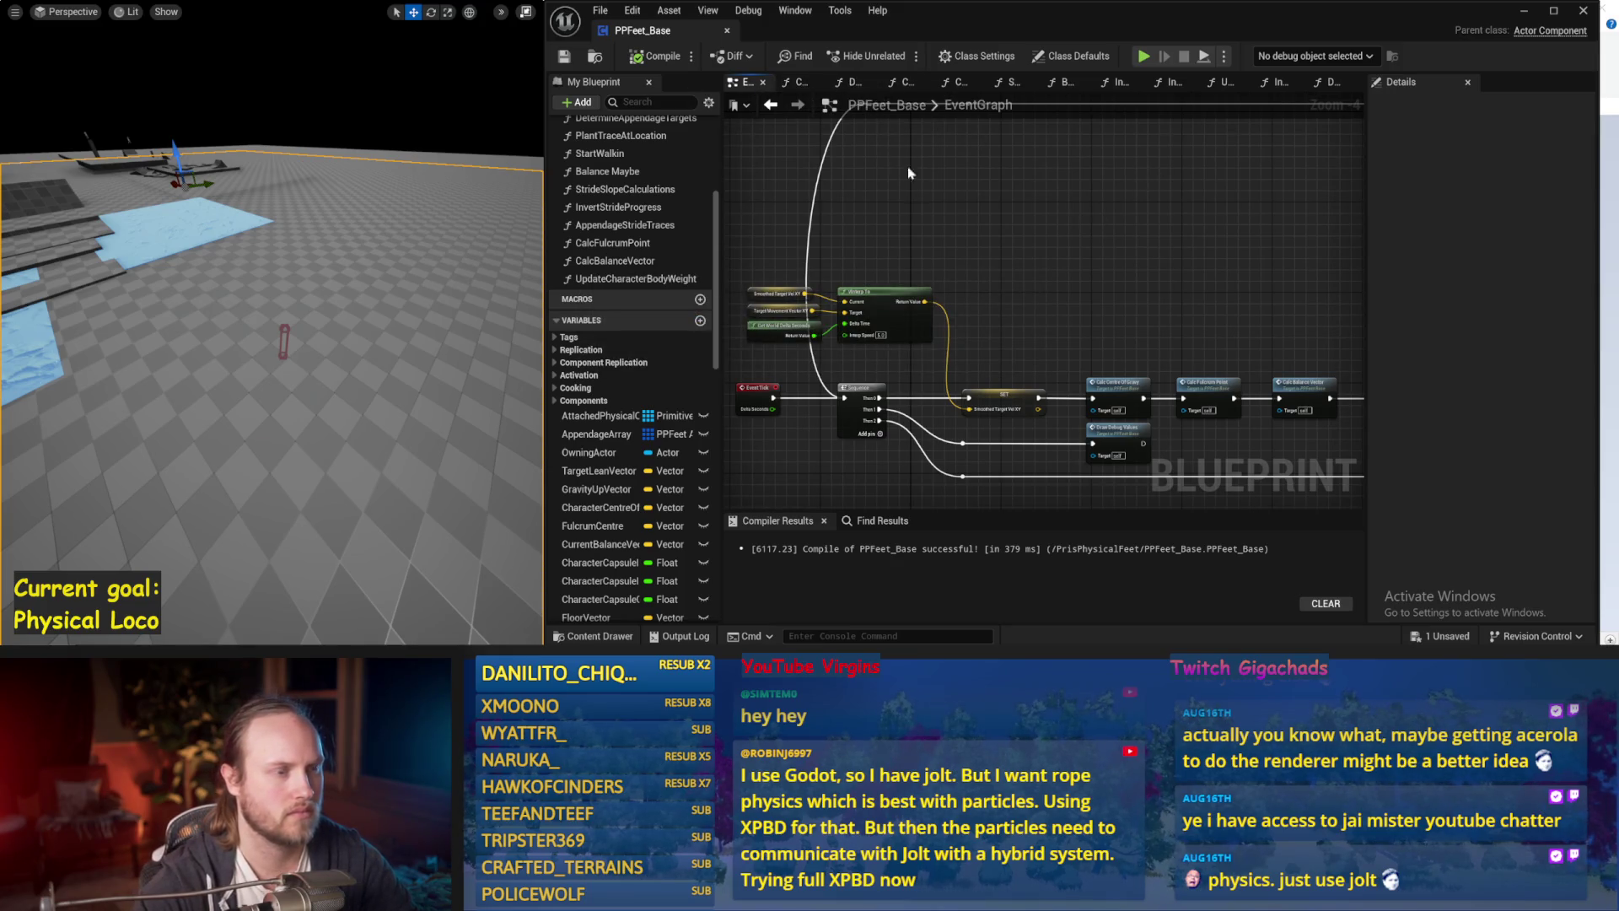
pyautogui.moveTo(900, 159); pyautogui.dragTo(1069, 188)
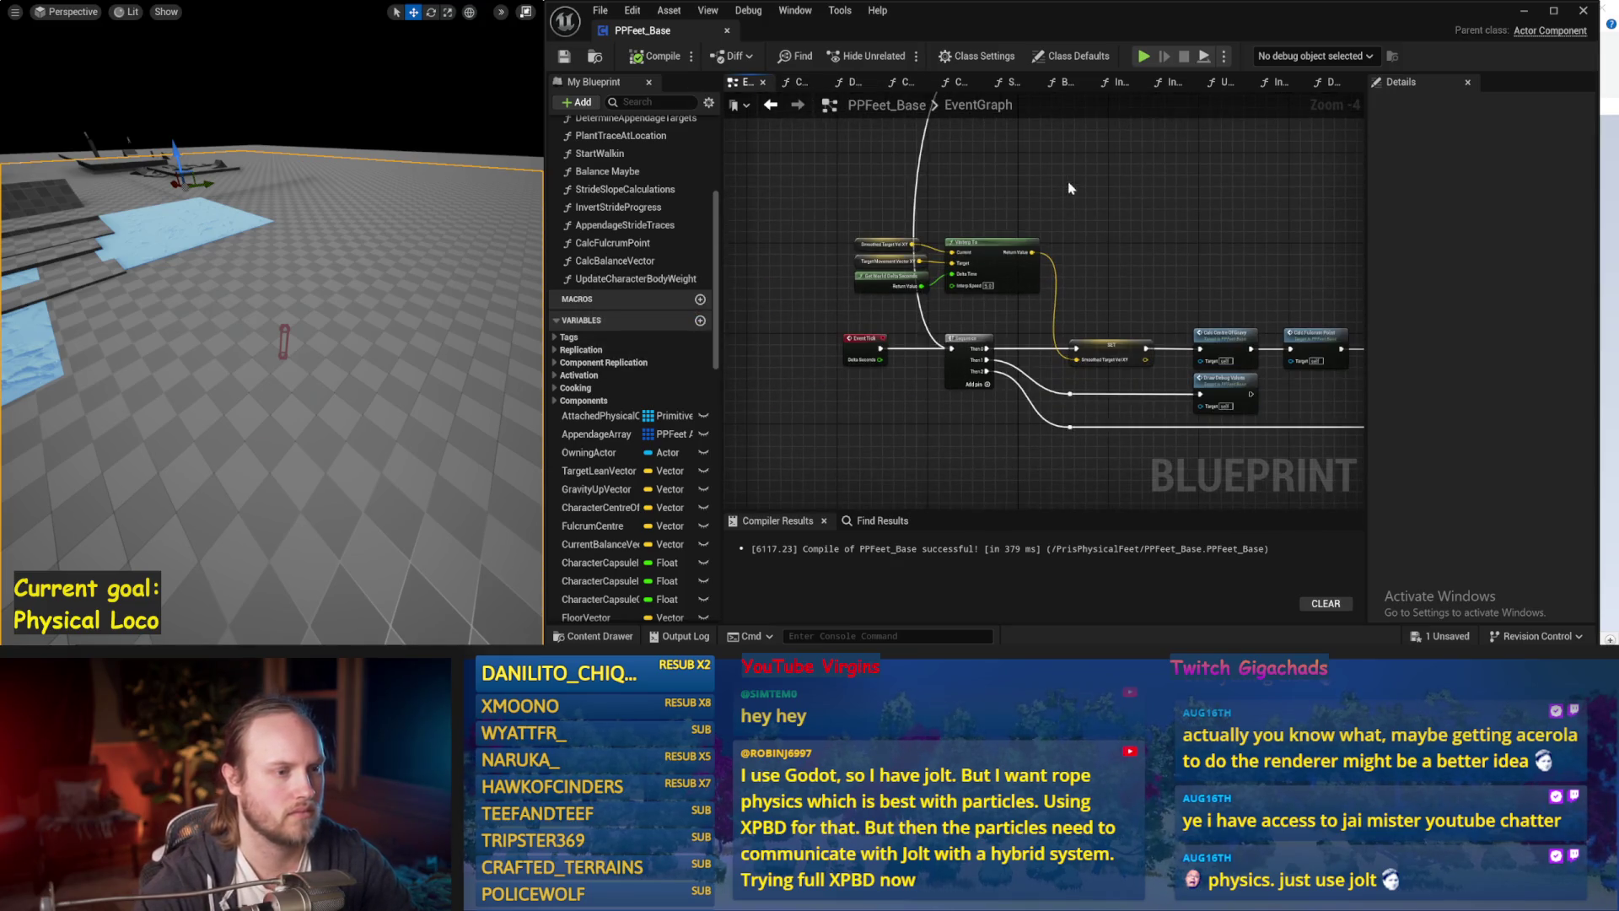
pyautogui.click(1328, 82)
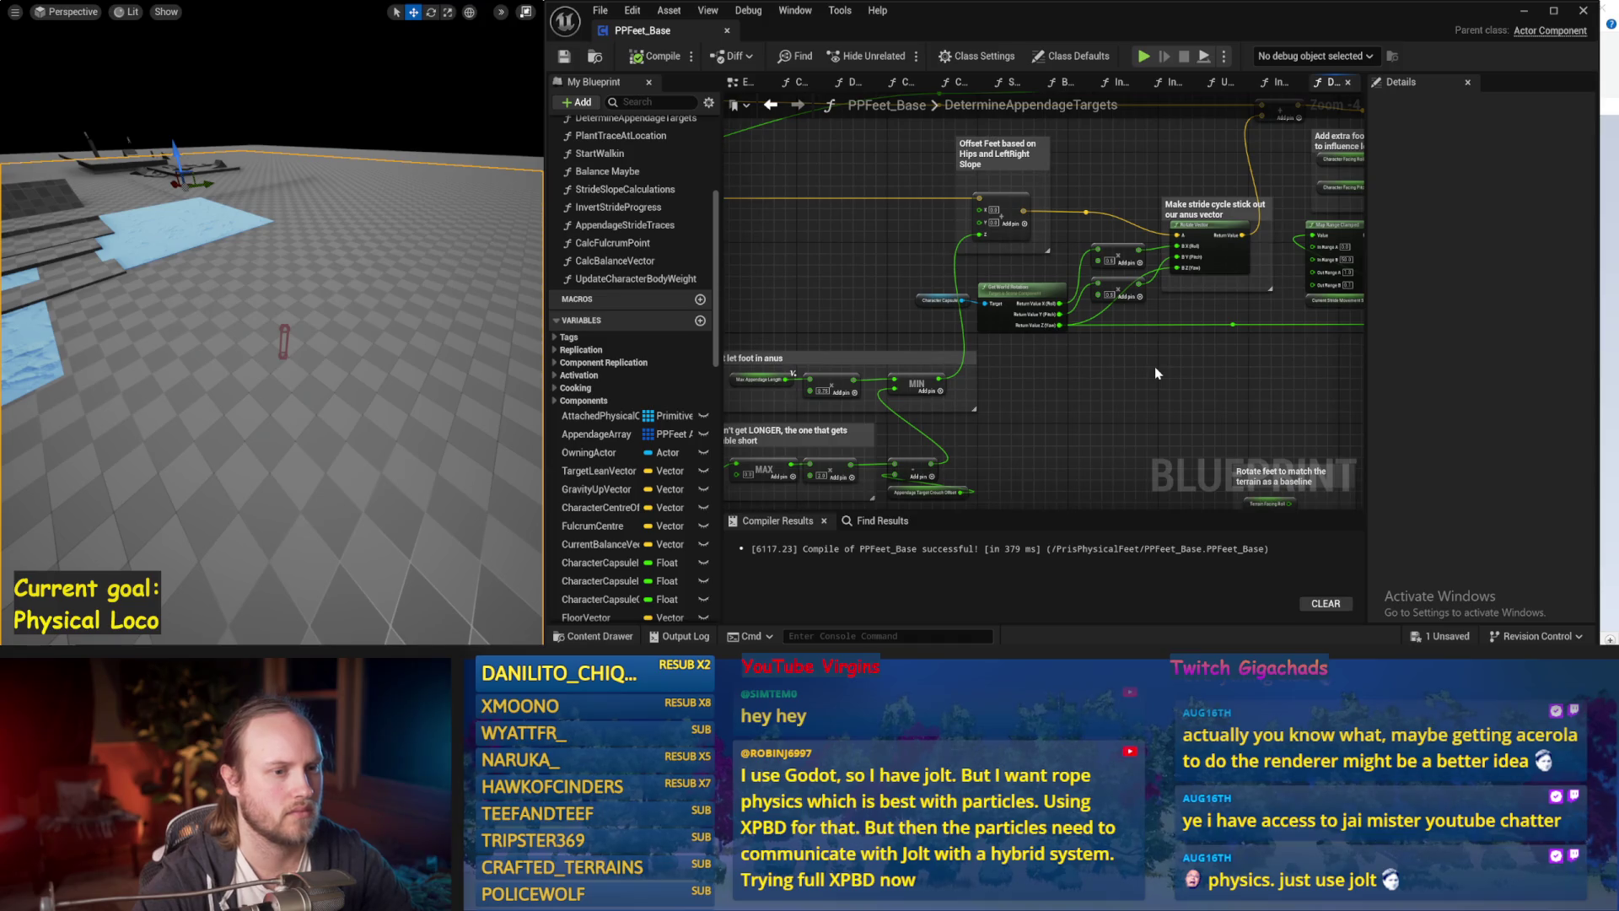
pyautogui.moveTo(1155, 374); pyautogui.dragTo(1037, 414)
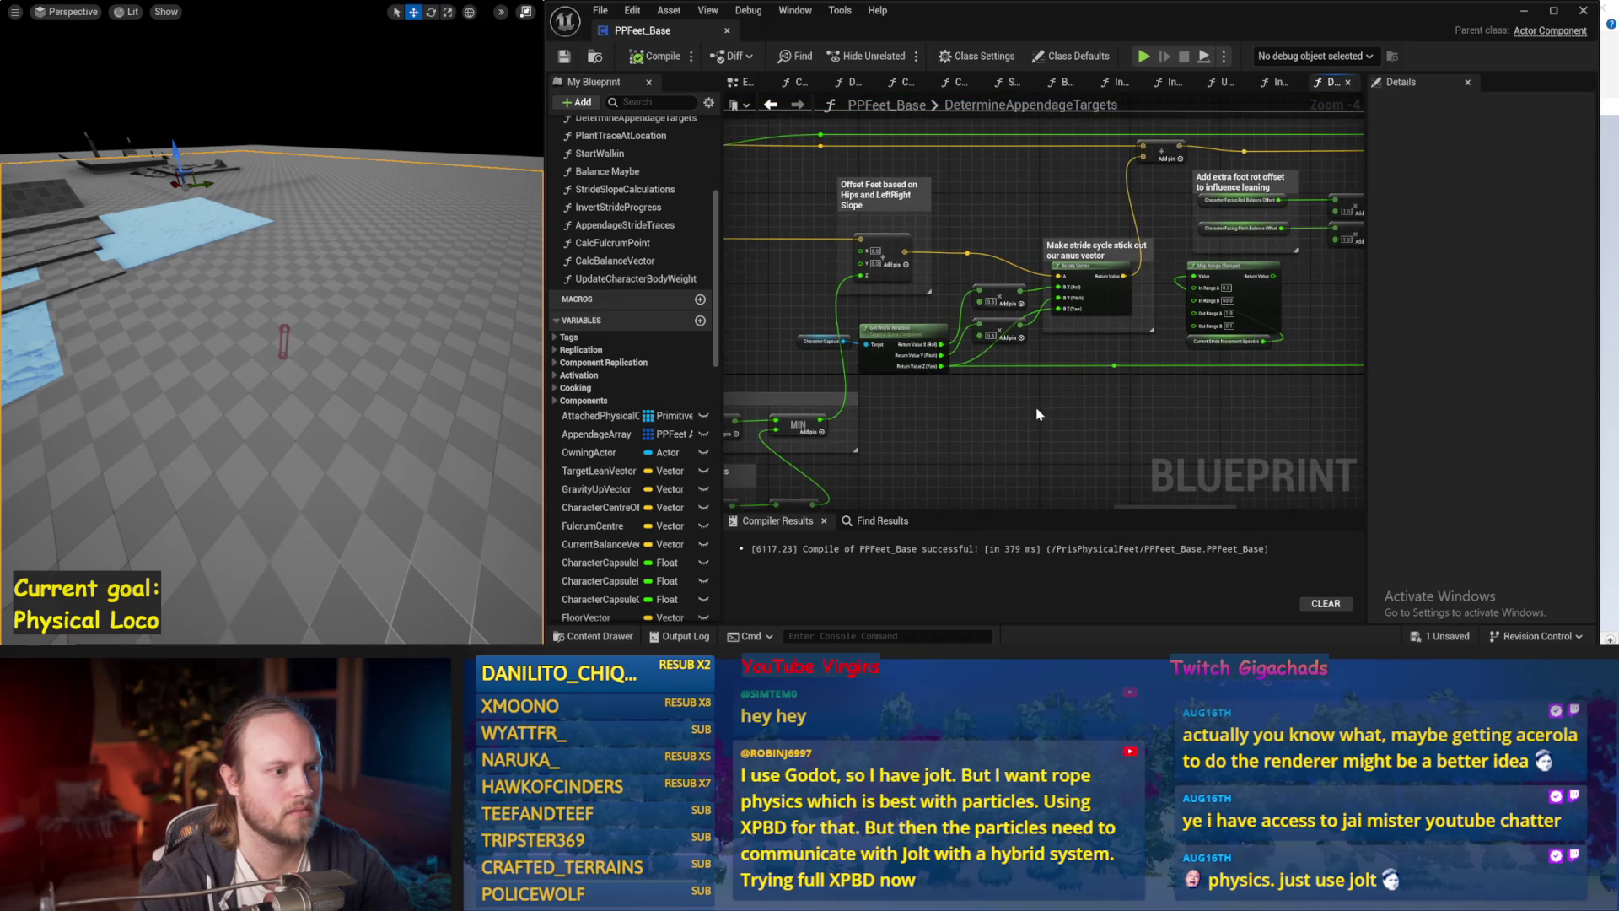
pyautogui.moveTo(1037, 414); pyautogui.dragTo(1319, 365)
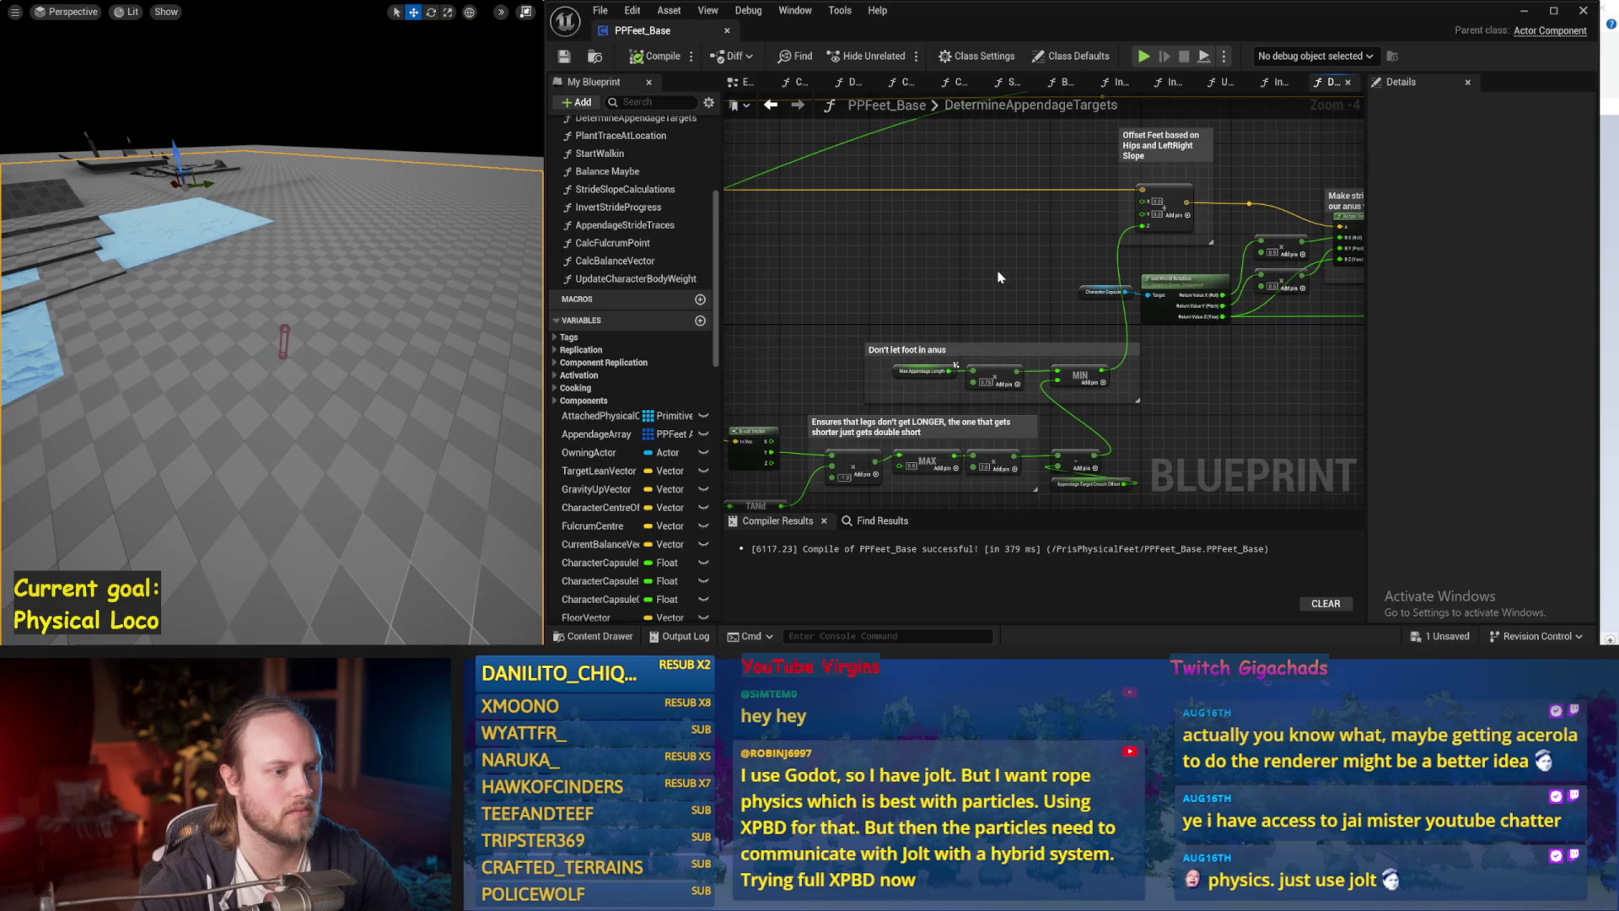
pyautogui.moveTo(851, 308); pyautogui.dragTo(1075, 253)
# Back in the EventGraph, locate the target-location function chain and open Balance Maybe.
pyautogui.click(739, 83)
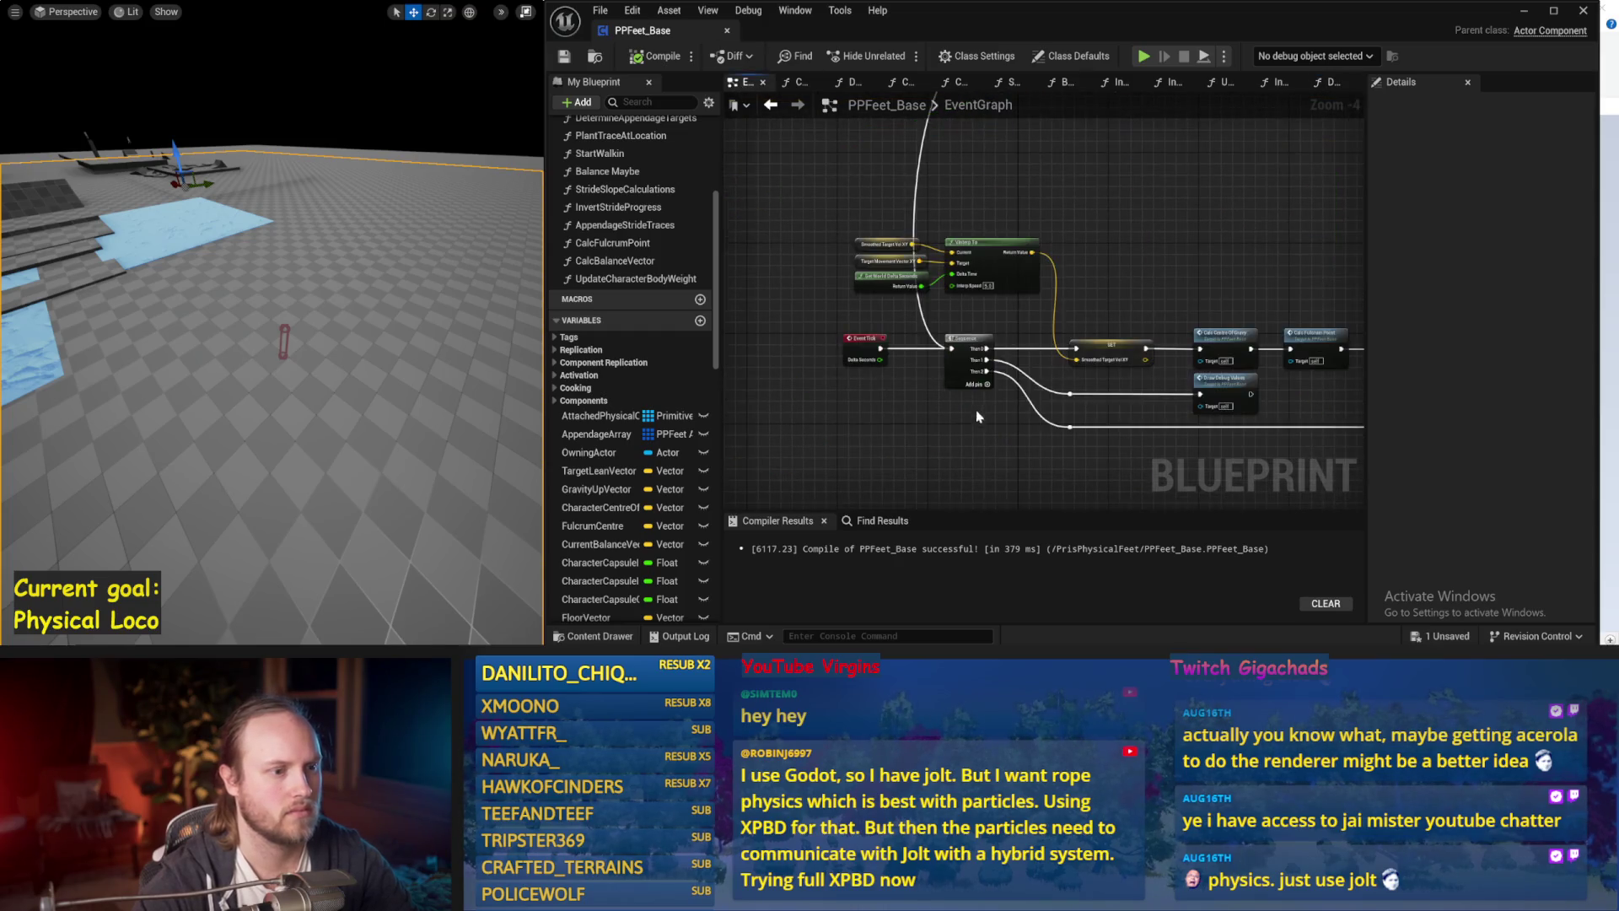
pyautogui.moveTo(969, 267)
pyautogui.mouseDown()
pyautogui.moveTo(1058, 281)
pyautogui.moveTo(1217, 256)
pyautogui.mouseUp()
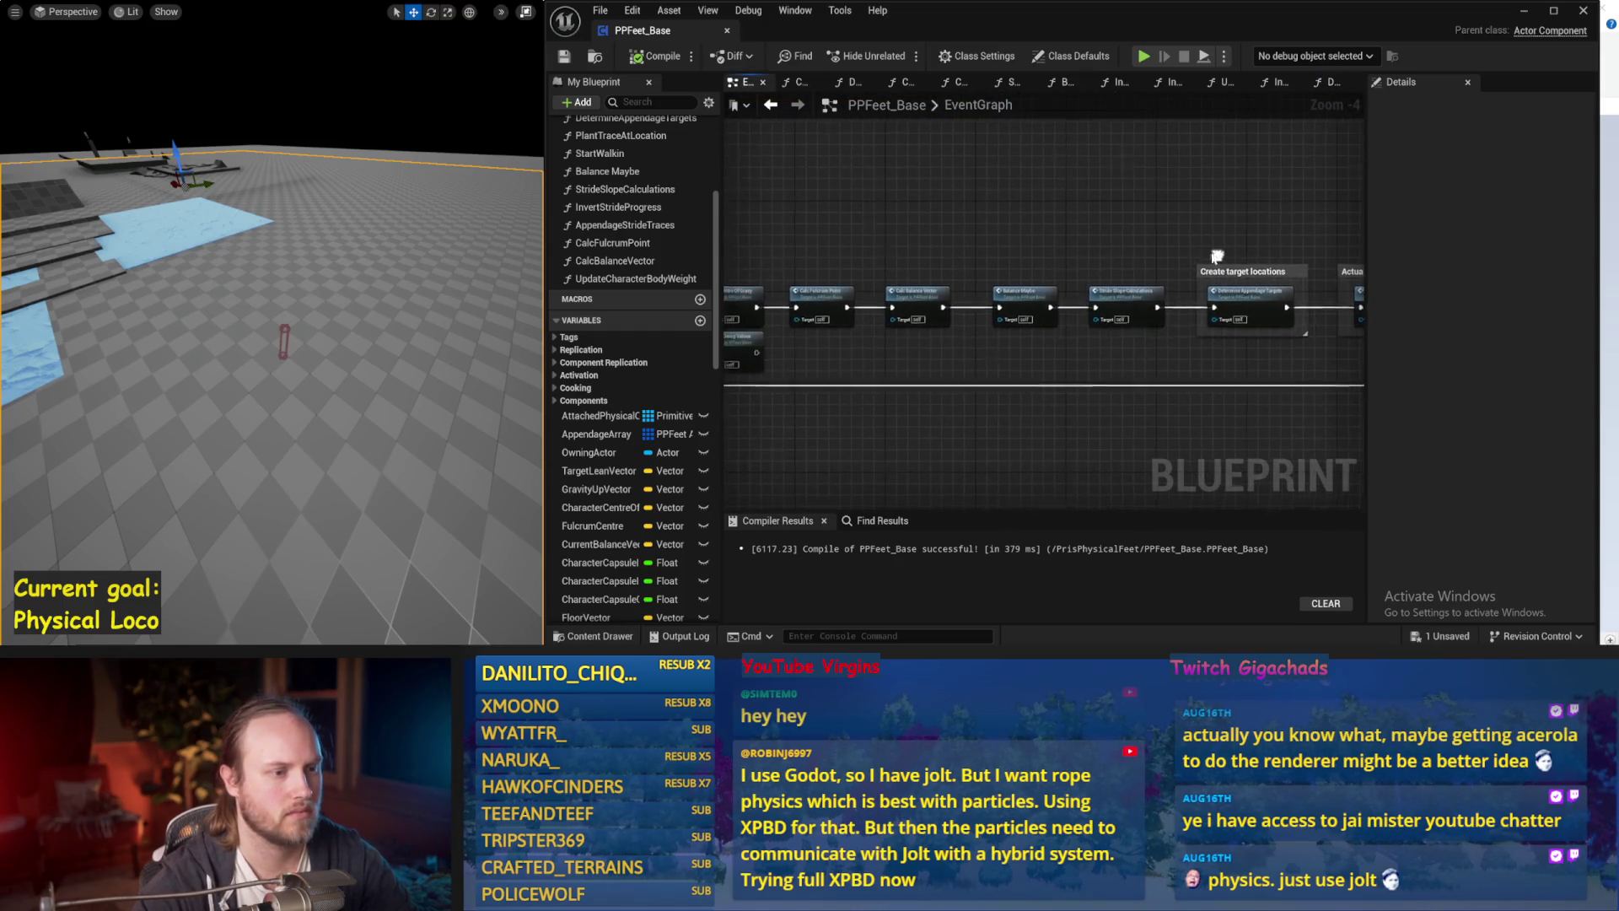
pyautogui.doubleClick(1012, 313)
pyautogui.rightClick(749, 84)
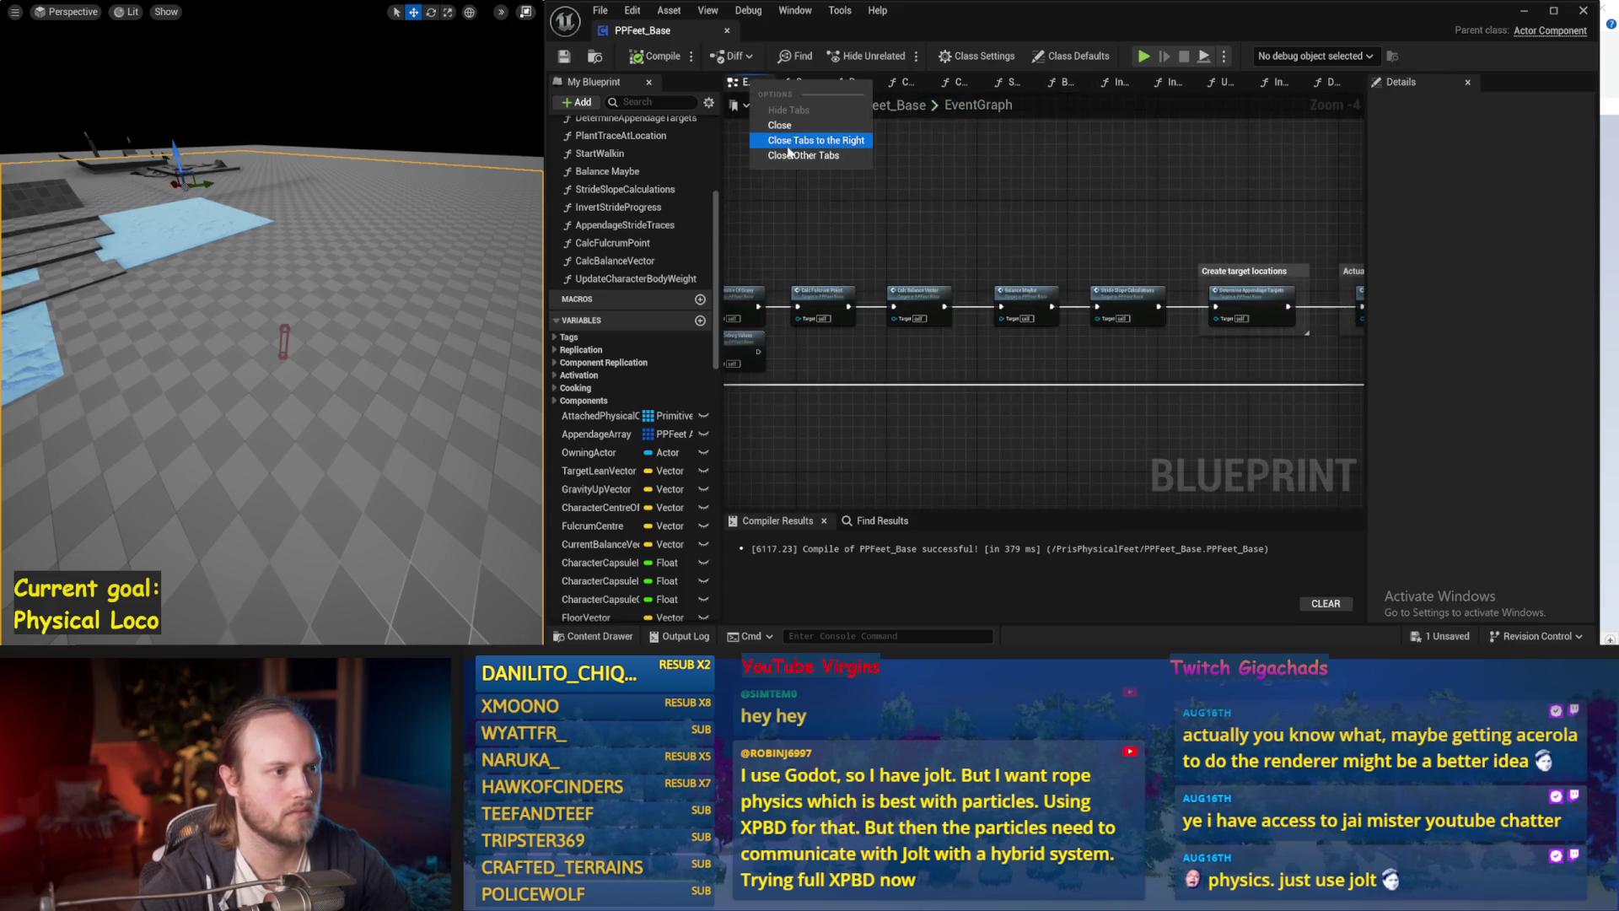
pyautogui.doubleClick(1029, 296)
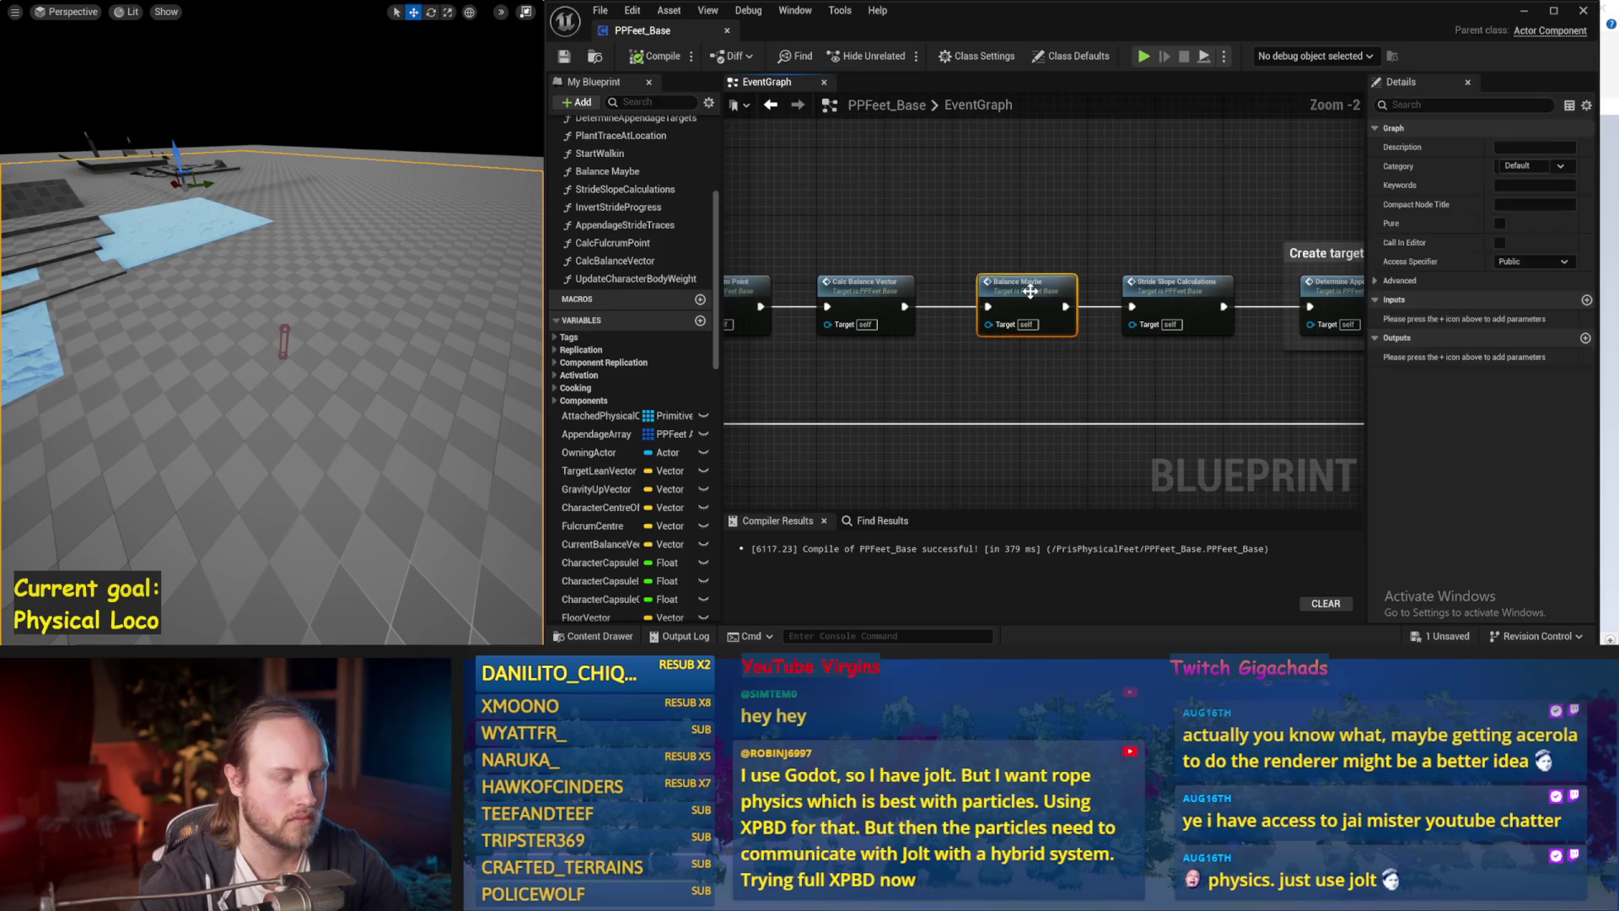
# Select Stride PID and trial a proportional factor of 0.1 in simulation.
pyautogui.scroll(9, 962, 287)
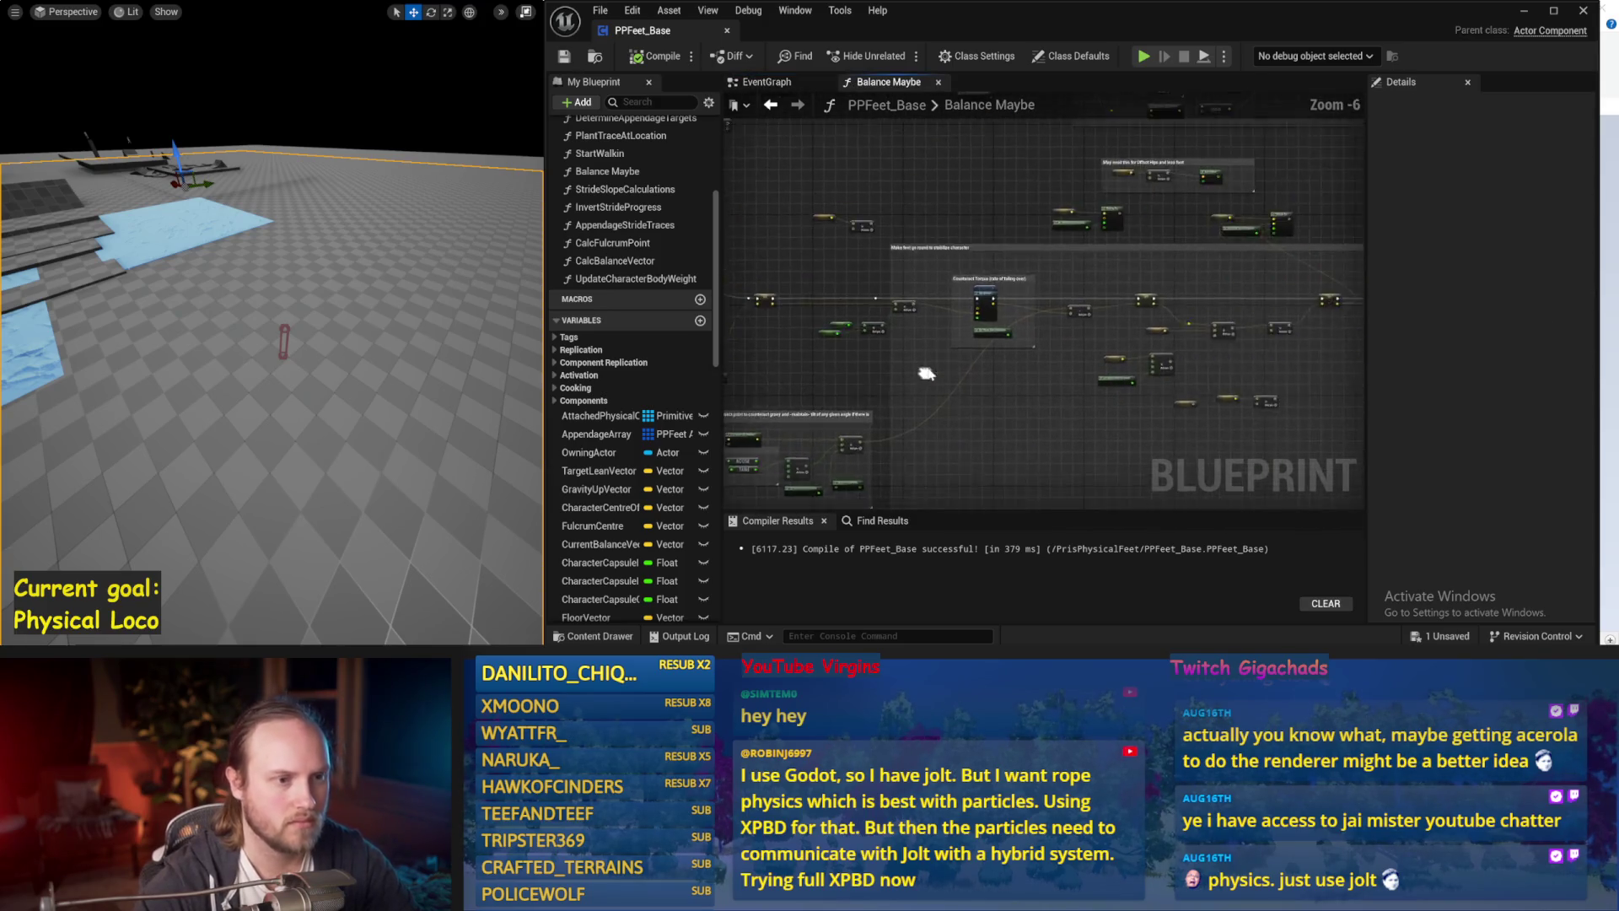
pyautogui.click(1045, 160)
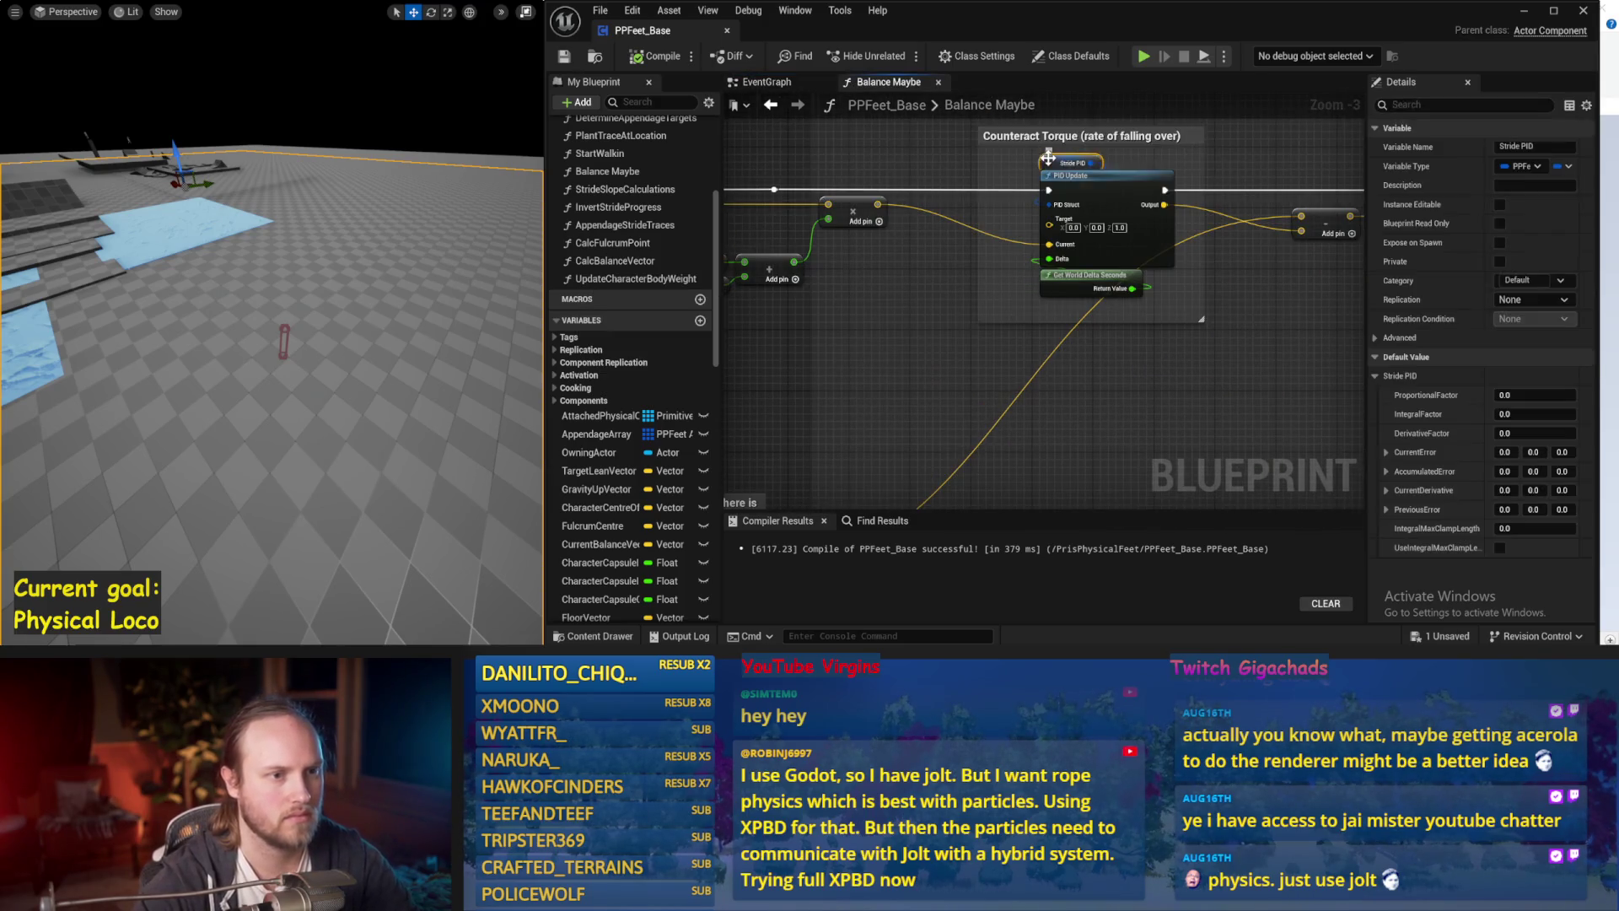
pyautogui.moveTo(1045, 159); pyautogui.dragTo(919, 267)
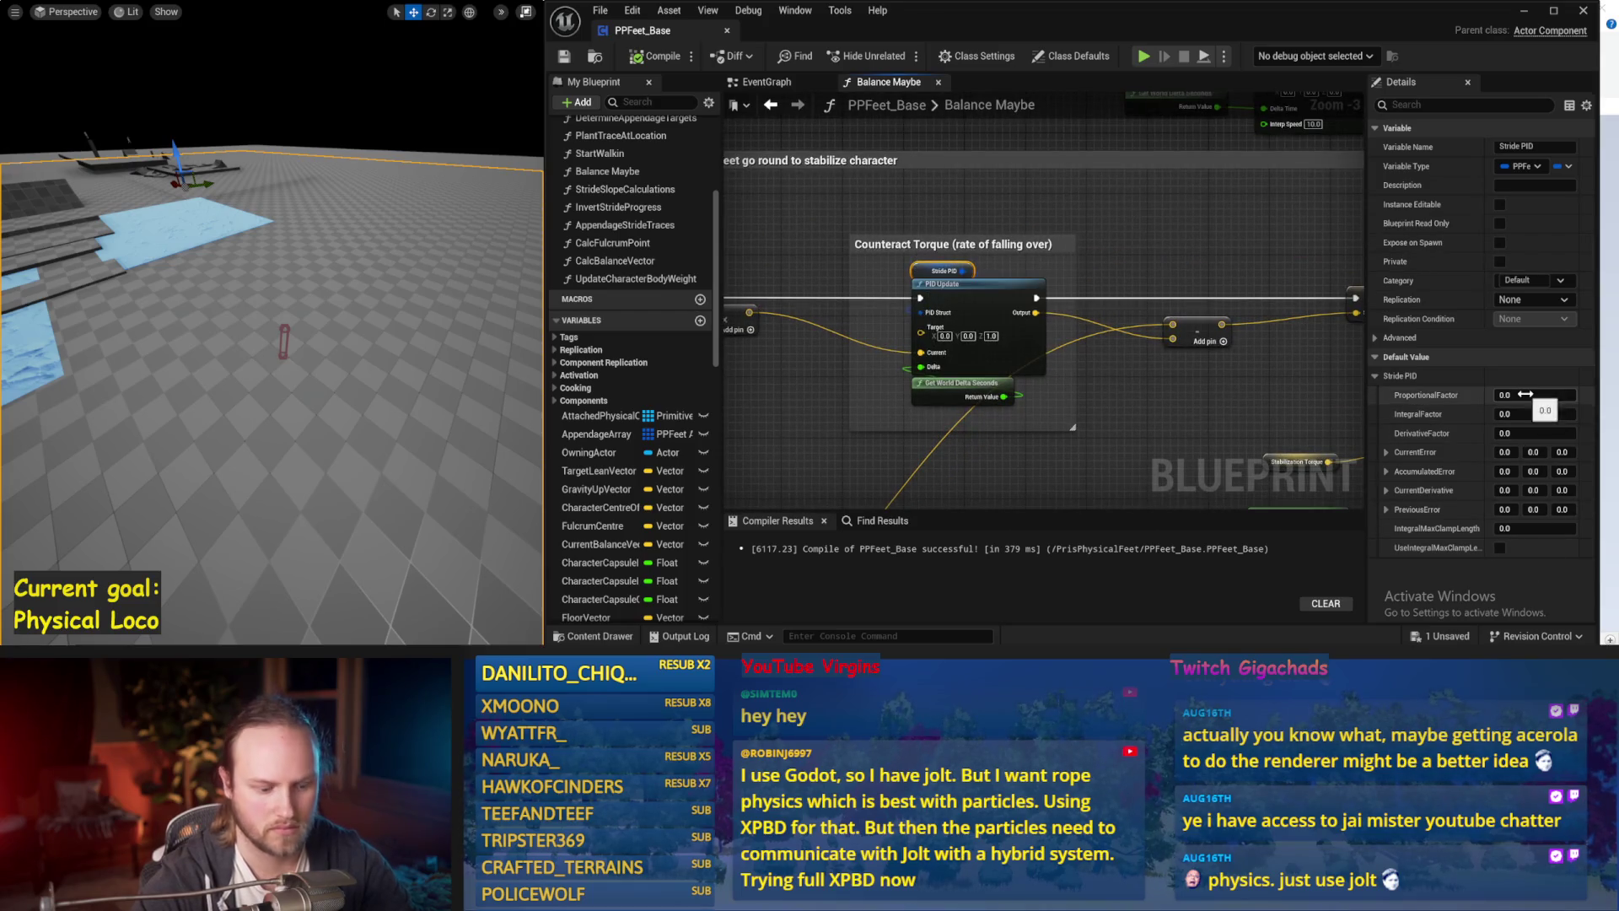
pyautogui.moveTo(396, 370); pyautogui.dragTo(396, 350)
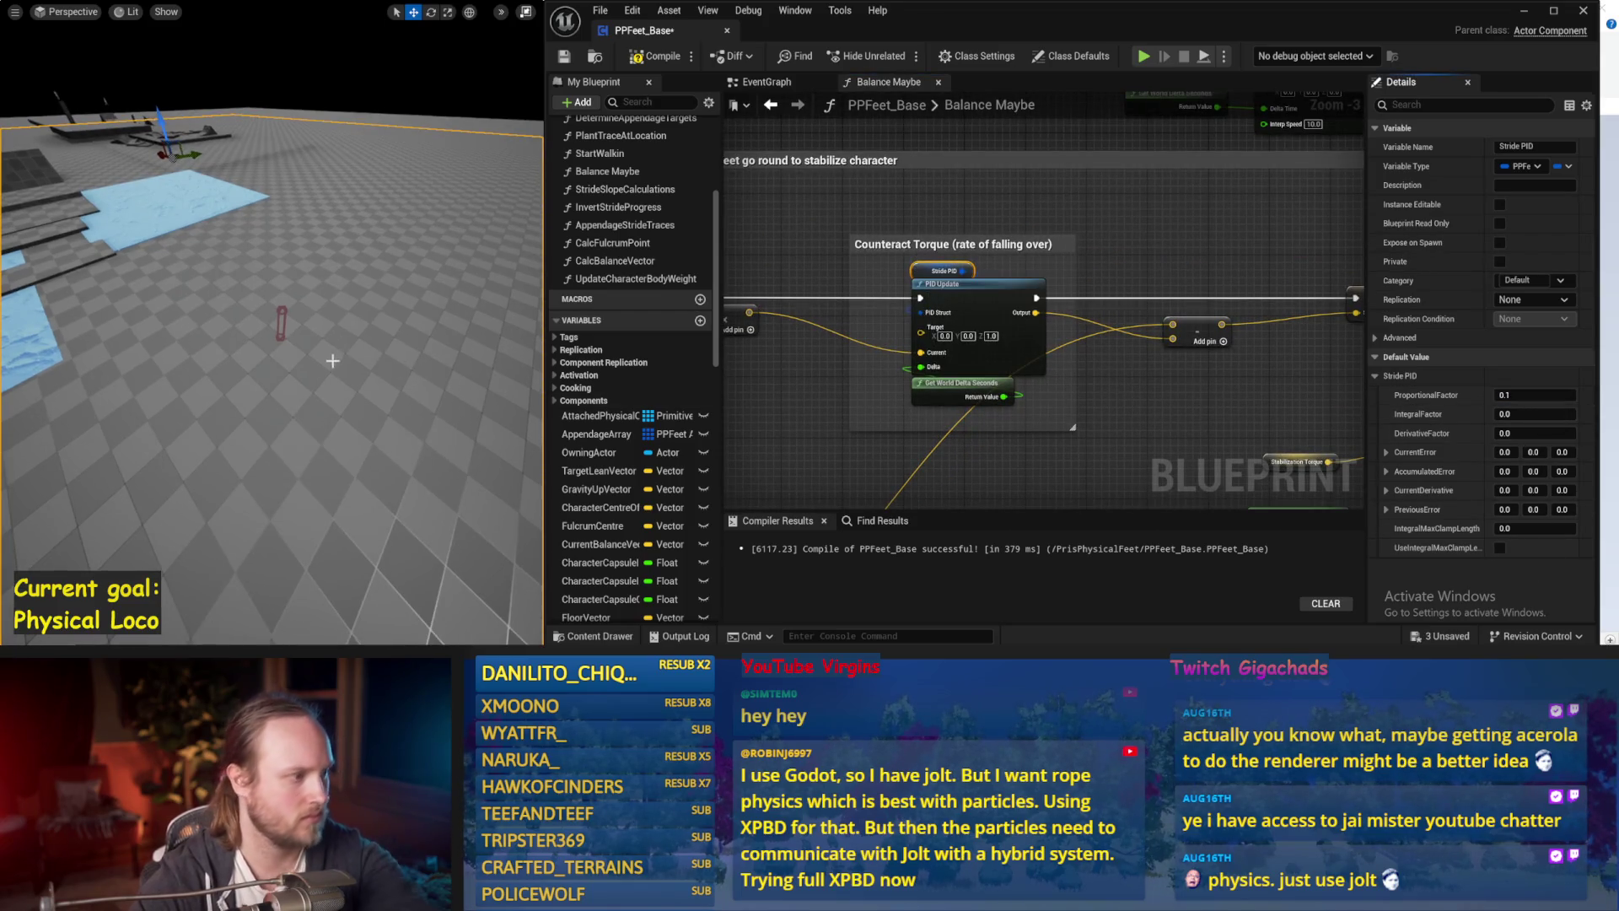
pyautogui.hotkey('alt', 'p')
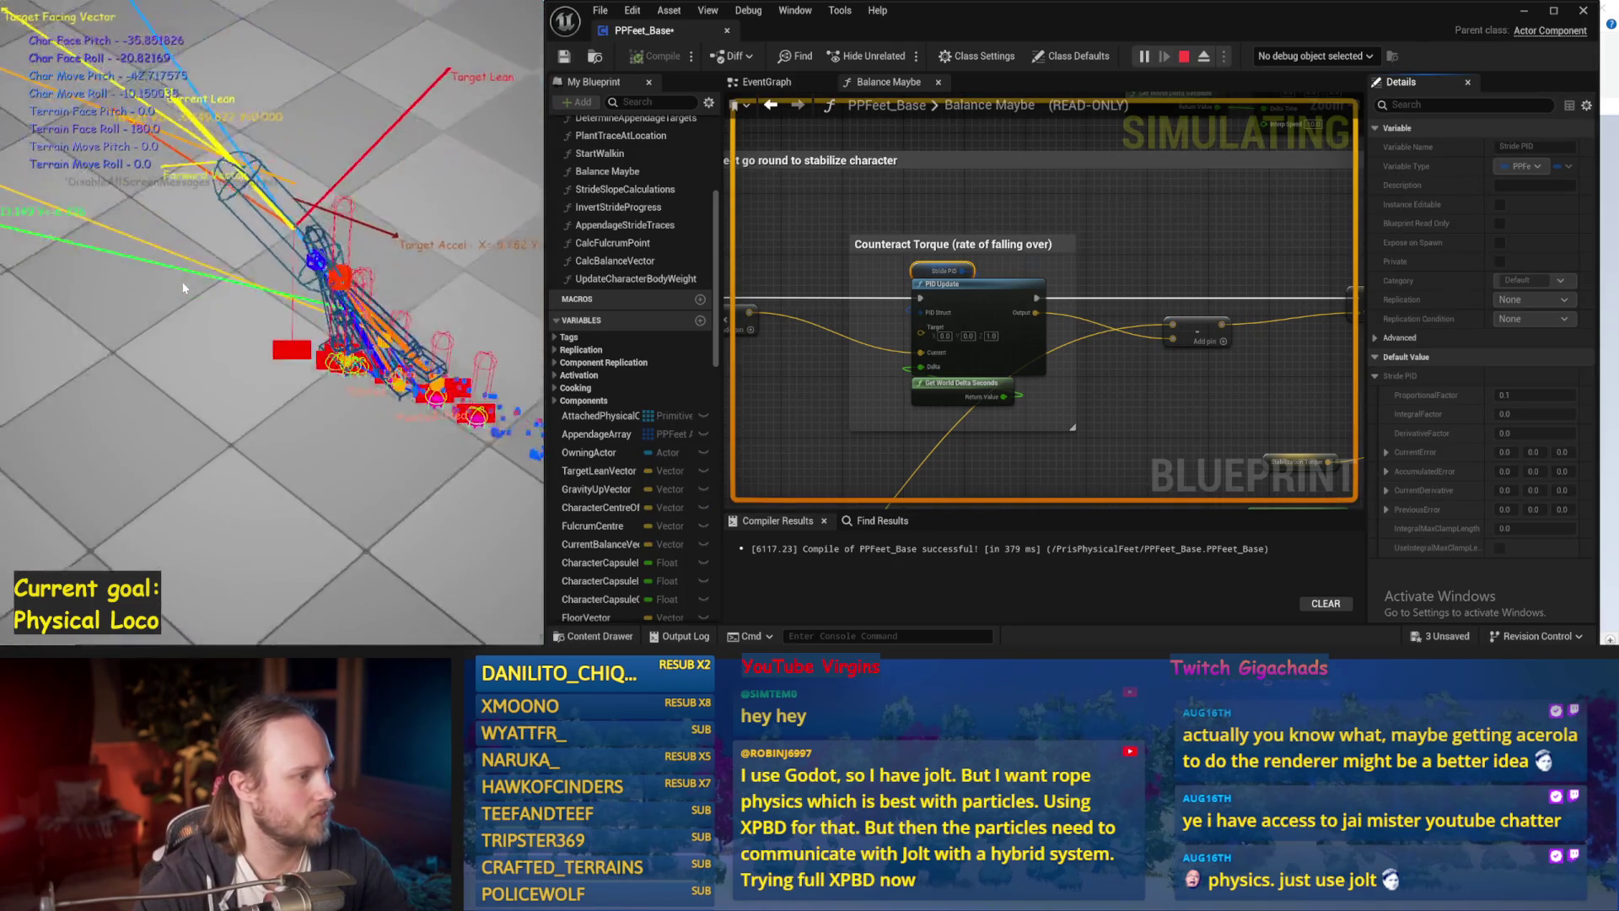
pyautogui.press('Escape')
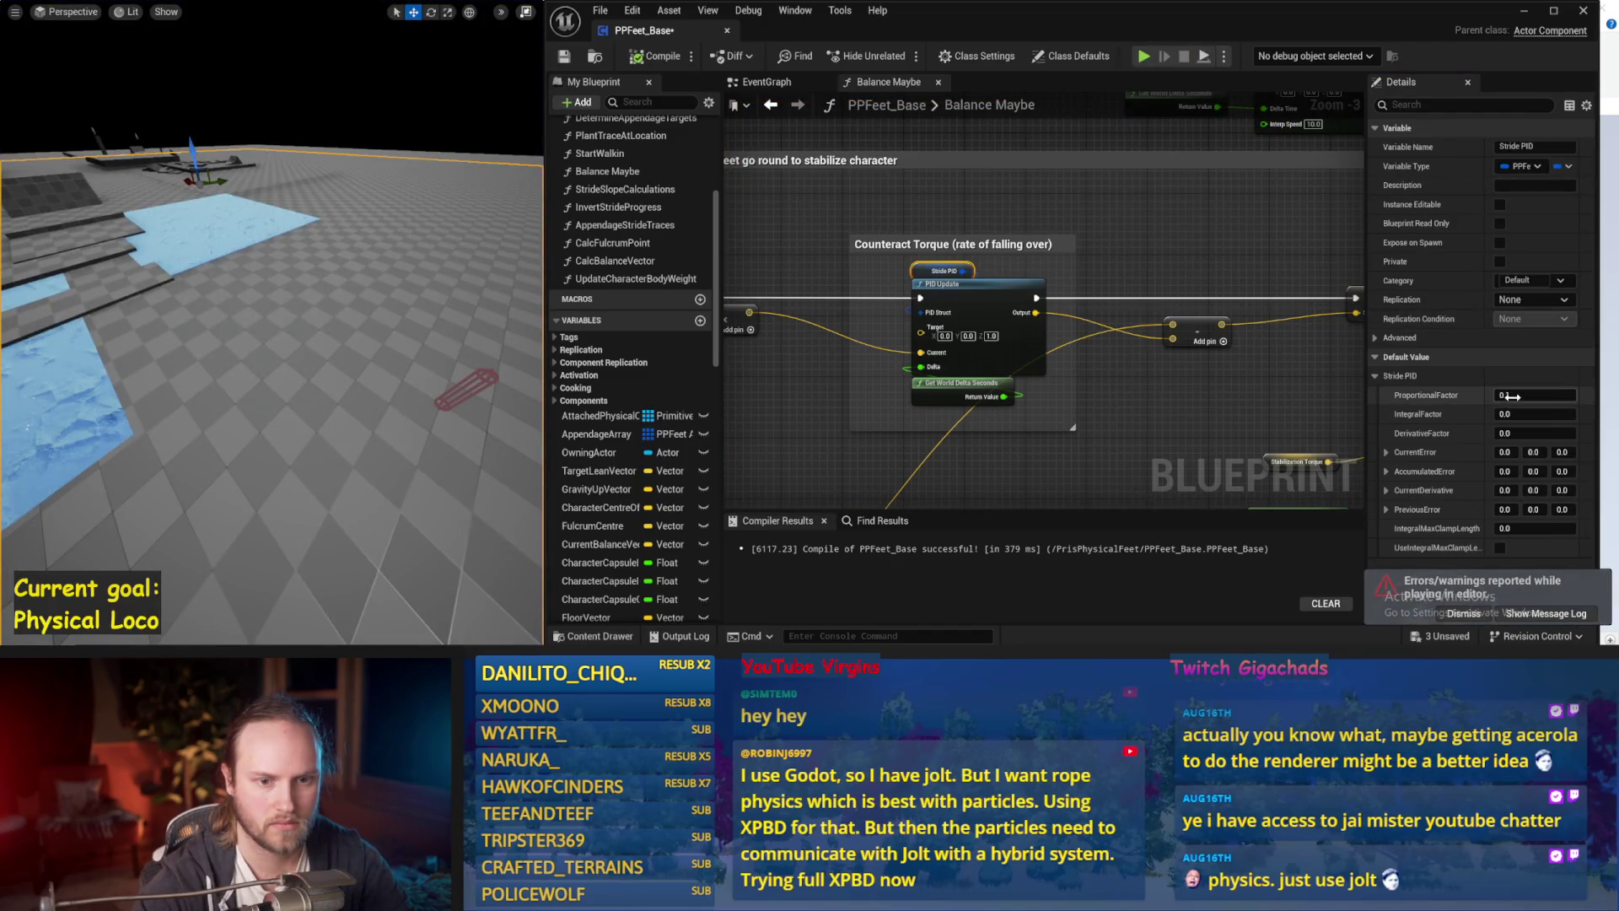
# Raise Stride PID's proportional factor to 0.2 and simulate again.
pyautogui.moveTo(483, 336); pyautogui.dragTo(434, 293)
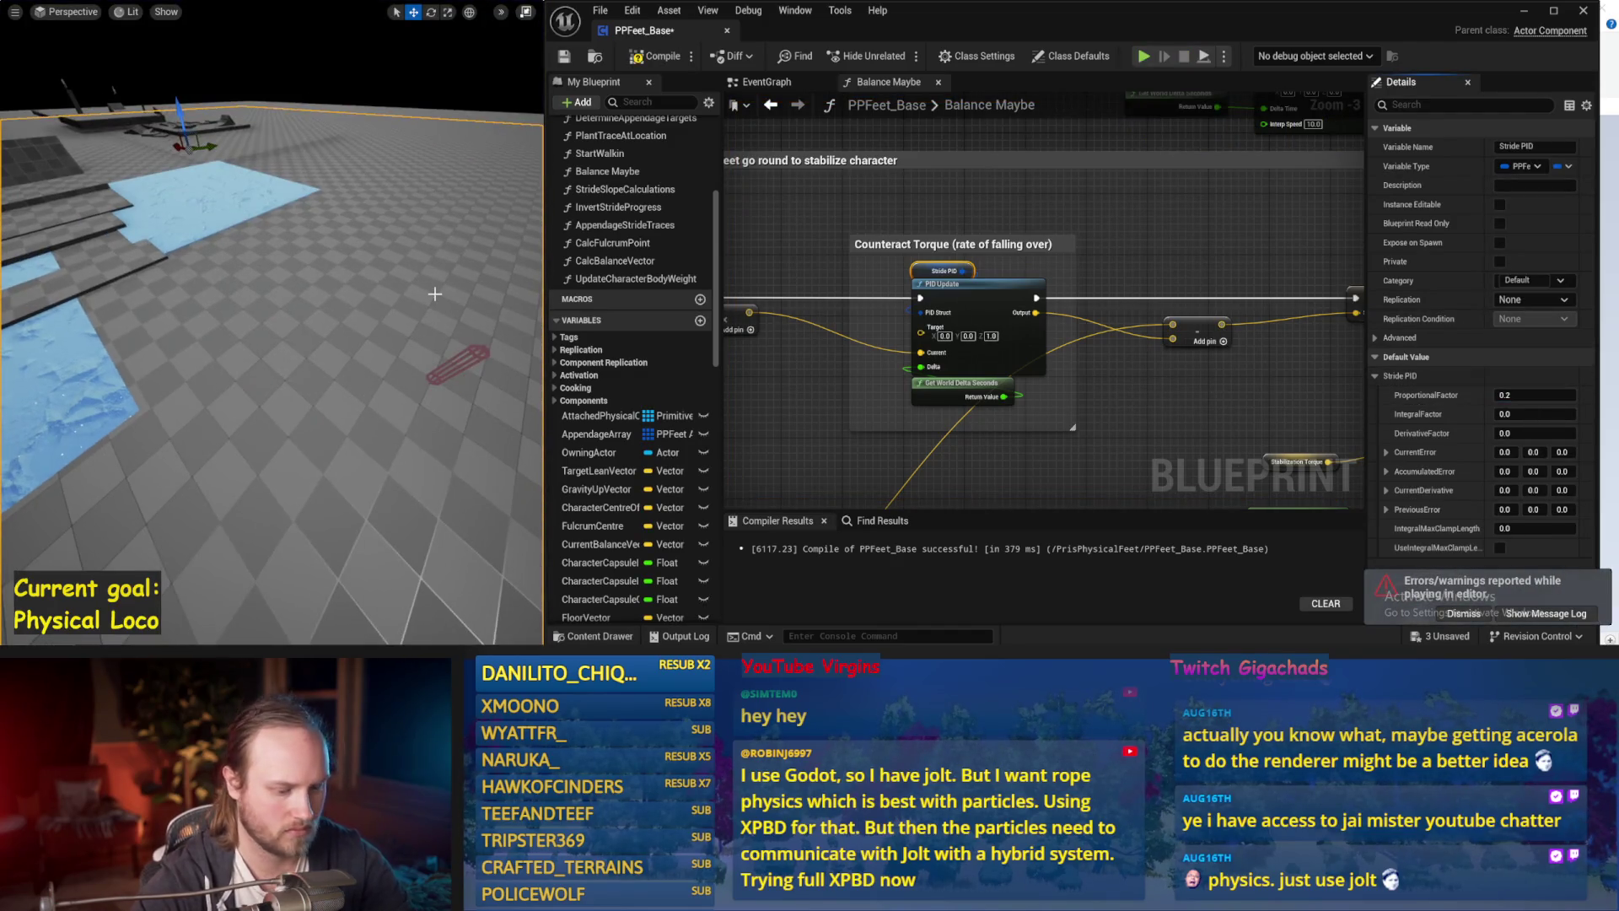
pyautogui.hotkey('alt', 'p')
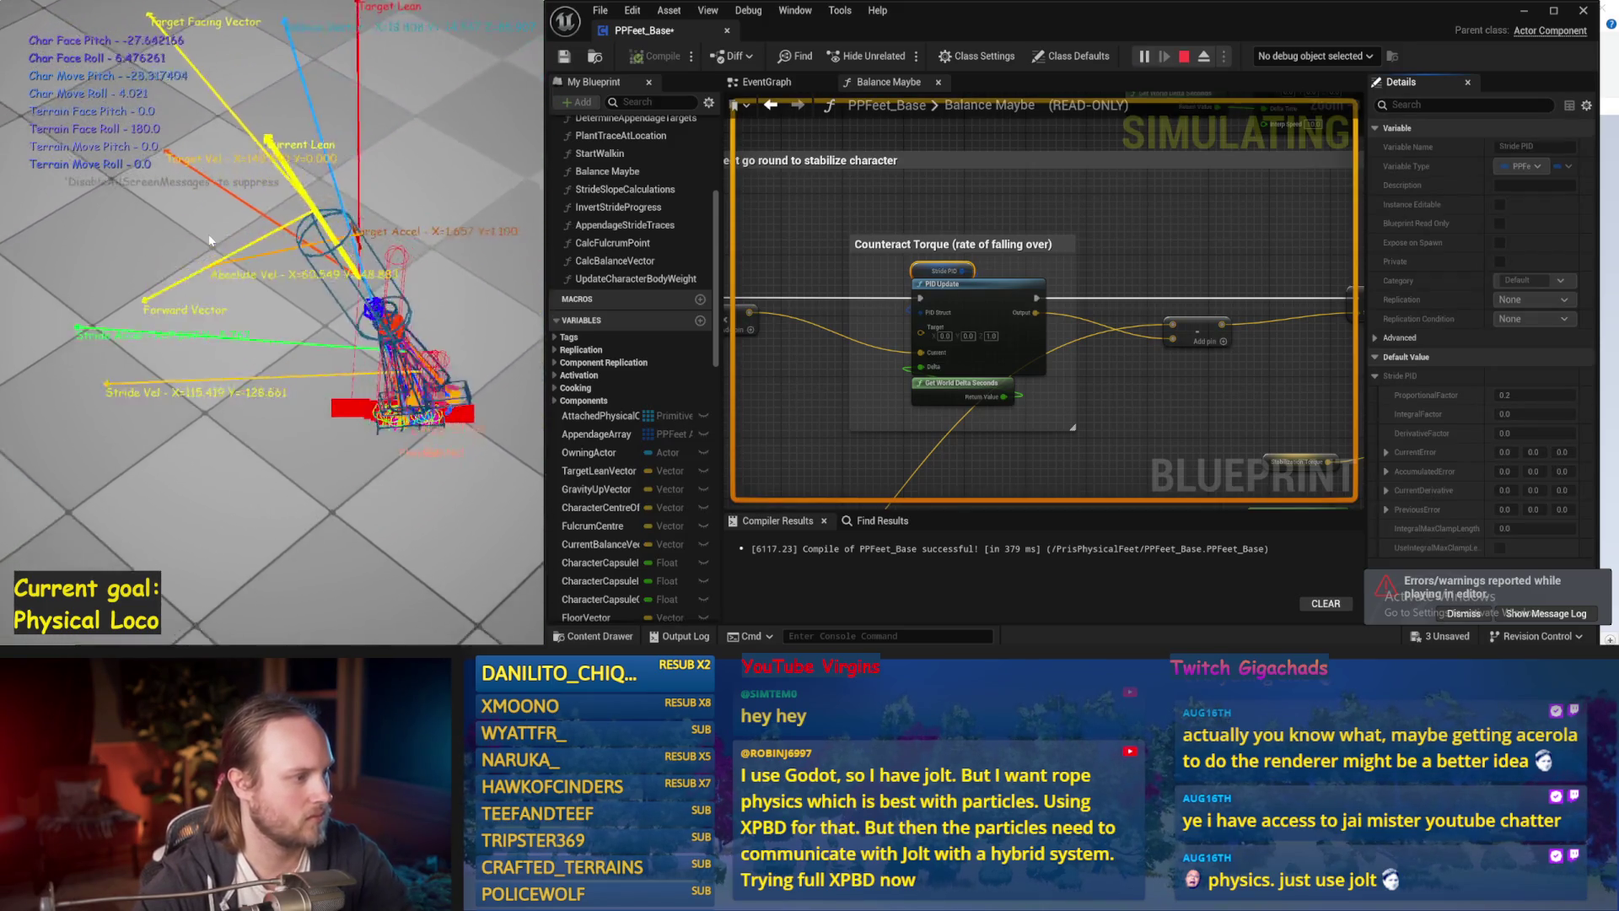
pyautogui.press('Escape')
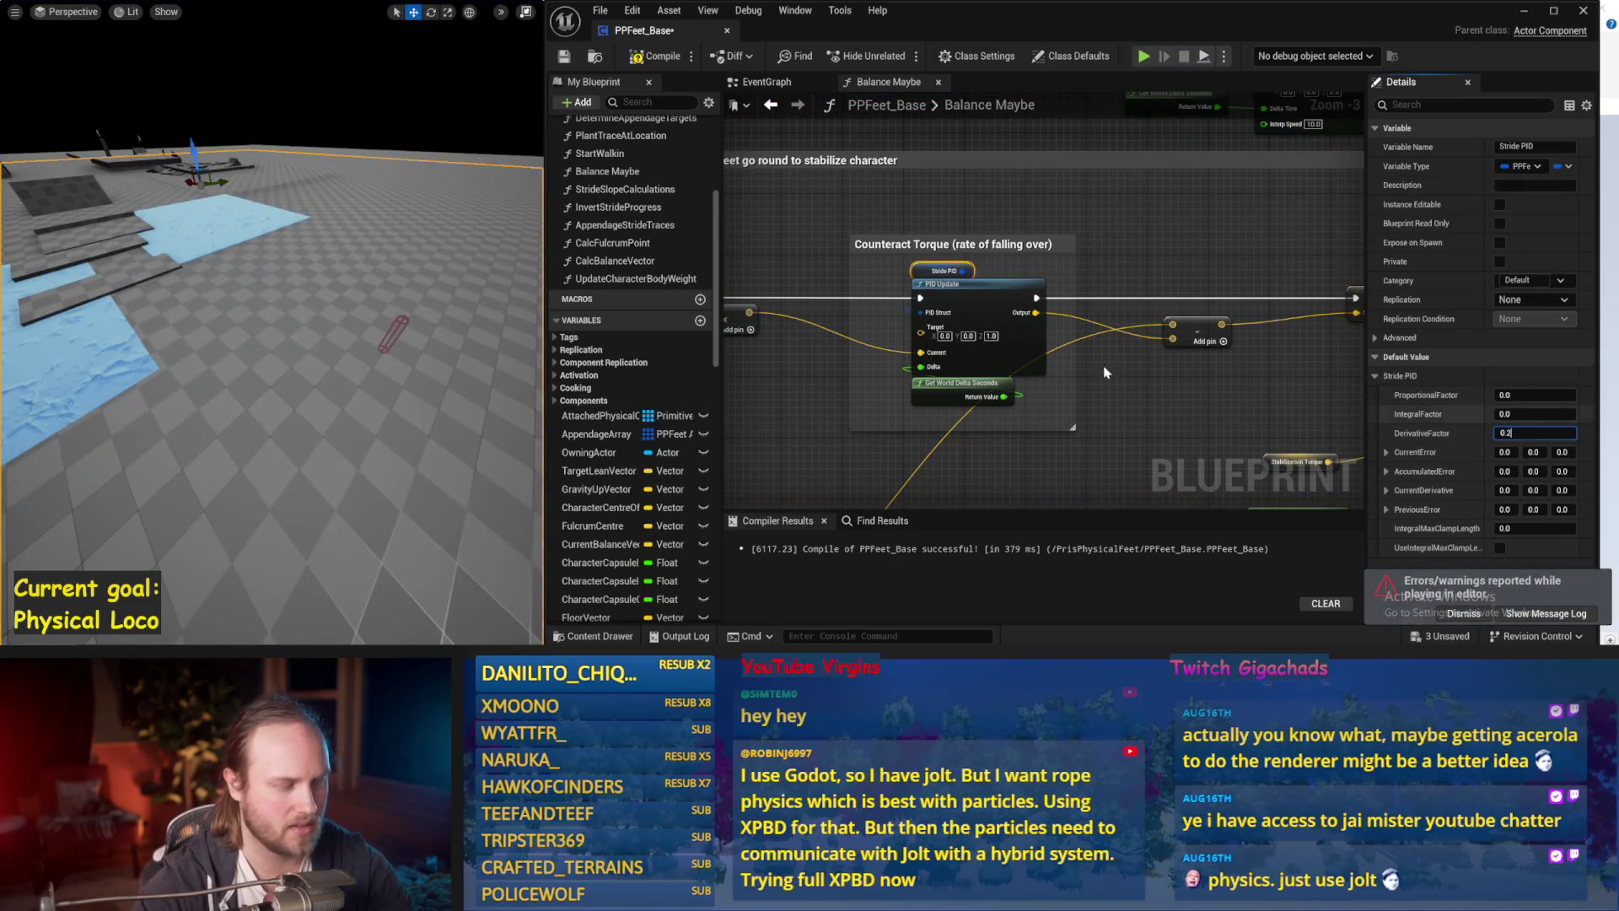
# Trial Stride PID derivative factors of 0.2 and 0.1 in simulation.
pyautogui.press('Return')
pyautogui.hotkey('alt', 's')
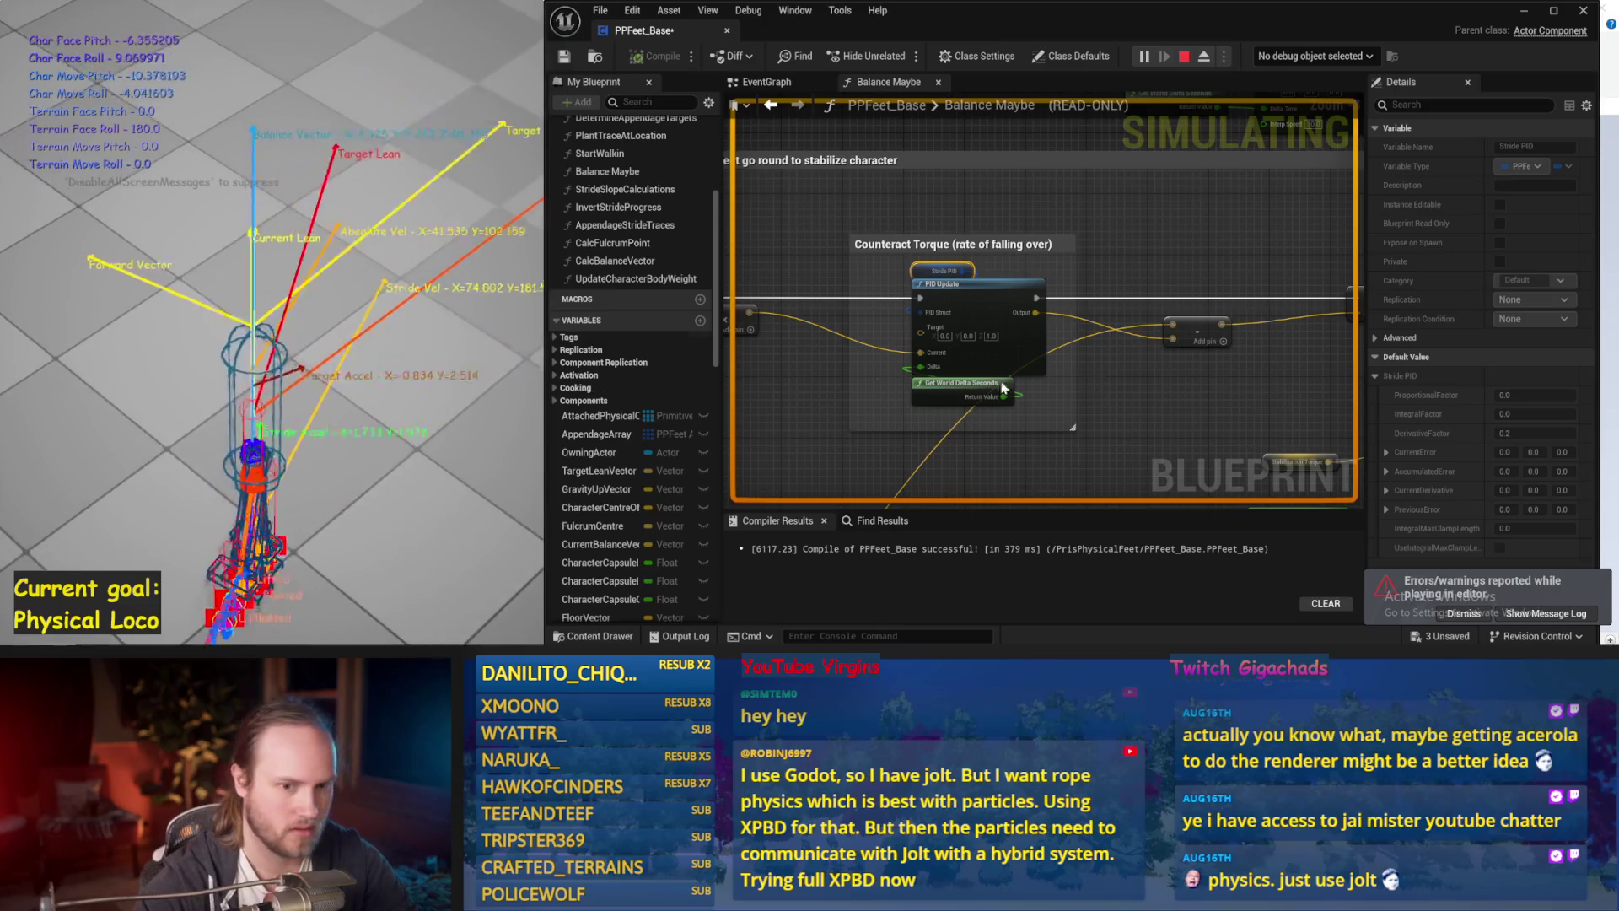
pyautogui.press('Escape')
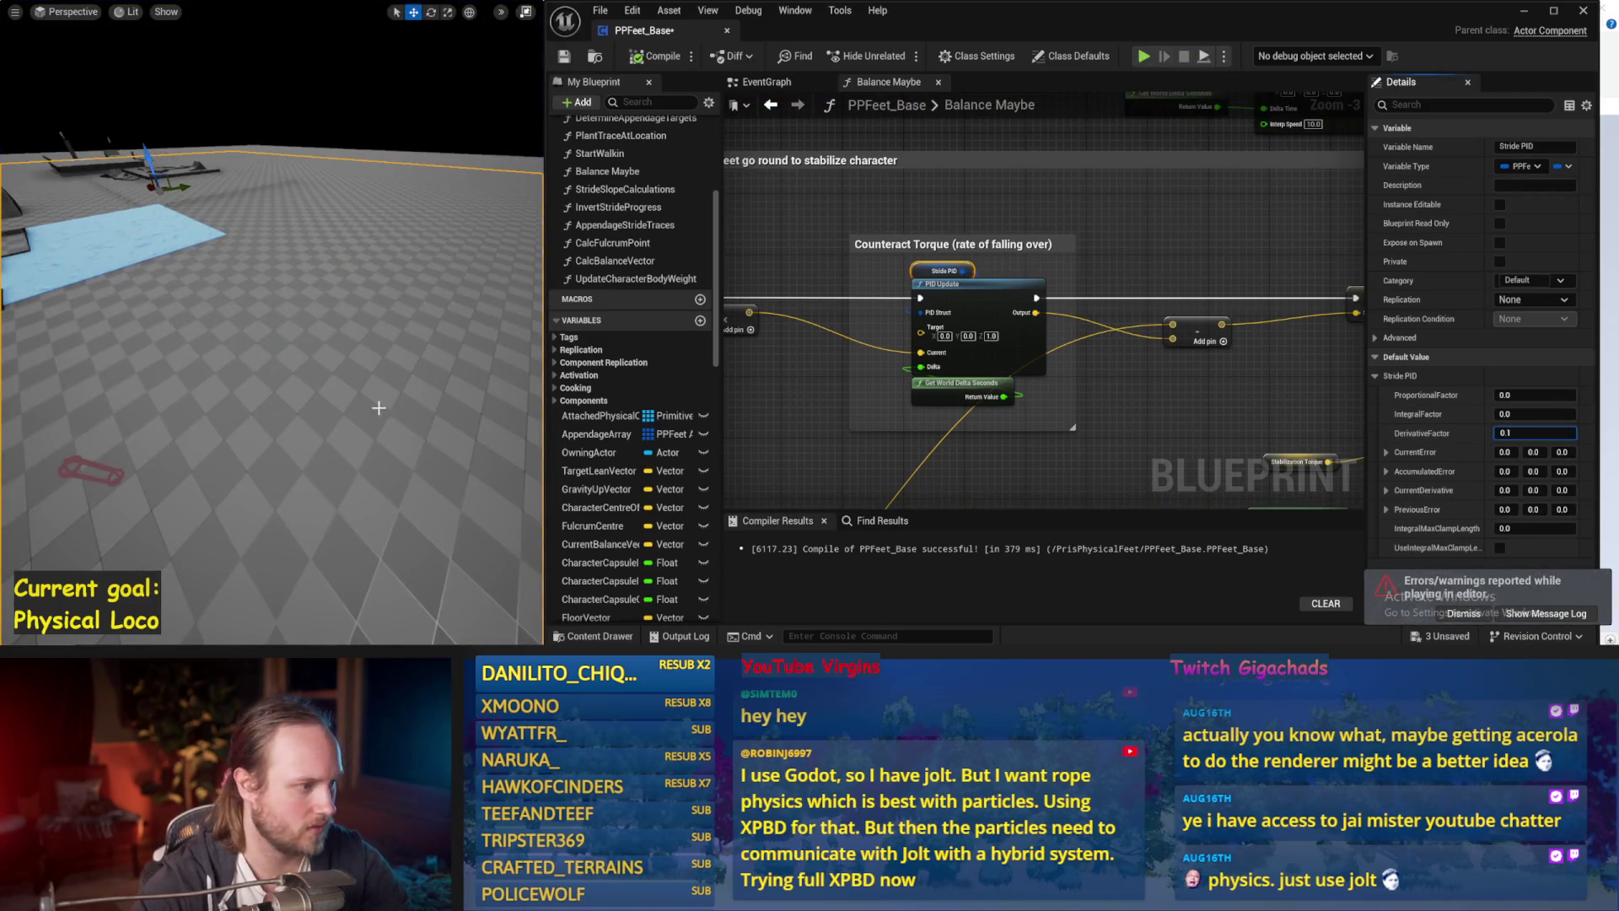
pyautogui.hotkey('alt', 's')
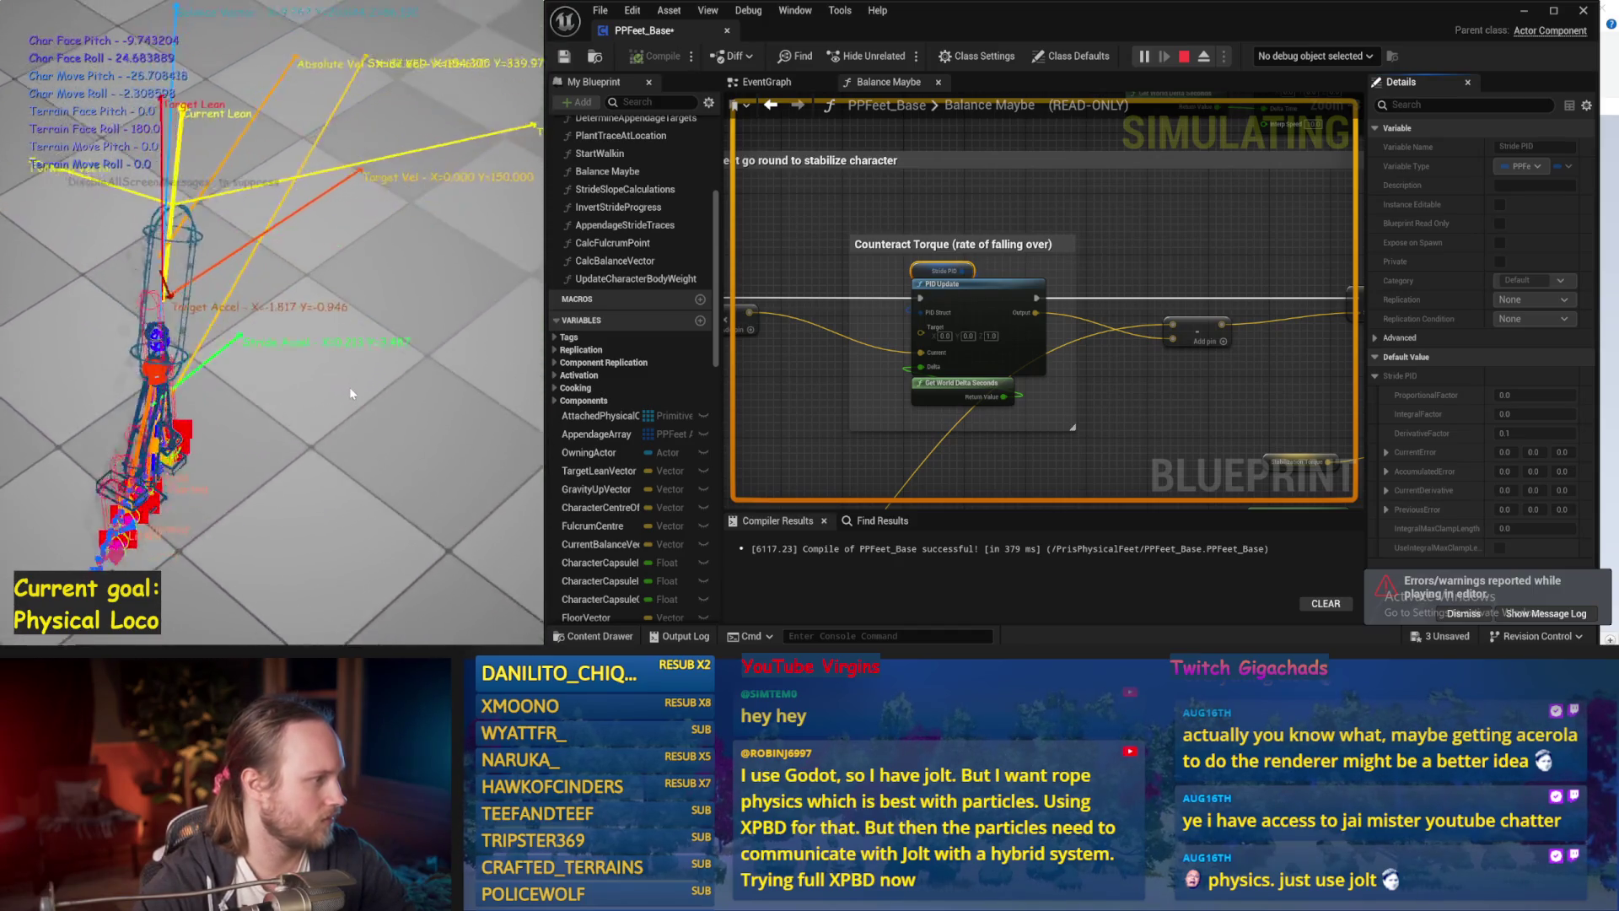
pyautogui.press('Escape')
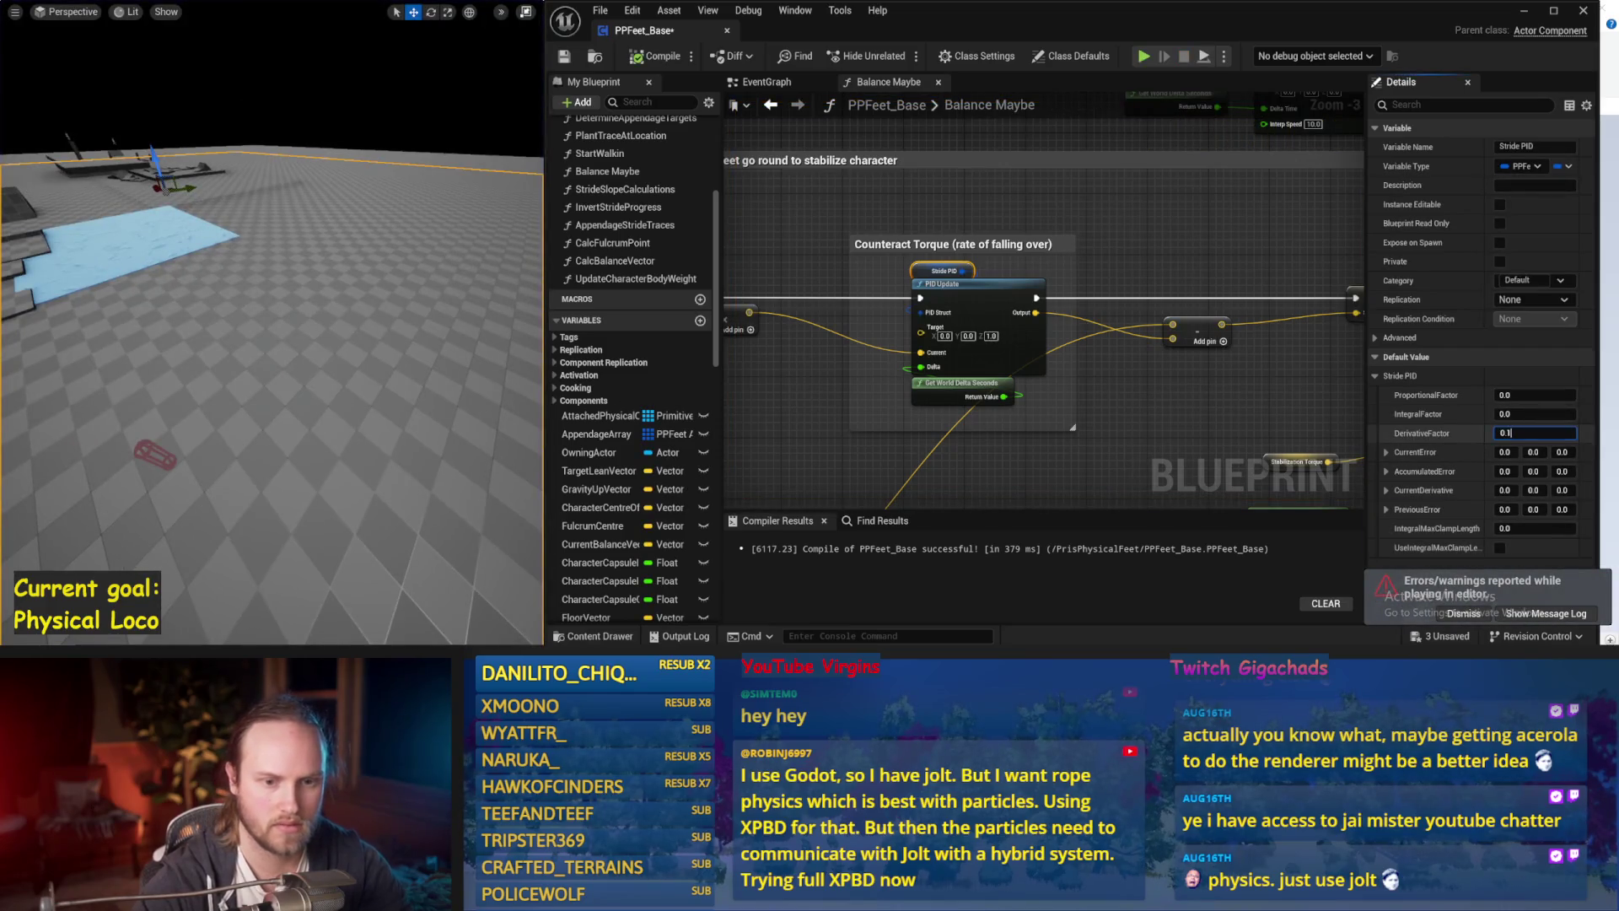
# Set the Stride PID derivative factor to 0.15 and watch two simulation runs.
pyautogui.moveTo(302, 377); pyautogui.dragTo(278, 386)
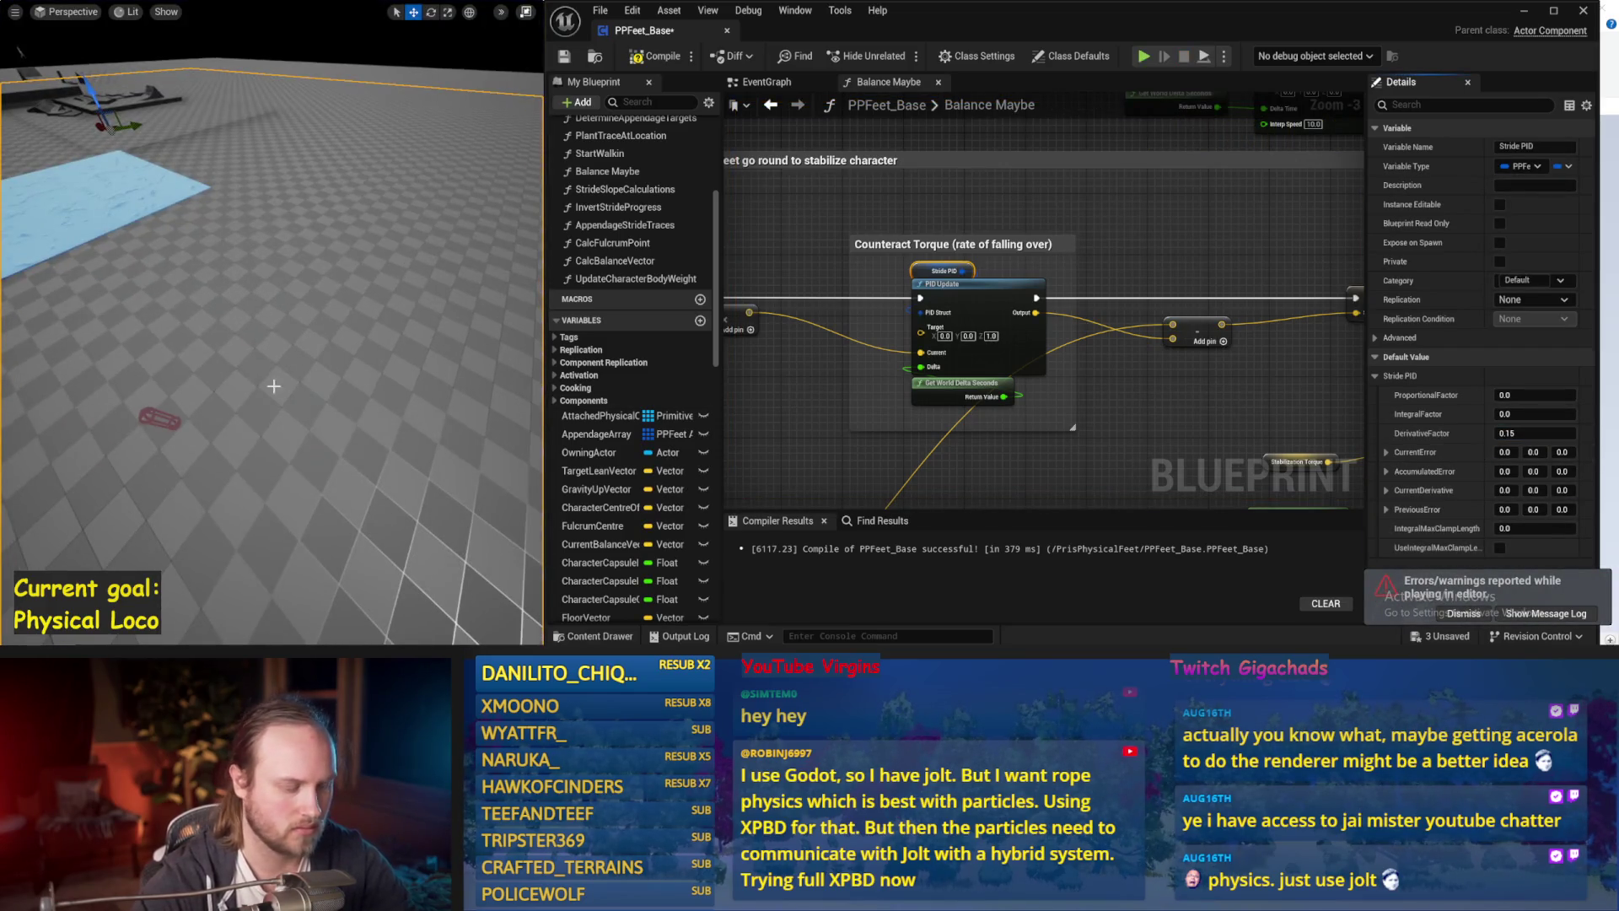
pyautogui.hotkey('alt', 's')
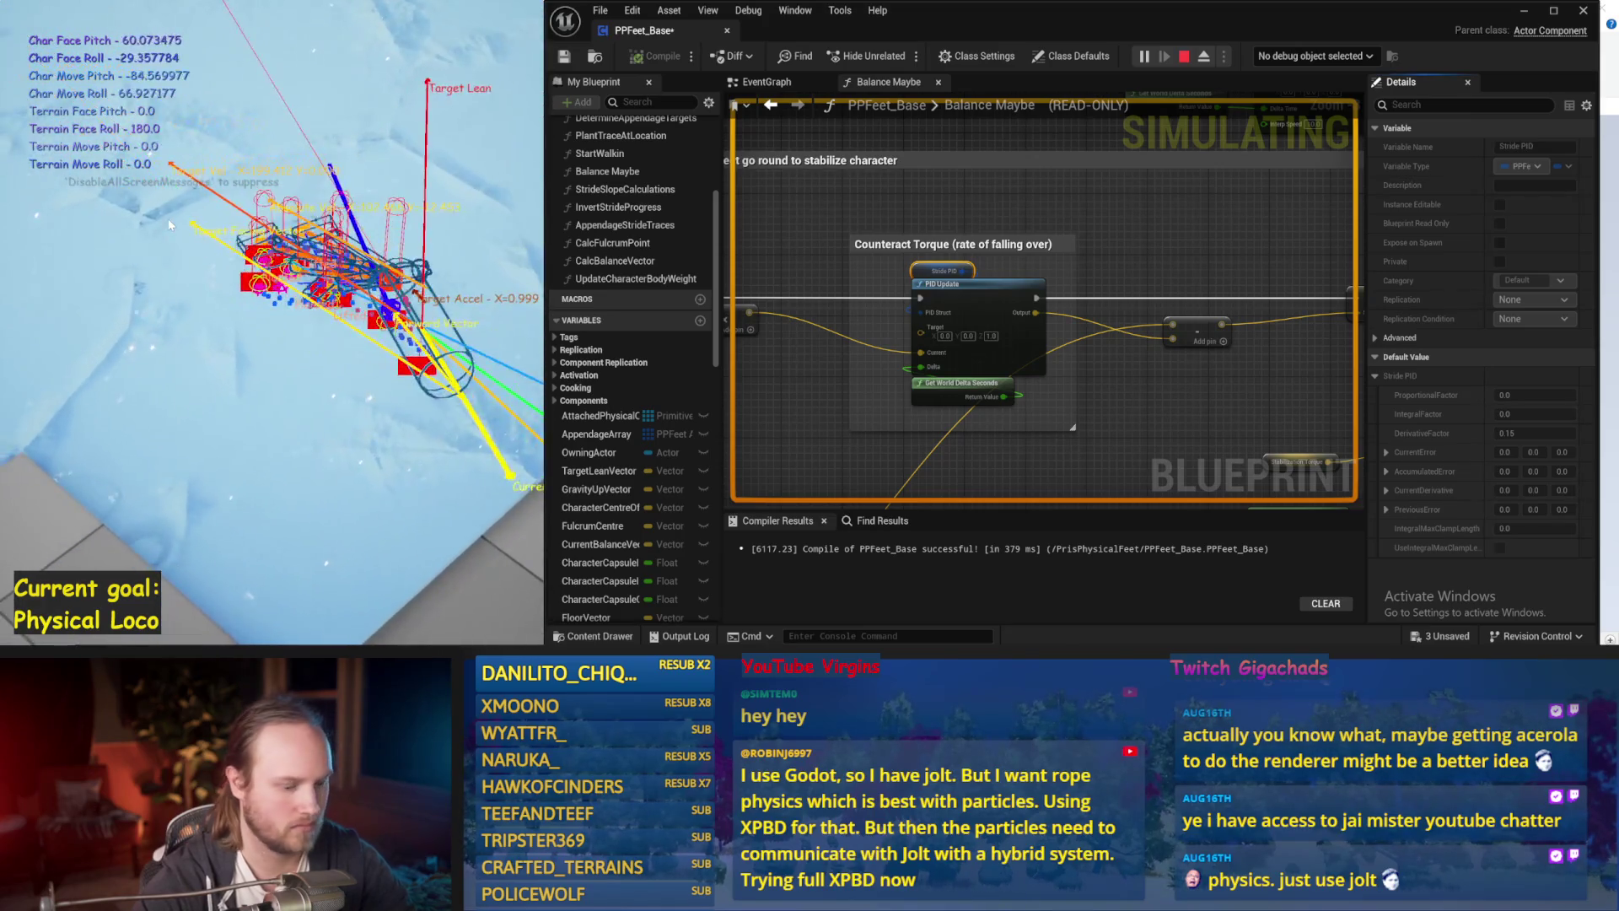
pyautogui.press('Escape')
pyautogui.hotkey('alt', 's')
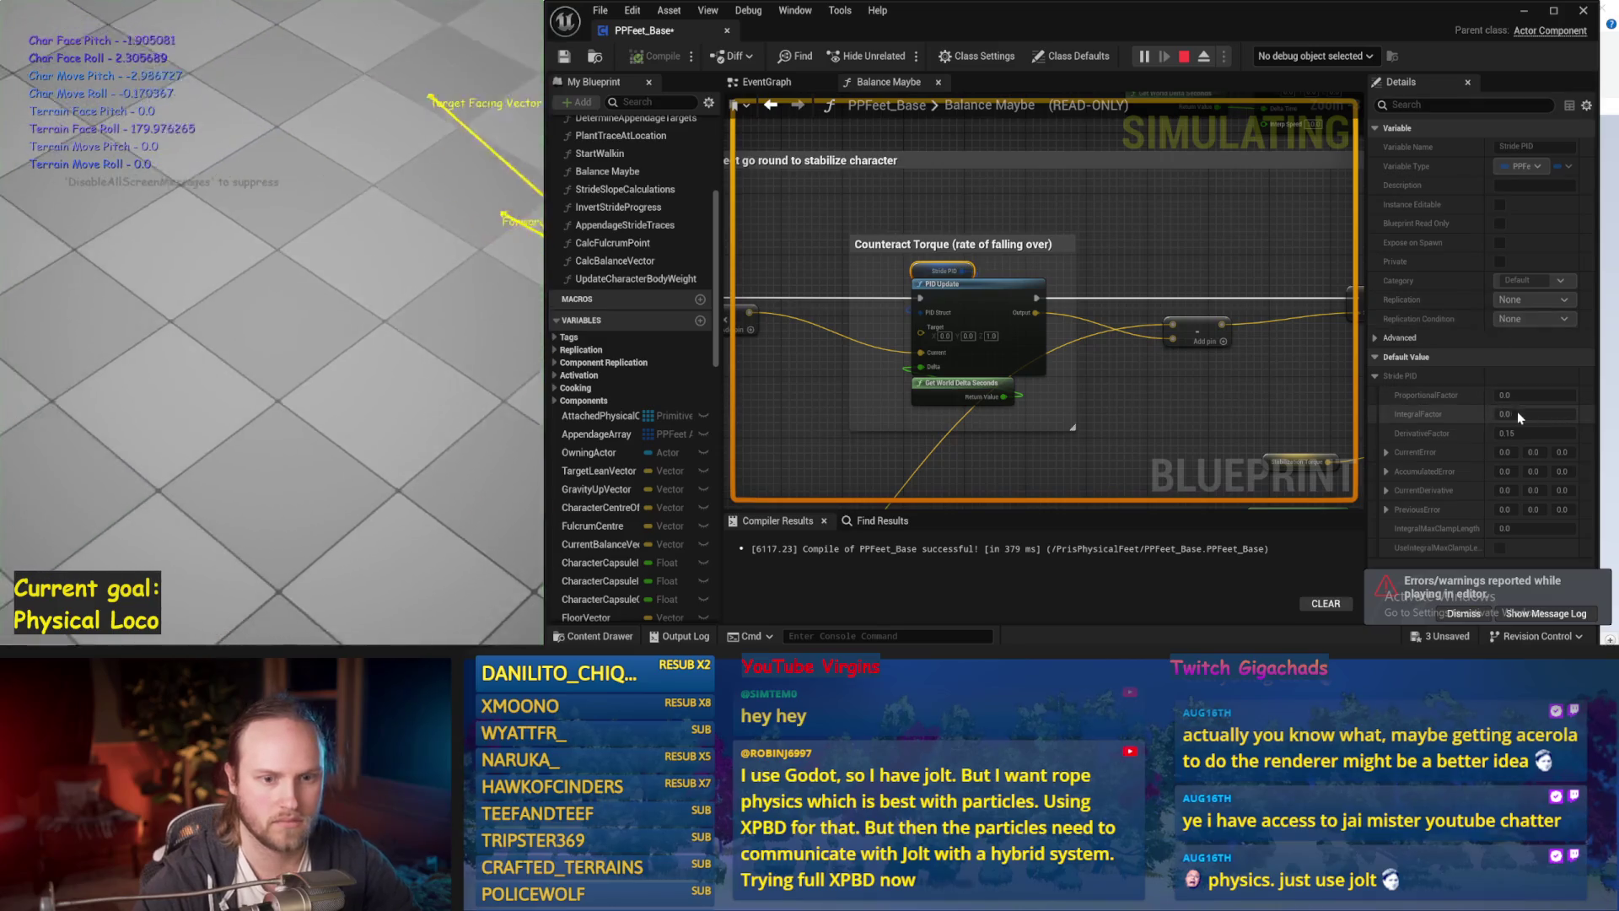
pyautogui.press('Escape')
pyautogui.click(1525, 394)
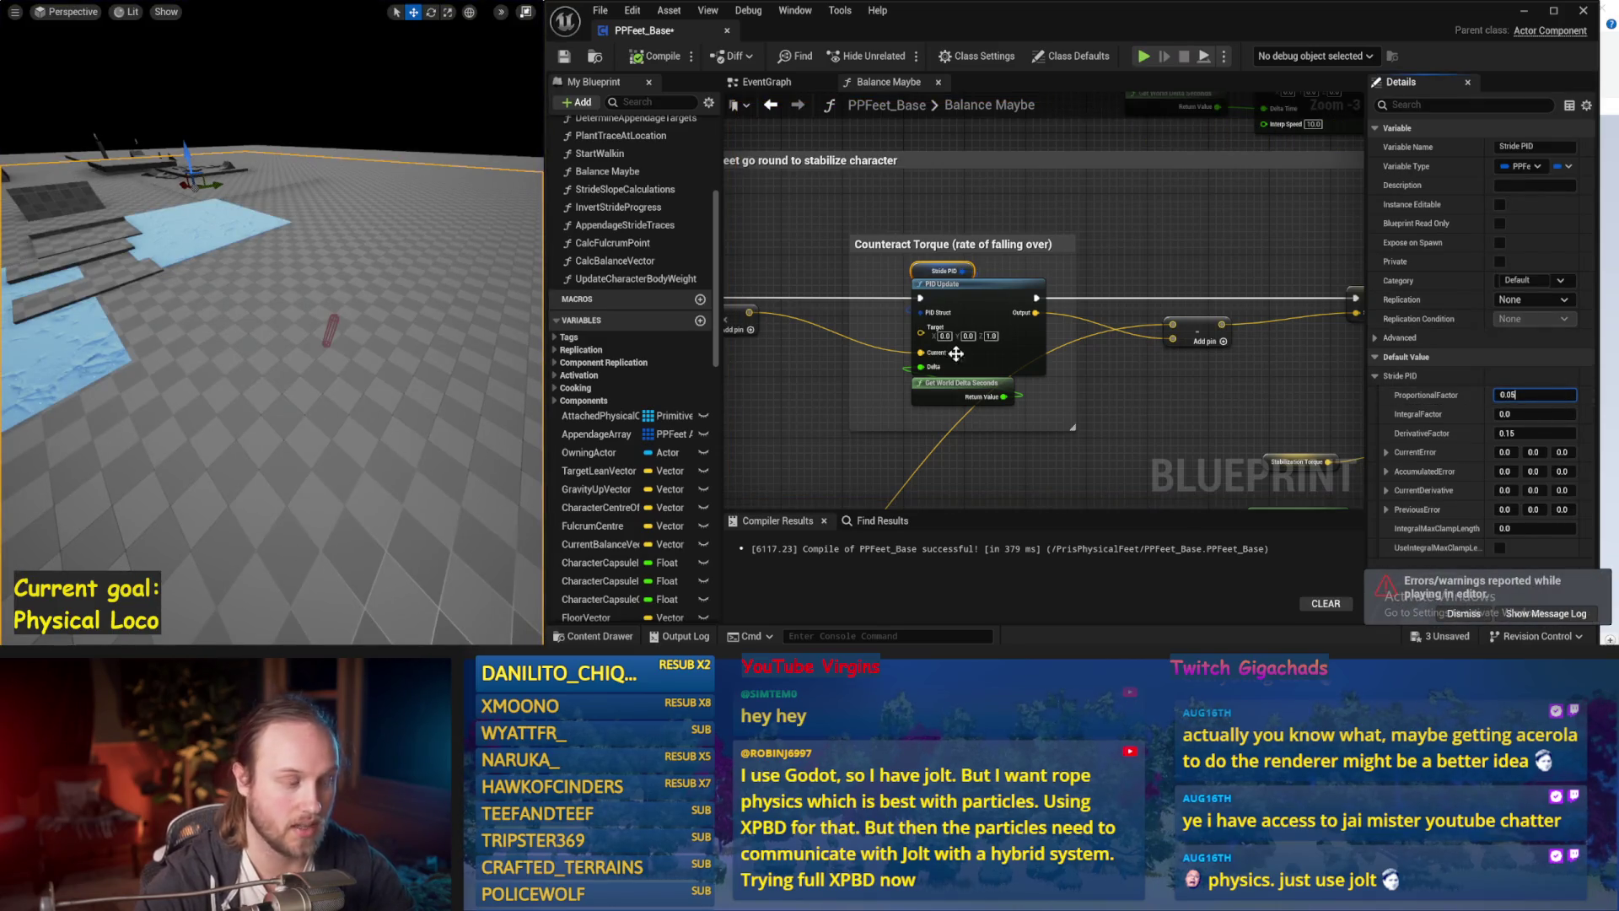
# Trial Stride PID proportional factors of 0.05 and -0.1 in simulation.
pyautogui.click(513, 283)
pyautogui.hotkey('alt', 's')
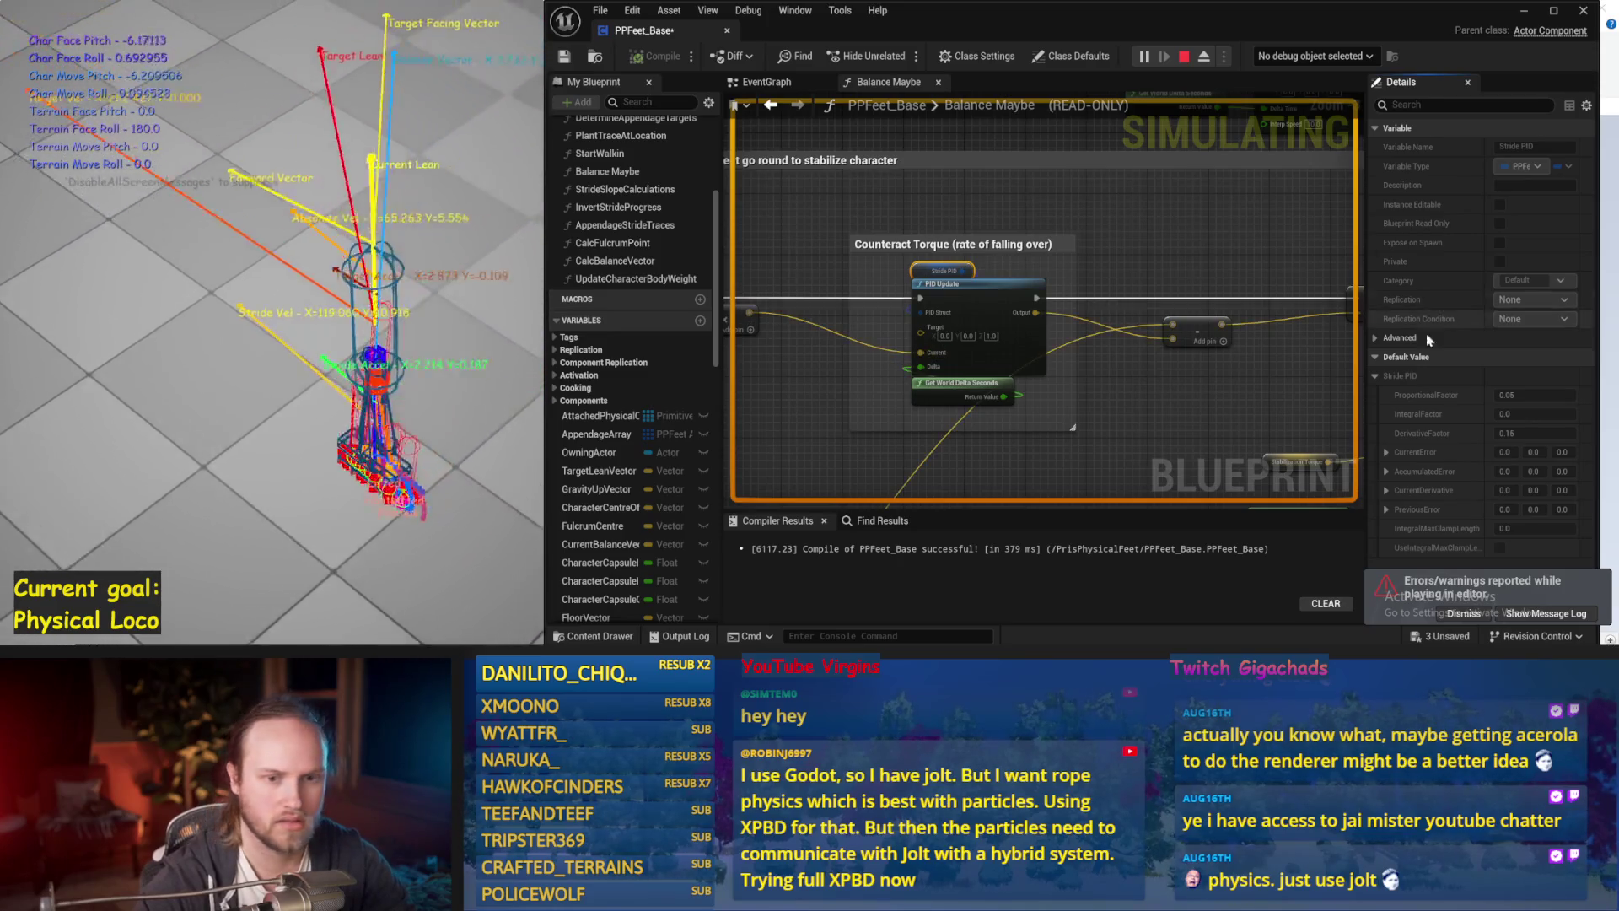
pyautogui.press('Escape')
pyautogui.click(1535, 395)
pyautogui.write('-0.1')
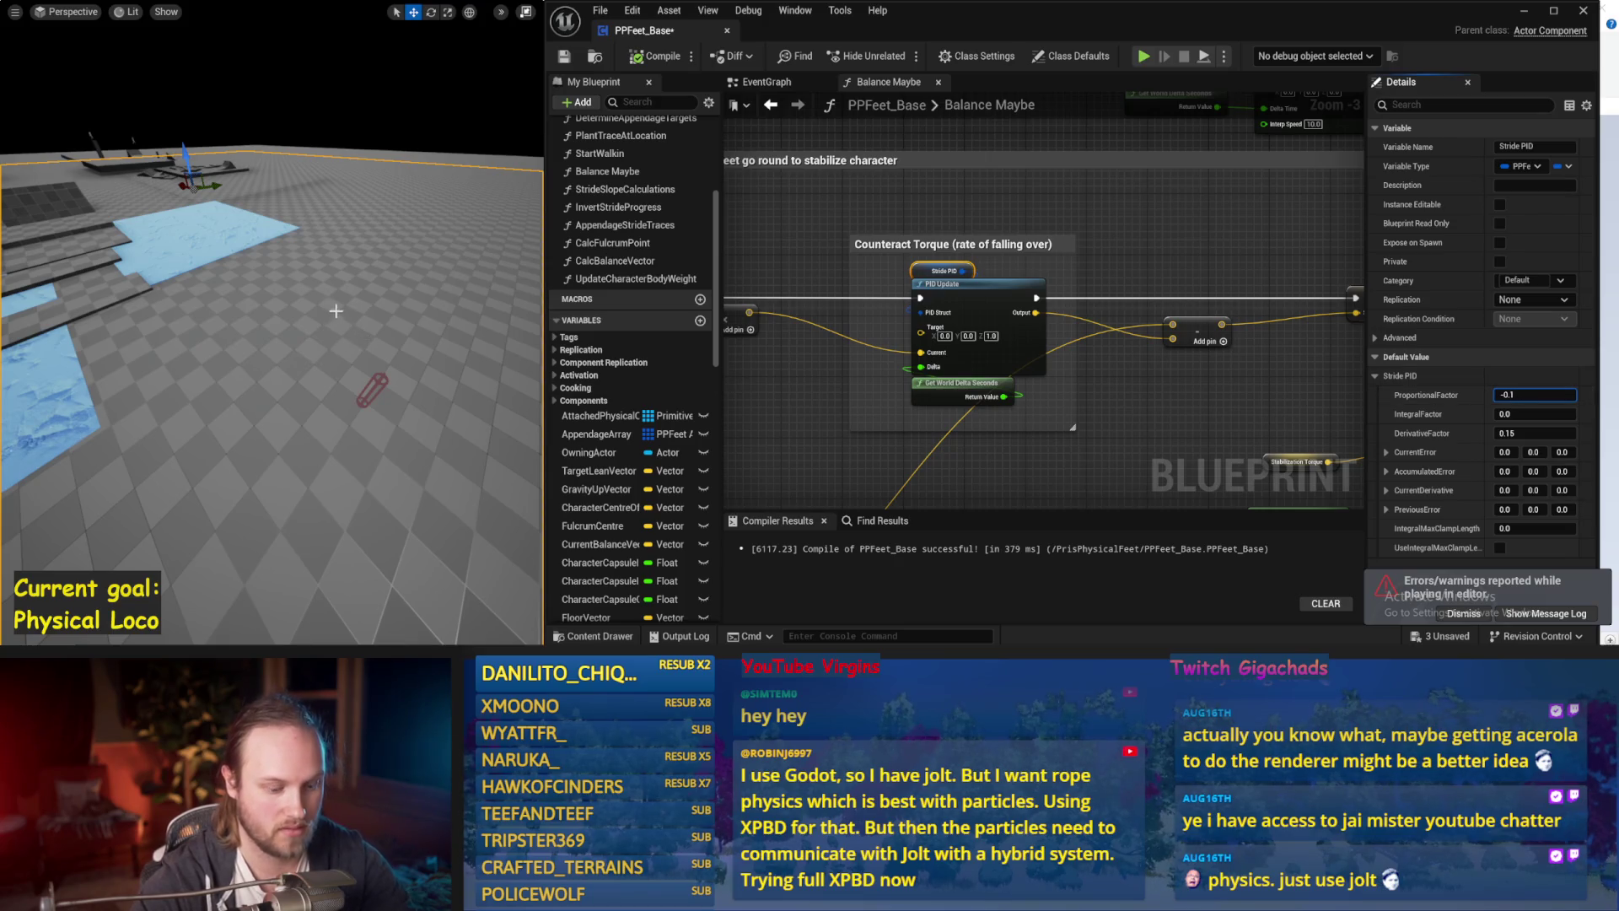
pyautogui.moveTo(336, 310); pyautogui.dragTo(355, 324)
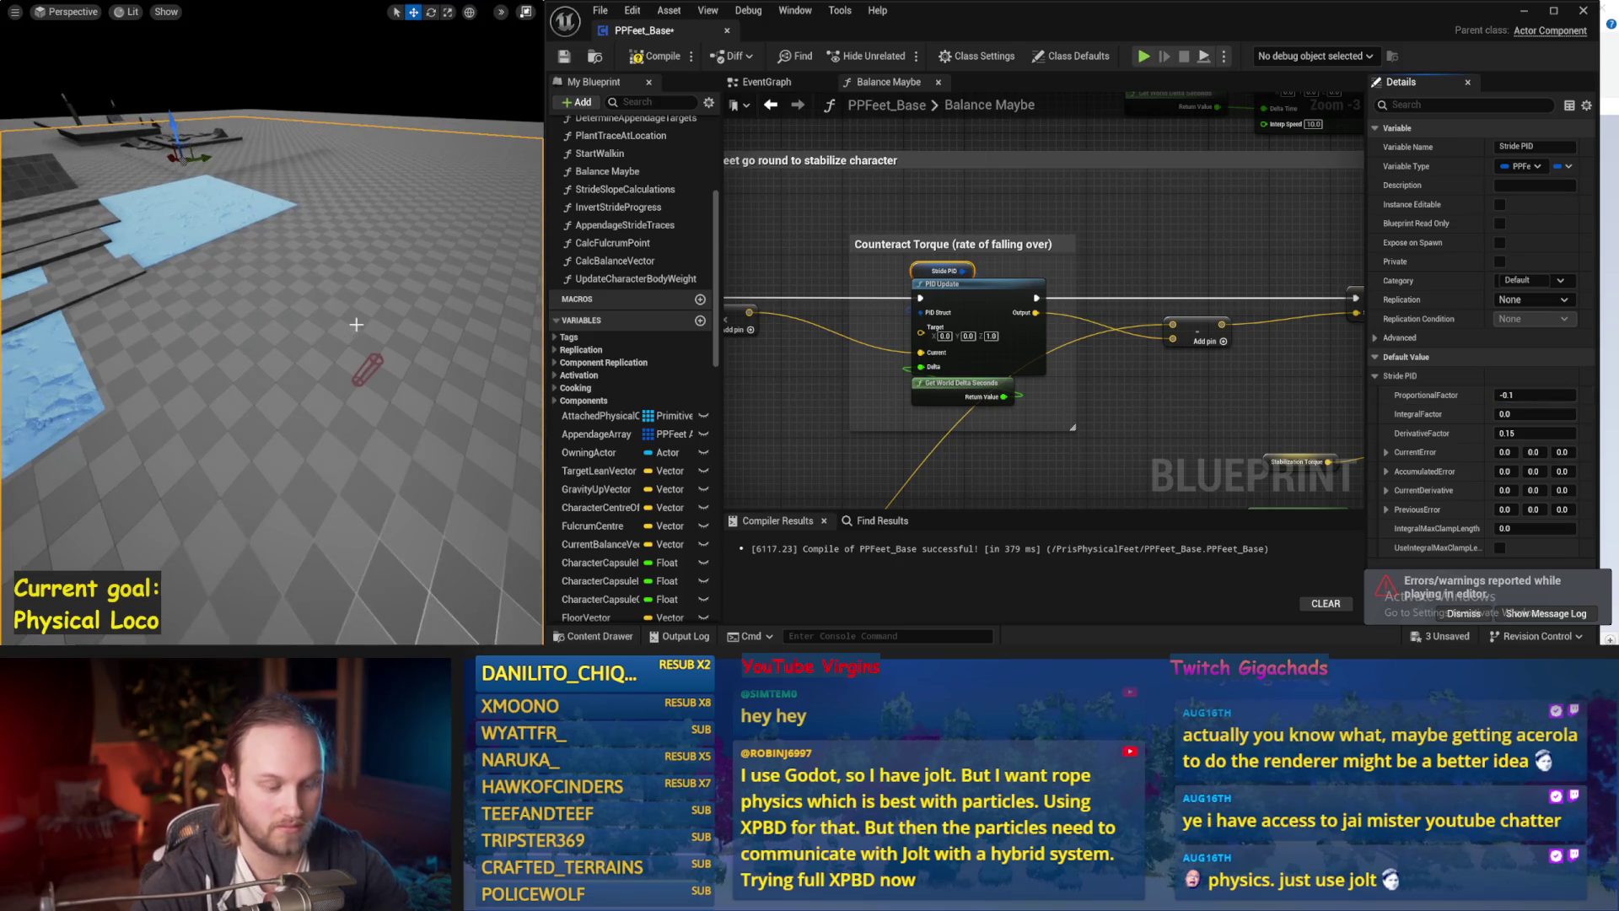
pyautogui.hotkey('alt', 's')
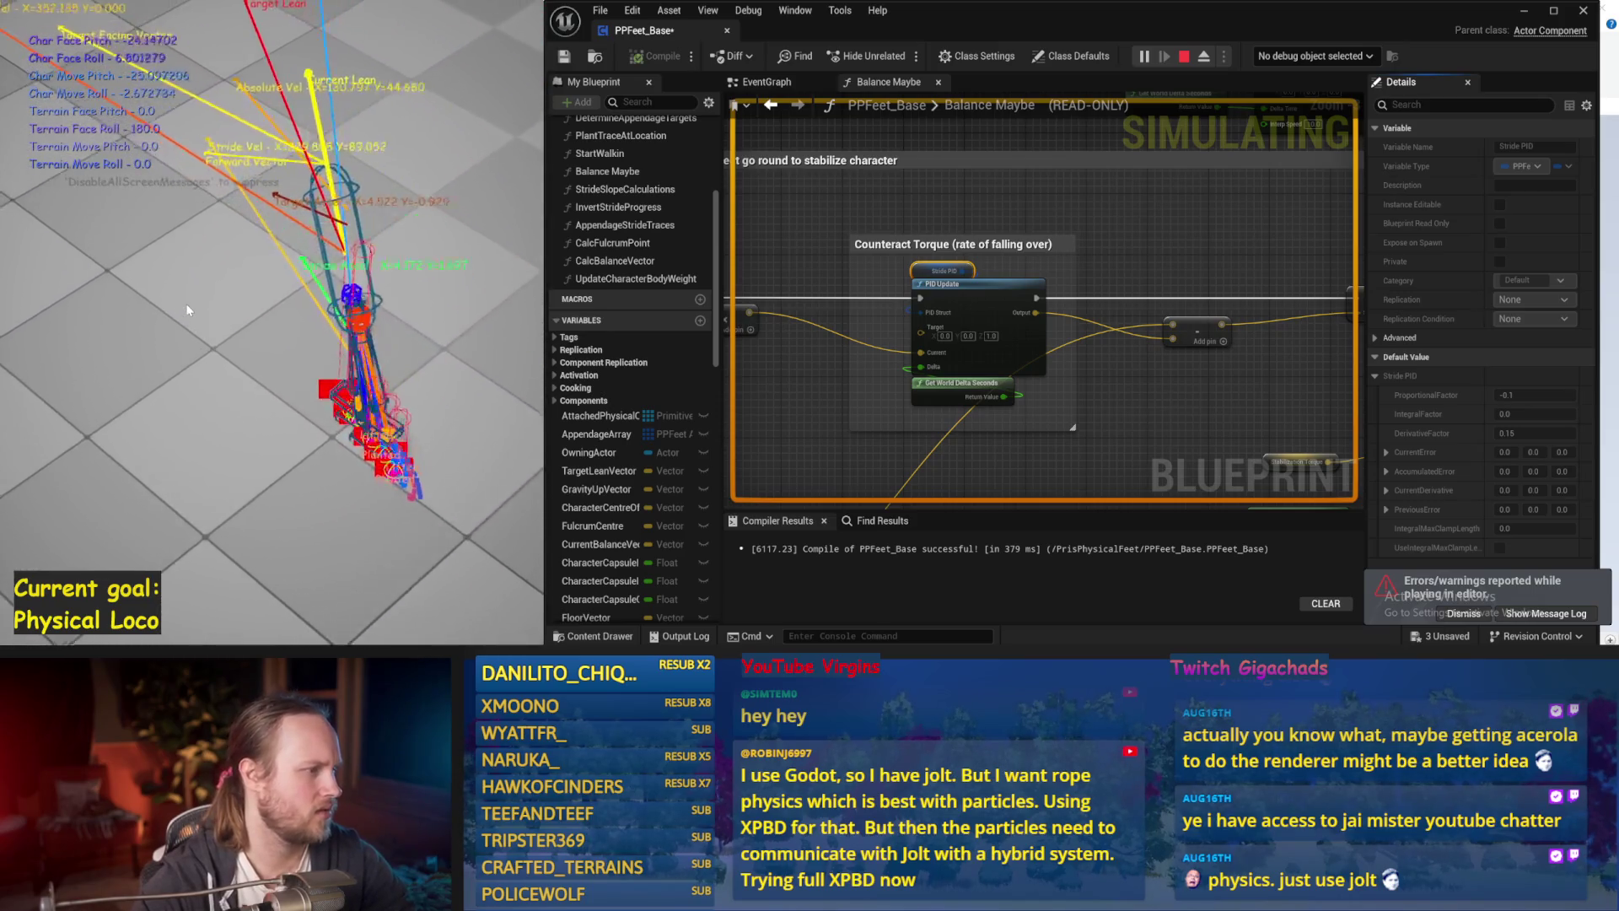
pyautogui.press('Escape')
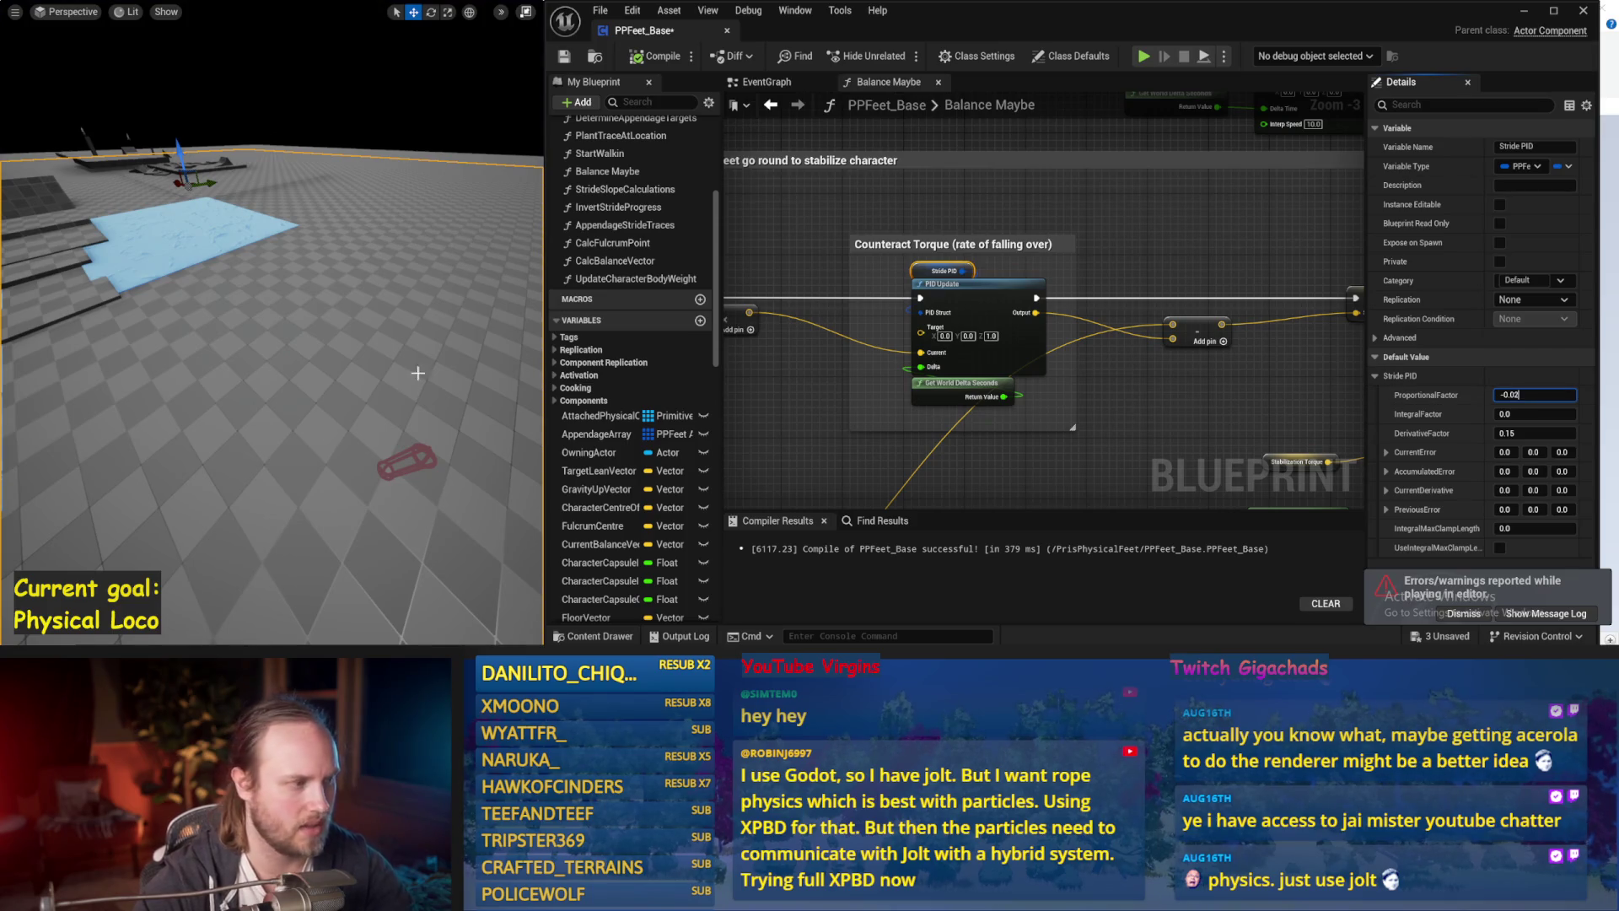
# Settle the proportional factor at -0.02, simulate, and begin entering derivative factor -0.1.
pyautogui.moveTo(411, 381); pyautogui.dragTo(453, 345)
pyautogui.hotkey('alt', 's')
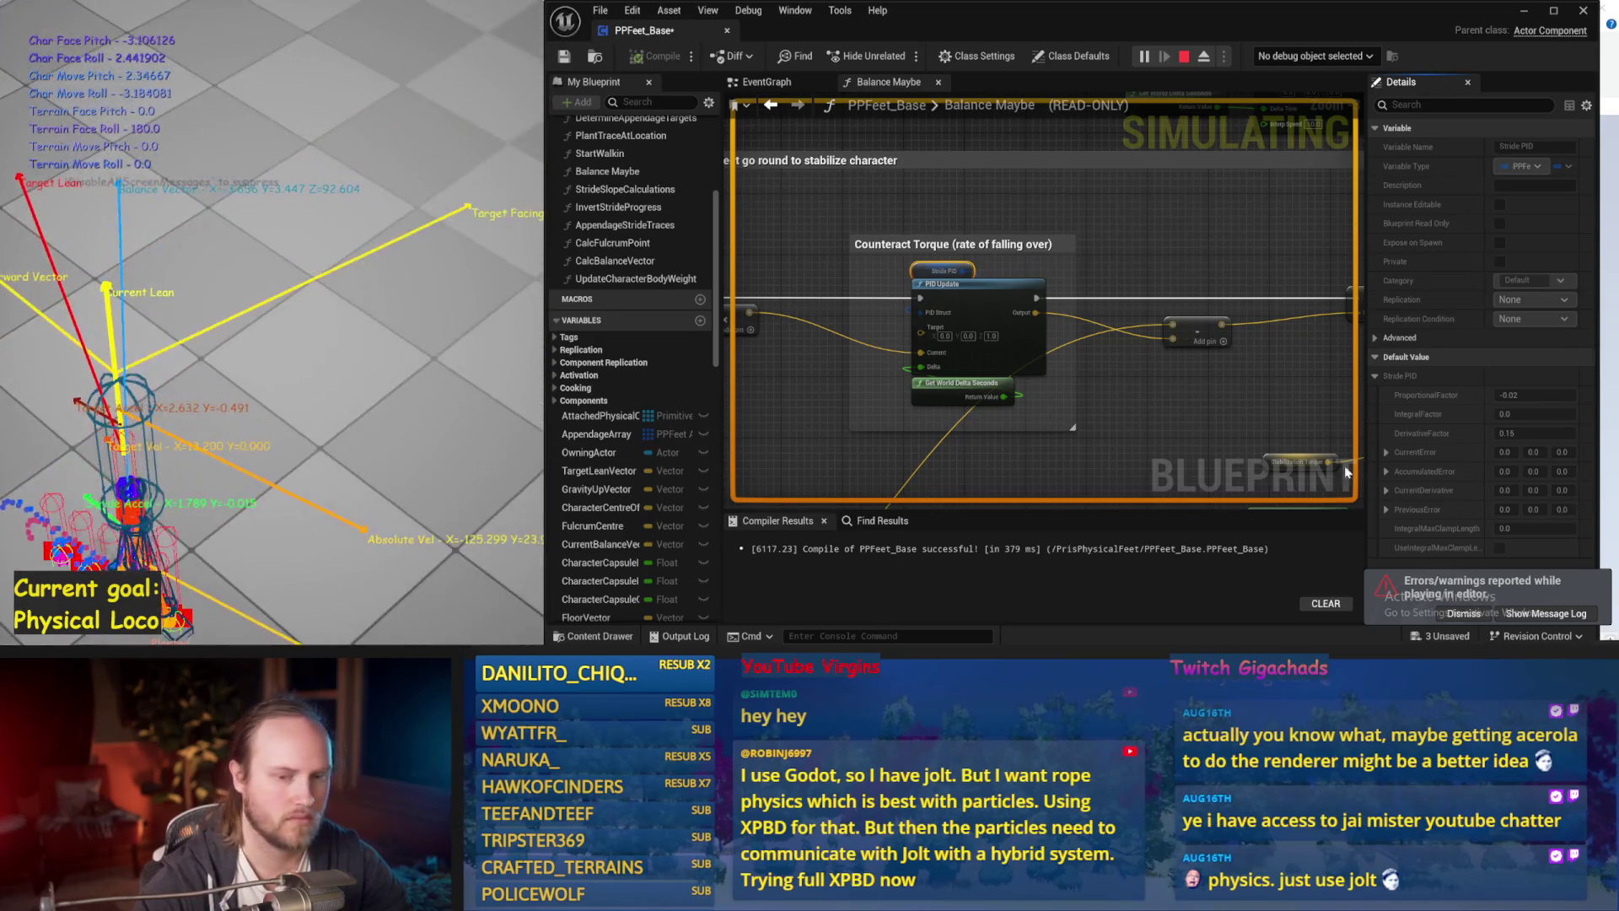
pyautogui.press('Escape')
pyautogui.click(1534, 432)
pyautogui.write('-0')
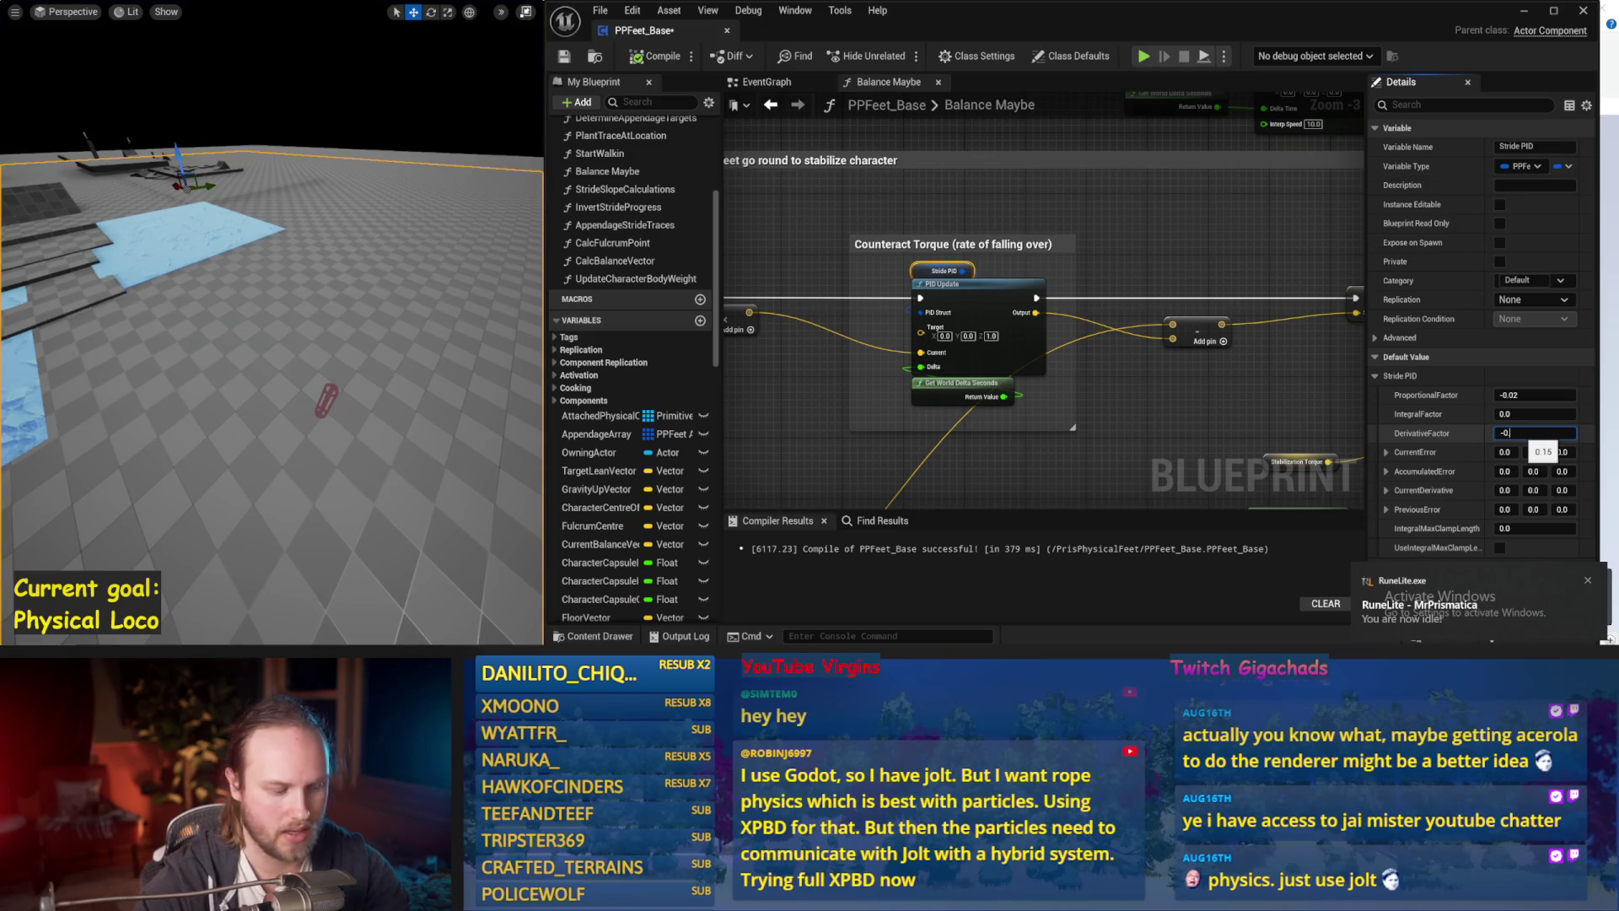